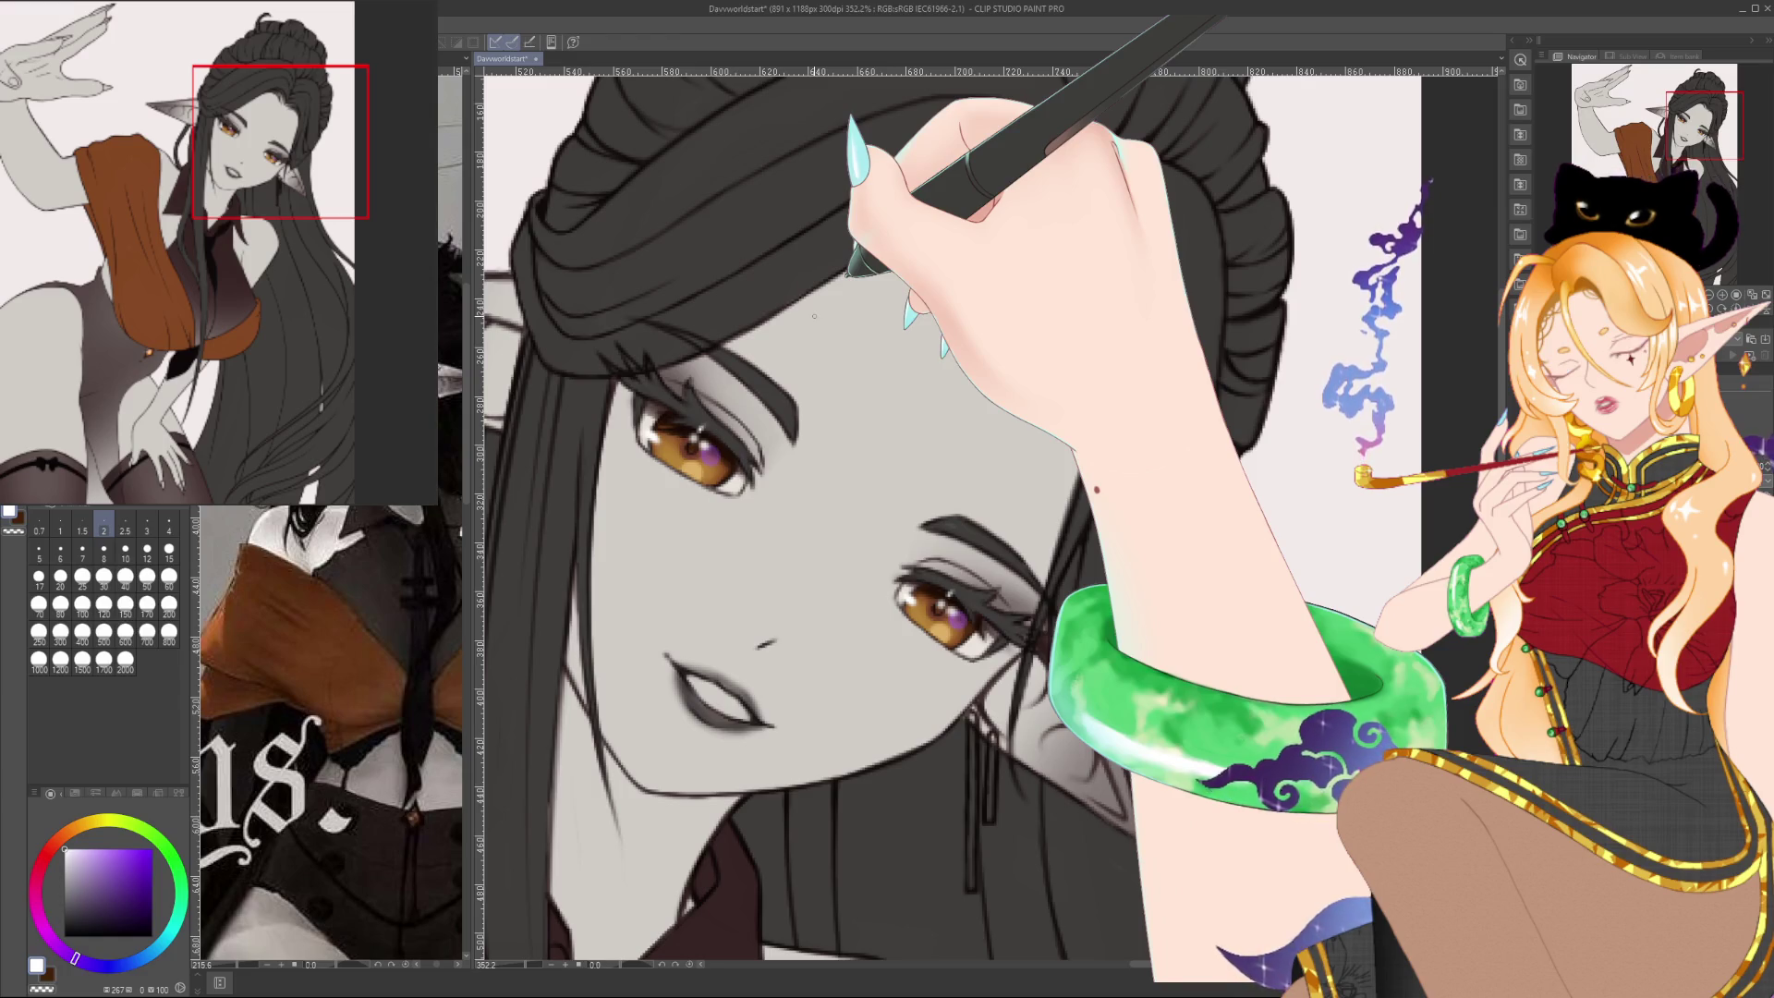
Sample the iris's orange-brown and paint warm shading into both of the elf's irises
scroll(814, 316, down, 5)
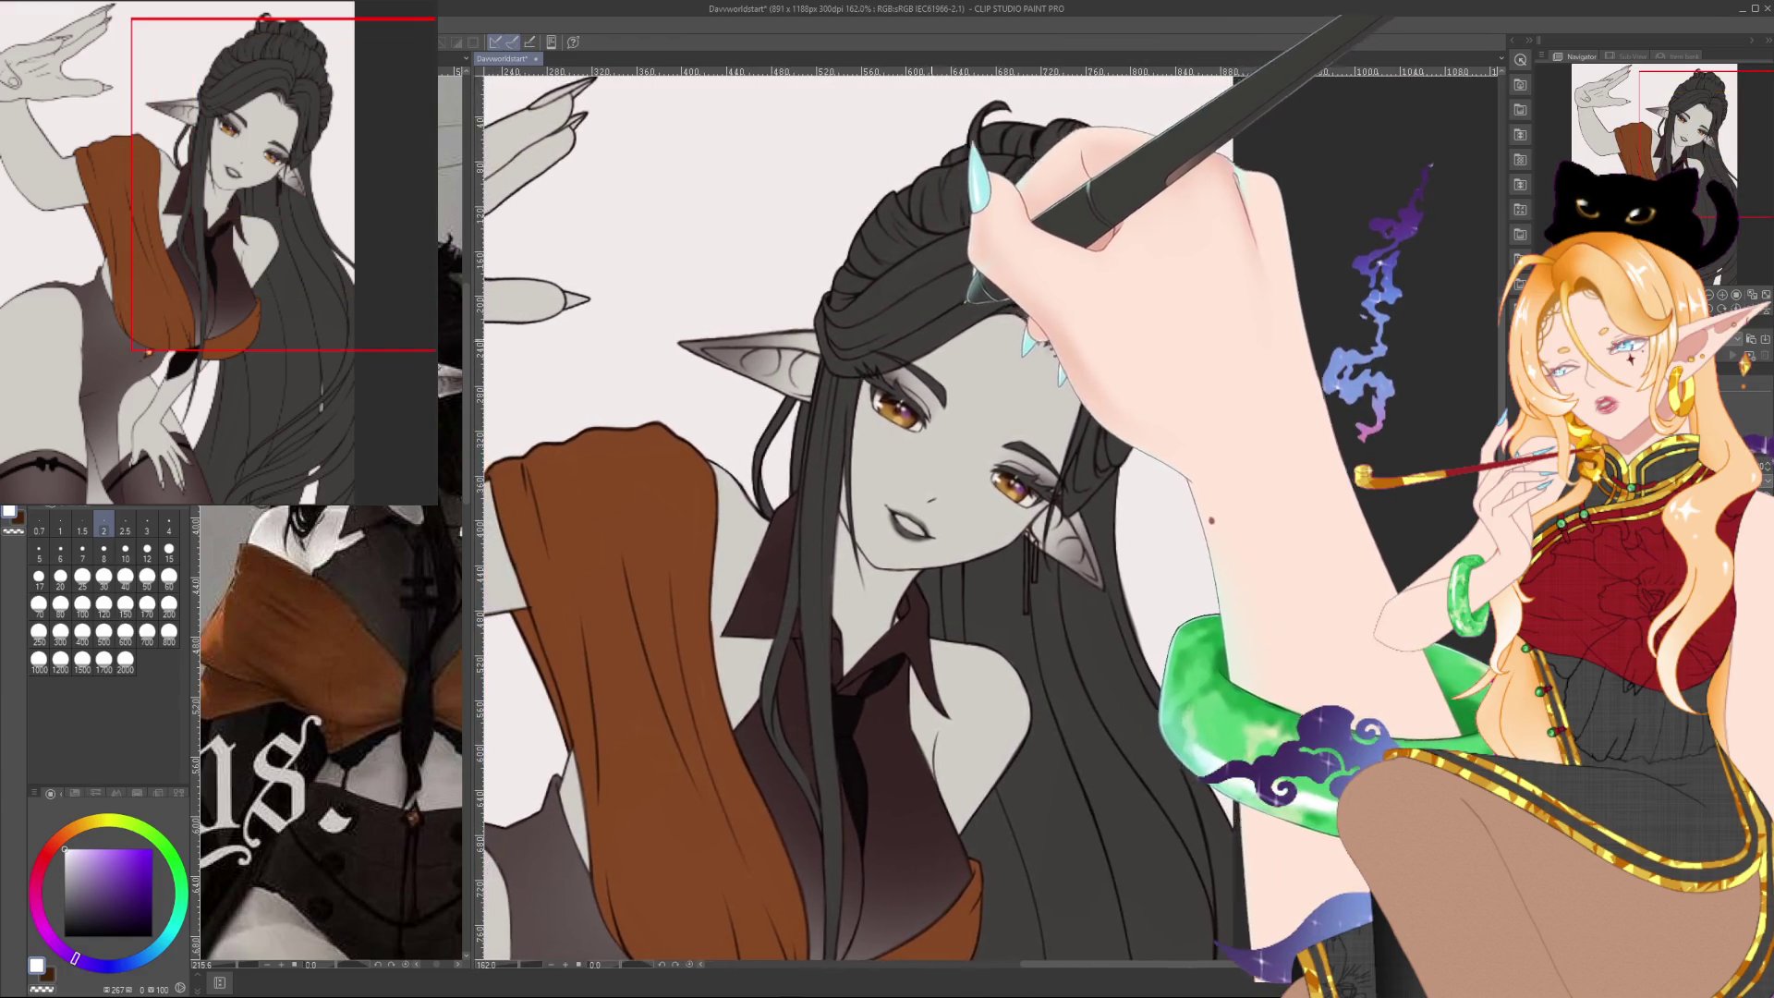
scroll(942, 339, down, 1)
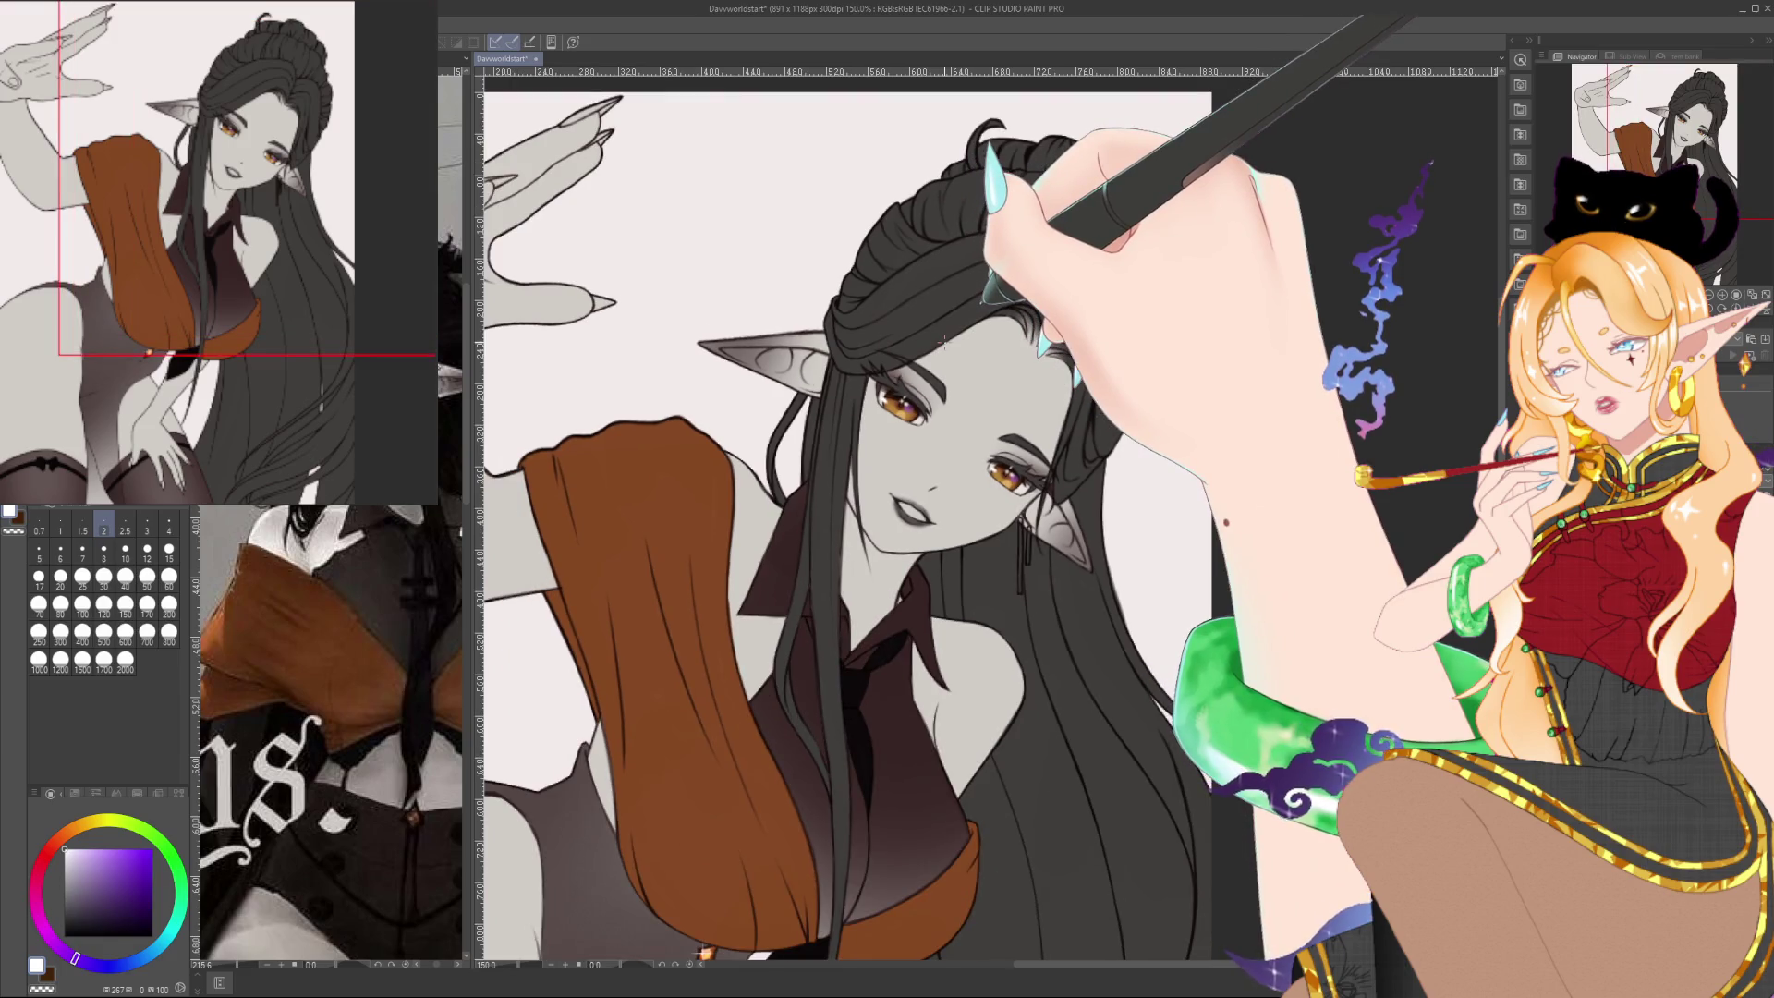
scroll(945, 342, up, 7)
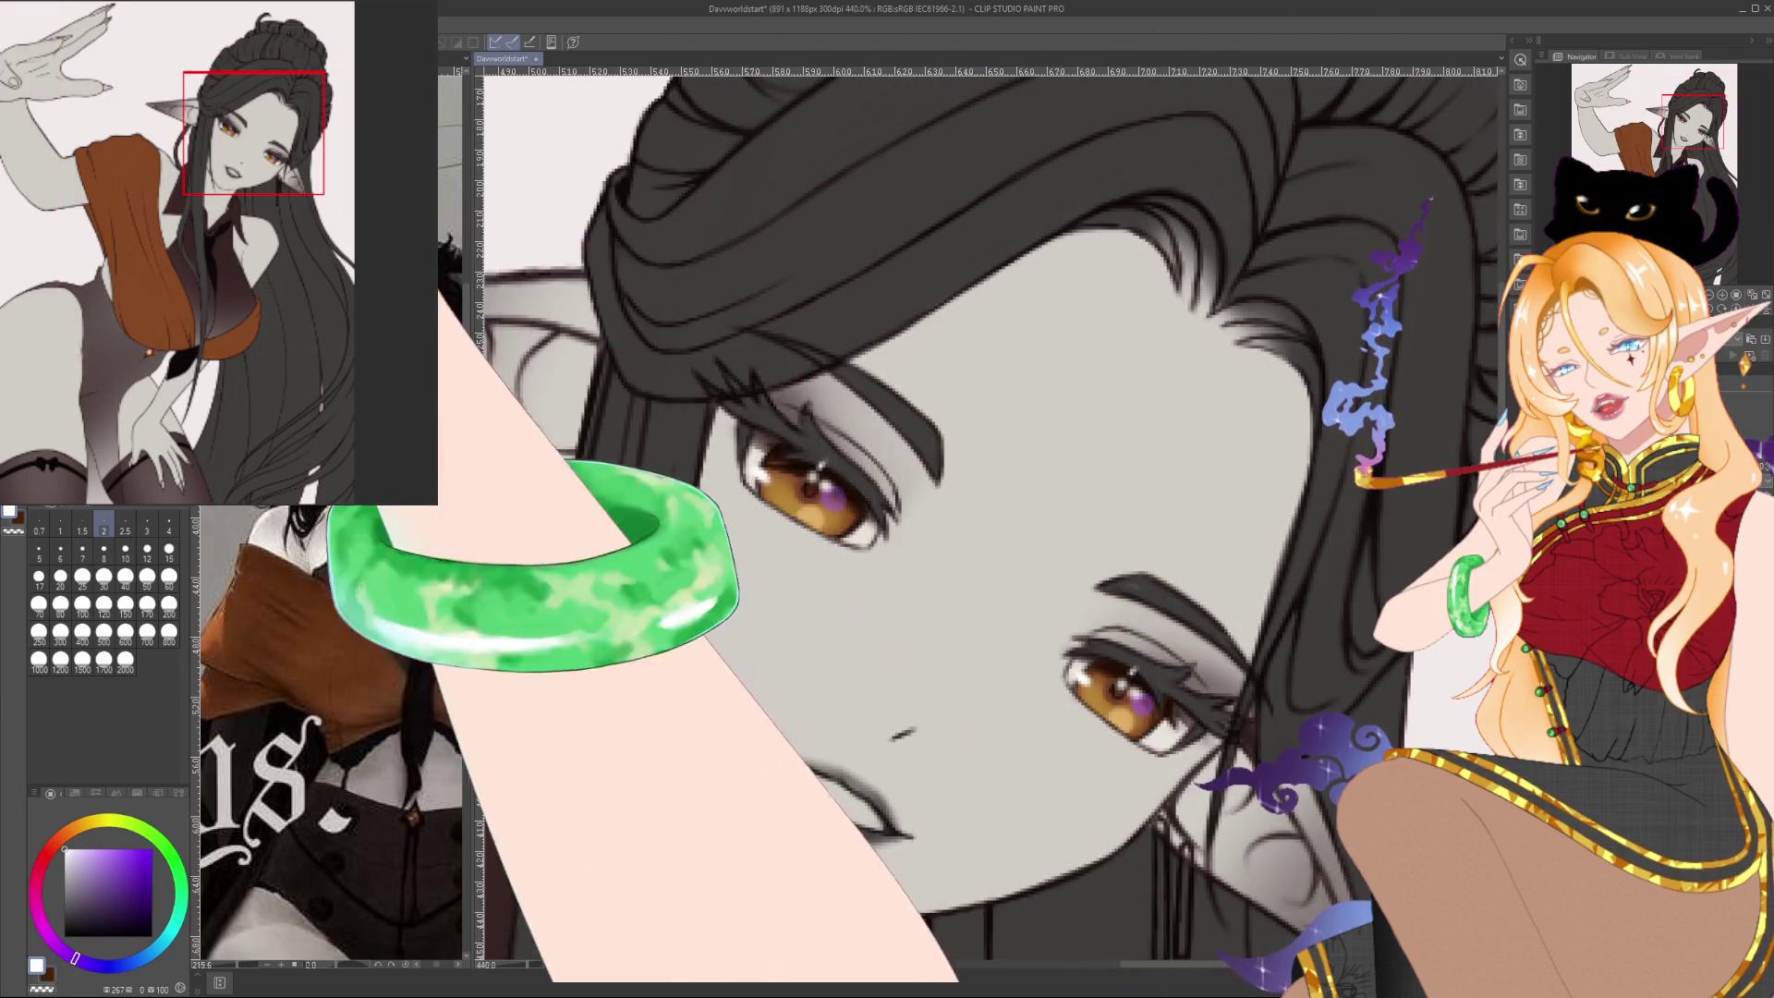
alt+click(809, 485)
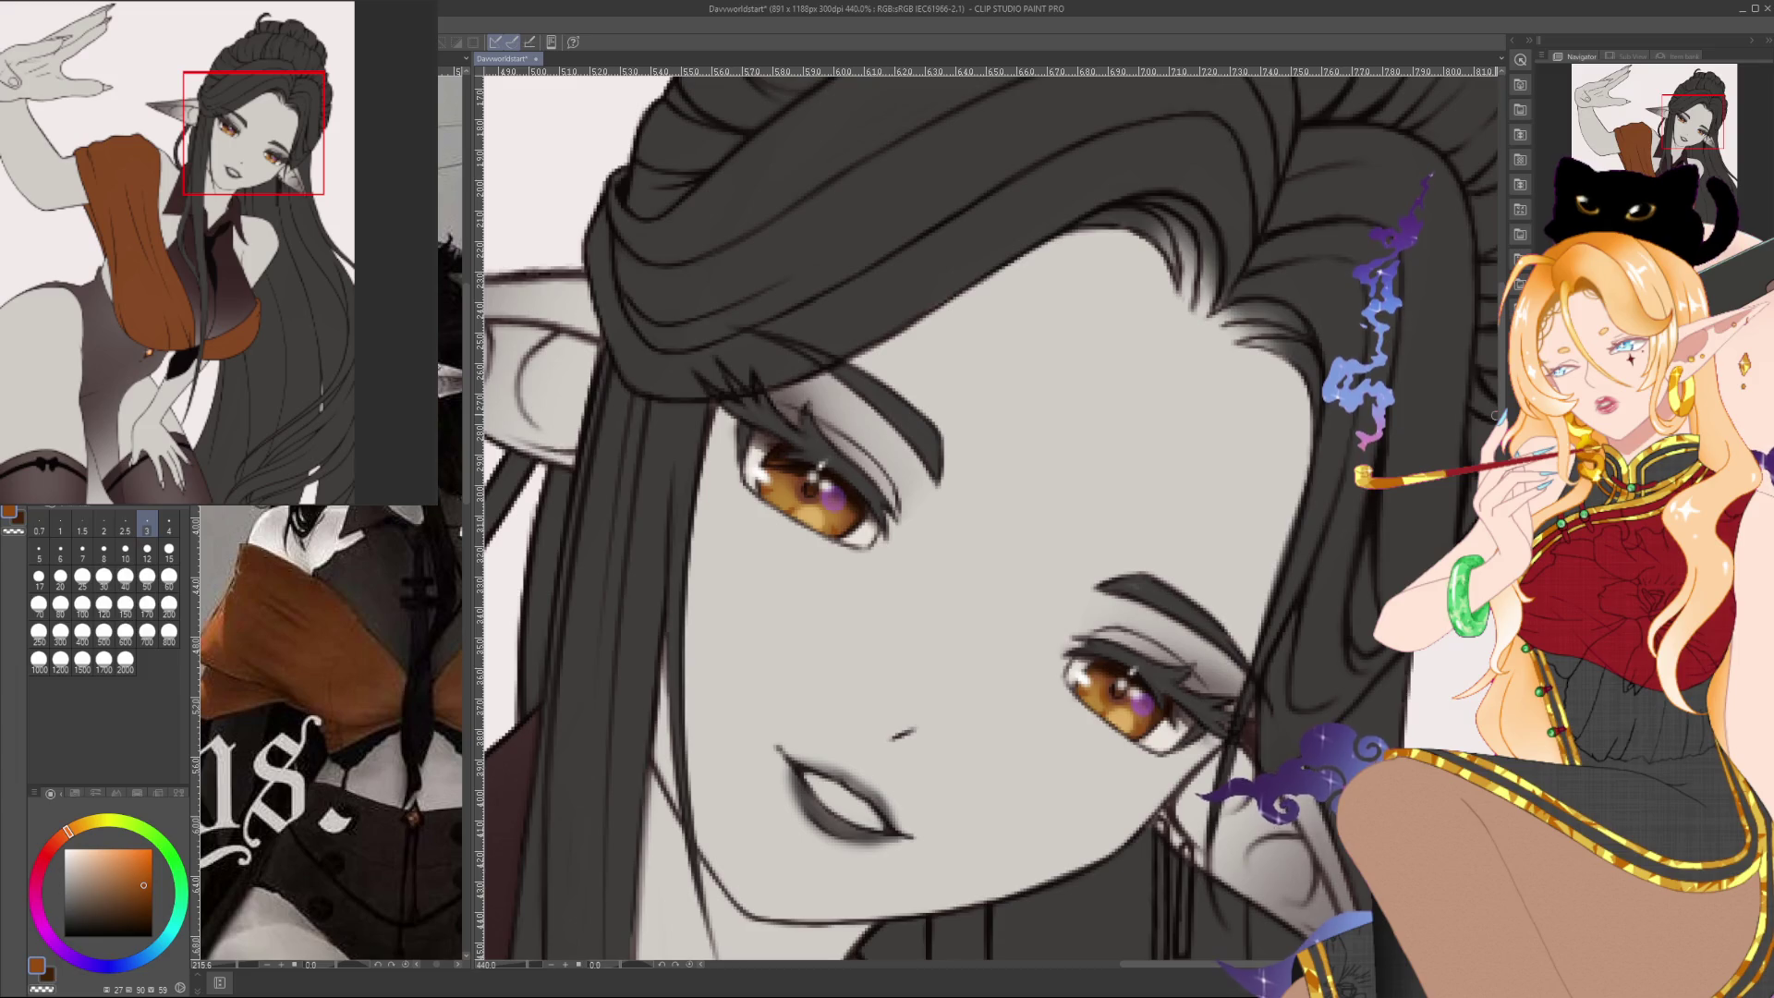
scroll(1496, 415, down, 3)
scroll(1496, 416, up, 2)
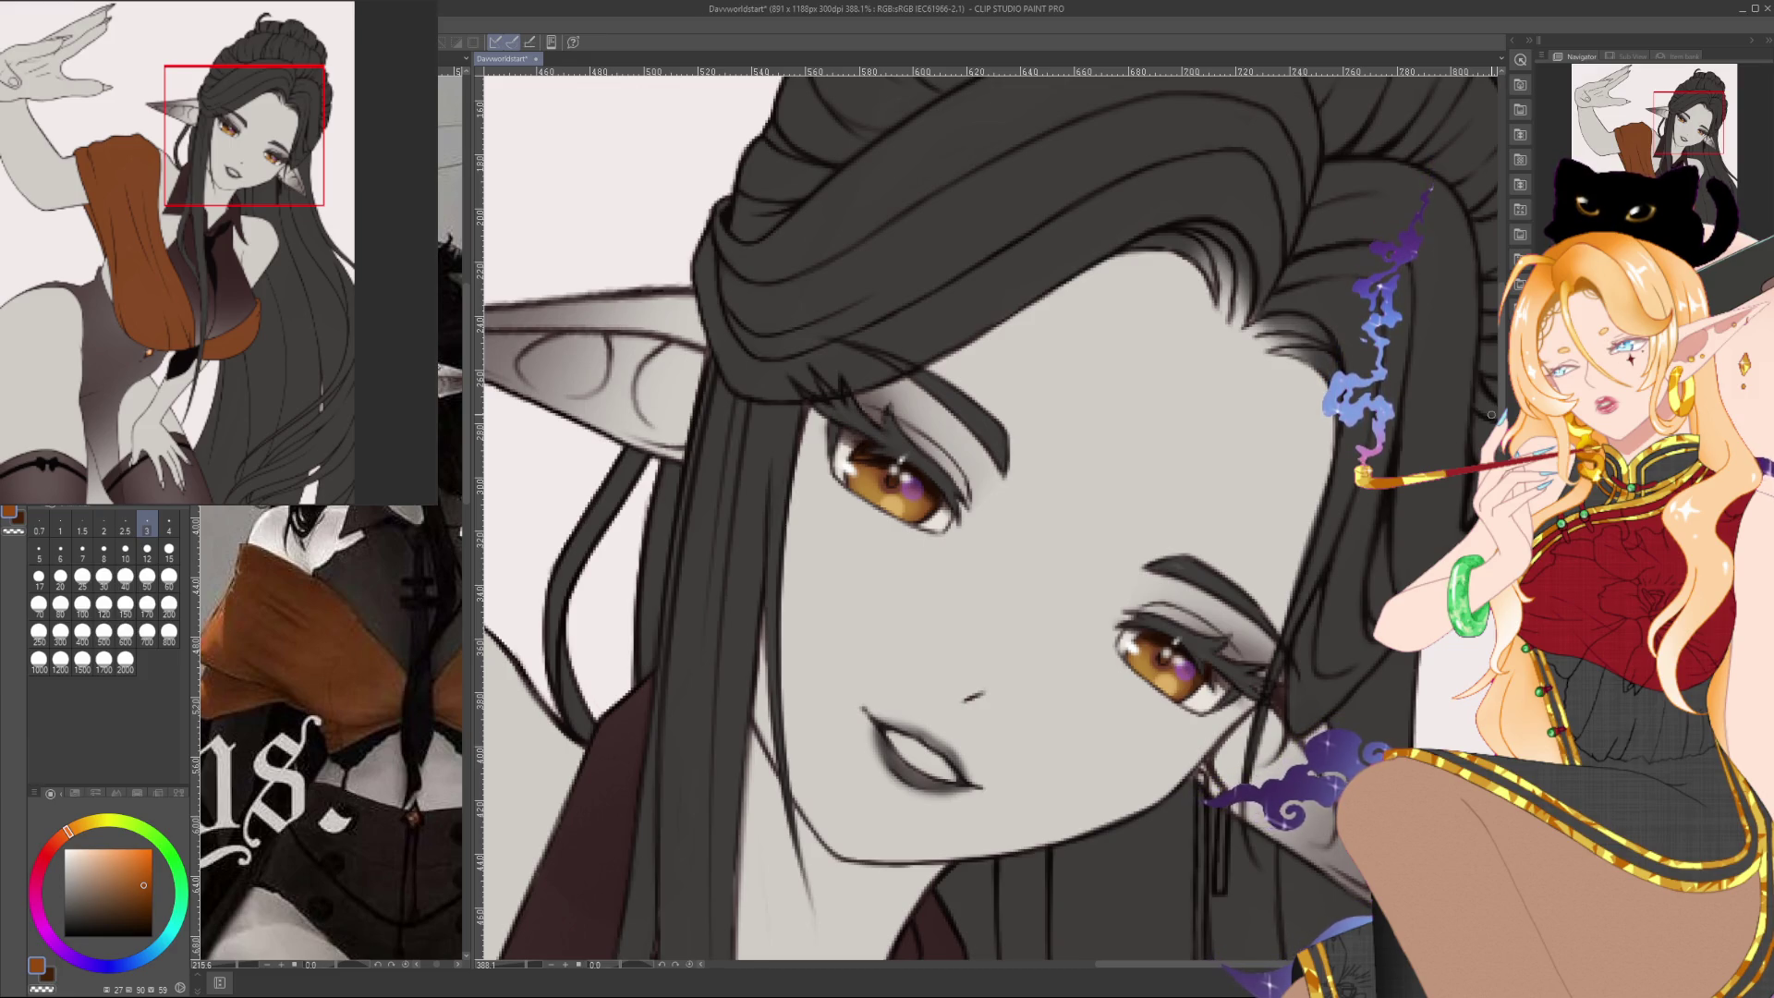
click(67, 954)
Paint purple reflected-light glints into the irises, with the canvas zoomed in and tilted about 55 degrees
click(121, 859)
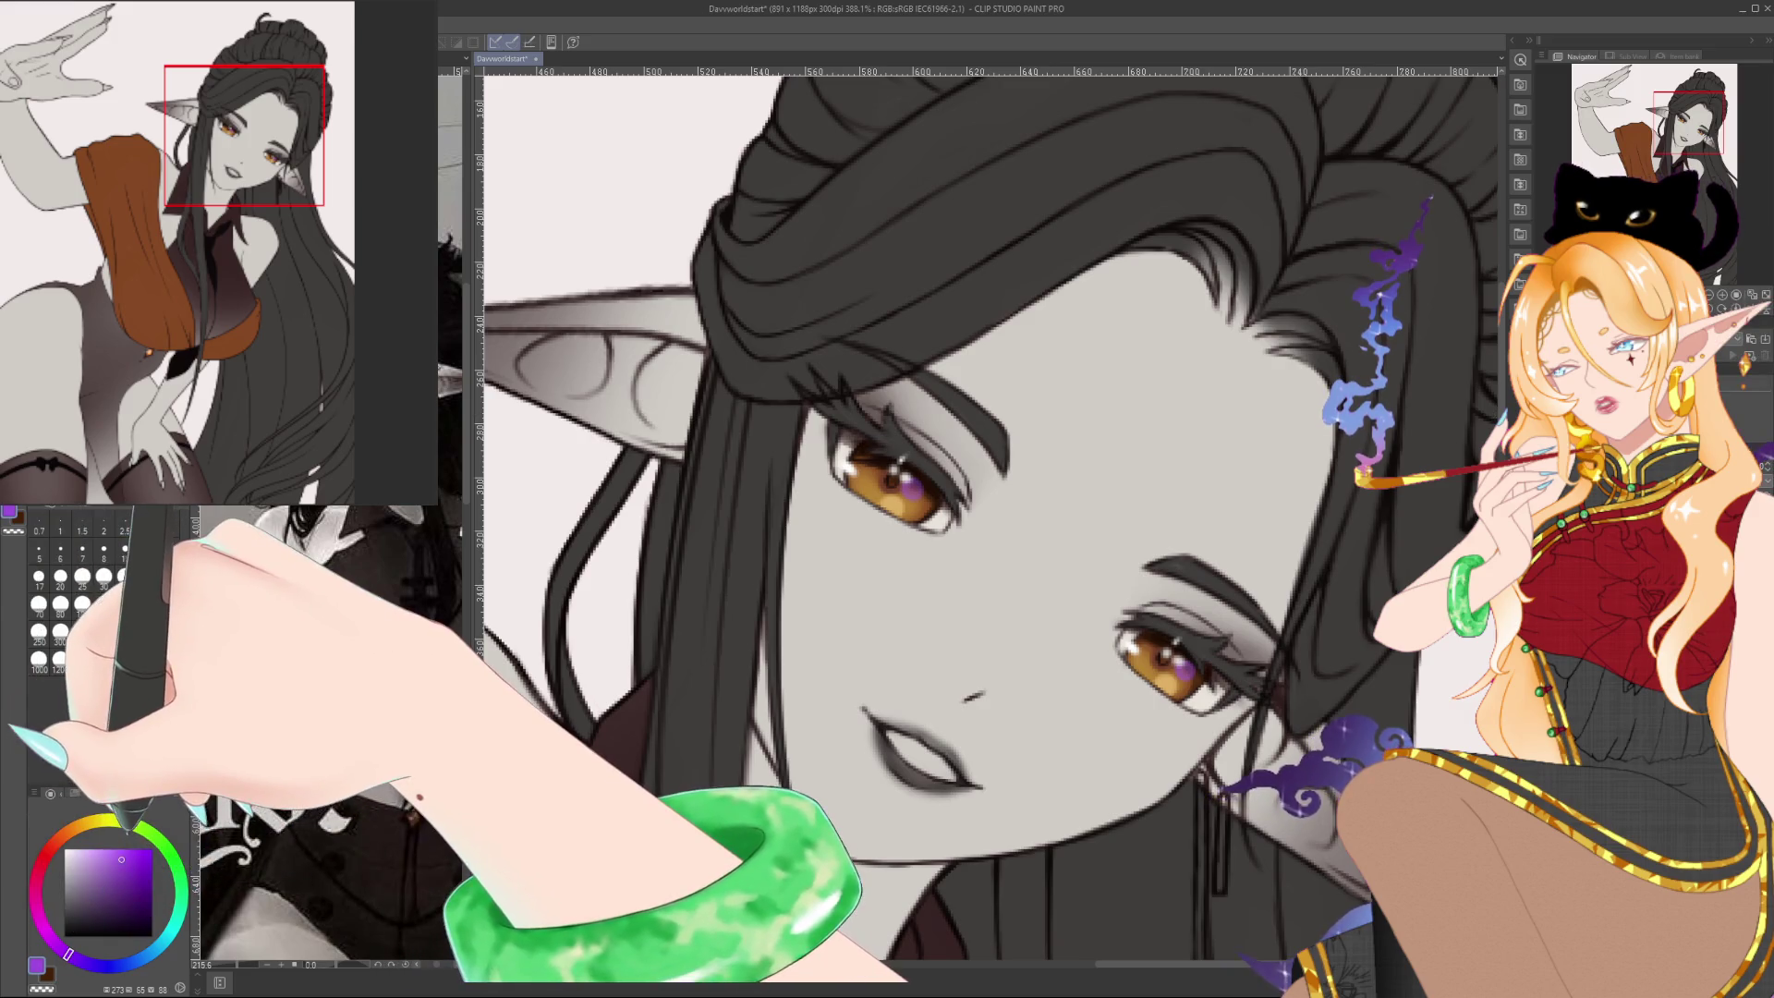
drag(915, 480, 848, 489)
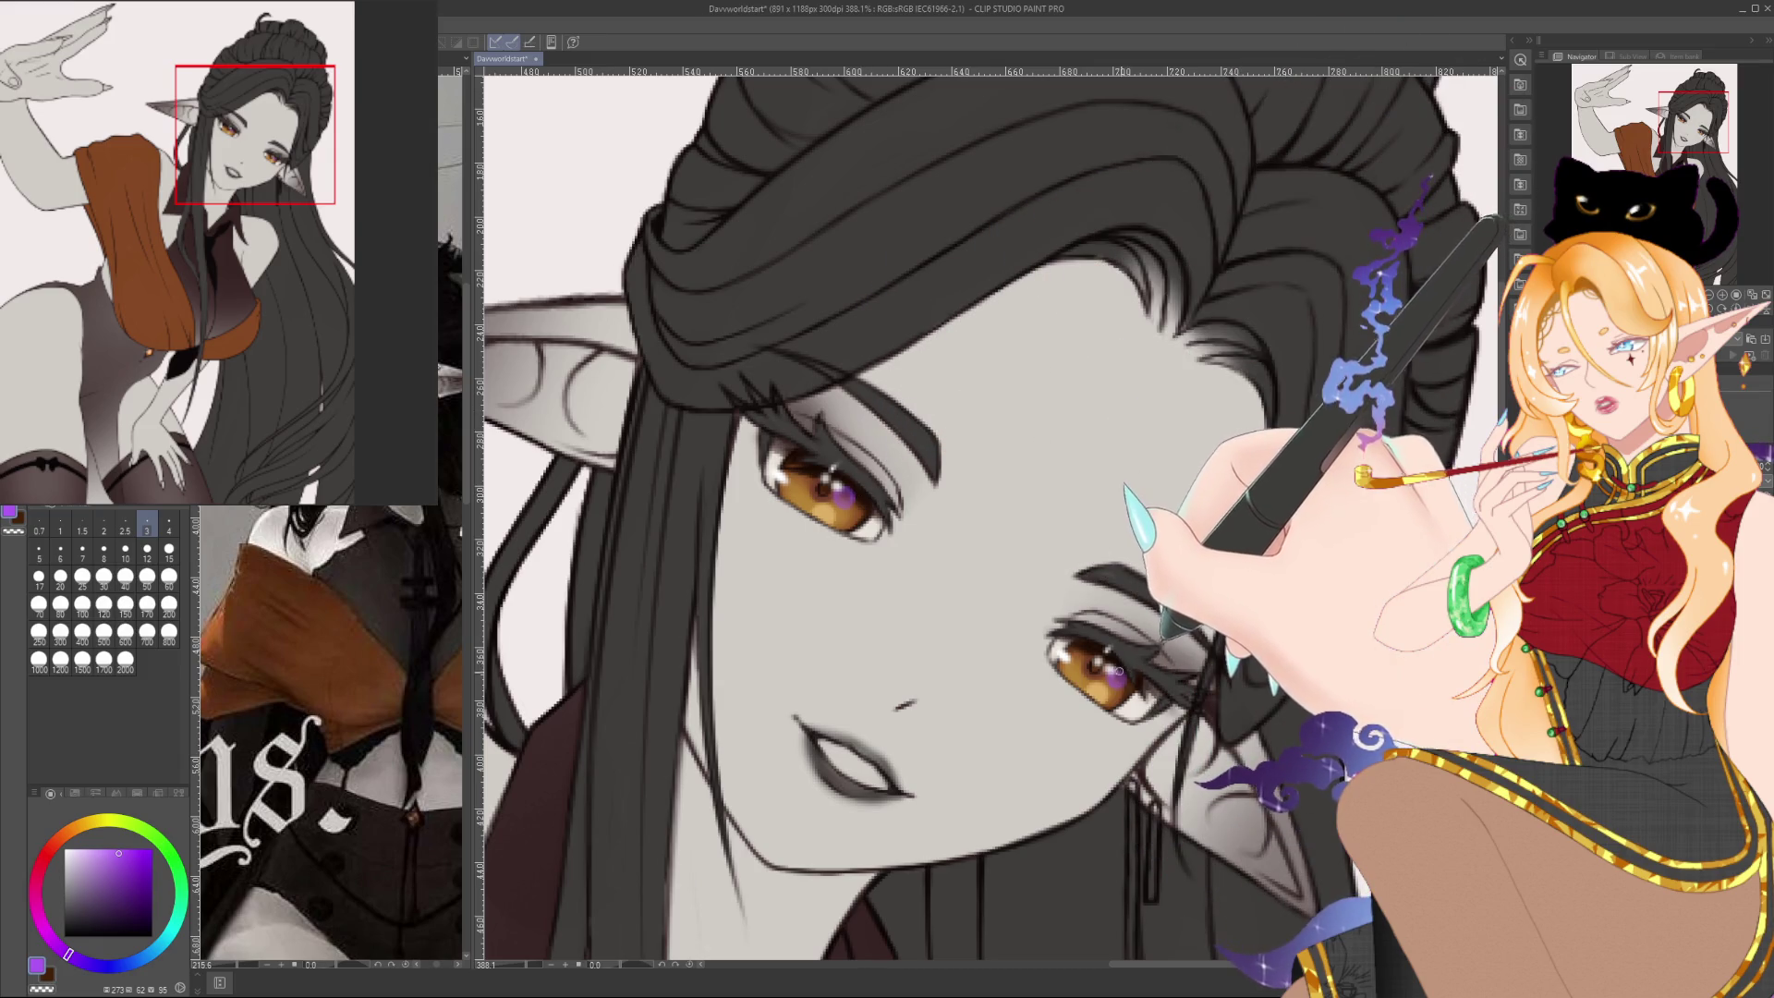
scroll(1384, 437, down, 3)
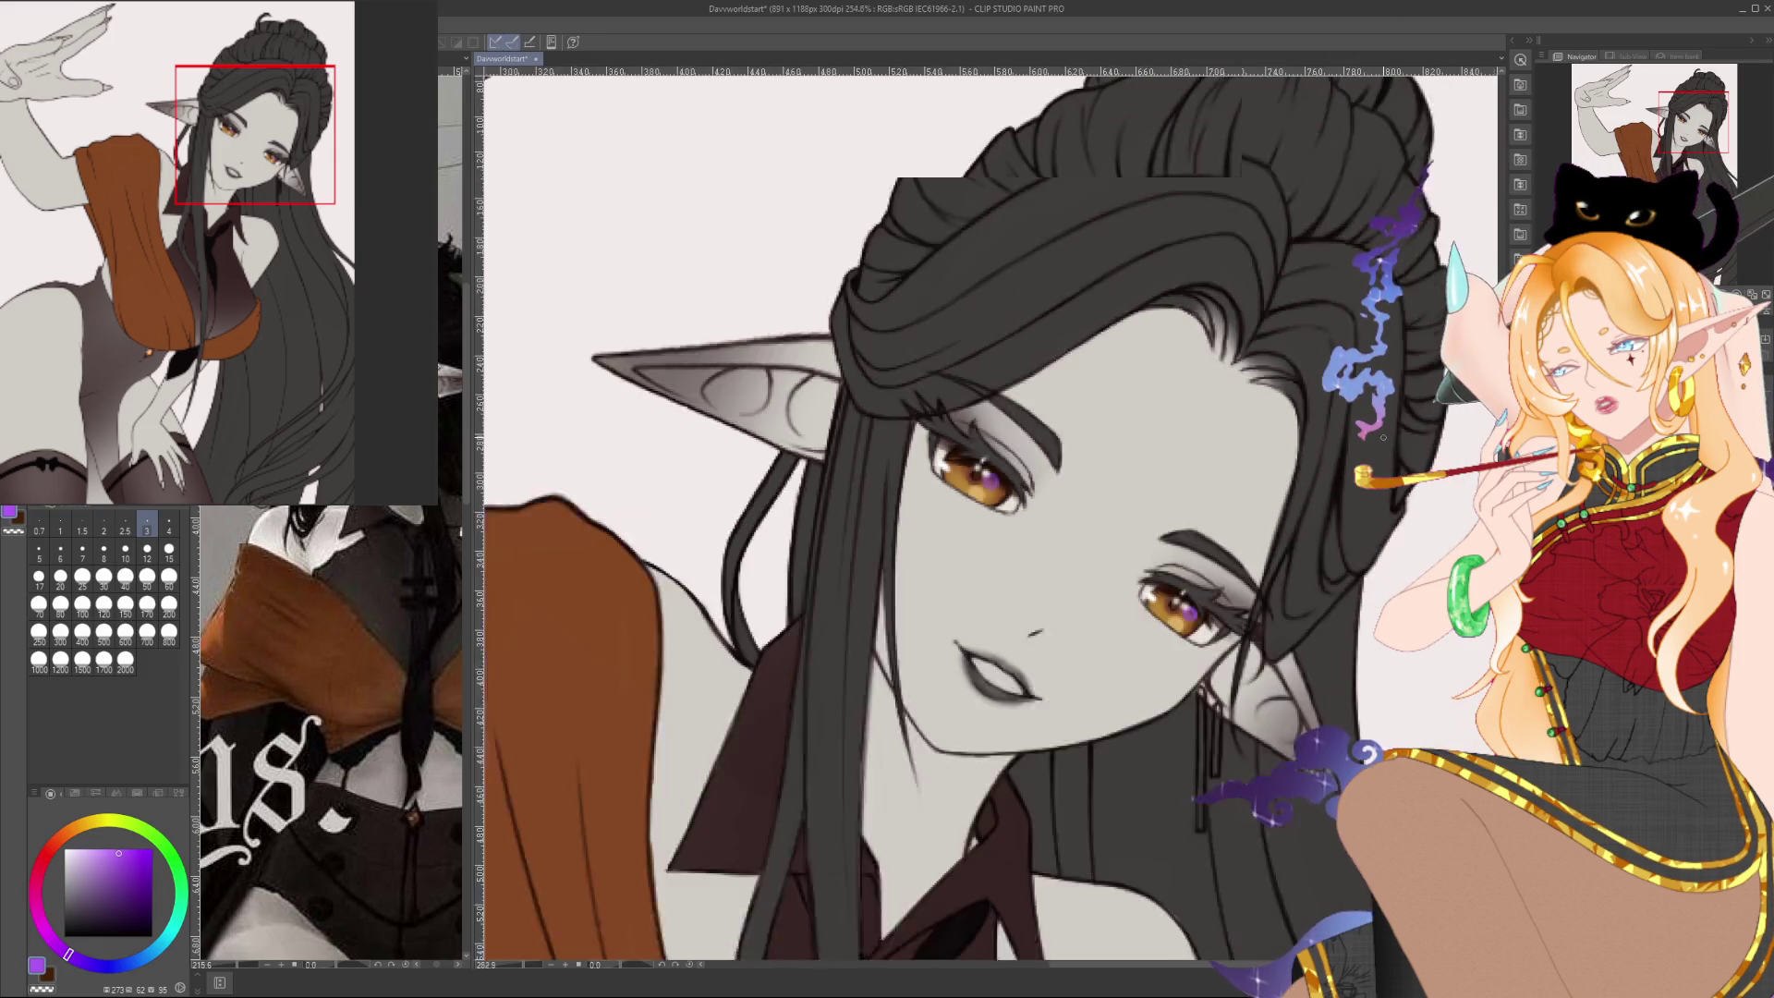
scroll(924, 518, right, 2)
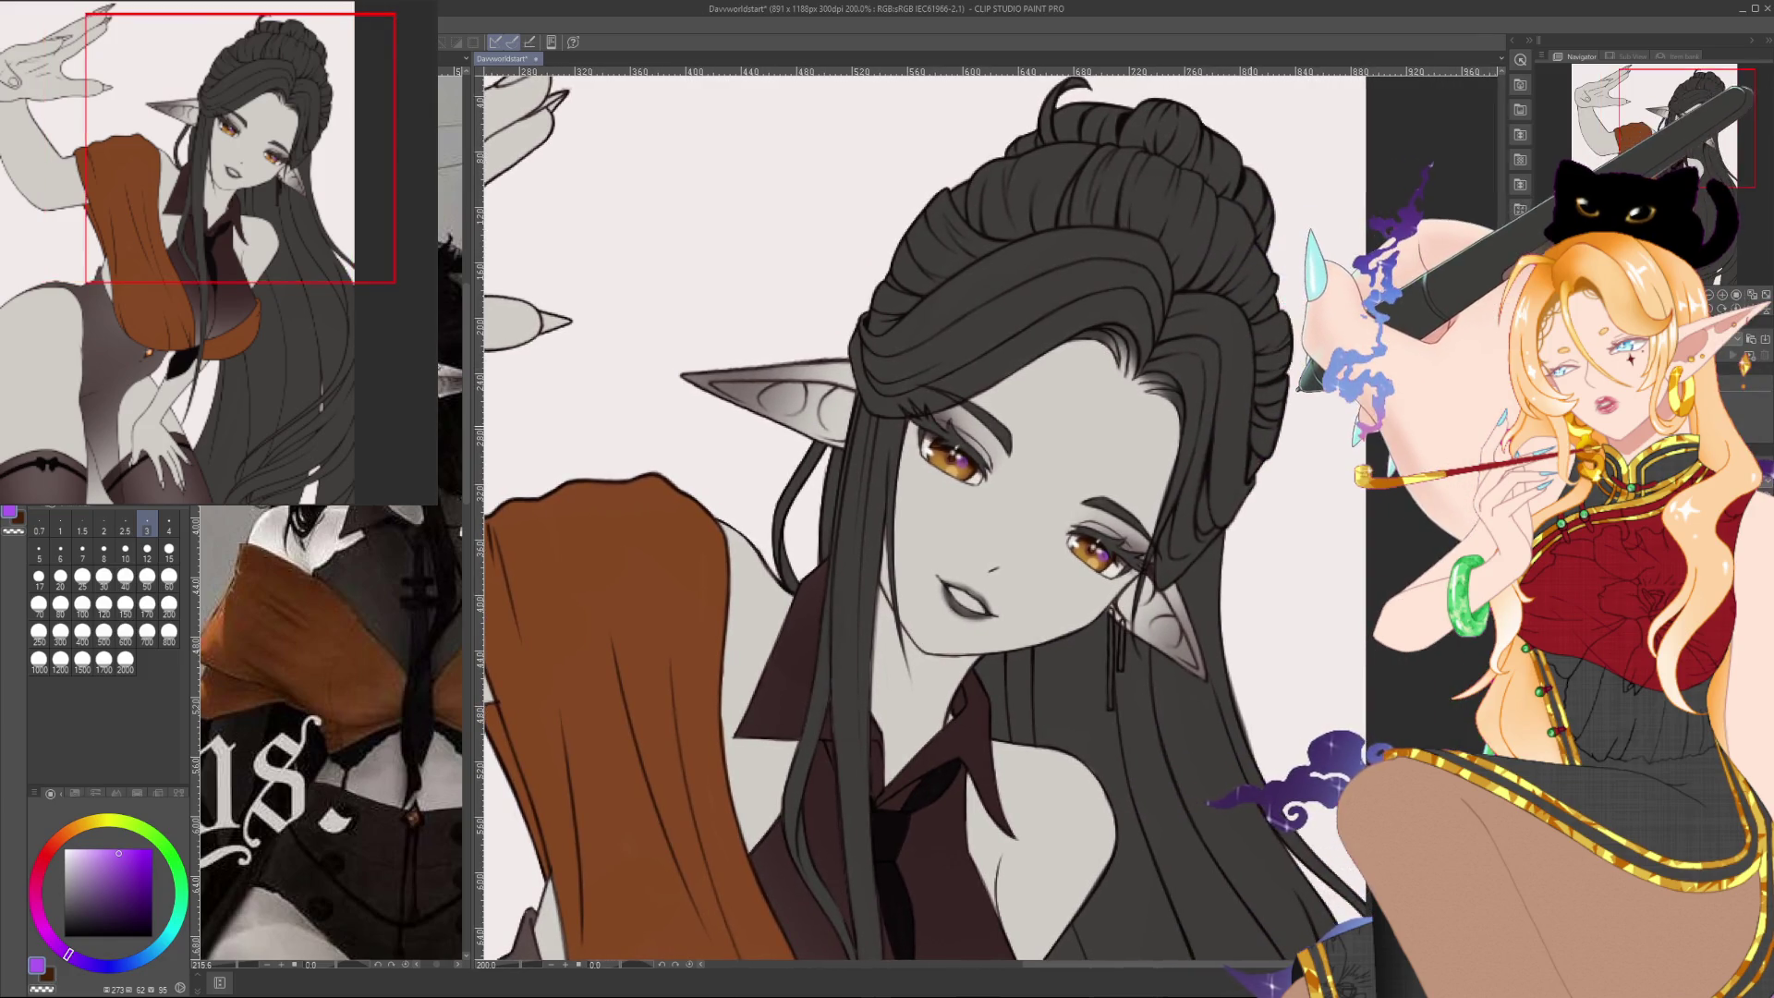
scroll(1193, 426, down, 2)
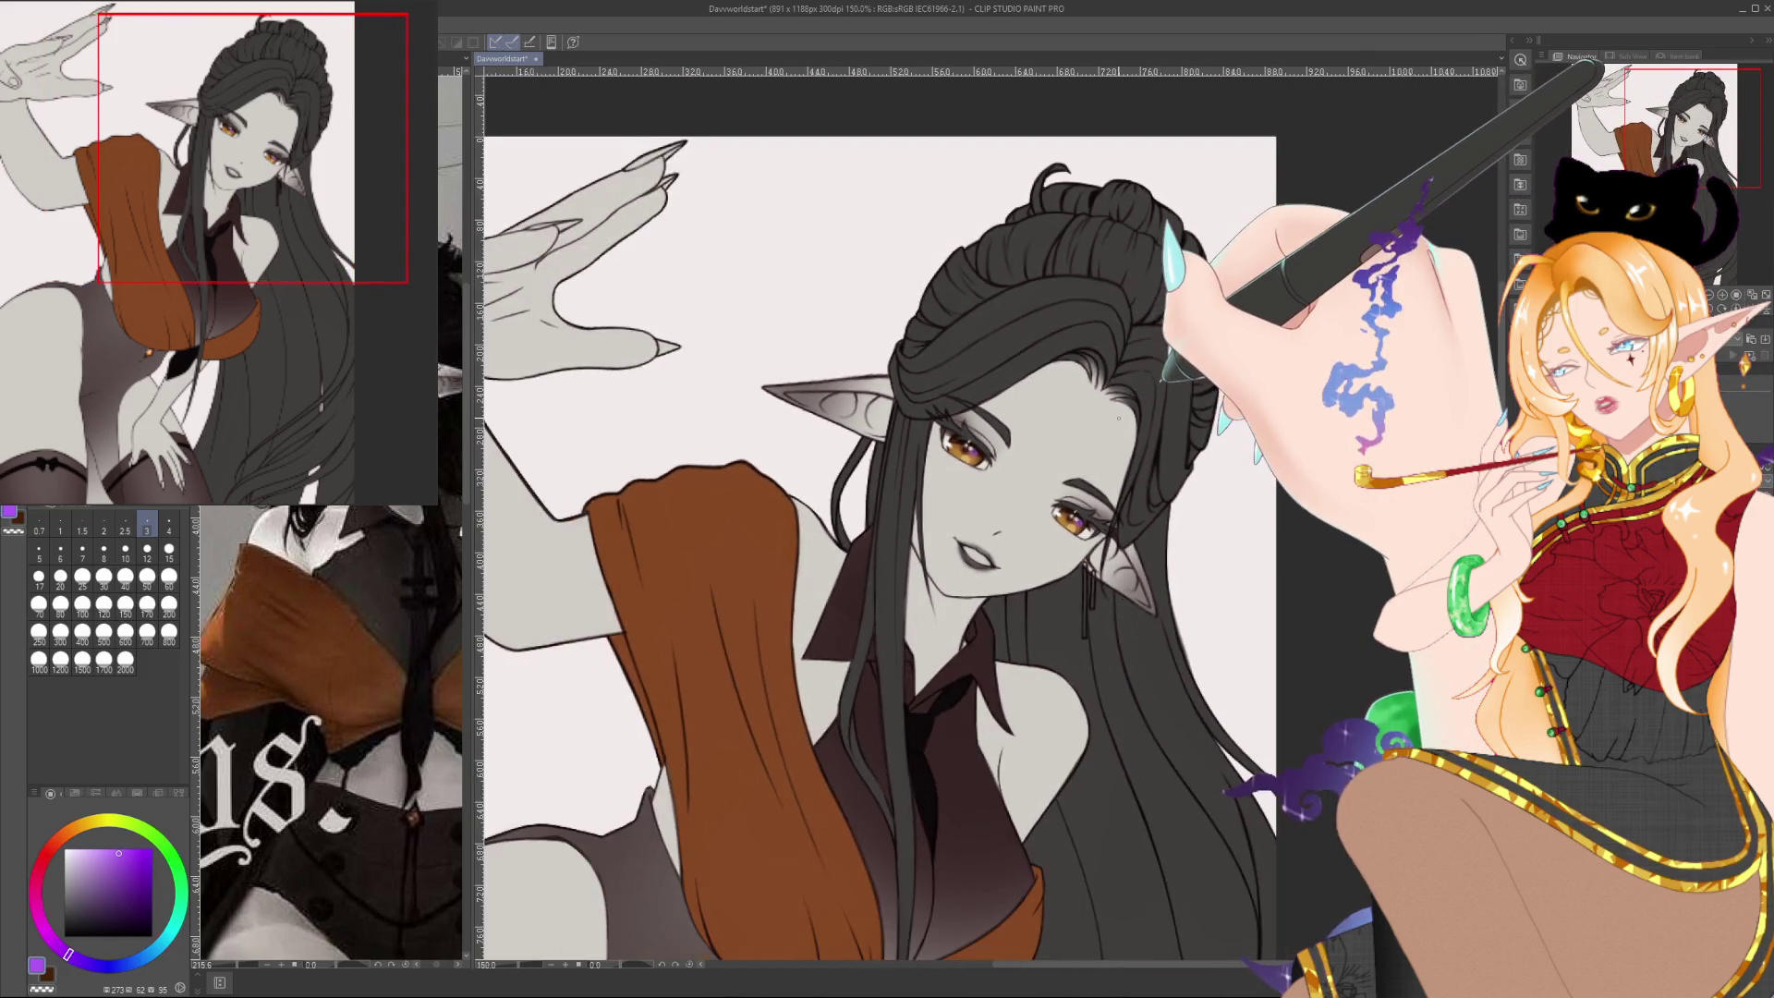
scroll(1118, 418, down, 1)
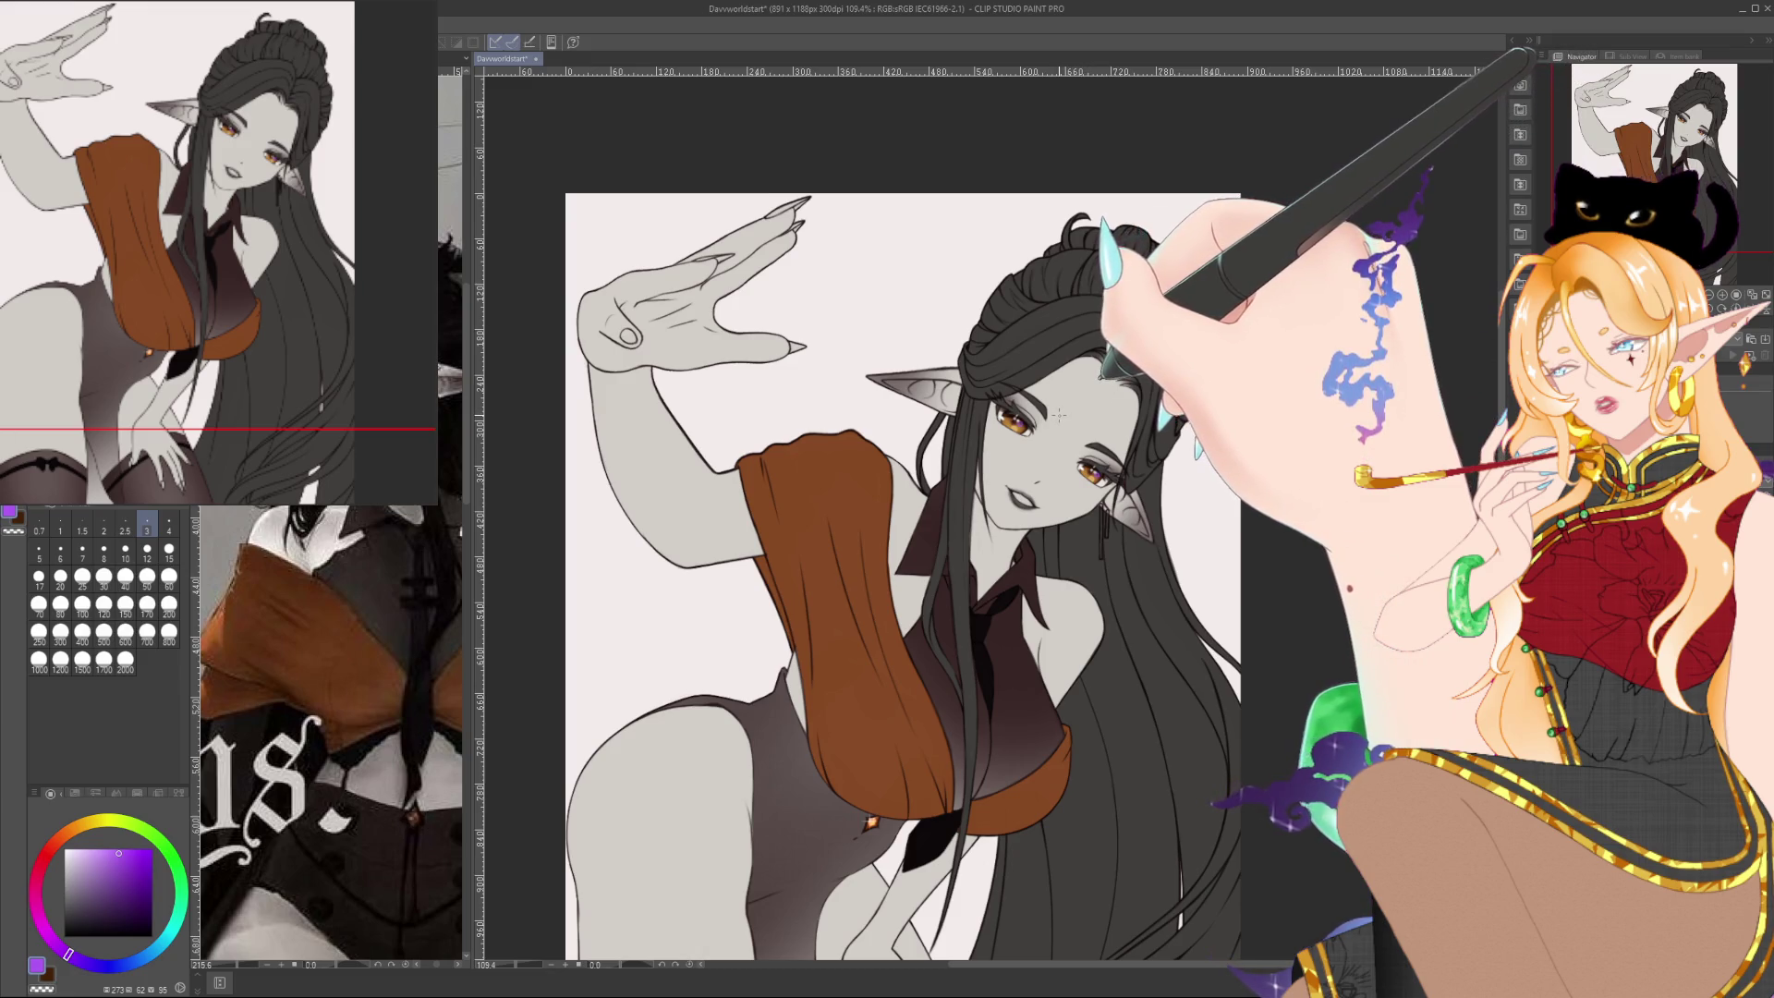
scroll(1054, 416, up, 12)
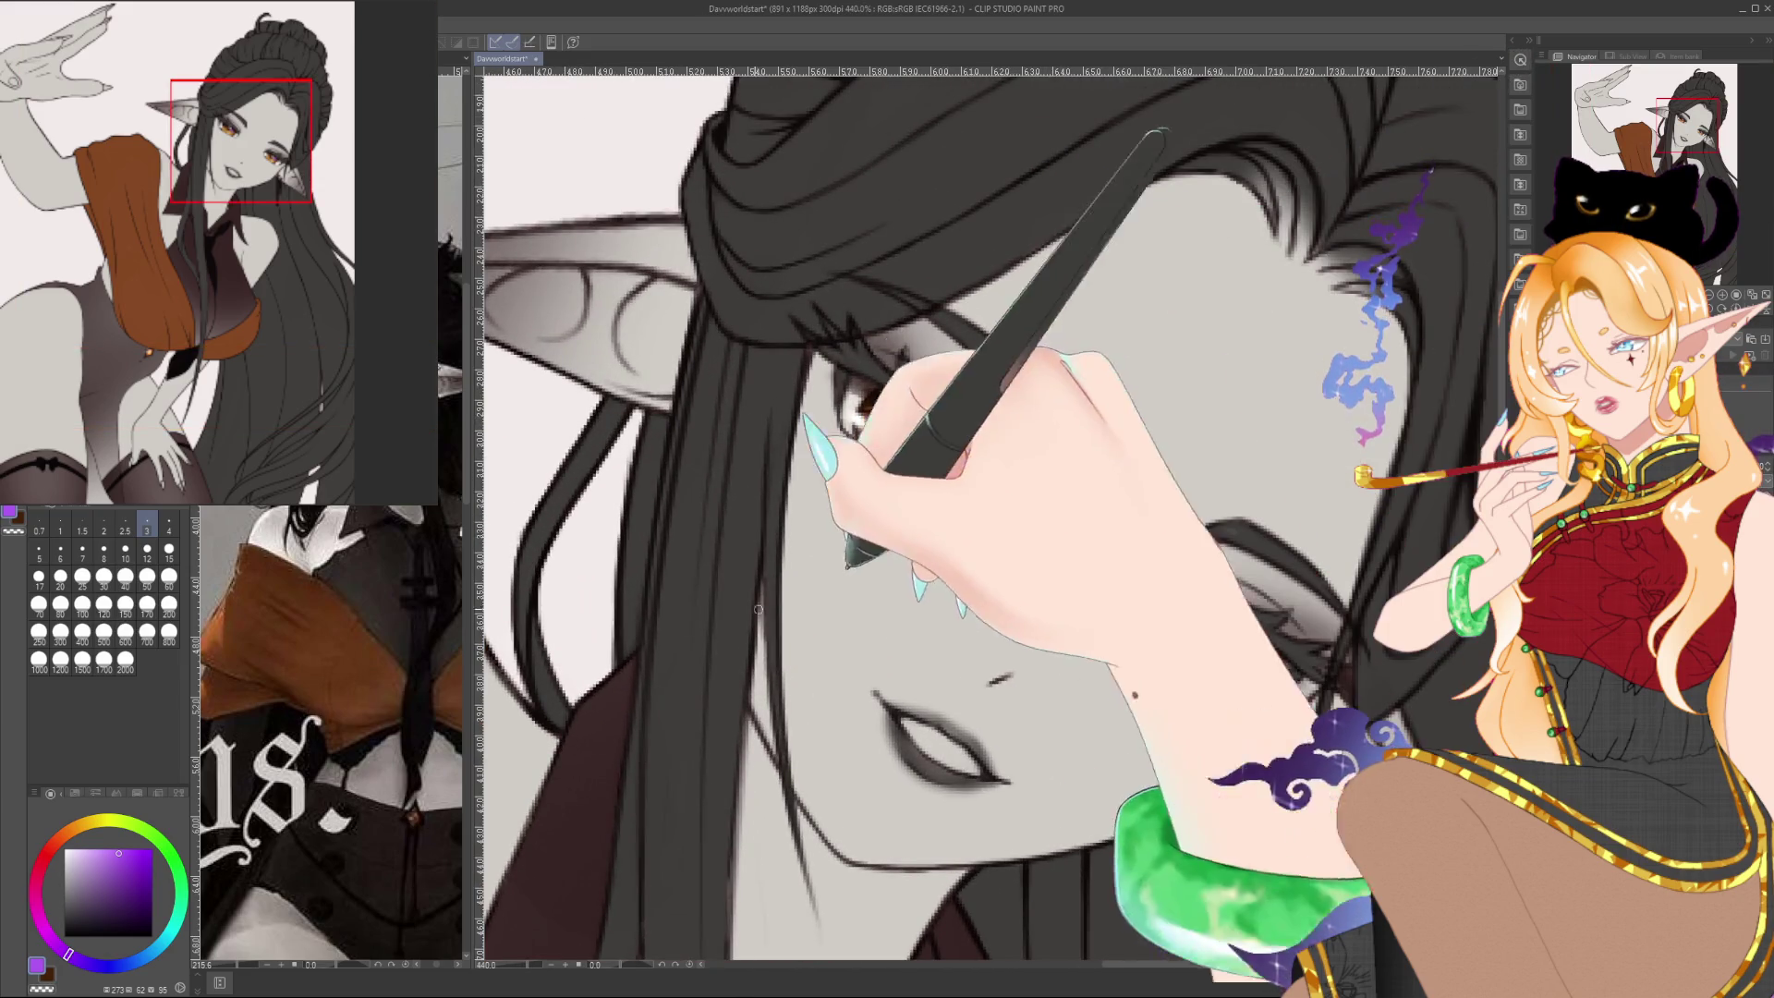
mouse_move(1201, 416)
mouse_down()
mouse_move(1146, 554)
mouse_move(1090, 610)
mouse_up()
mouse_move(1017, 406)
mouse_down()
mouse_move(1149, 495)
mouse_move(1049, 455)
mouse_move(918, 495)
mouse_move(887, 388)
mouse_up()
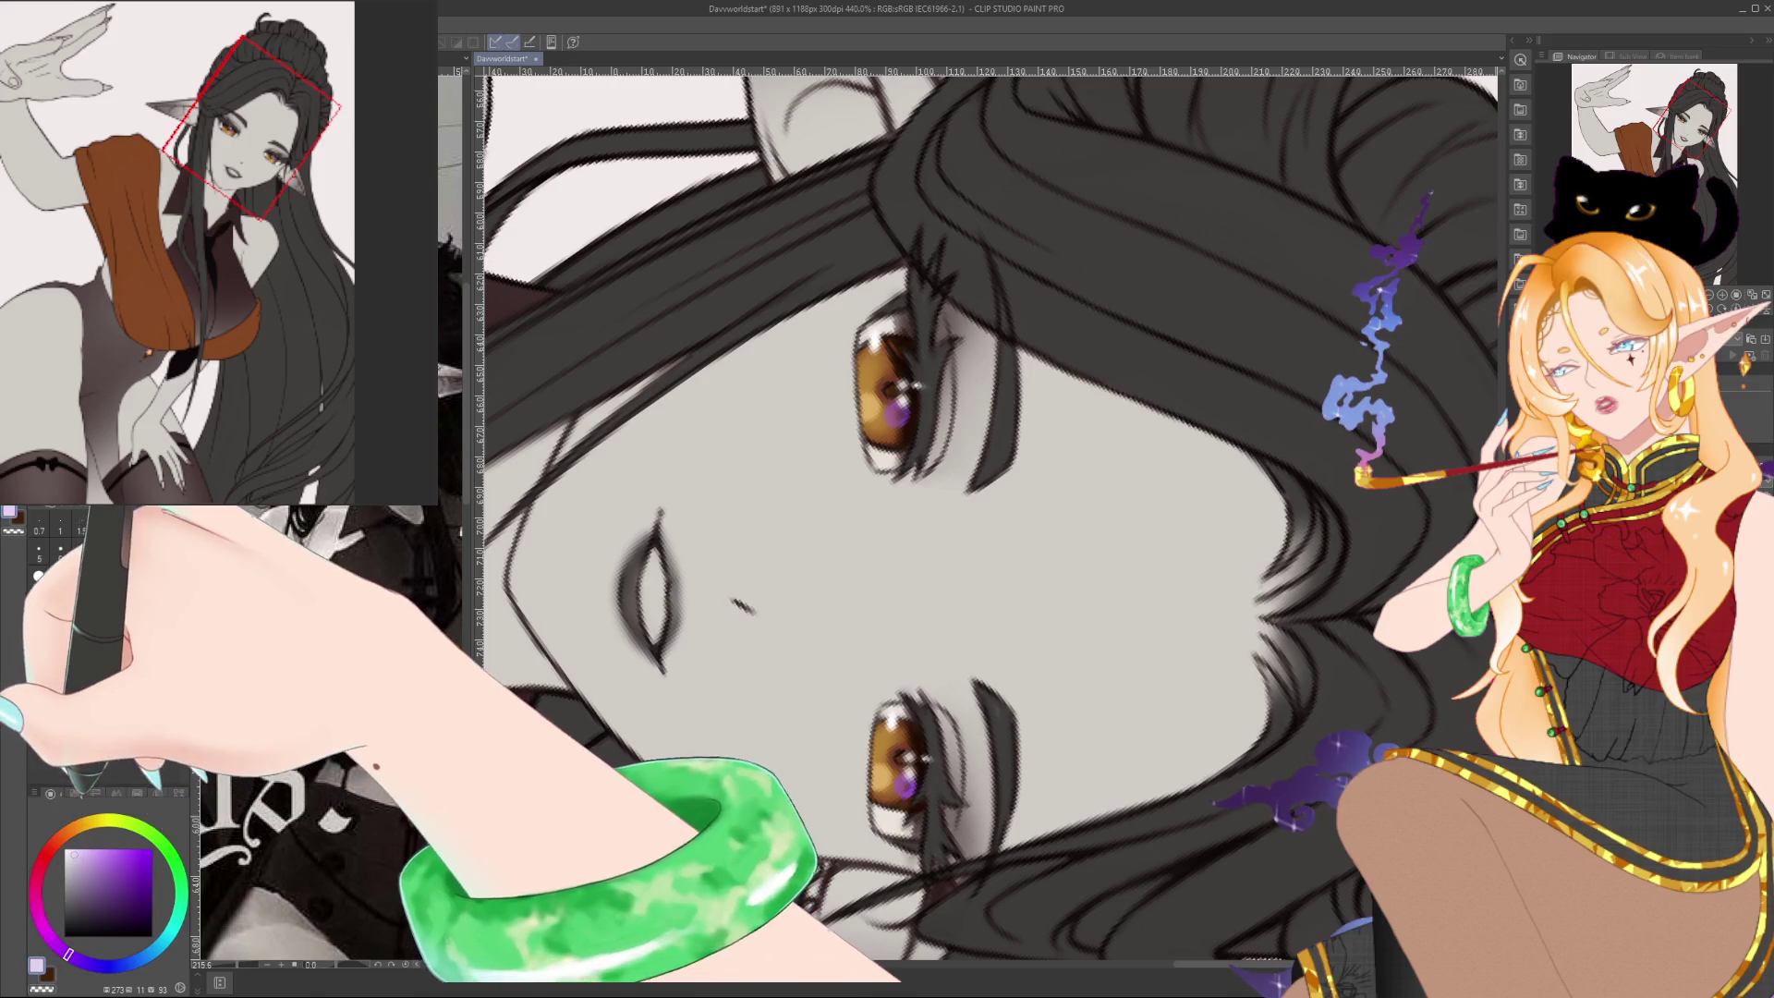
Paint pale cream sparkle highlights into both eyes, then reset the canvas rotation and zoom
click(78, 824)
click(74, 854)
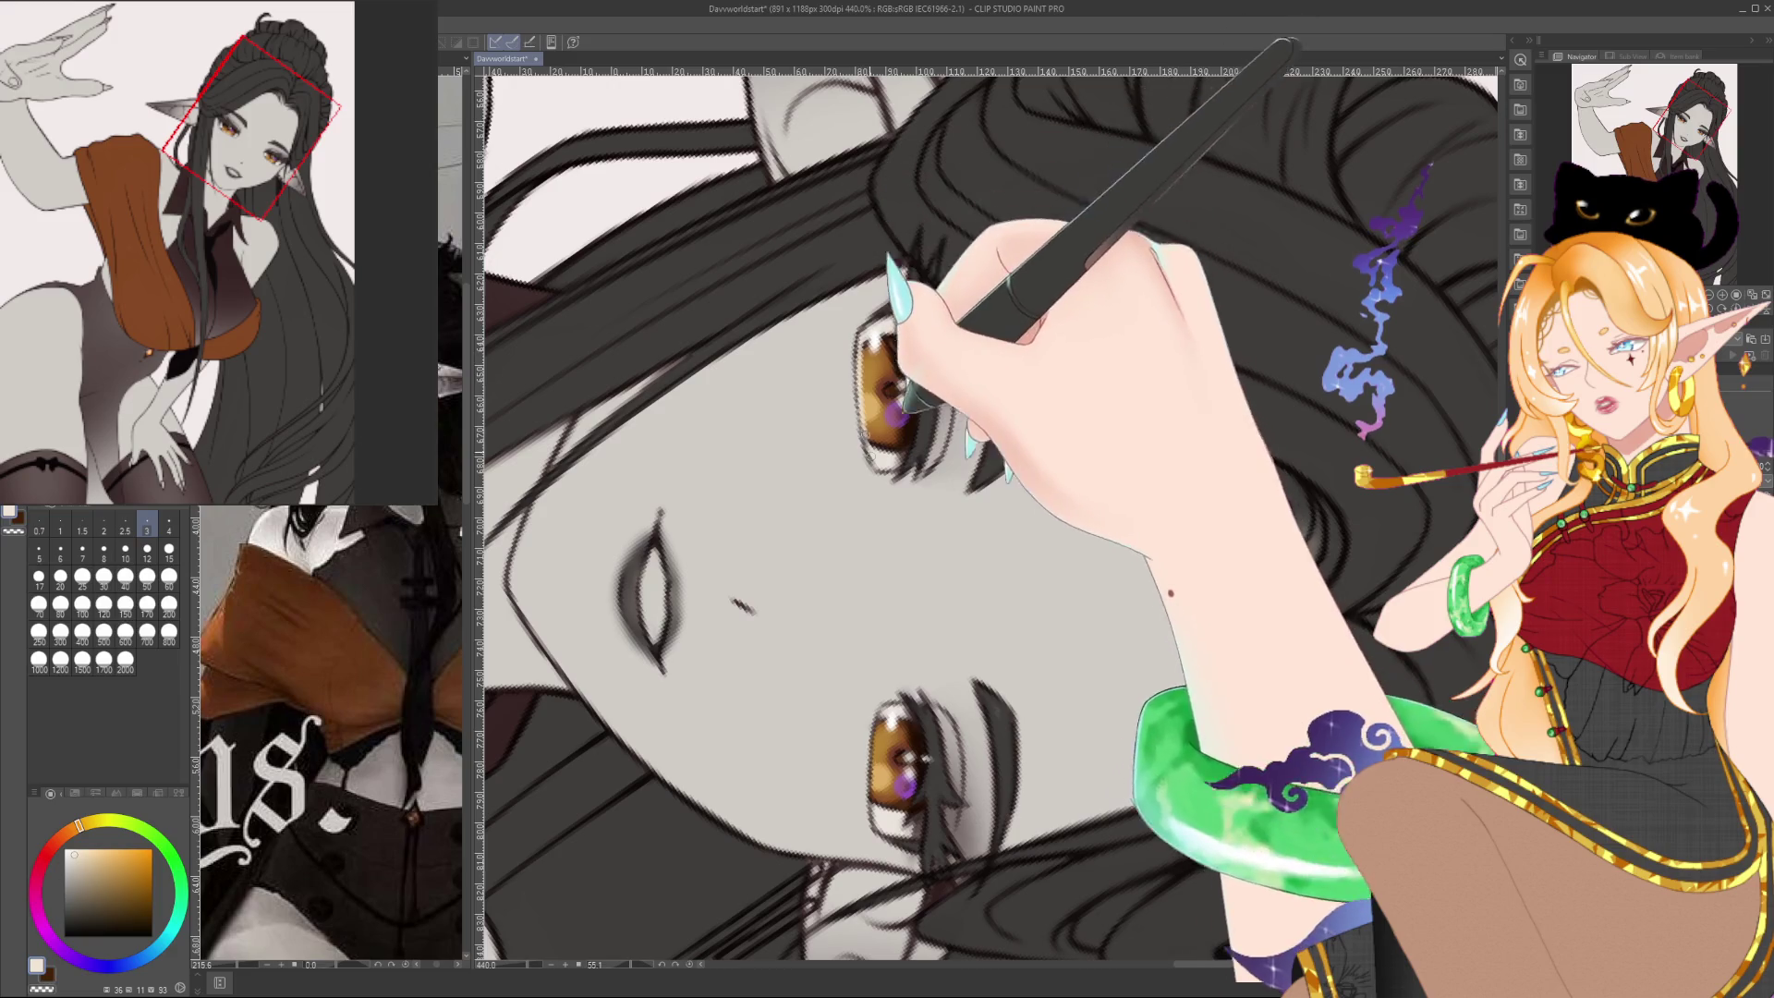
drag(966, 468, 928, 372)
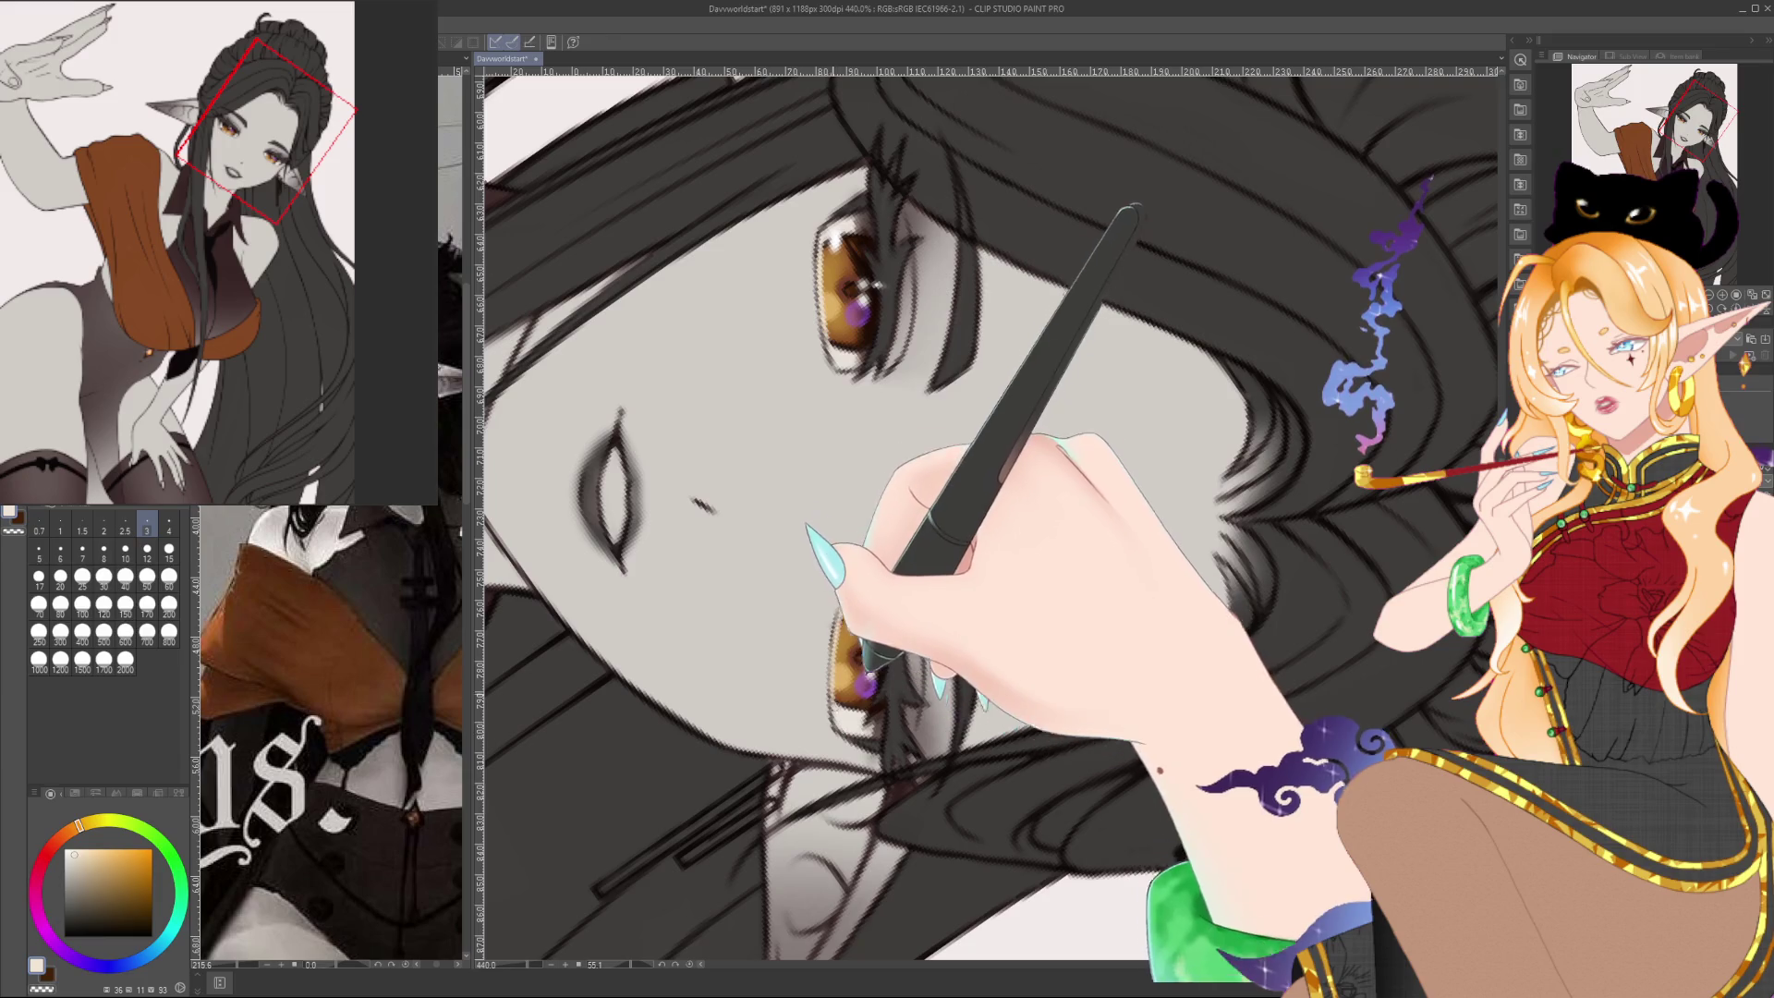
key(ctrl+@)
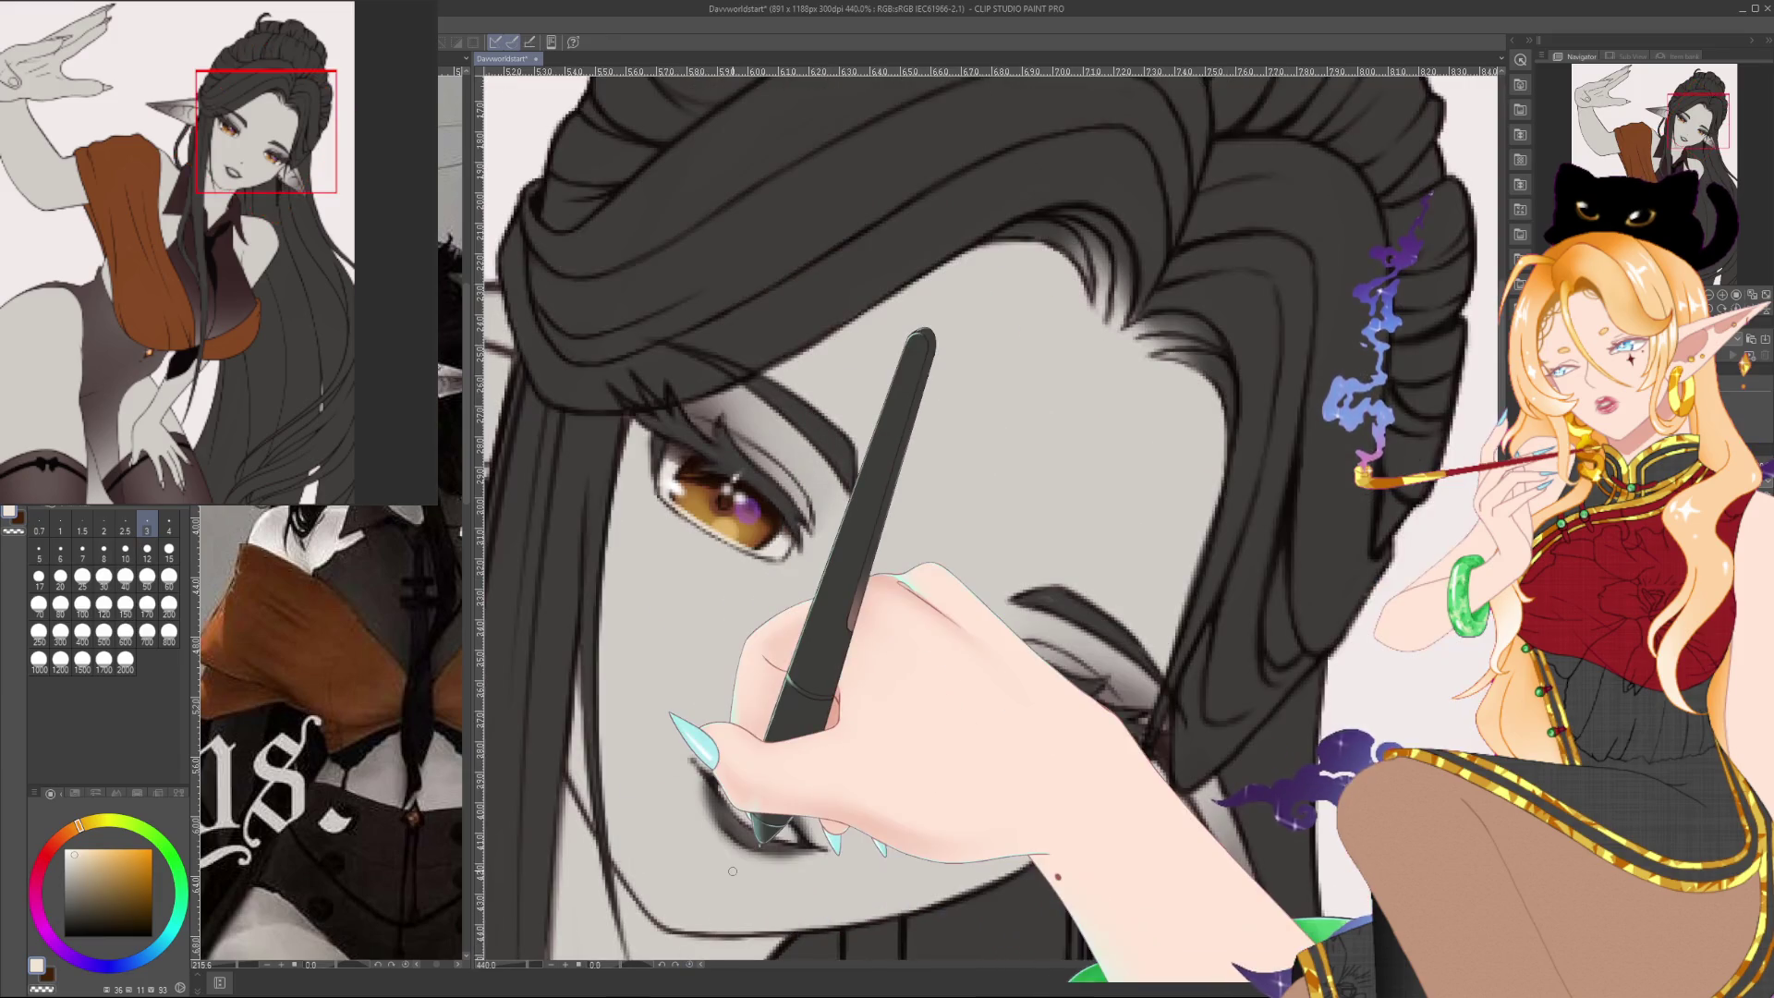
scroll(736, 863, down, 5)
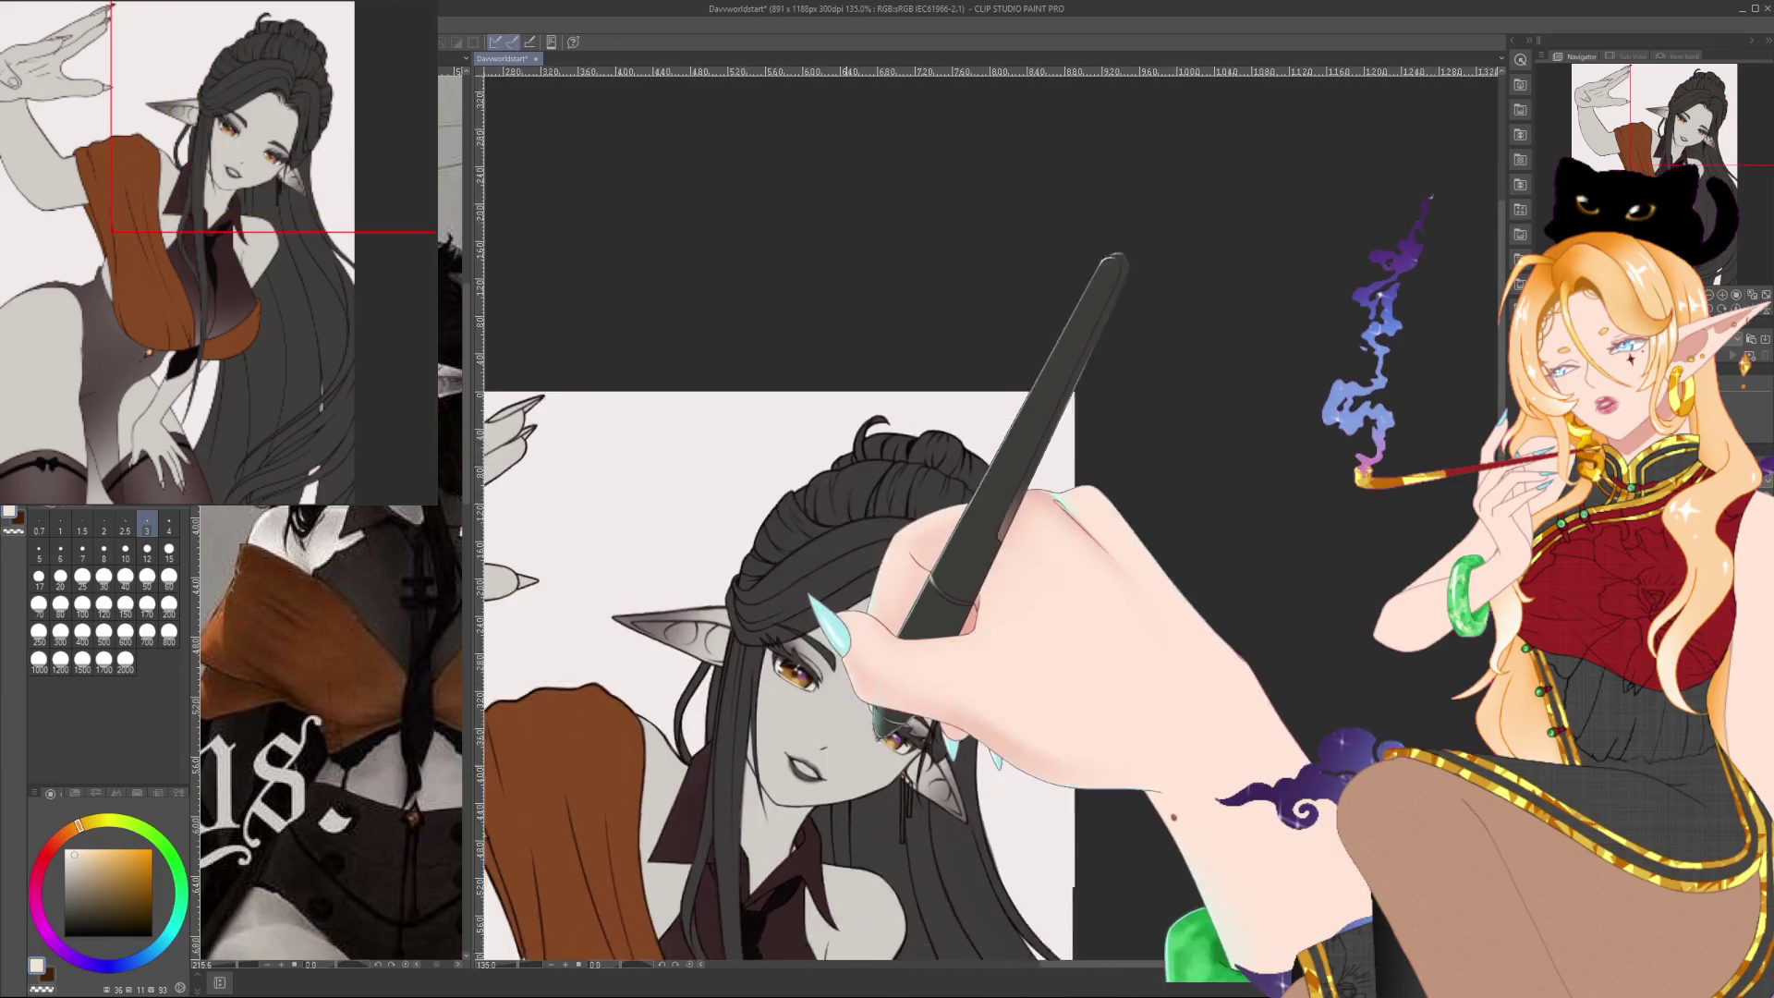
scroll(911, 719, up, 5)
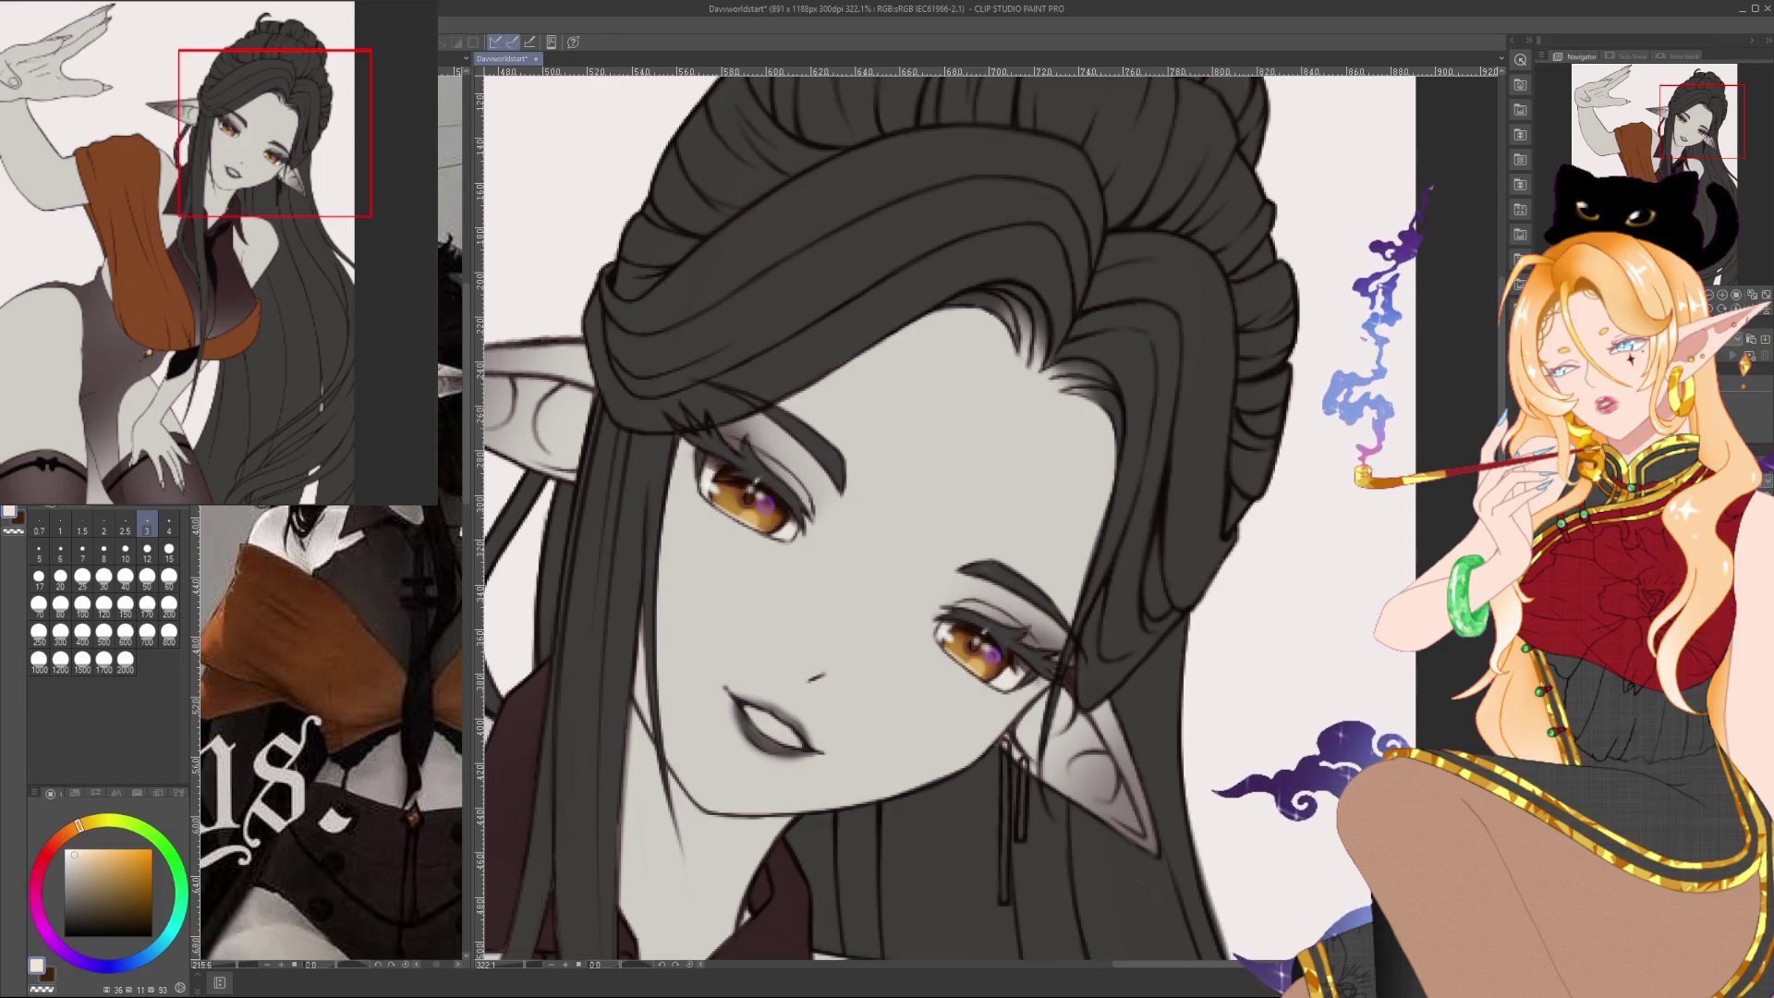
Inspect the face up close, panning down to the neck and collar and back up
mouse_move(1197, 642)
mouse_down()
mouse_move(1252, 596)
mouse_move(1121, 471)
mouse_up()
scroll(1253, 596, down, 6)
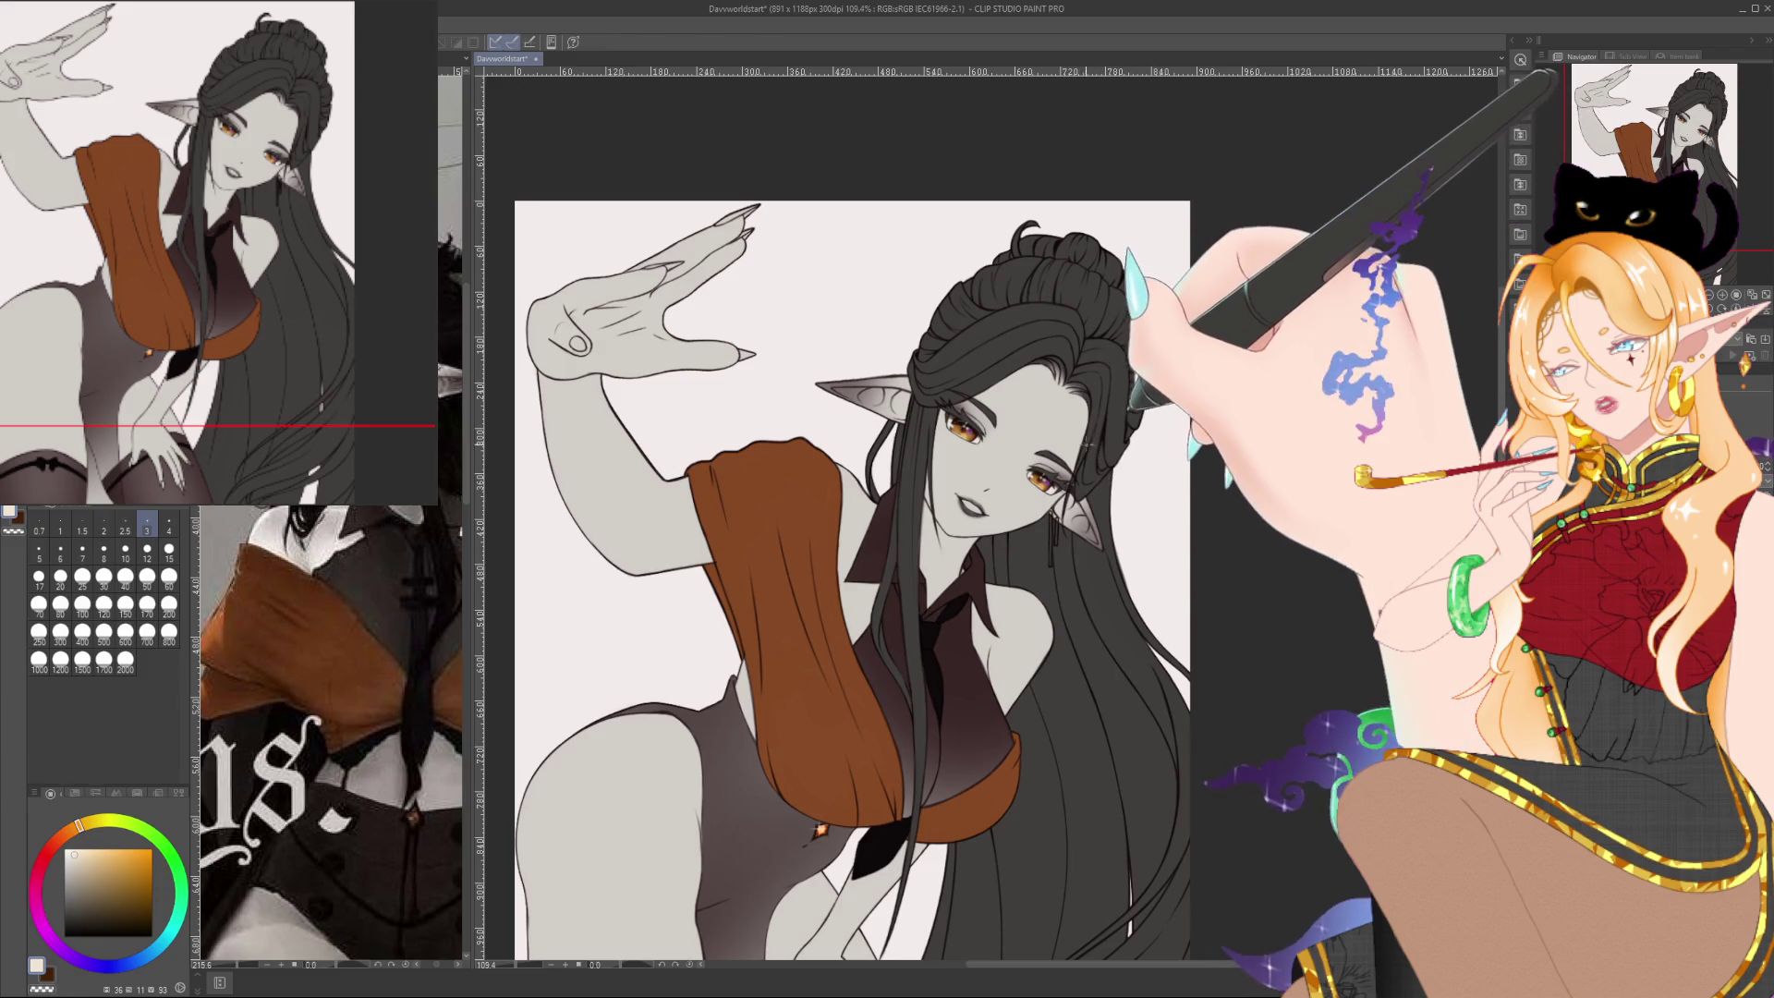
scroll(1086, 442, up, 2)
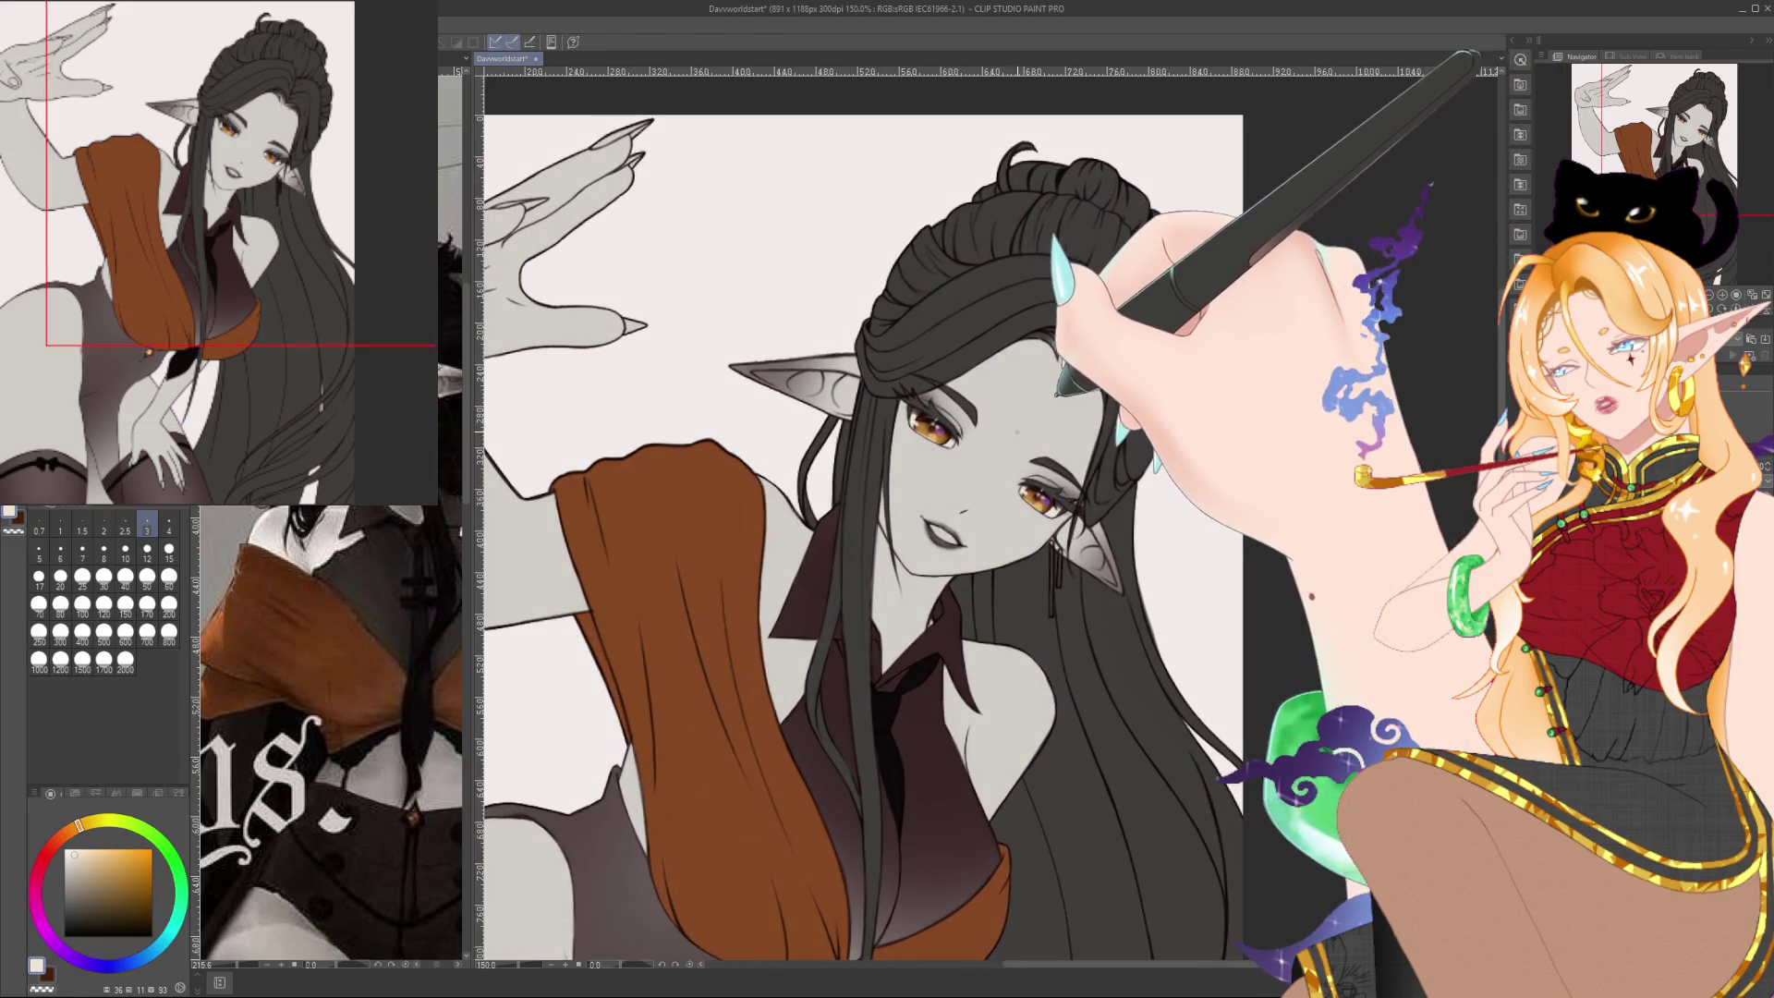
scroll(1021, 426, up, 4)
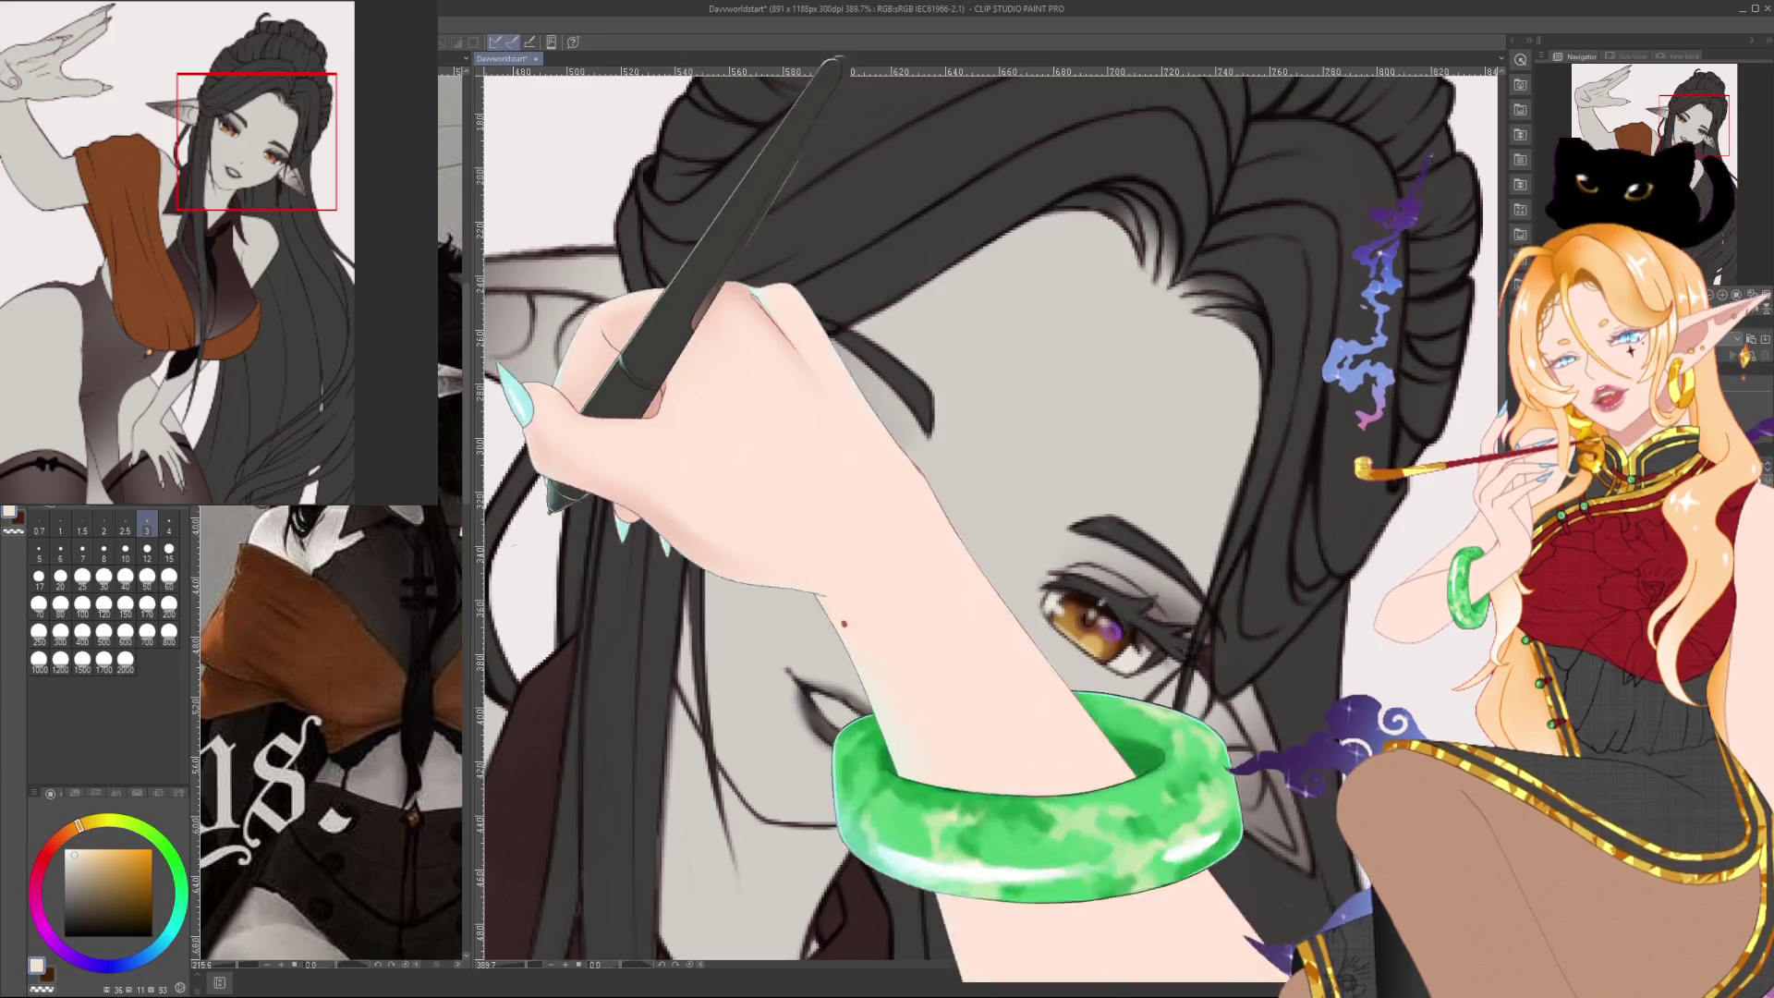
drag(924, 647, 924, 333)
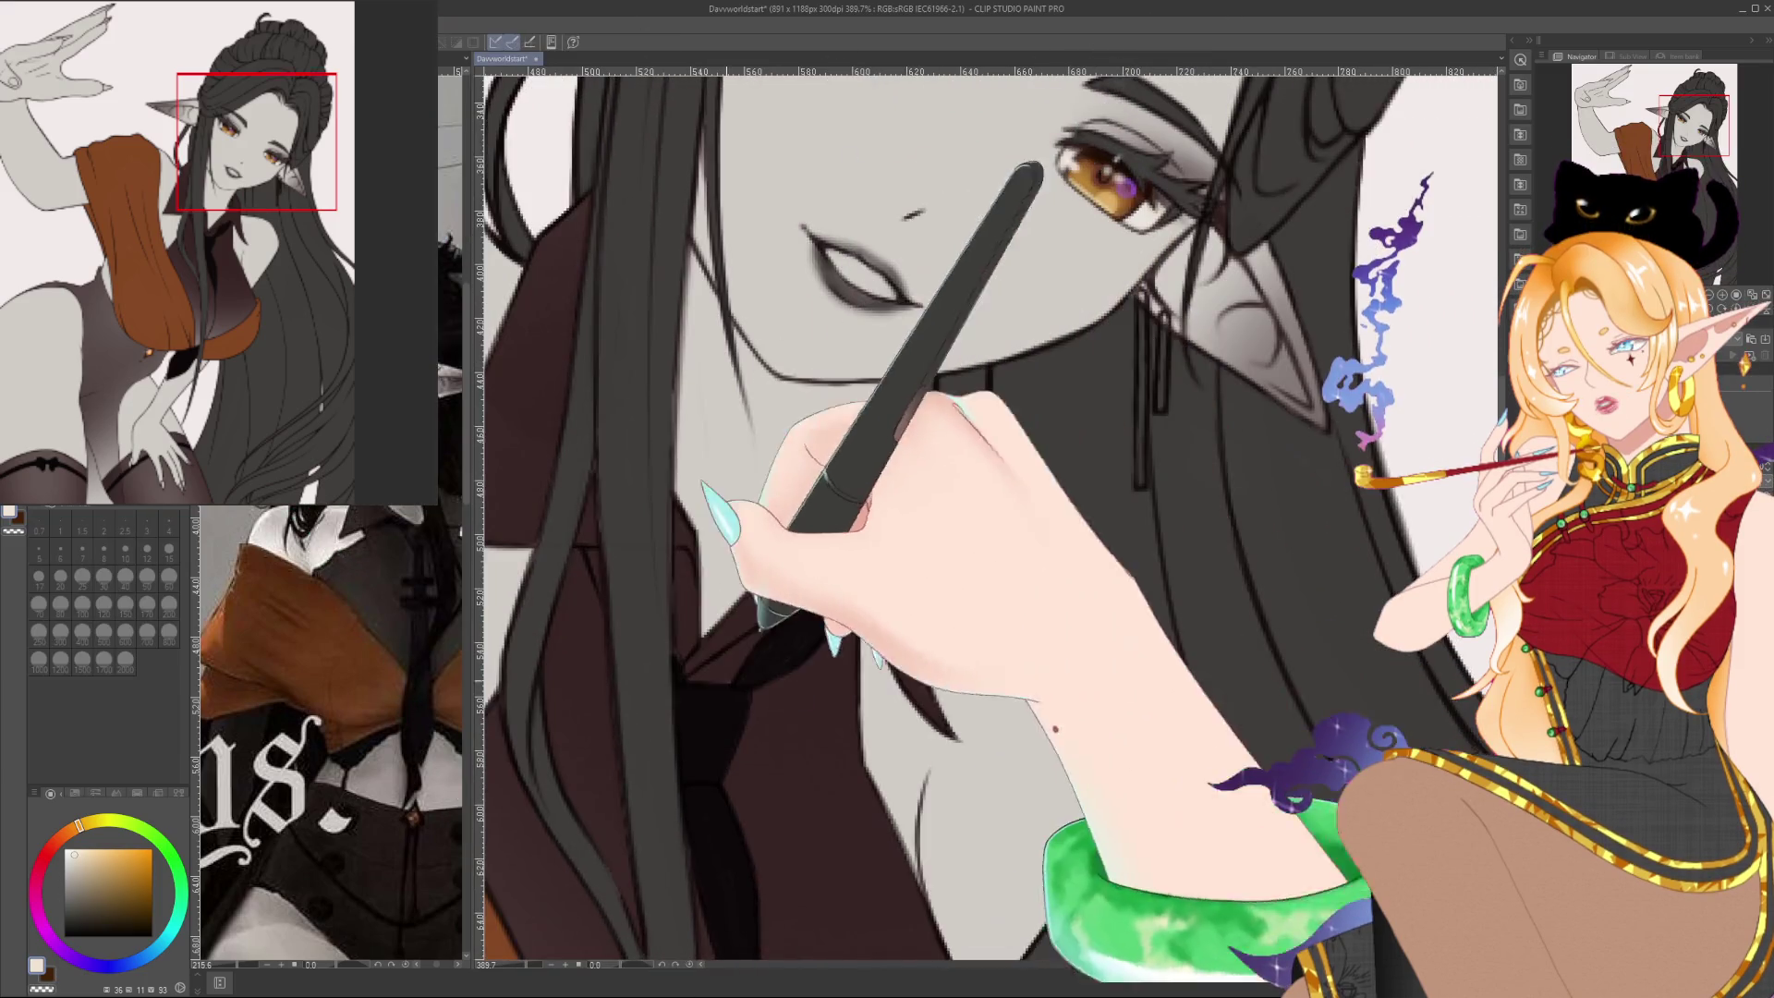
drag(924, 462, 887, 684)
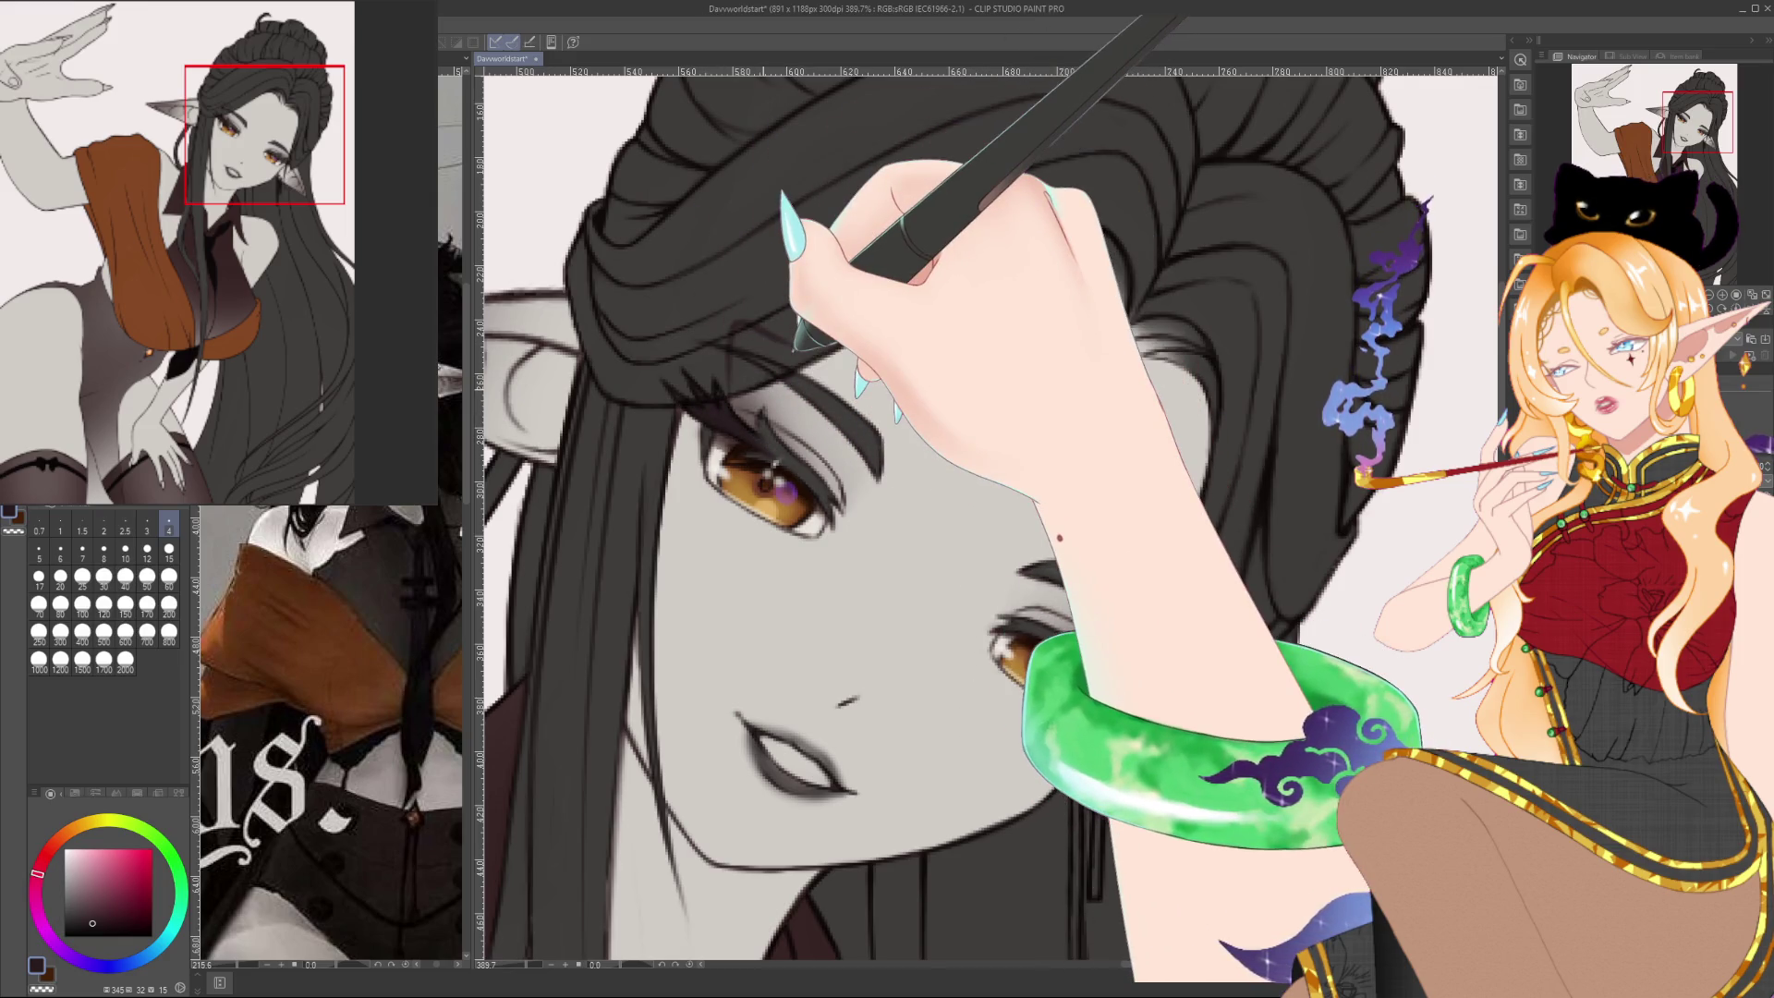
With brush size 15, dab a small rose mark between the brows, then zoom out to 81%
key(bracketright)
key(bracketright)
key(bracketright)
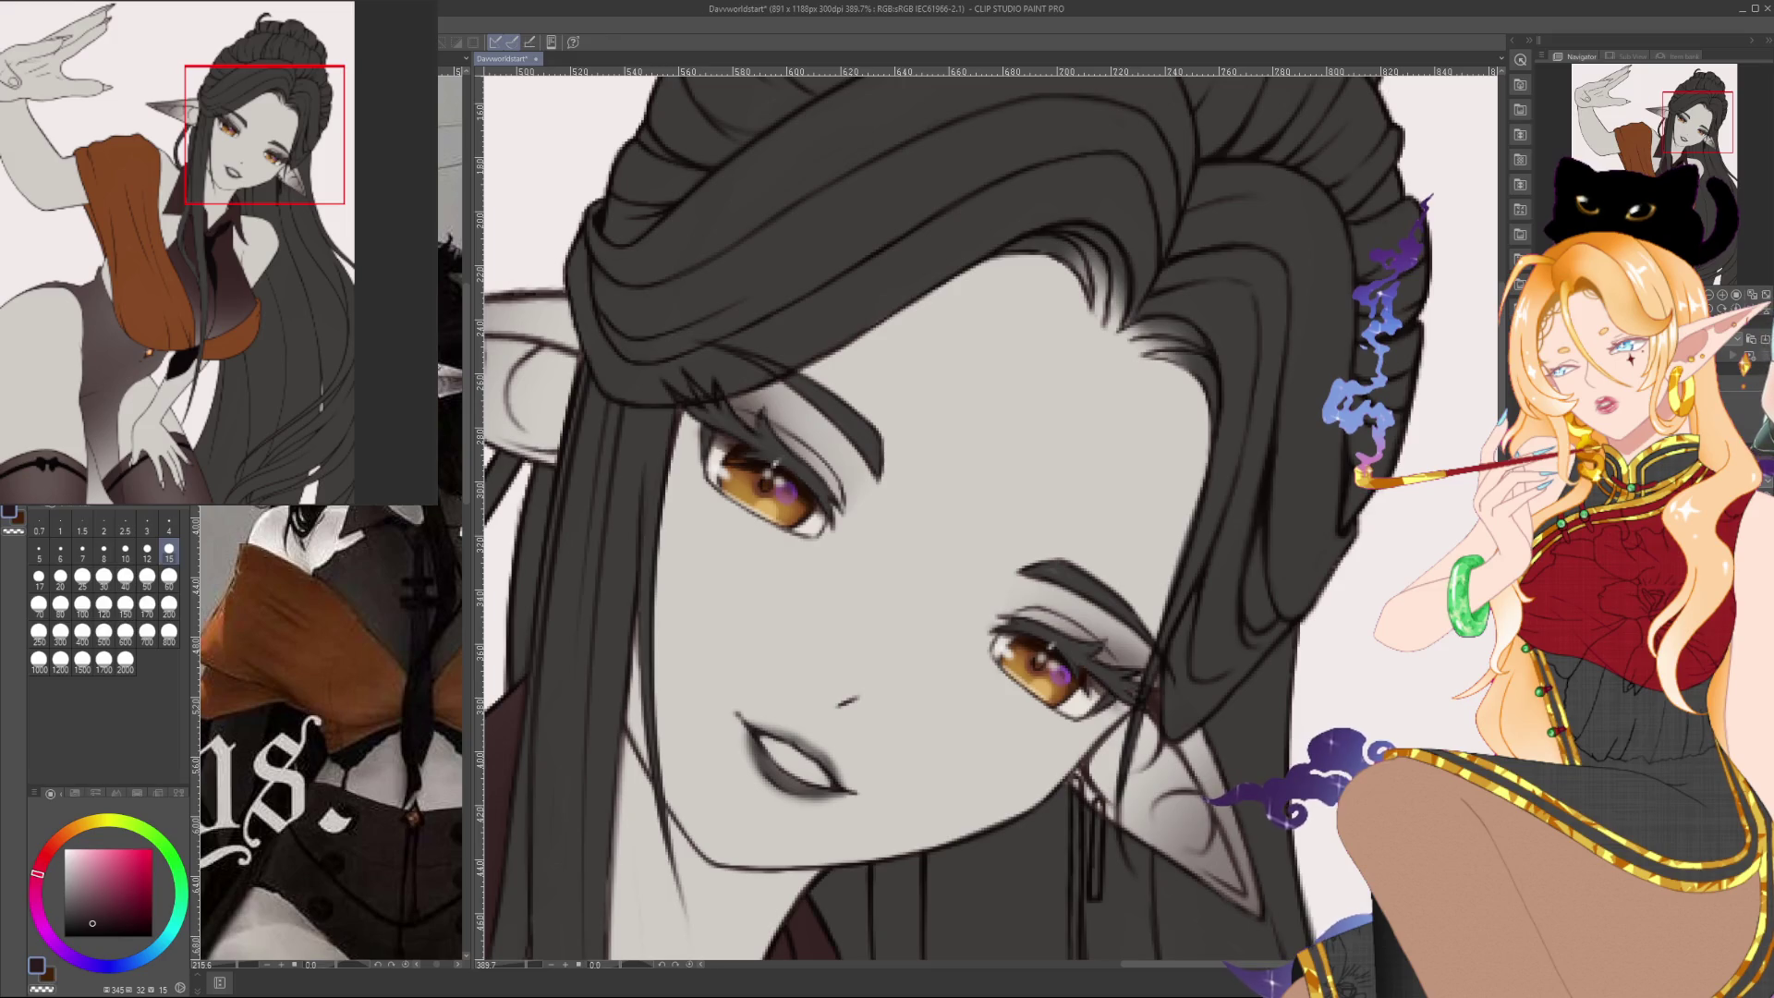
drag(731, 407, 759, 483)
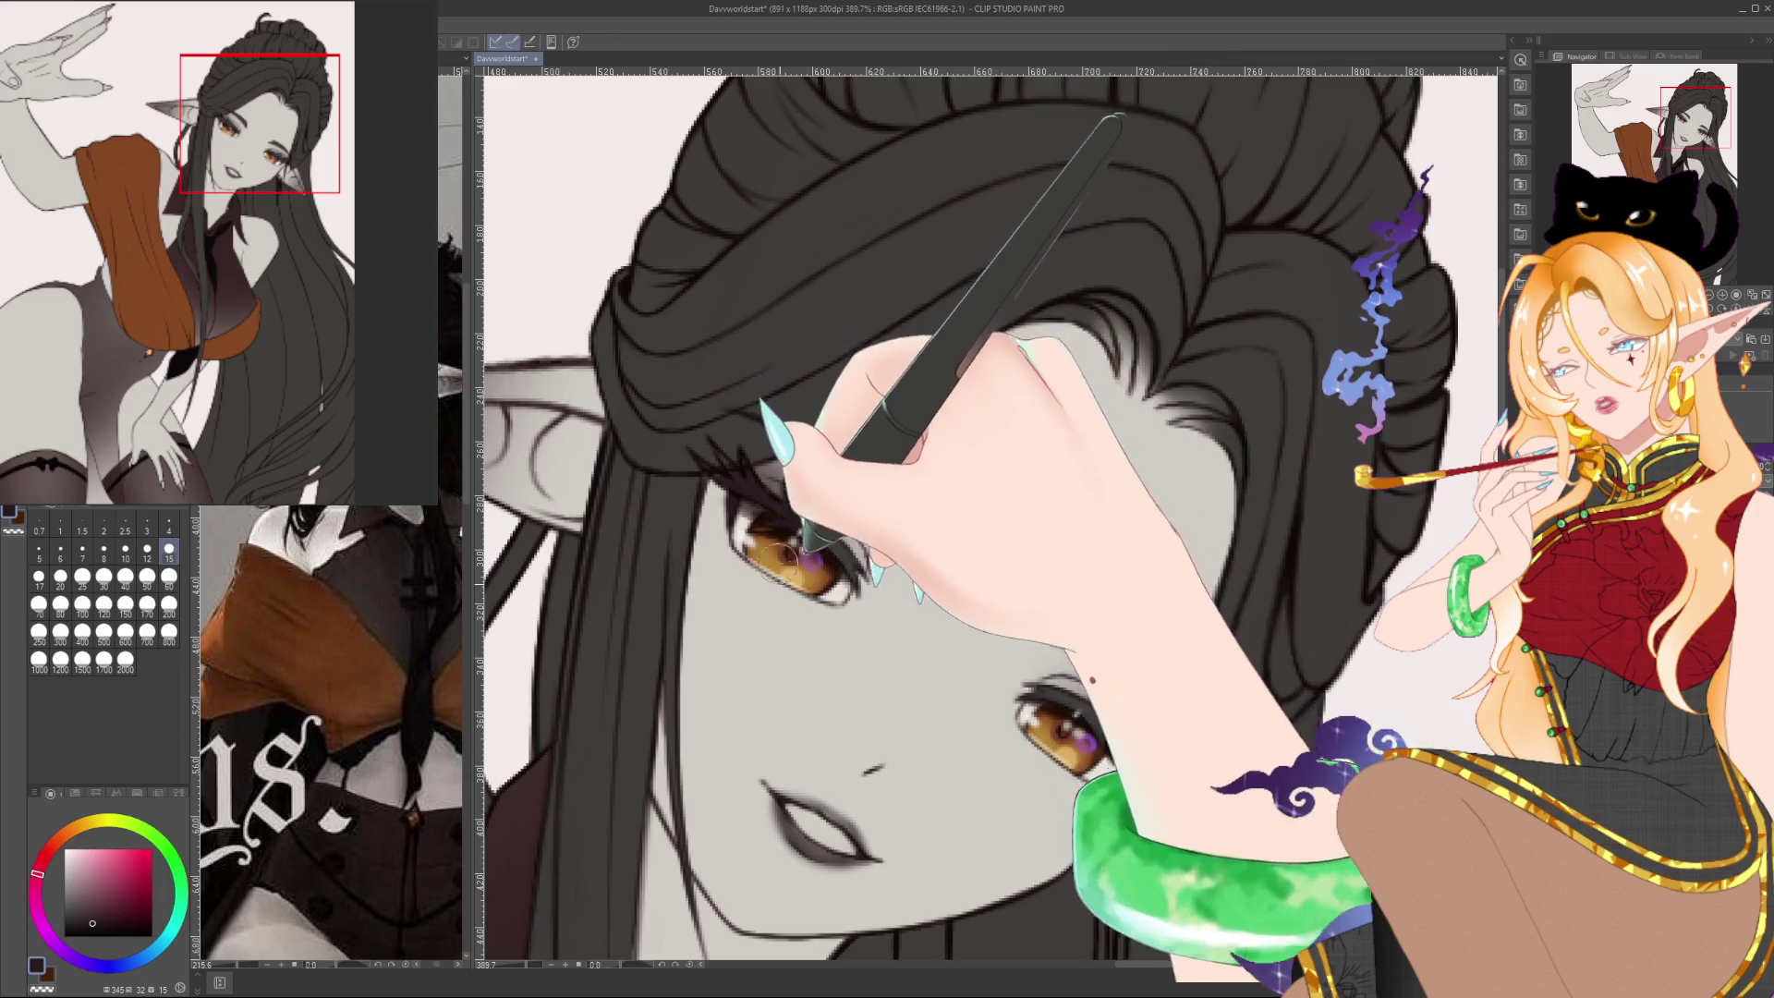
scroll(879, 584, down, 5)
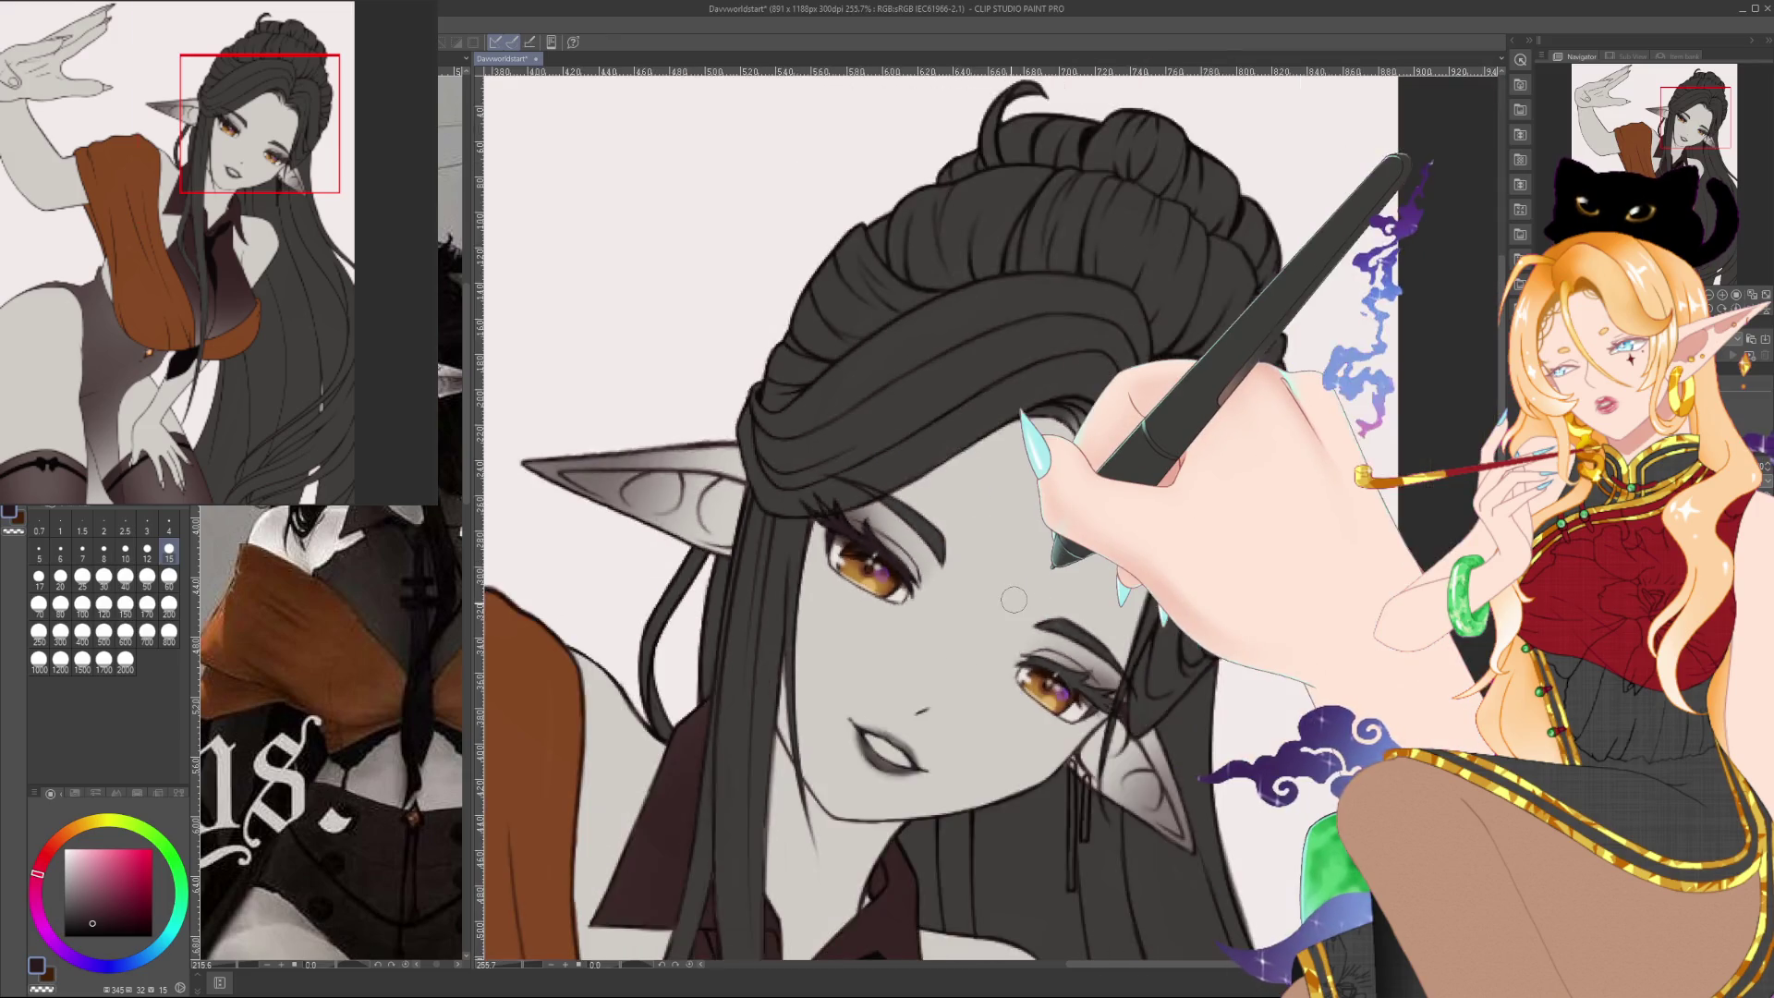
scroll(1015, 599, up, 5)
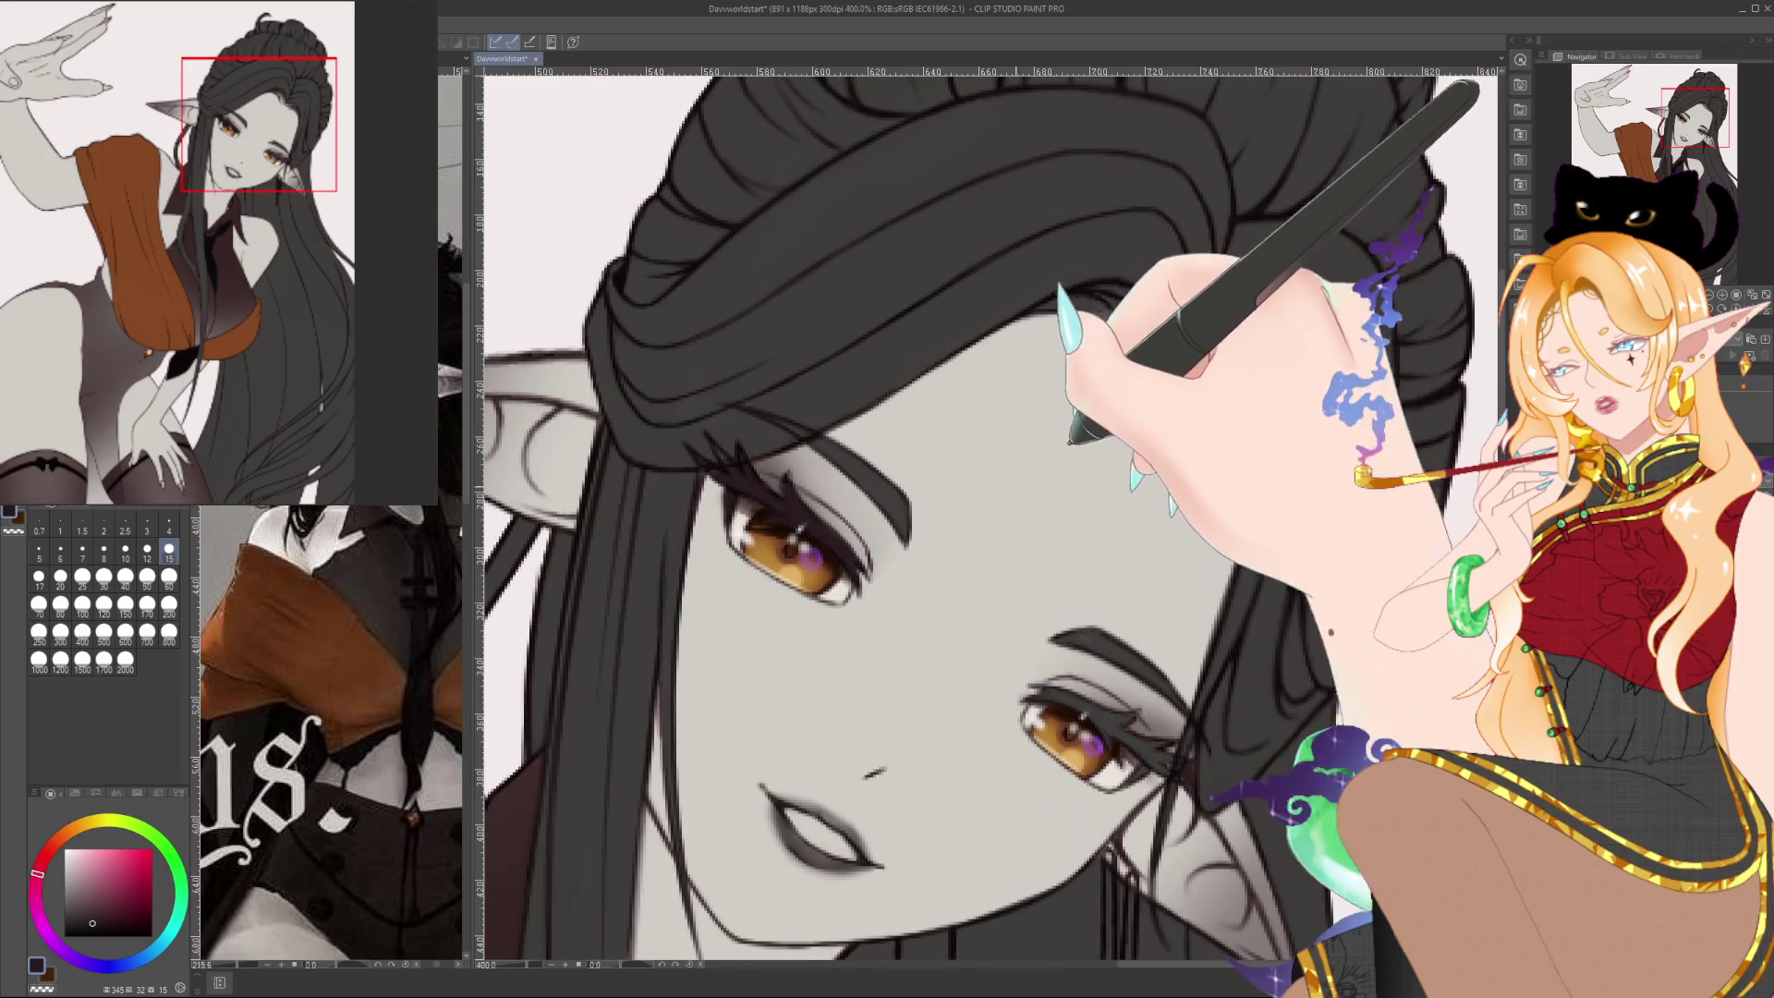
drag(1010, 600, 1029, 628)
scroll(1041, 489, up, 2)
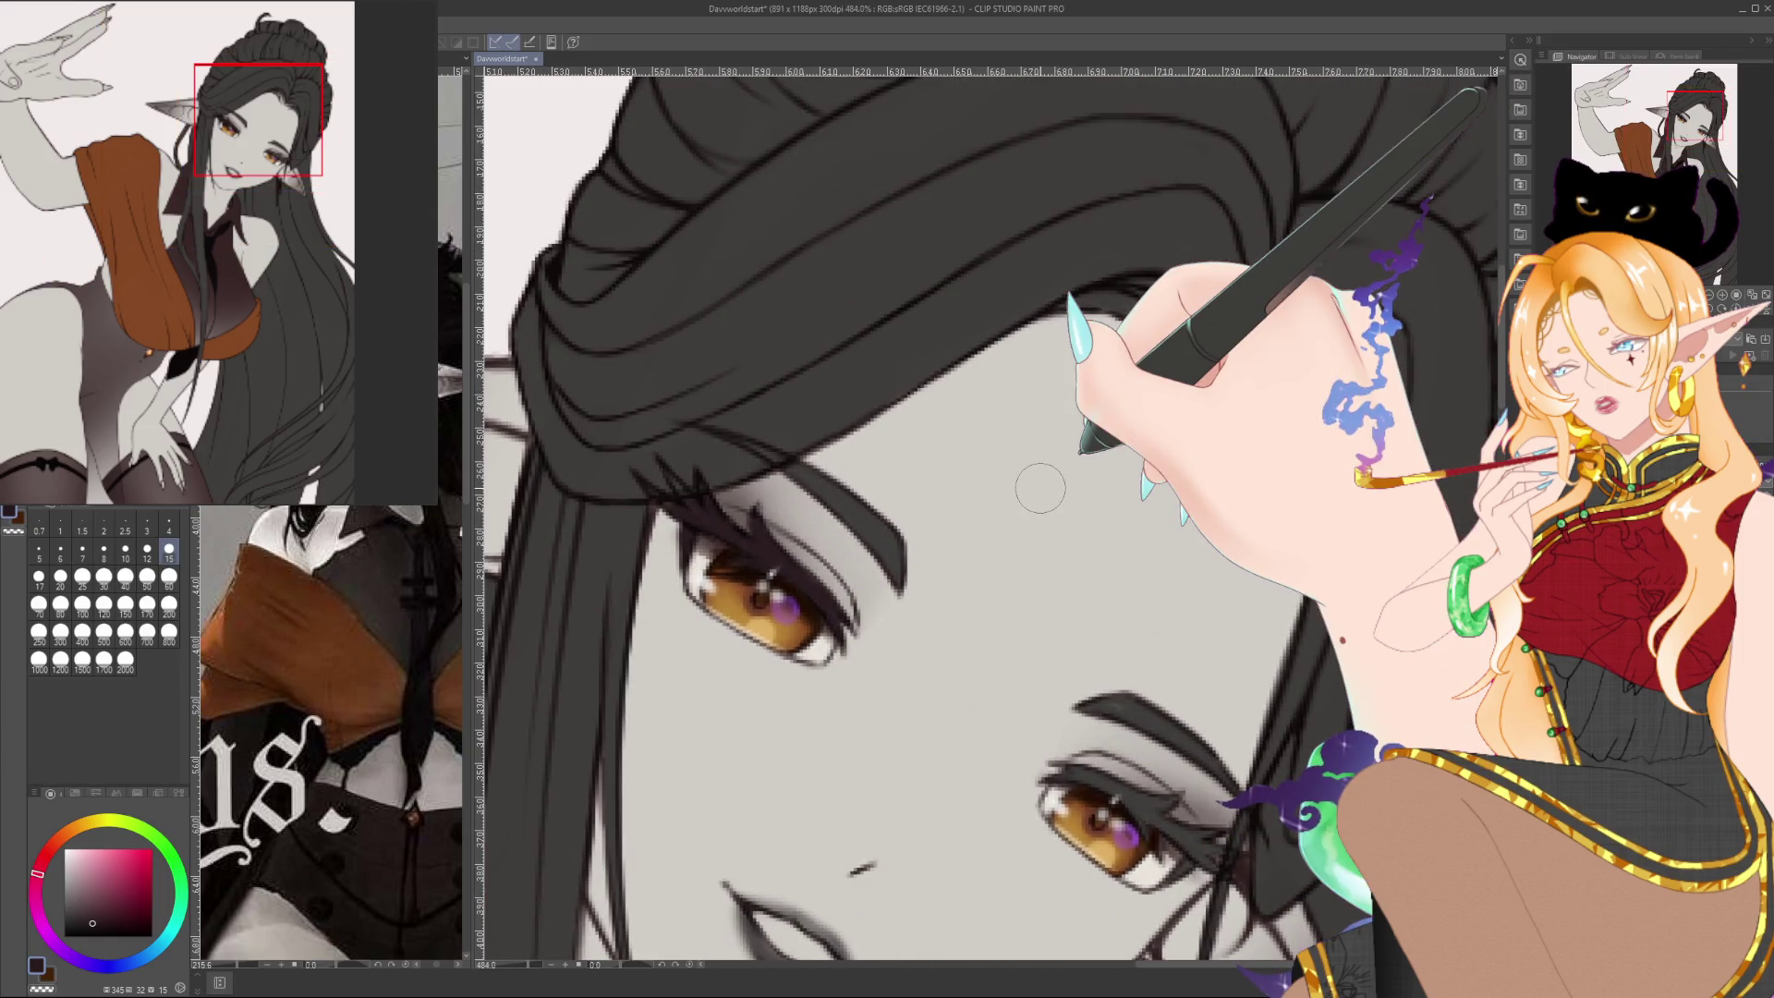
scroll(1040, 489, down, 10)
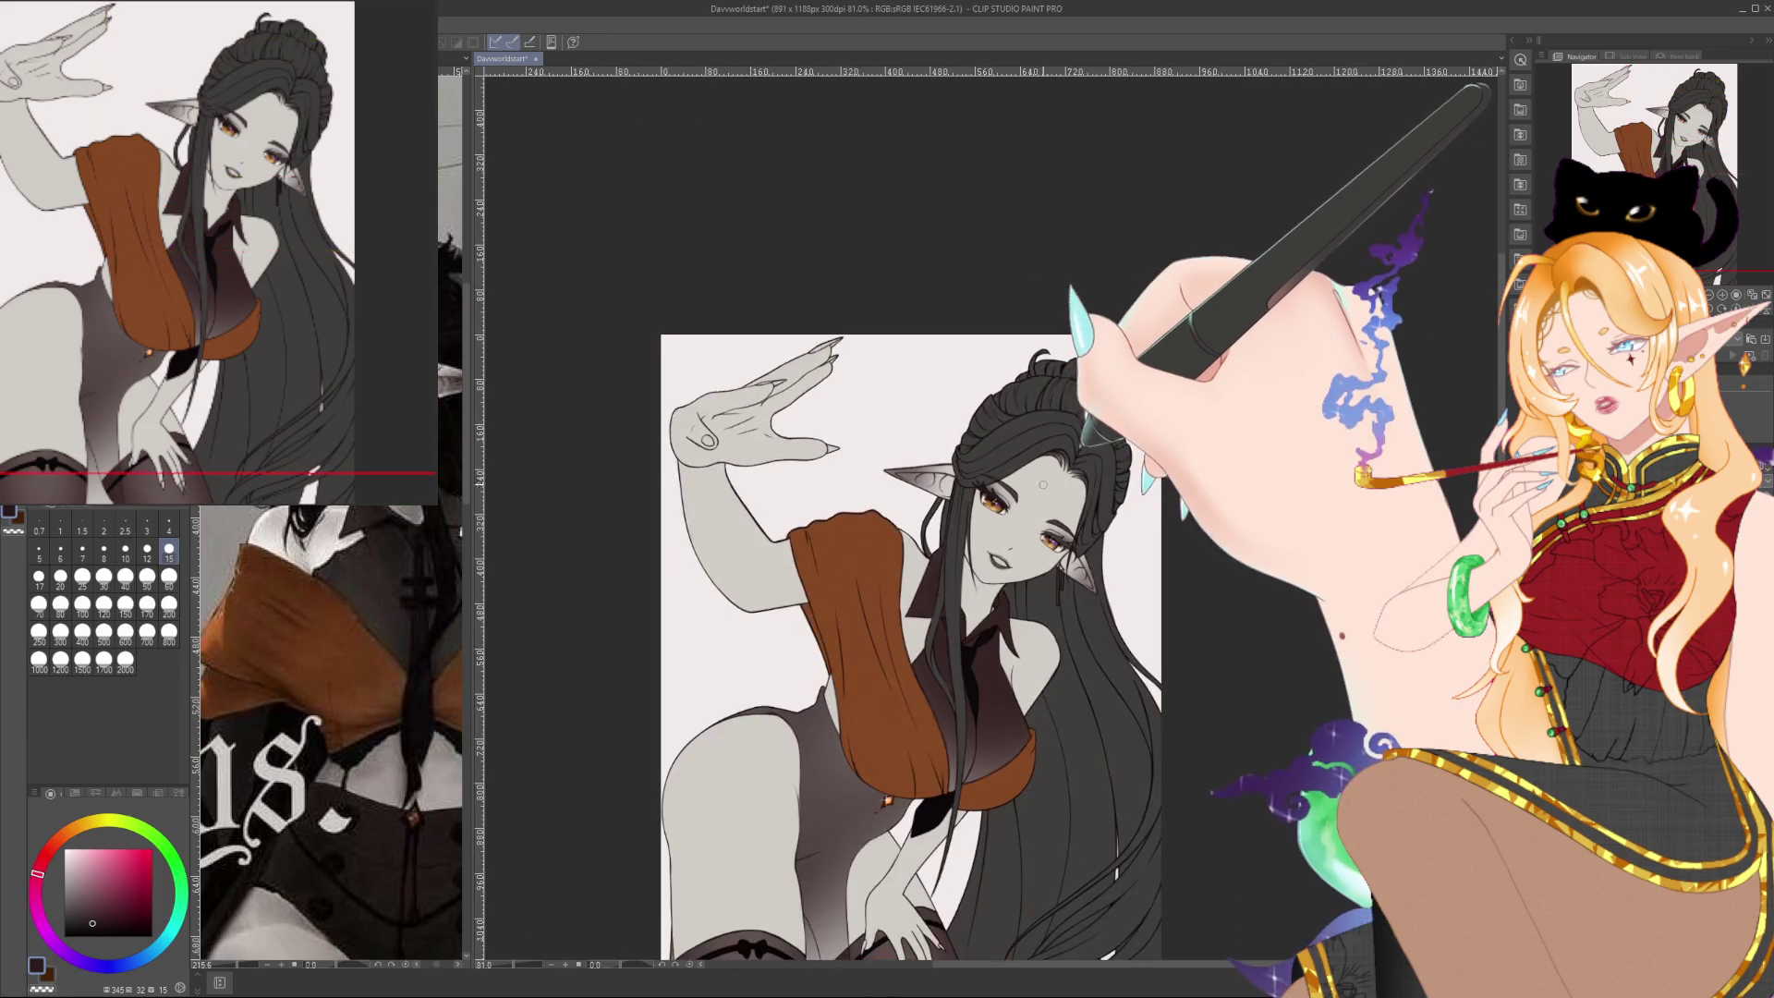
mouse_move(1041, 488)
mouse_down()
mouse_move(1022, 449)
mouse_move(1225, 198)
mouse_up()
click(169, 631)
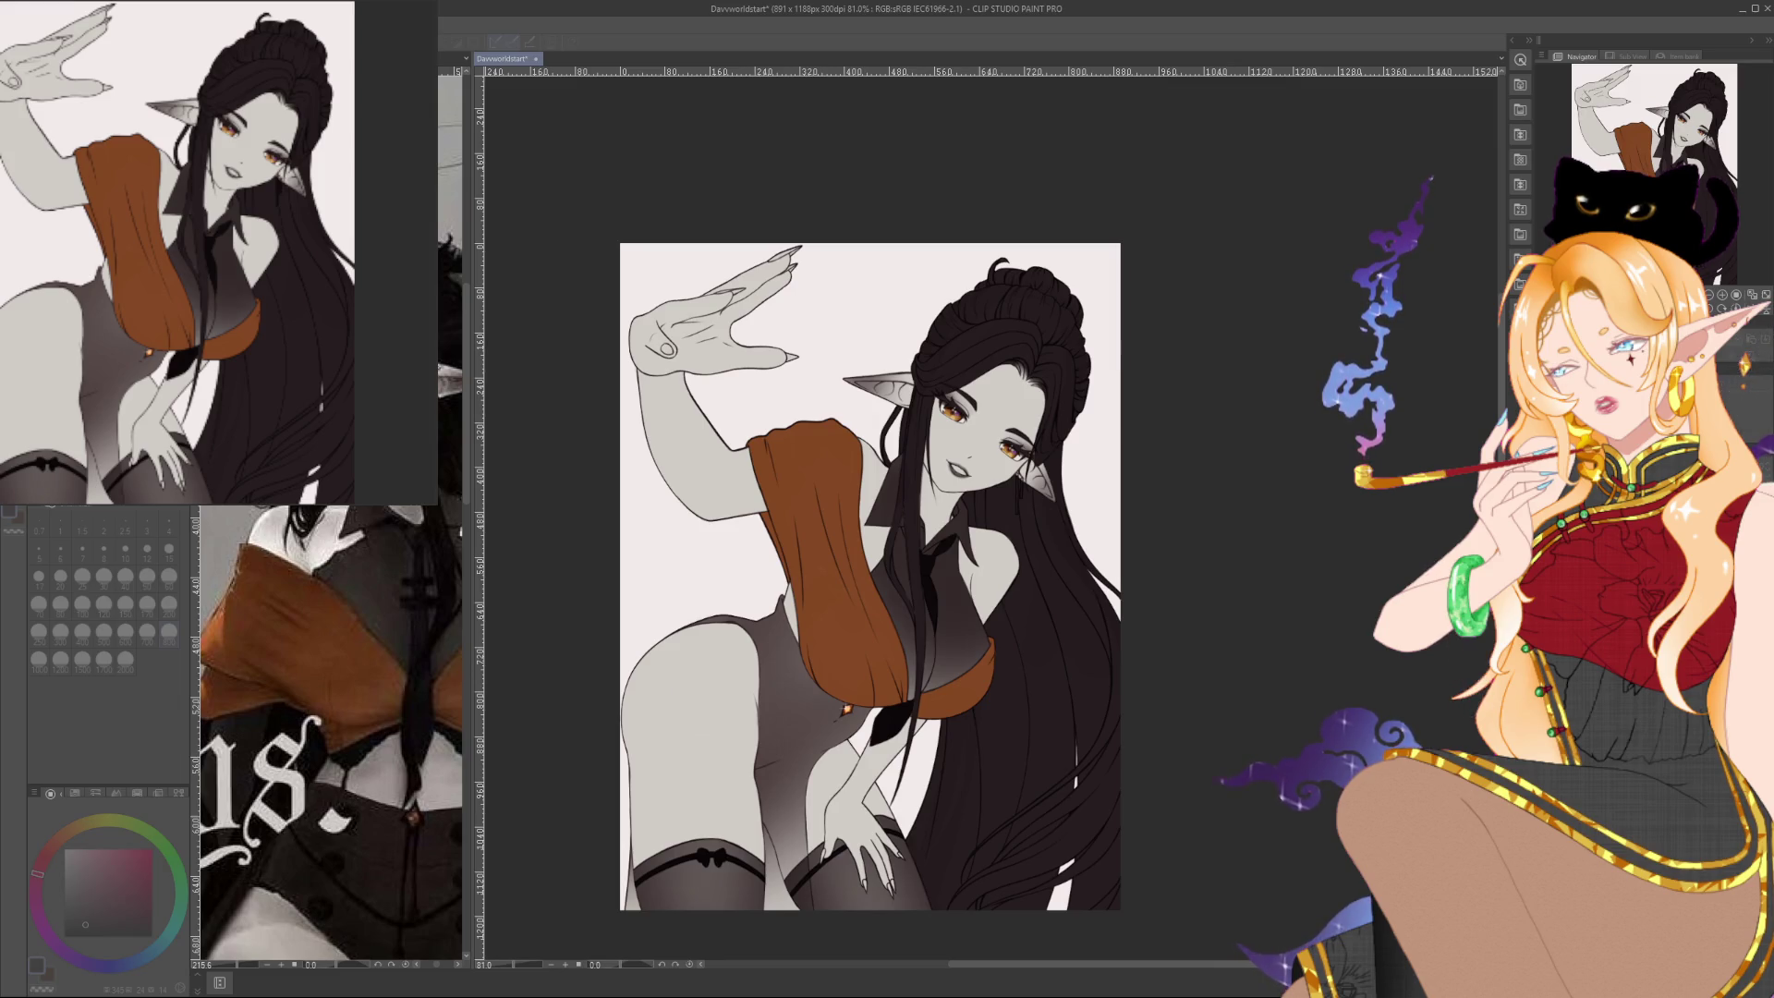
scroll(1003, 443, up, 3)
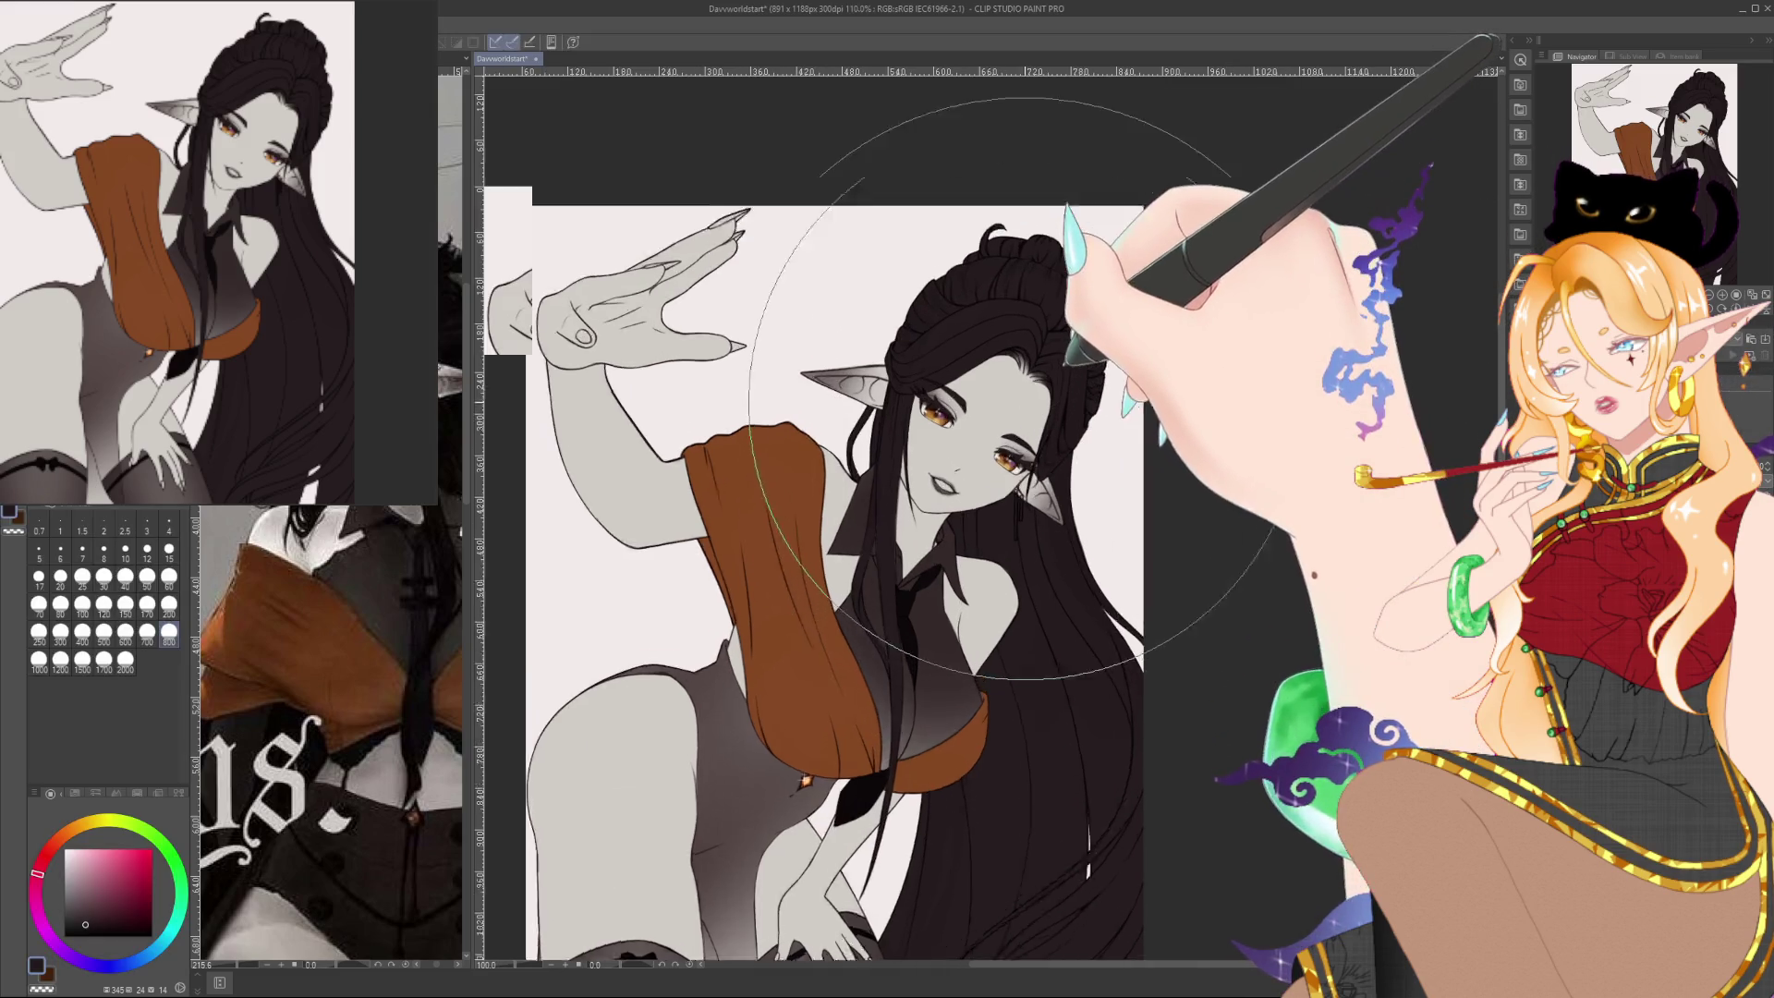
Pick a warm orange (H 17) and brush size 4 with the face in view
scroll(1003, 443, up, 3)
scroll(994, 416, up, 1)
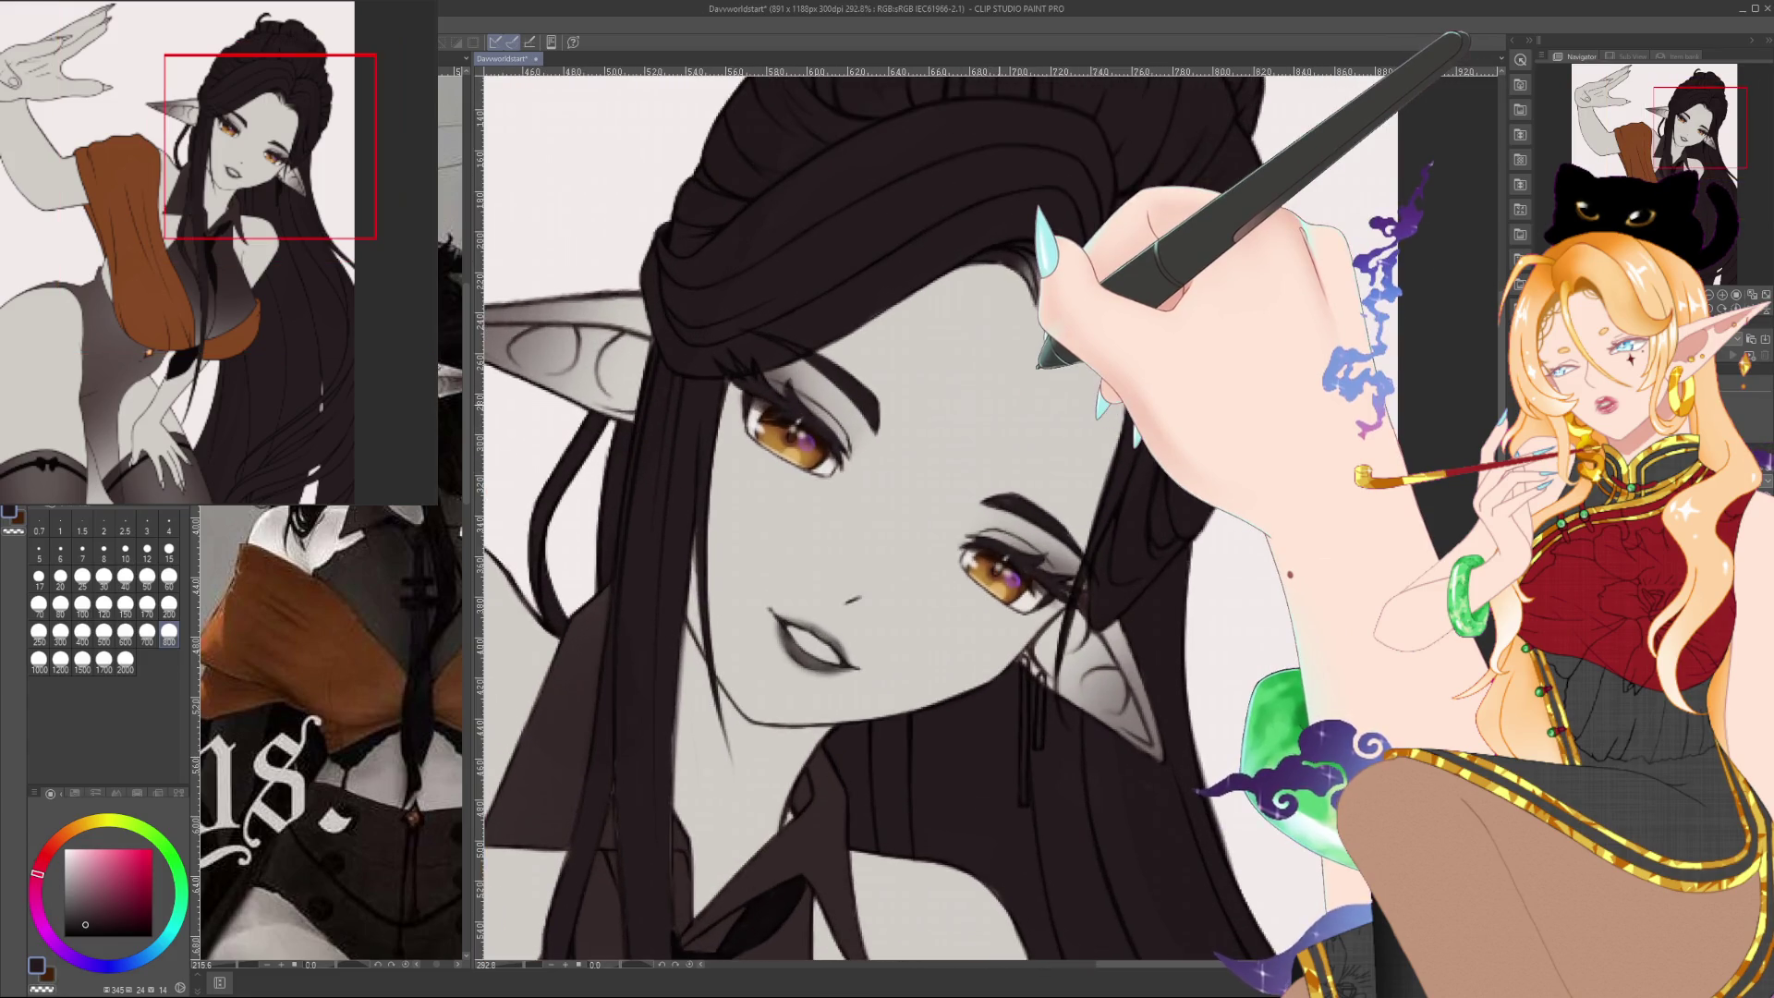
drag(1003, 416, 1060, 434)
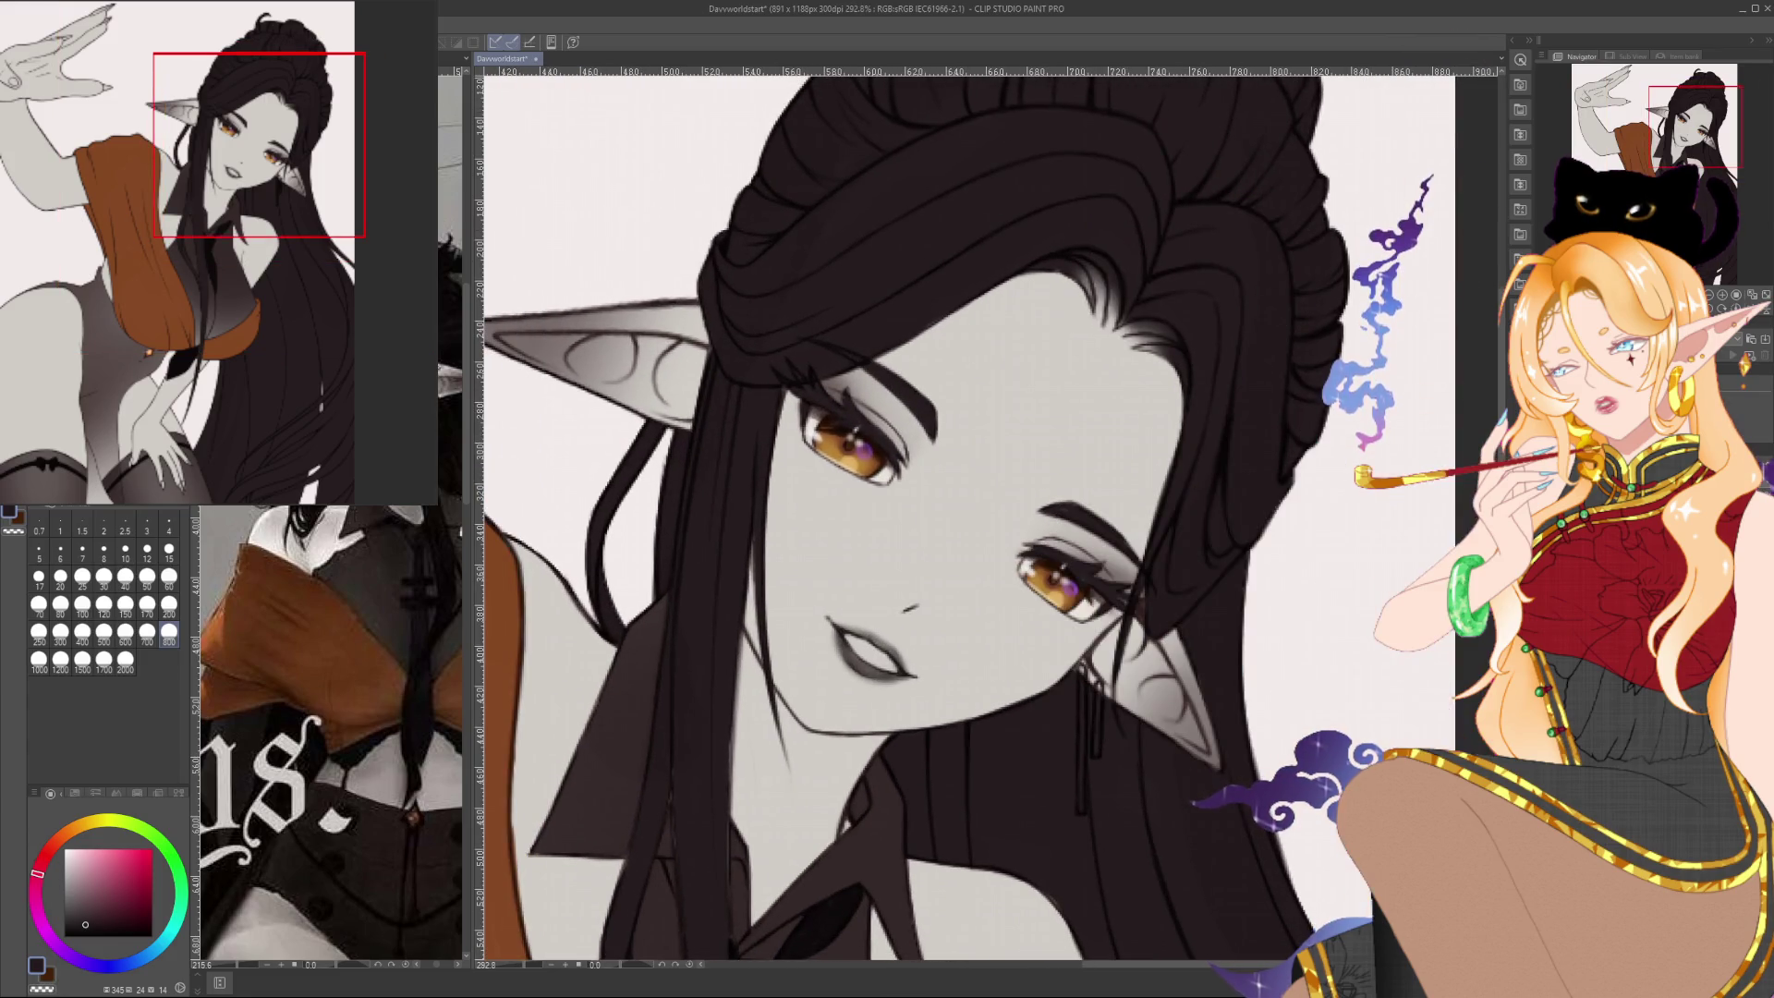
drag(970, 638, 947, 725)
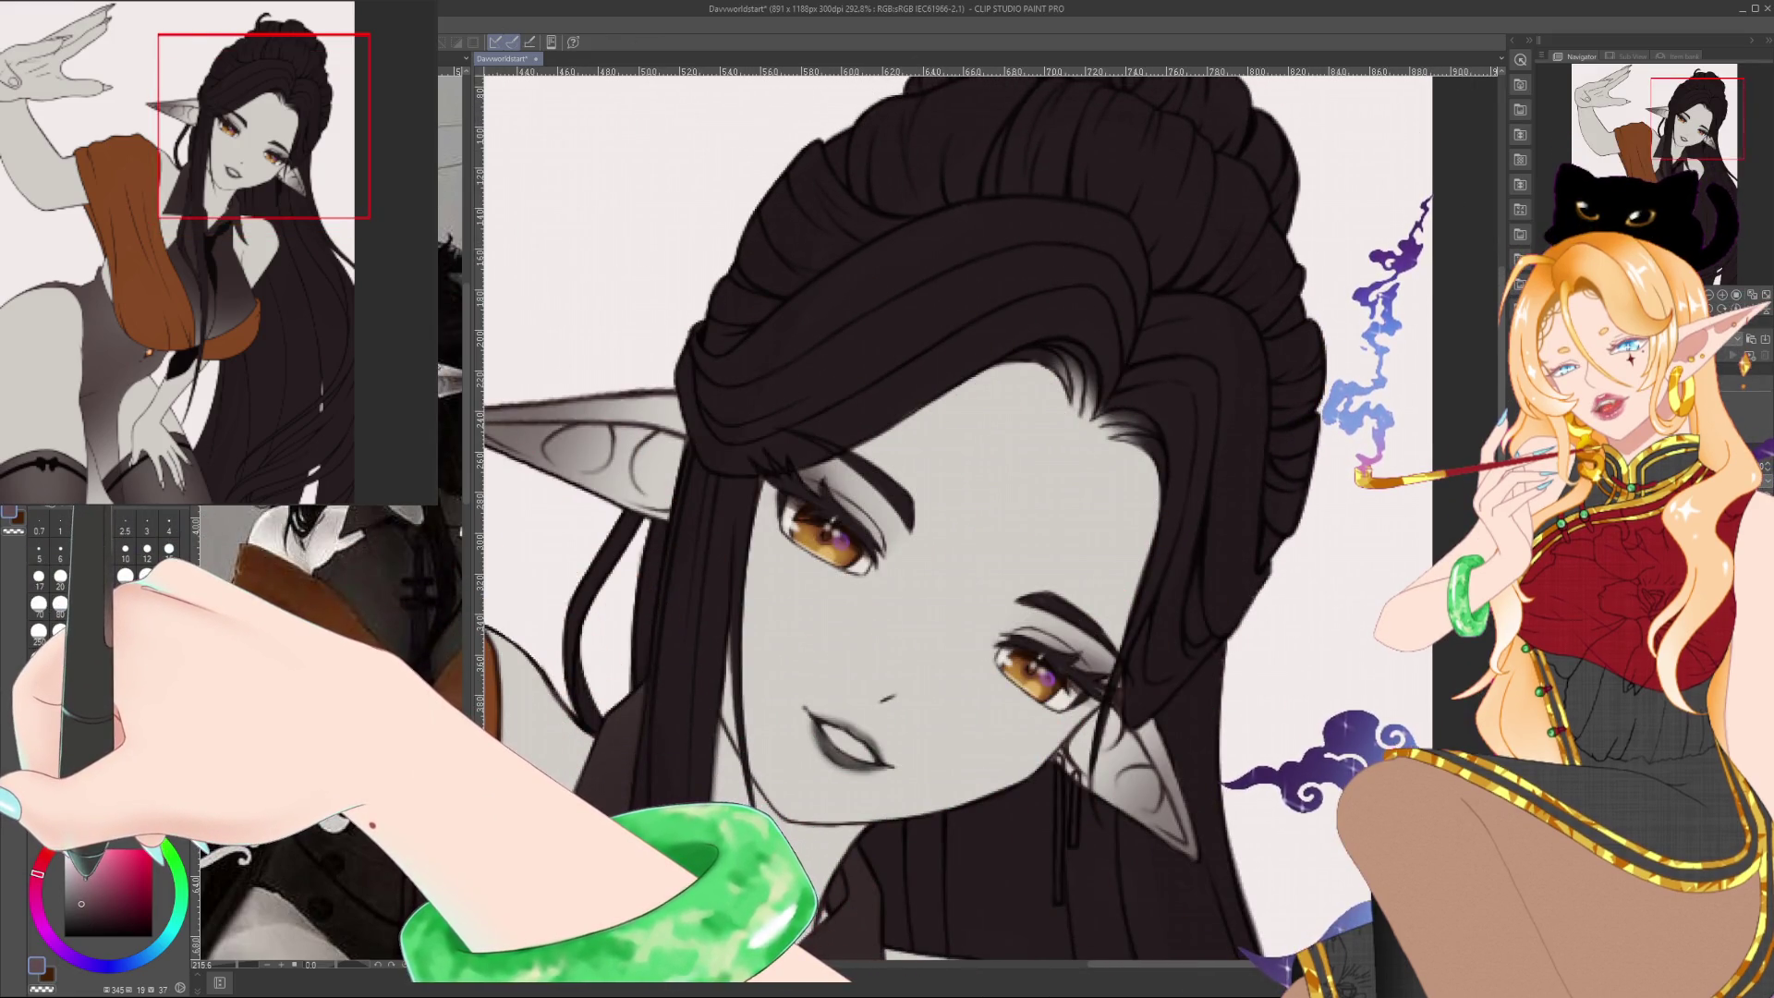
click(58, 839)
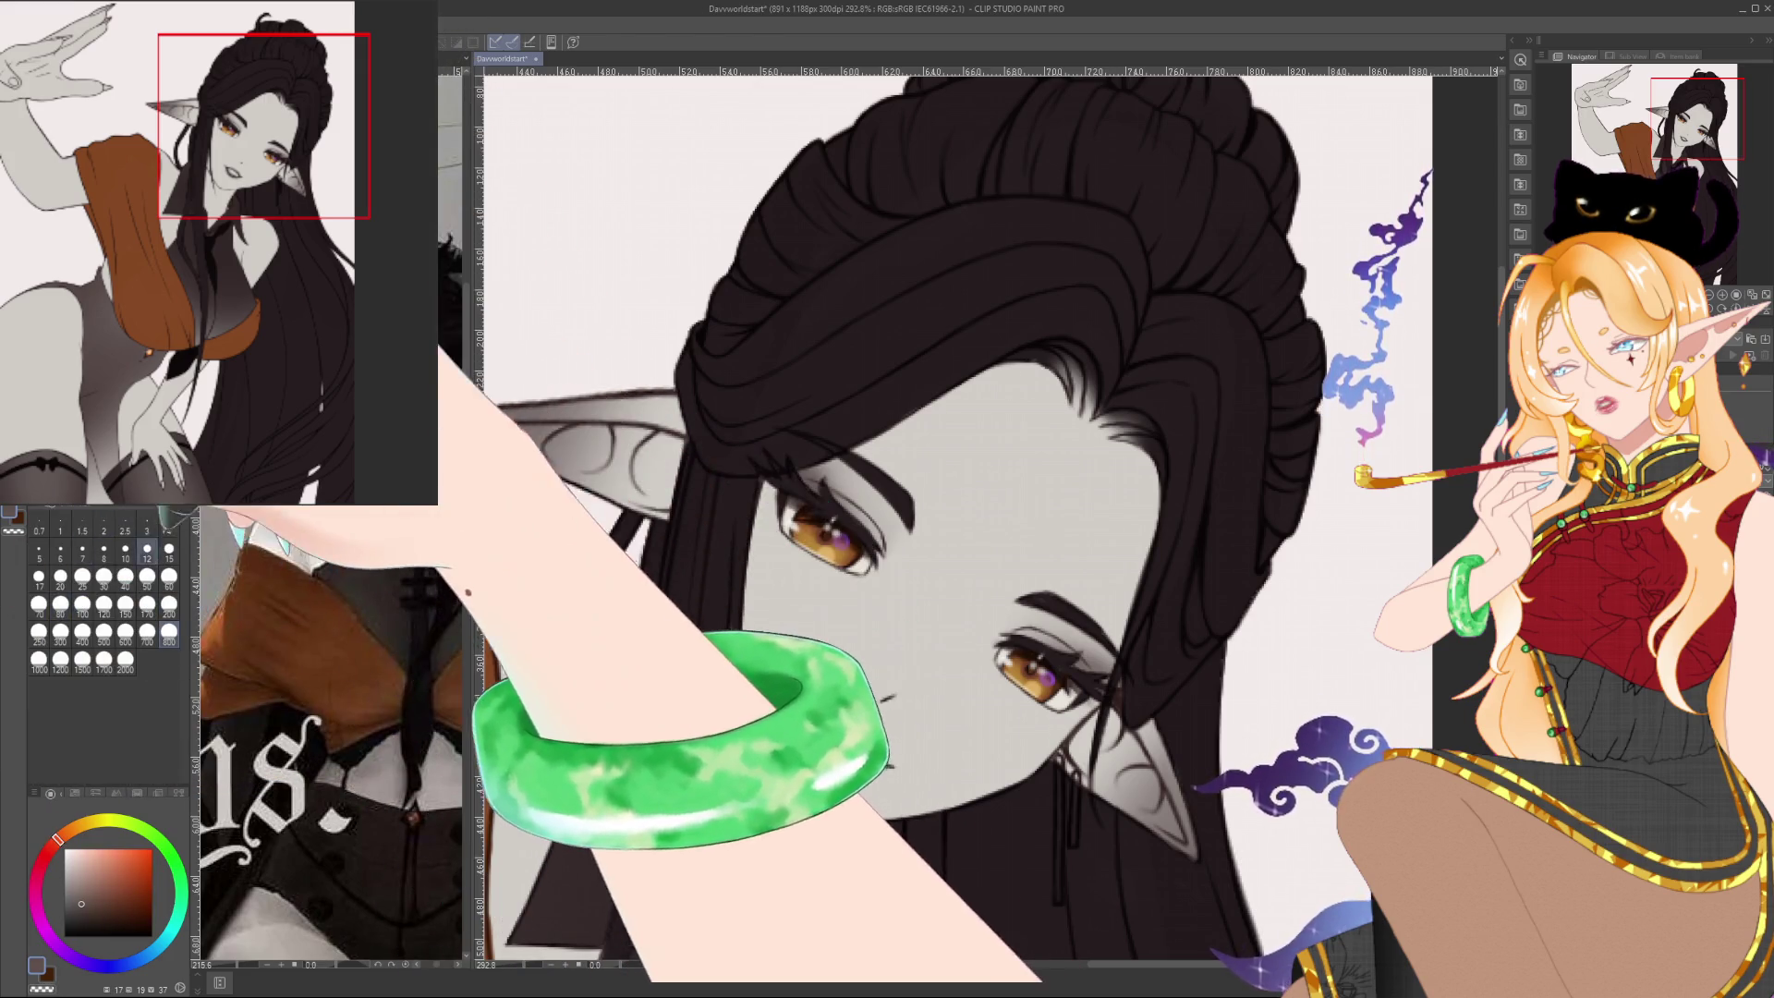
click(168, 524)
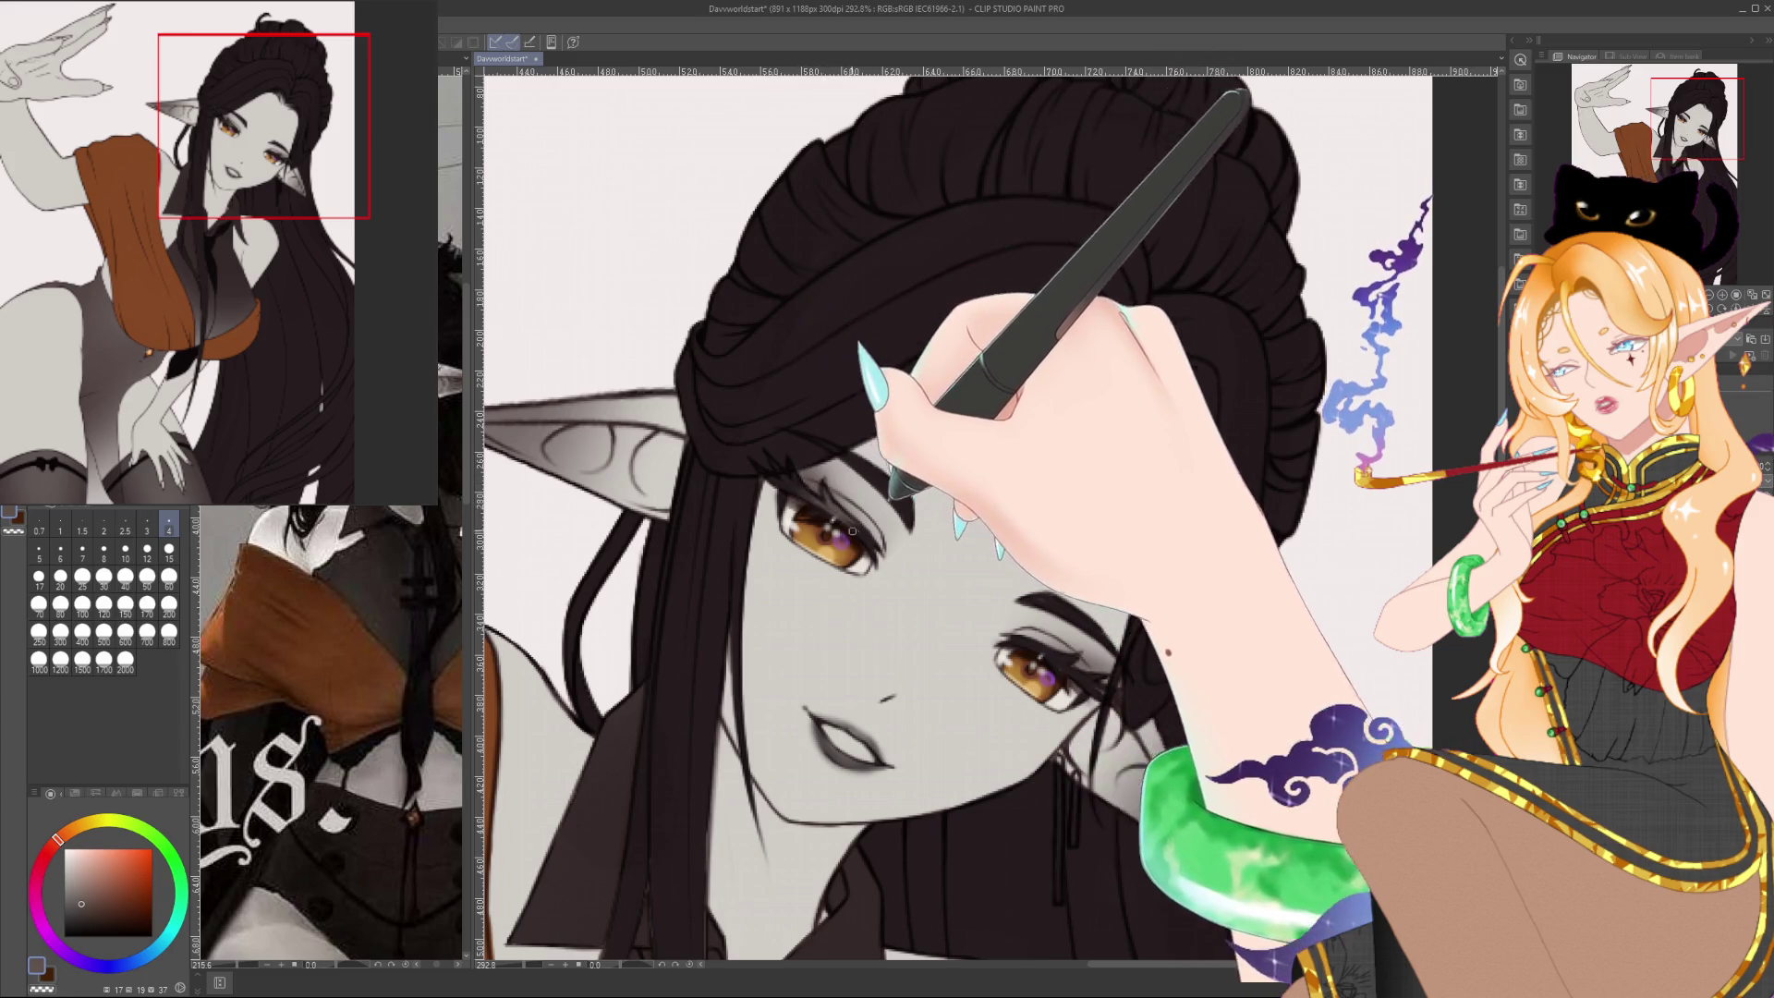
Pan across the face, eyes and hairline, briefly enlarging the brush before returning to size 4
drag(858, 536, 935, 598)
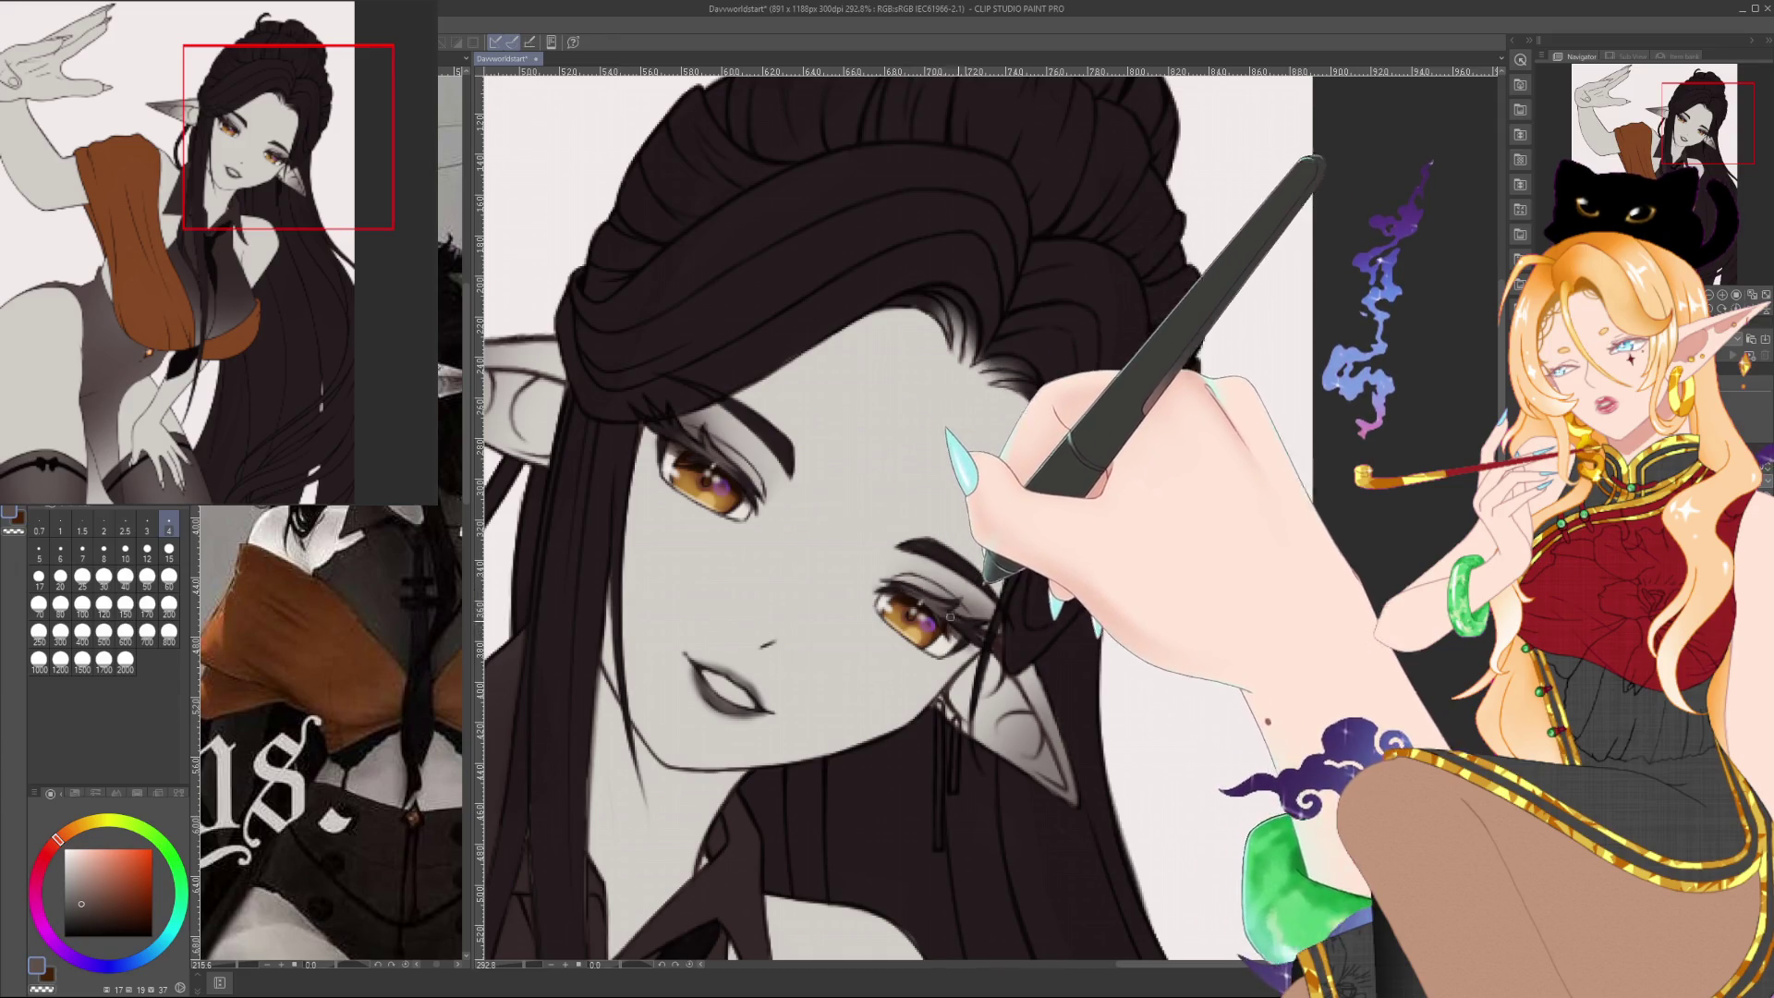
mouse_move(950, 617)
mouse_down()
mouse_move(932, 545)
mouse_move(1028, 555)
mouse_up()
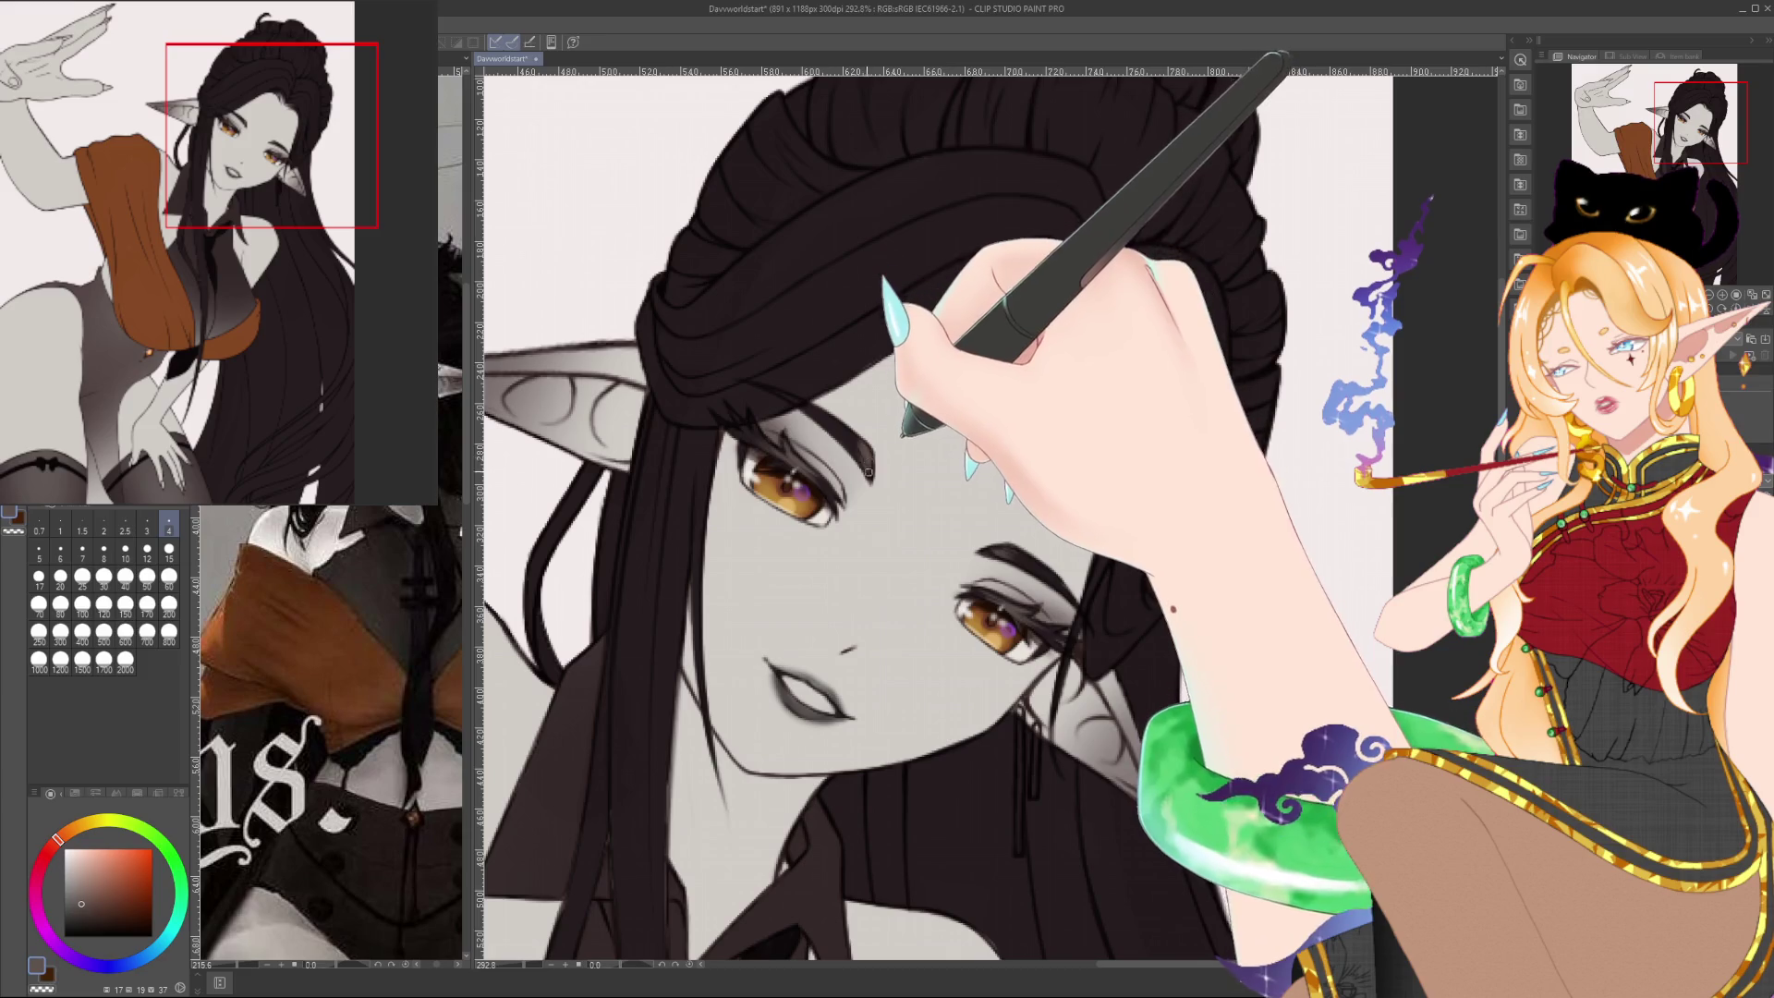
drag(868, 472, 814, 444)
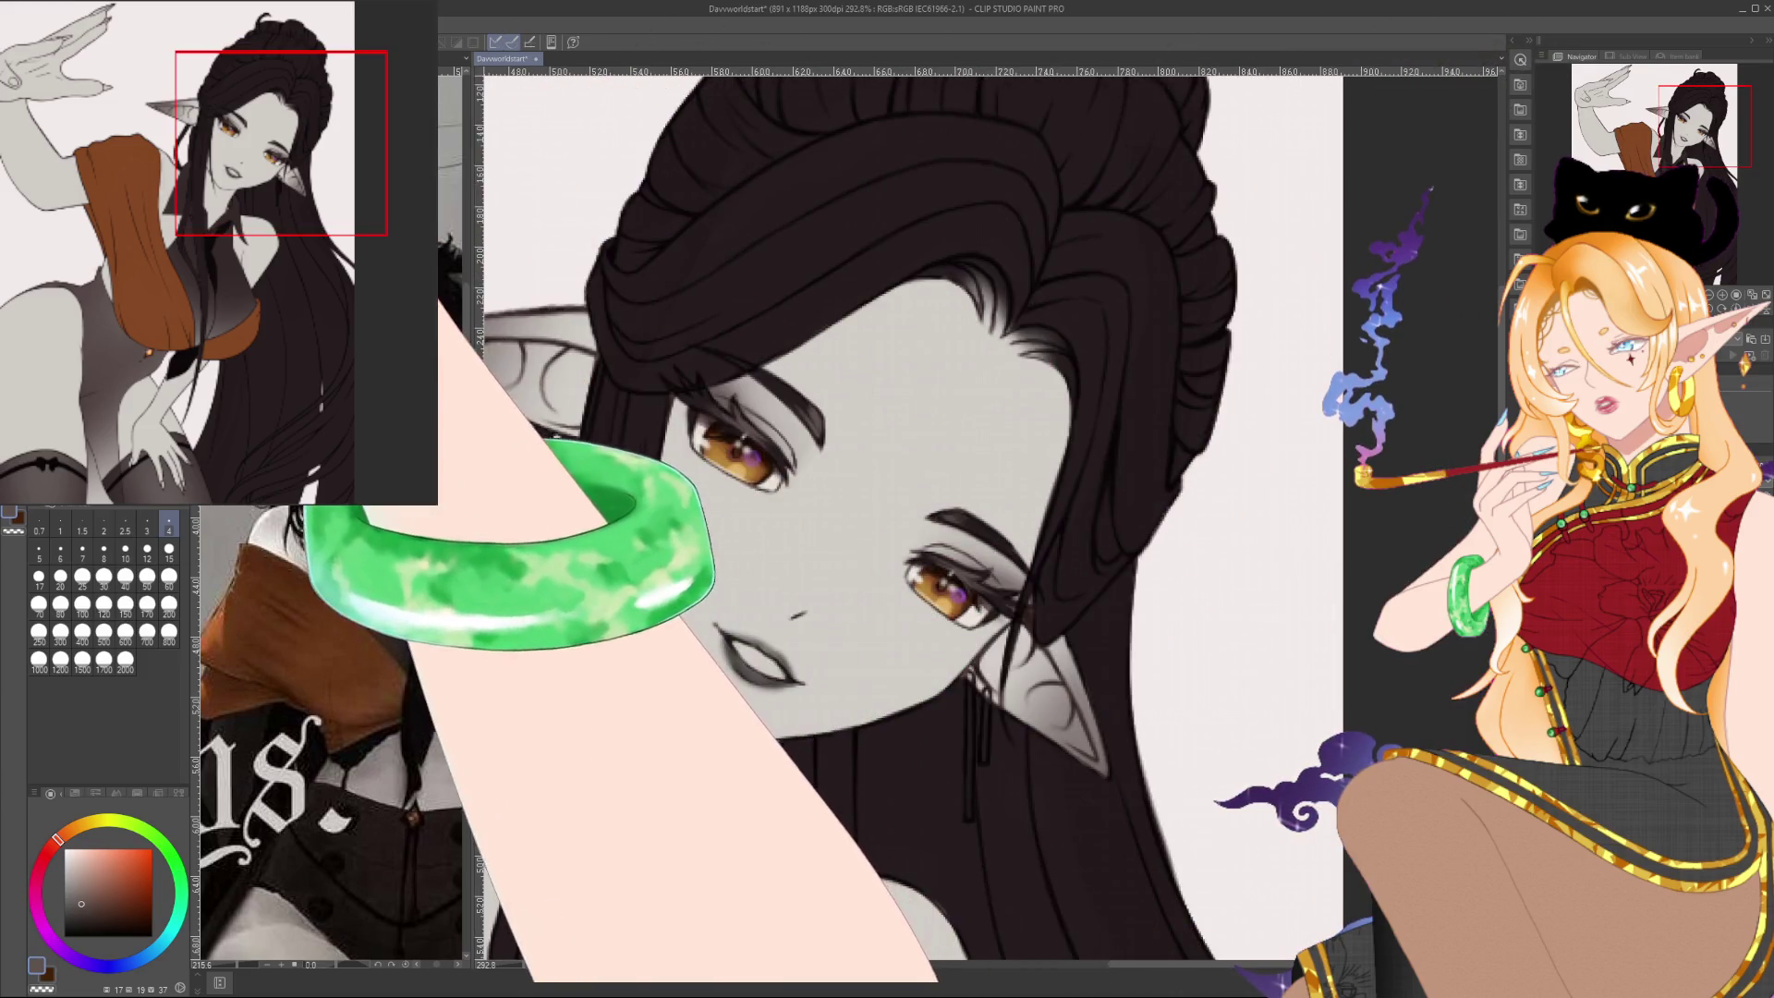
click(169, 552)
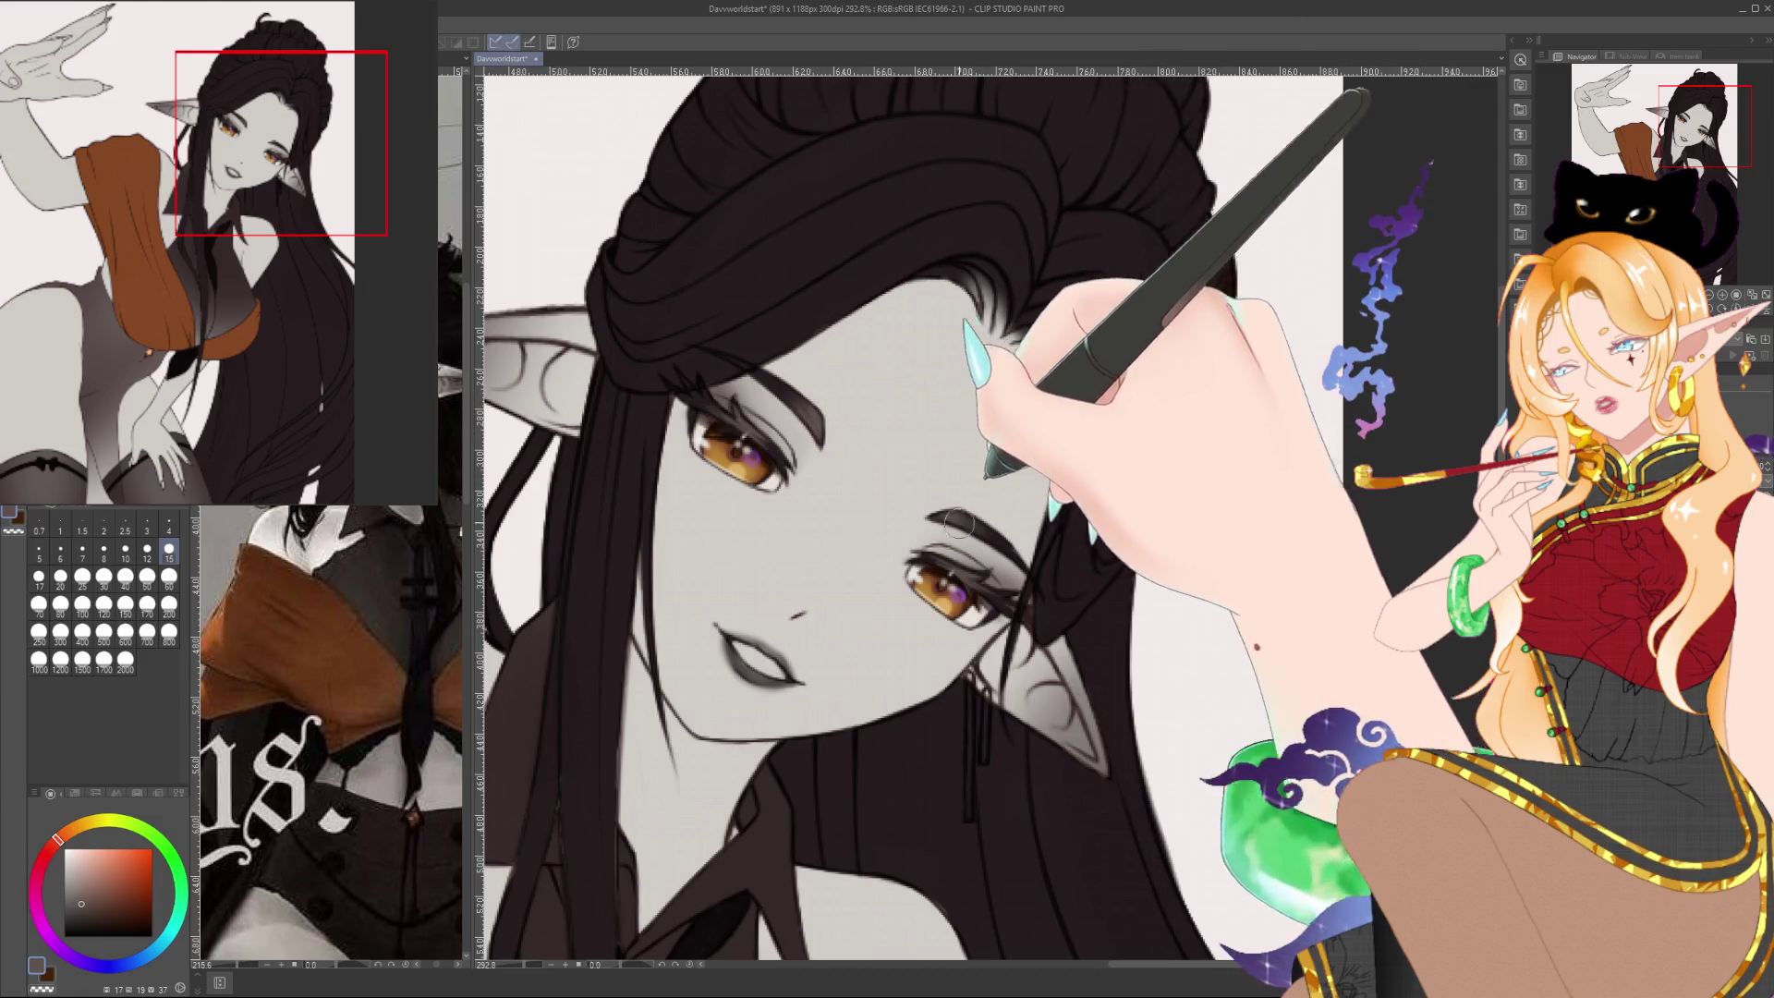
mouse_move(958, 524)
mouse_down()
mouse_move(999, 566)
mouse_move(1004, 629)
mouse_up()
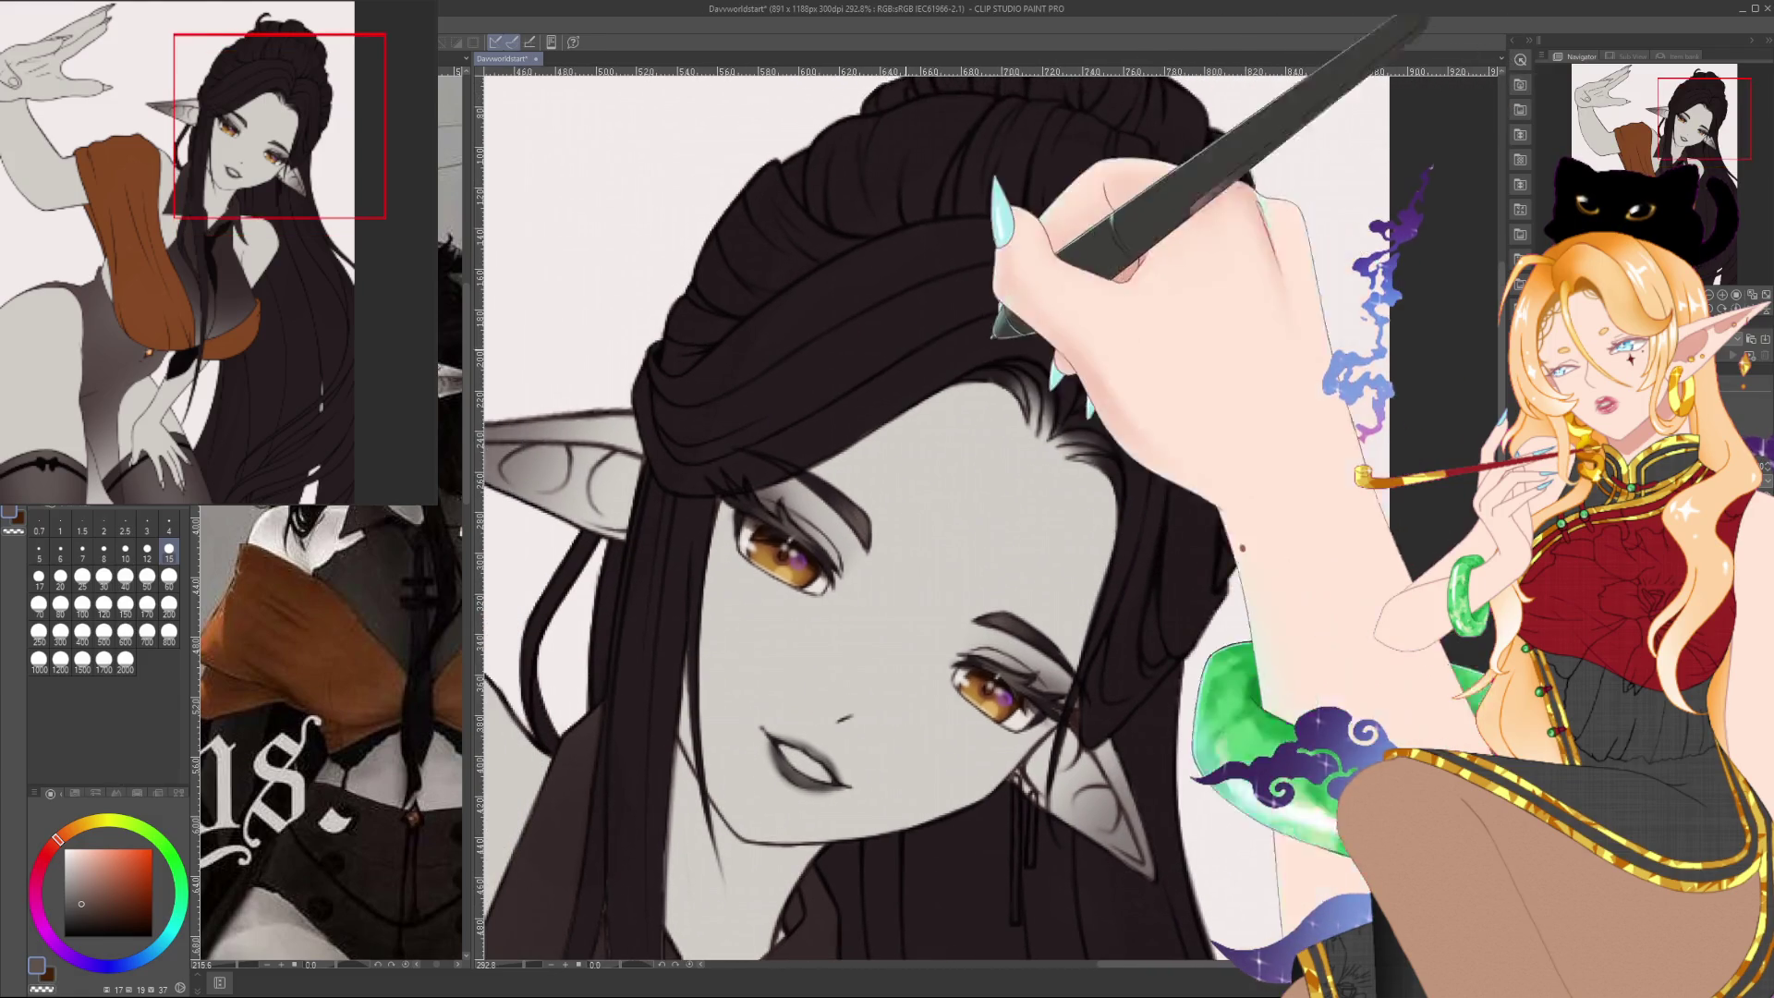
click(169, 524)
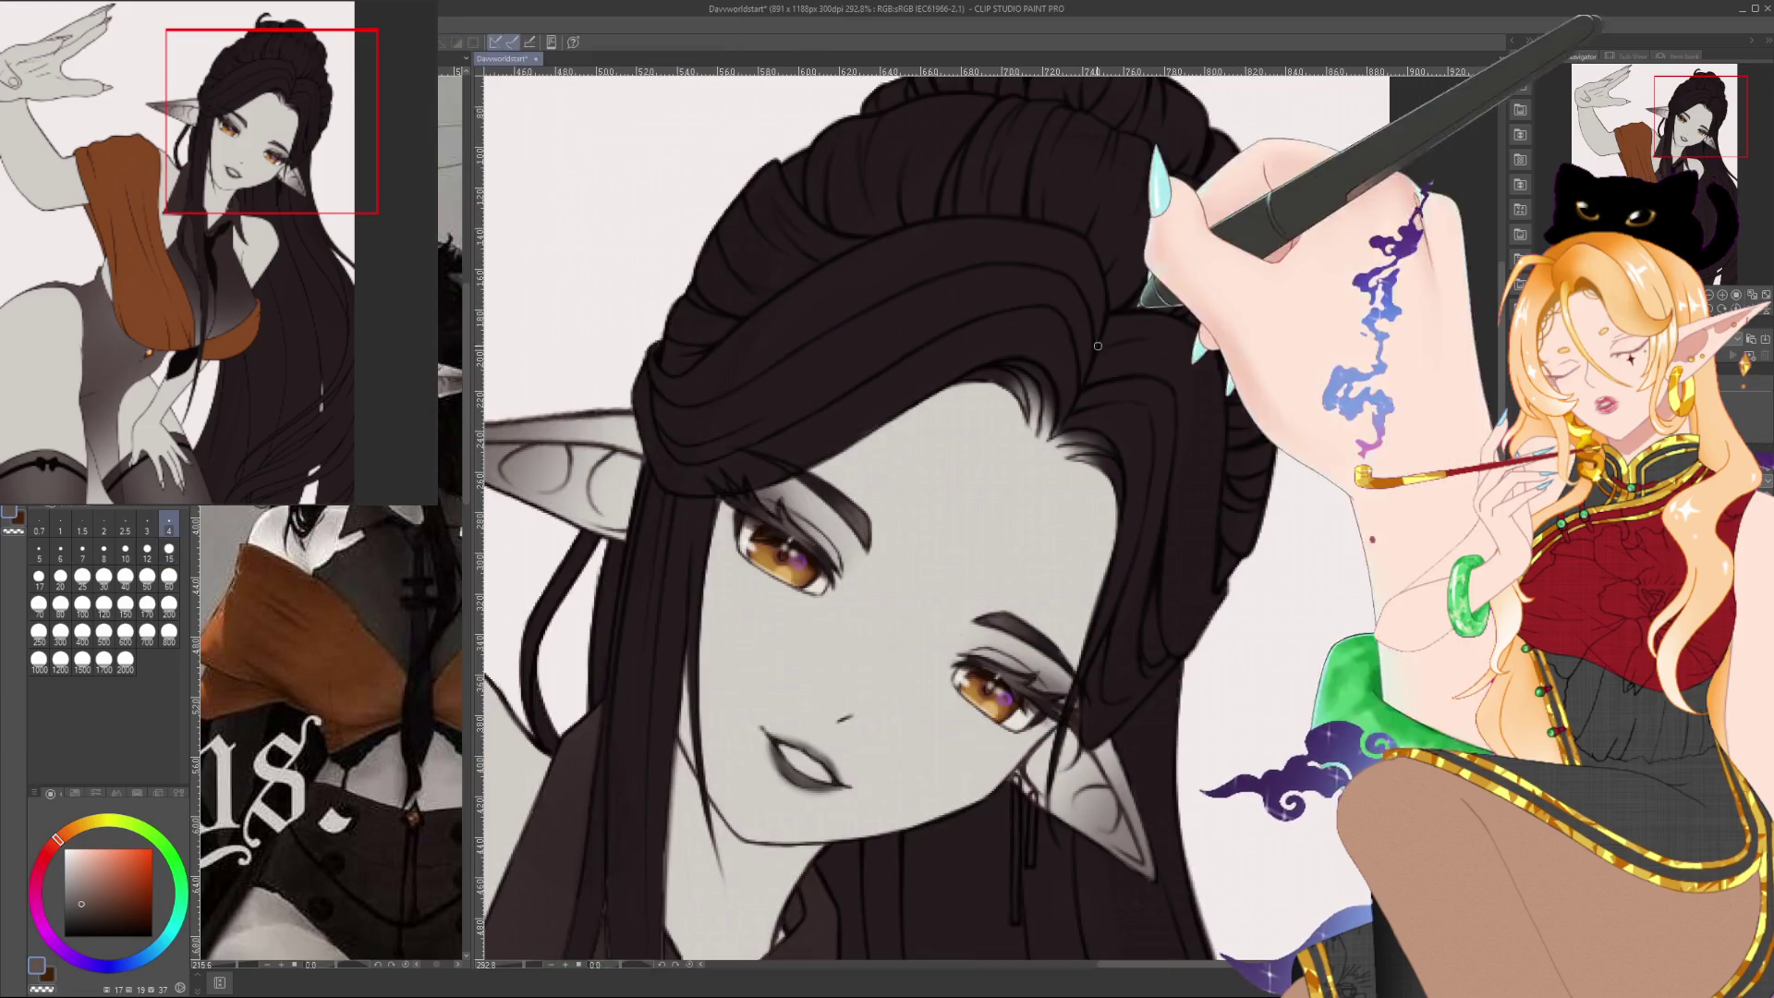
scroll(1098, 346, down, 2)
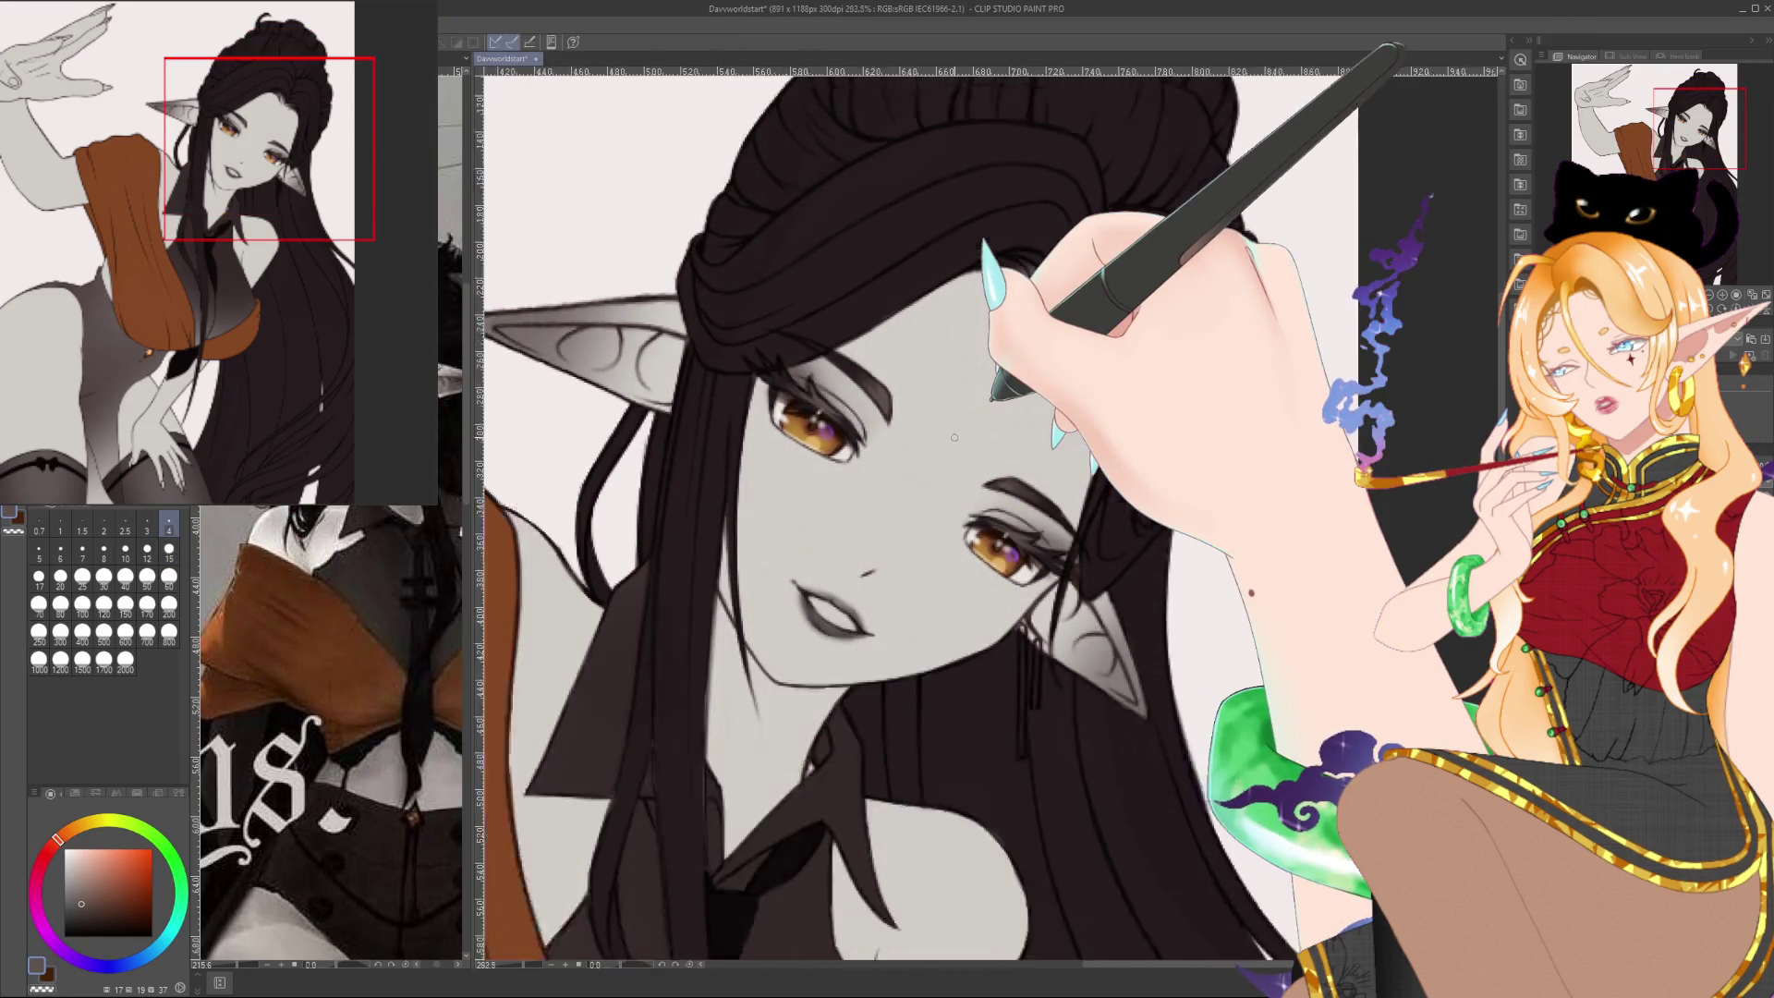
scroll(954, 437, down, 5)
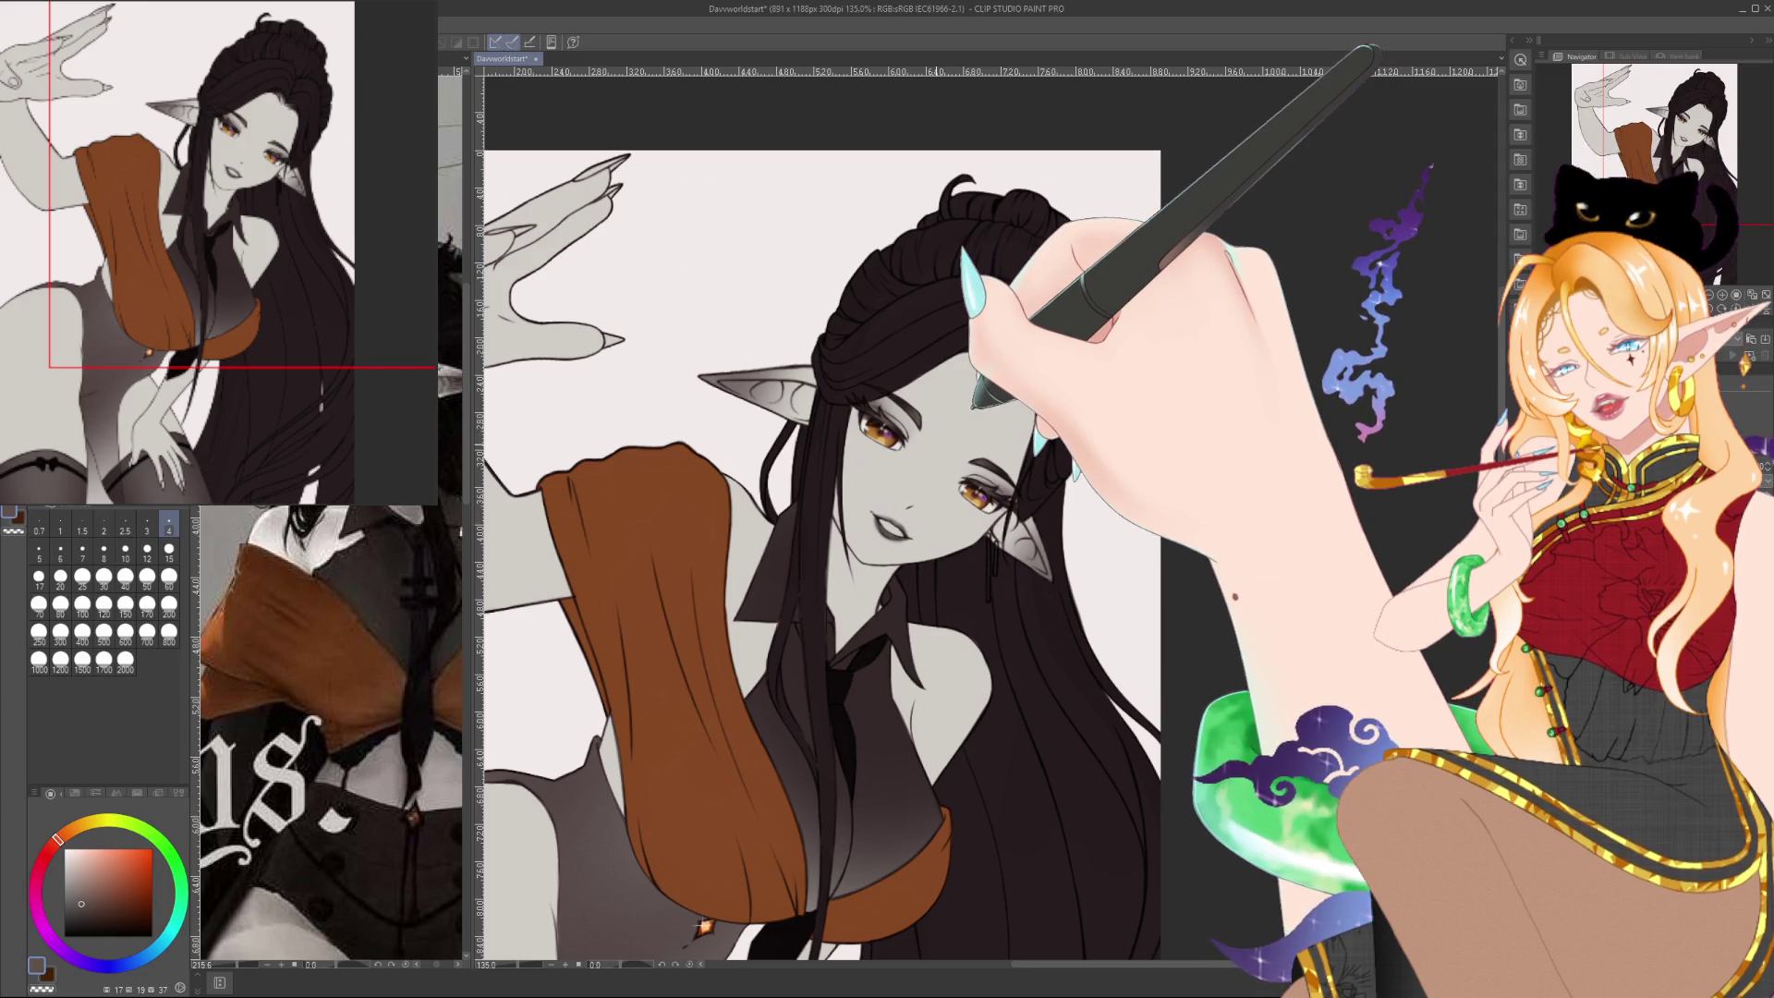
Raise the brush to size 15 then 50 and airbrush a lighter sheen over the crown and bun
mouse_move(951, 432)
mouse_down()
mouse_move(1025, 487)
mouse_move(995, 446)
mouse_up()
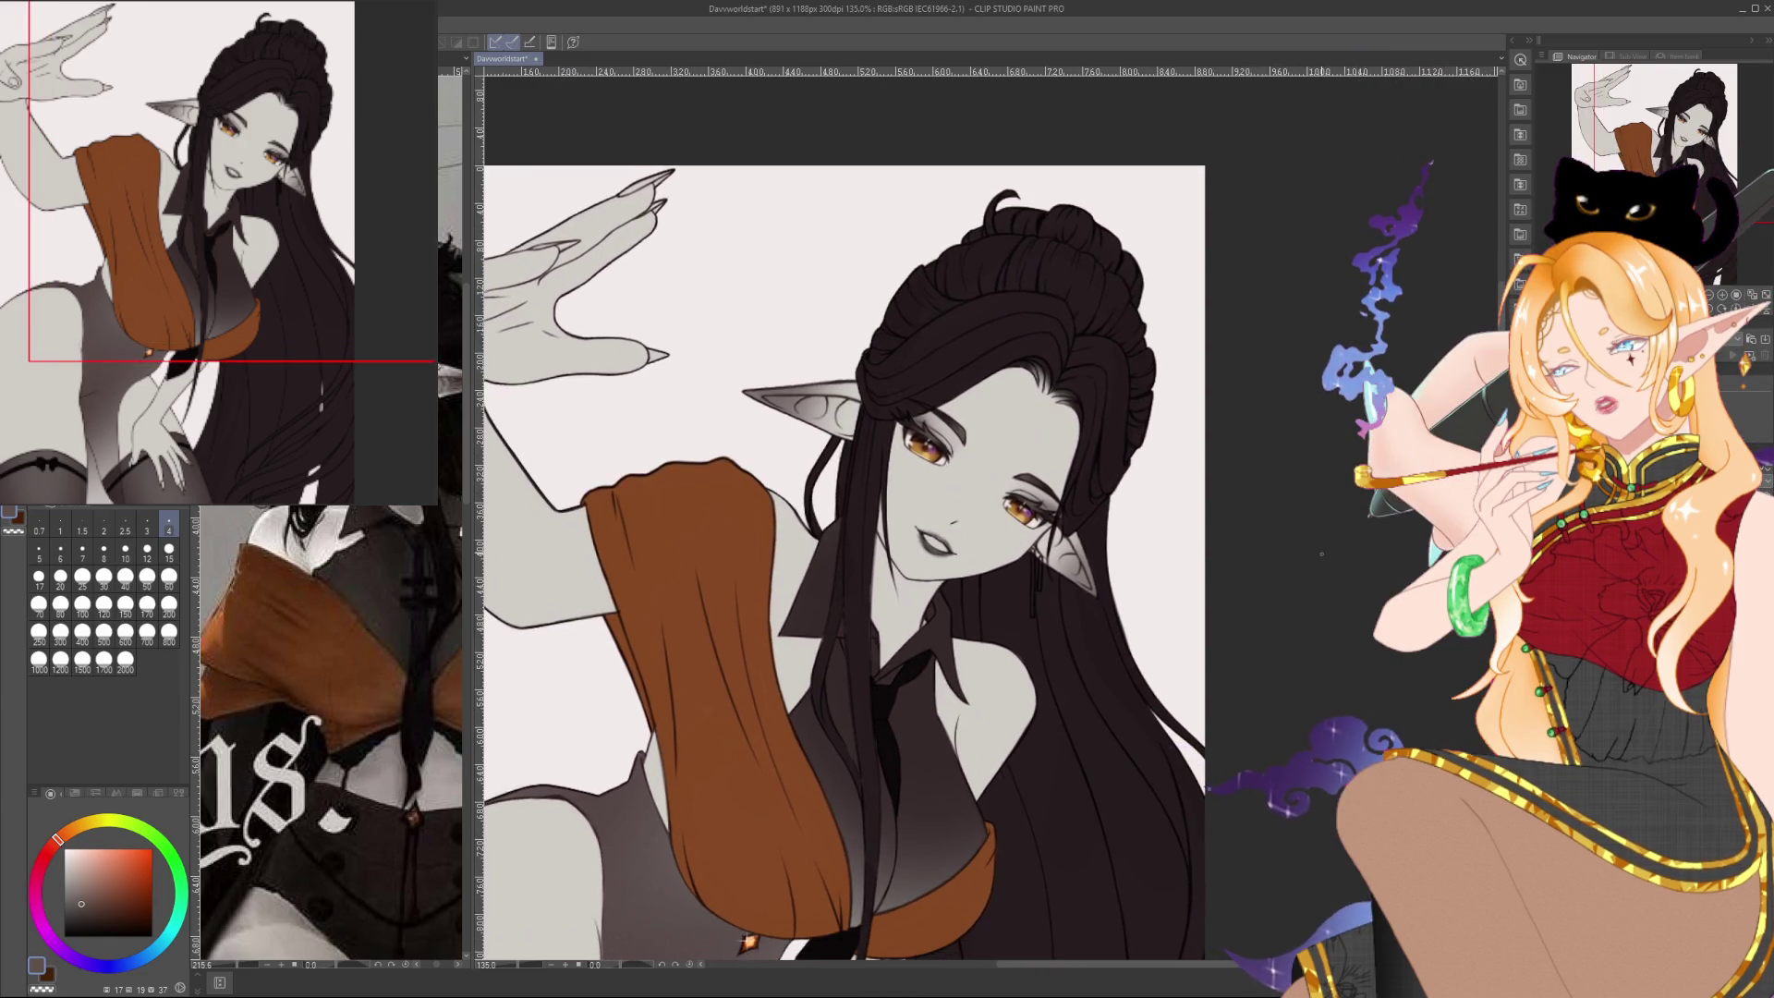
key(bracketright)
key(bracketright)
key(bracketright)
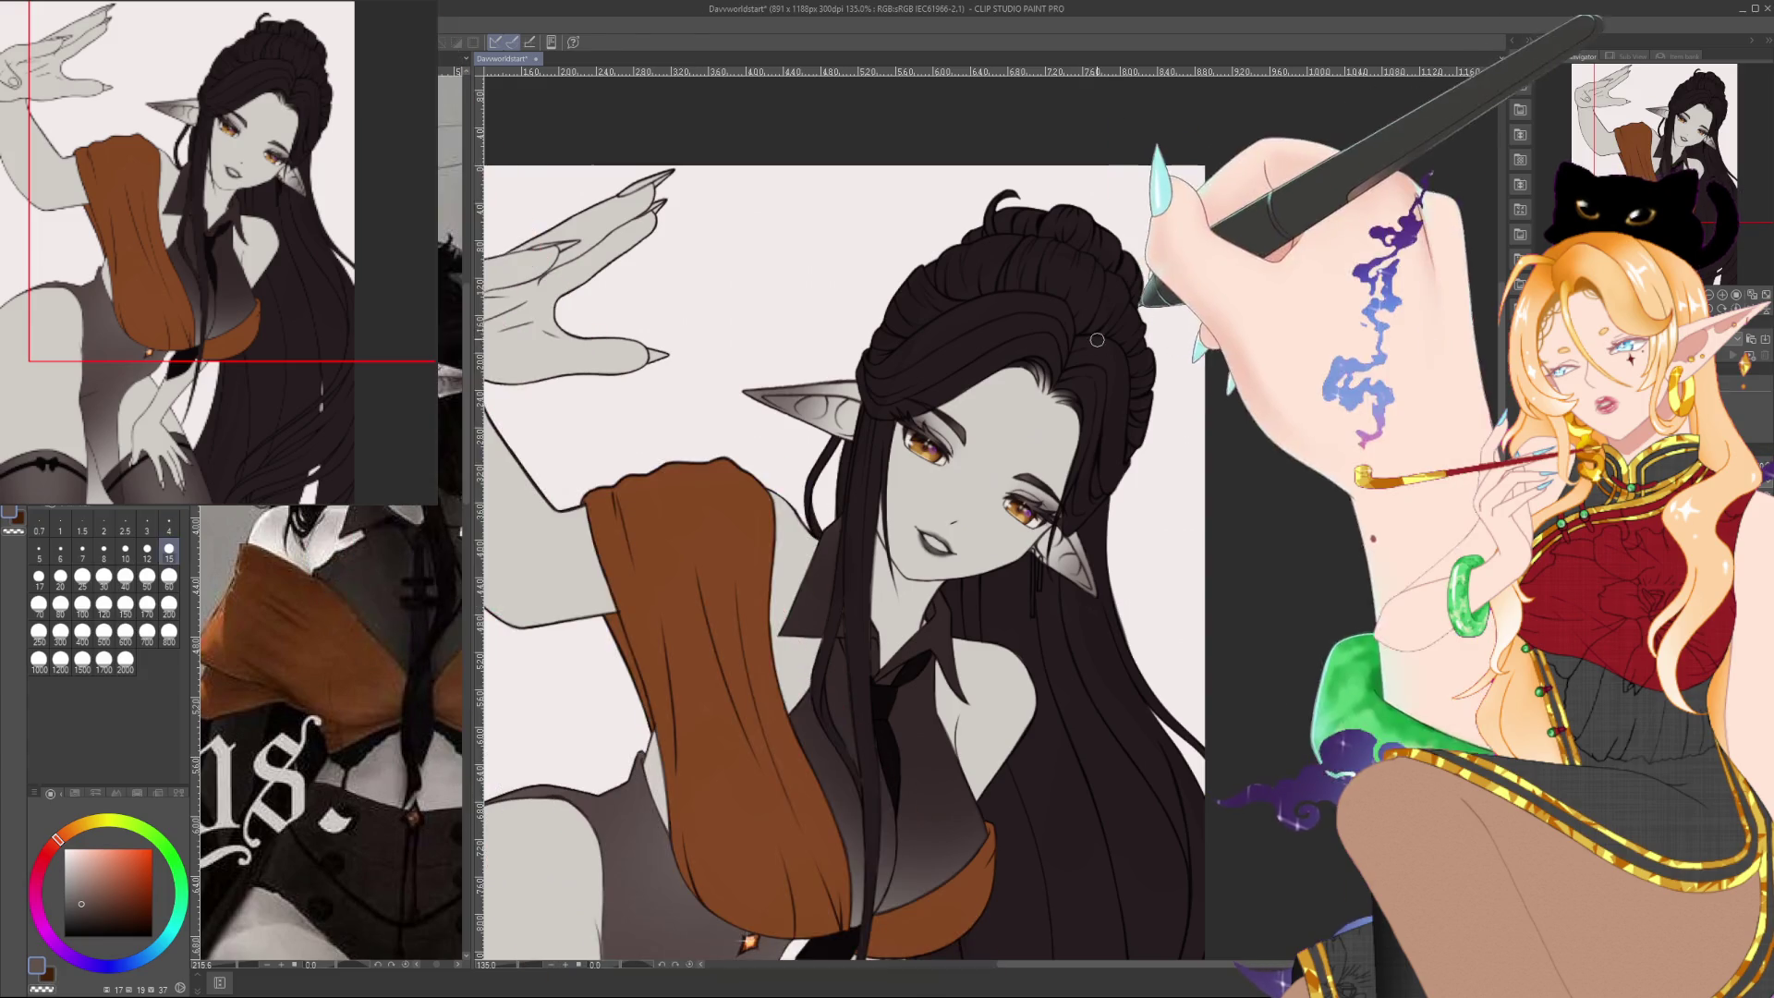
key(bracketright)
key(bracketright)
key(bracketright)
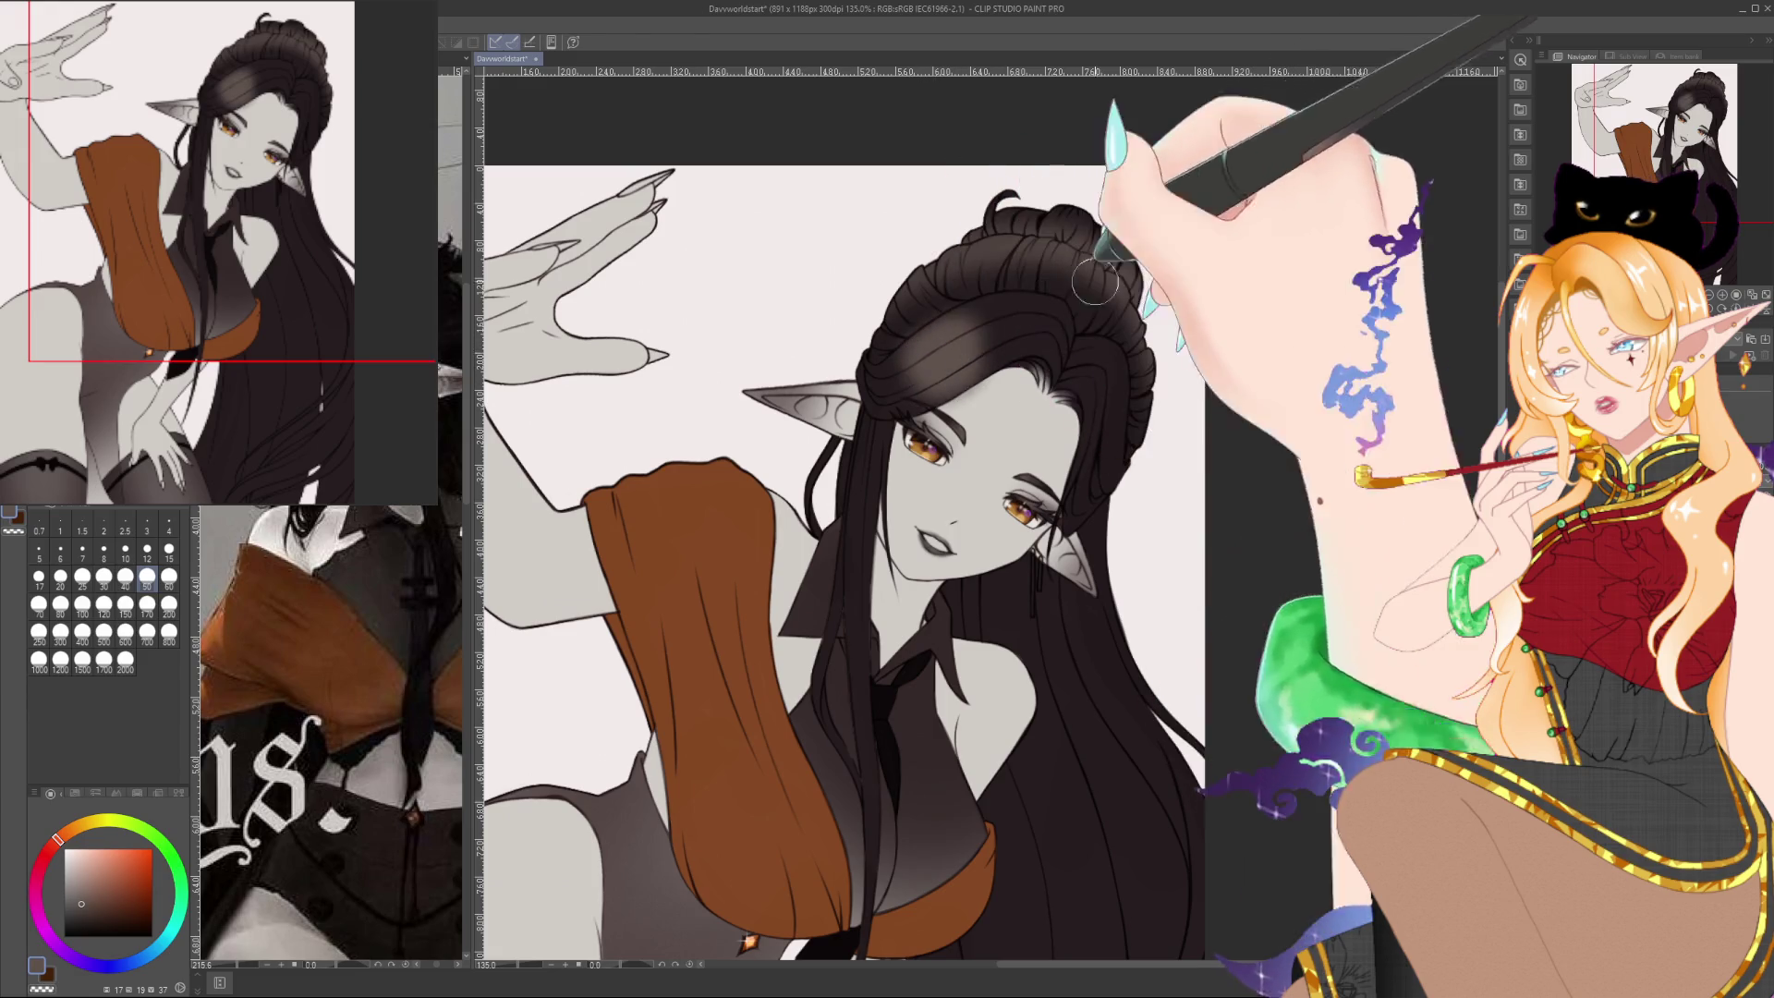
scroll(1096, 281, down, 3)
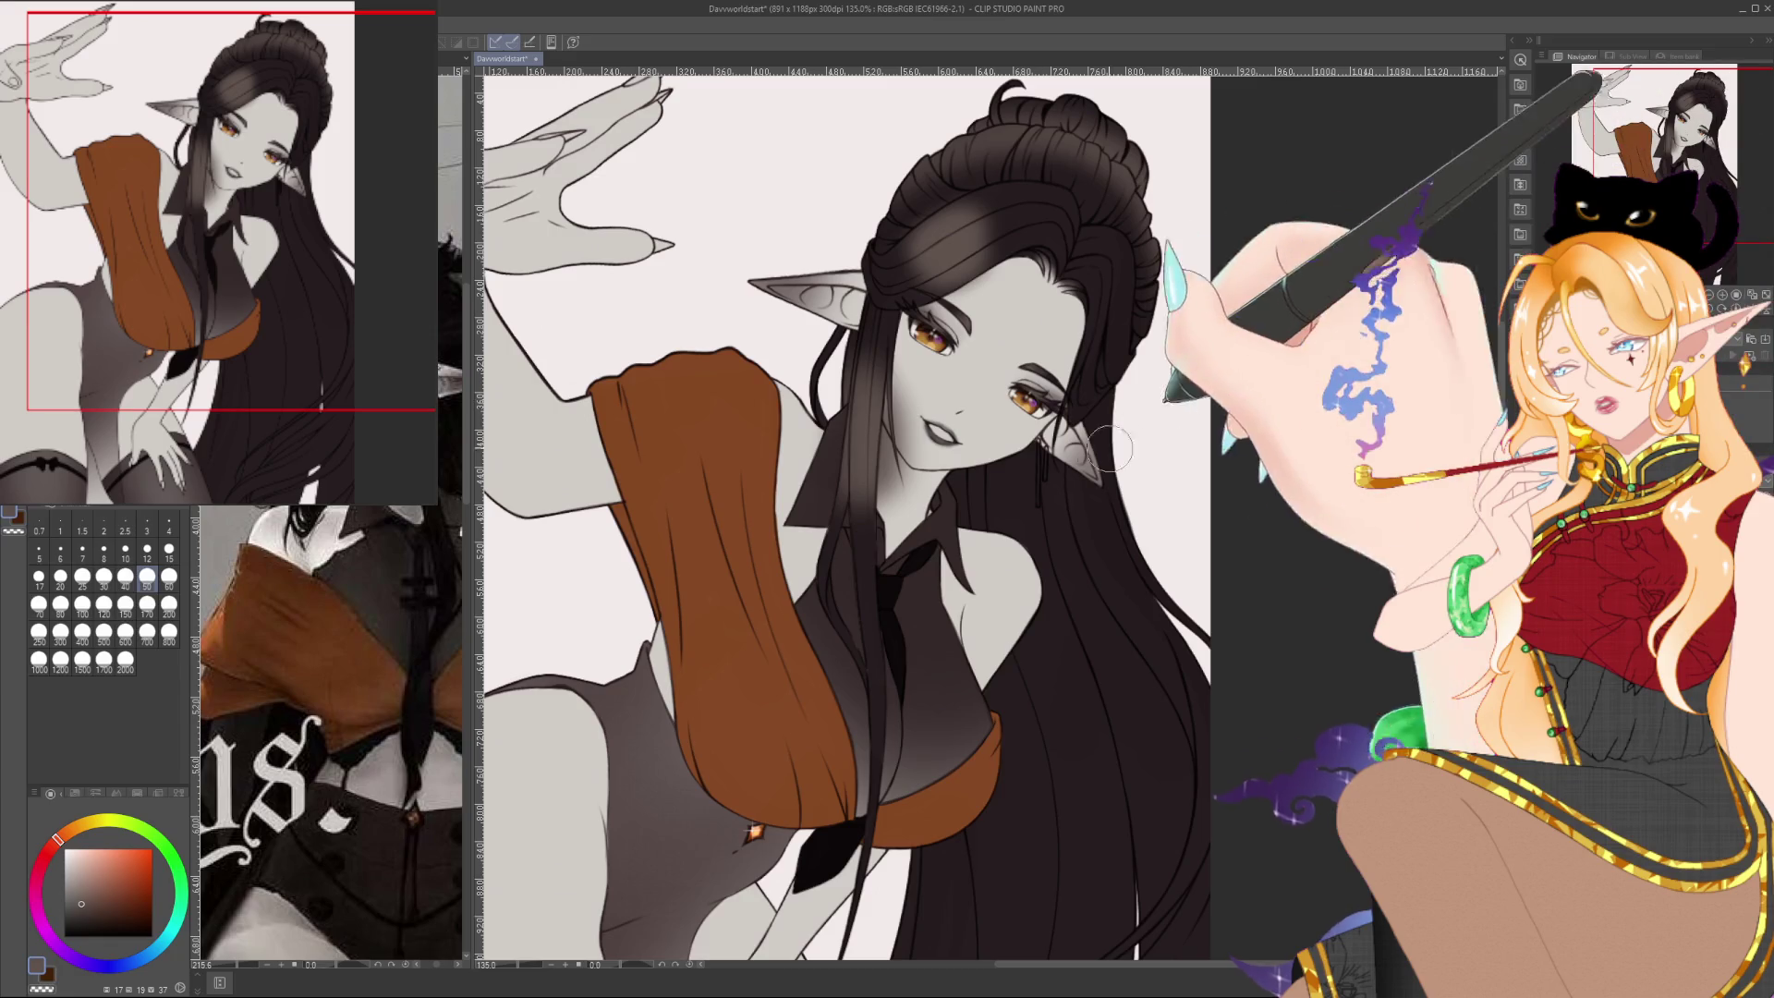
scroll(1264, 410, down, 1)
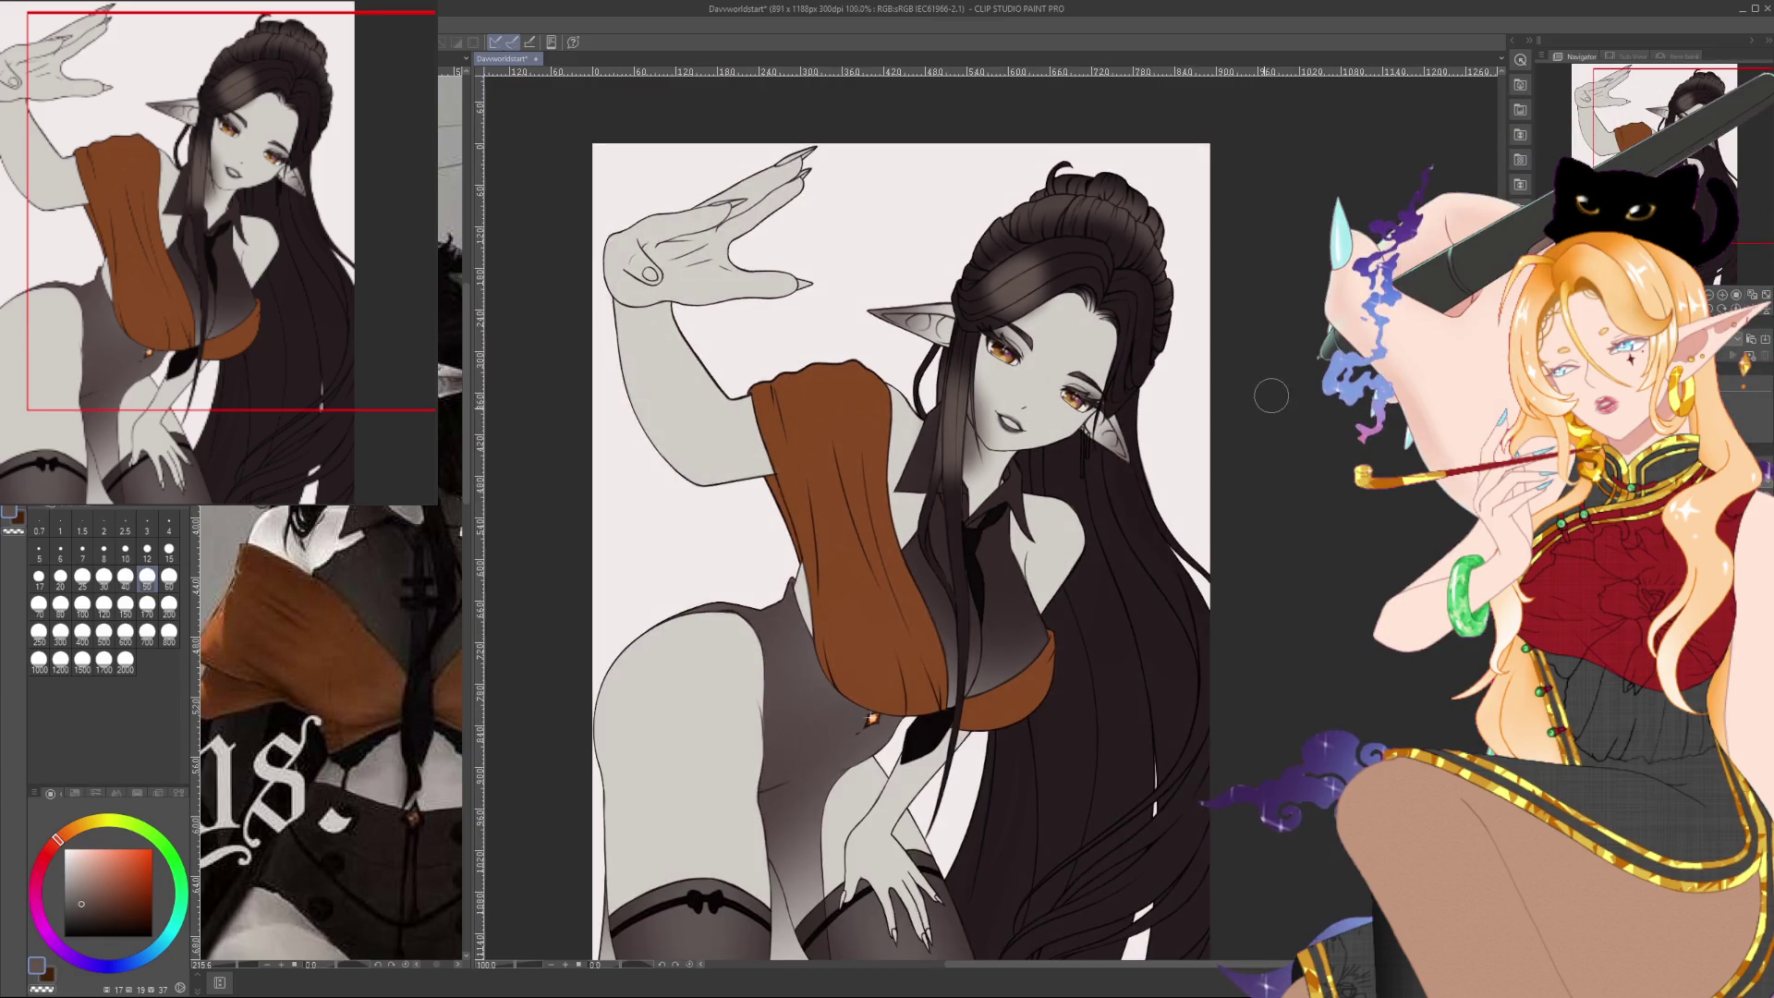
Zoom out to 100% and airbrush lighter sheen patches down the long hair strands
drag(1132, 359, 1071, 311)
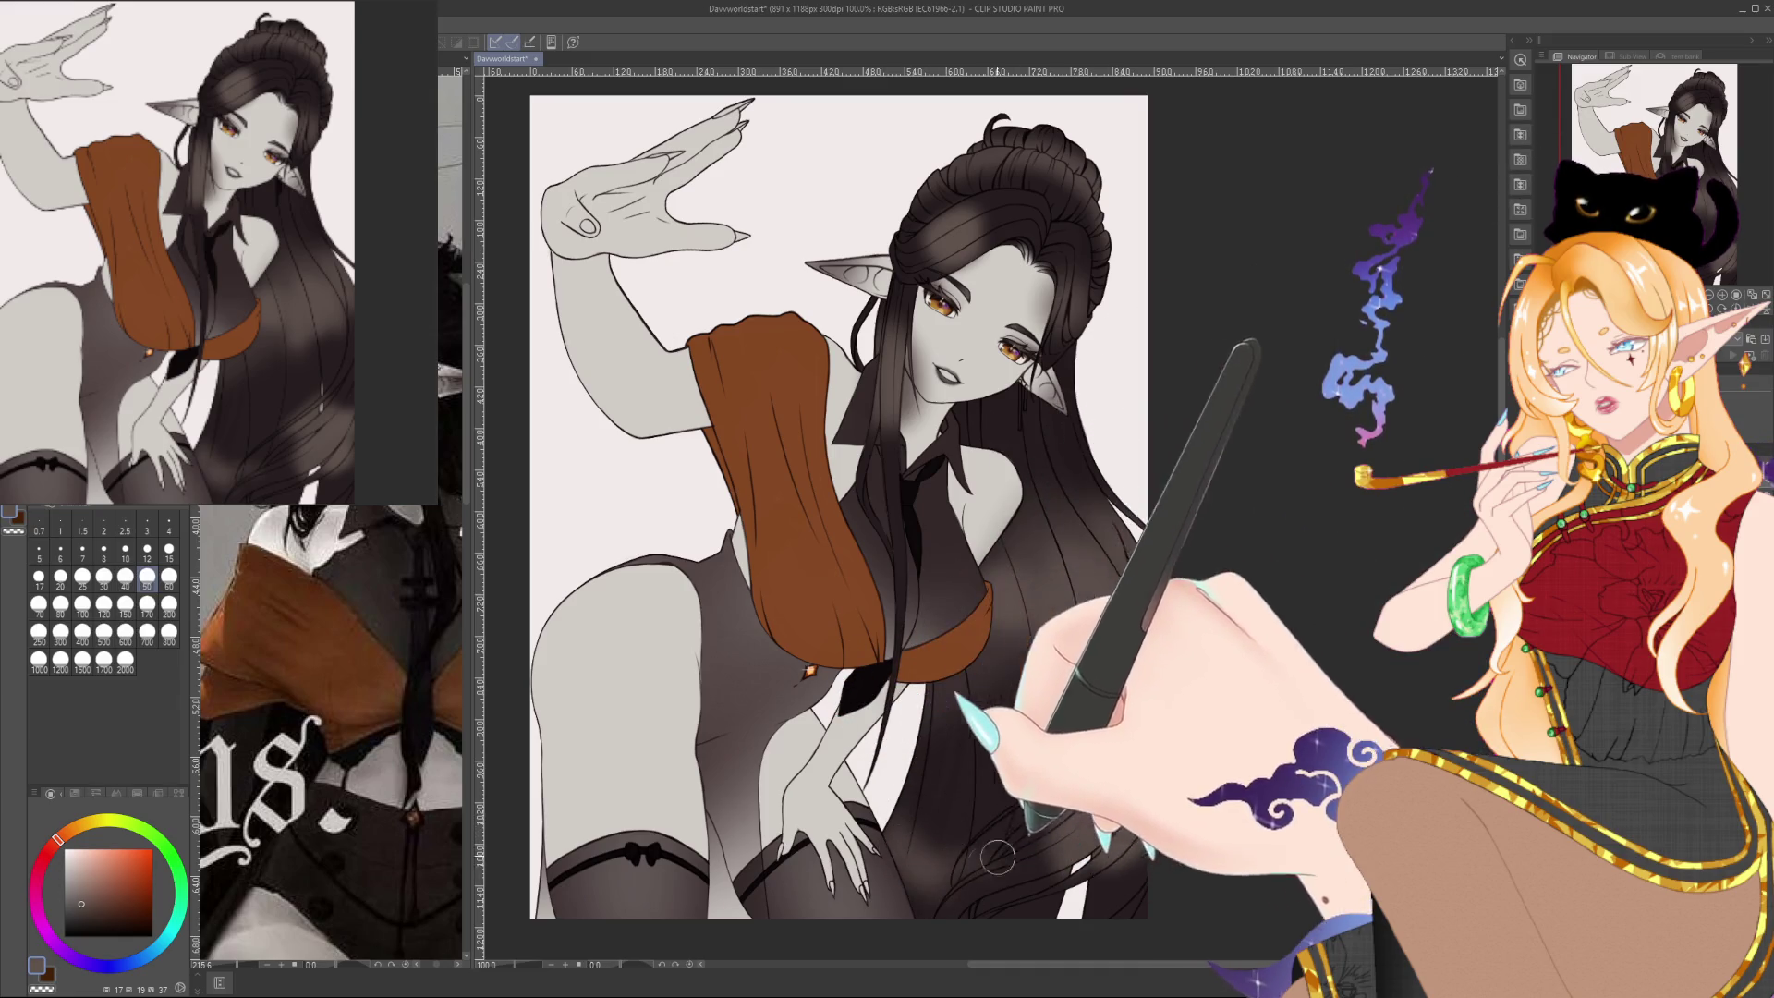
scroll(879, 771, down, 3)
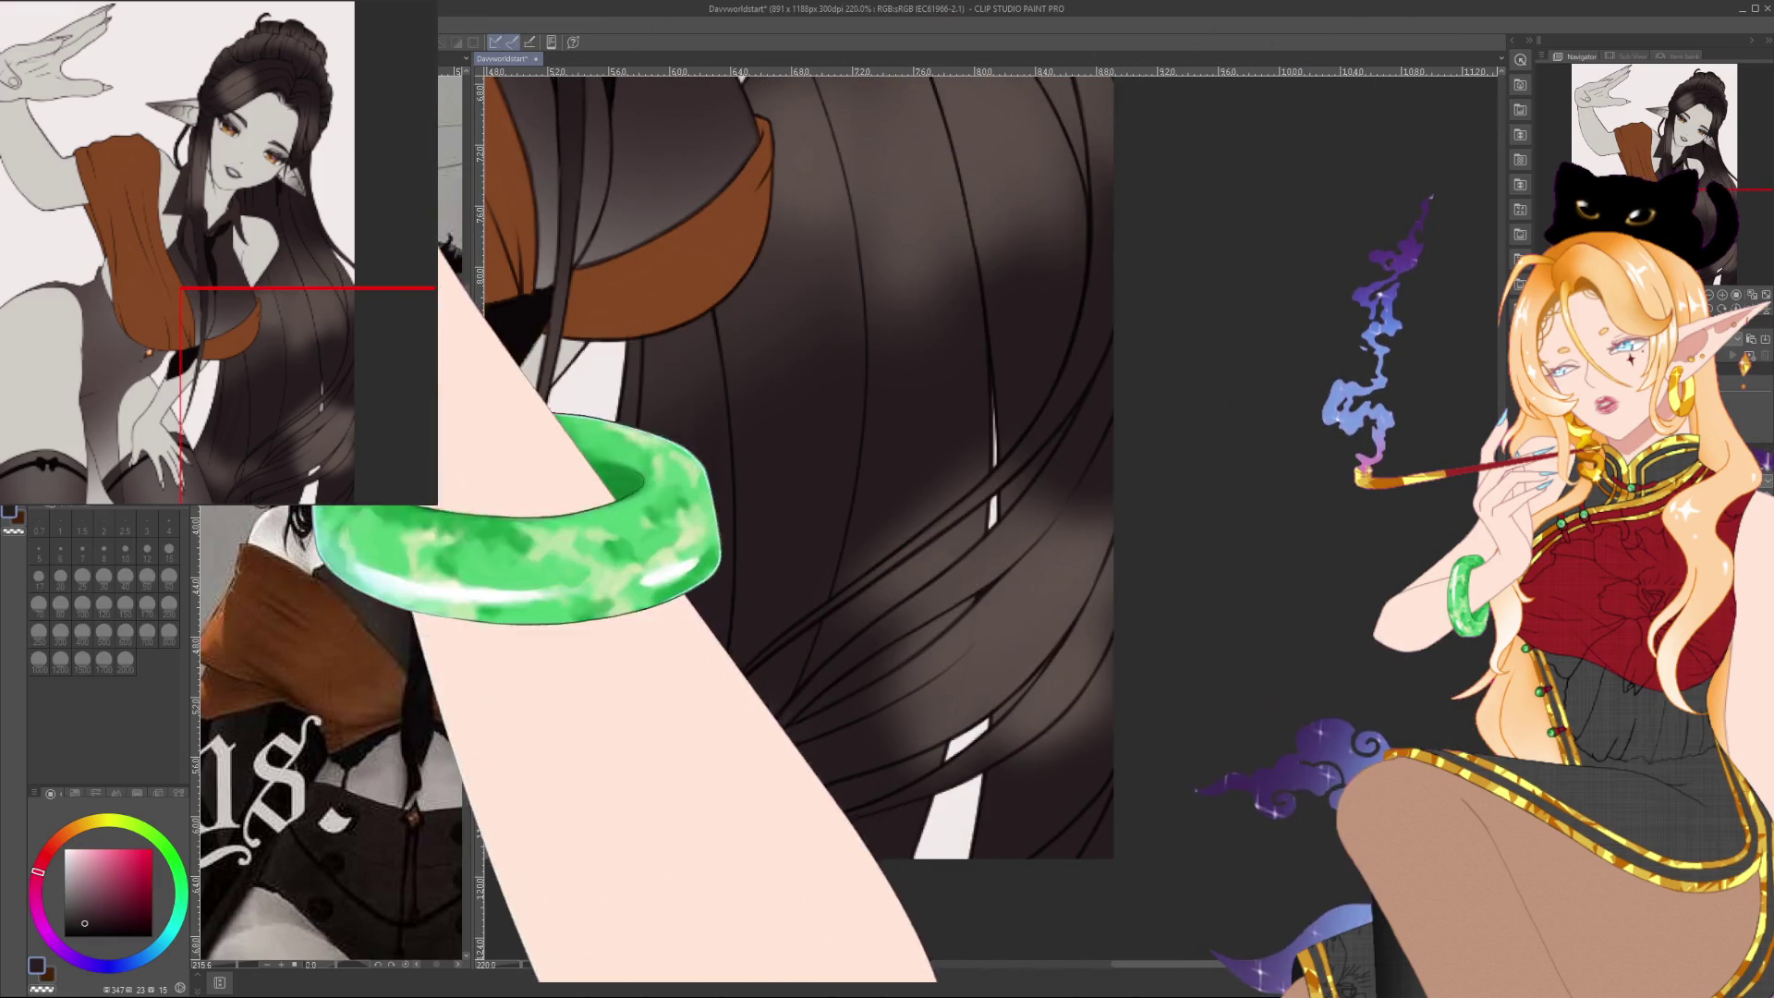
At brush size 15 and 220% zoom, paint darker shadow strokes into the lower hair beneath the drape
key(p)
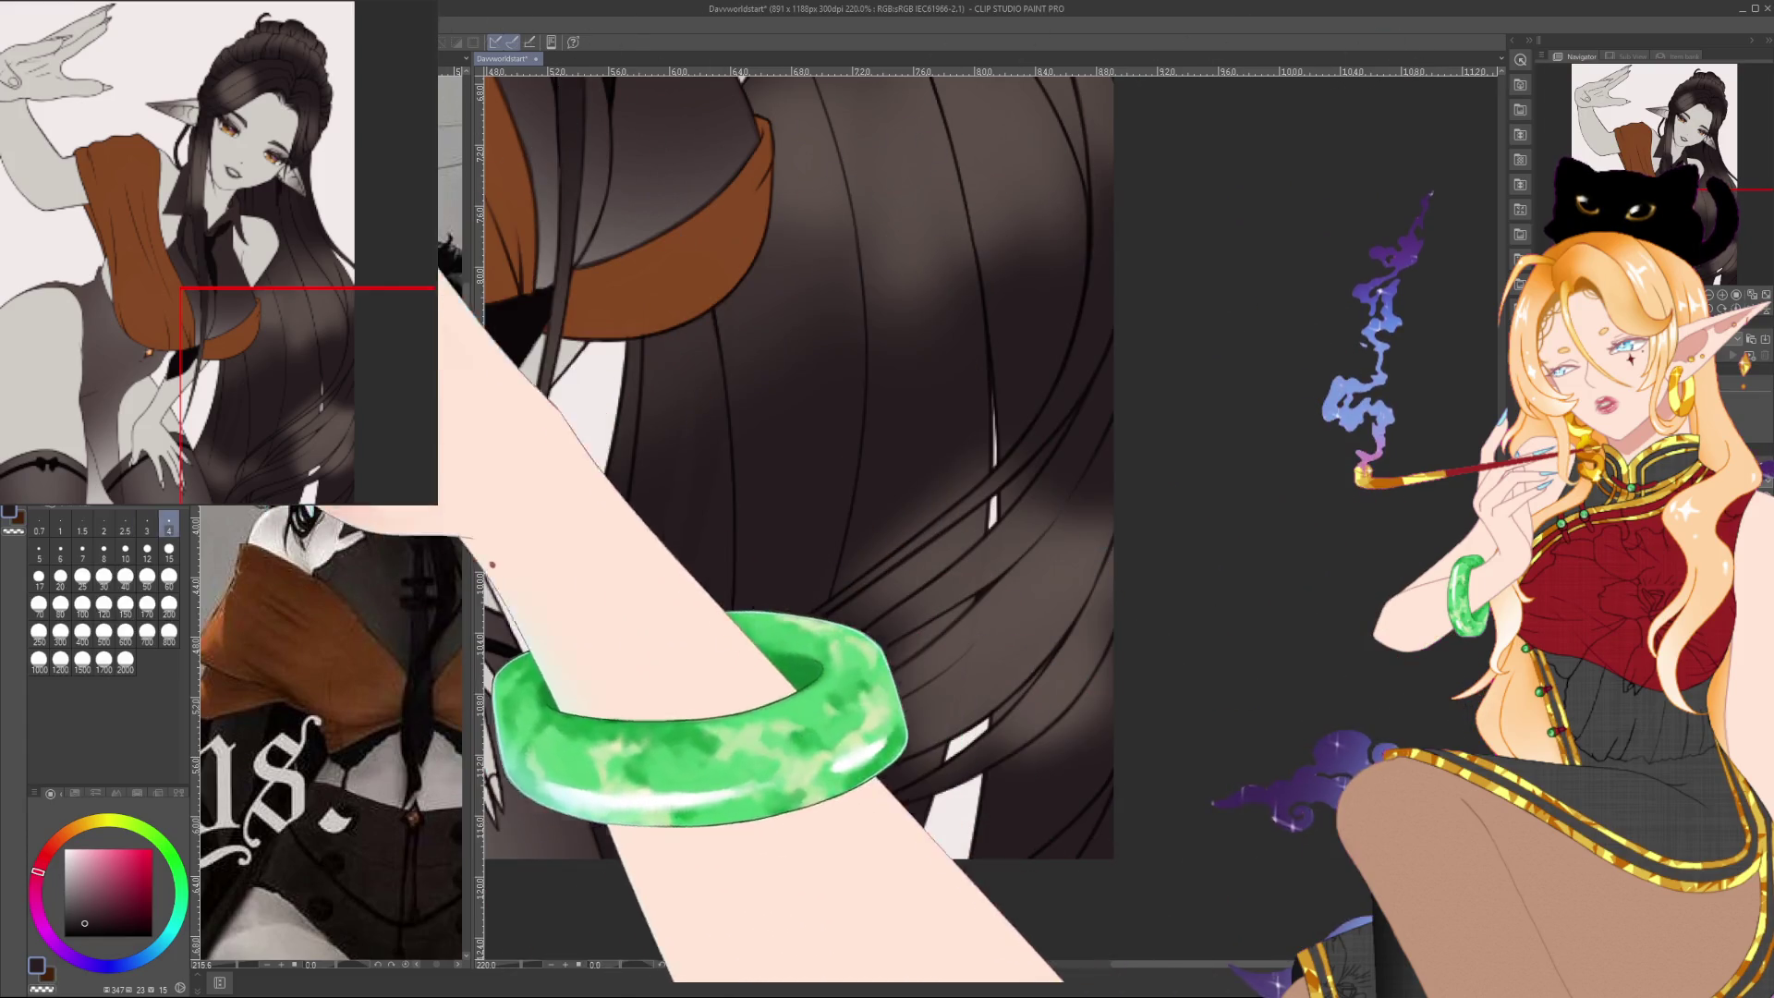
key(bracketright)
key(bracketright)
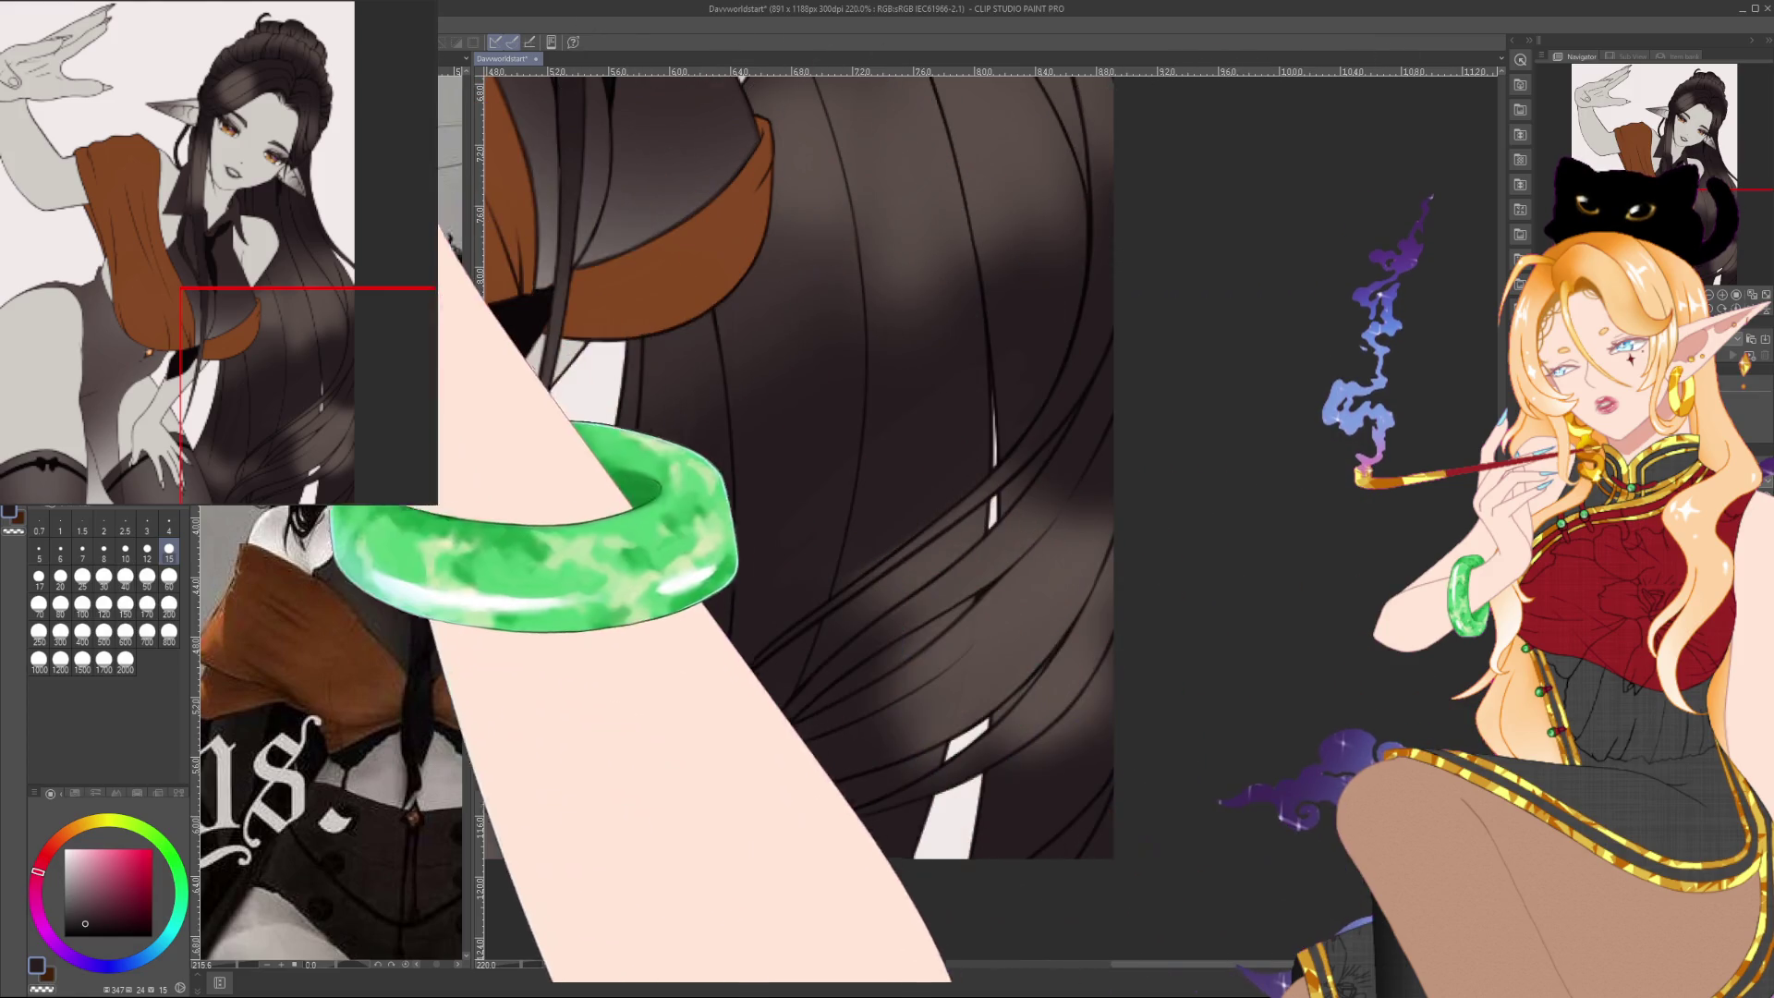
mouse_move(703, 231)
mouse_down()
mouse_move(684, 628)
mouse_move(979, 942)
mouse_move(878, 942)
mouse_move(823, 804)
mouse_up()
drag(813, 924, 668, 441)
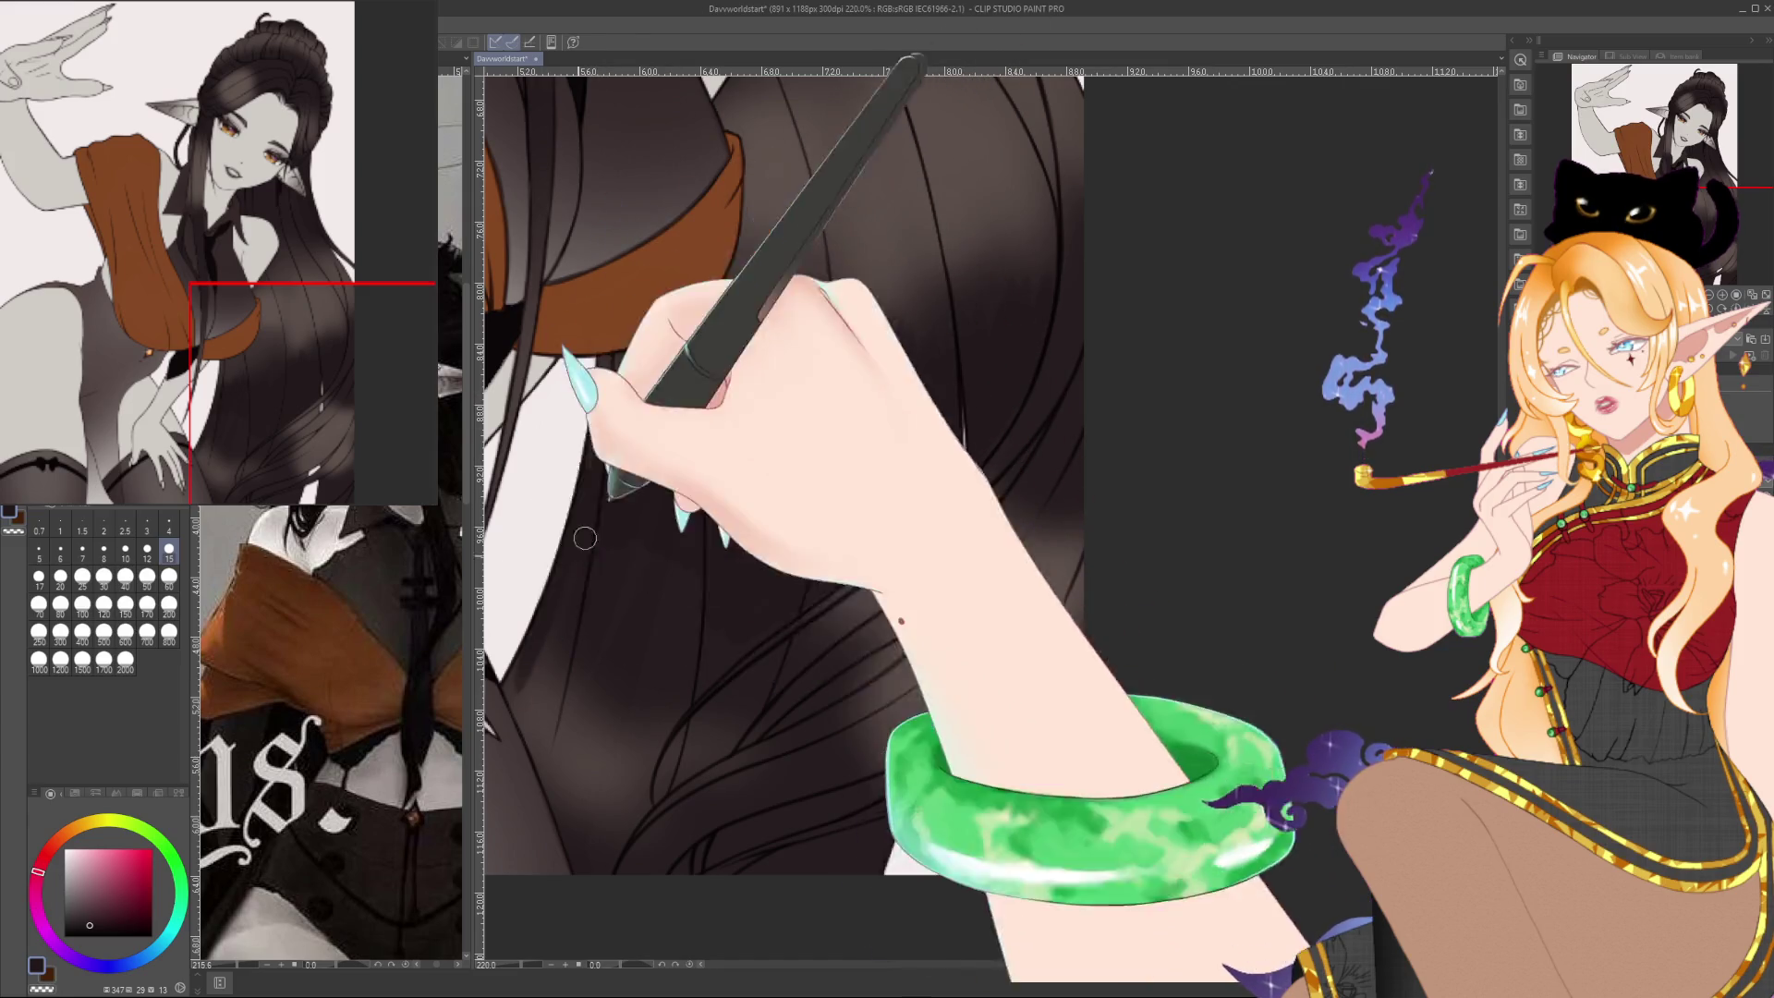
mouse_move(545, 657)
mouse_down()
mouse_move(573, 711)
mouse_move(600, 721)
mouse_move(652, 680)
mouse_up()
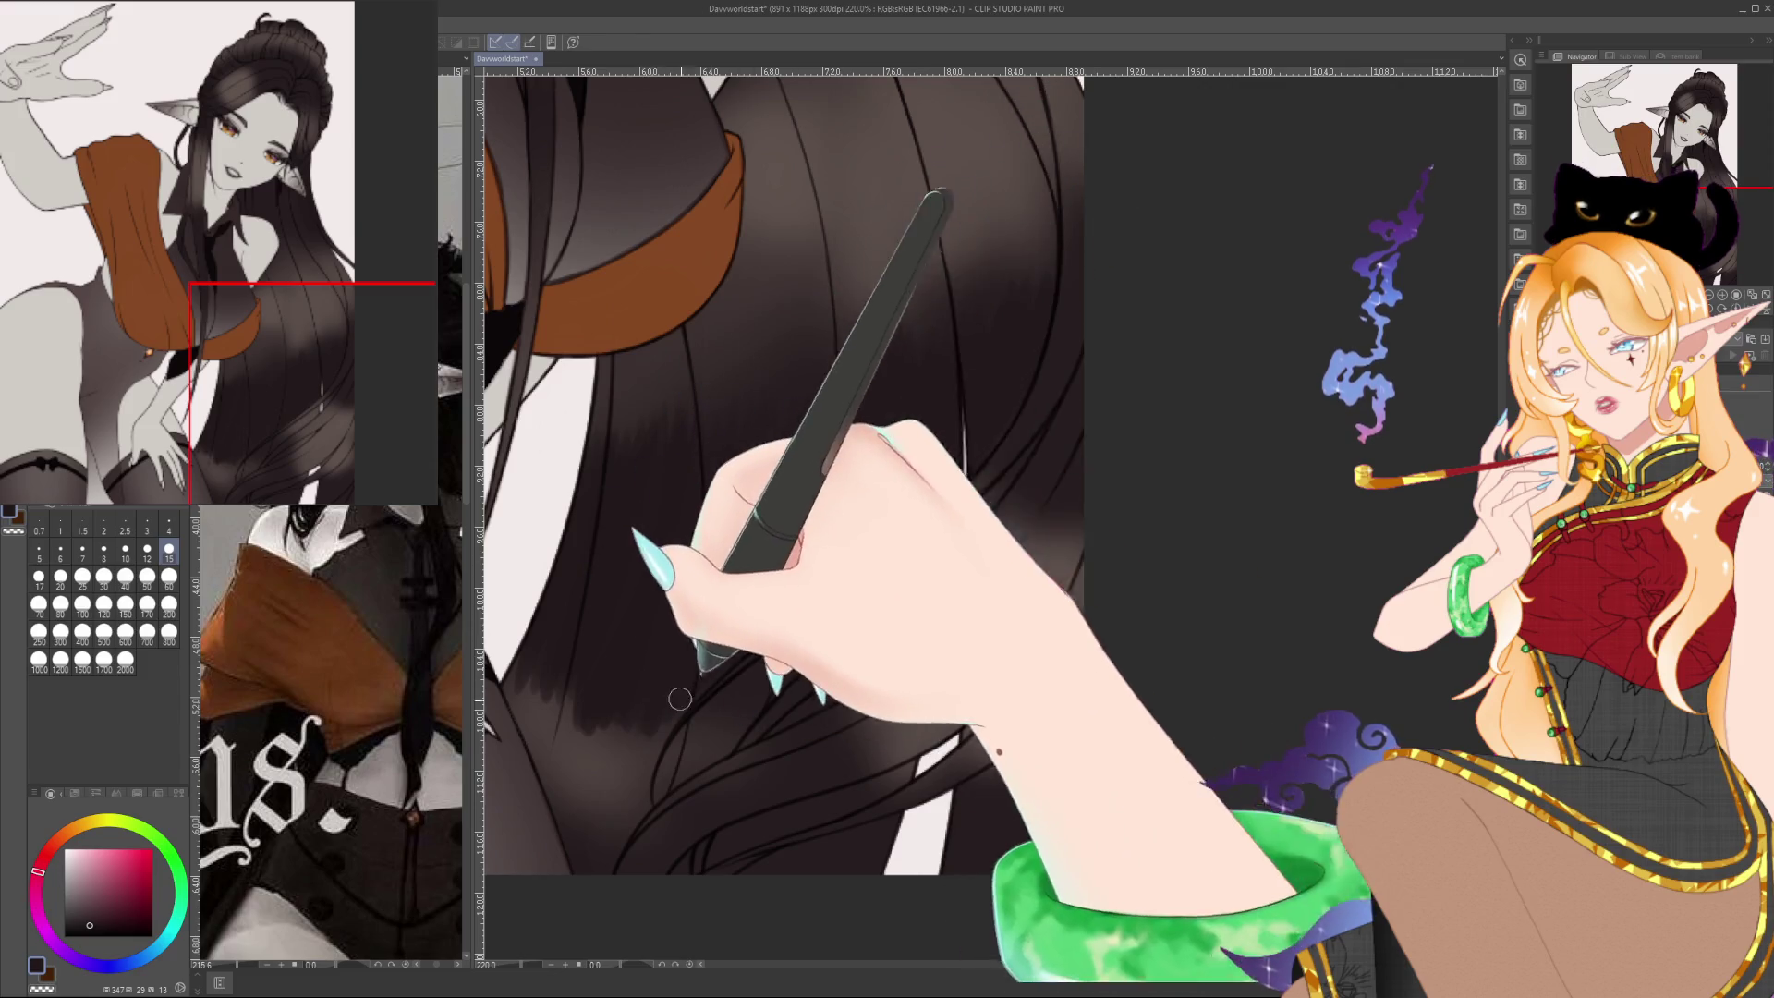
drag(749, 408, 905, 389)
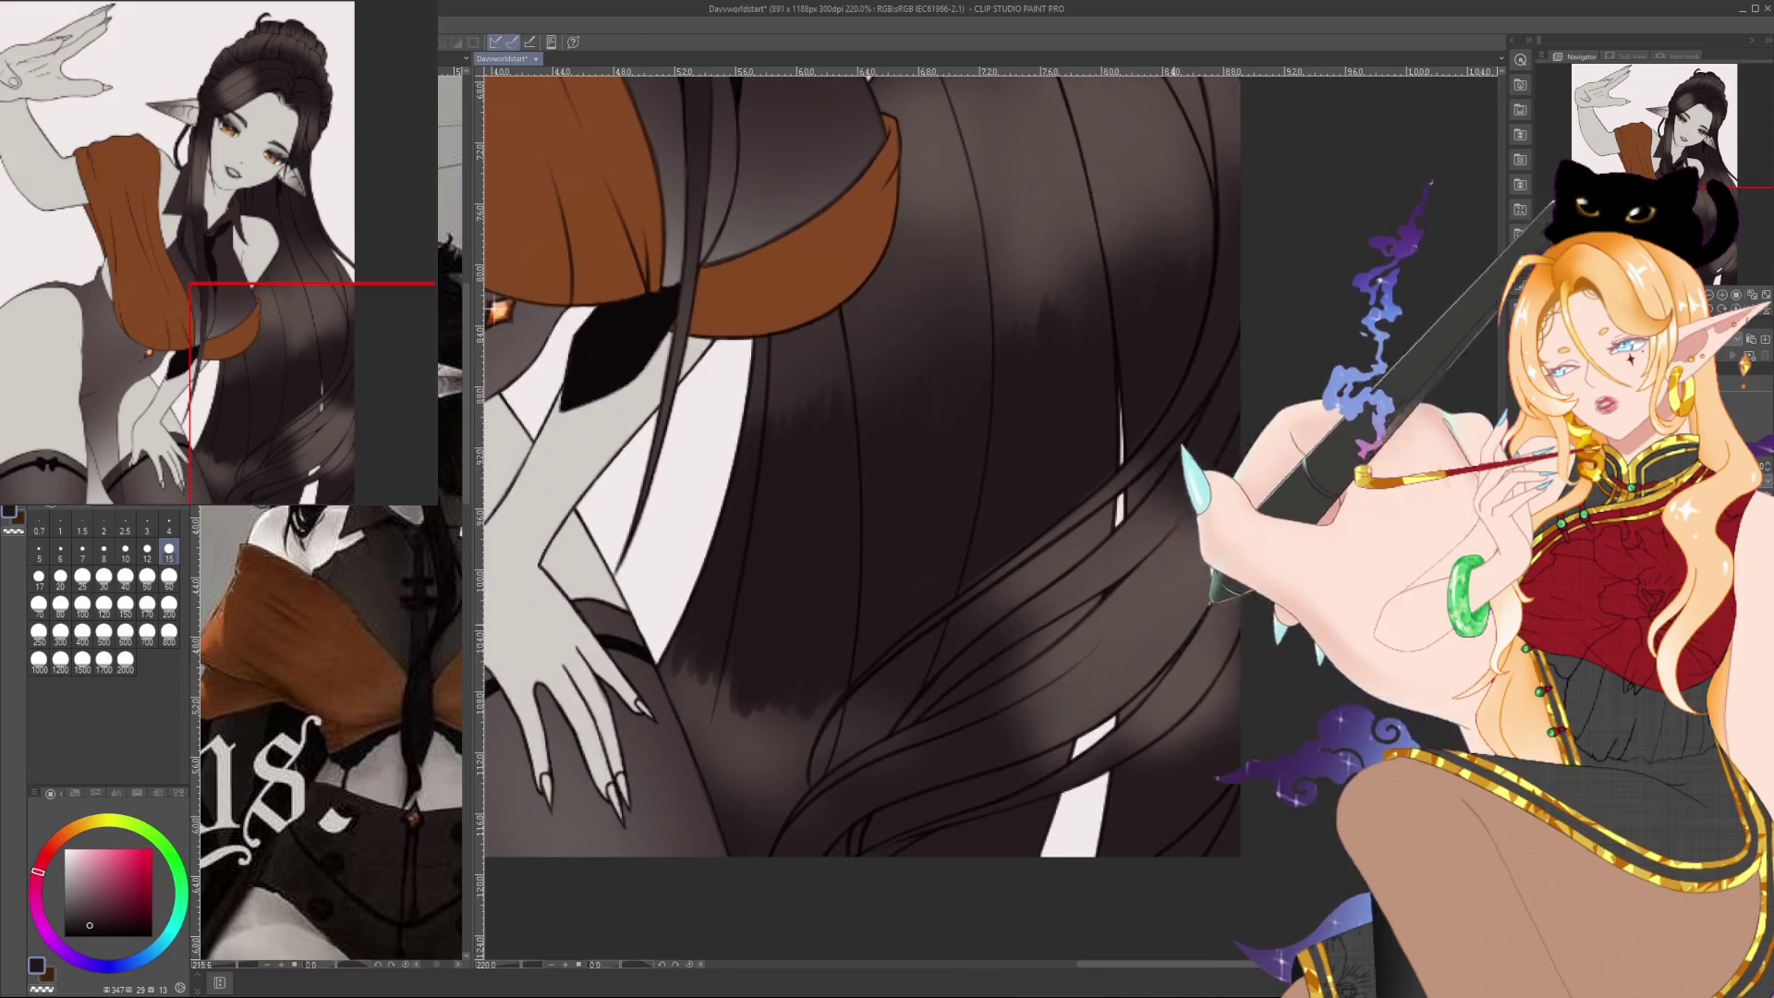
scroll(859, 462, down, 5)
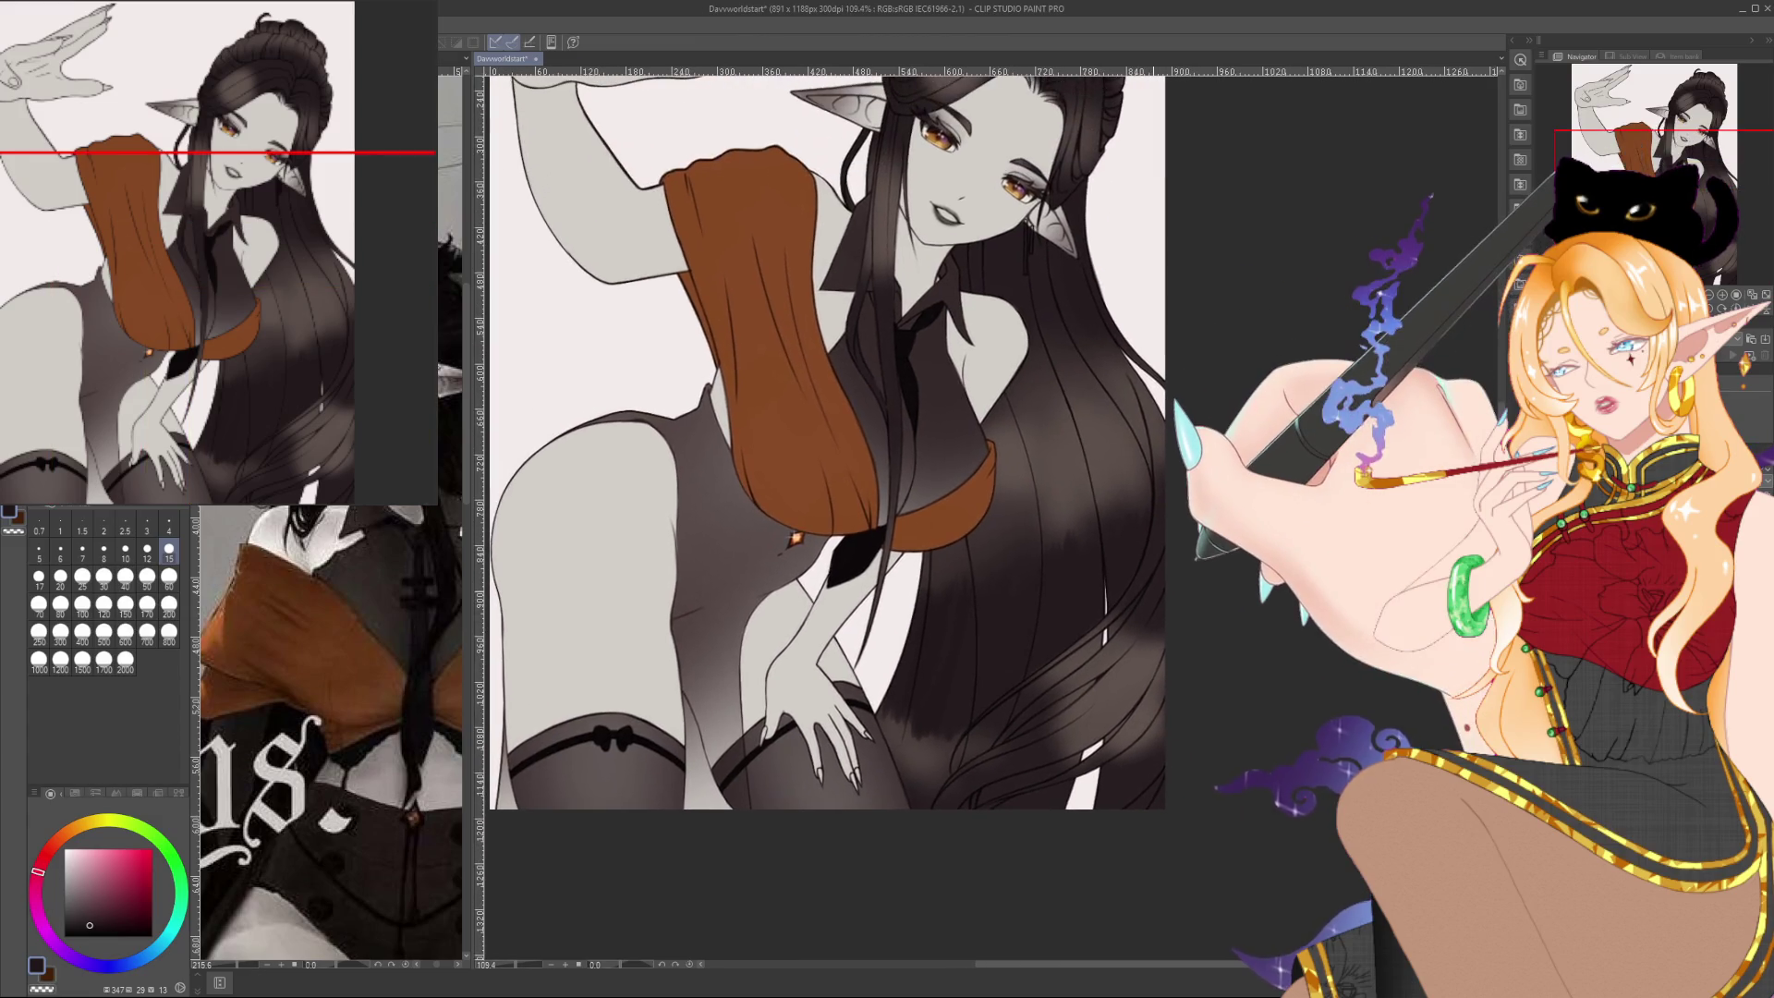
drag(822, 444, 806, 522)
key(ctrl+z)
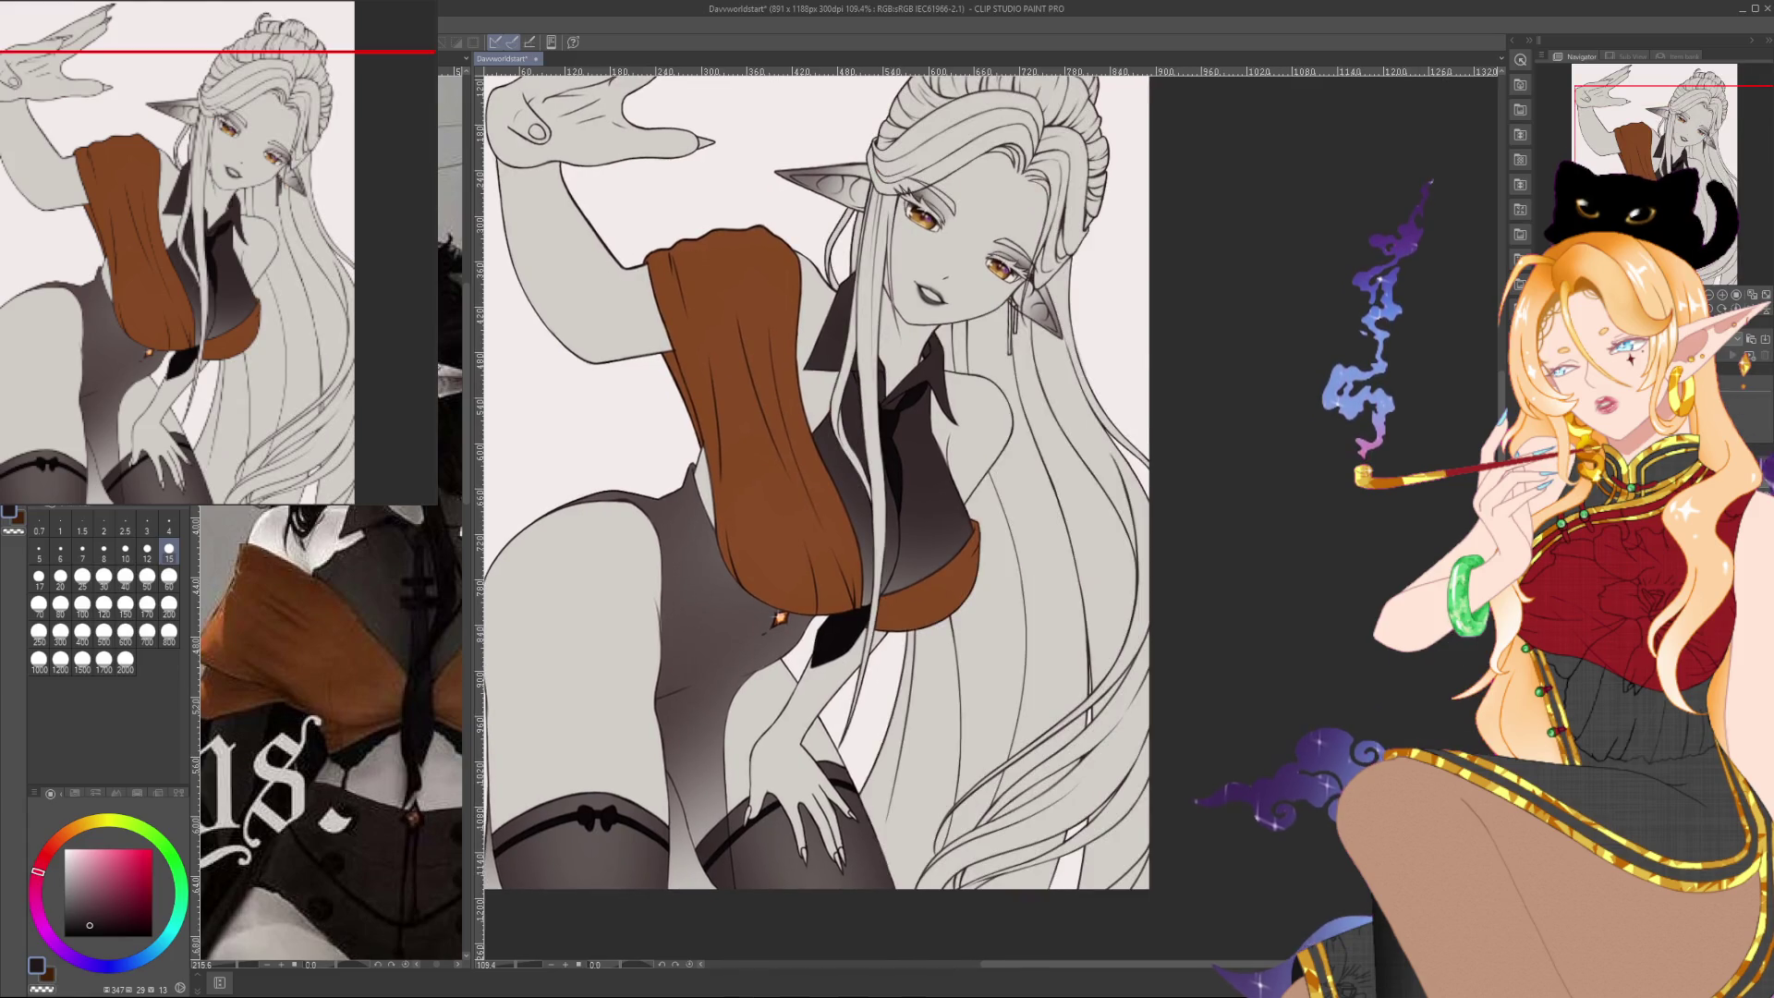
key(ctrl+y)
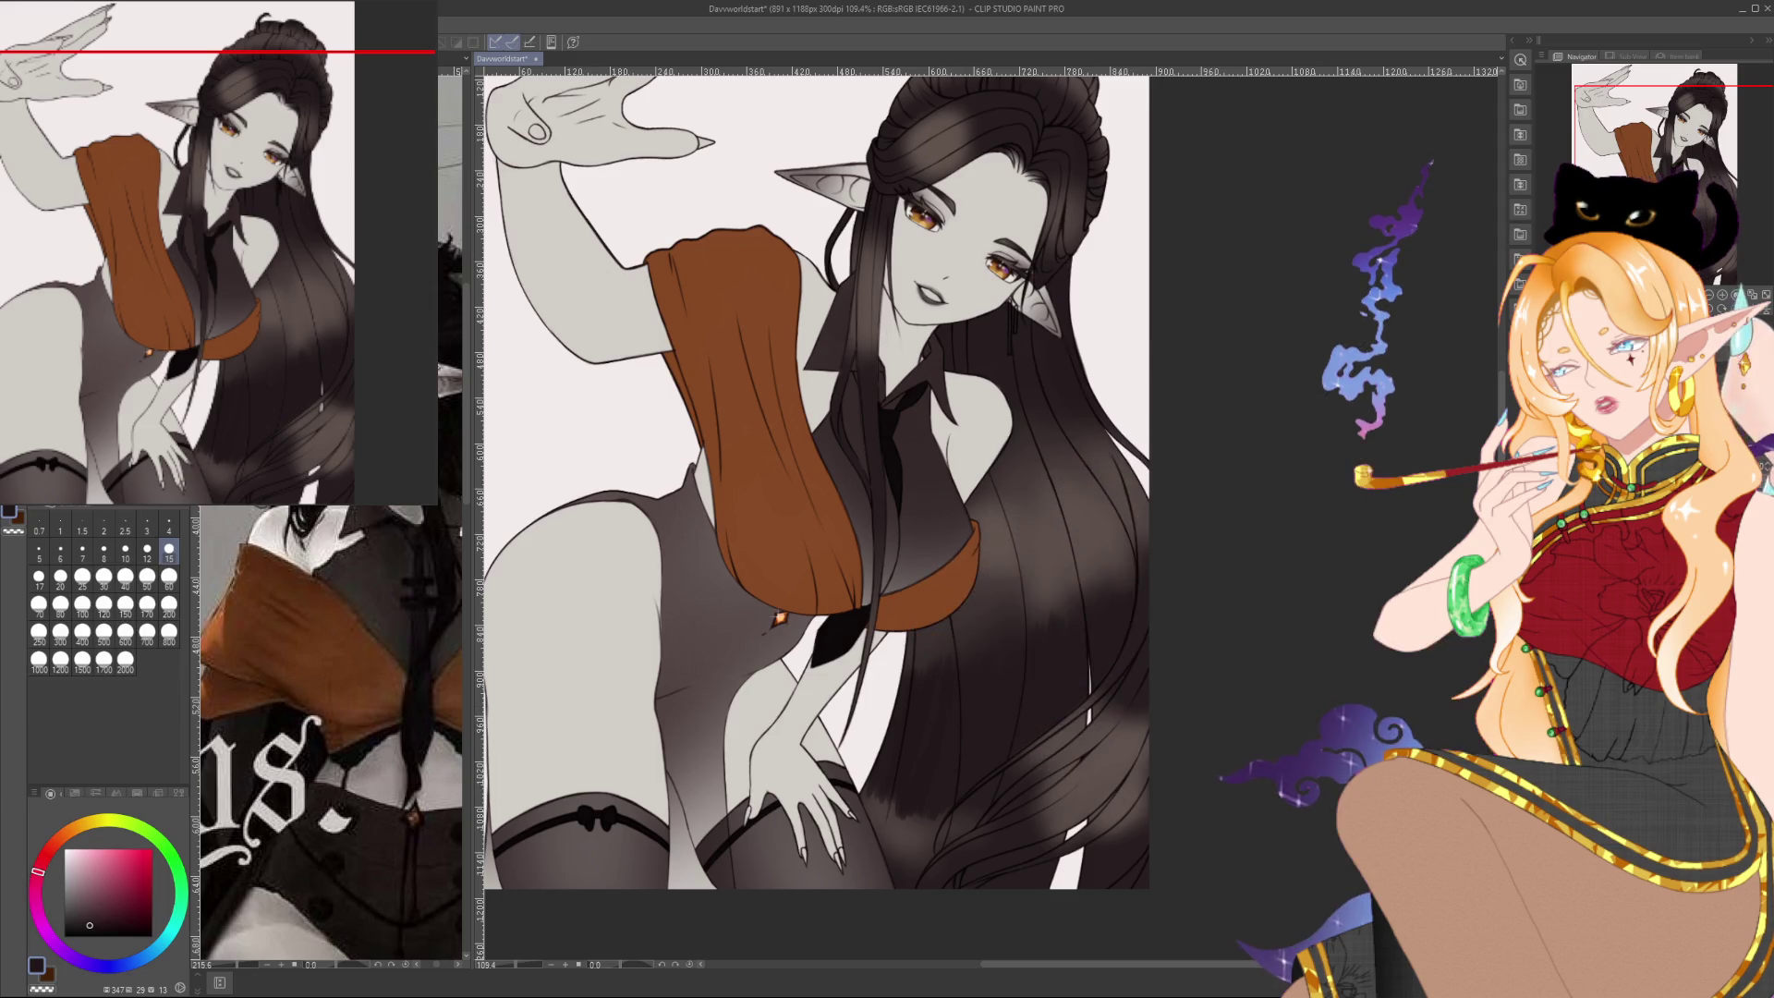
scroll(813, 480, right, 1)
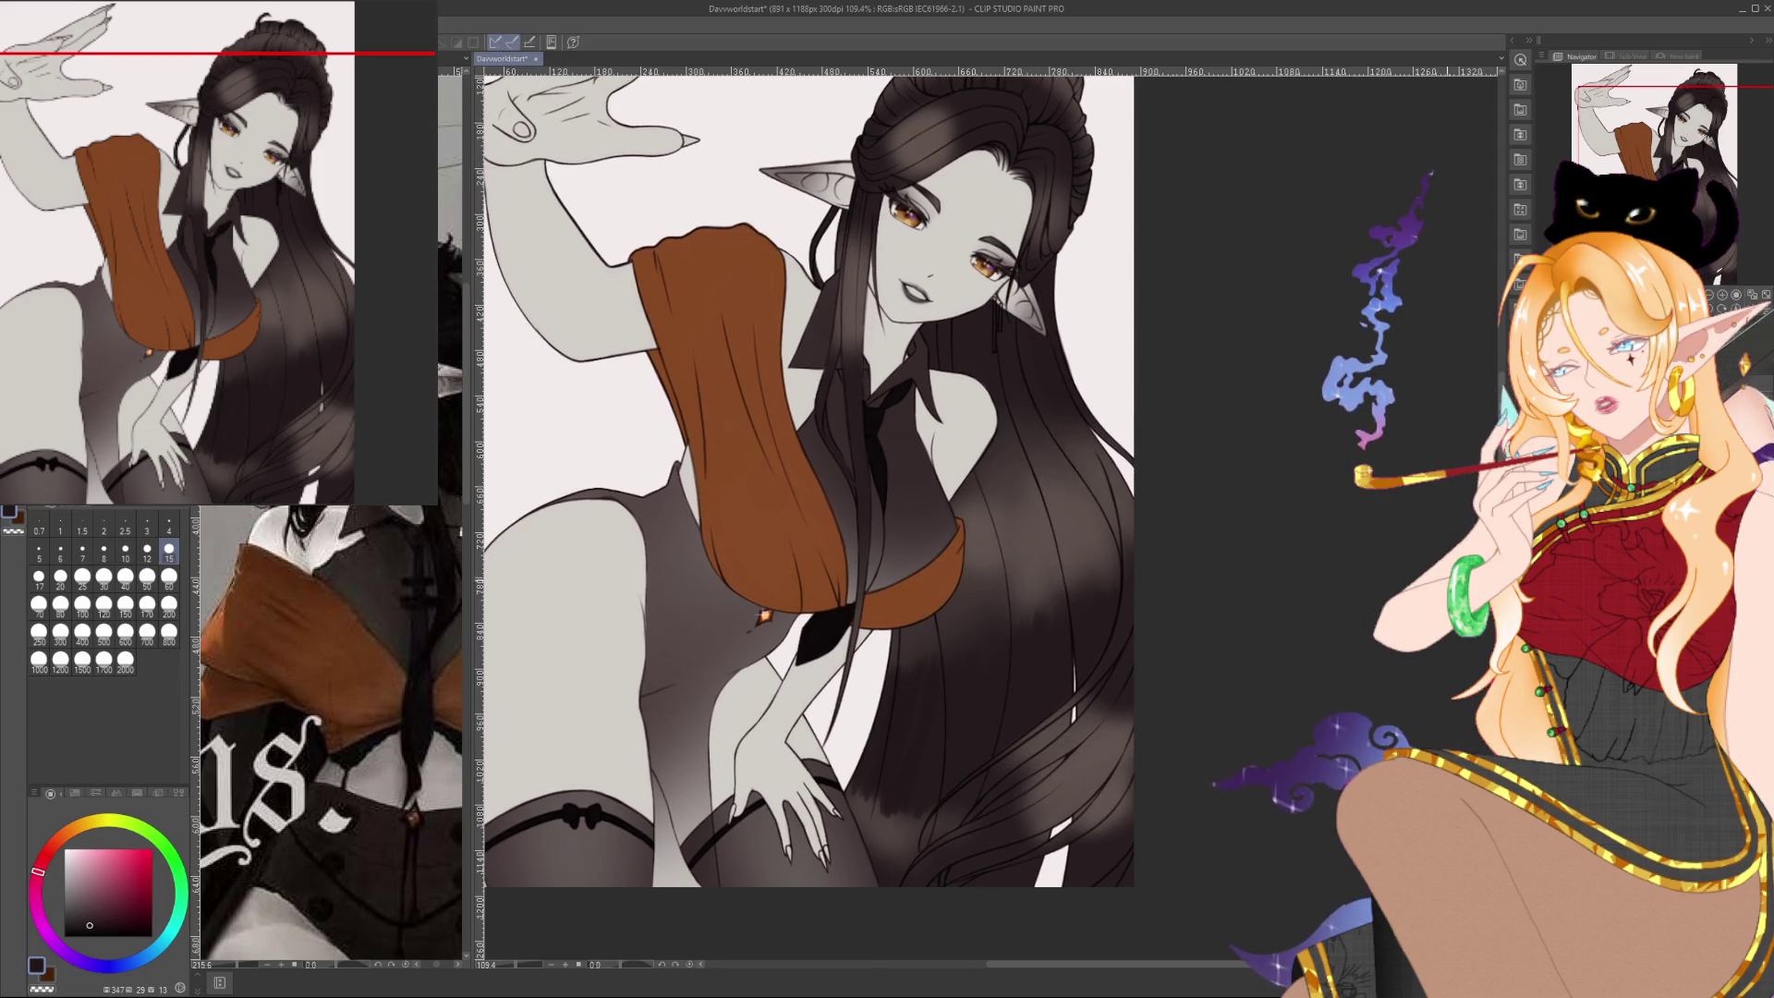
scroll(813, 509, up, 2)
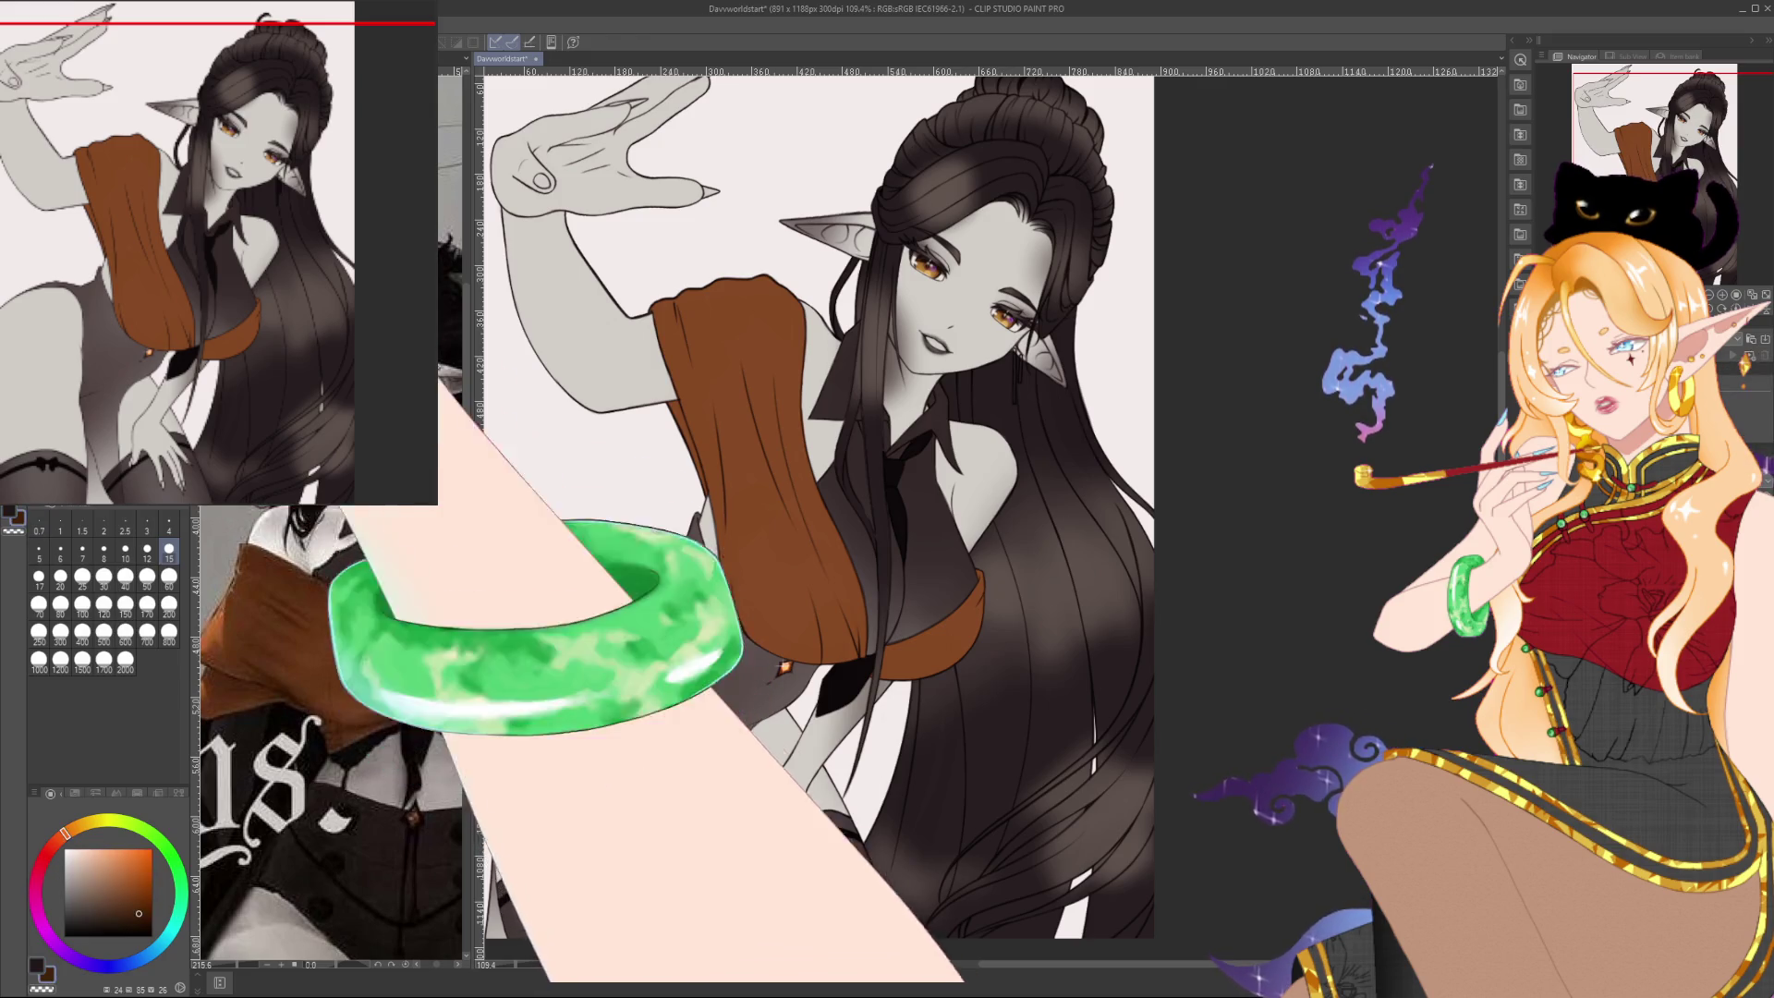
Sample a greyish dark brown from the hair with the Eyedropper and undo the light highlight patches
key(i)
click(785, 666)
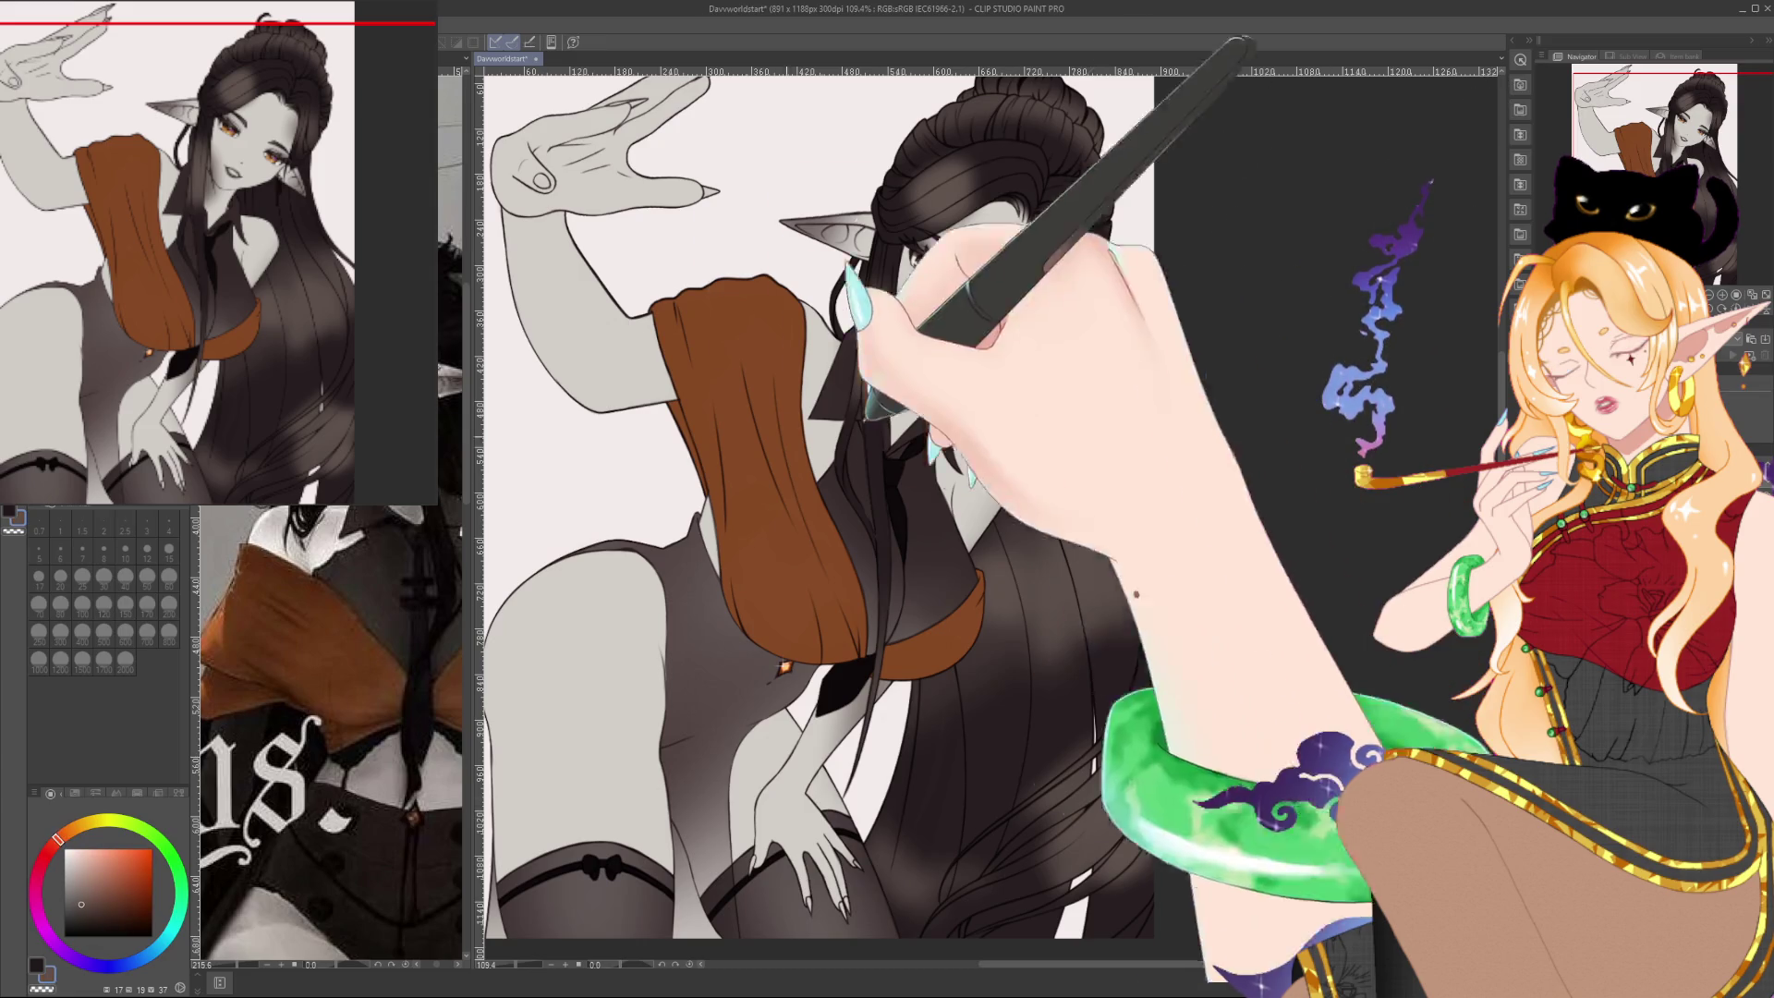
key(b)
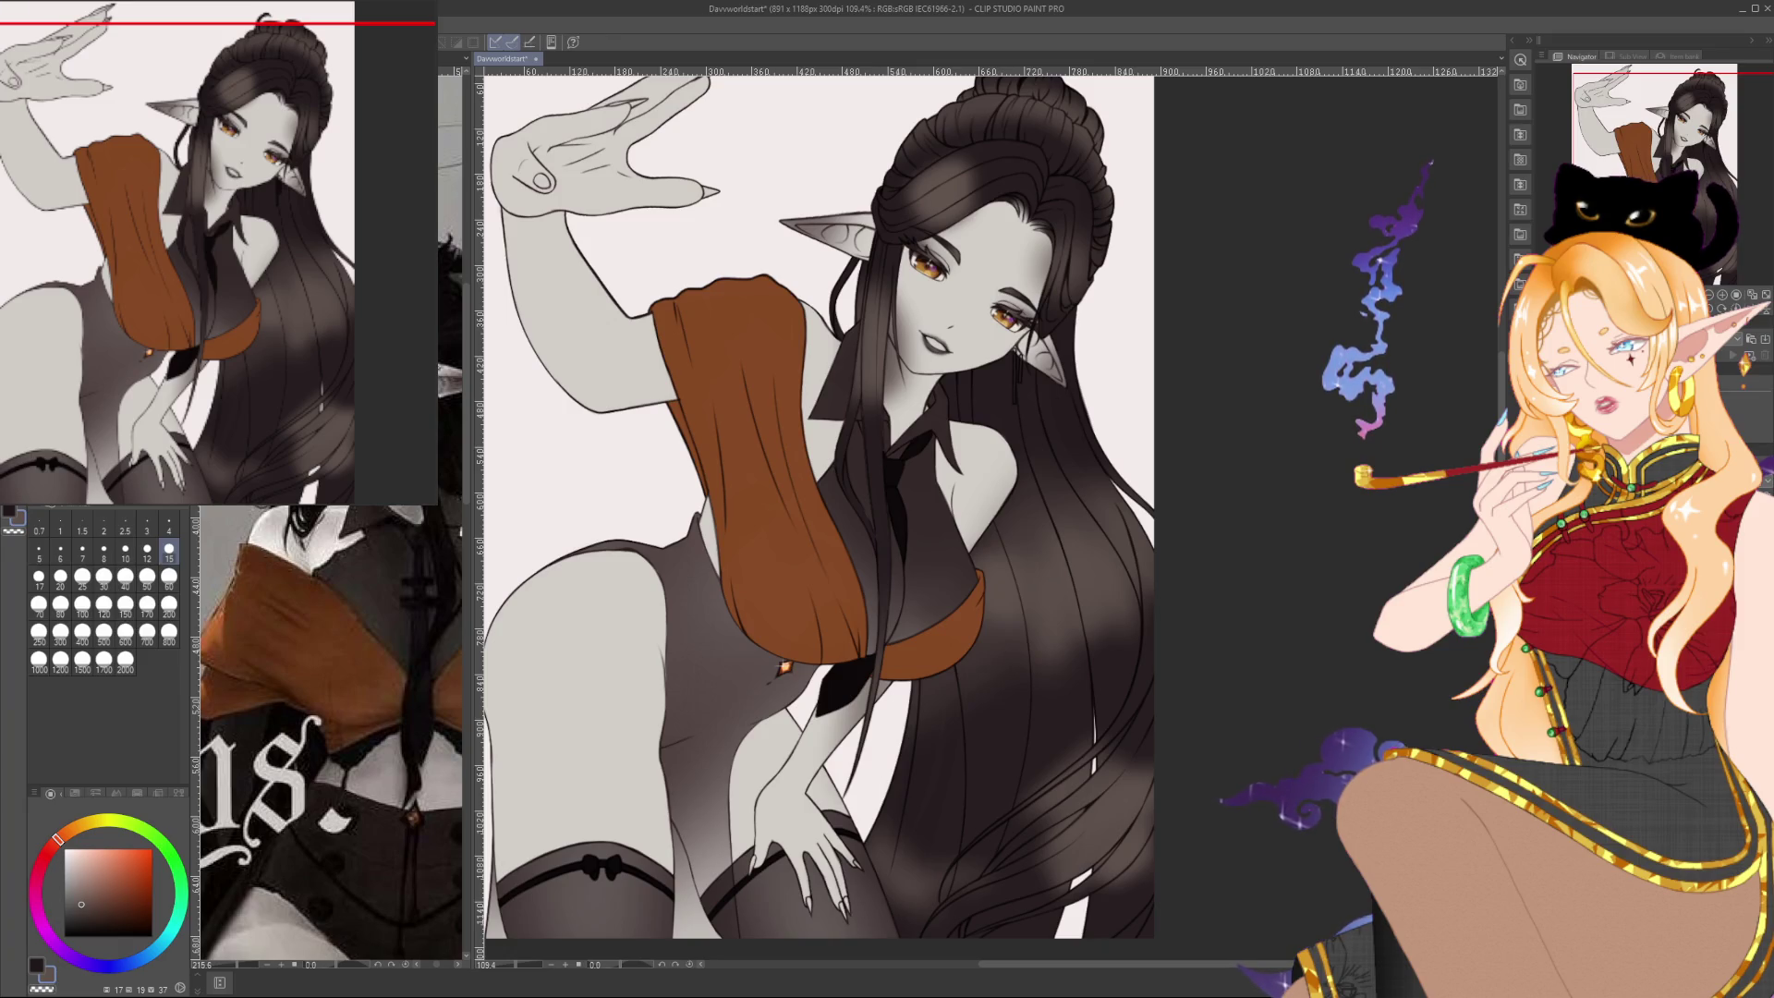
key(ctrl+z)
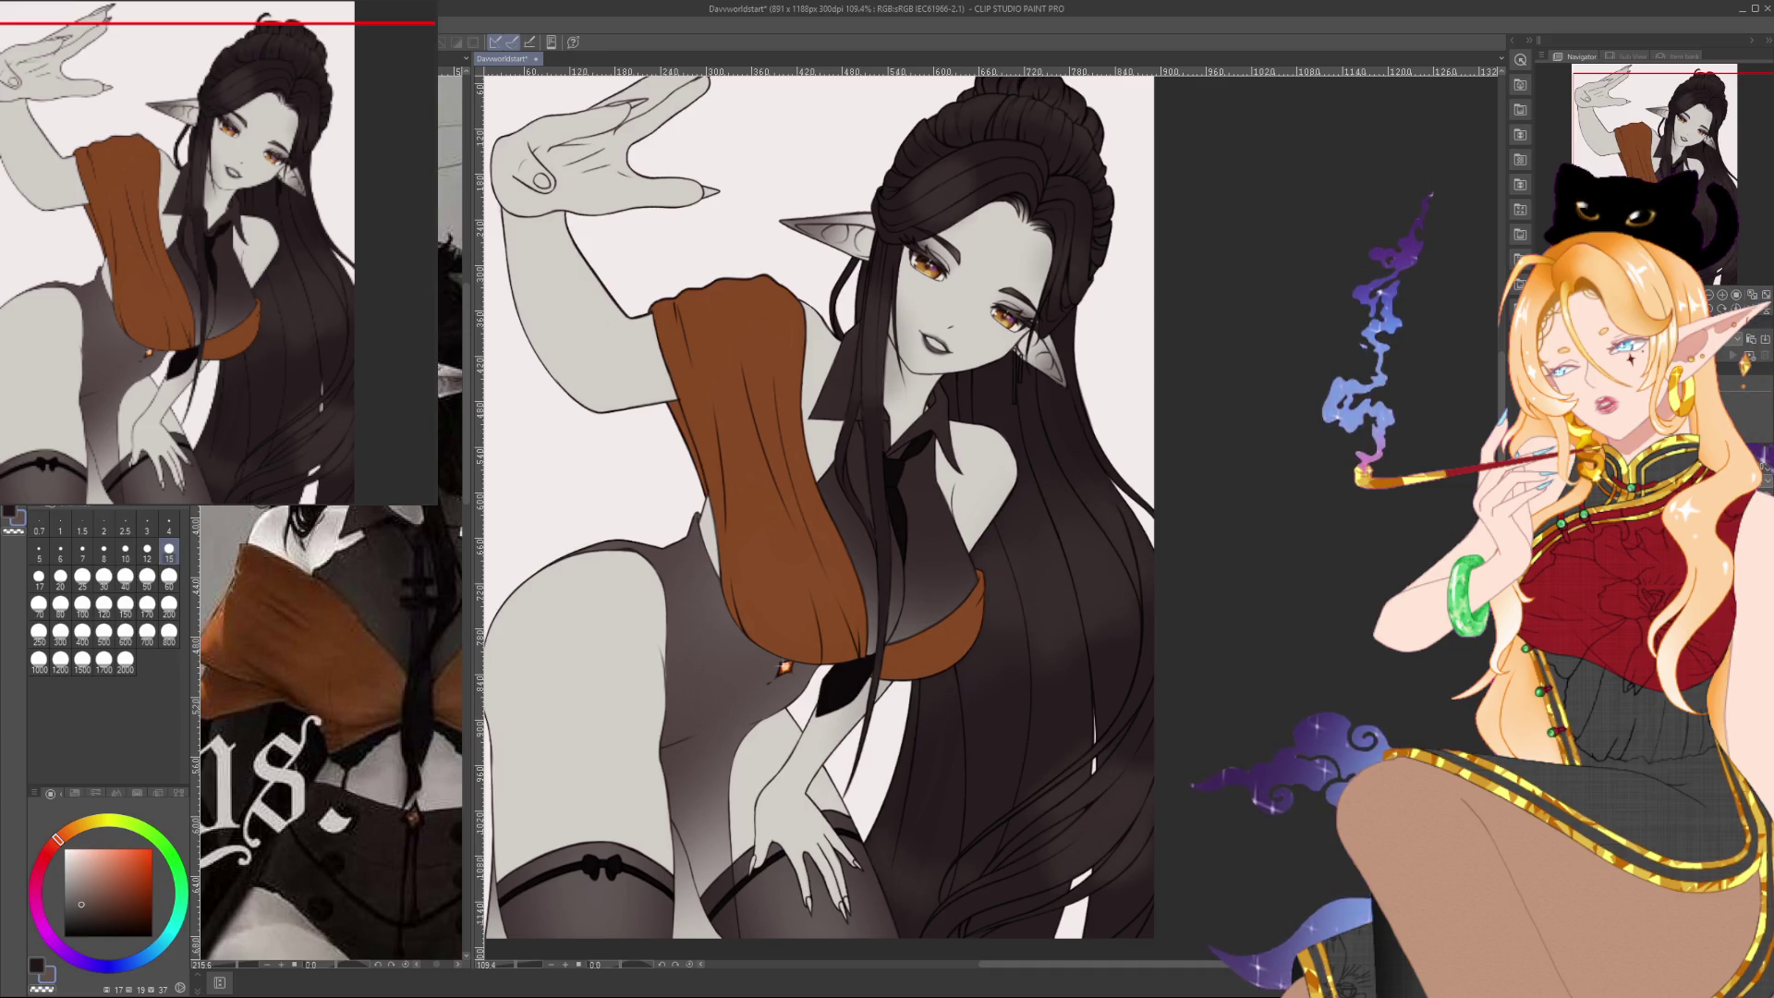
scroll(958, 735, up, 3)
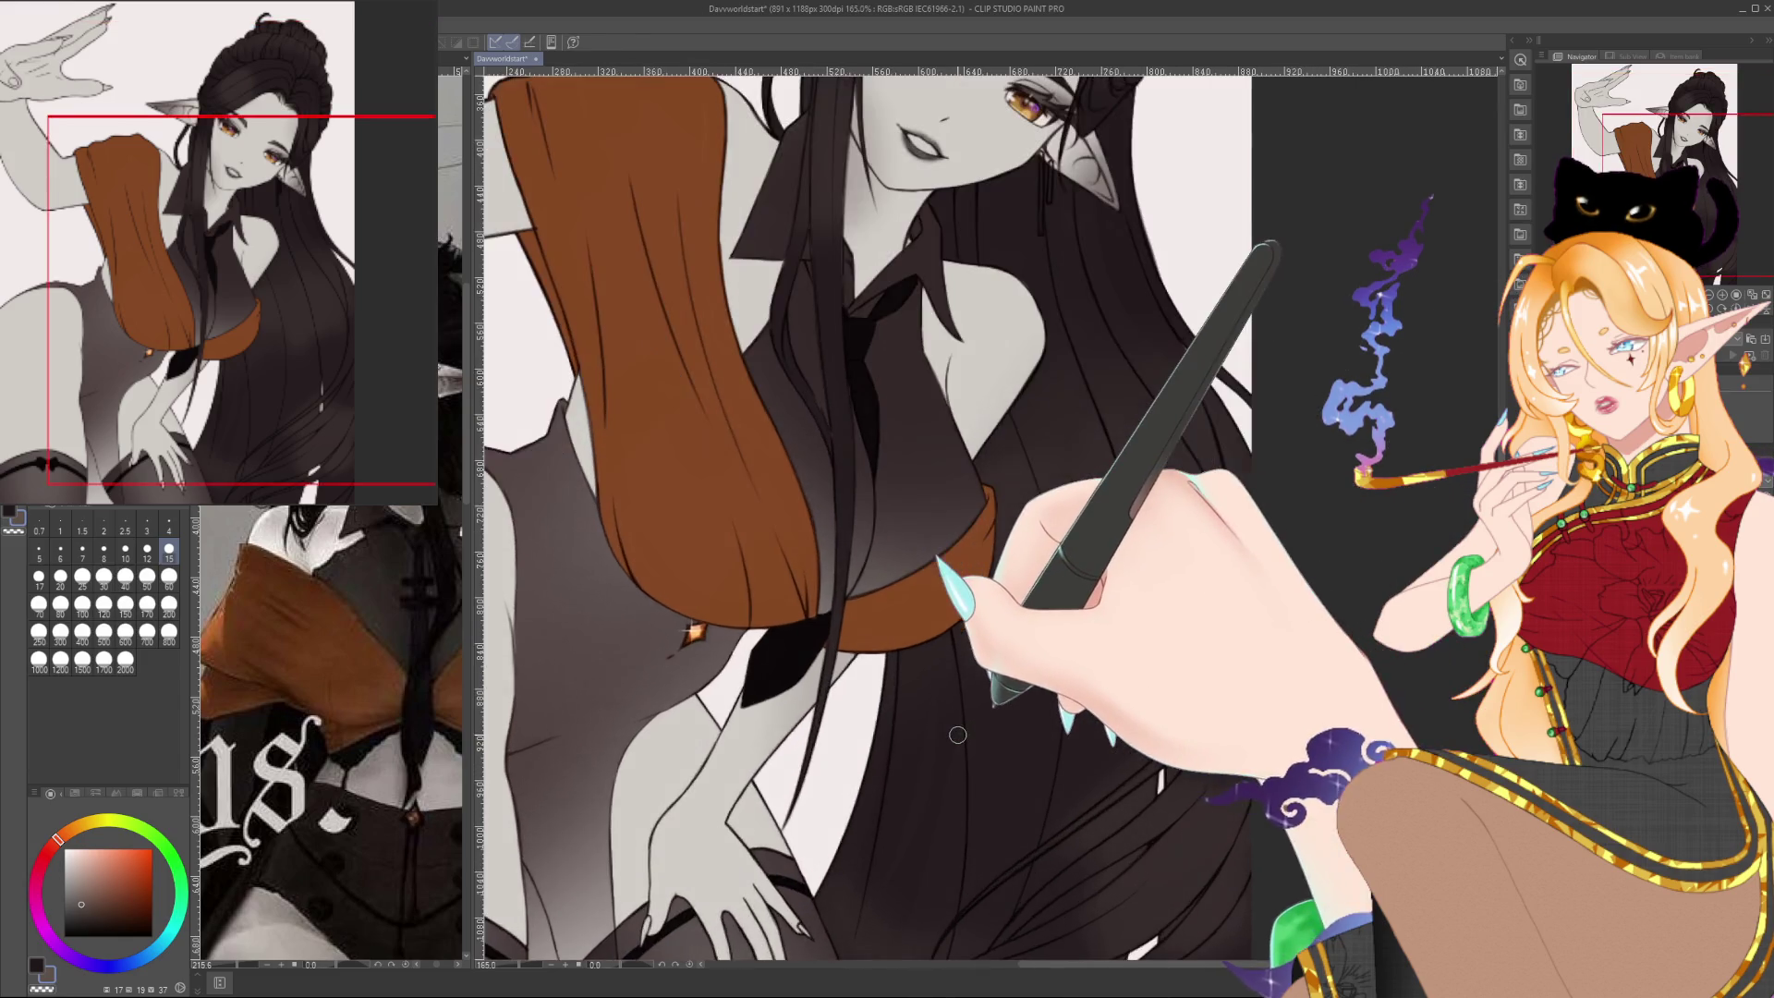
Set the brush to the 50 preset and zoom in toward the elf's face and hair
click(147, 575)
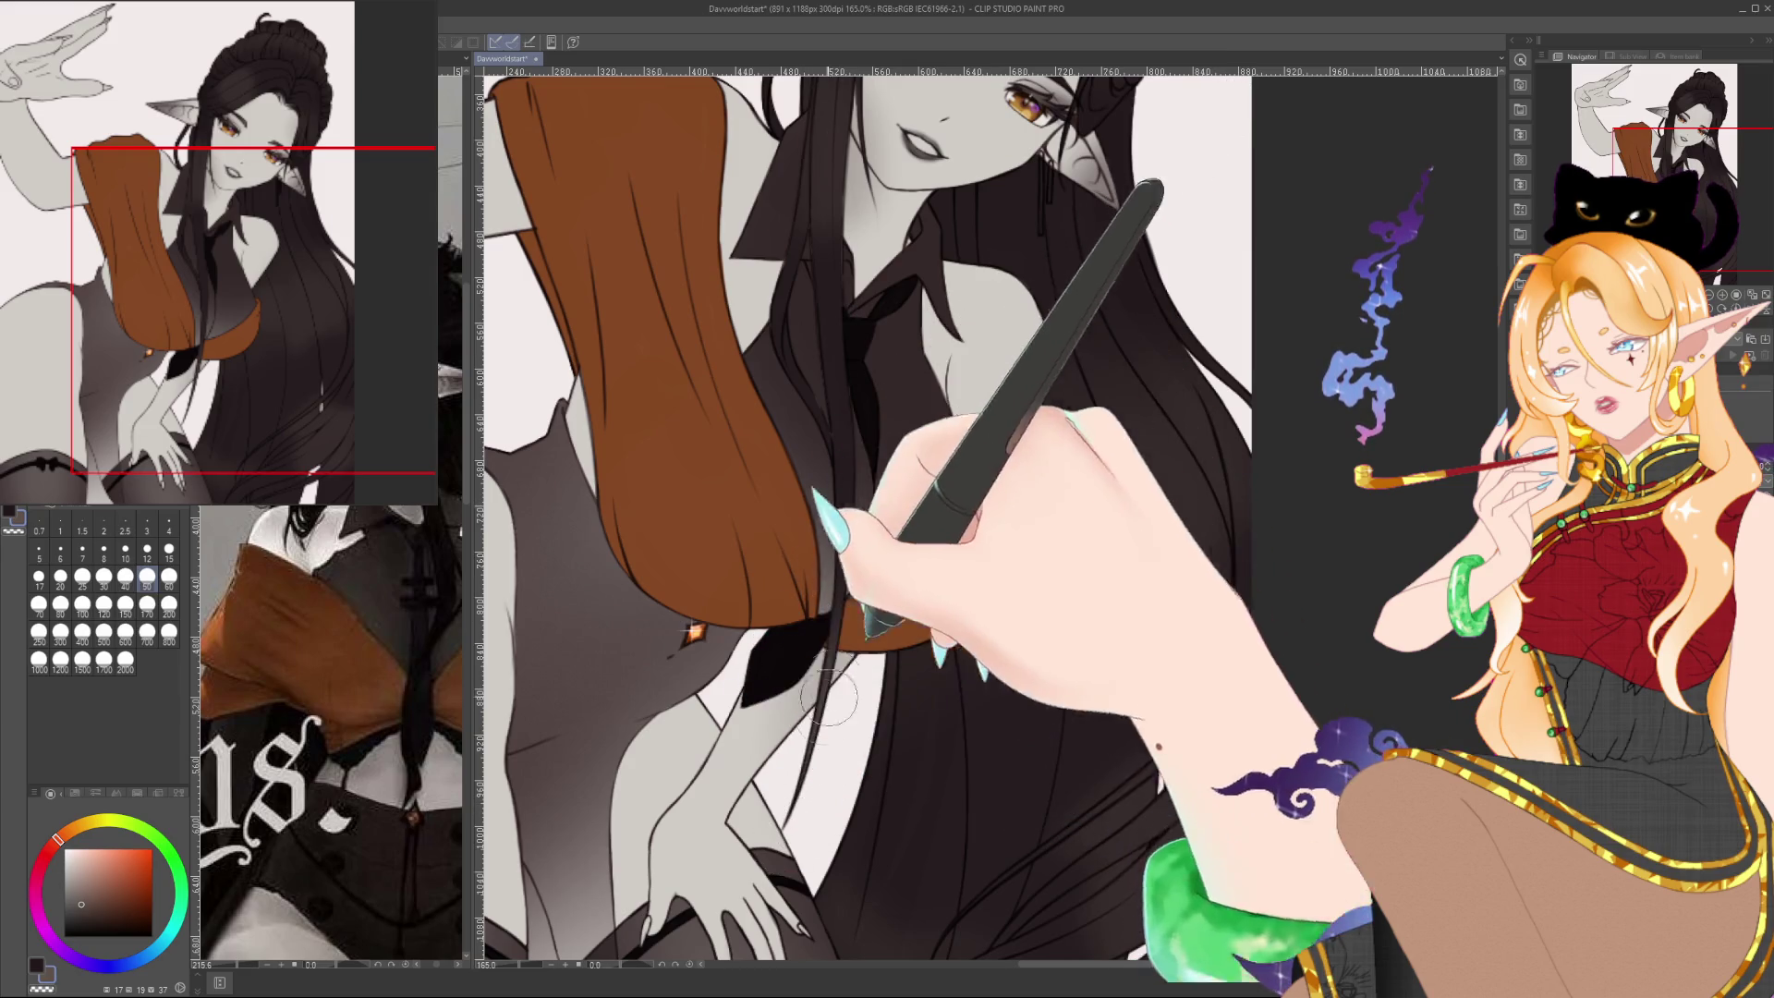
scroll(839, 534, up, 5)
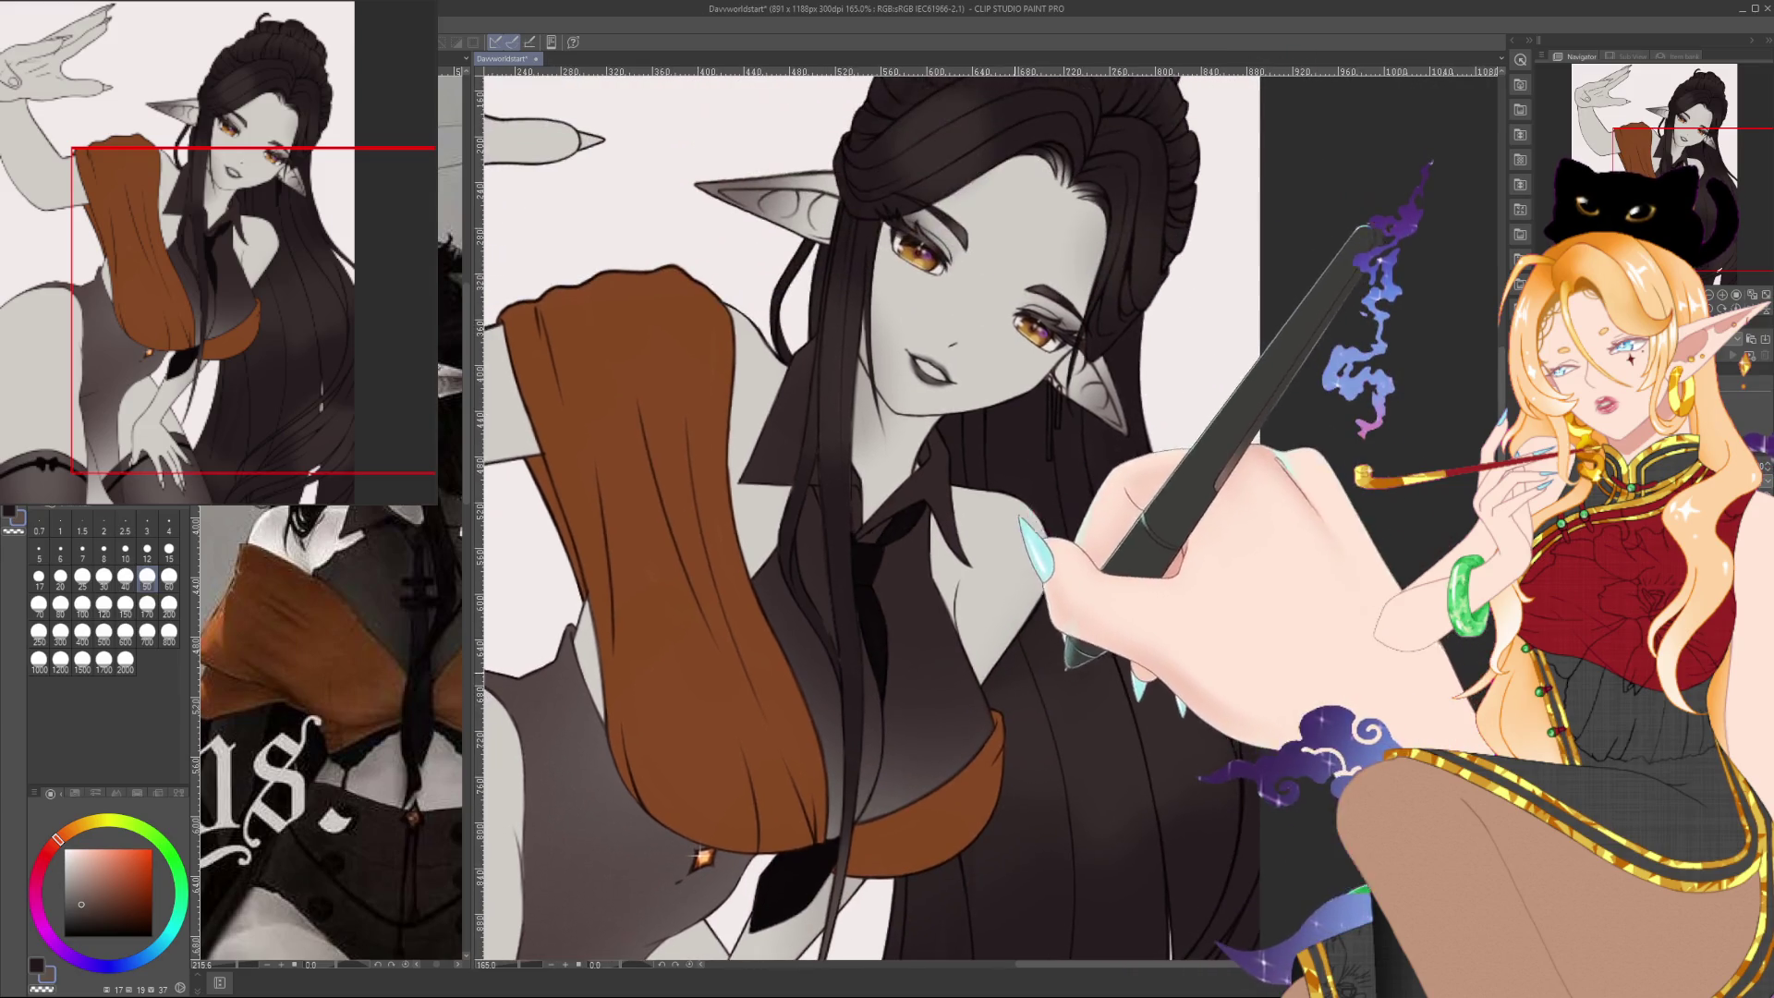
scroll(839, 535, up, 3)
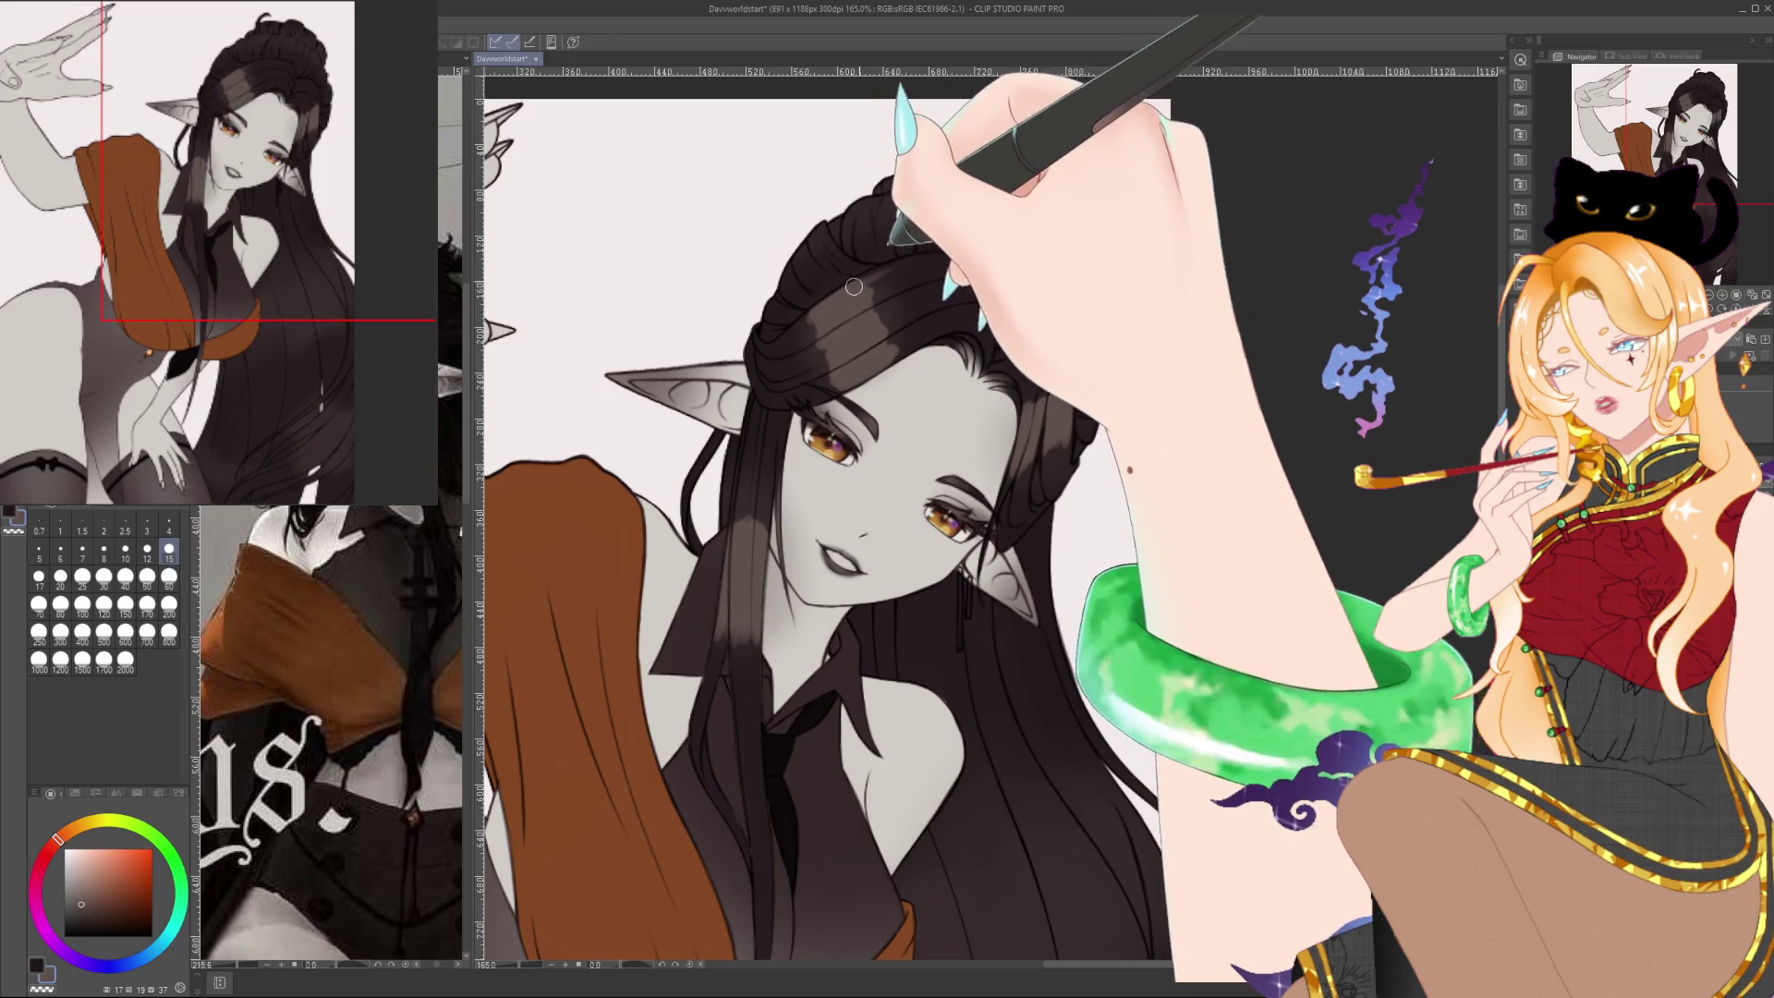
drag(837, 301, 750, 396)
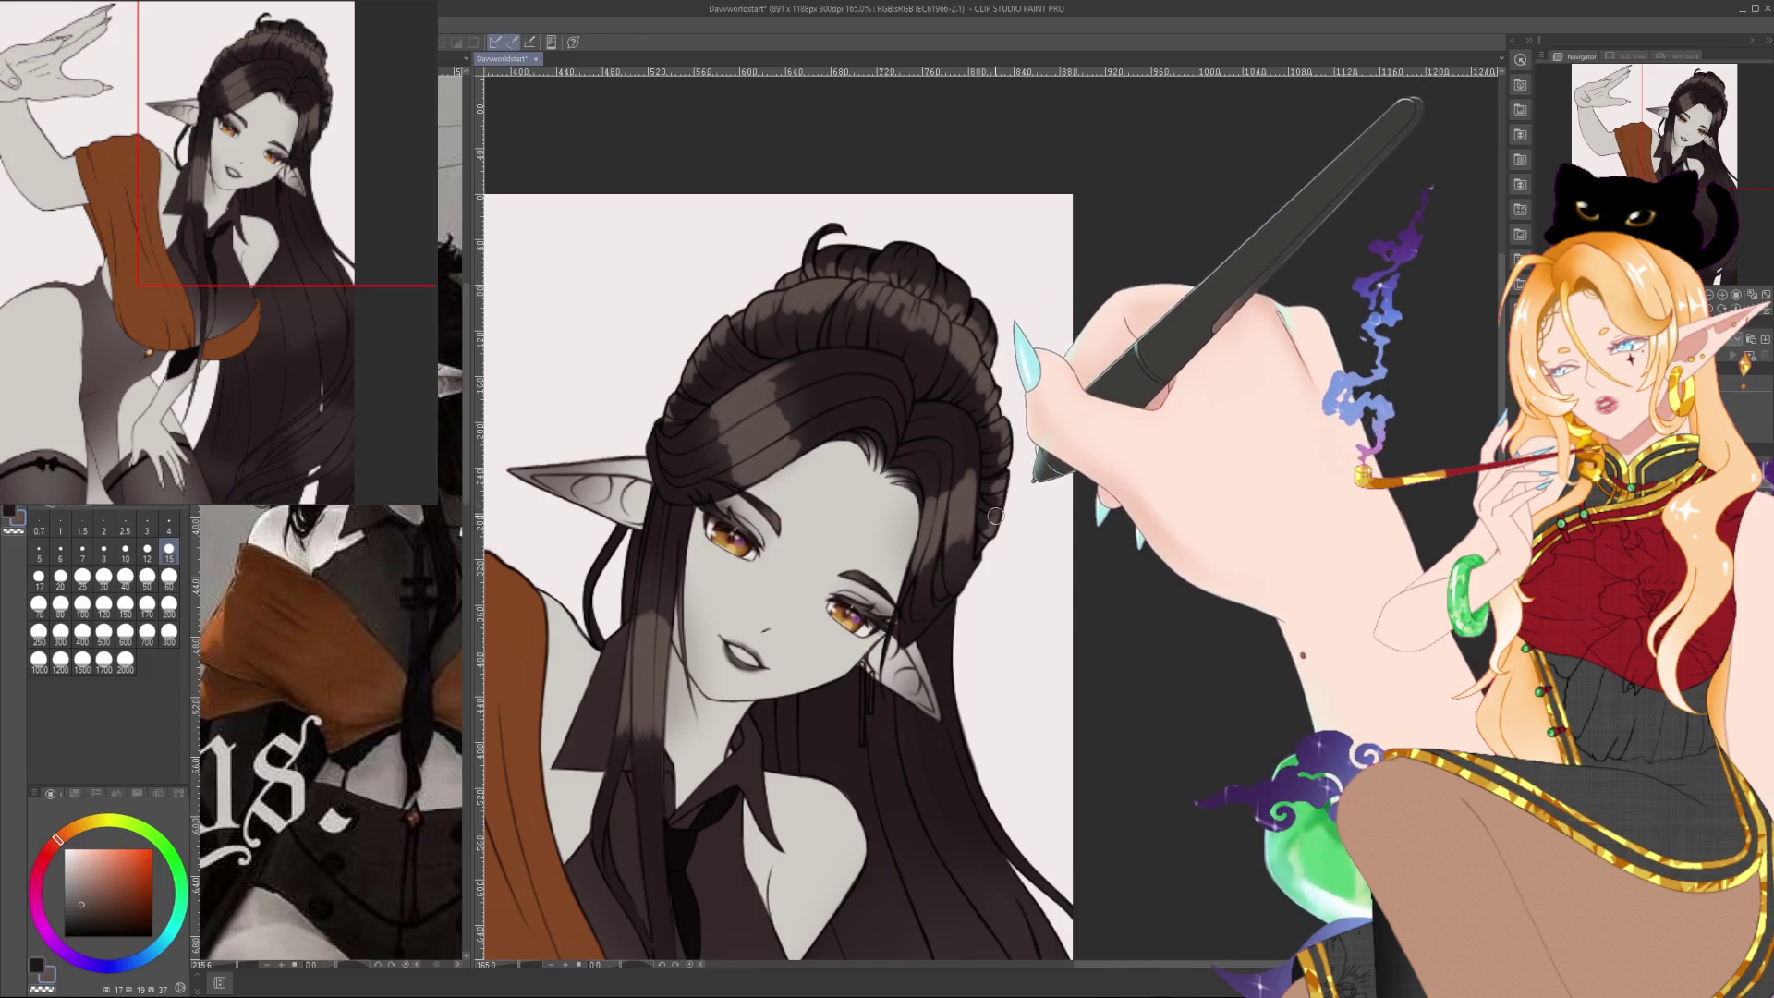
drag(1003, 471, 1039, 226)
Paint light-grey highlight strokes on the lower hair, briefly hiding palettes to see more canvas
mouse_move(755, 873)
mouse_down()
mouse_move(768, 646)
mouse_move(832, 554)
mouse_move(868, 573)
mouse_move(905, 552)
mouse_up()
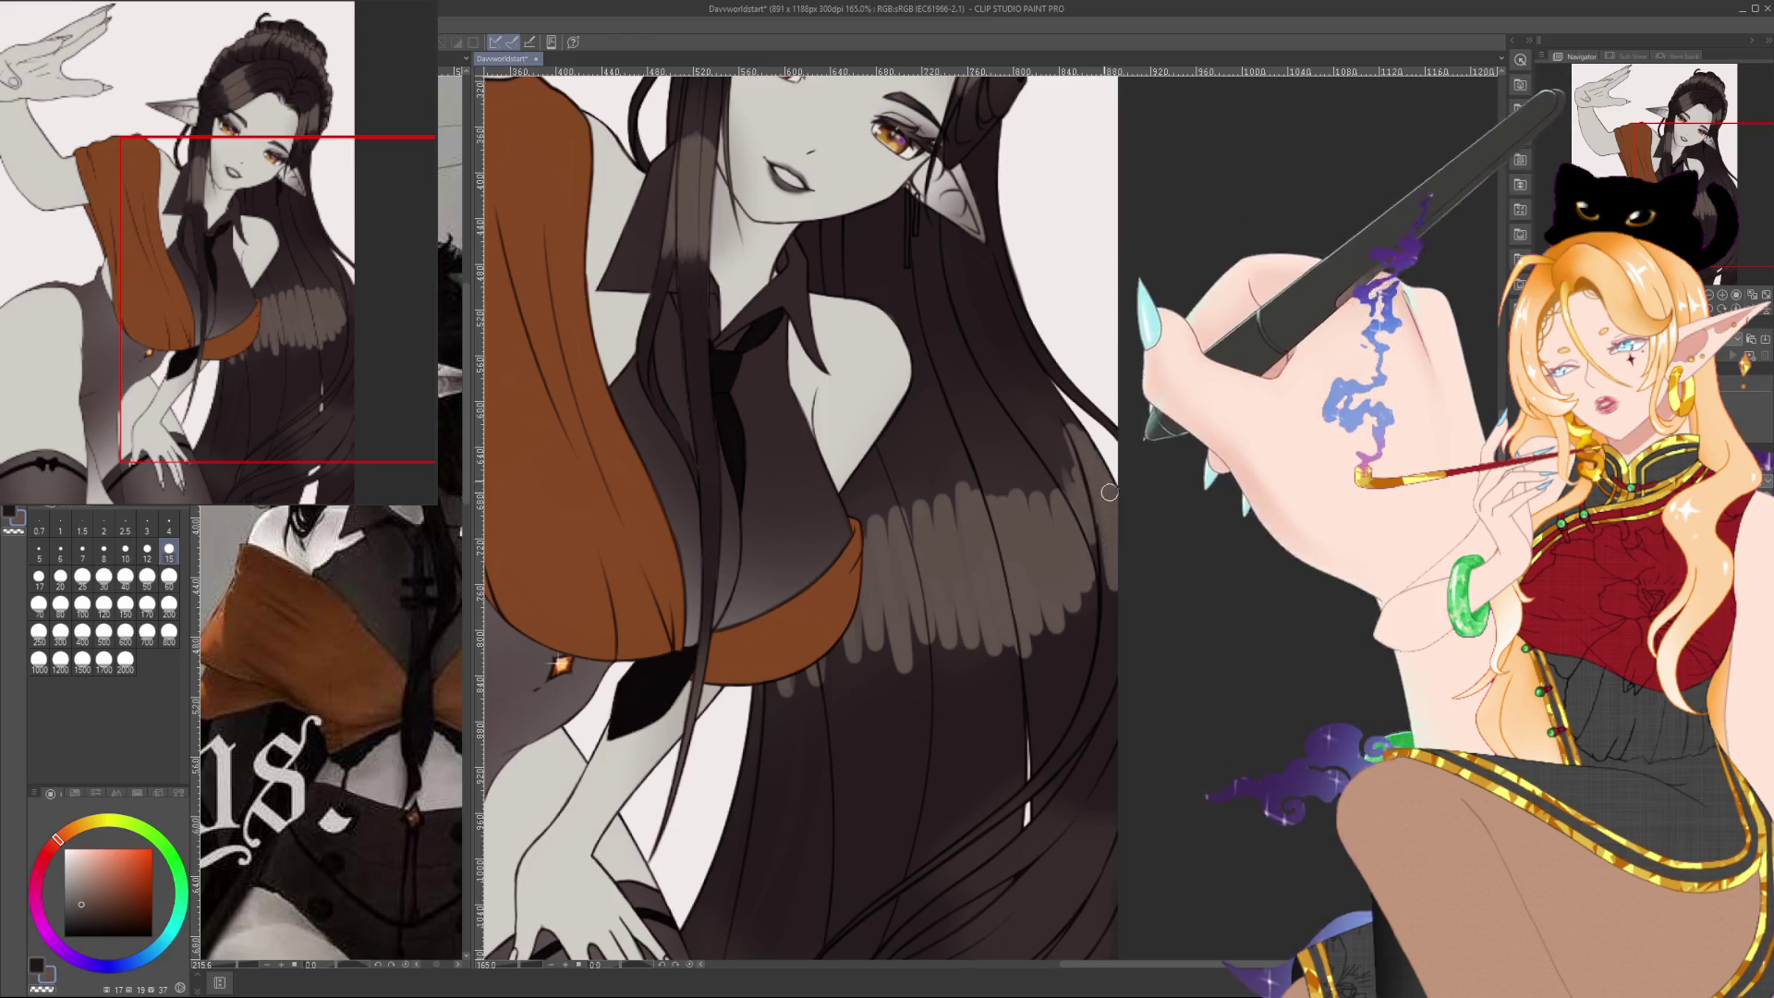
scroll(1099, 526, down, 3)
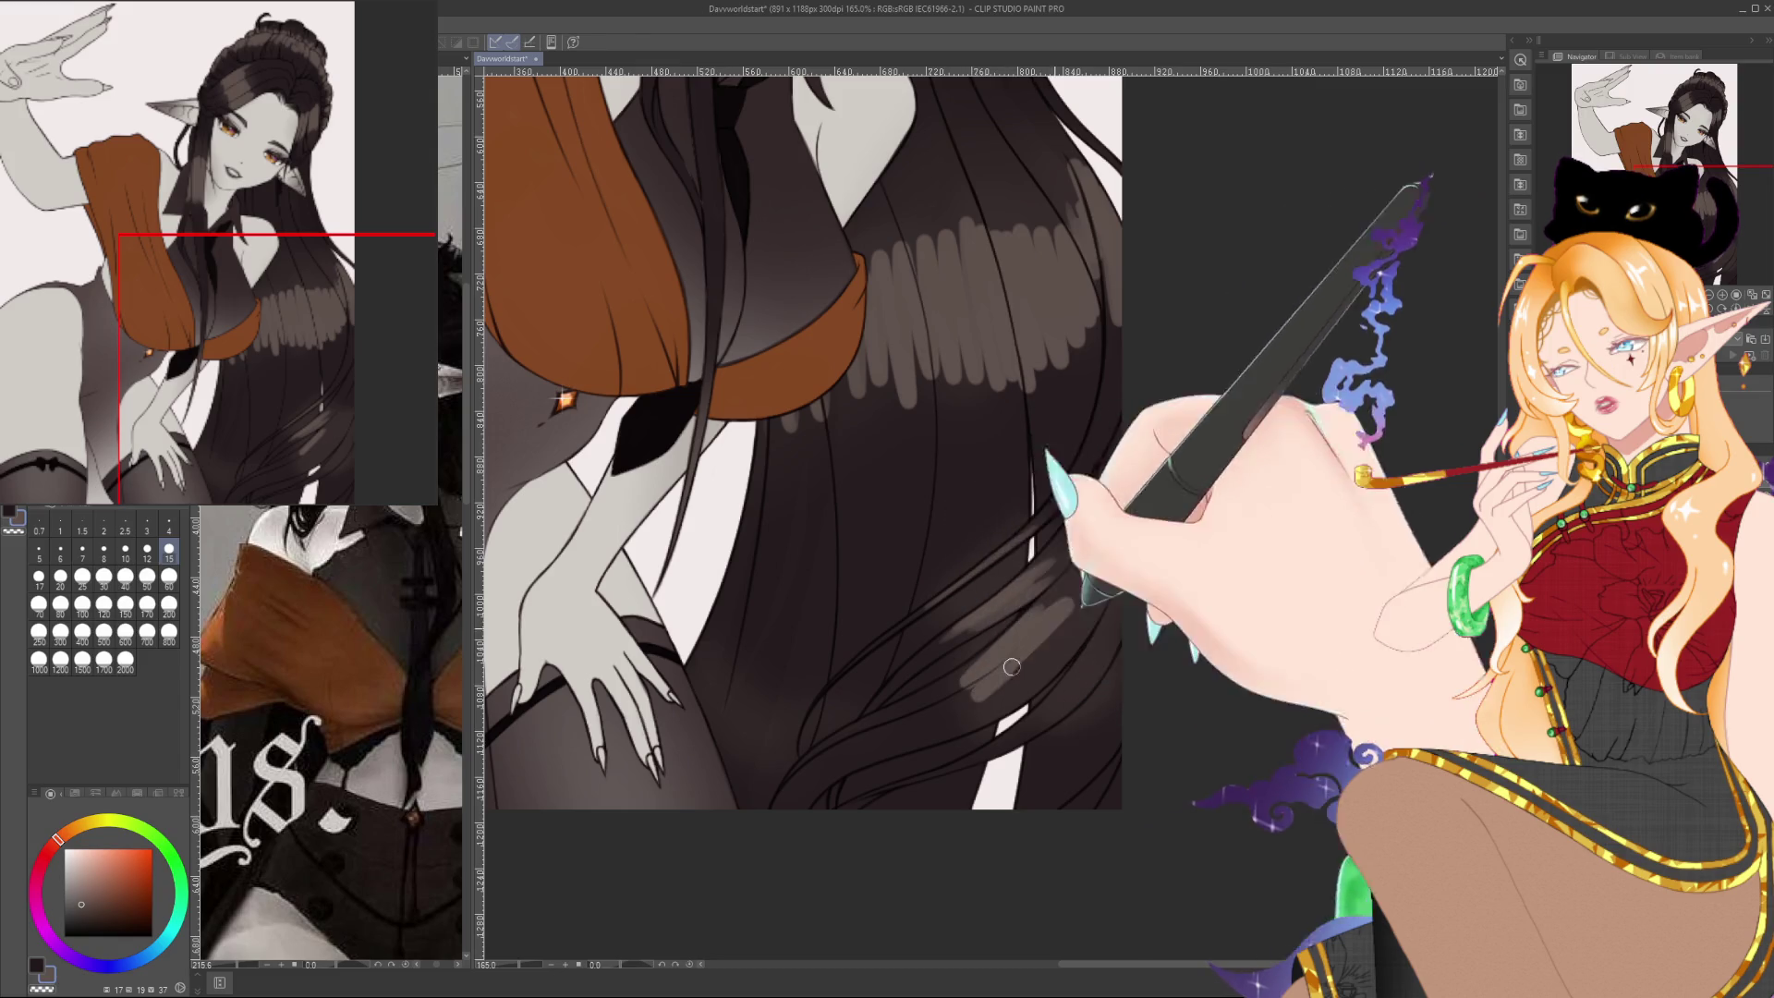
drag(1012, 666, 1048, 651)
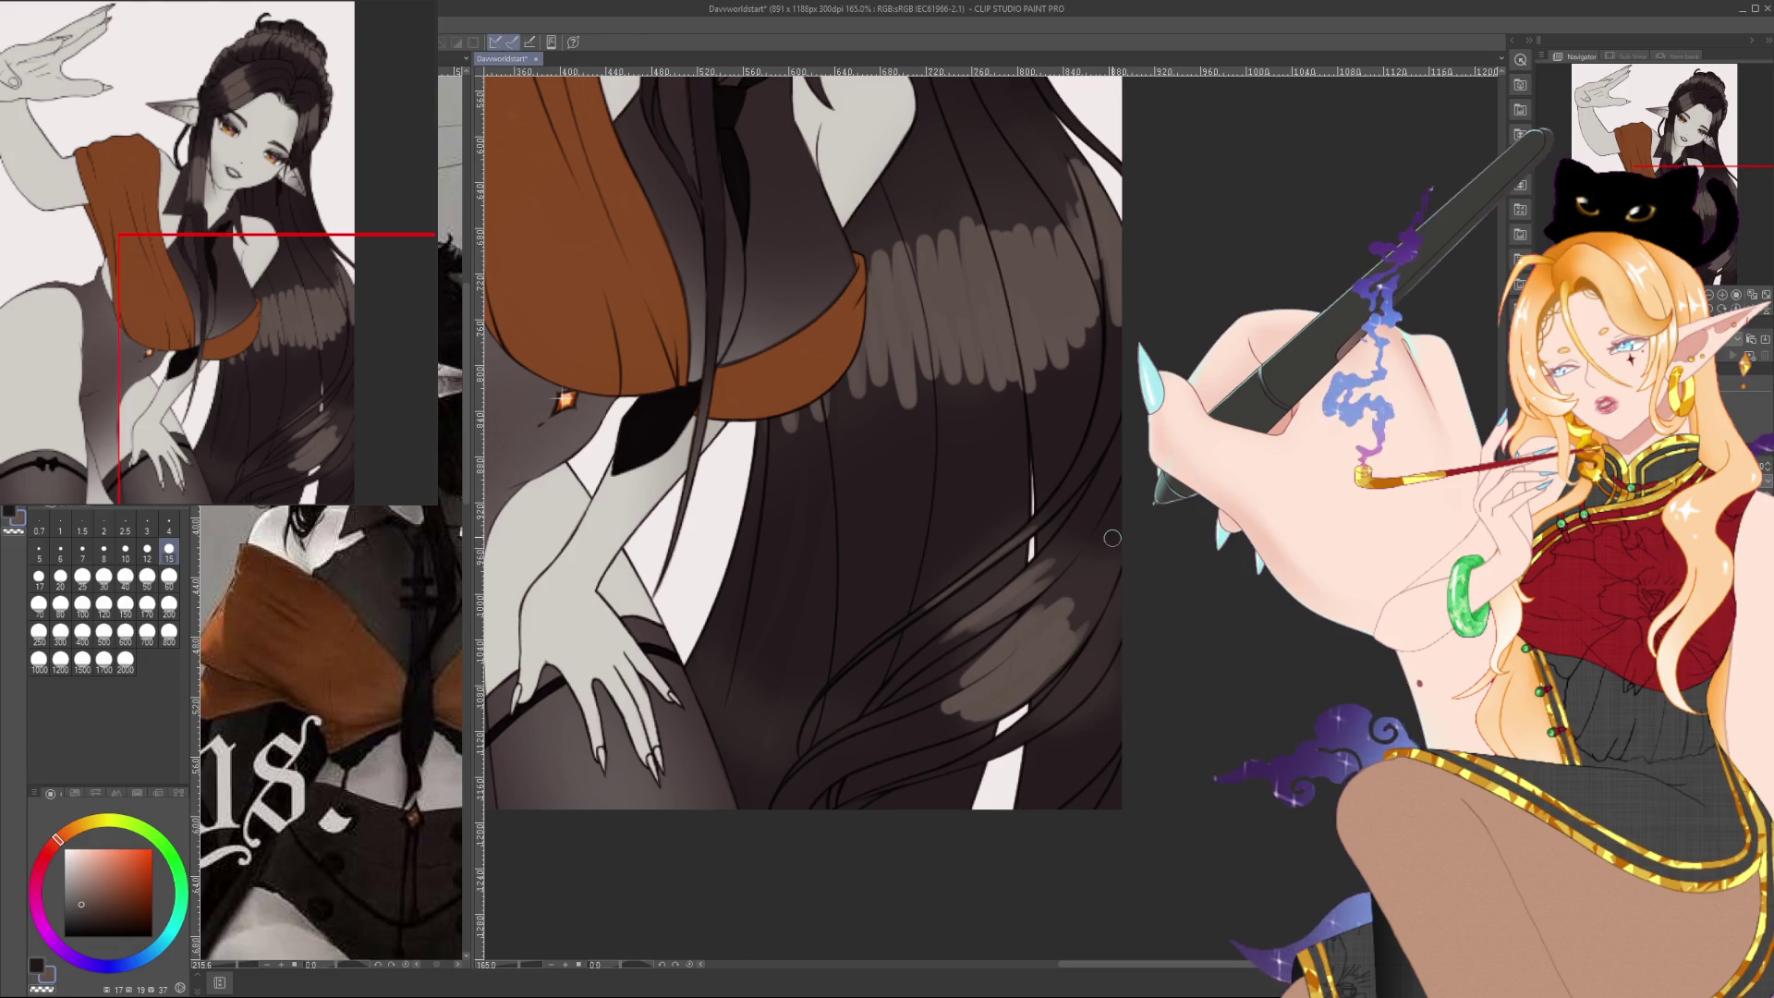
key(Tab)
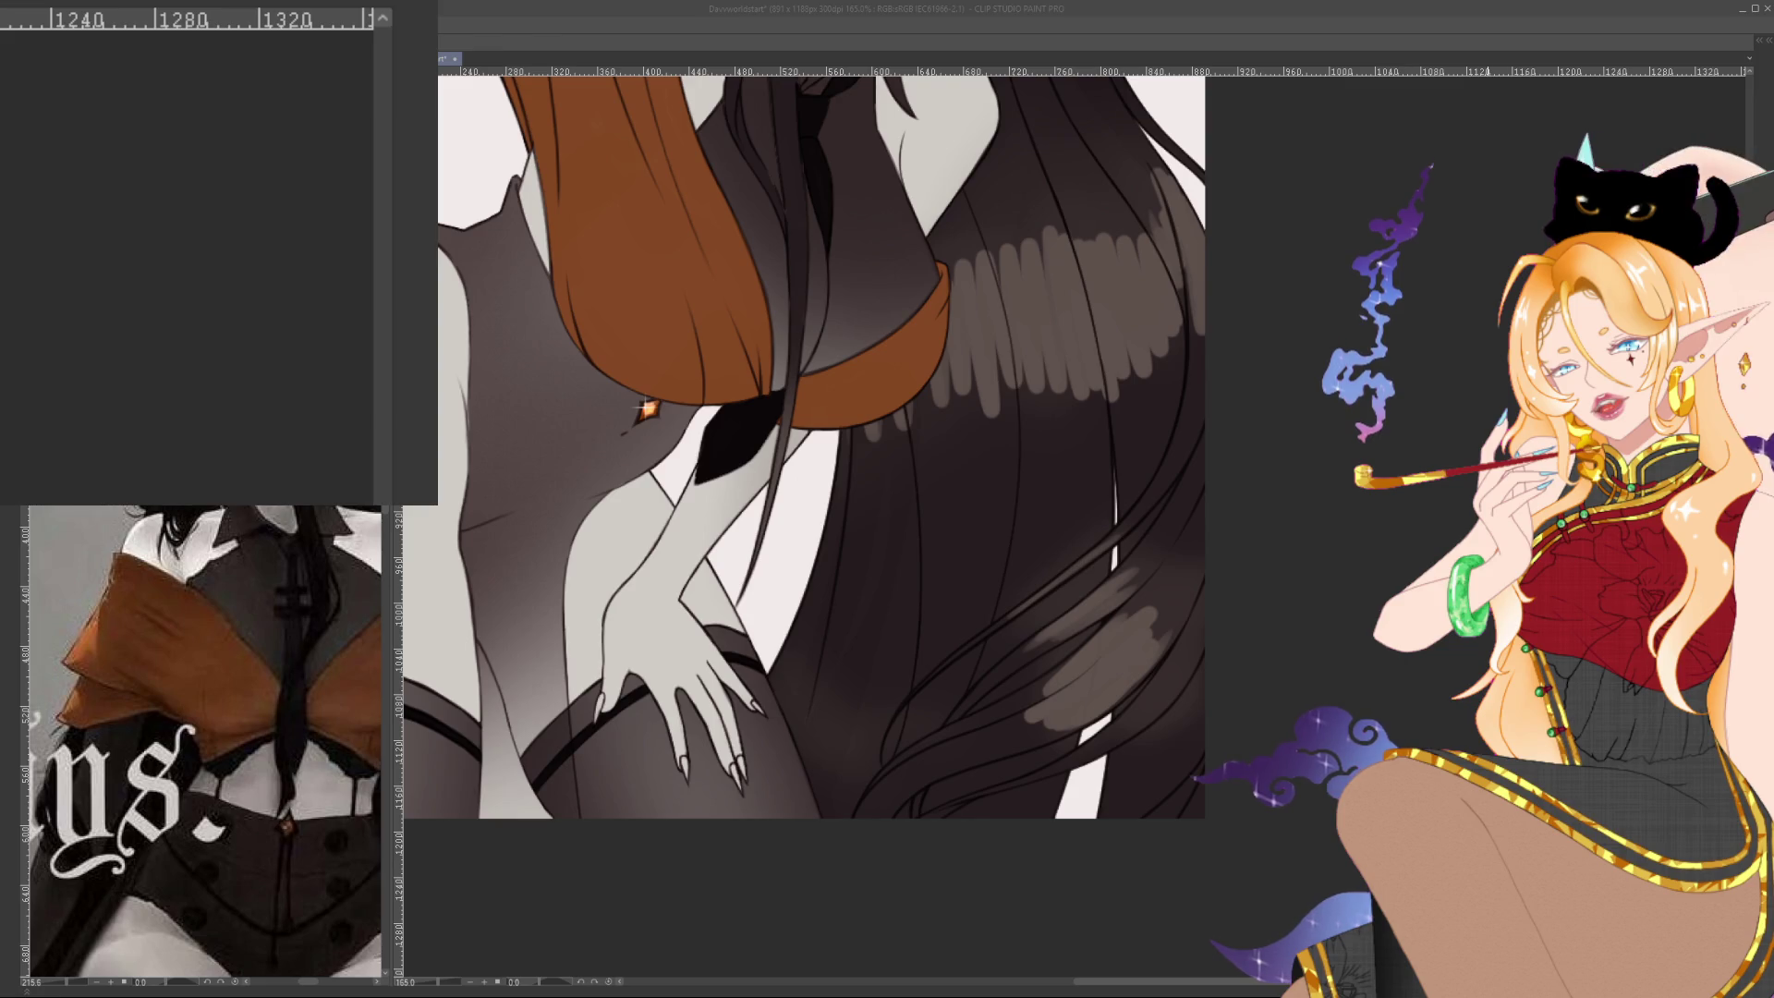
key(alt+Tab)
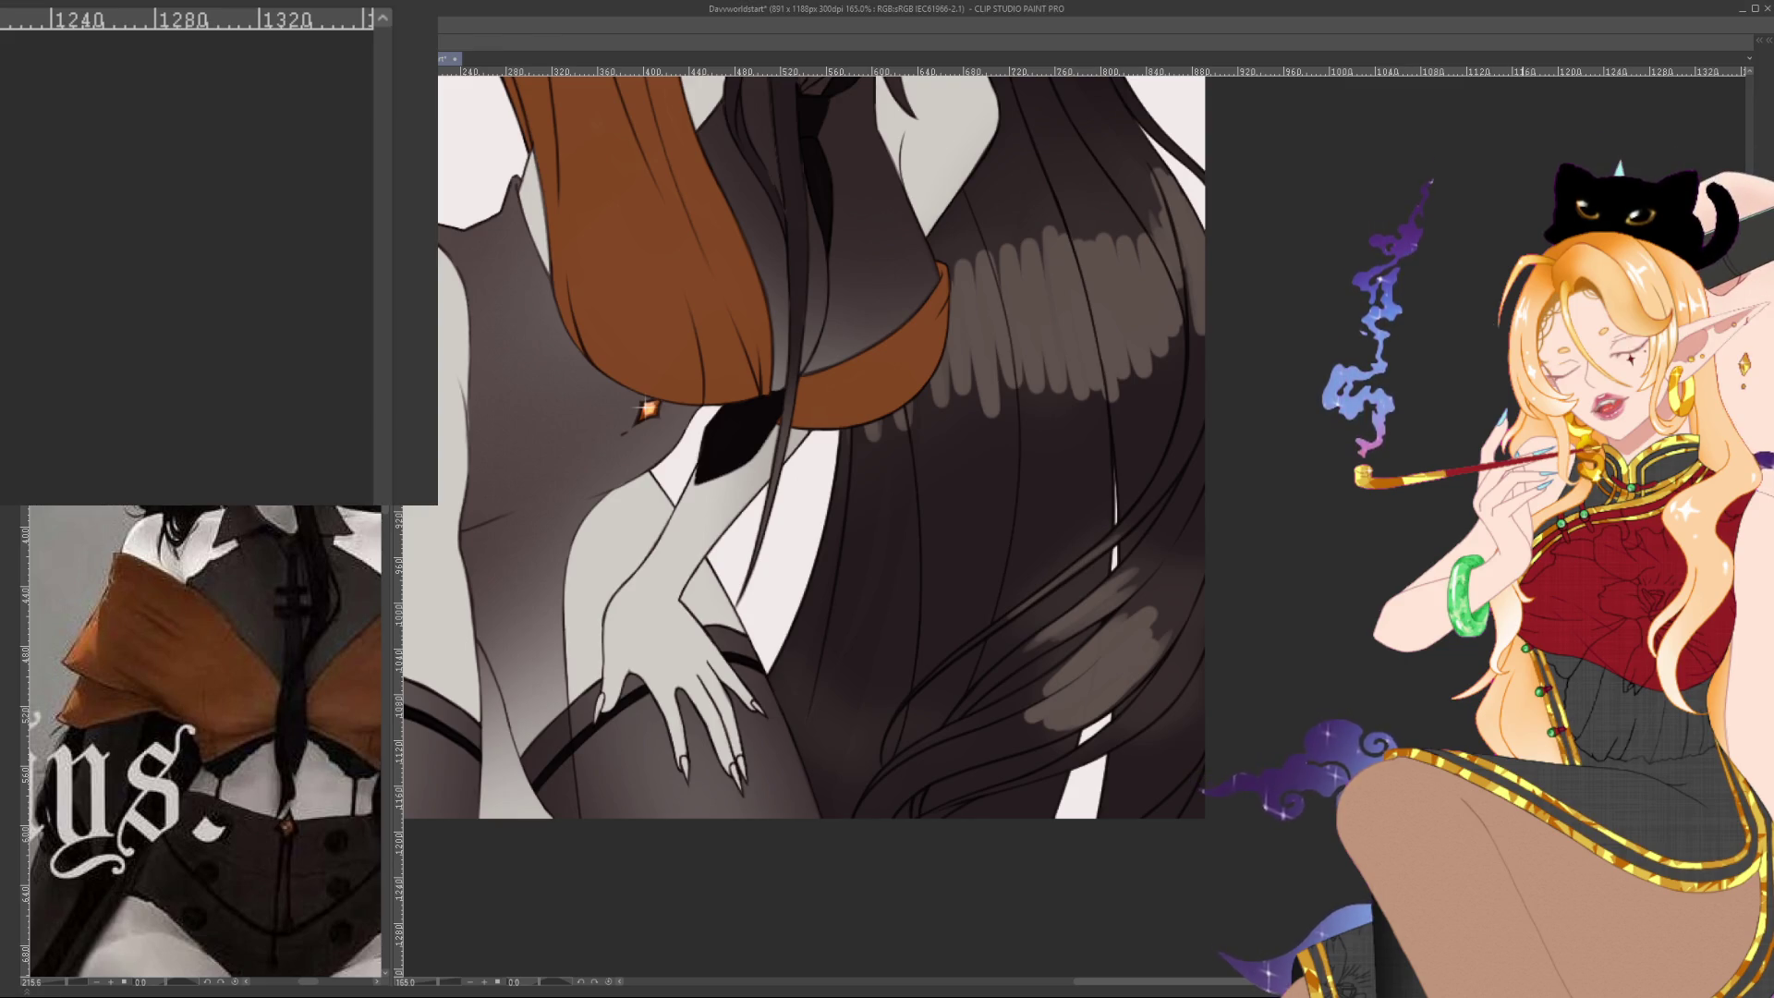
key(Tab)
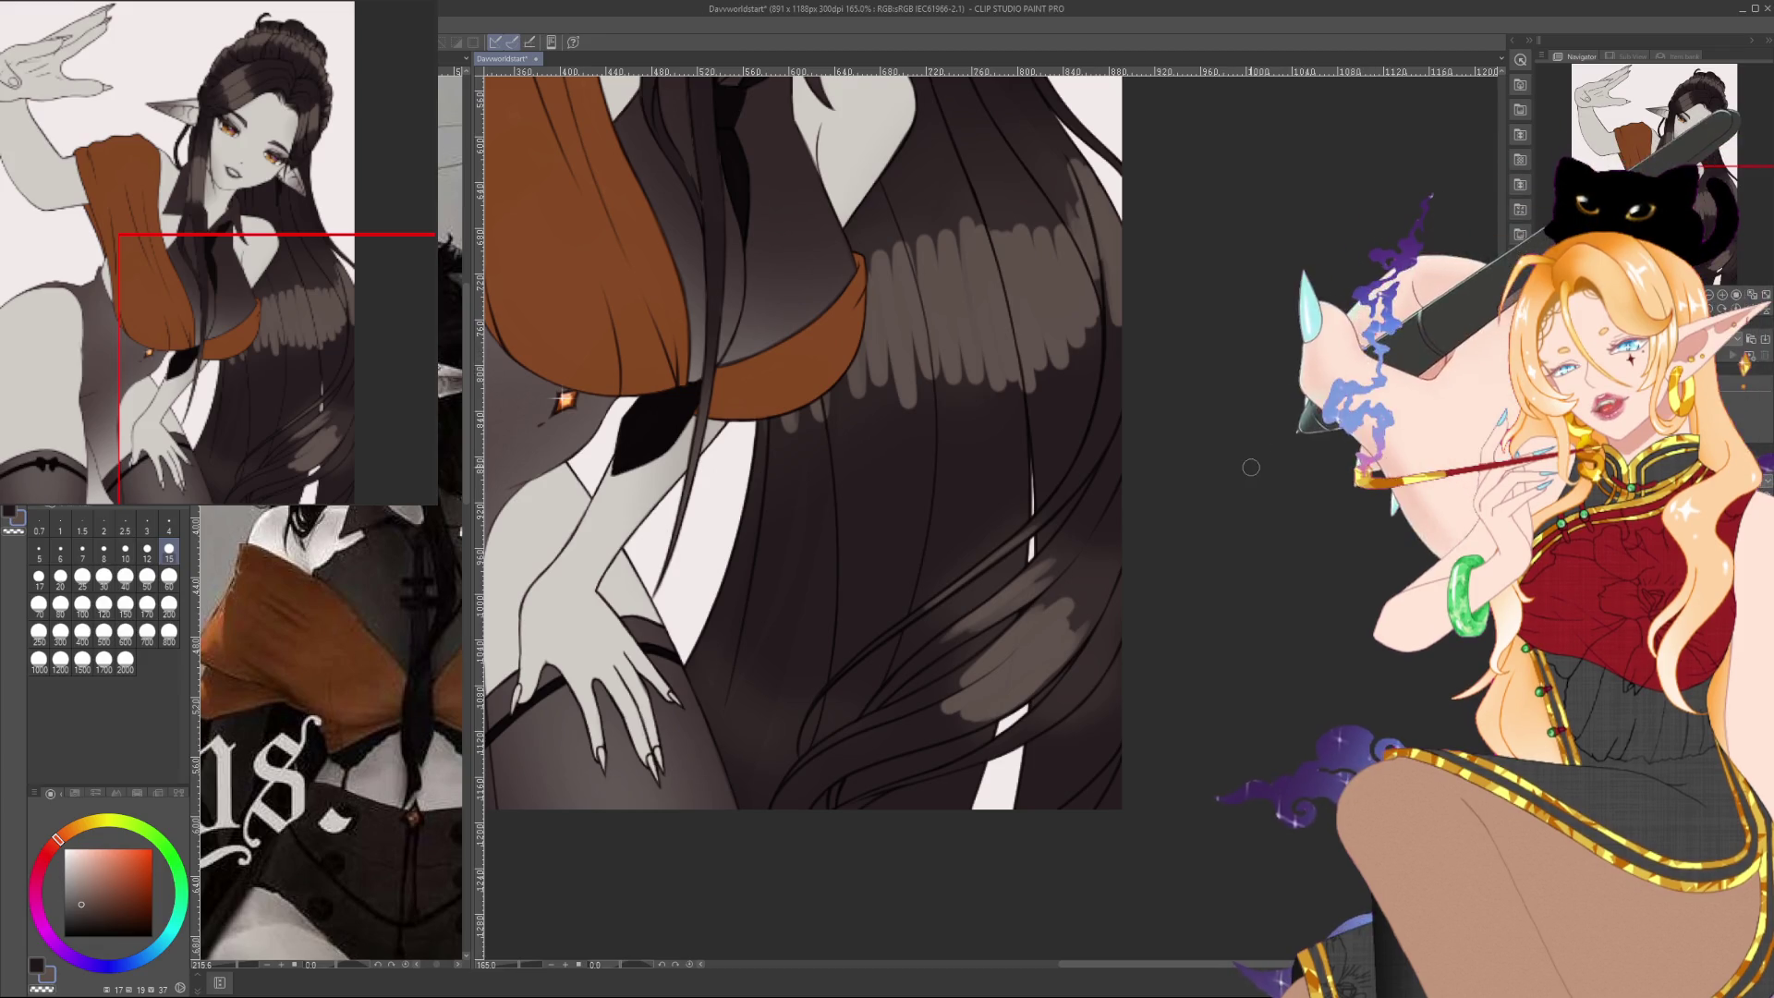
Compare the new hair highlights by undoing and redoing them, then view the face and updo
scroll(1069, 634, up, 2)
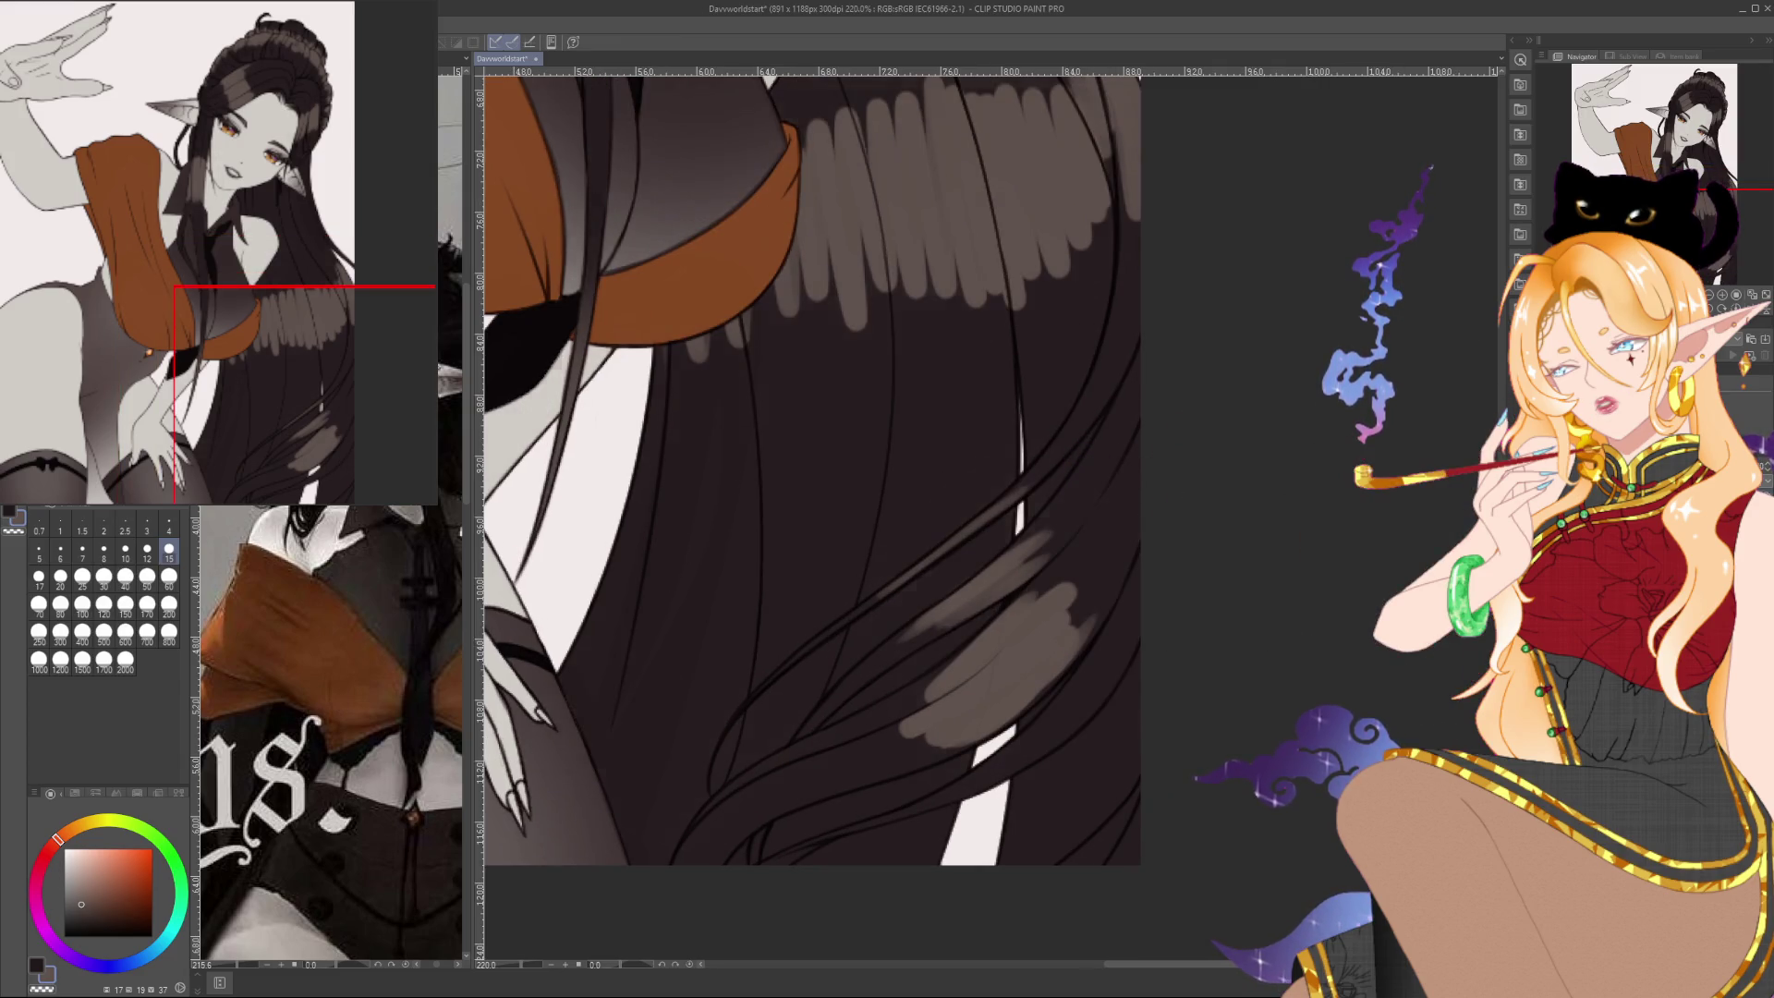
scroll(1329, 571, down, 5)
scroll(1329, 571, up, 3)
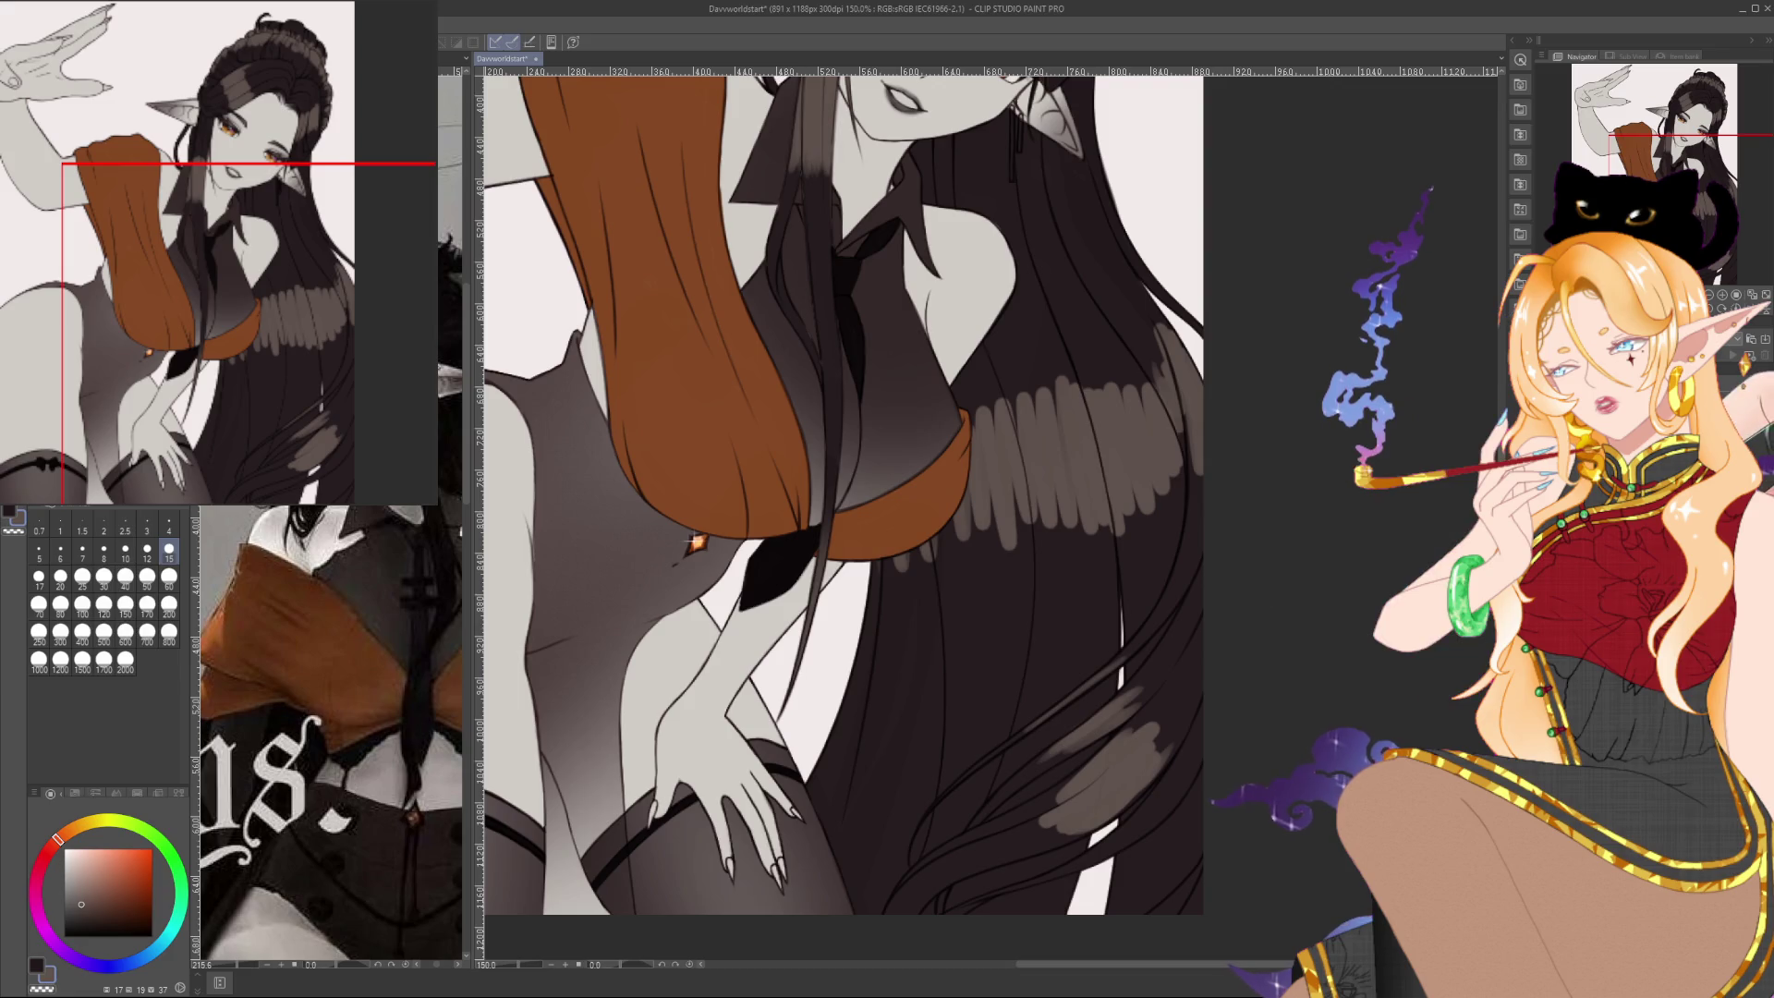
key(ctrl+z)
key(ctrl+y)
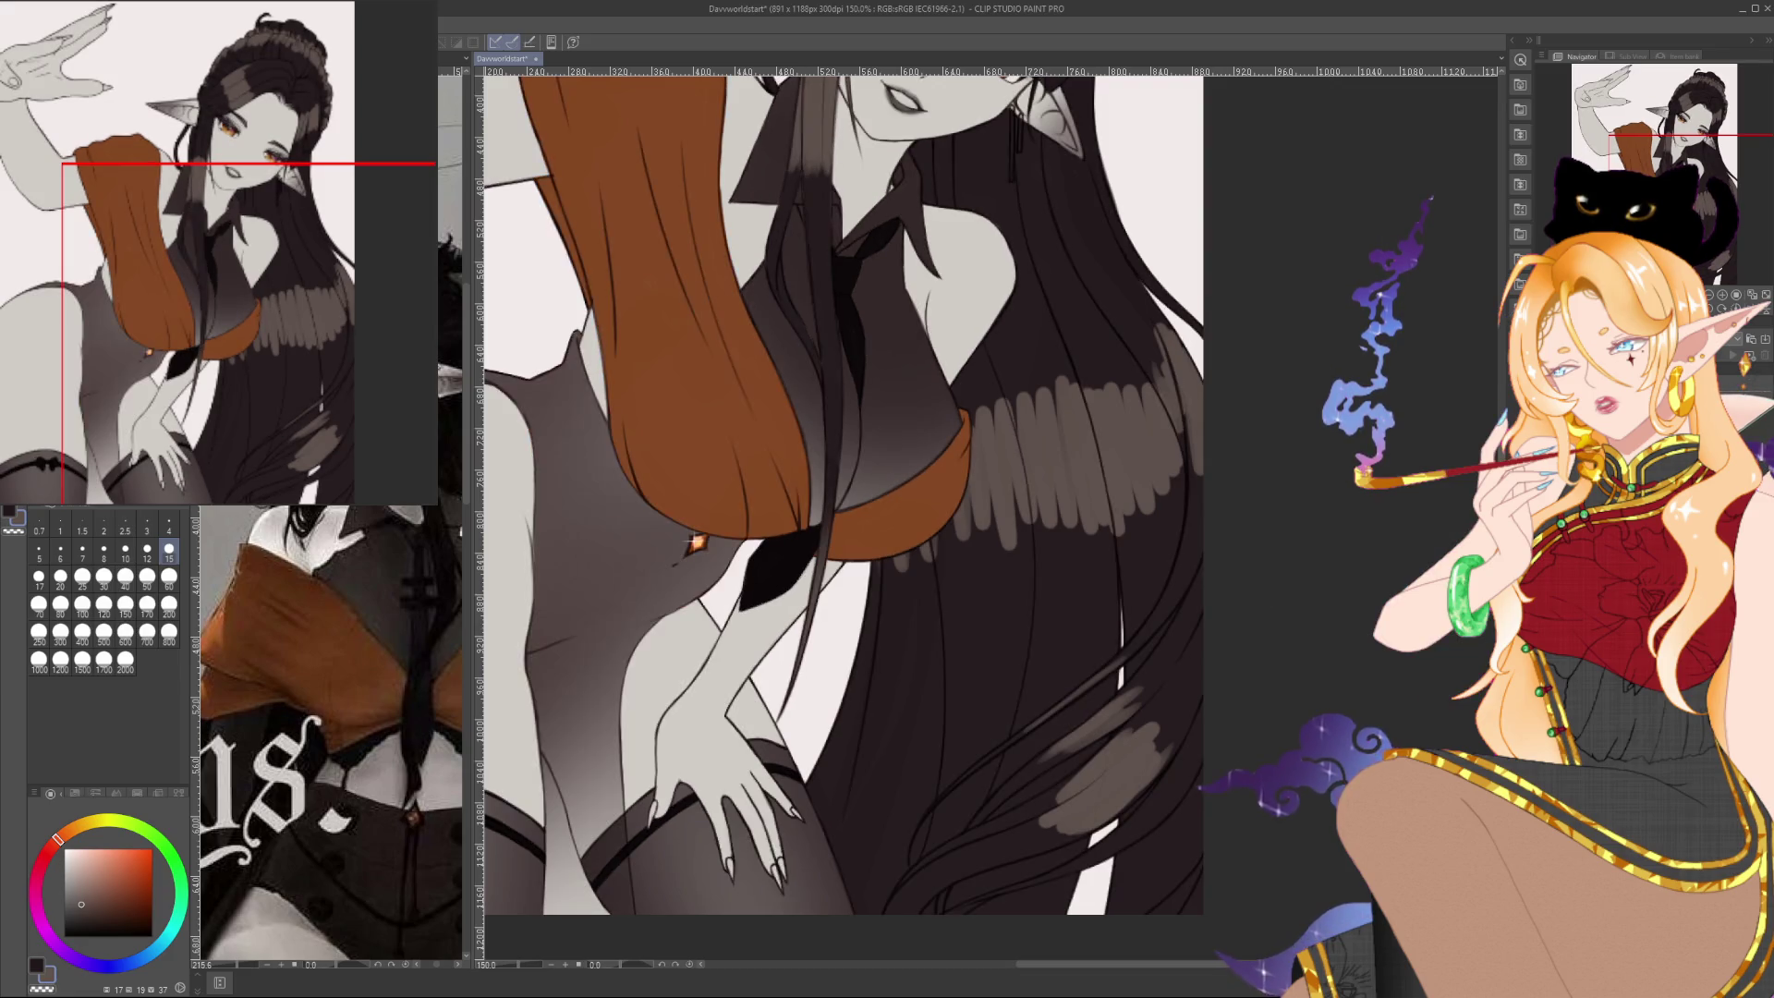
key(ctrl+z)
key(ctrl+y)
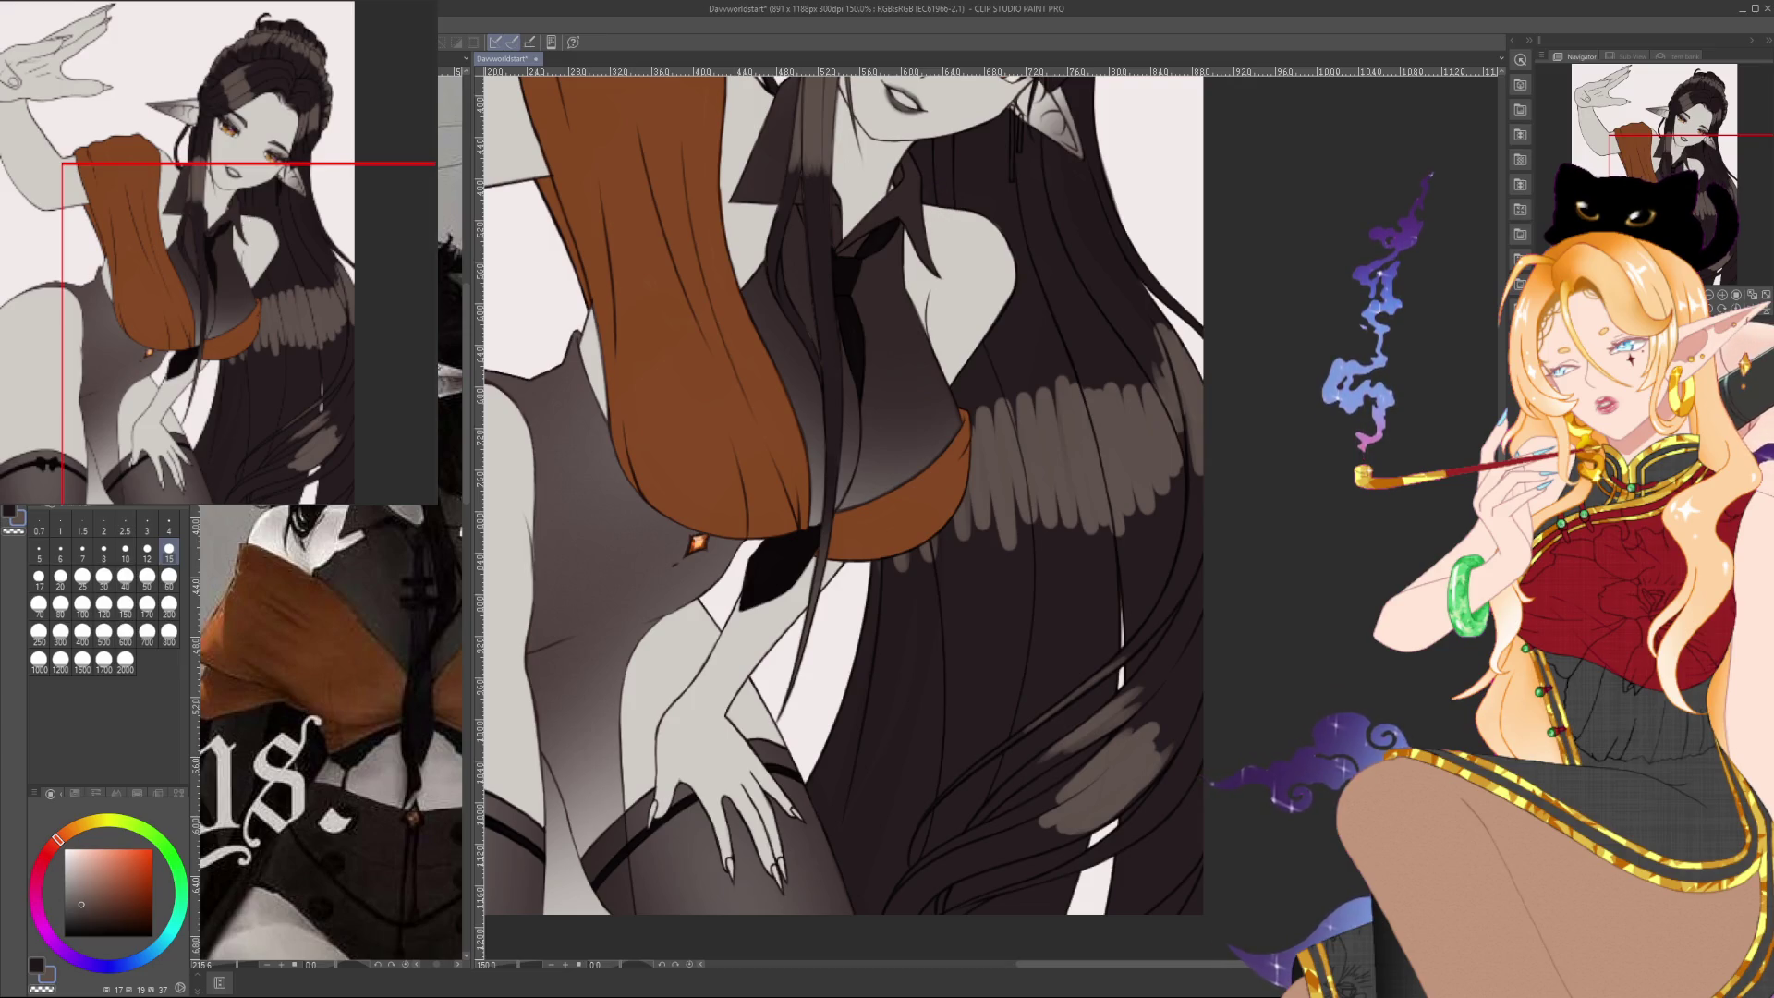
drag(832, 416, 906, 874)
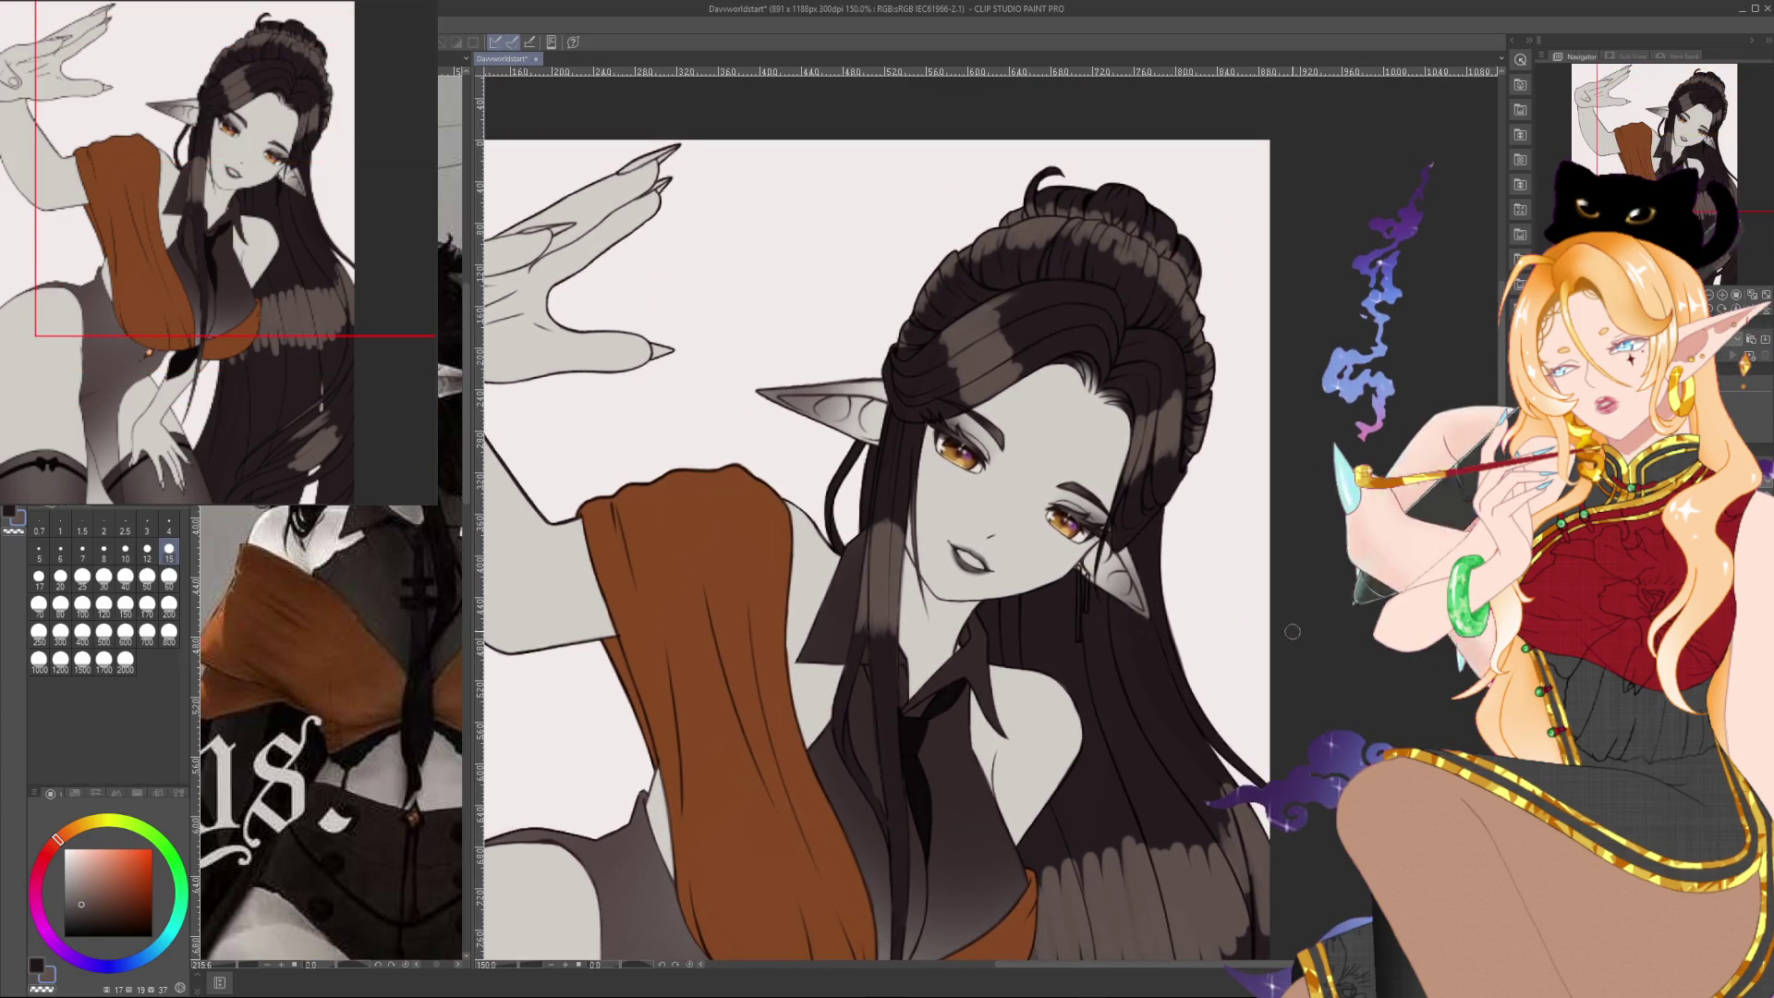
Zoom in, enlarge the brush to 15 and sample dark colours from the hair
scroll(1083, 568, up, 1)
scroll(1083, 568, up, 3)
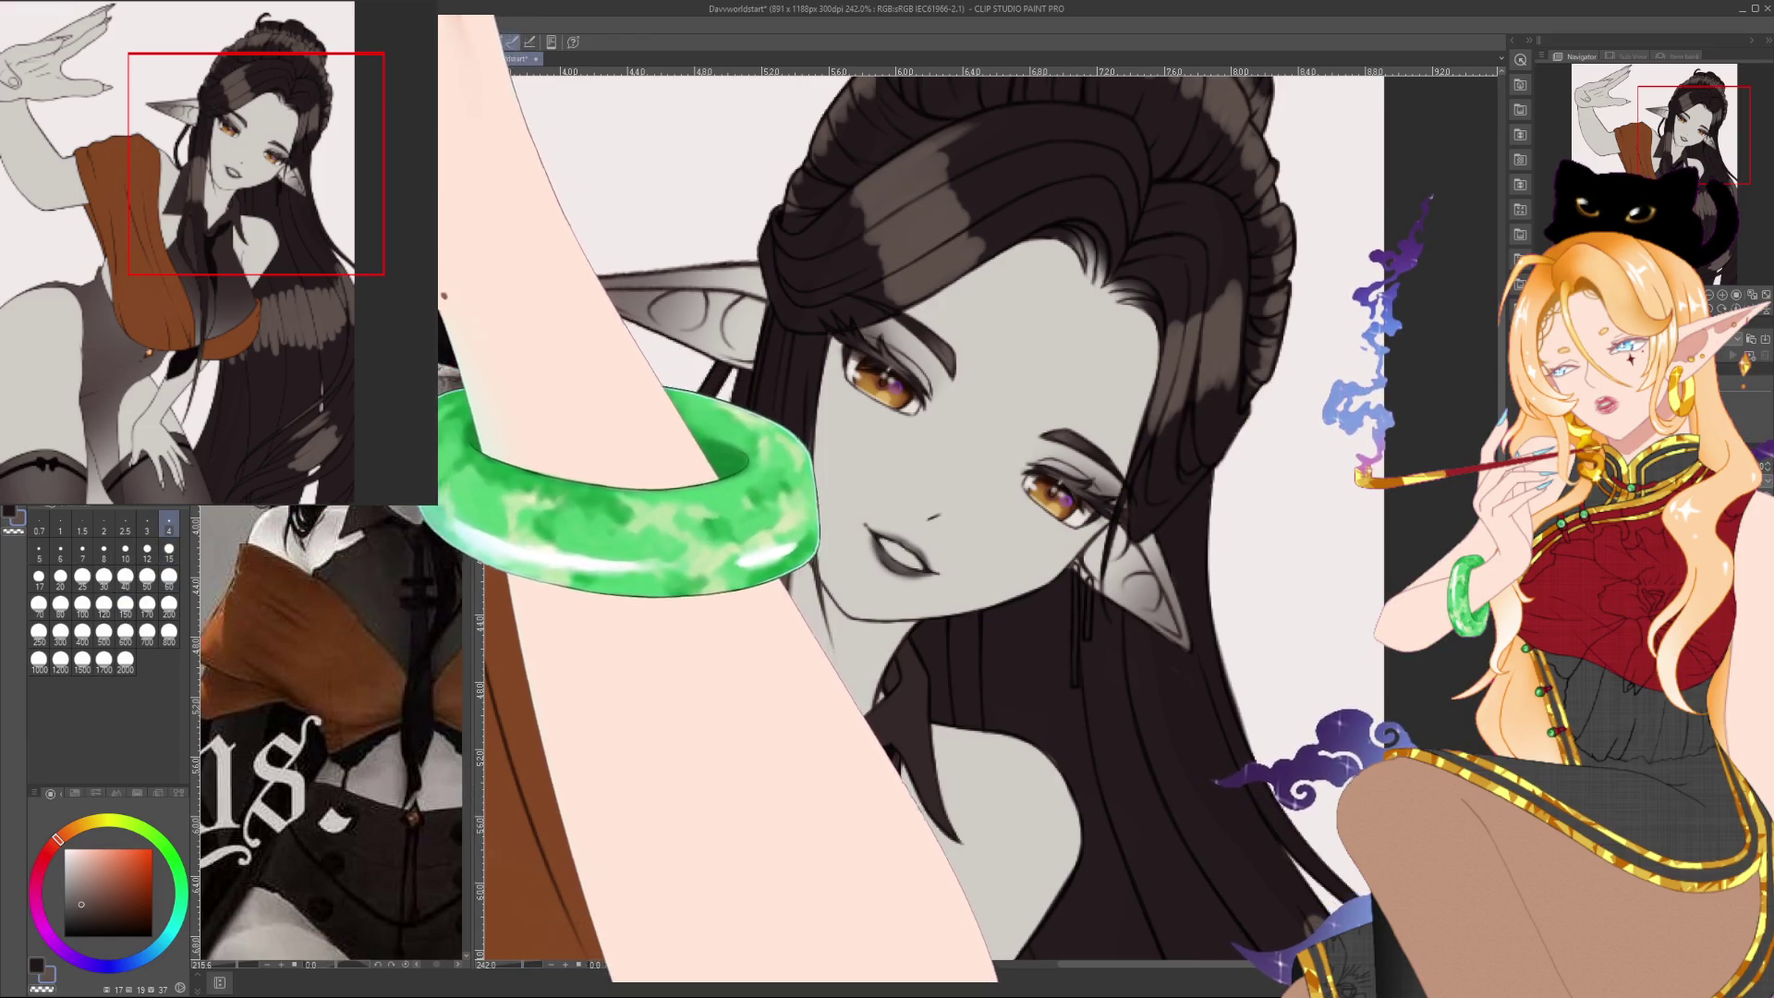
key(bracketright)
key(bracketright)
key(bracketright)
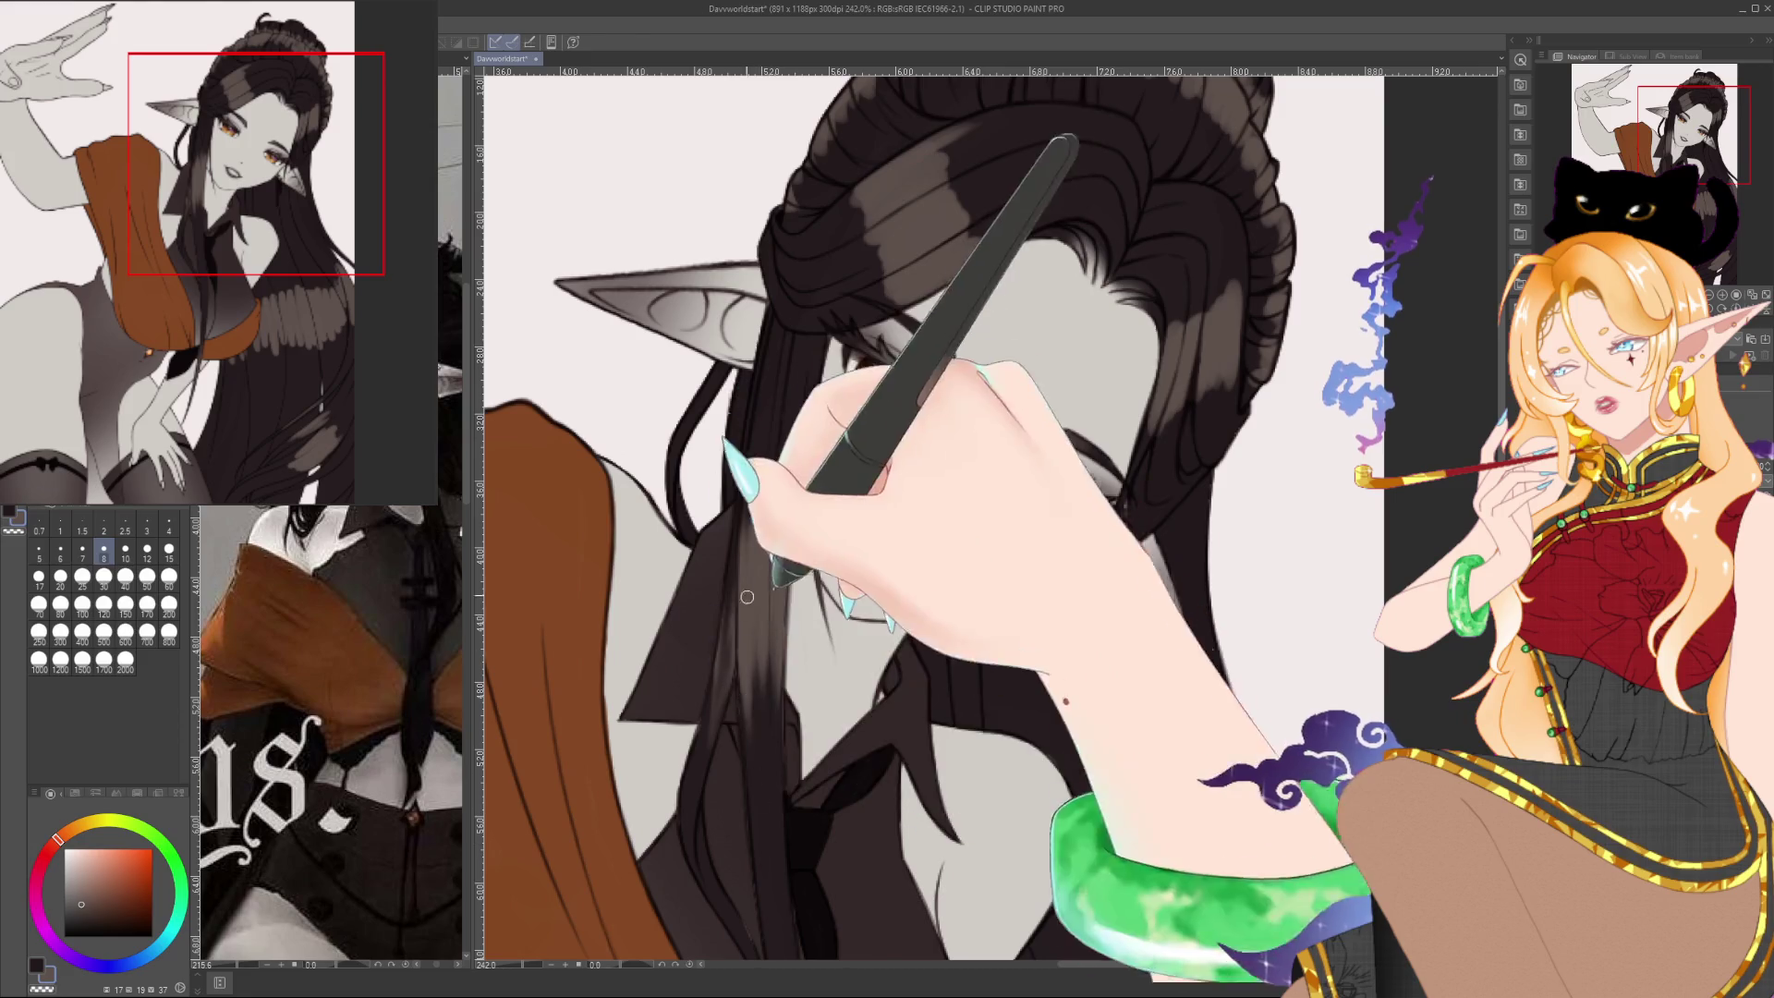
key(bracketright)
key(bracketright)
key(bracketright)
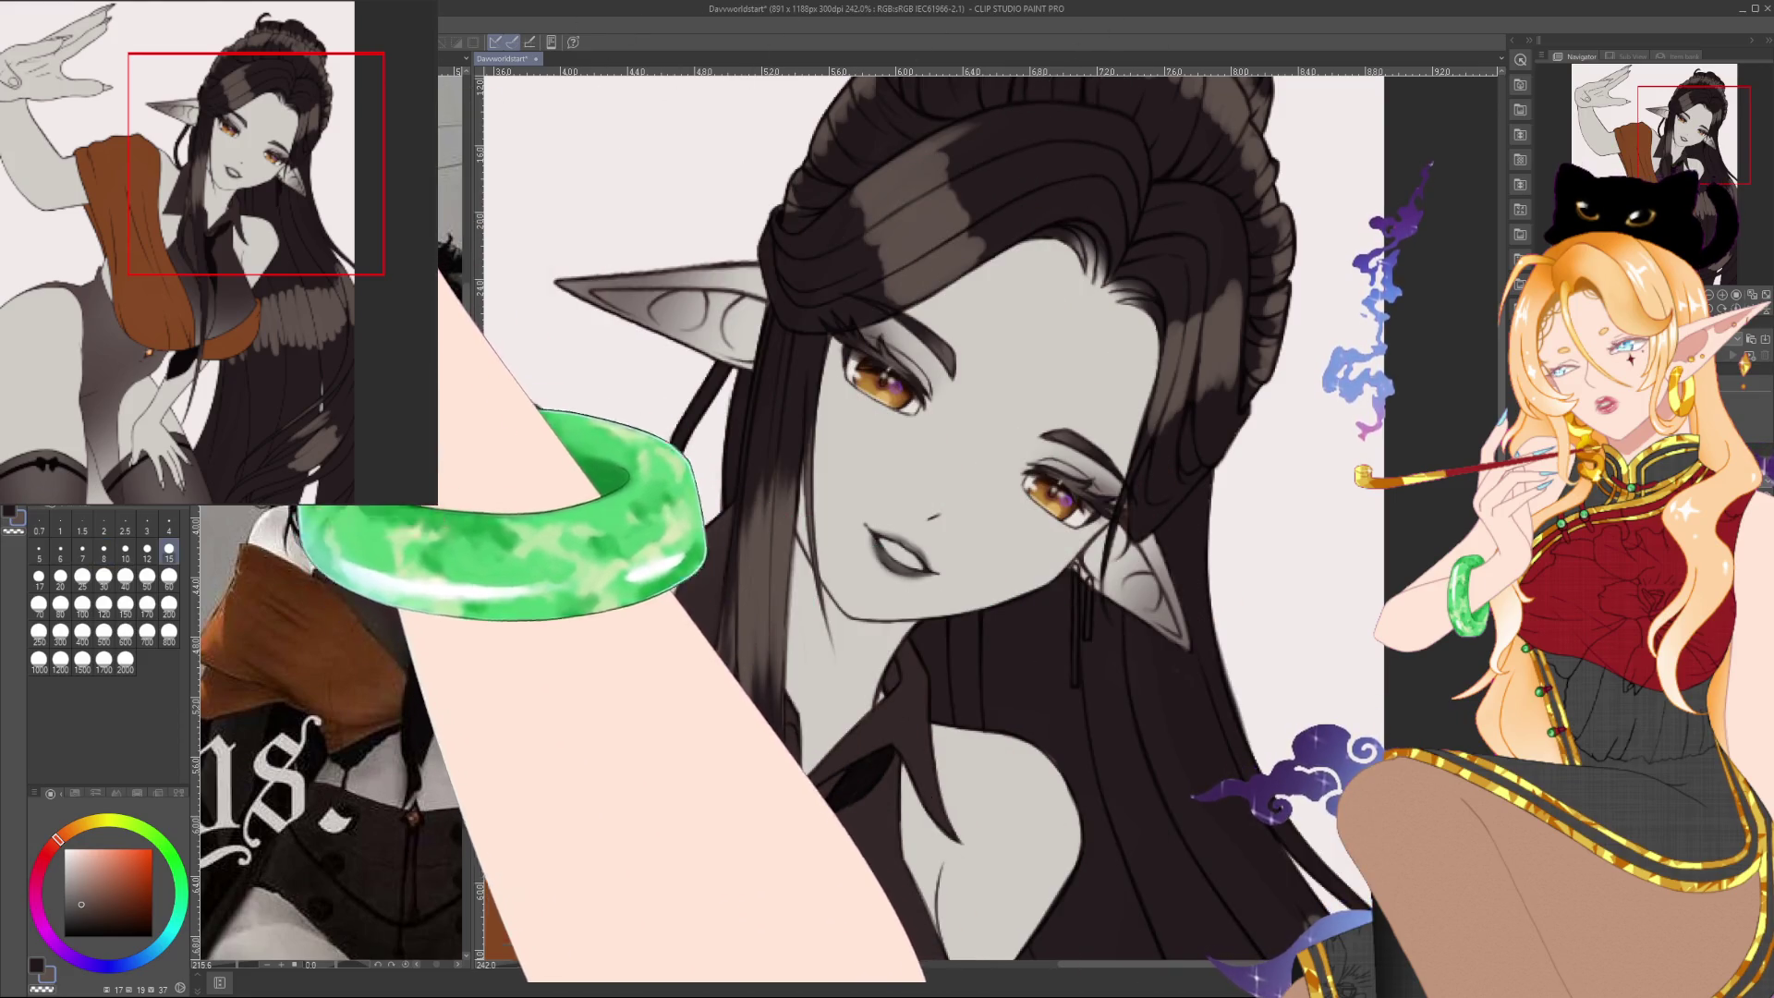
alt+click(855, 217)
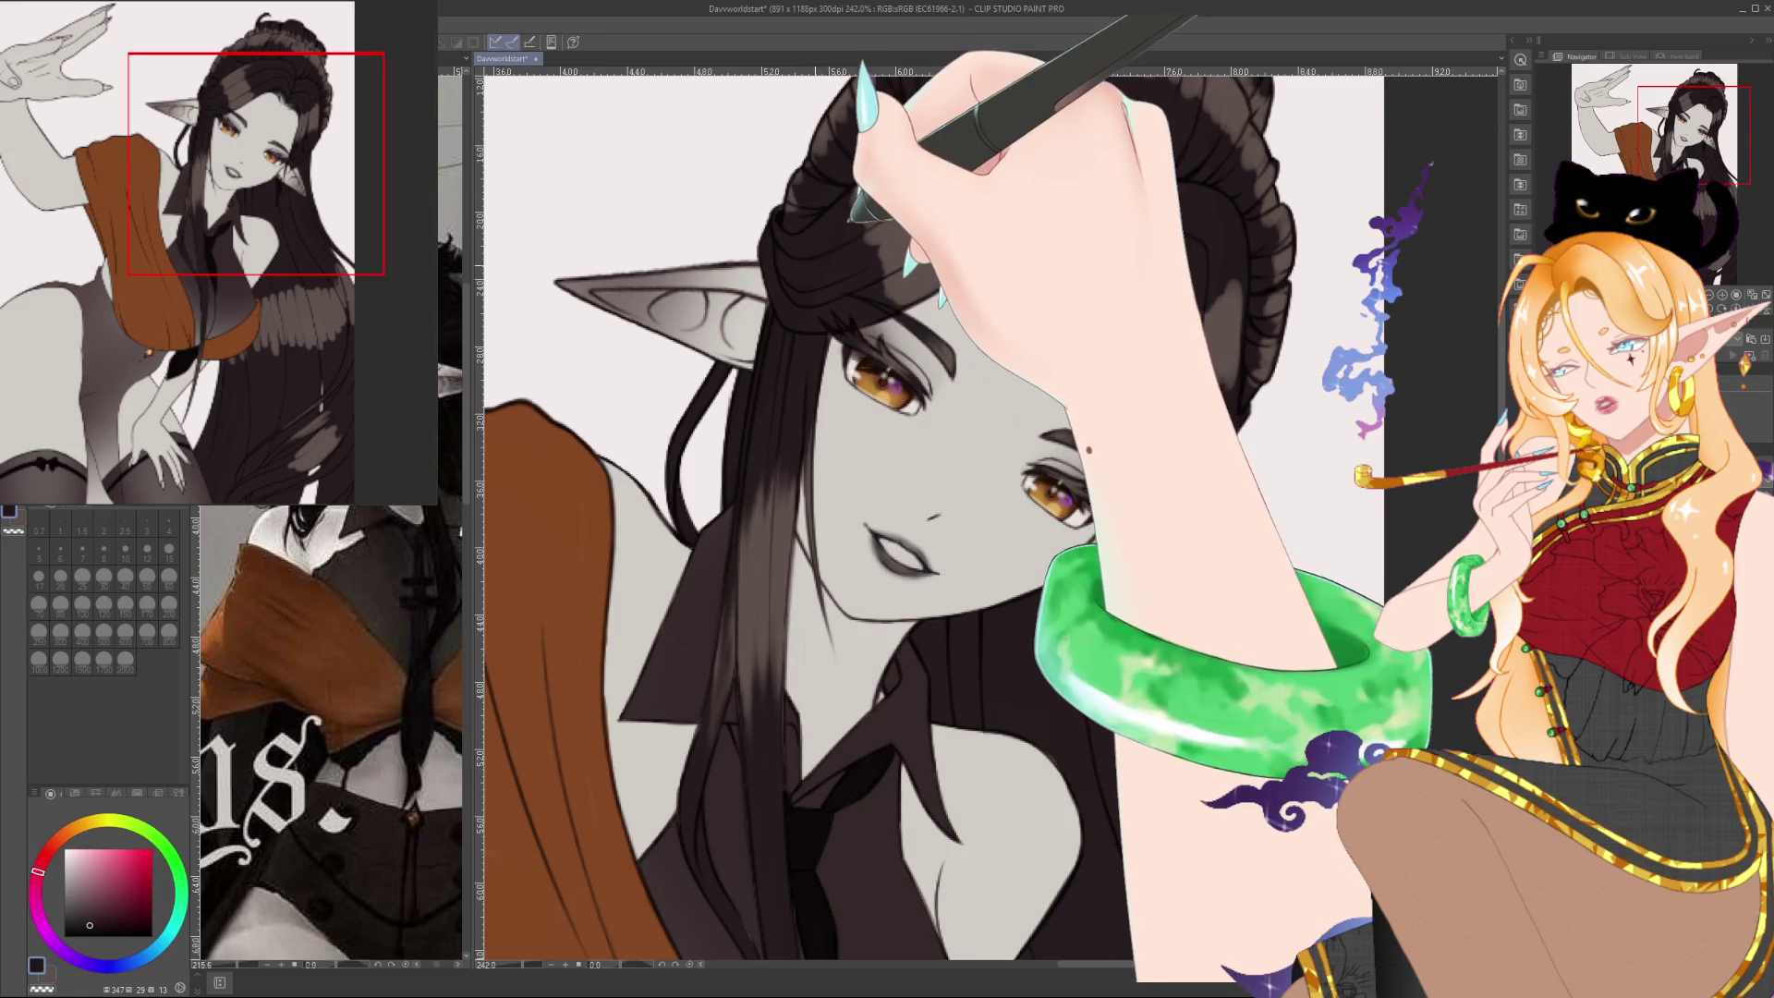
alt+click(707, 719)
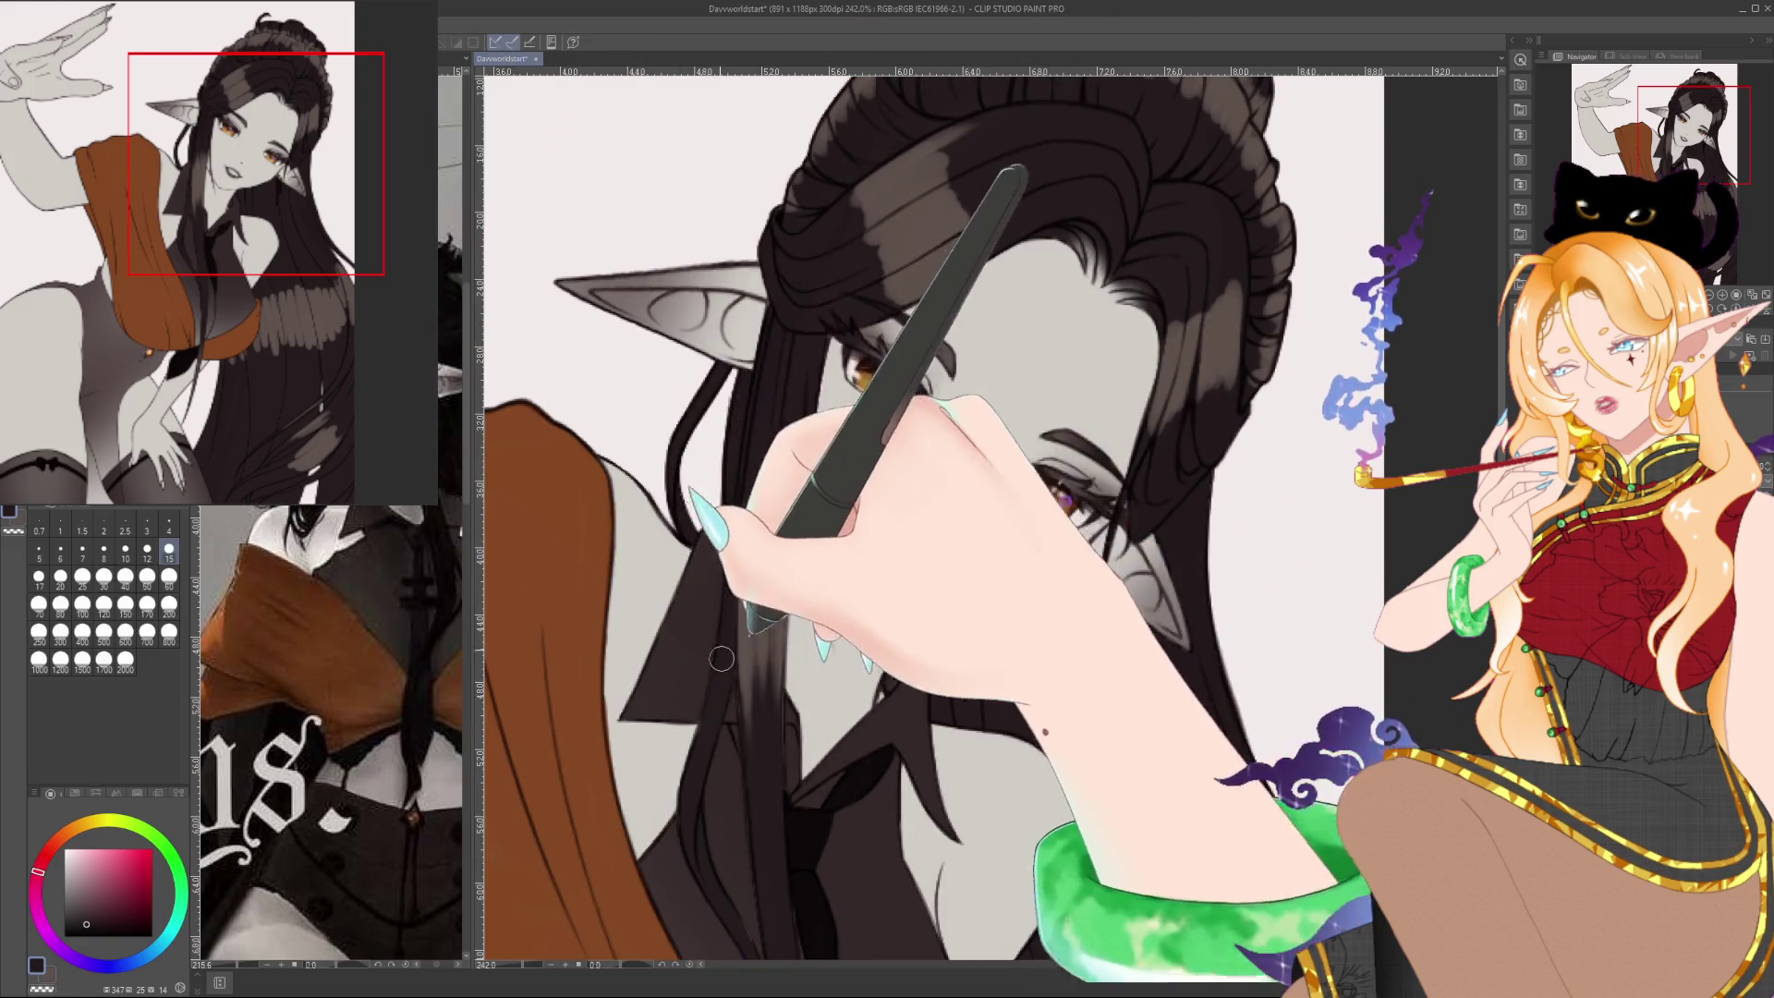
mouse_move(935, 454)
mouse_down()
mouse_move(901, 524)
mouse_move(867, 401)
mouse_up()
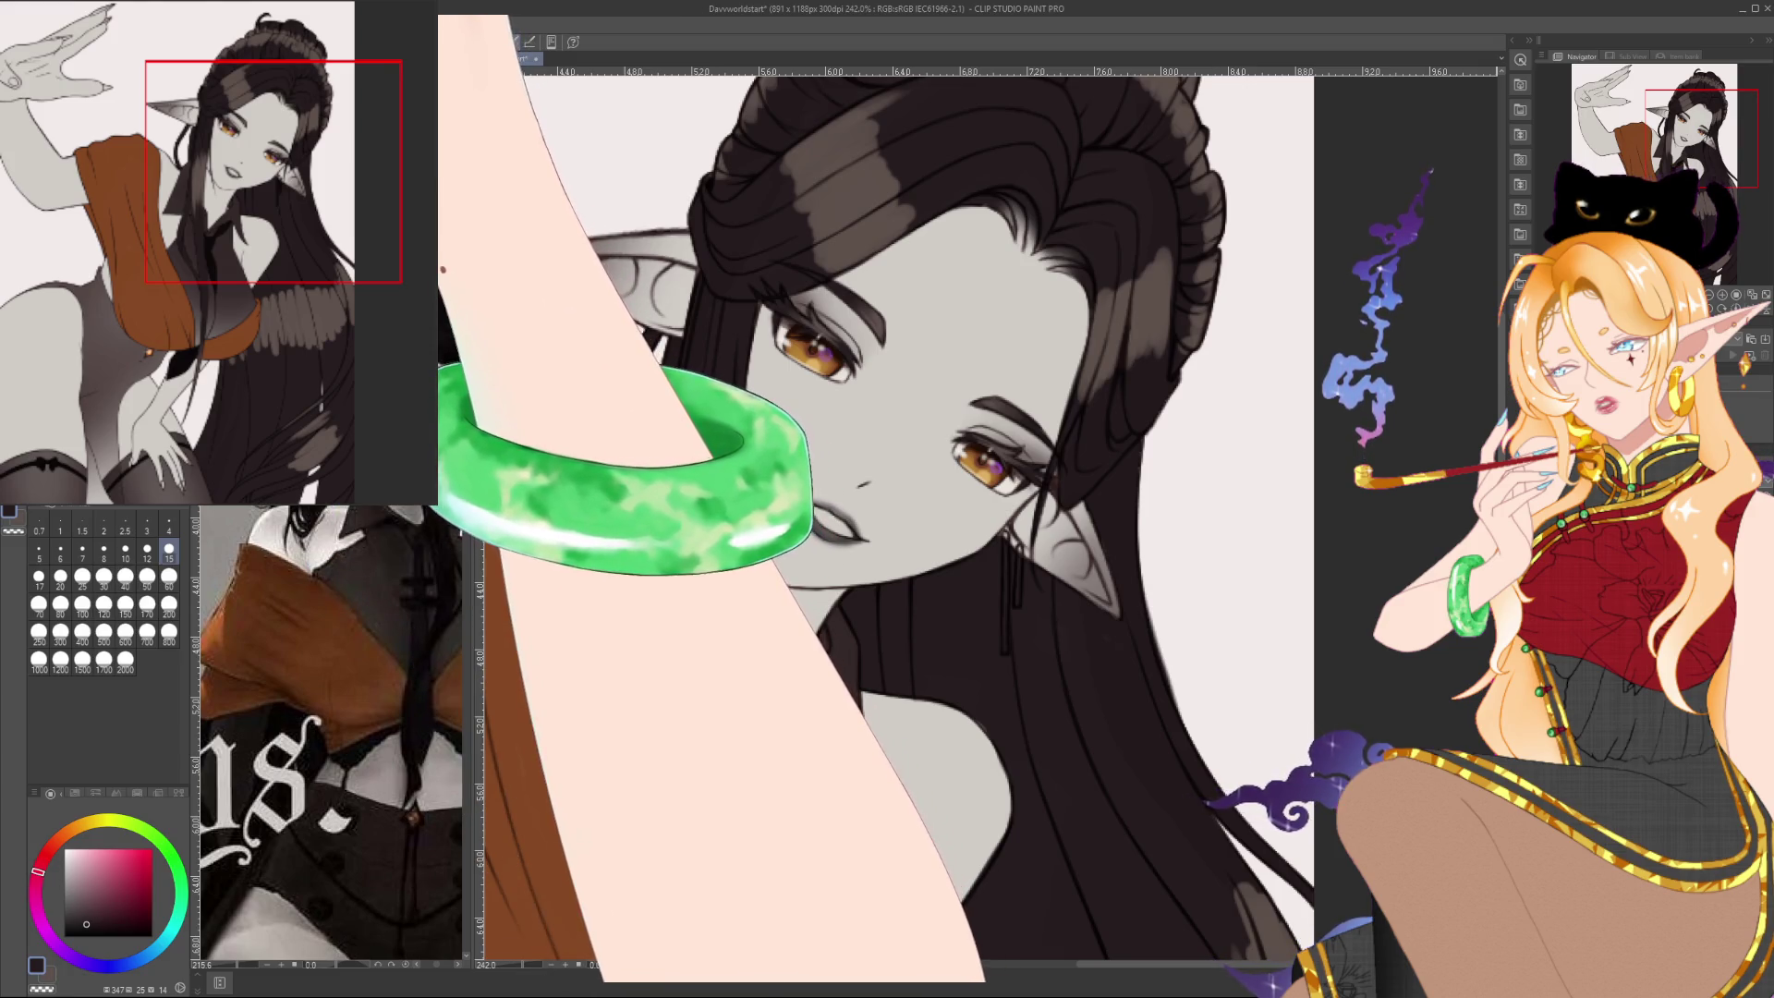
Try brush sizes 7, 80, 15 and 4, settle larger, and sample the hair's dark brown
key(bracketleft)
key(bracketleft)
key(bracketleft)
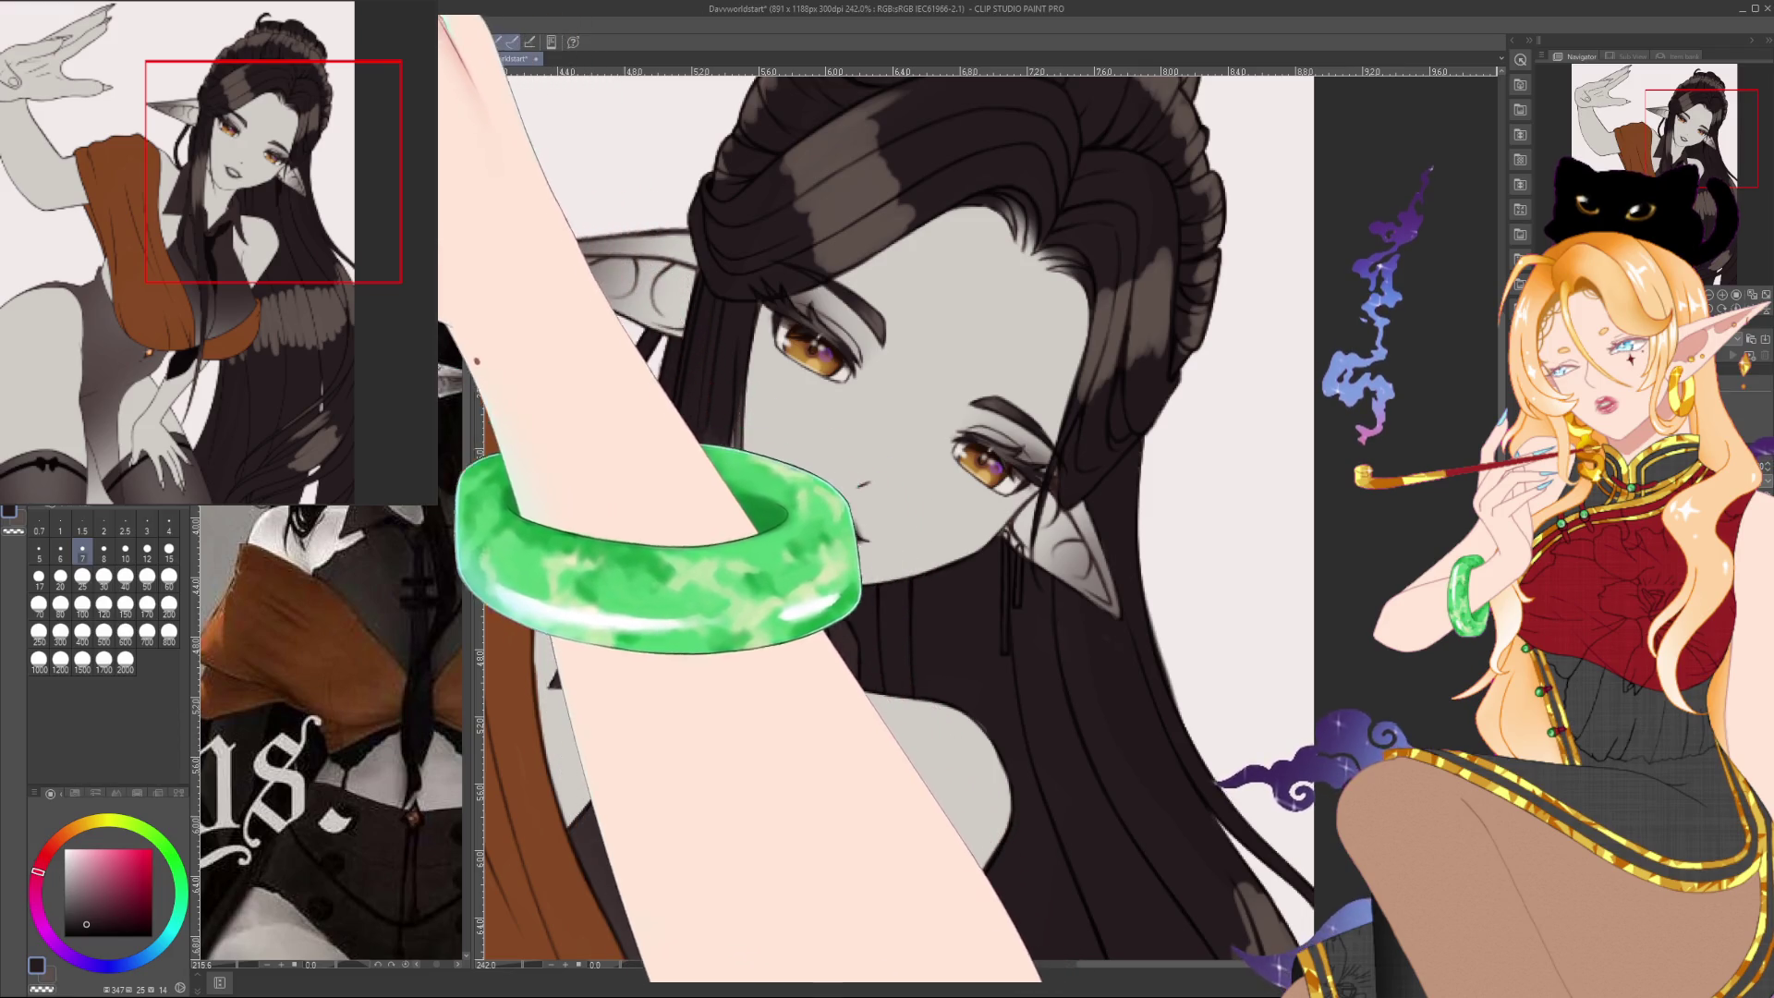
click(60, 608)
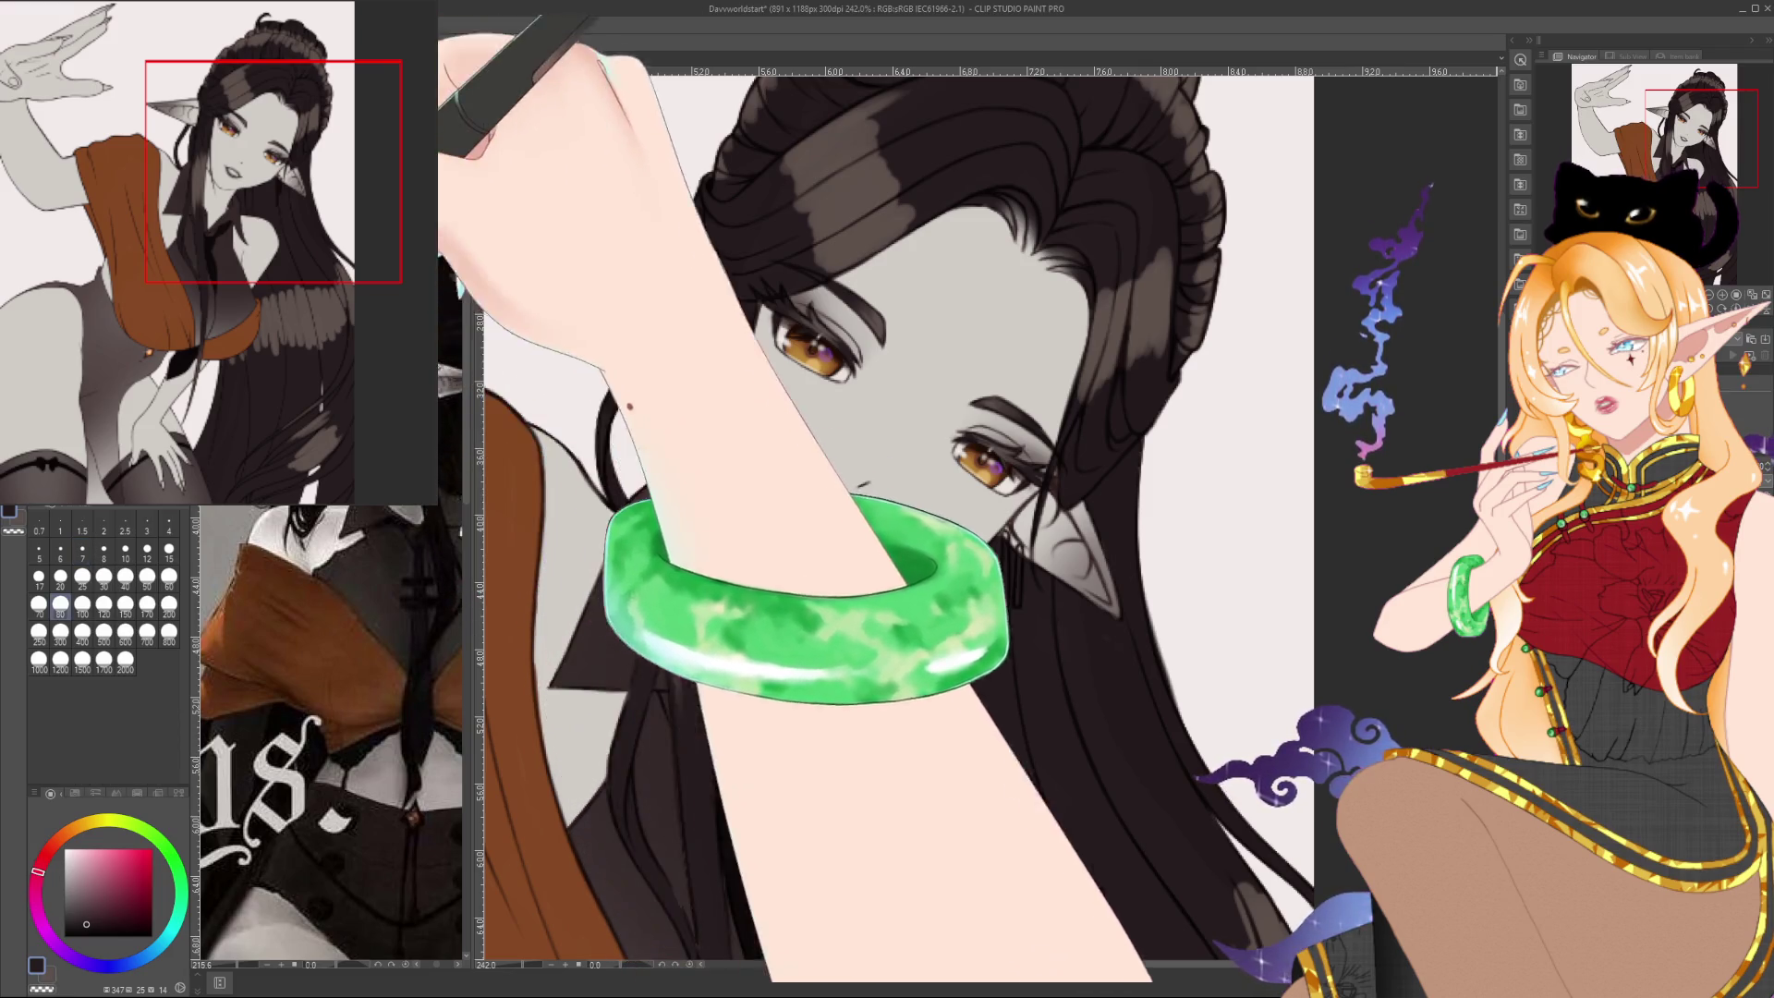
click(169, 551)
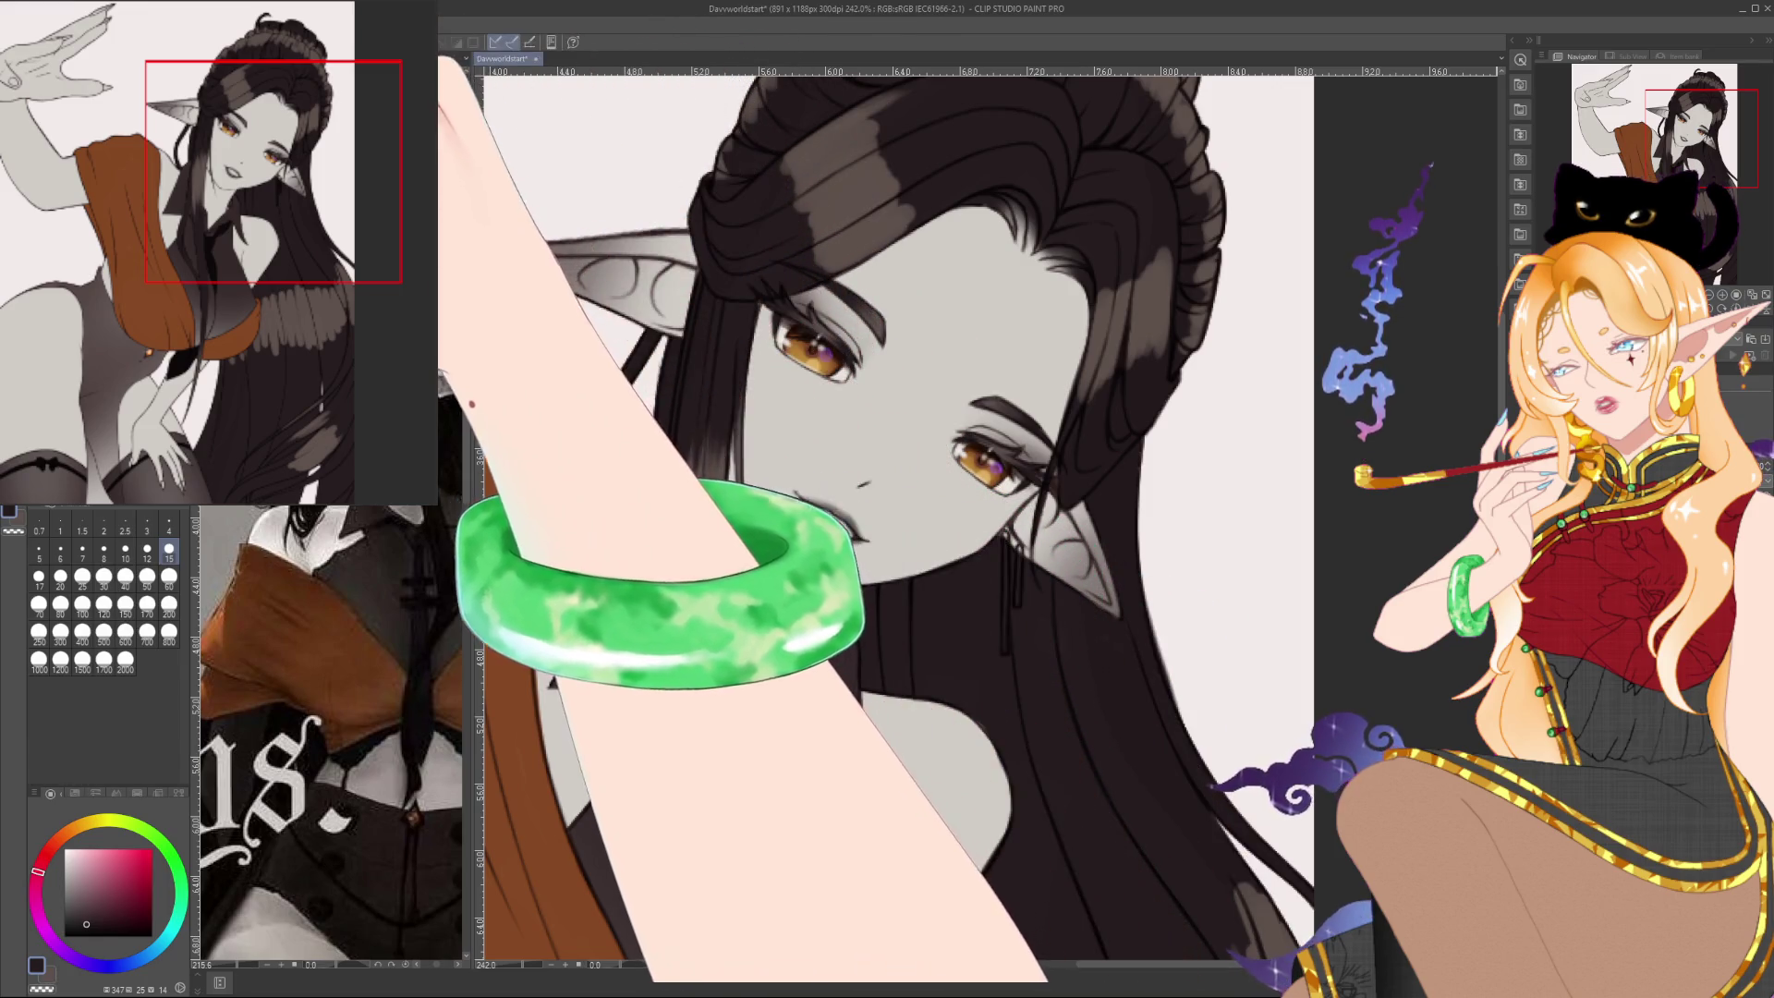
click(168, 524)
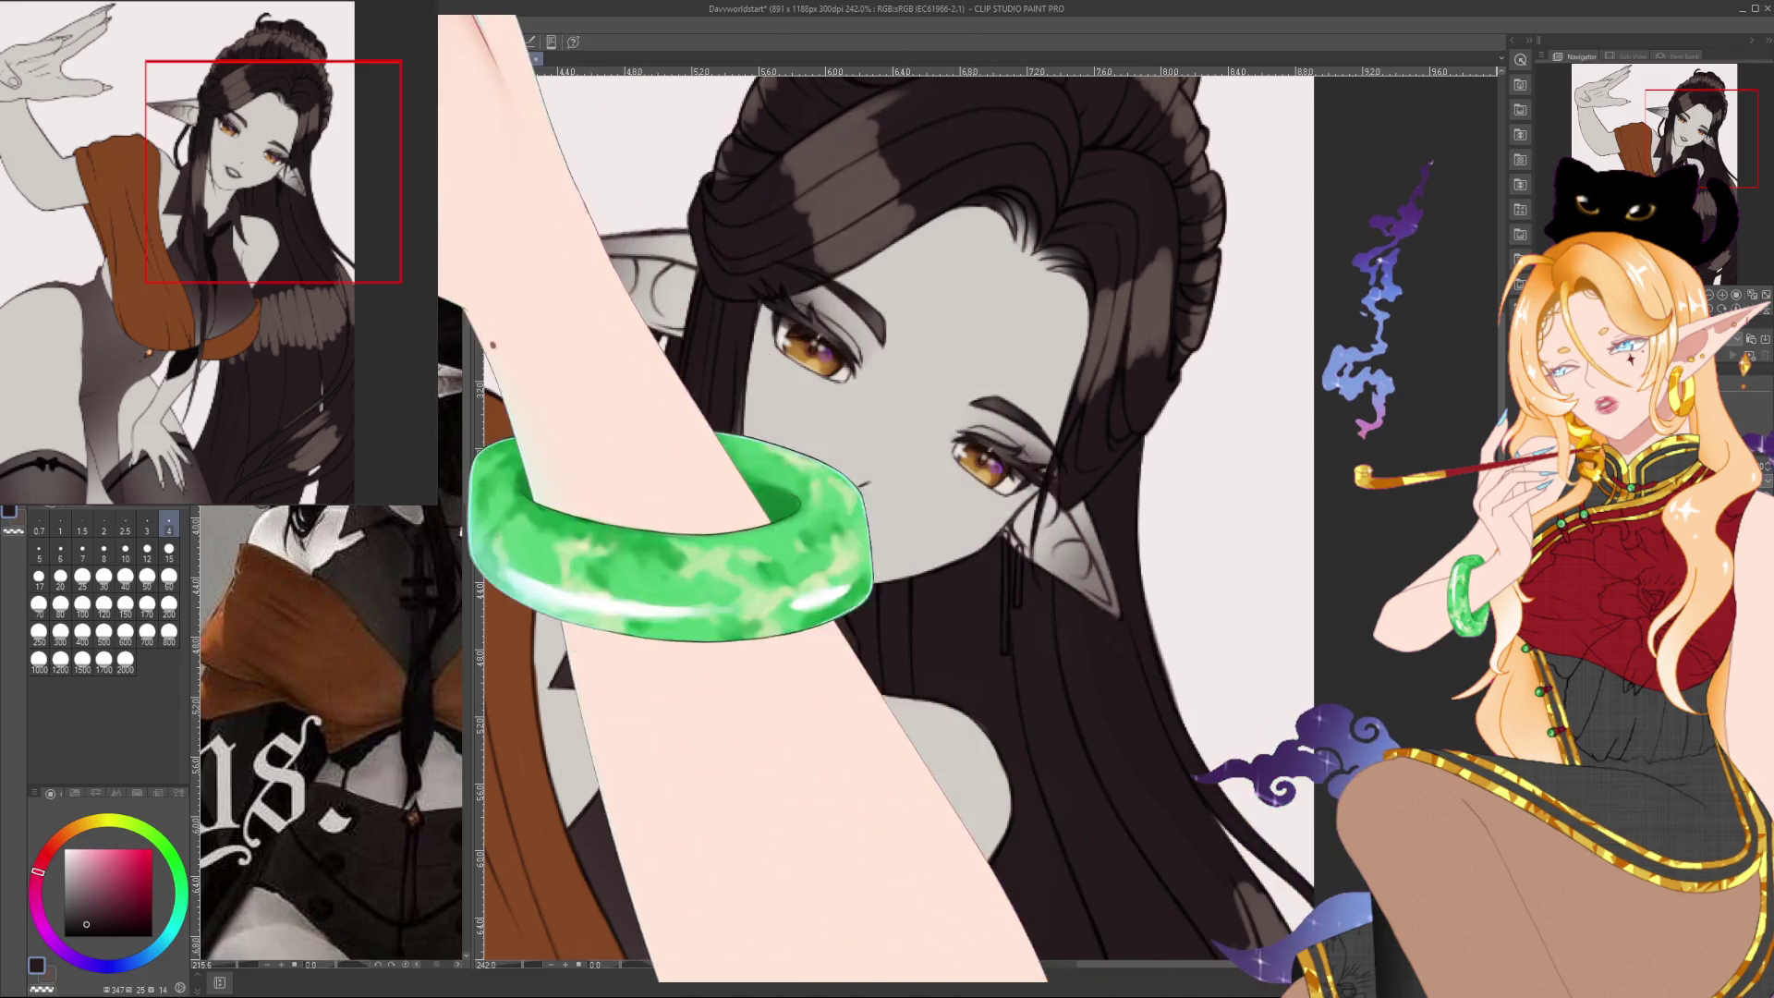
click(60, 576)
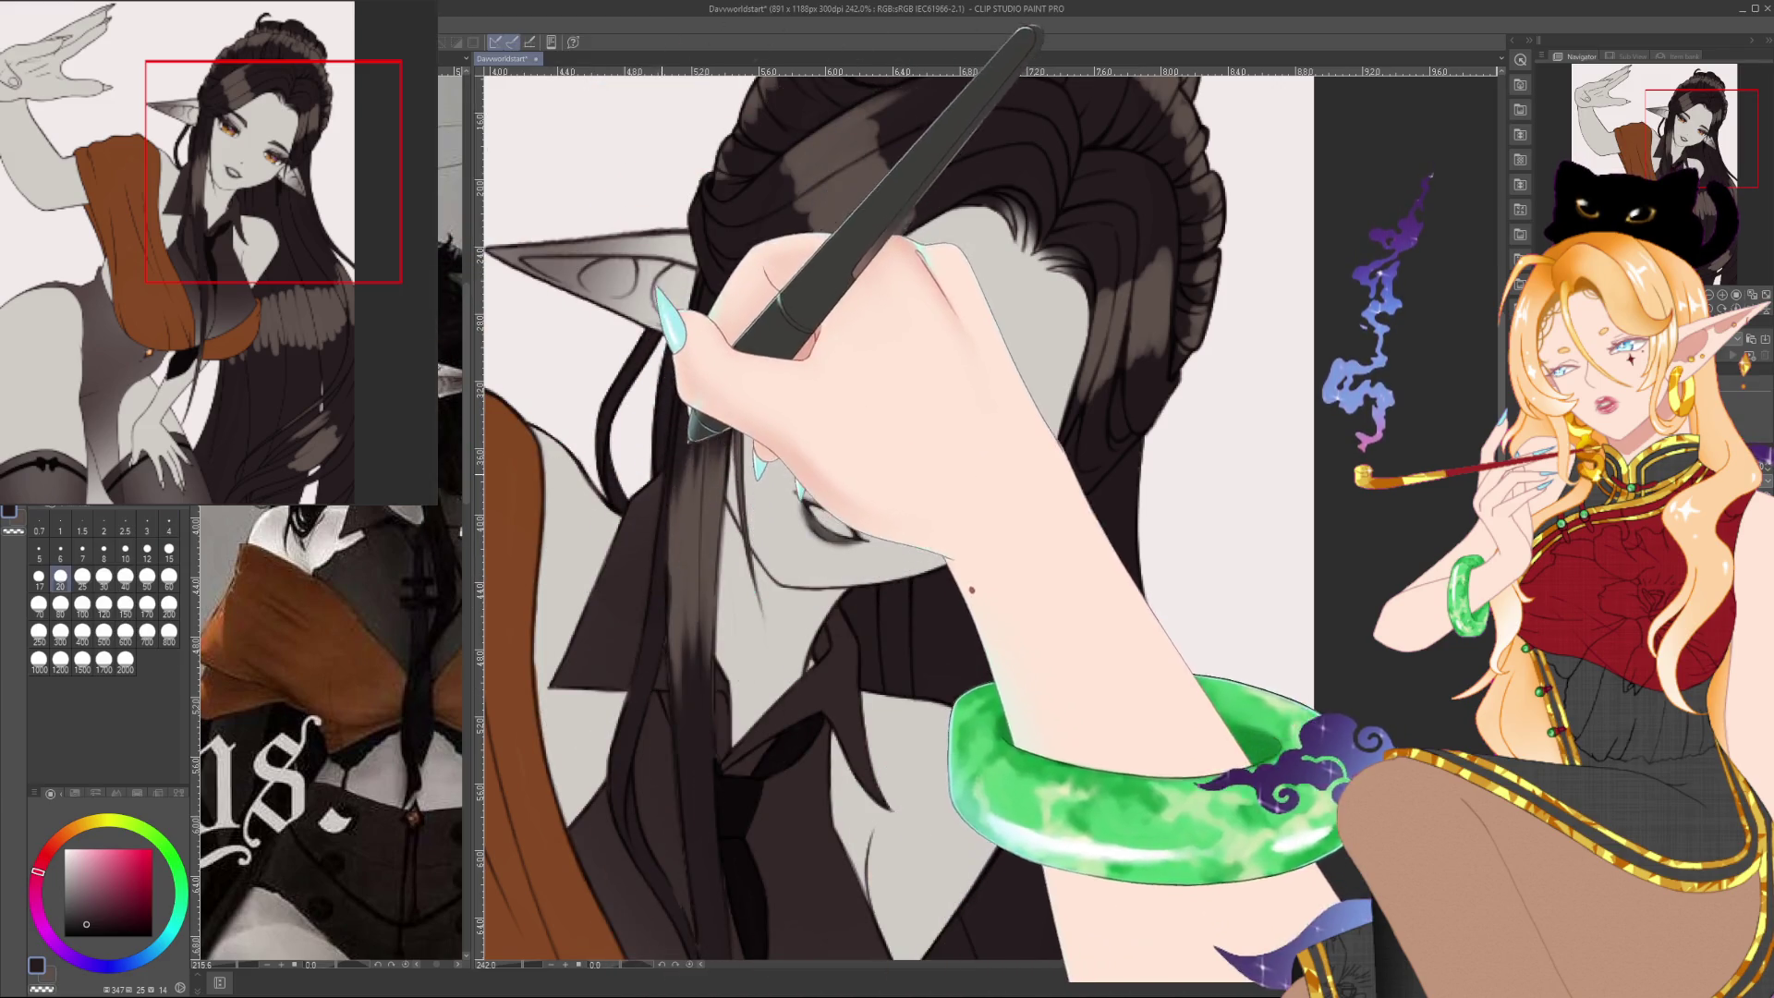
alt+click(638, 679)
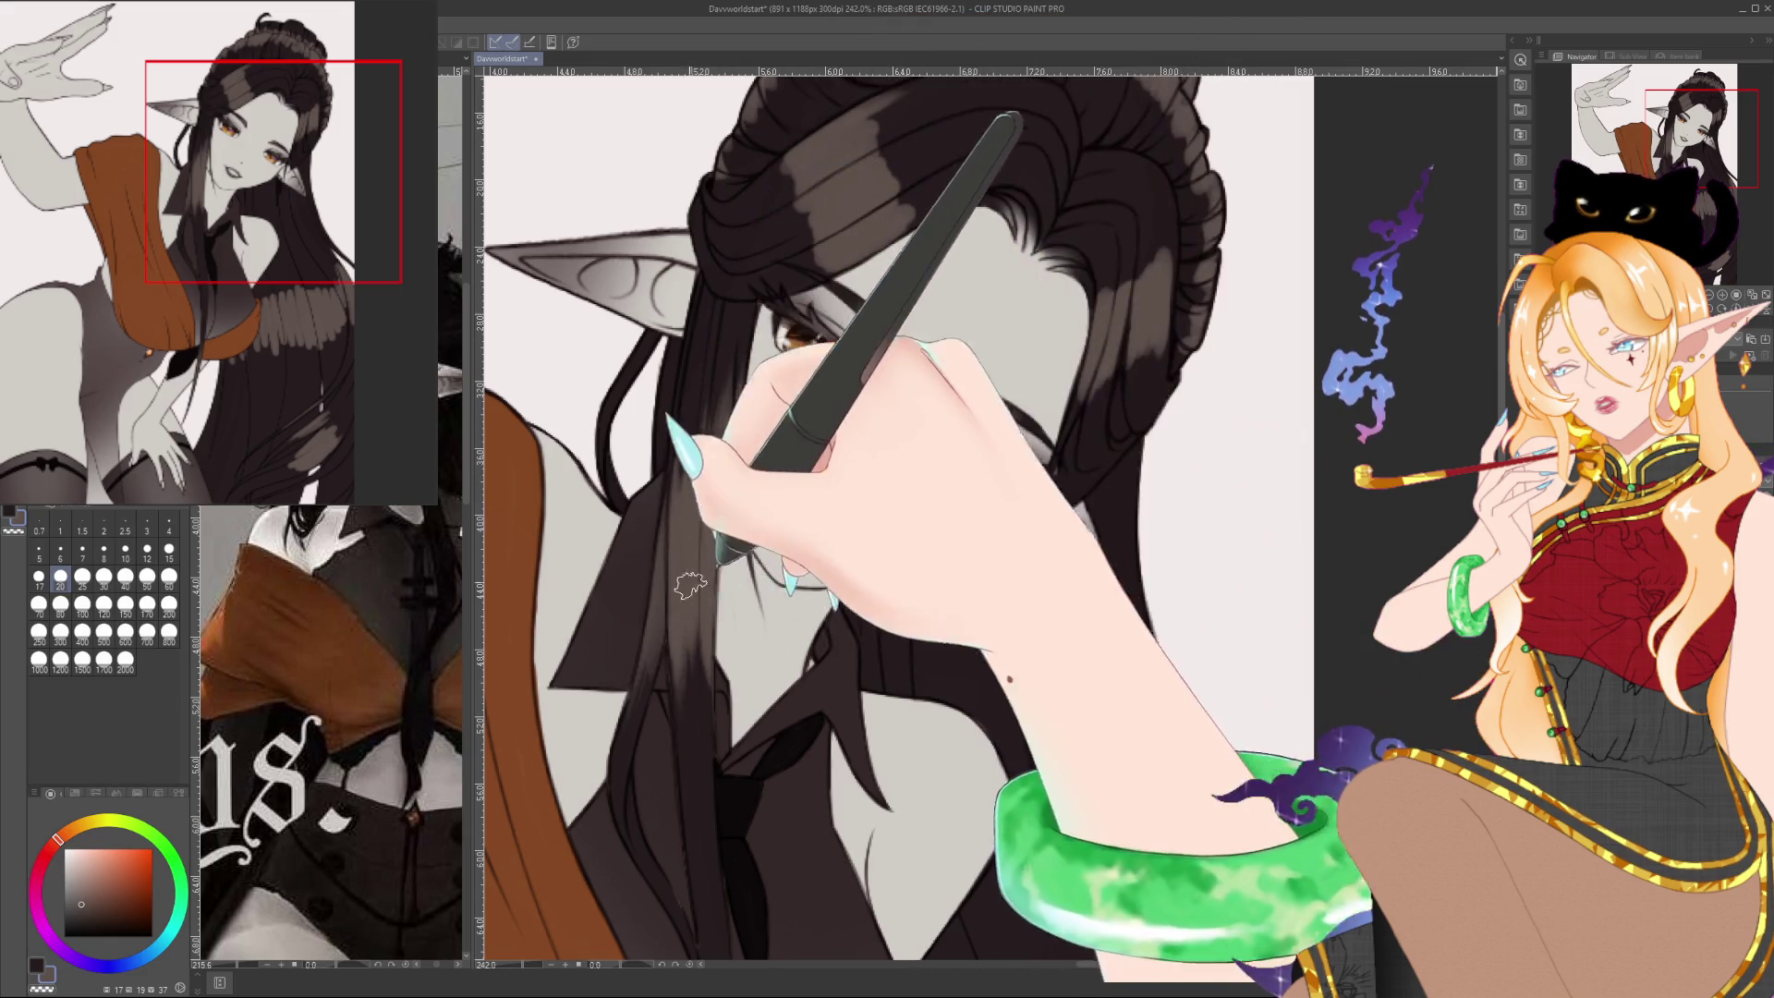
drag(677, 693, 664, 609)
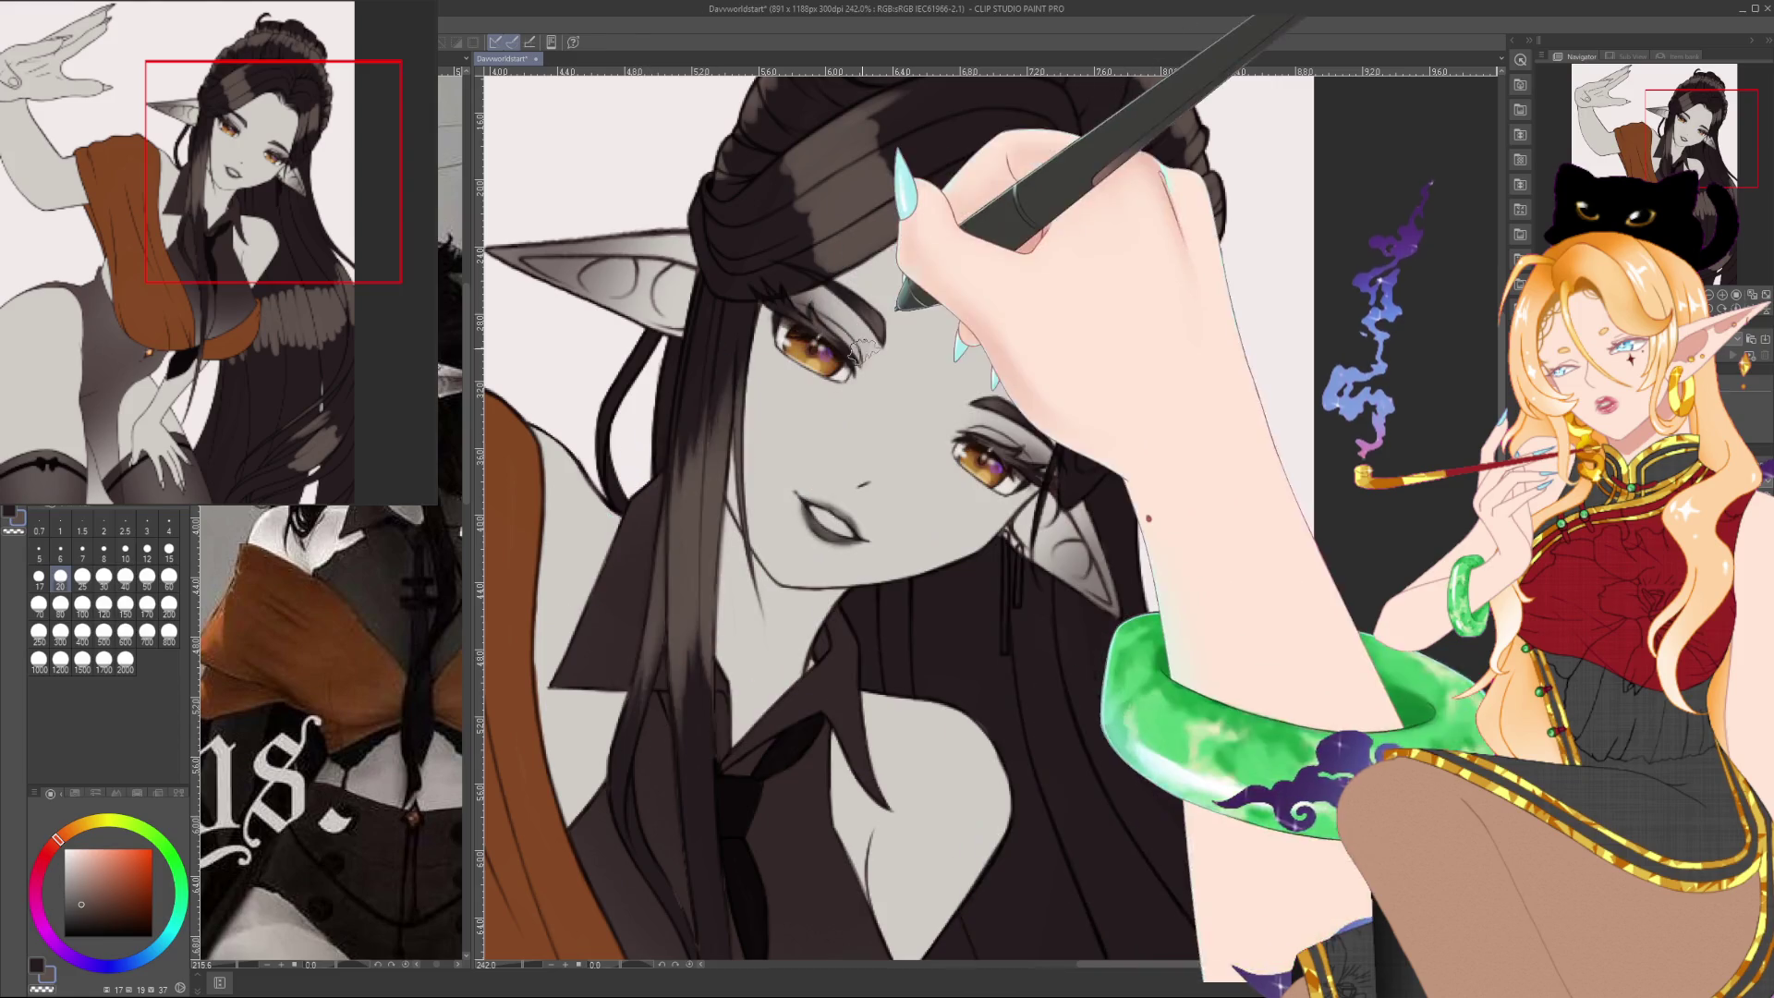
drag(939, 956, 916, 704)
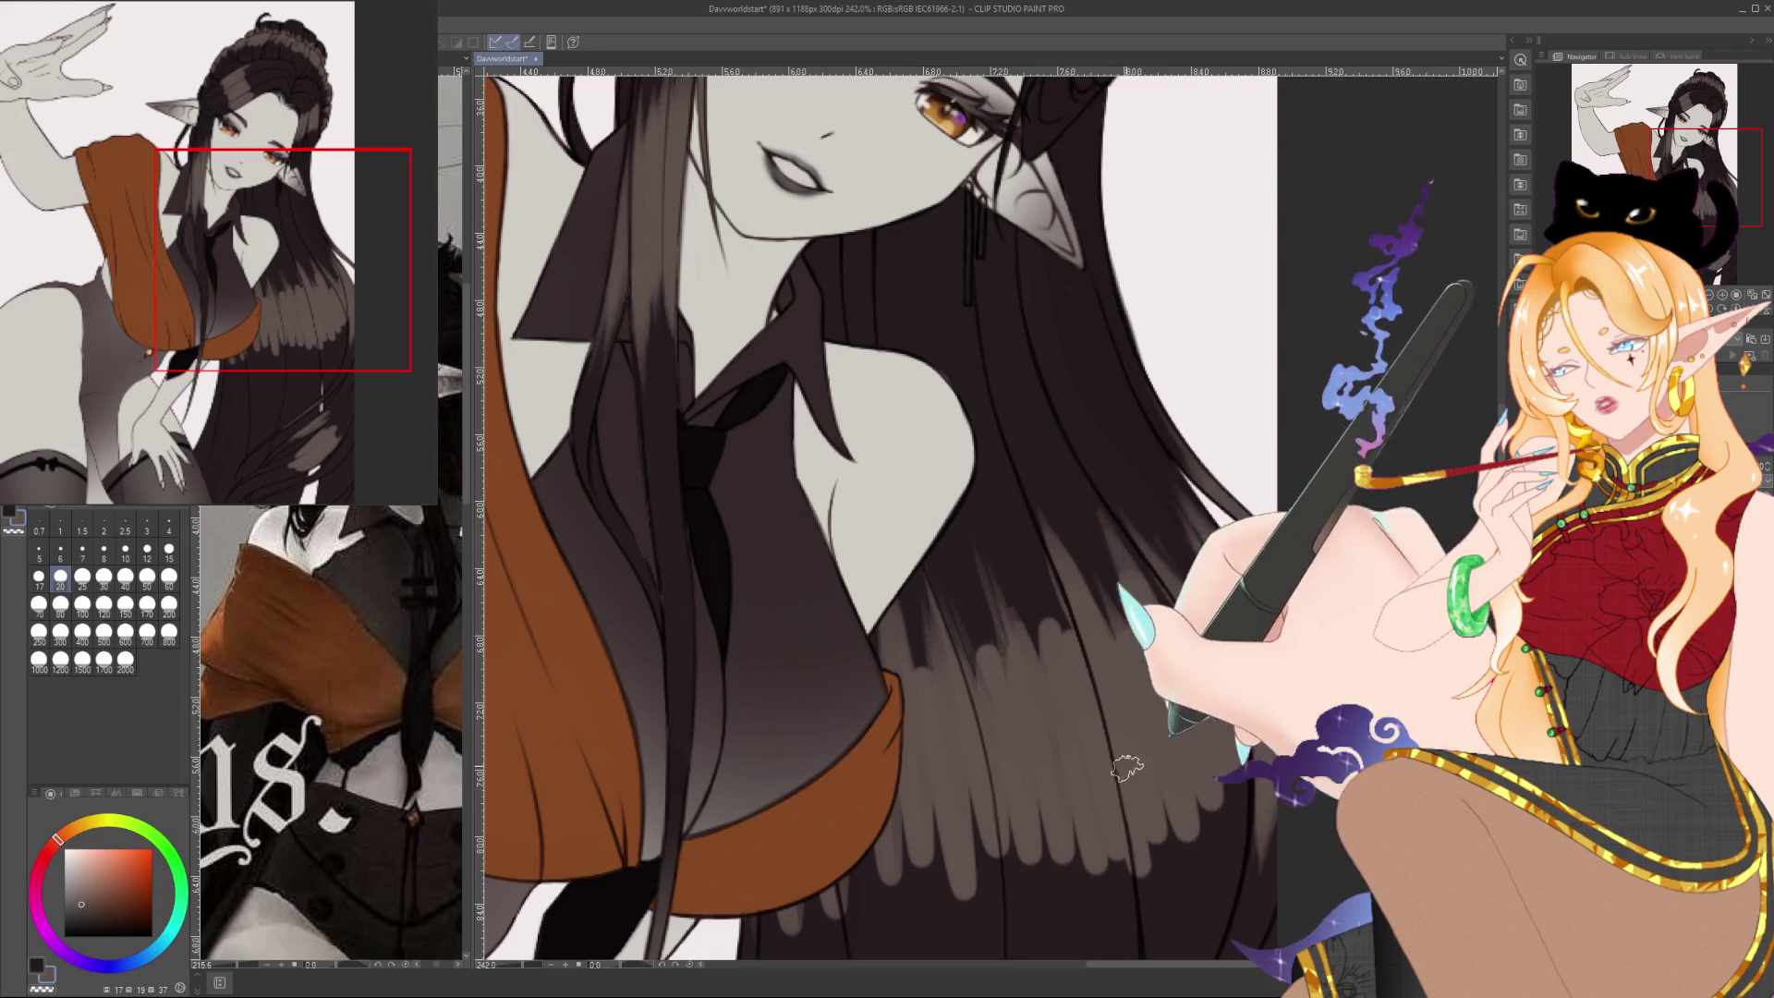
Zoom out to check the hair highlight band, zoom back in and use a slightly smaller brush
scroll(1155, 740, down, 3)
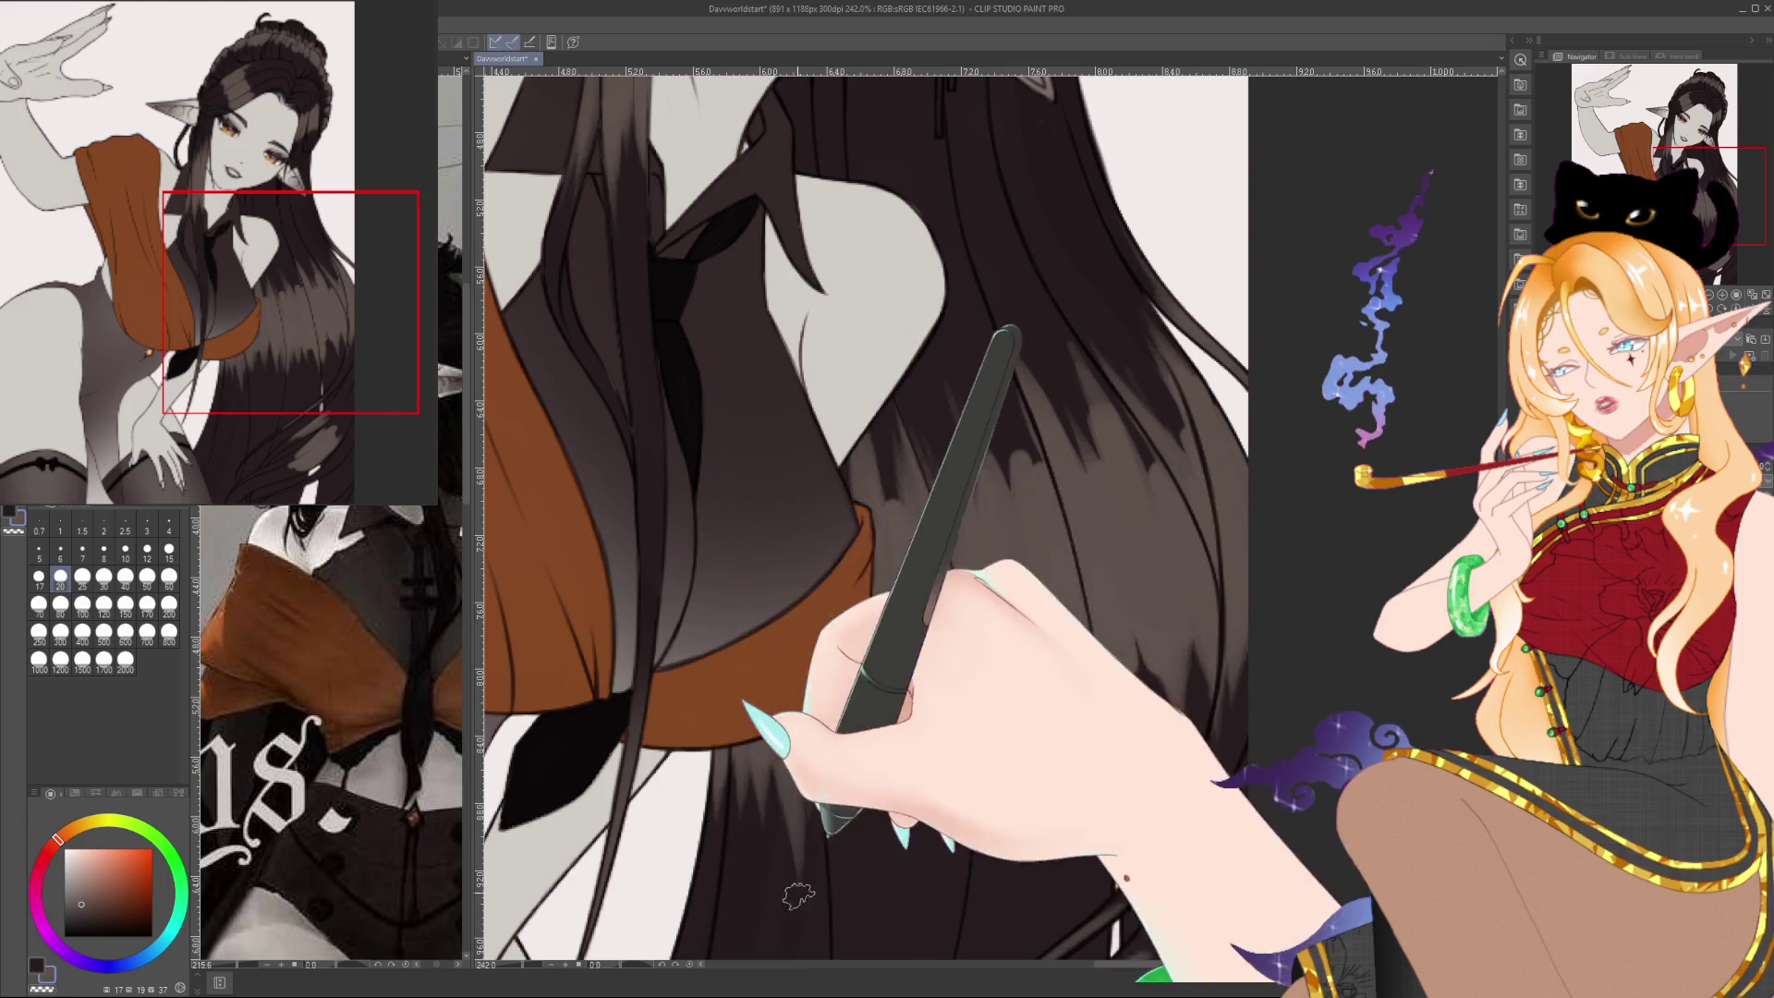
scroll(901, 707, down, 5)
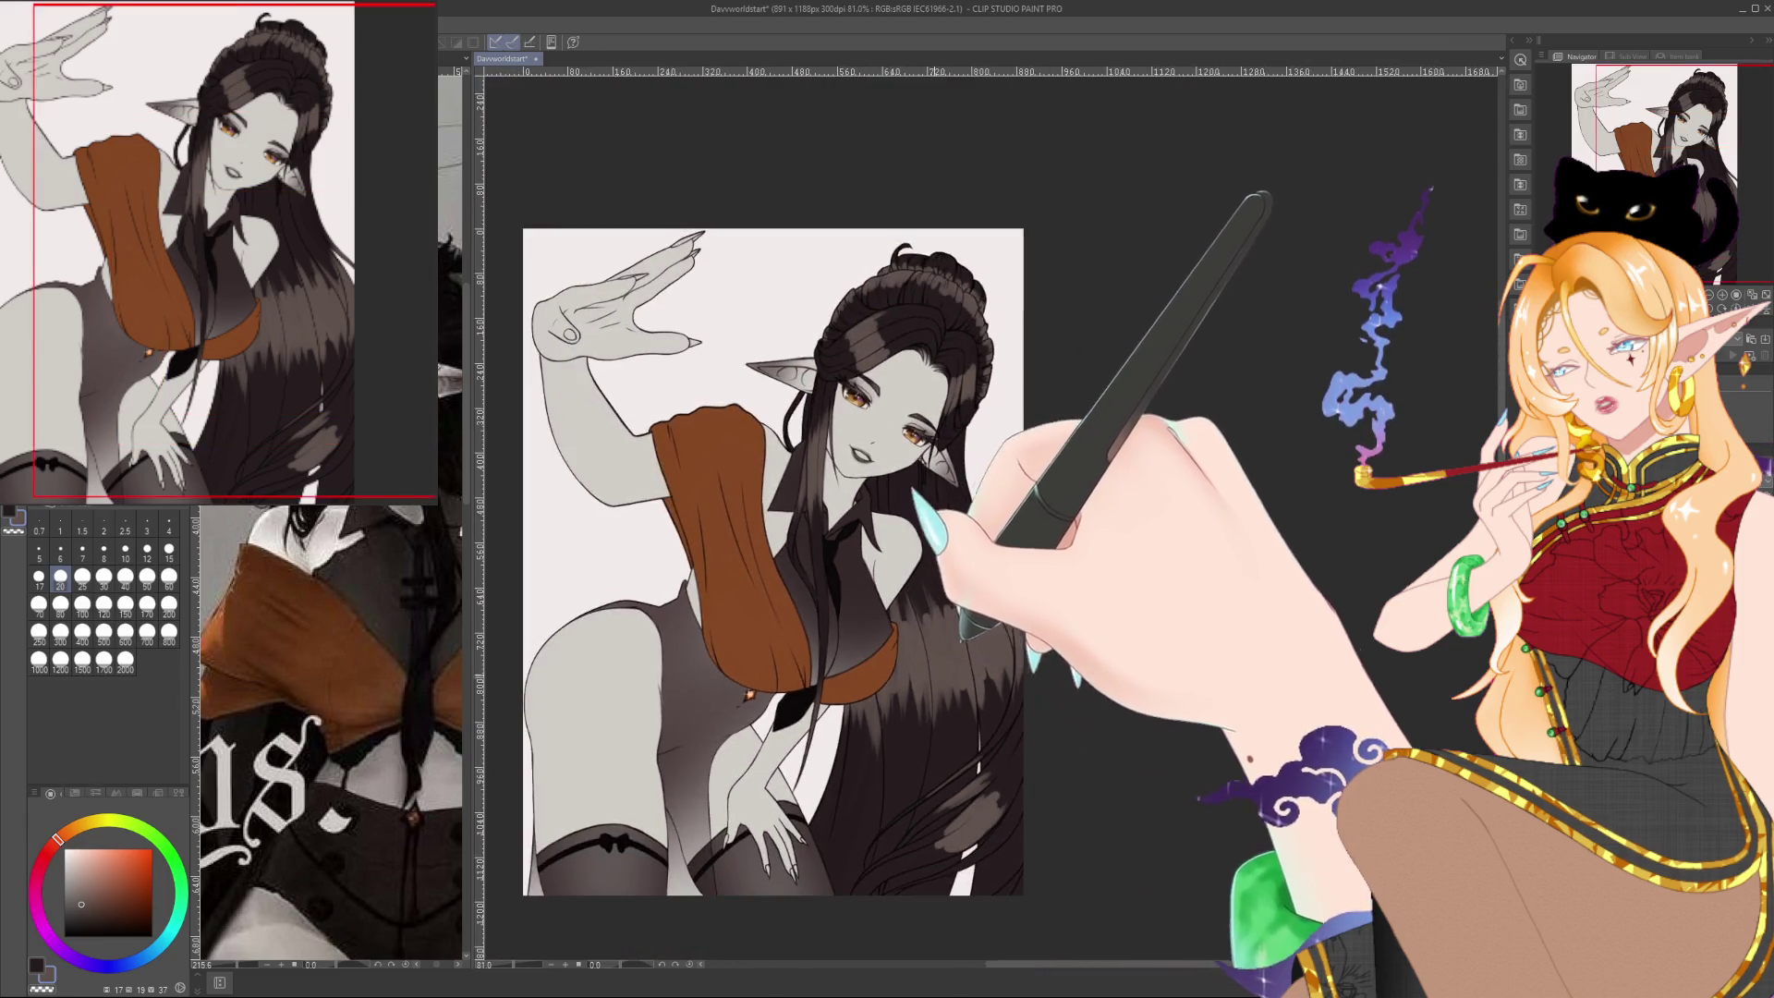
scroll(924, 661, up, 5)
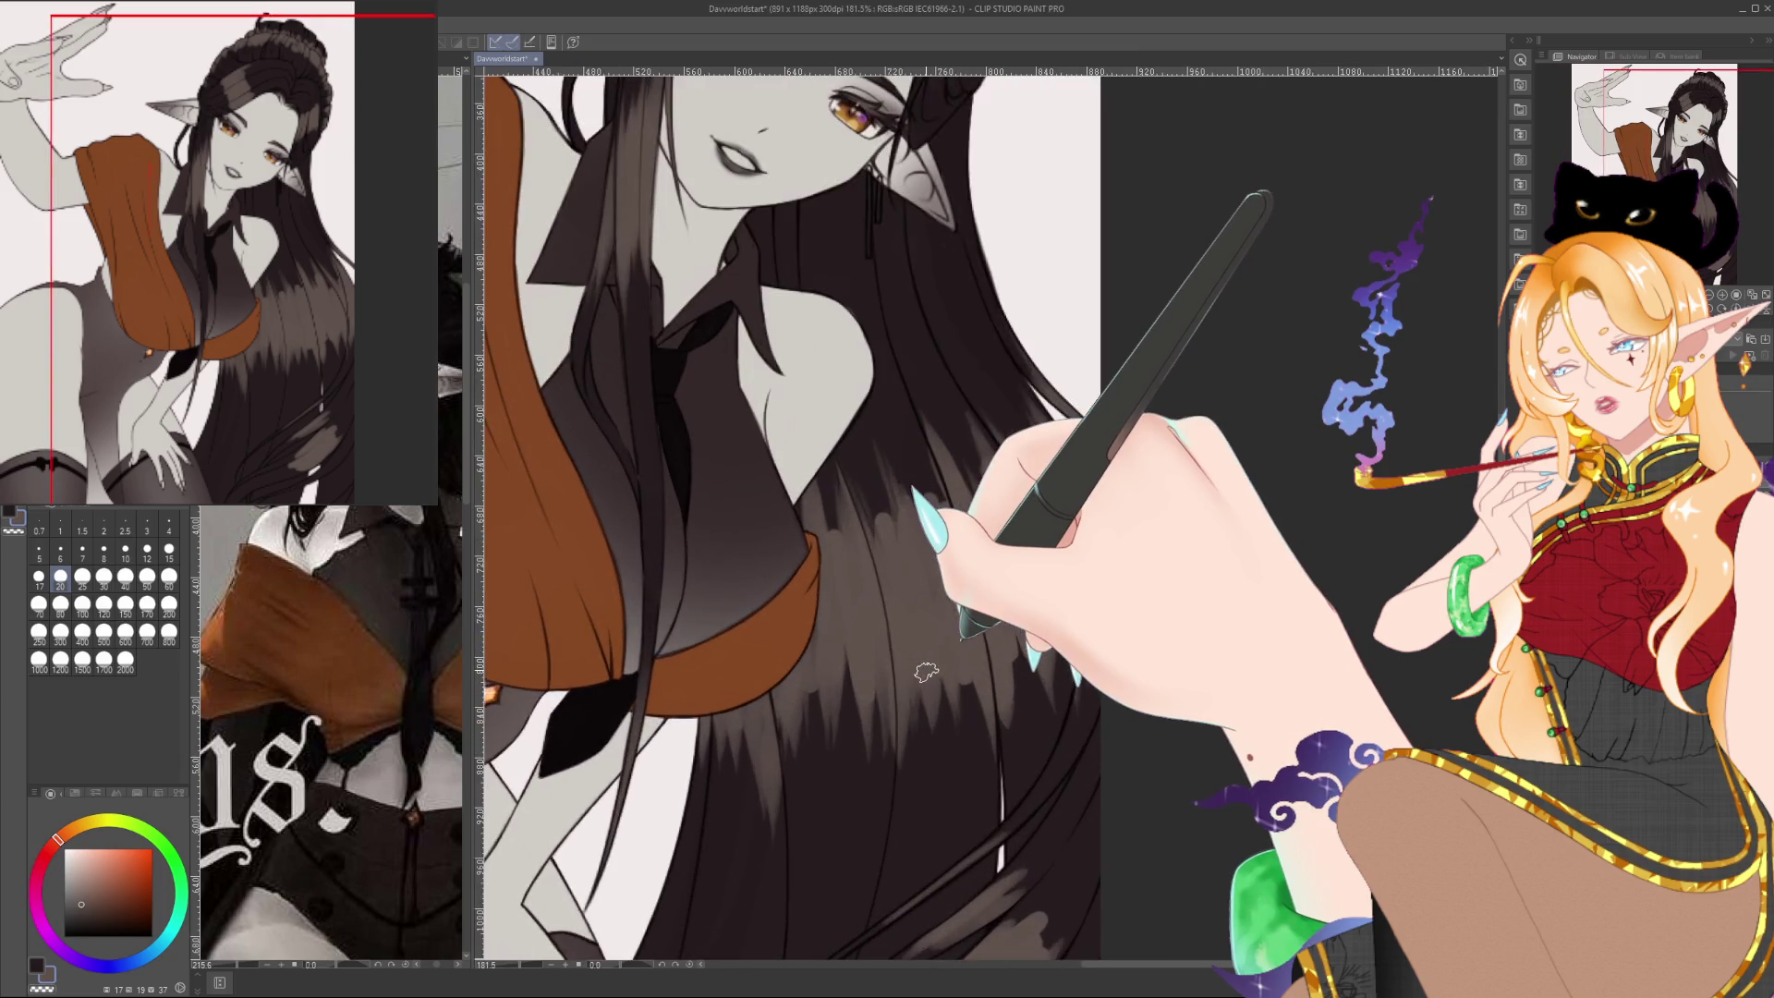
key(bracketleft)
key(bracketleft)
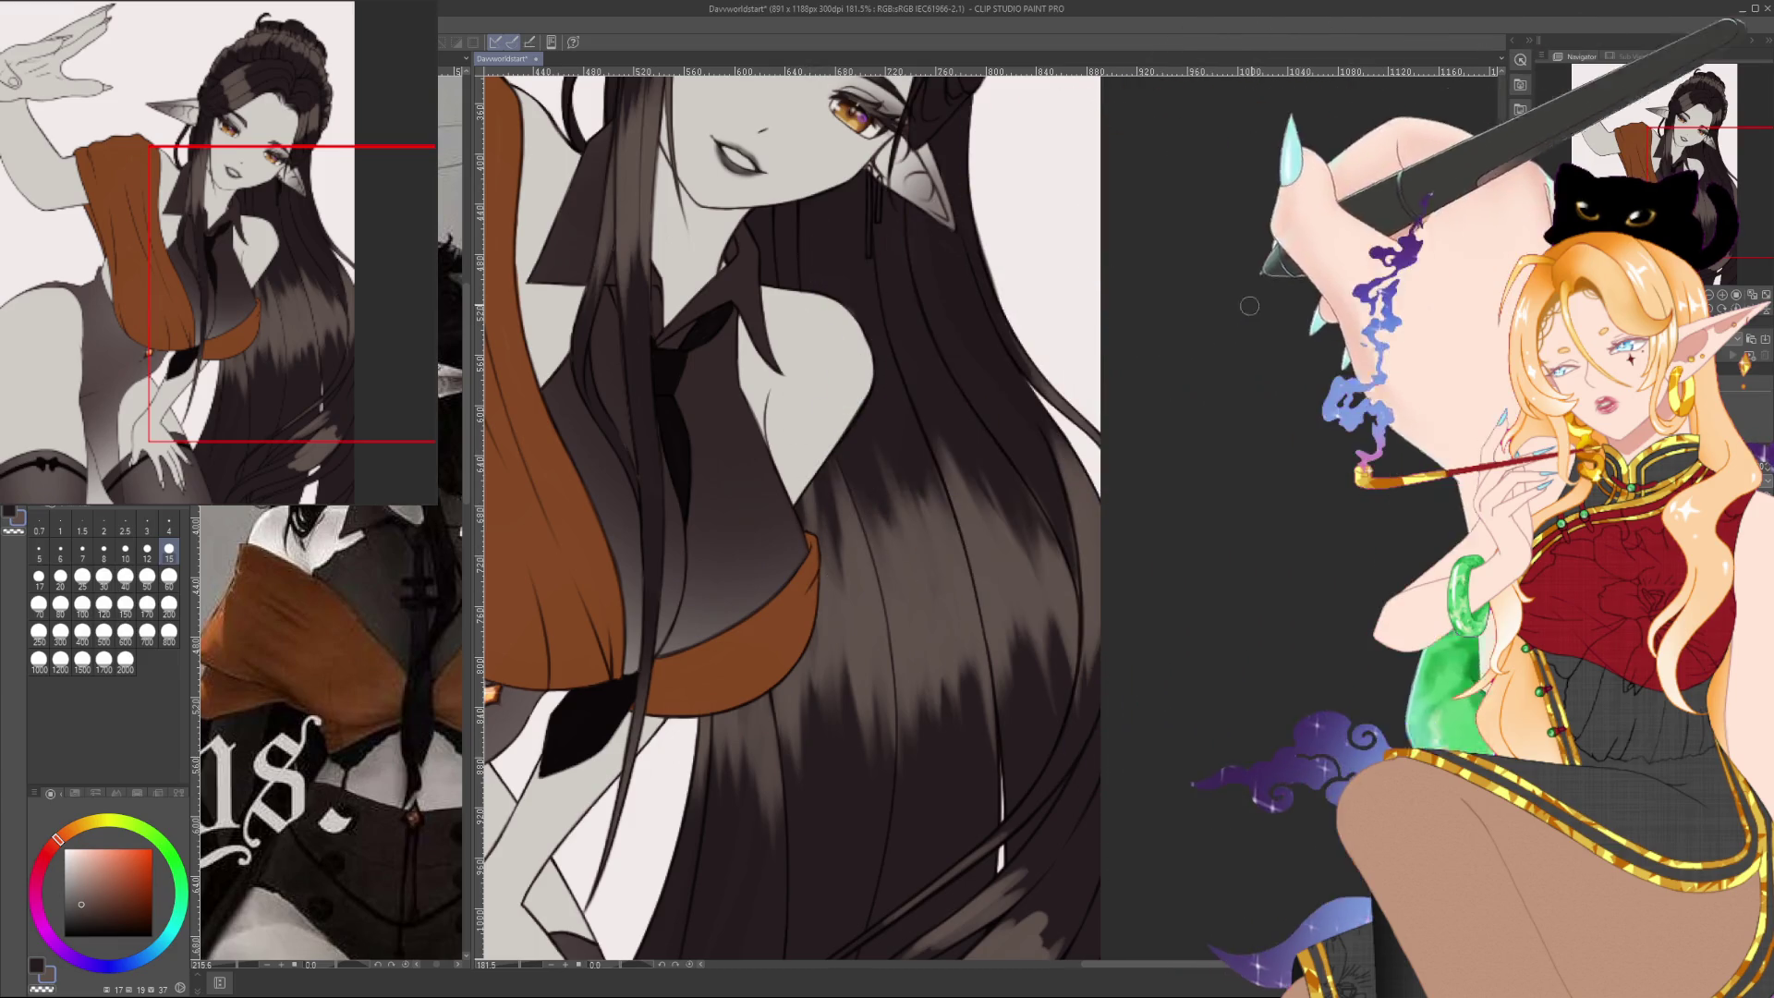
scroll(1072, 545, down, 5)
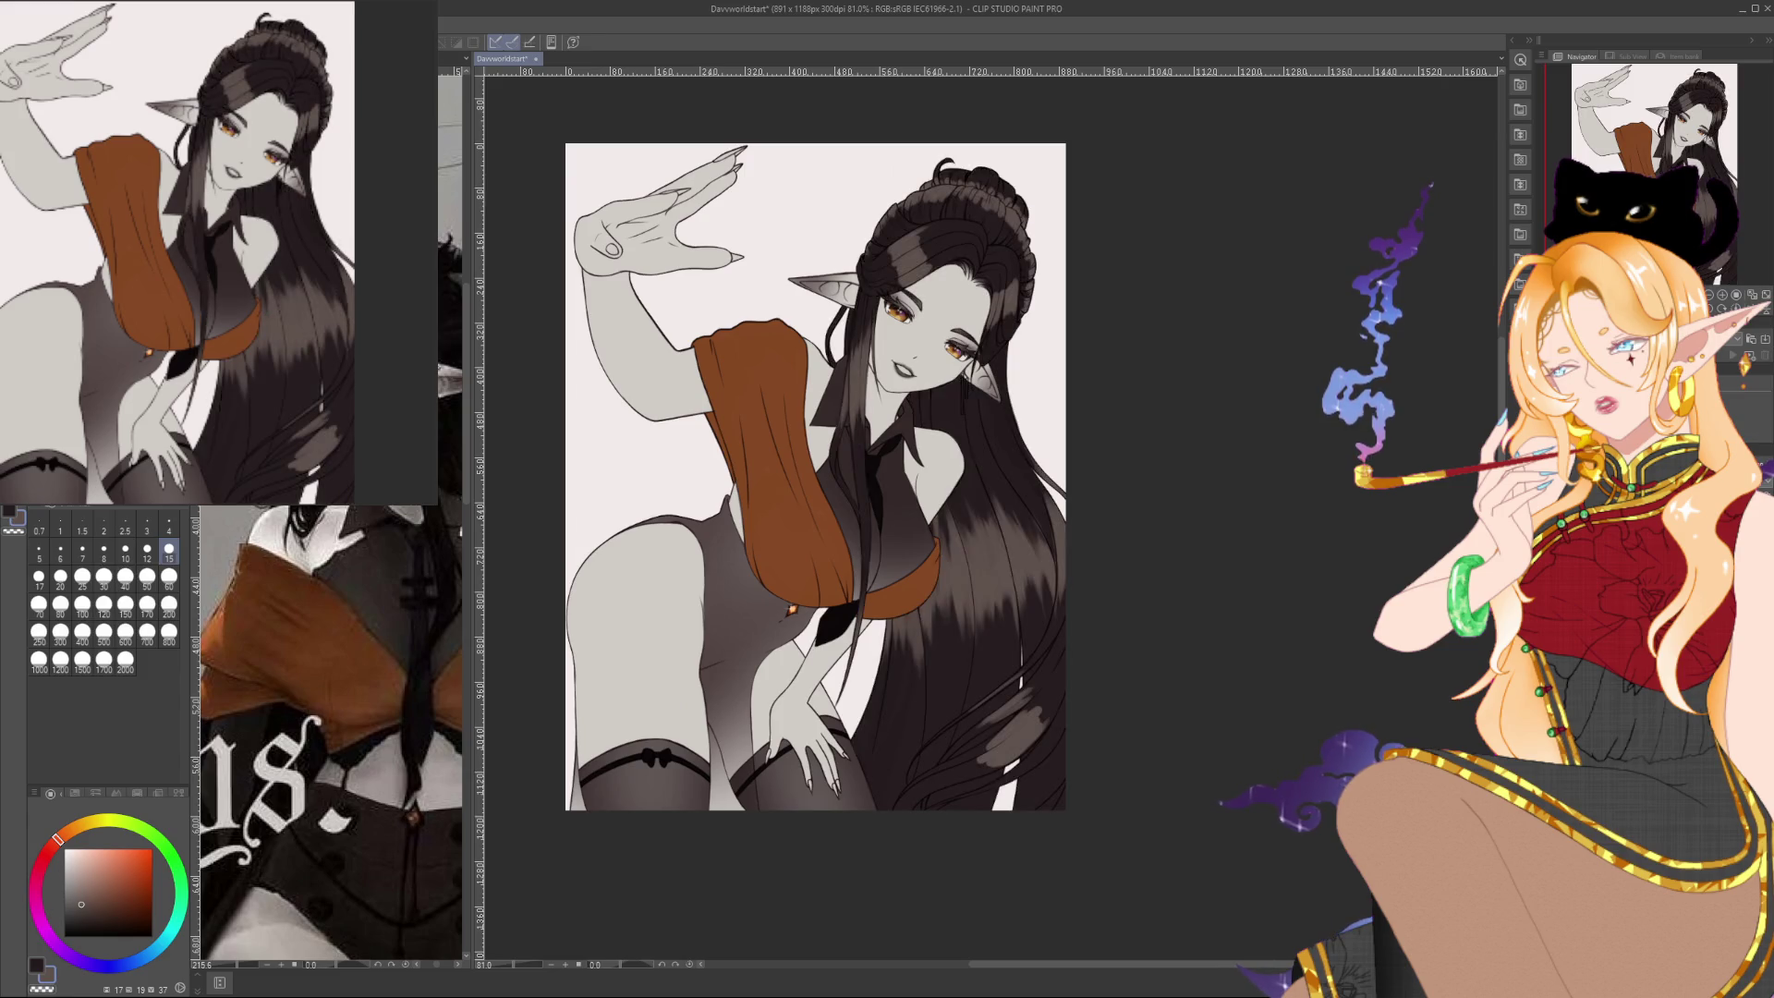
Recentre the illustration and try large and small brushes, settling on size 60
drag(1356, 584, 1354, 680)
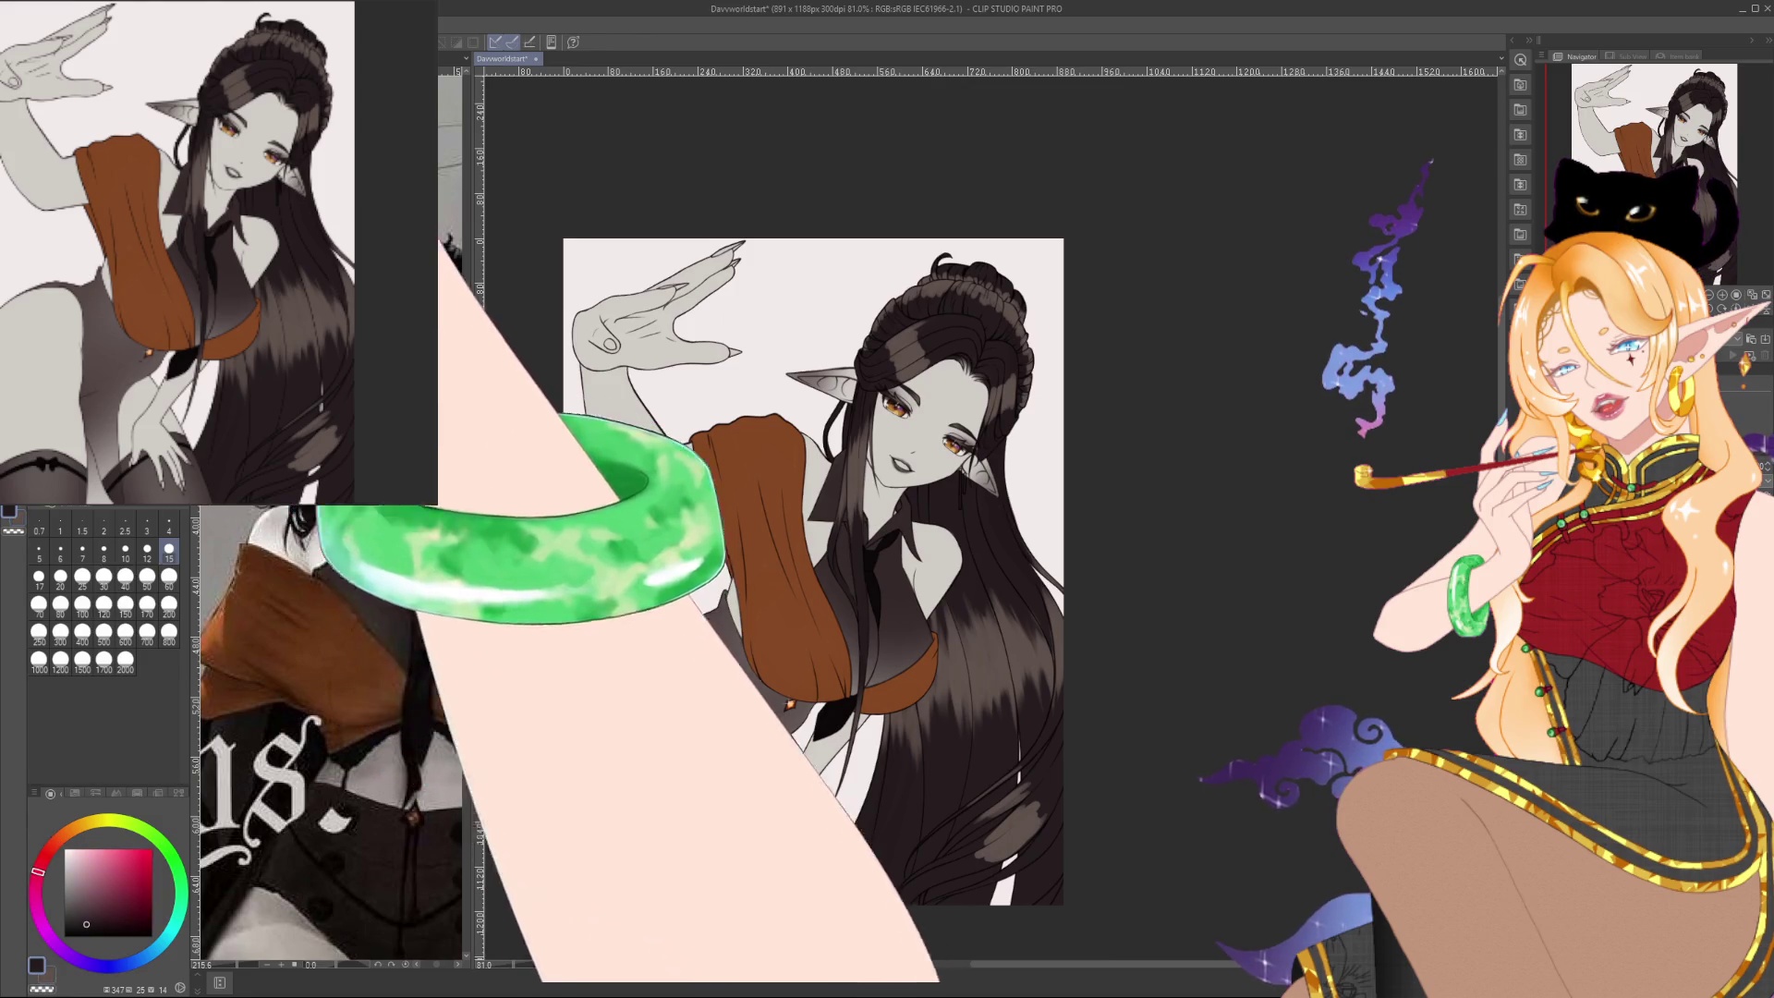
click(169, 607)
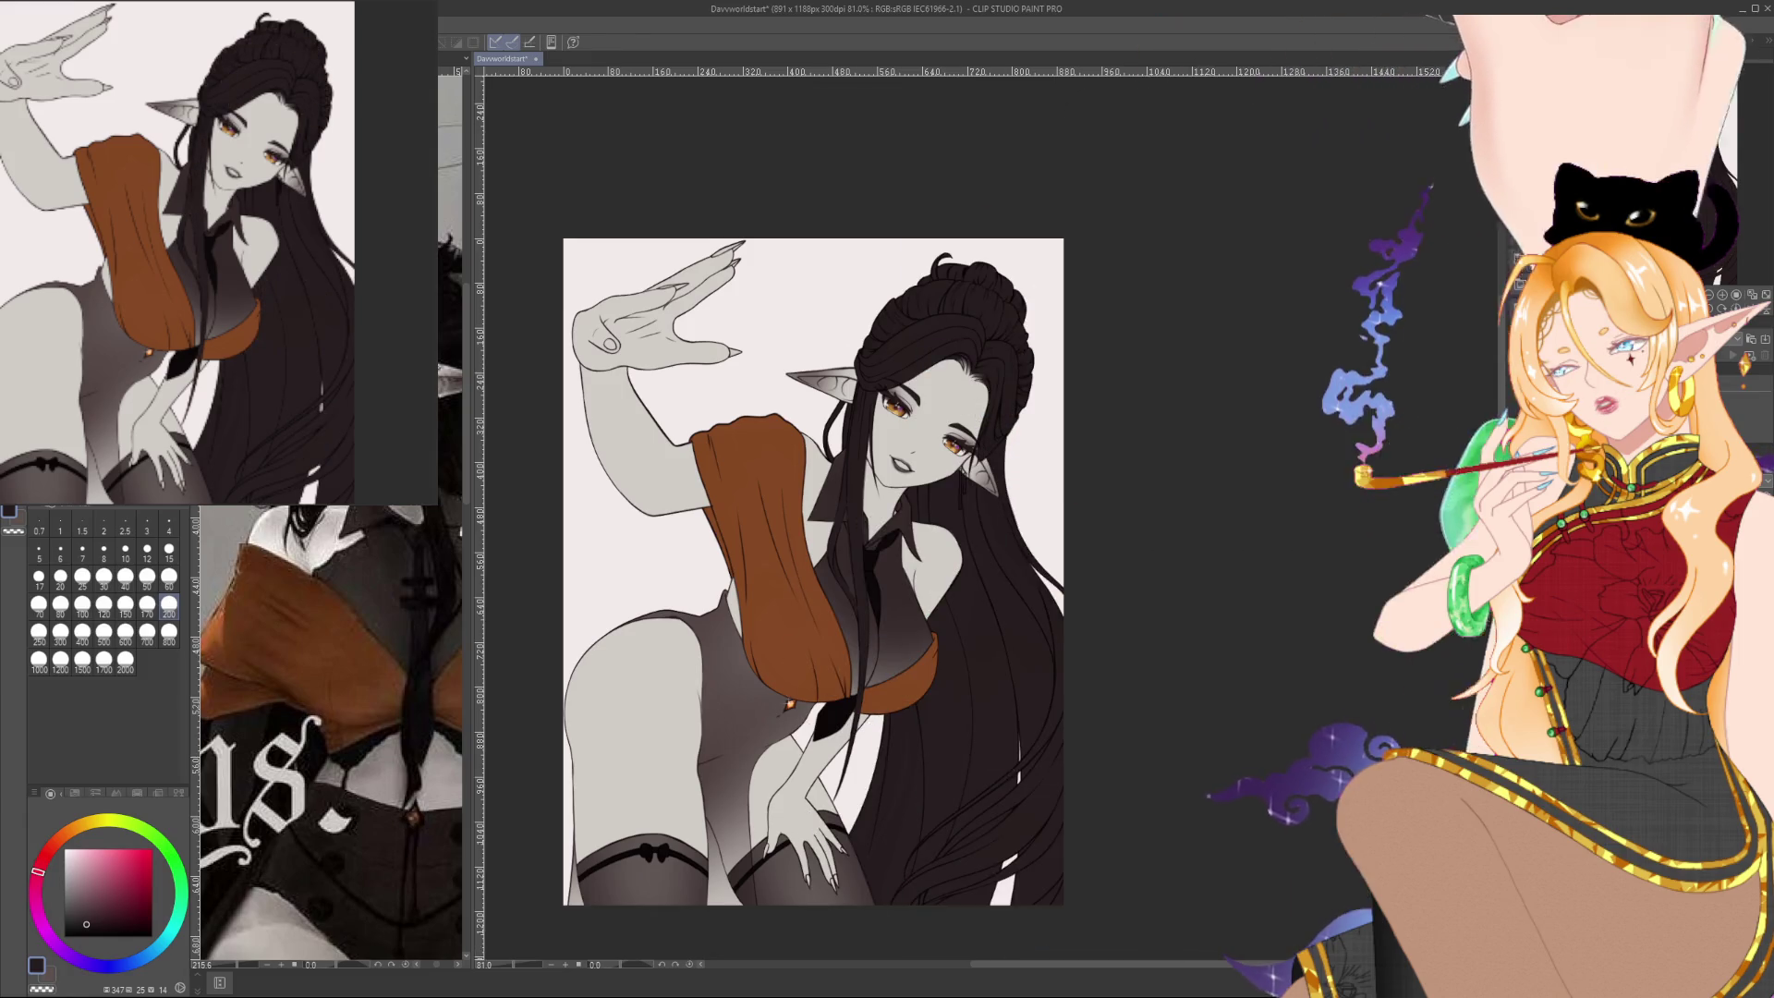
click(169, 551)
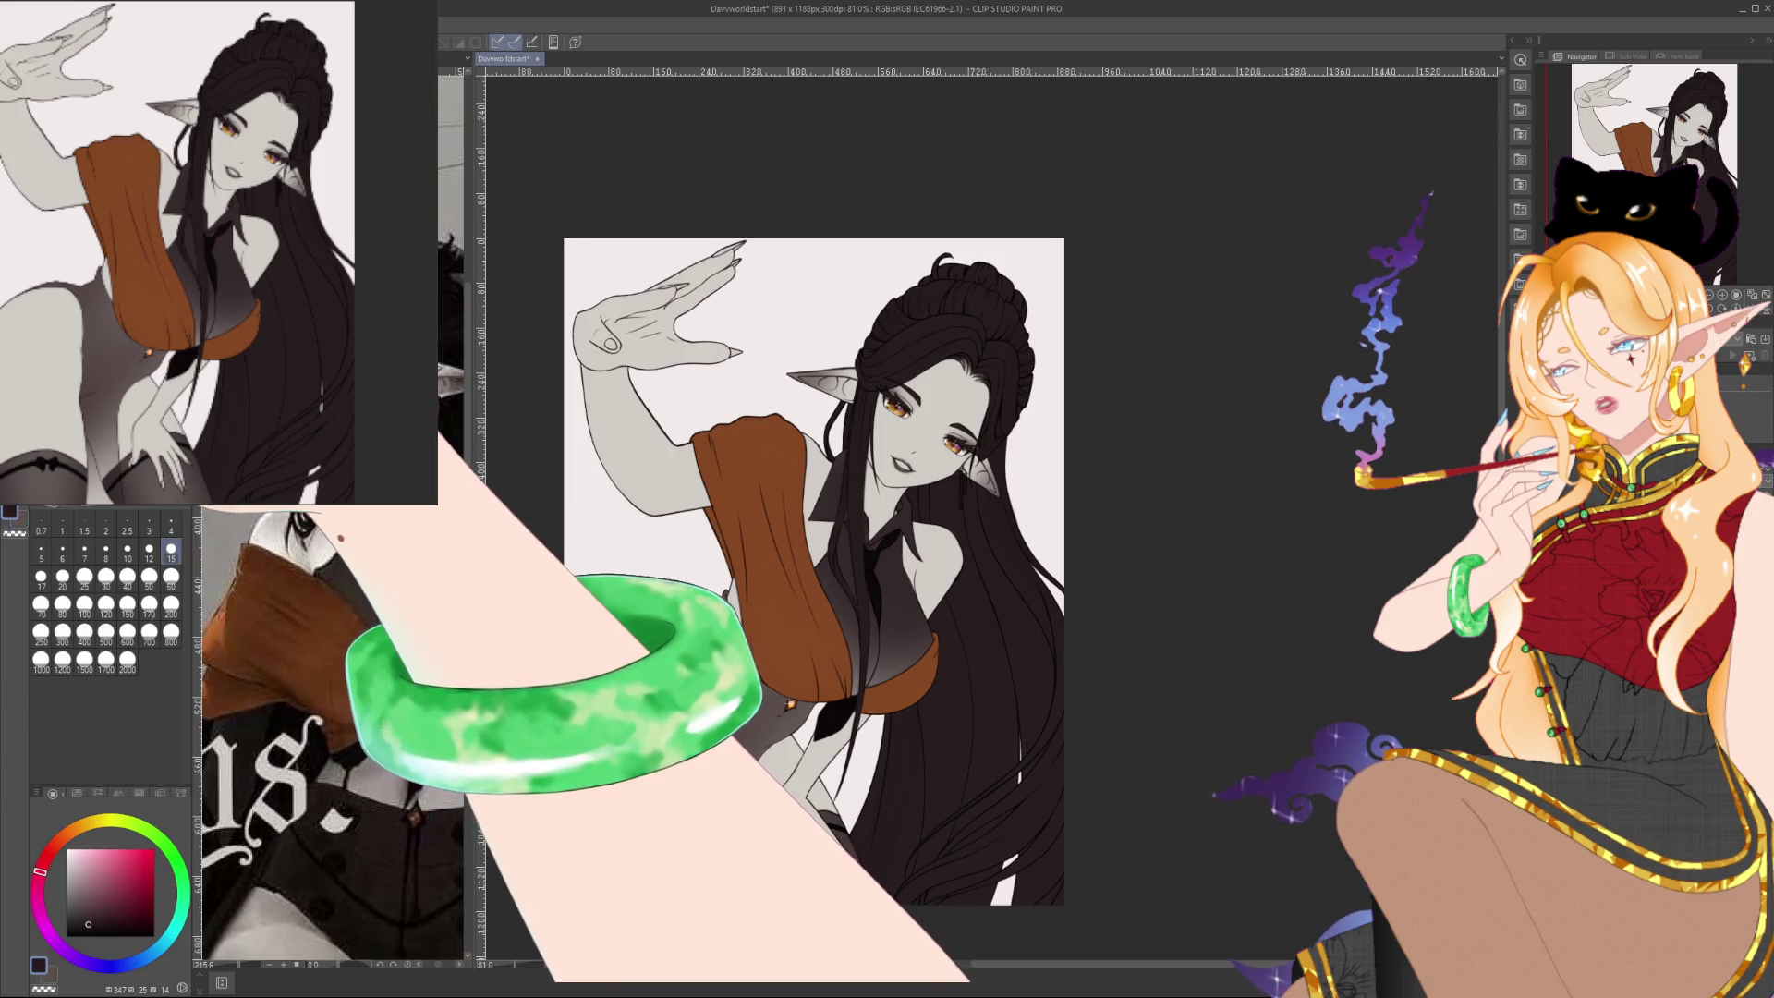
click(60, 577)
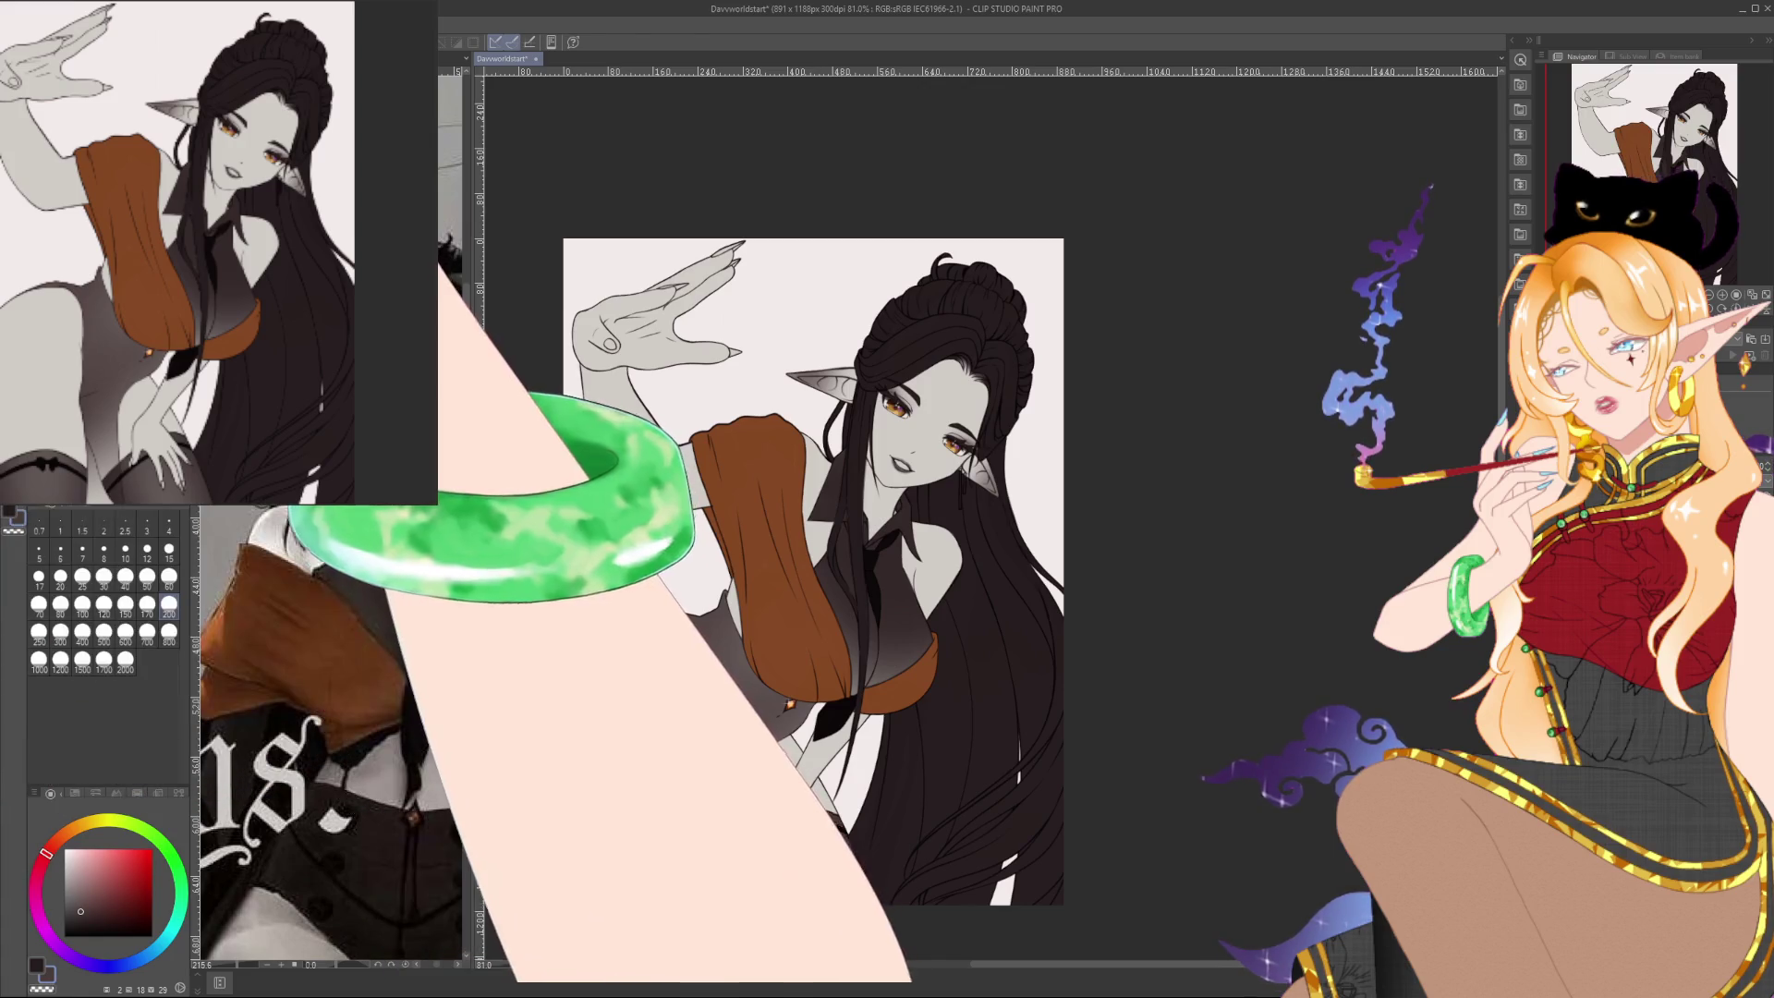
key(bracketright)
key(bracketright)
key(bracketright)
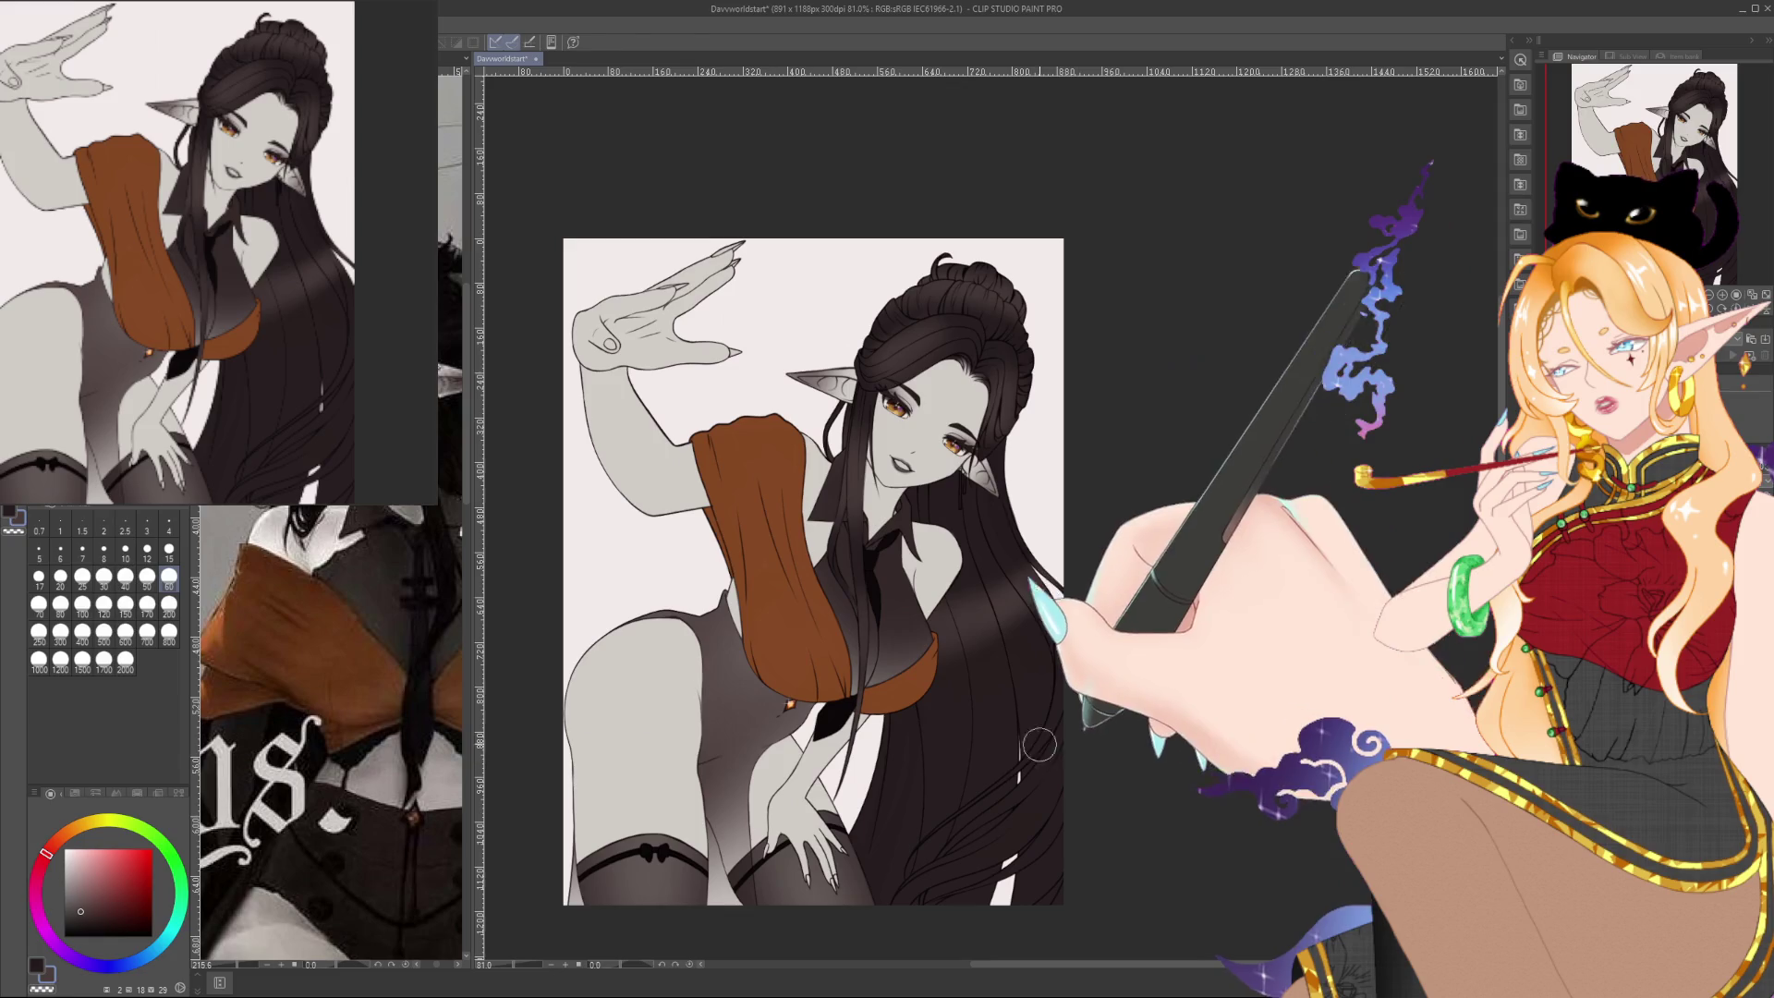
drag(924, 462, 829, 418)
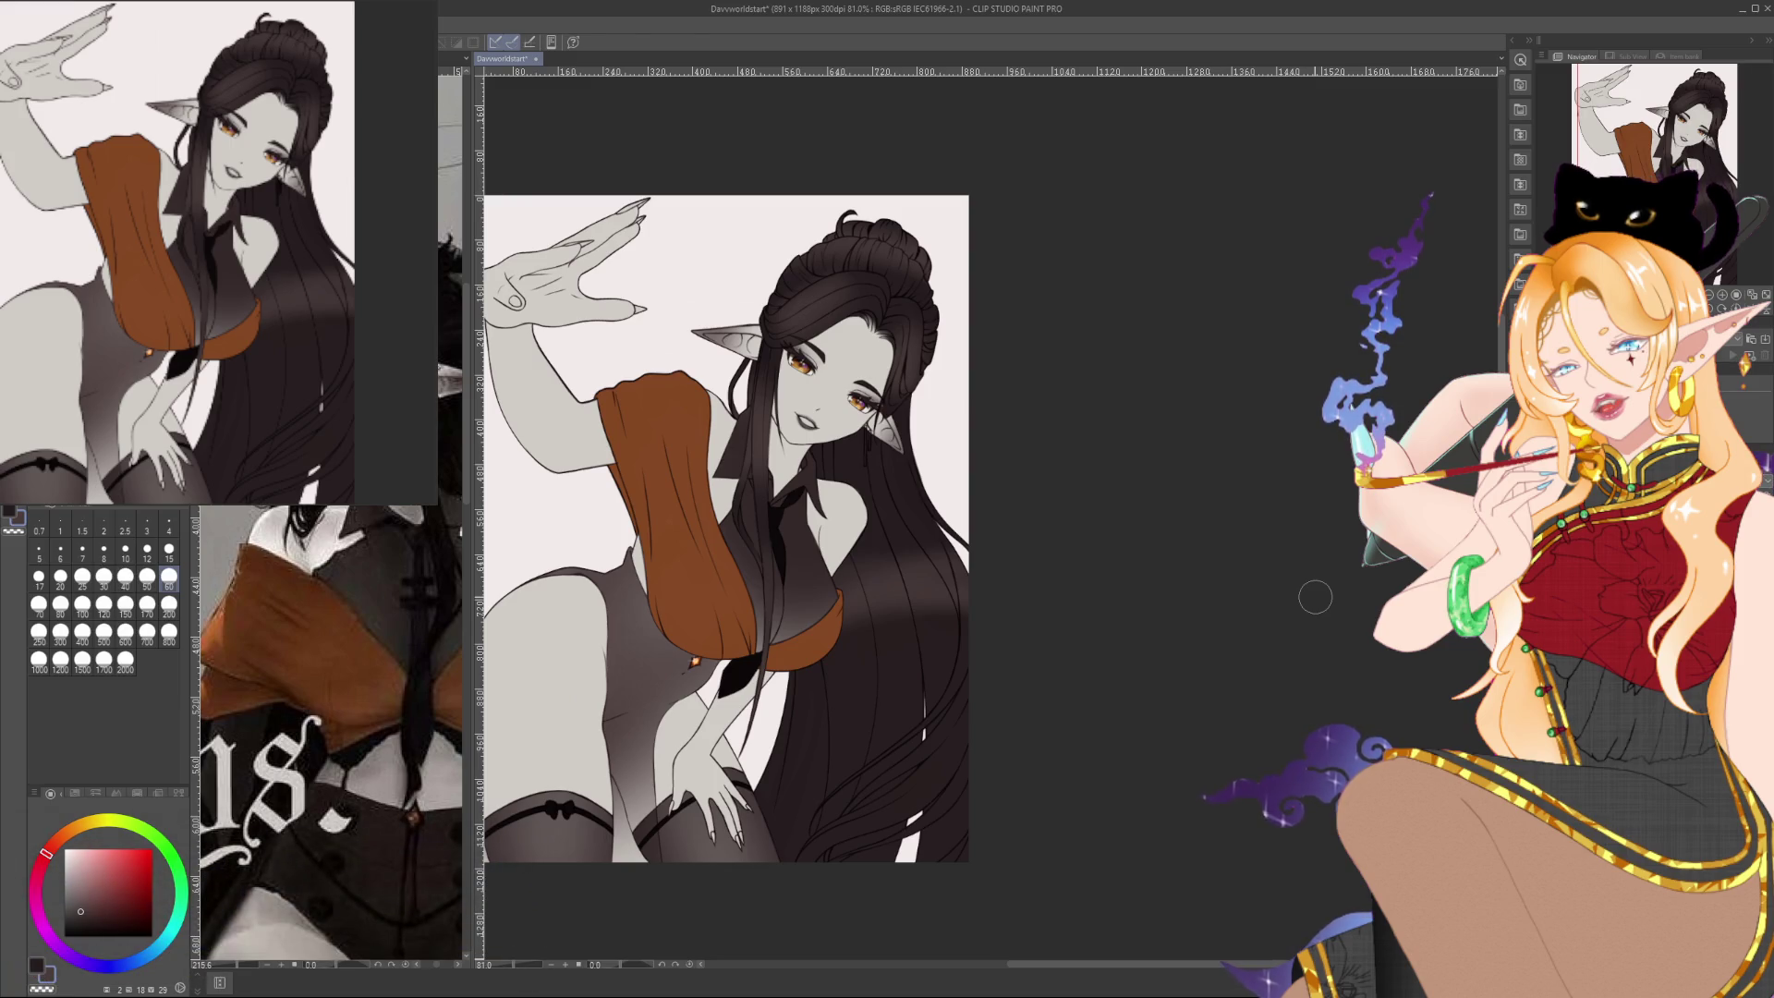
Zoom in on the face and lower hair and set a medium brush size of 40
scroll(927, 666, up, 3)
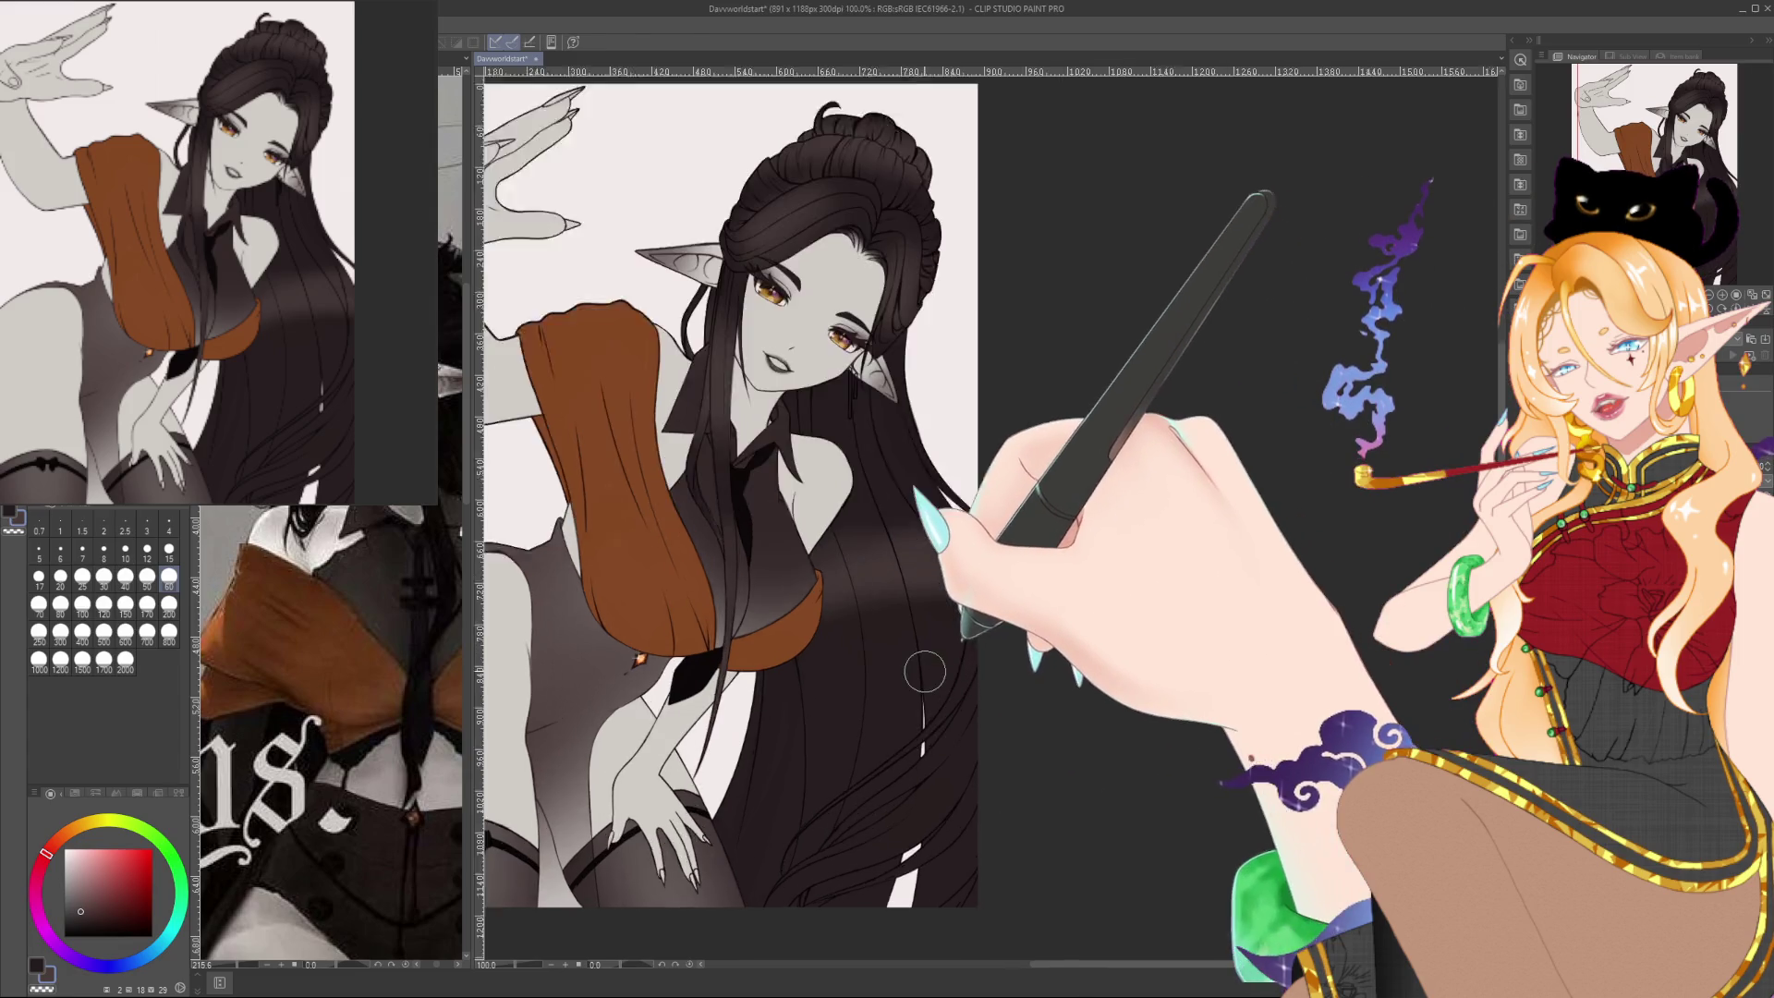
scroll(925, 671, up, 1)
drag(925, 672, 1263, 788)
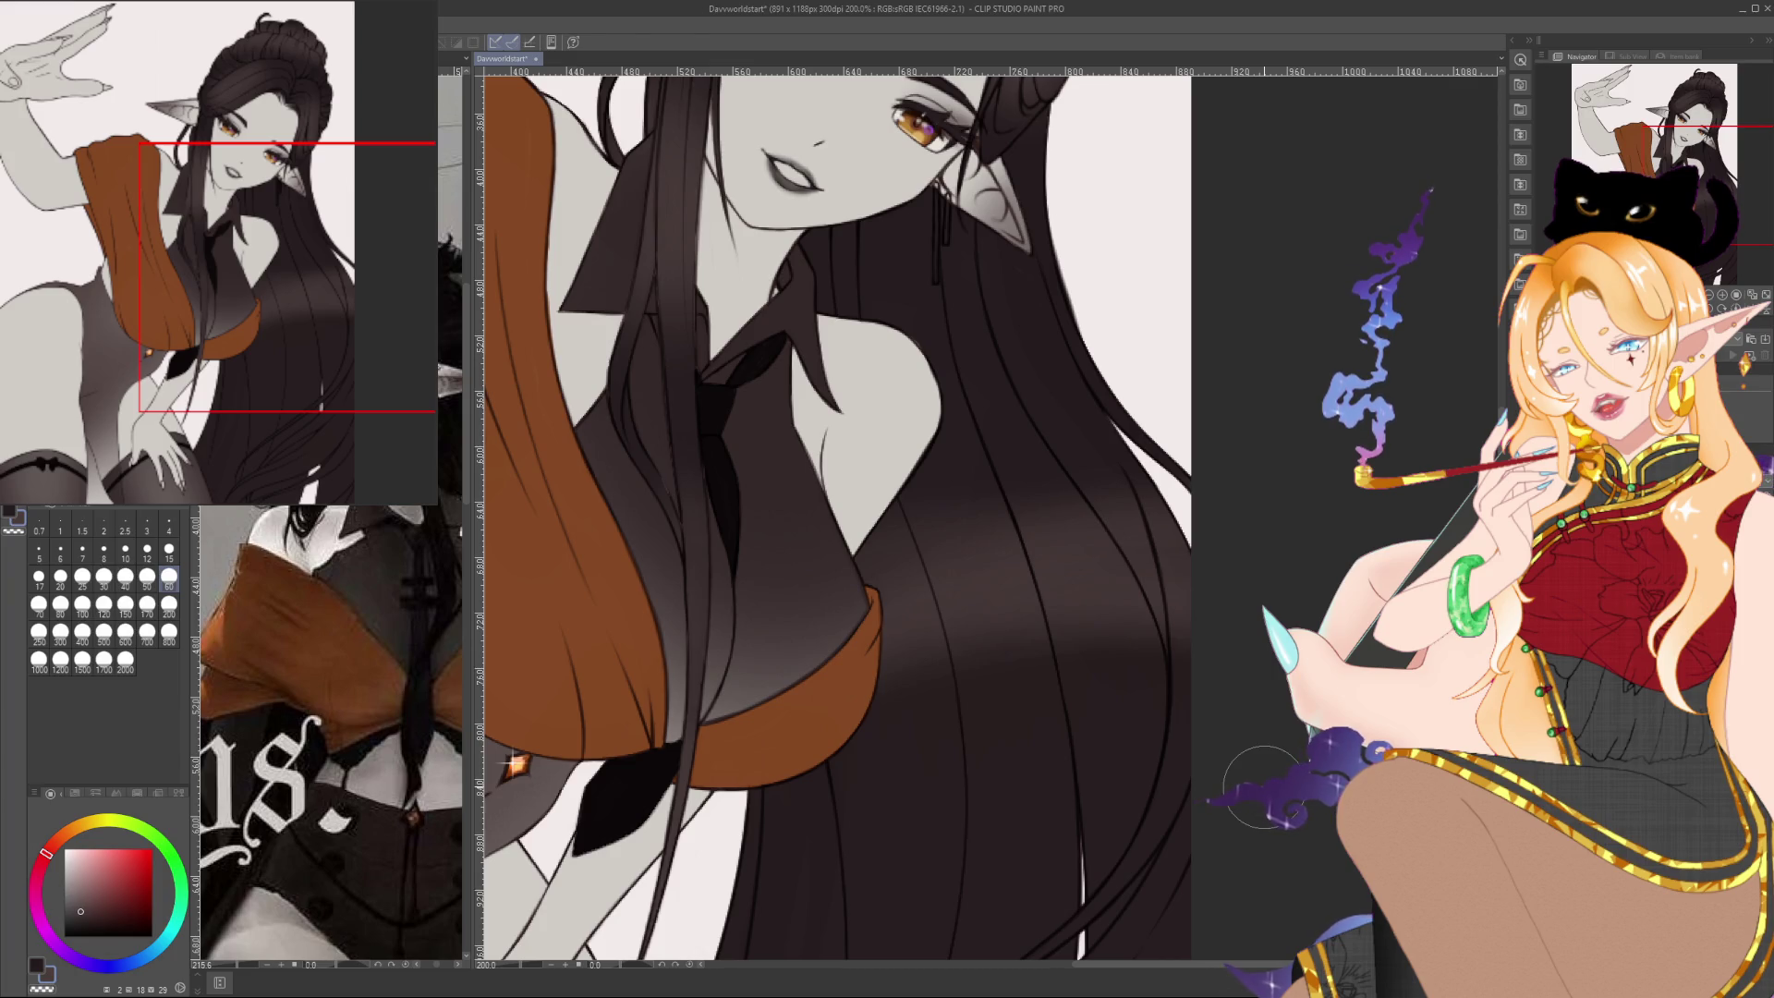
key(bracketright)
key(bracketright)
key(bracketright)
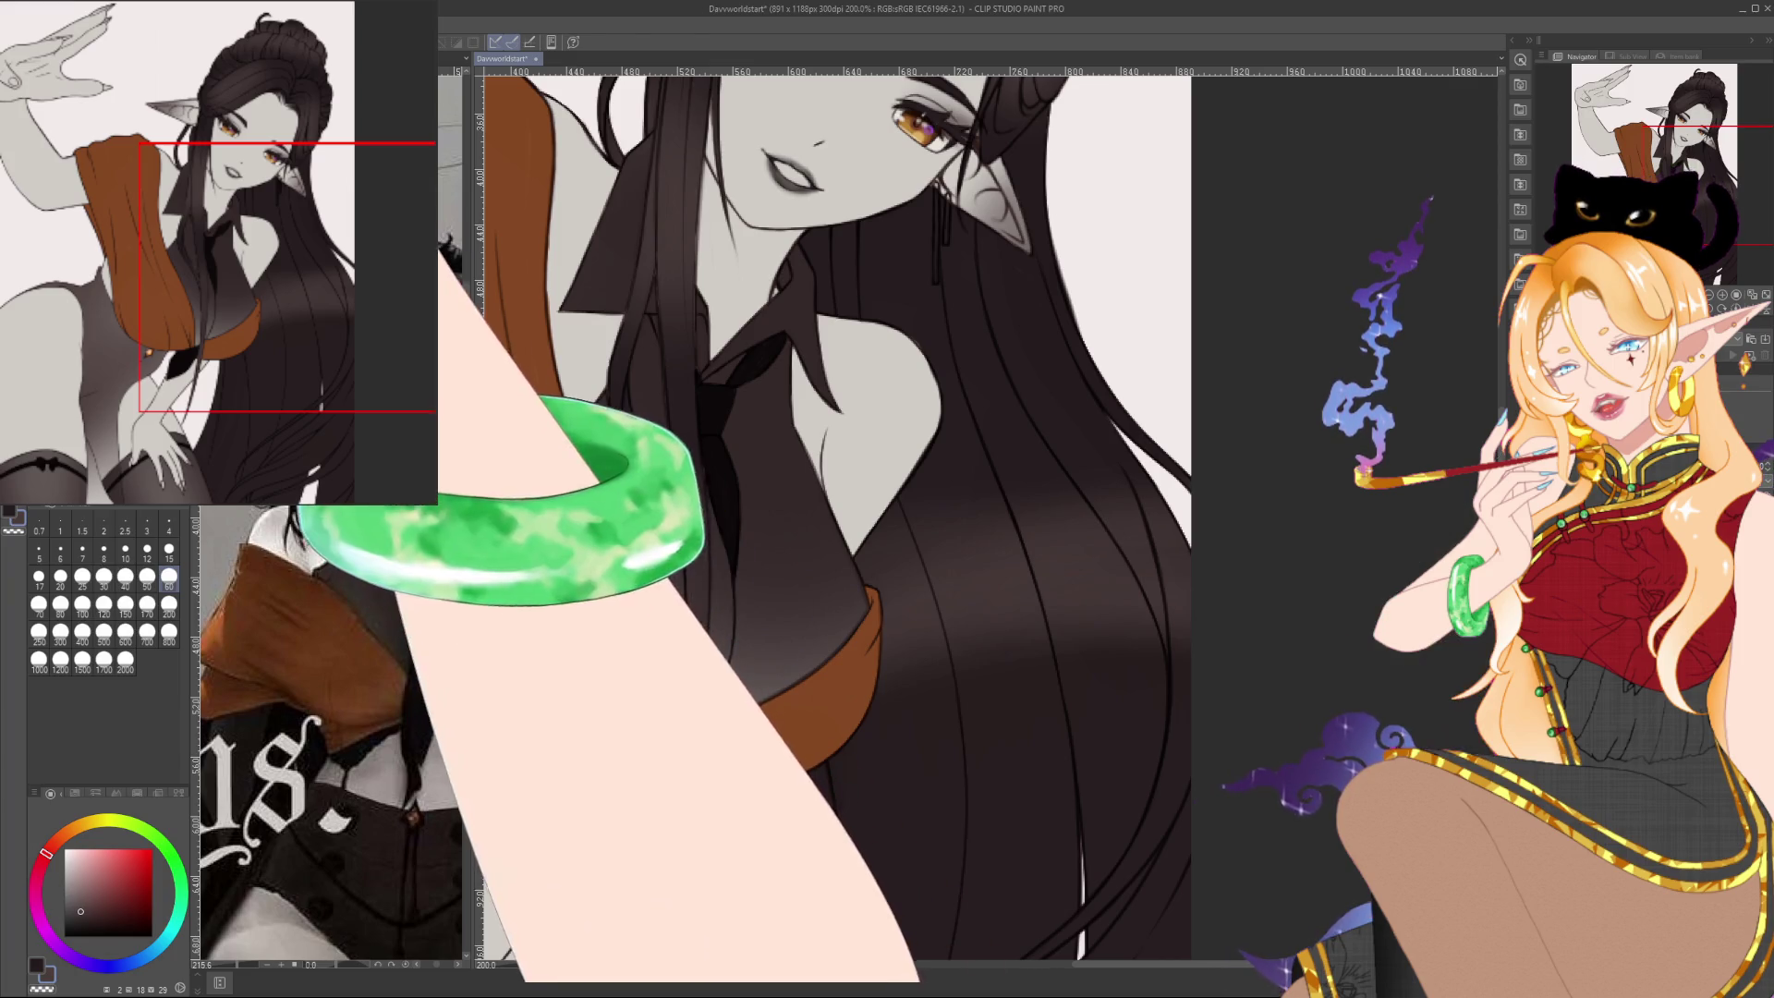
key(bracketleft)
key(bracketleft)
key(bracketleft)
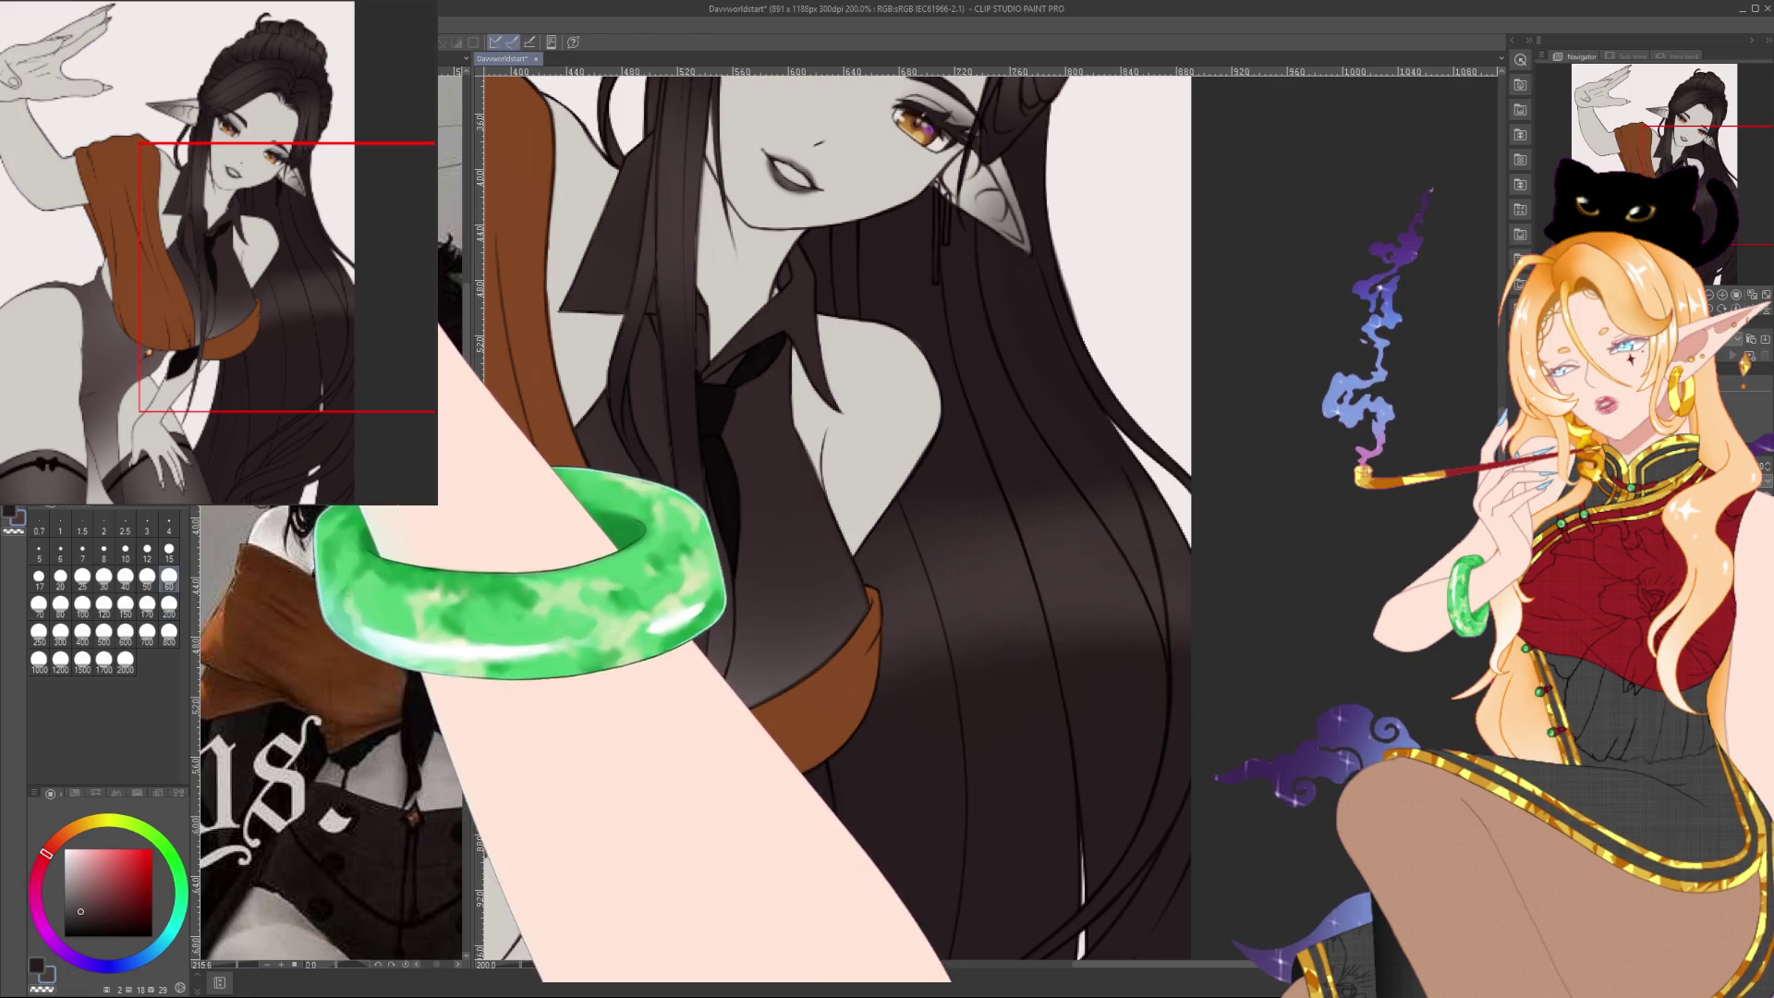
mouse_move(832, 518)
mouse_down()
mouse_move(721, 471)
mouse_move(818, 504)
mouse_up()
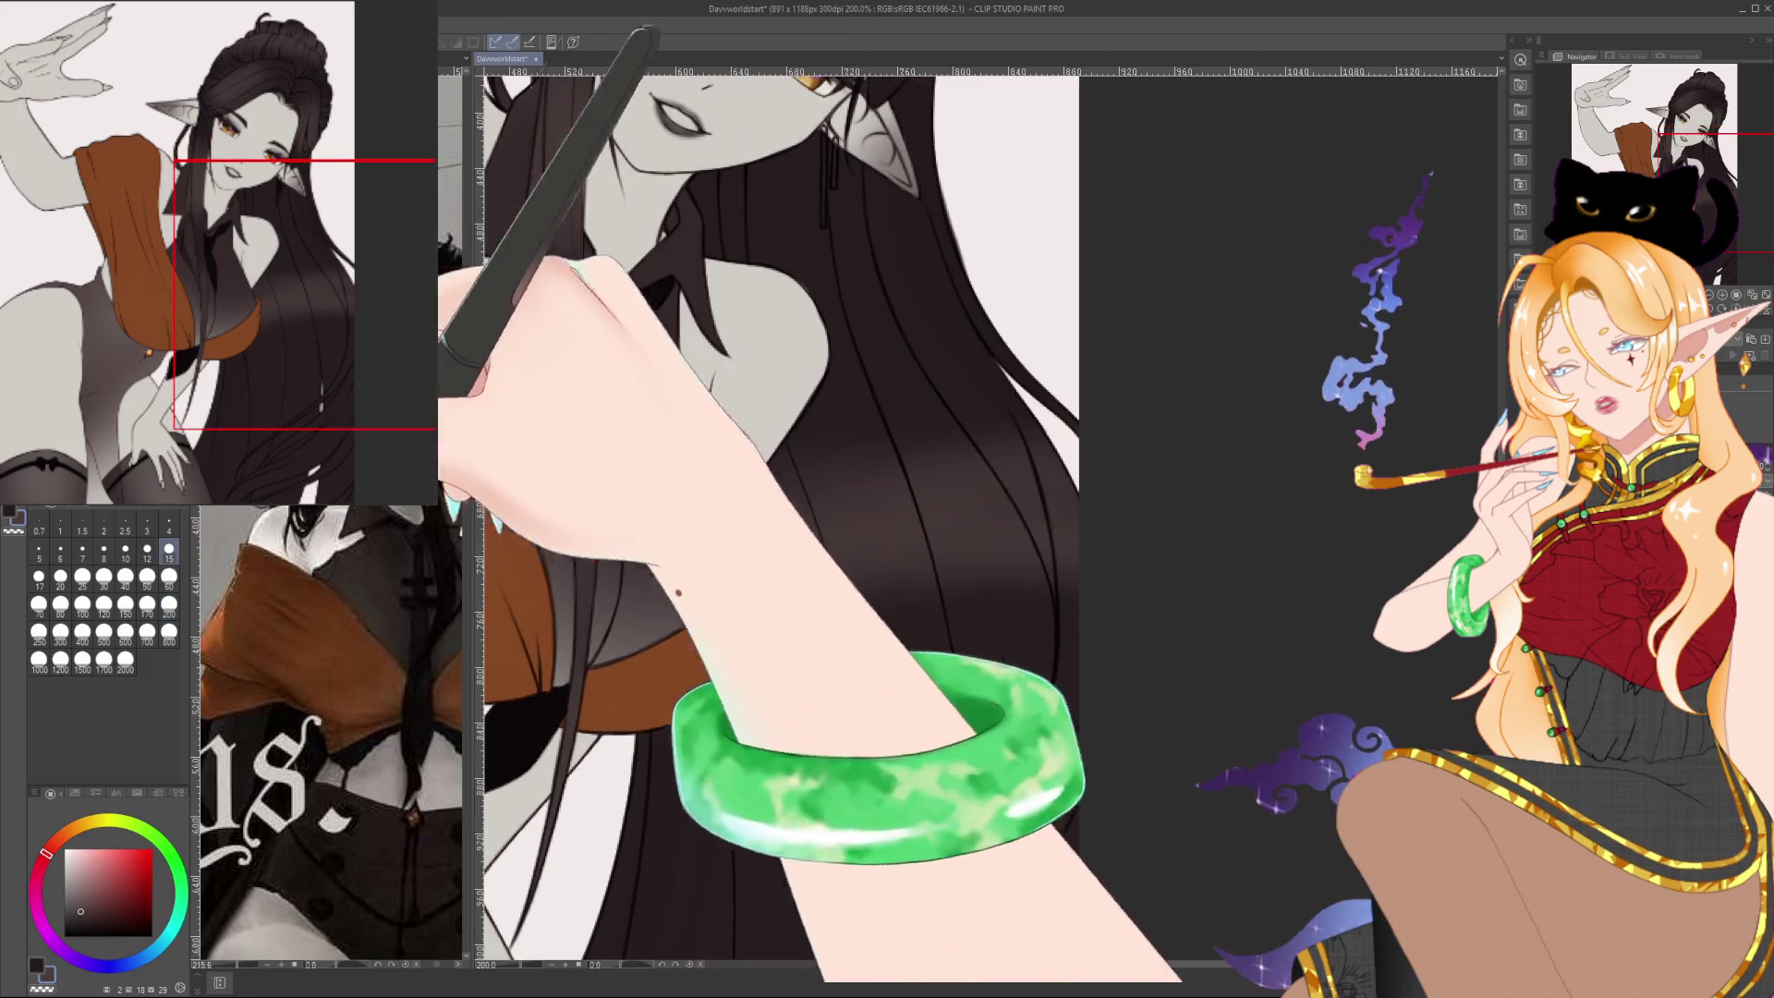
key(bracketright)
key(bracketright)
key(bracketright)
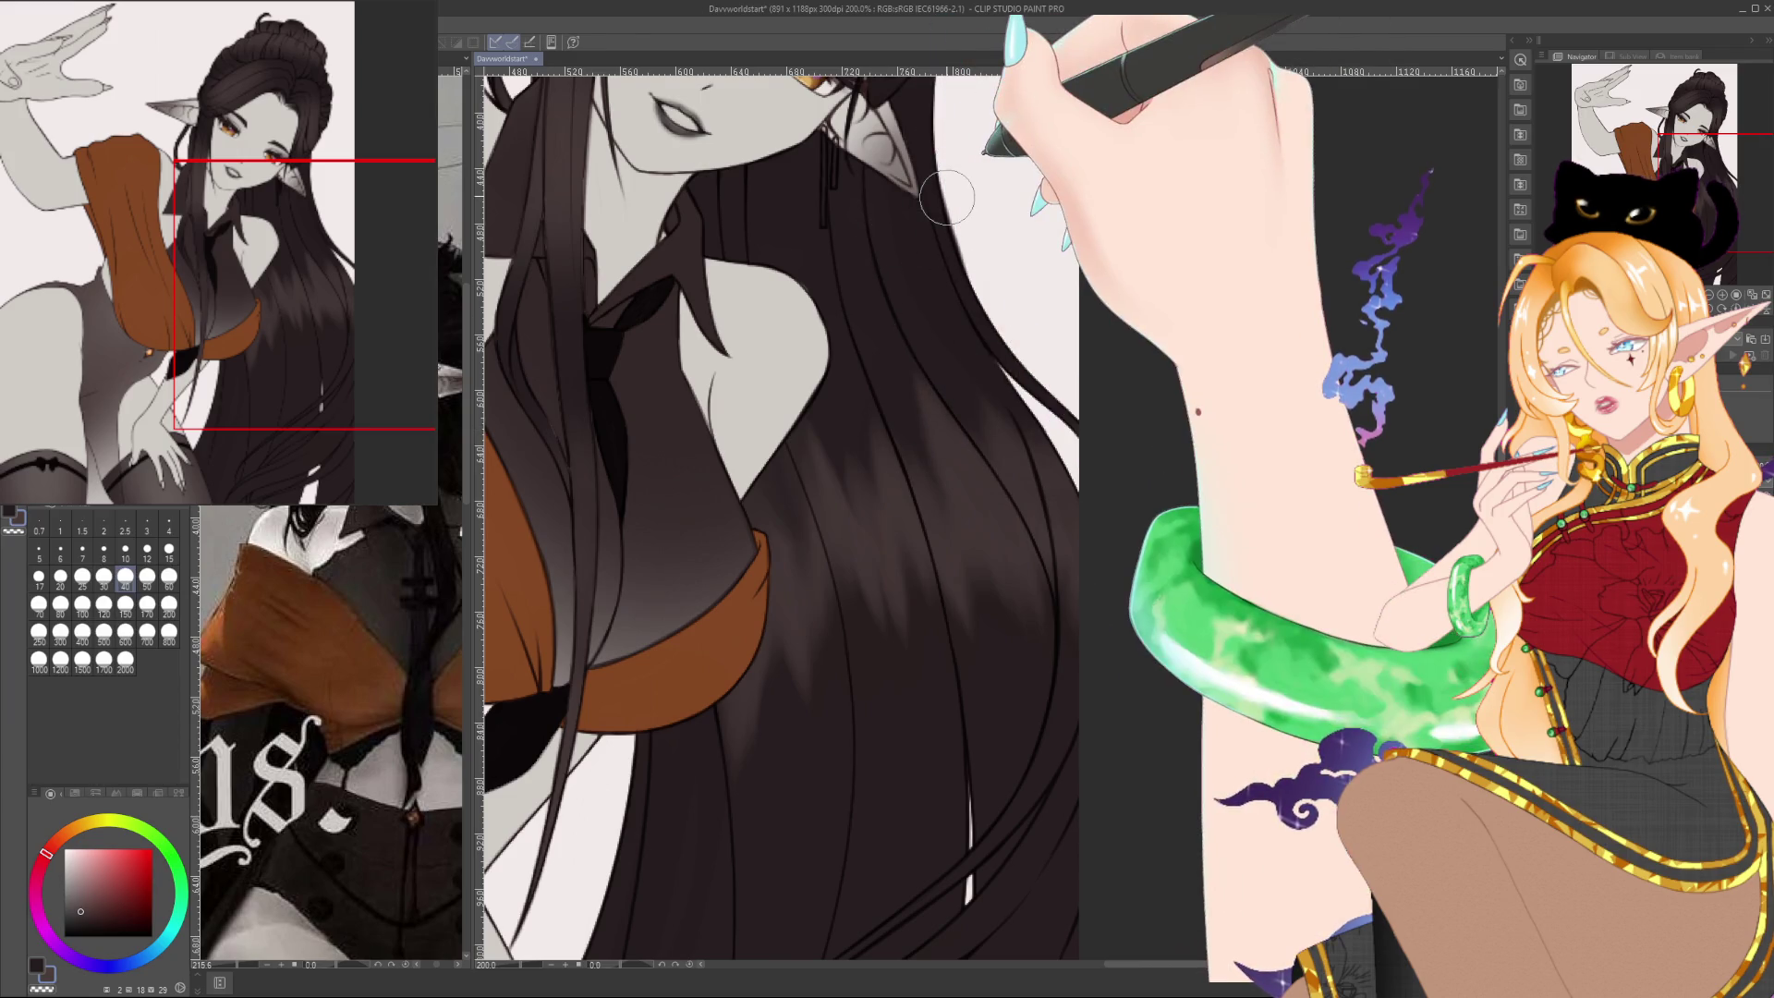
Zoom out and back in, shifting the illustration right in the view
scroll(942, 196, down, 3)
scroll(944, 198, down, 3)
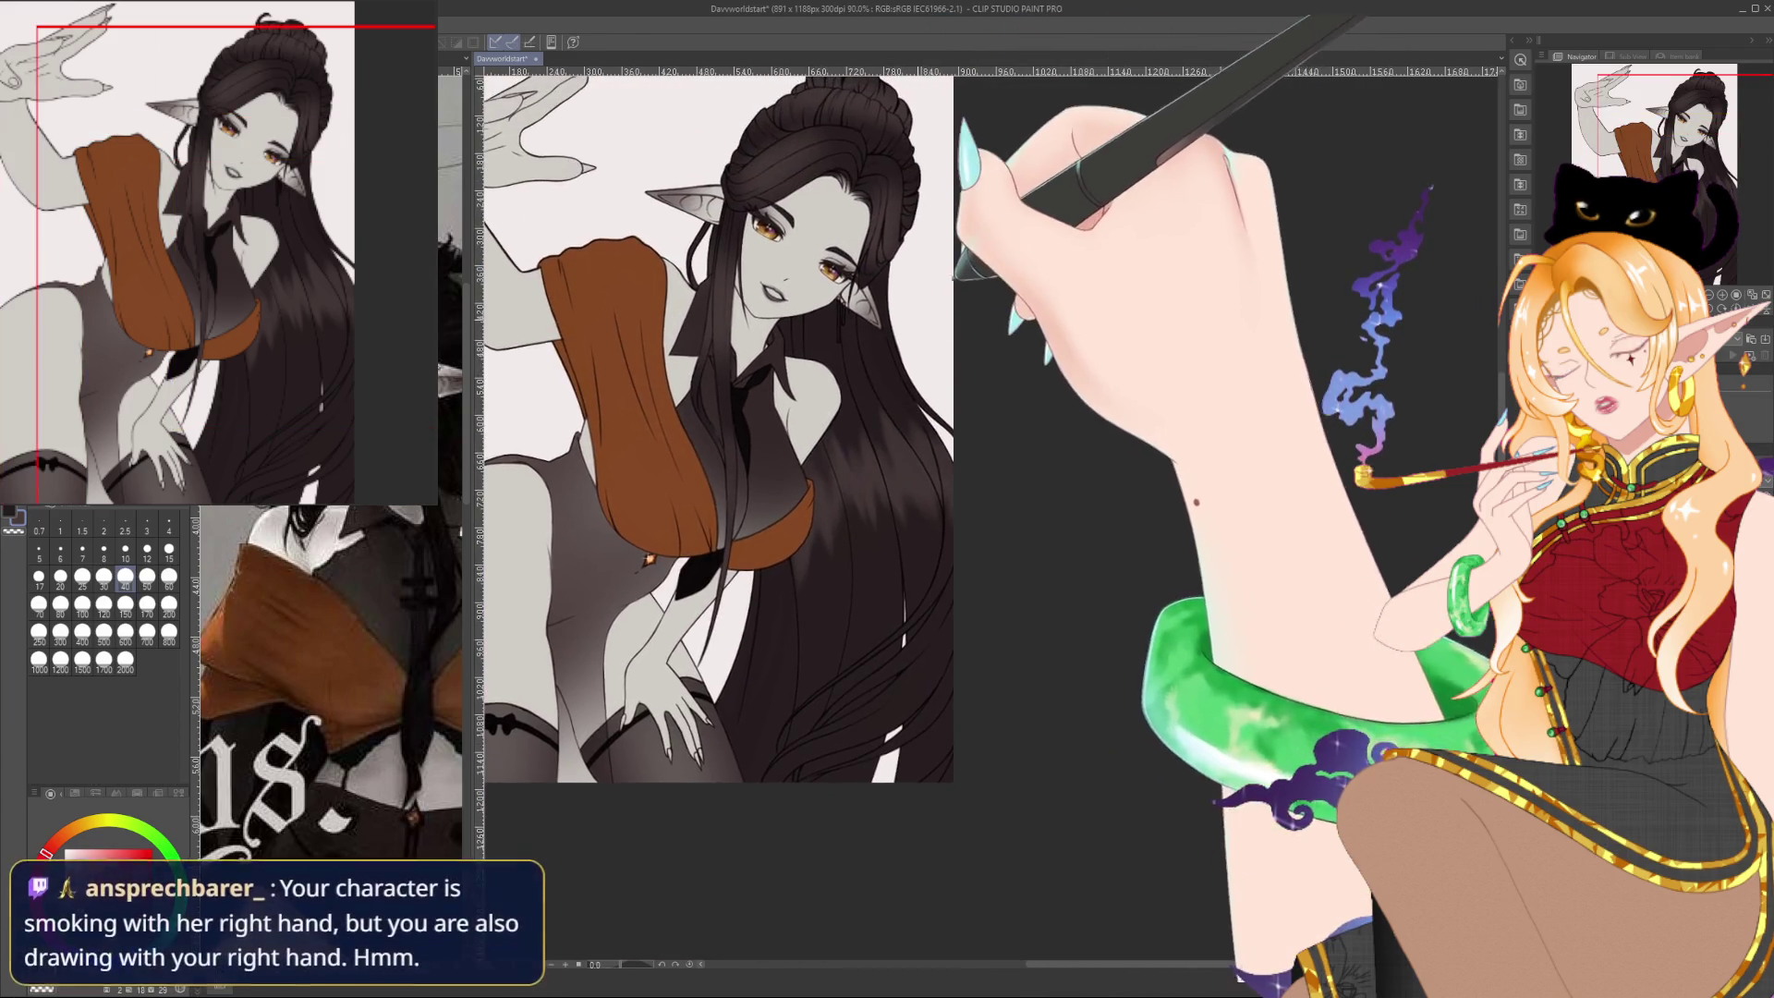
scroll(942, 199, up, 1)
scroll(943, 199, up, 1)
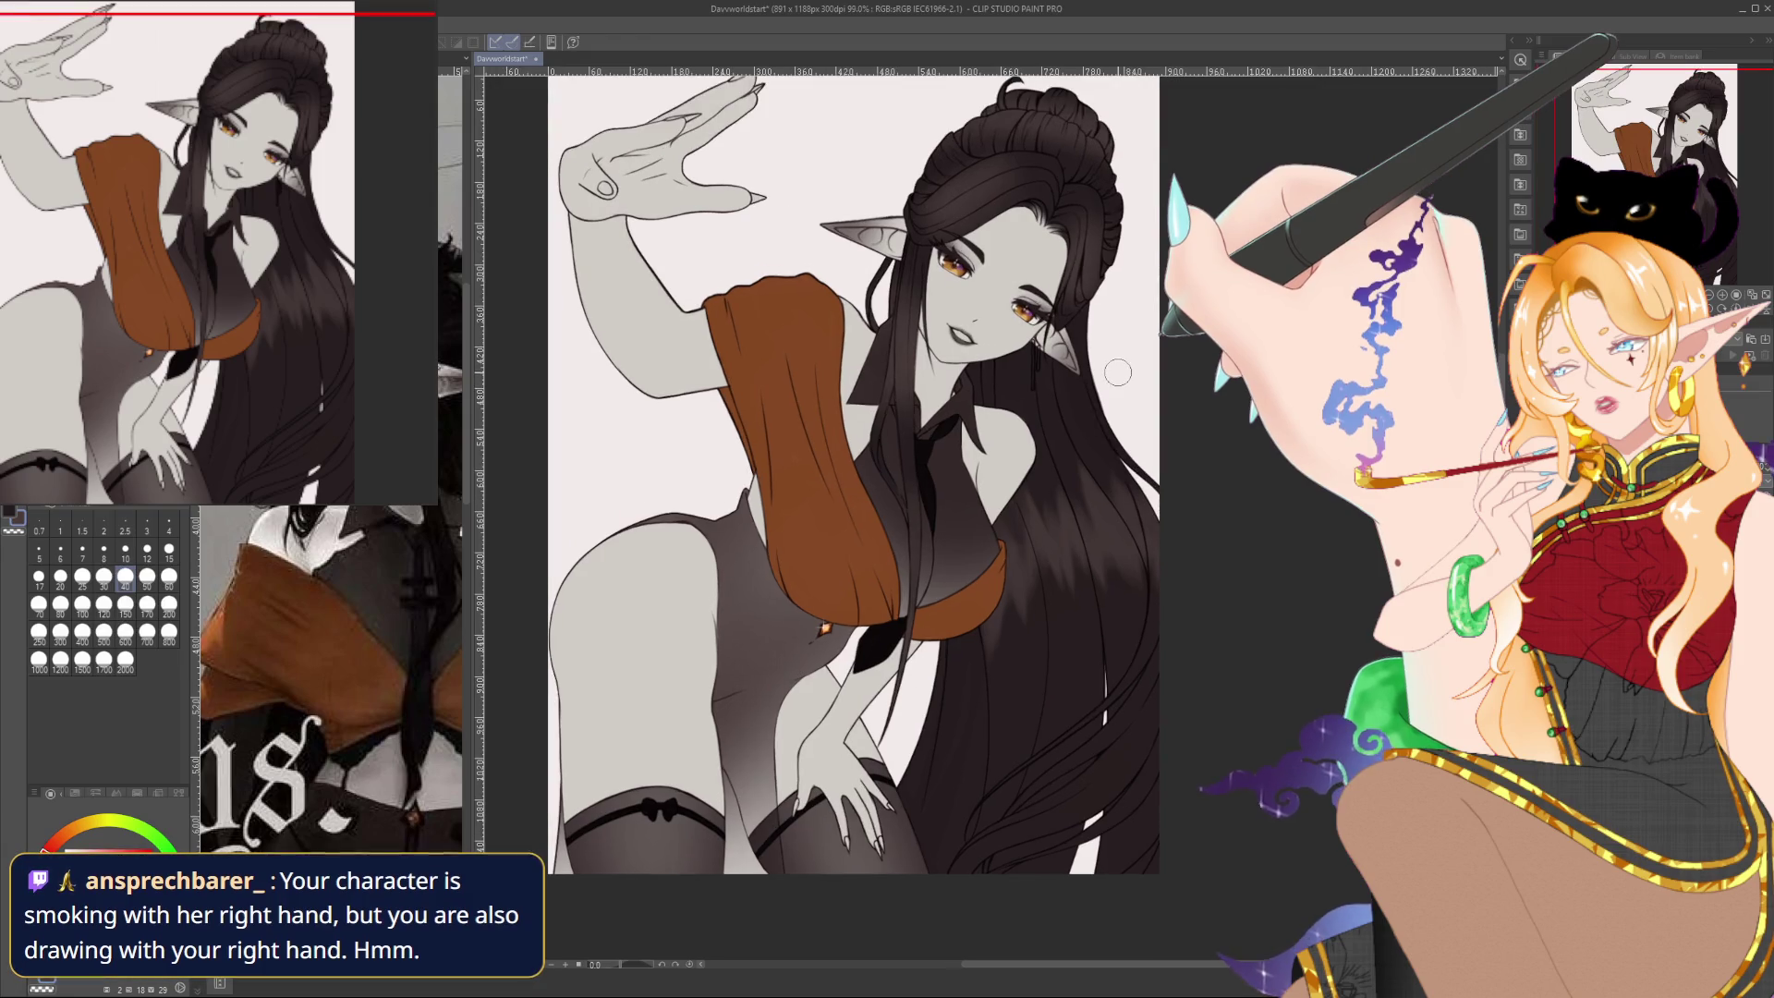
drag(1126, 360, 1195, 363)
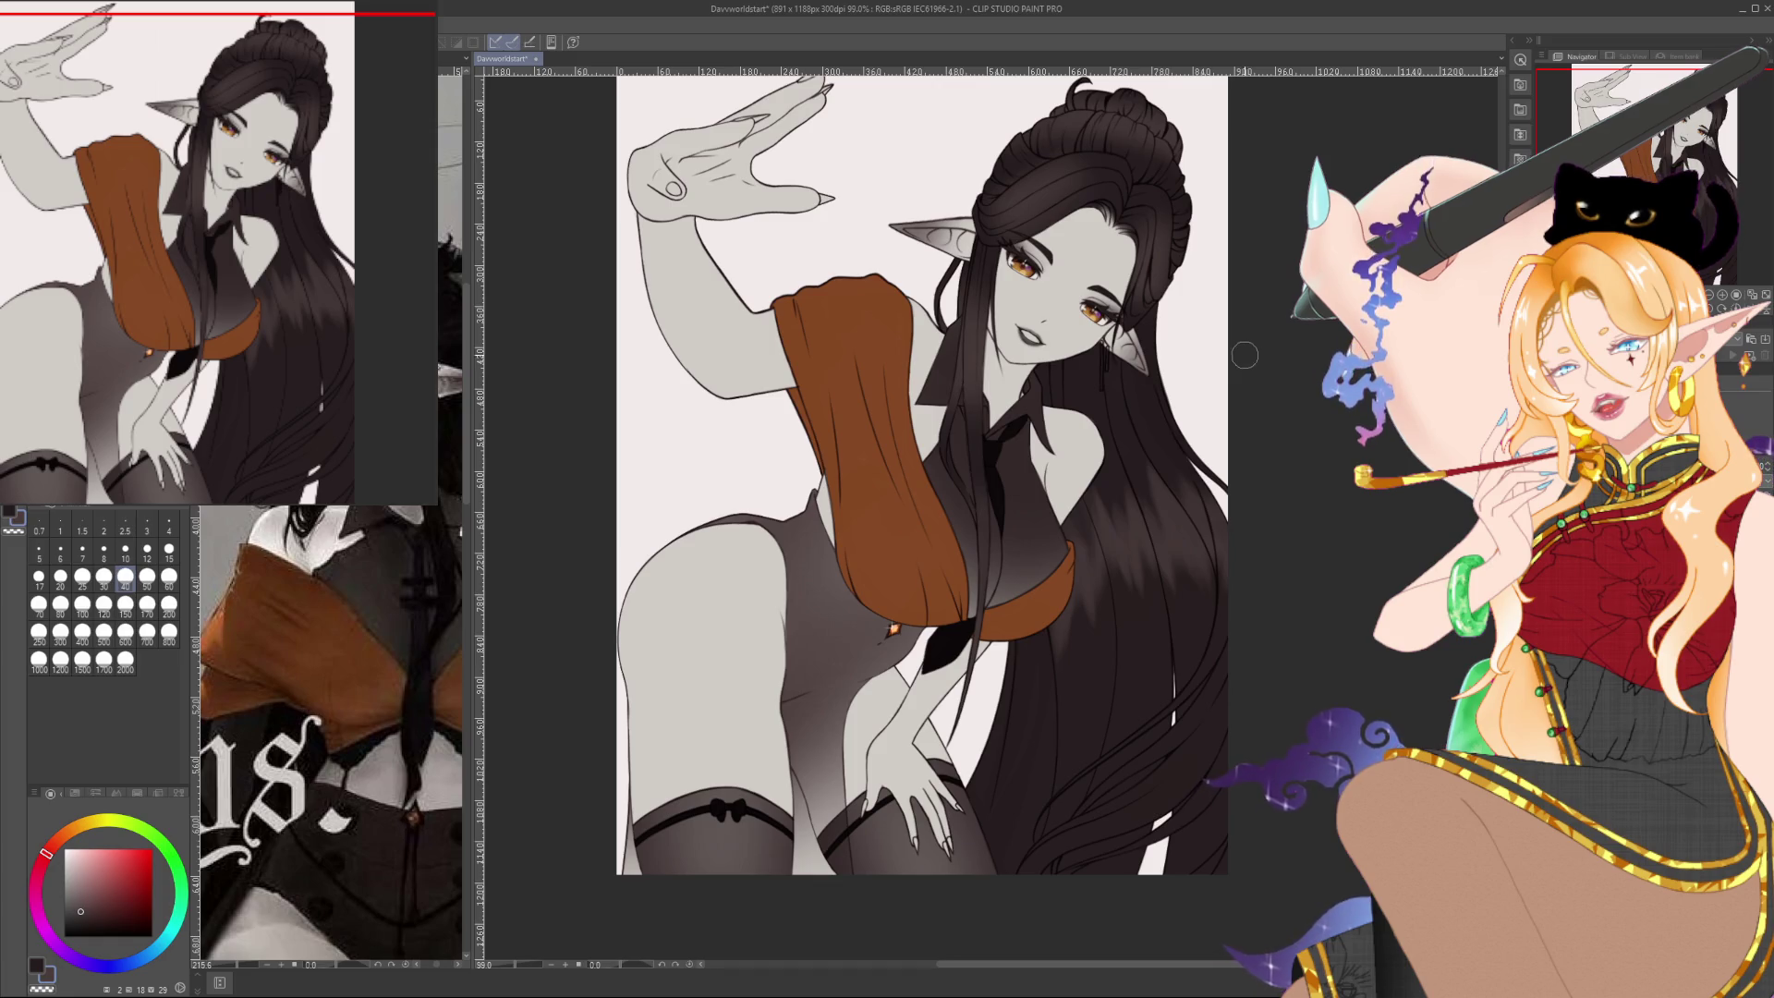
Zoom in to about 292.8% on the face and hair bun, recentring the figure
scroll(1210, 487, up, 2)
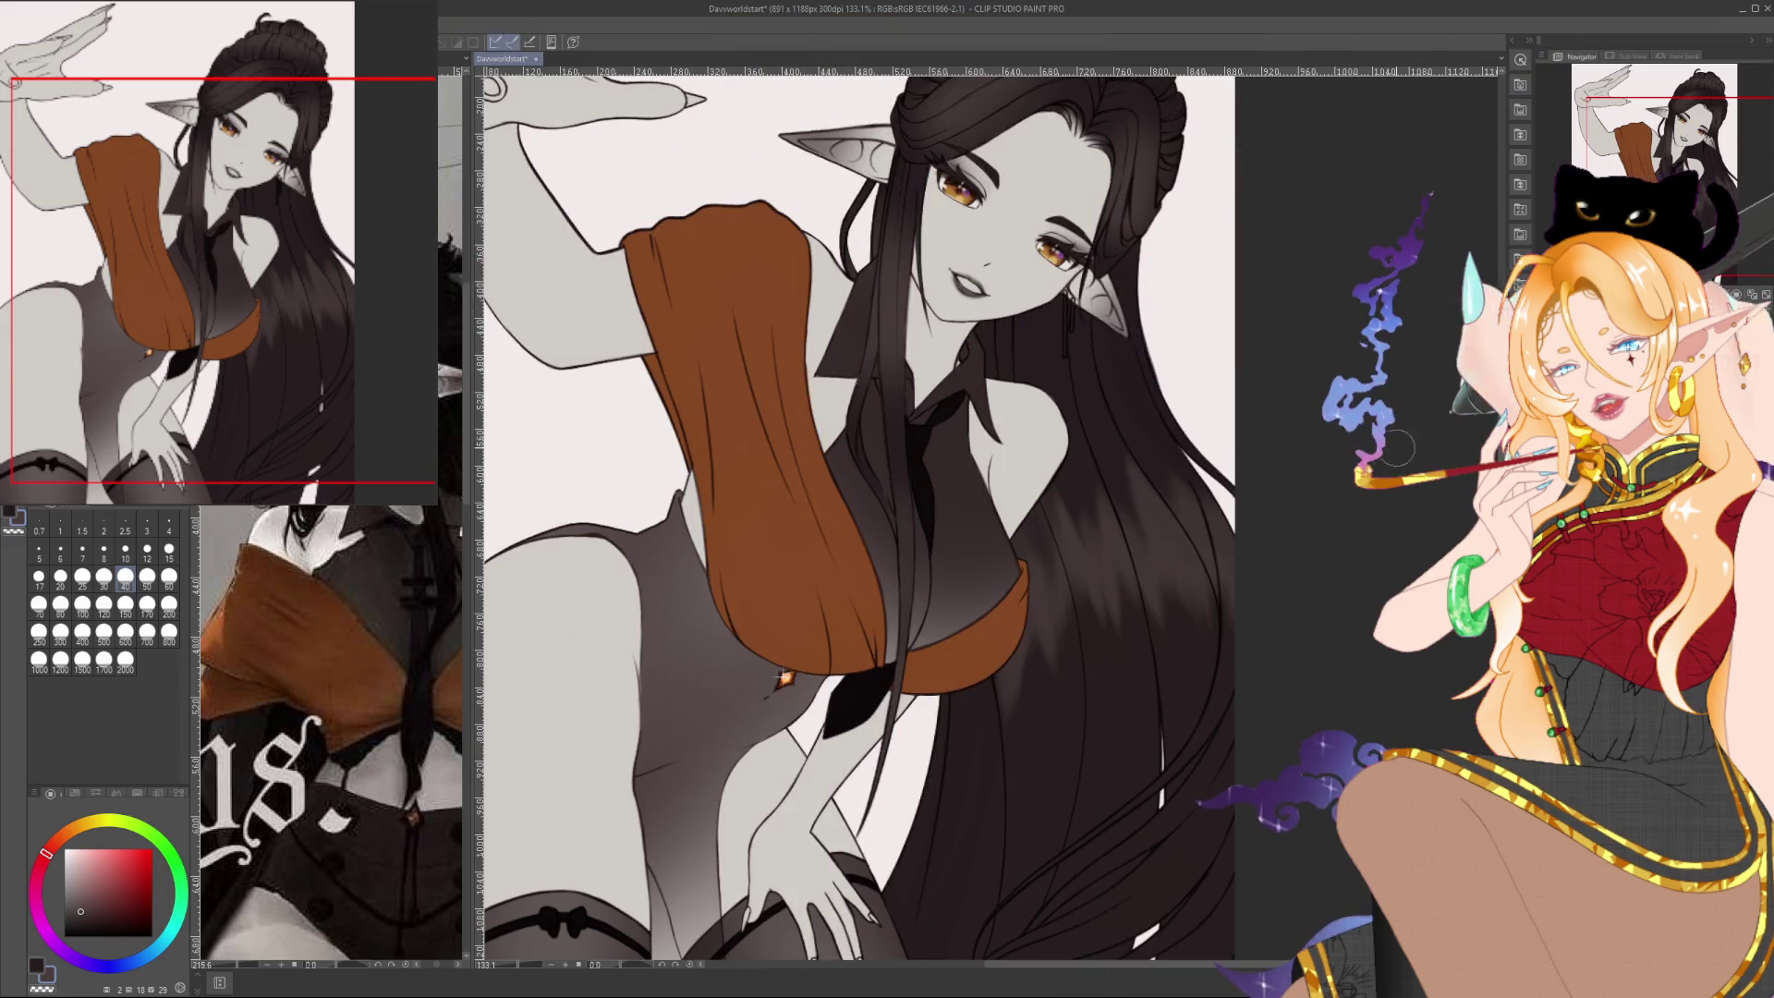
scroll(1395, 450, up, 2)
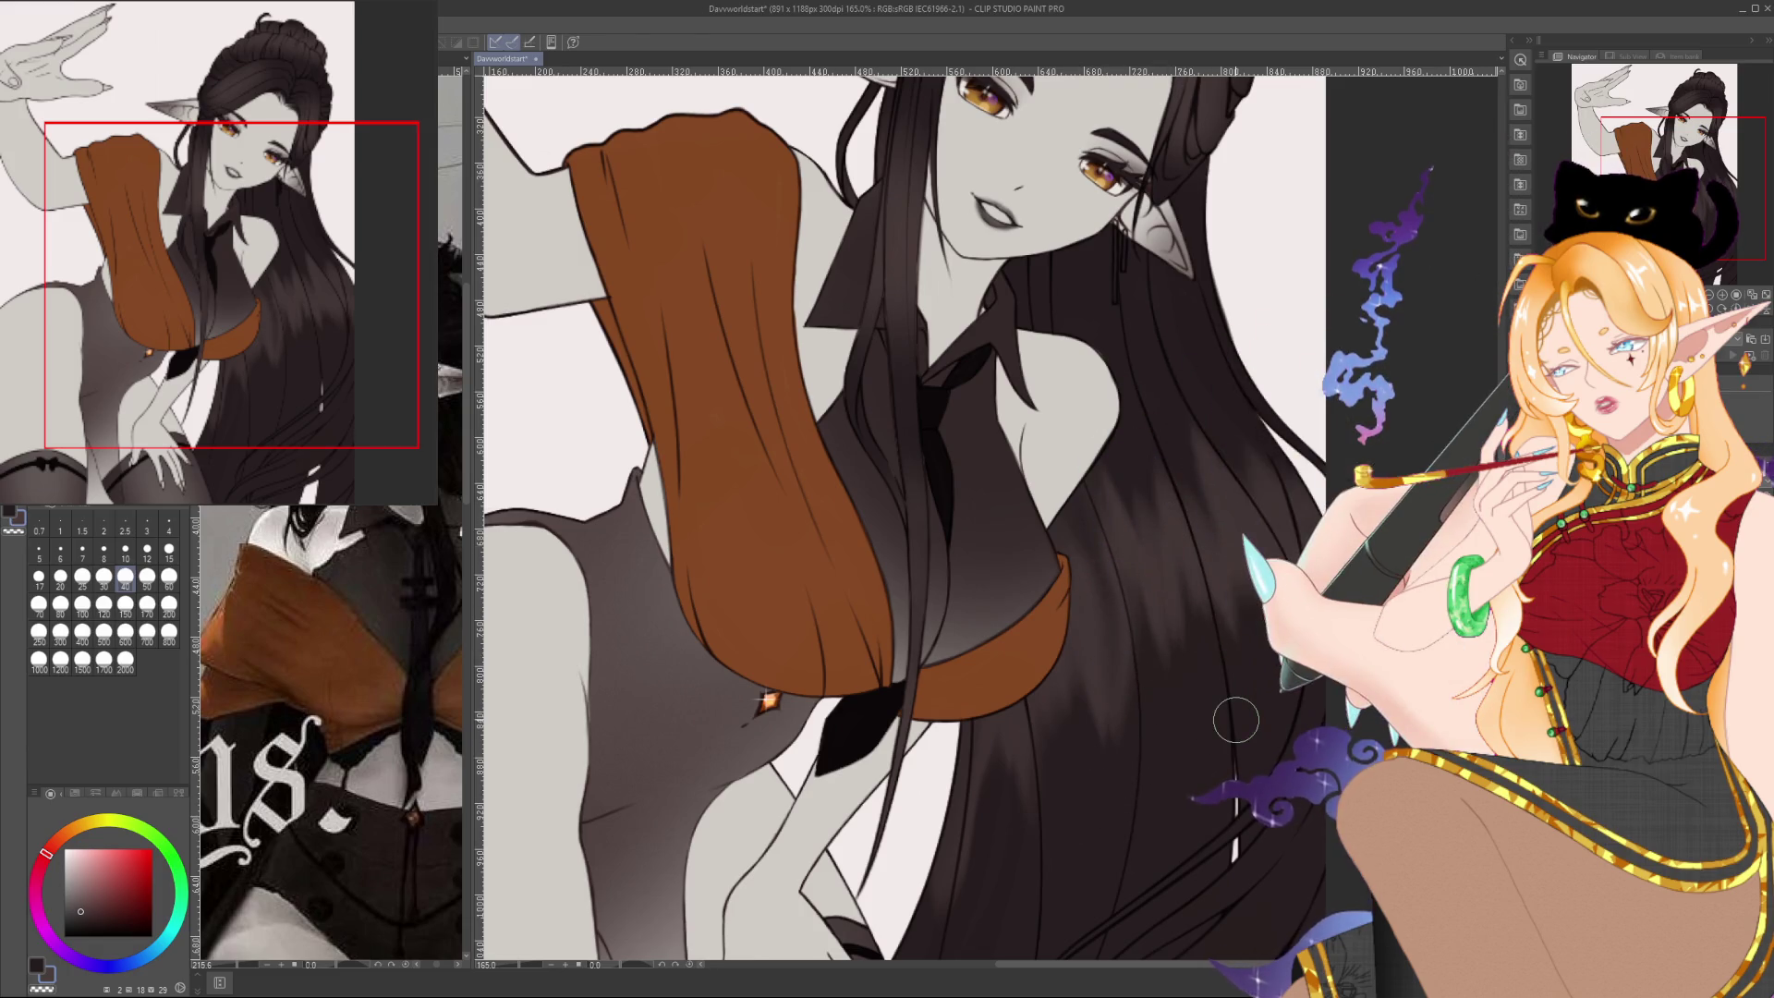
scroll(1236, 720, down, 2)
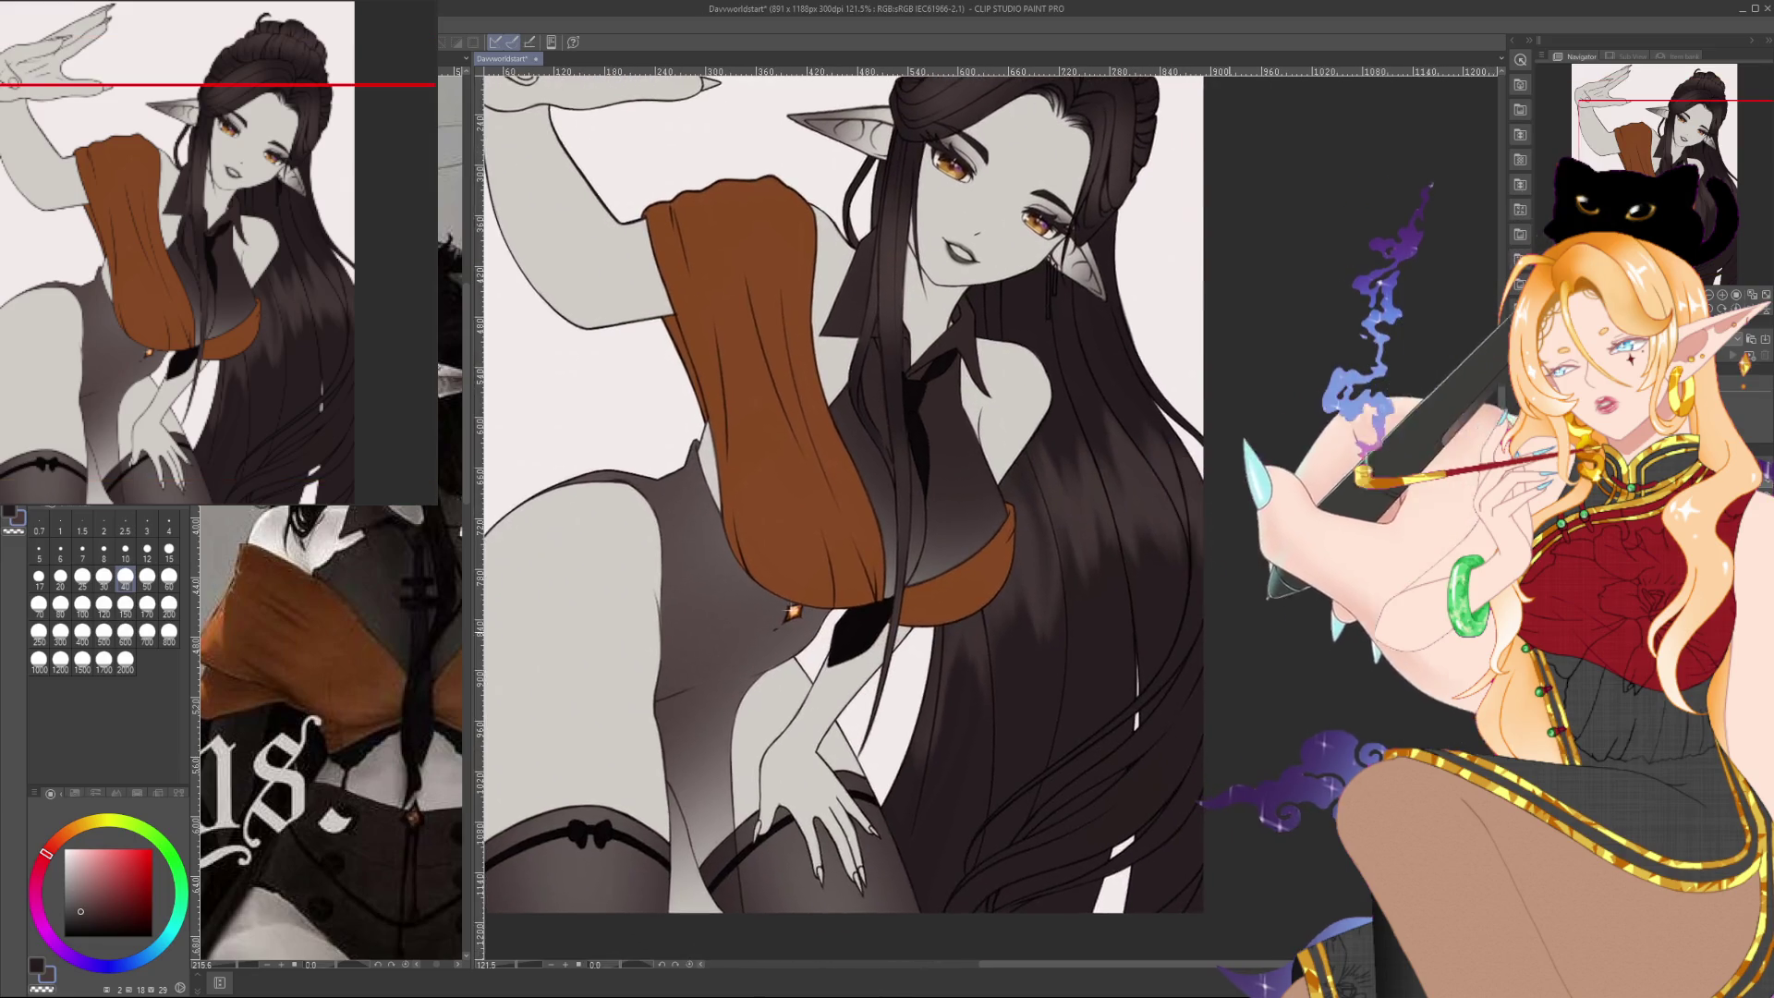
drag(1276, 608, 1345, 643)
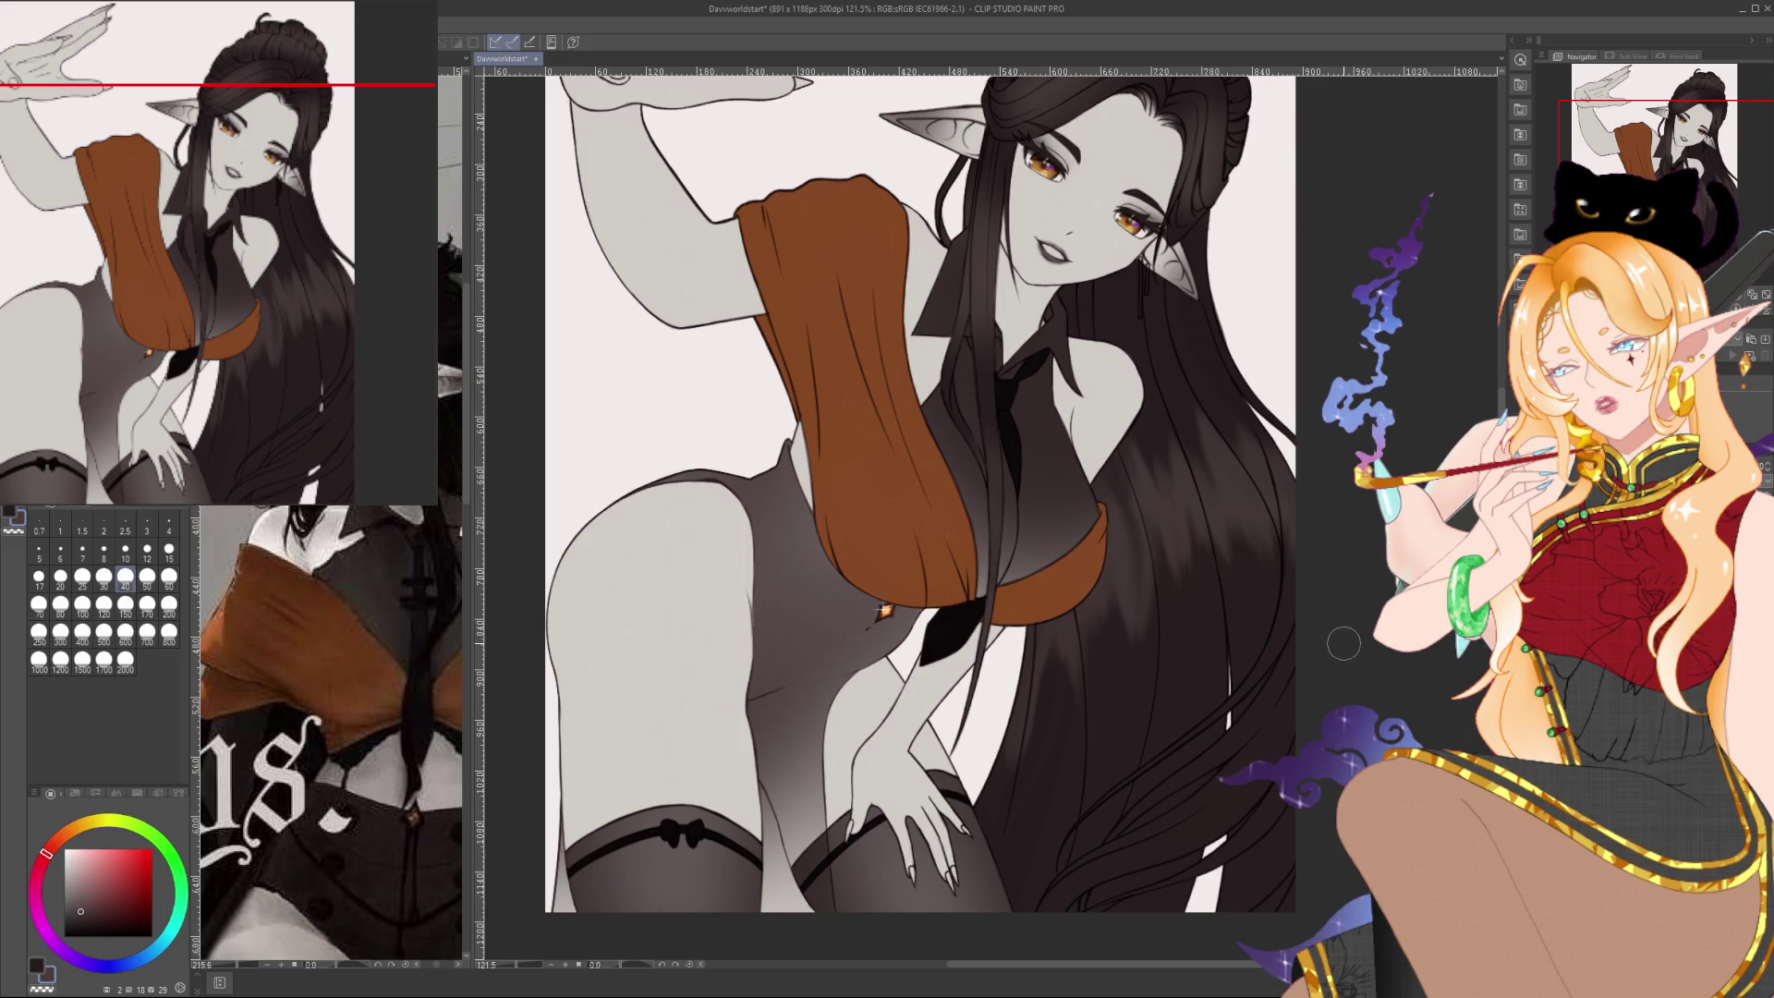
drag(1335, 638, 1328, 631)
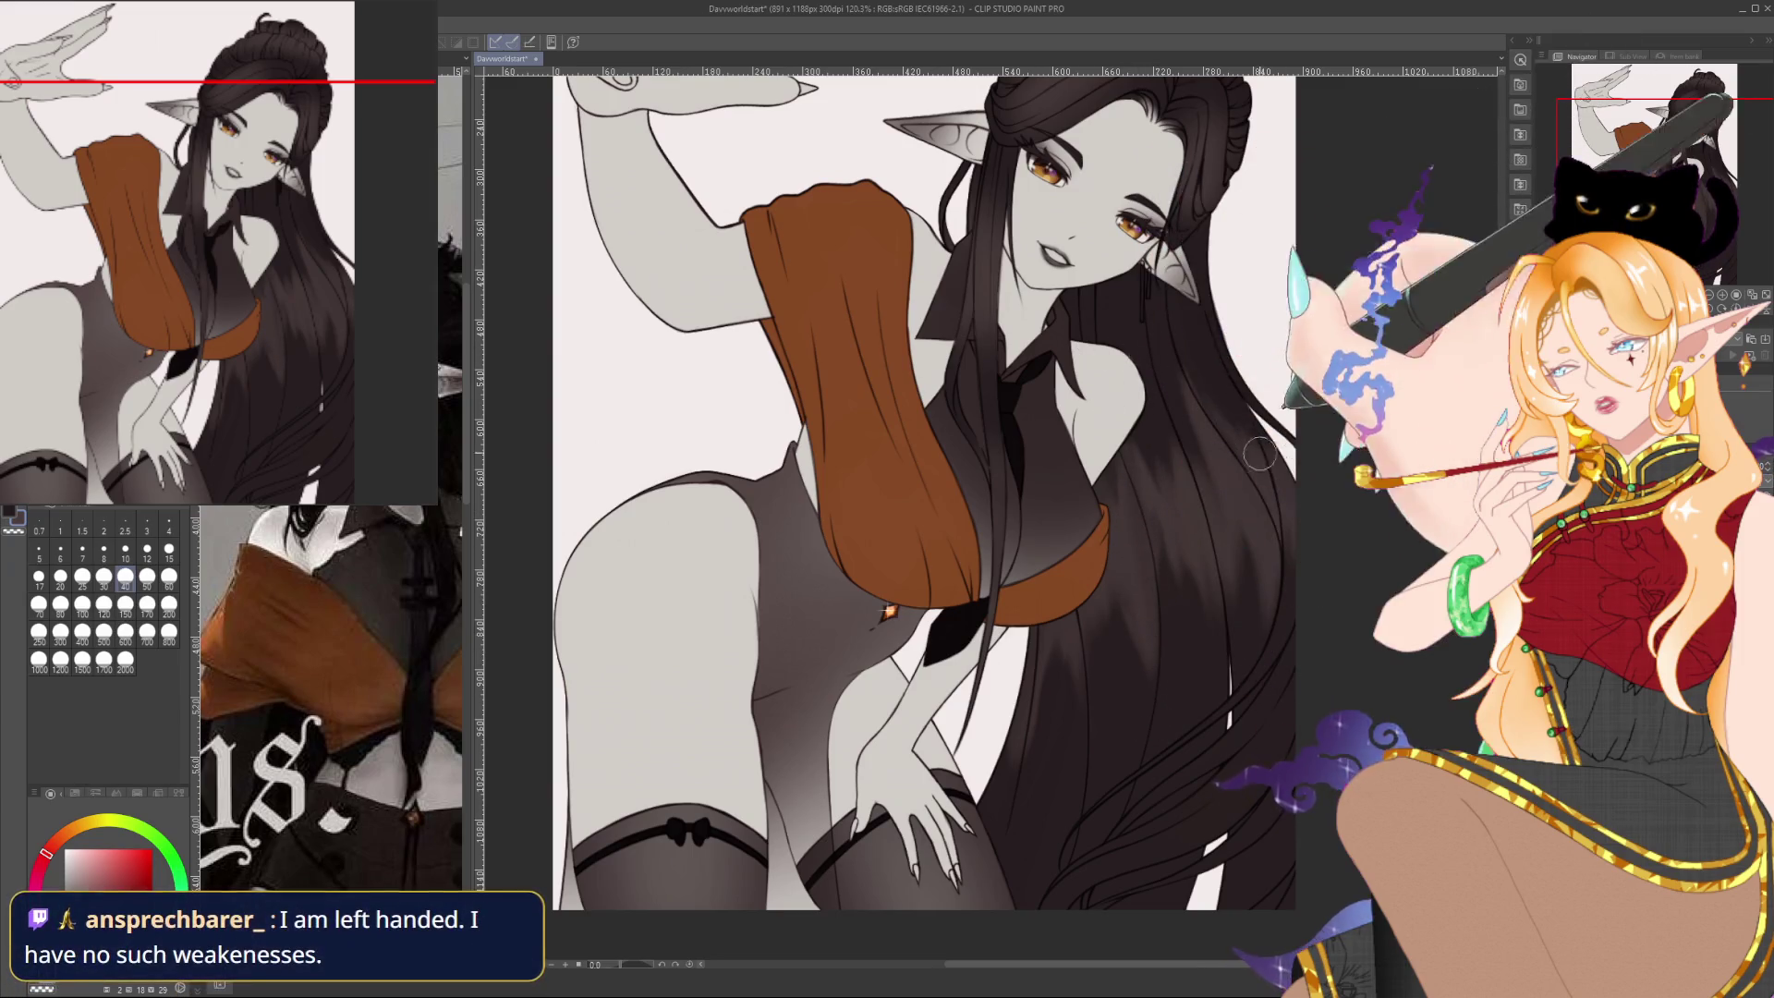
drag(1434, 467, 1364, 499)
scroll(1364, 499, down, 5)
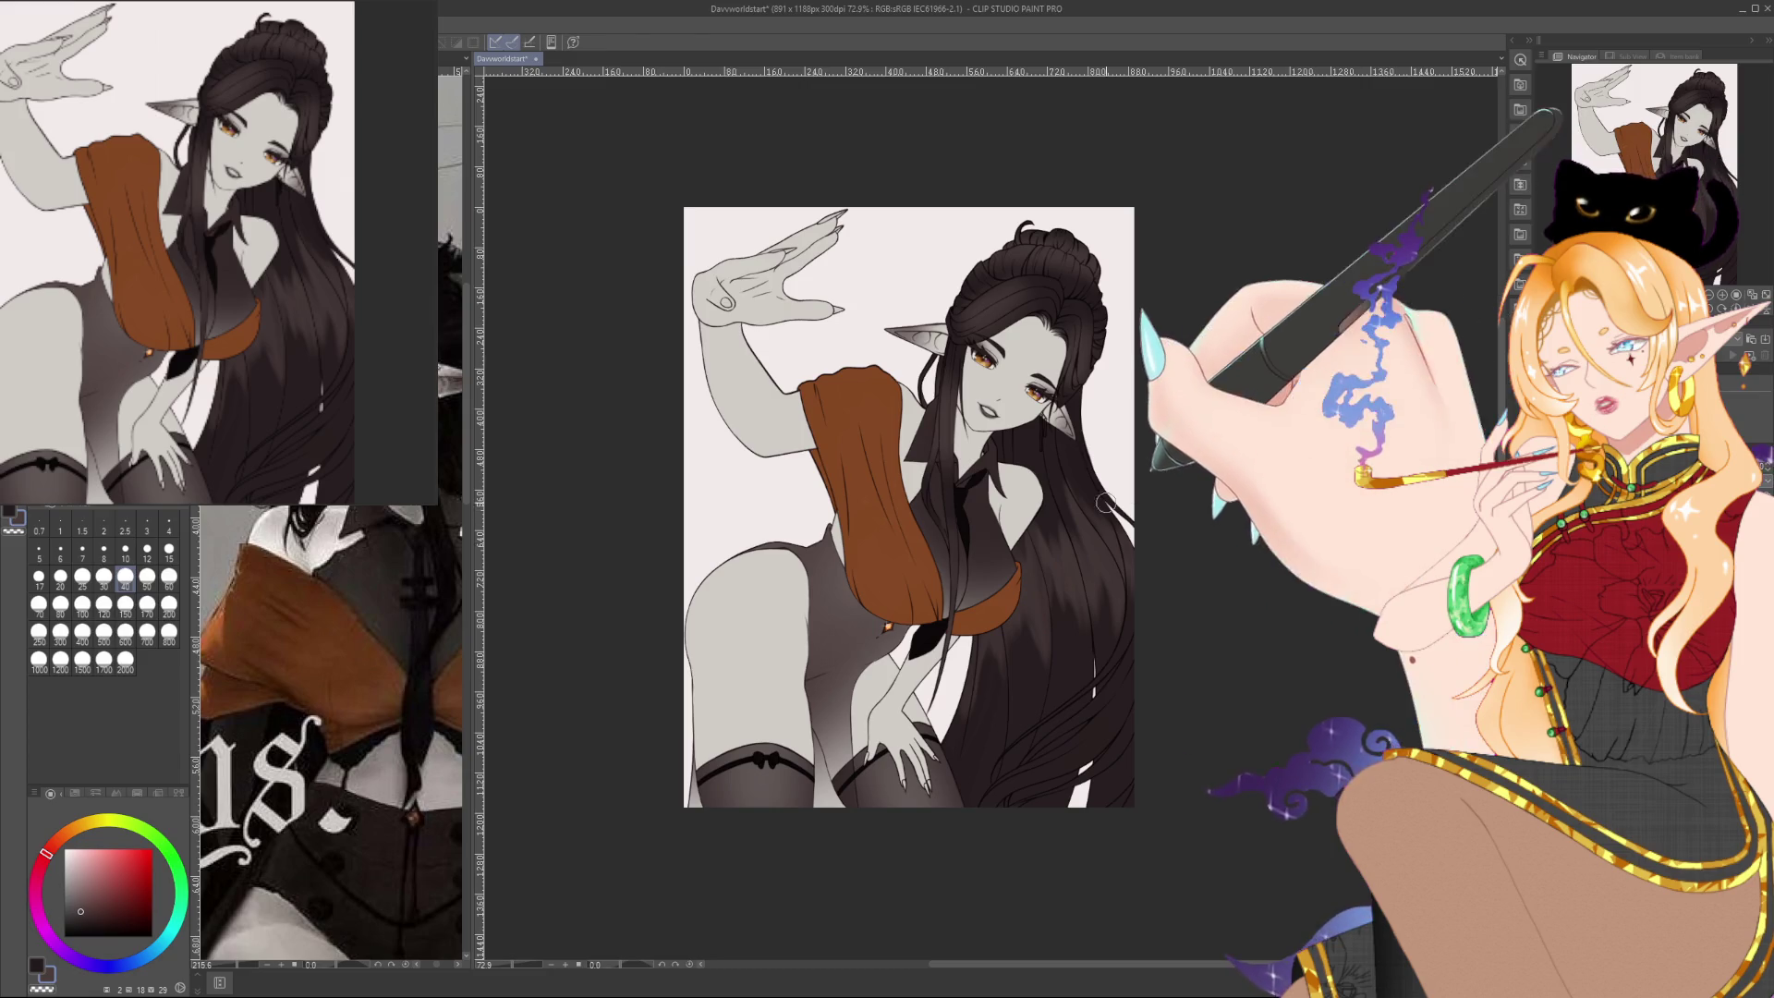
scroll(1047, 294, up, 3)
scroll(1047, 294, up, 5)
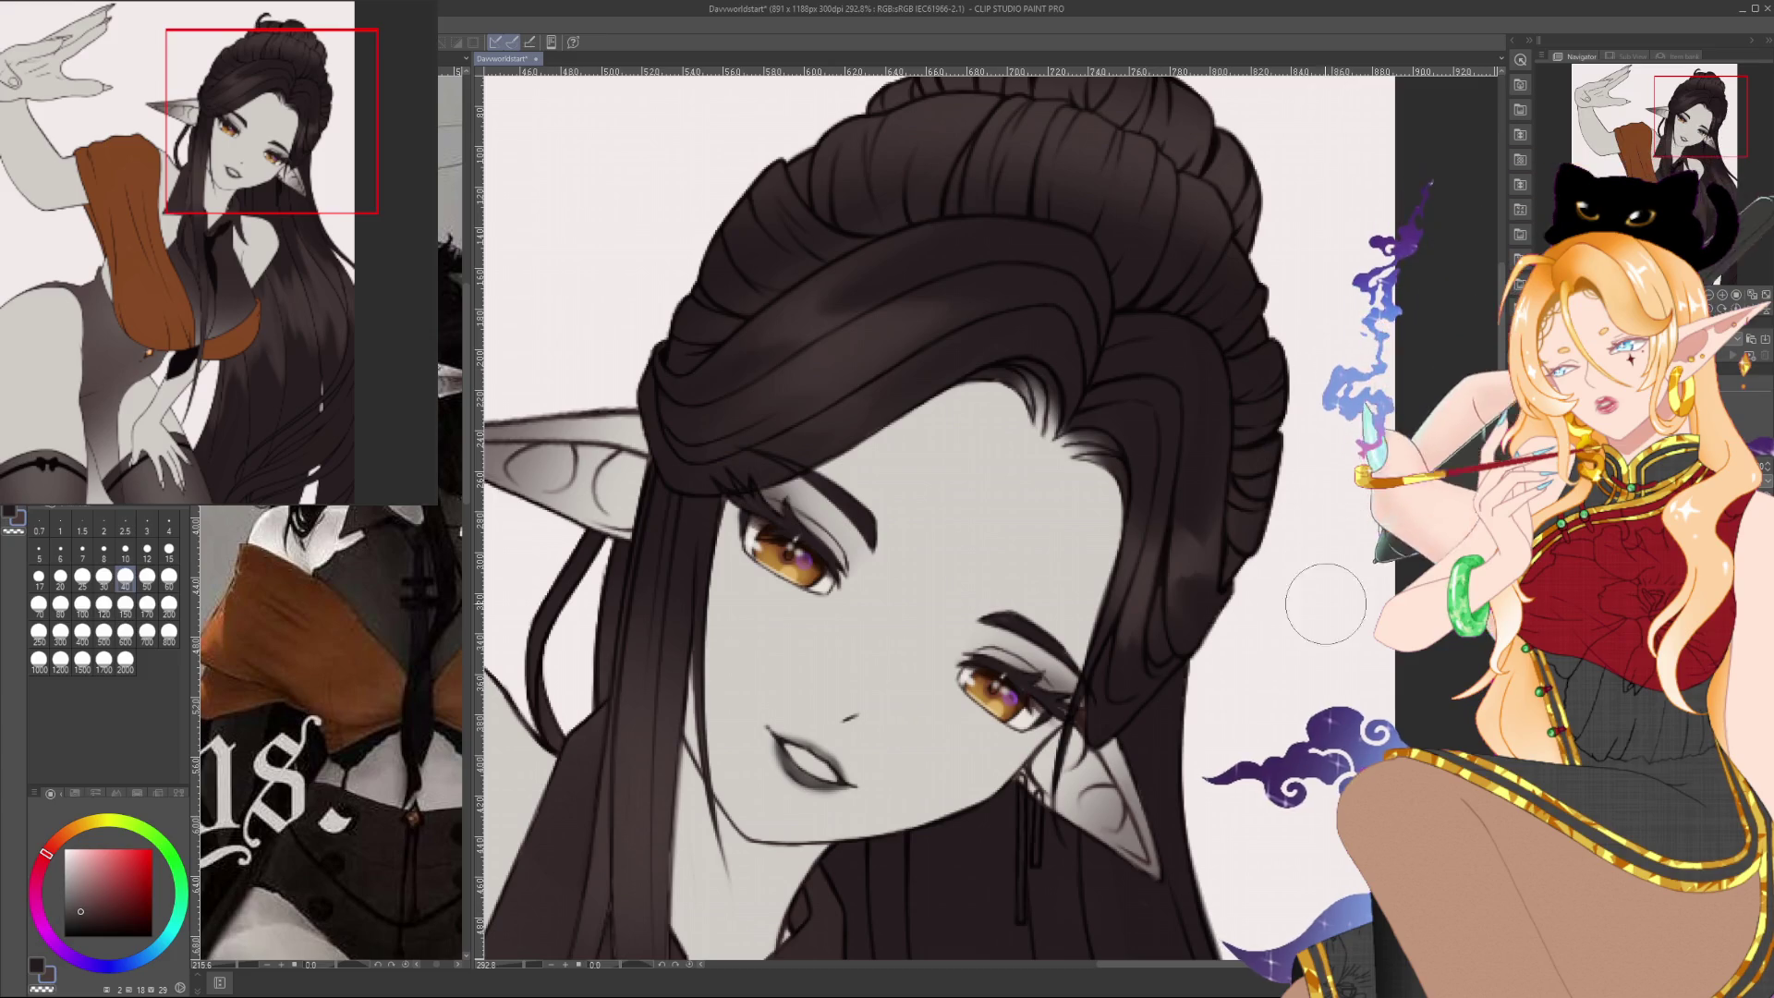
Zoom out to about 109% with the head at the top, and choose the 170 brush preset
scroll(1063, 404, down, 4)
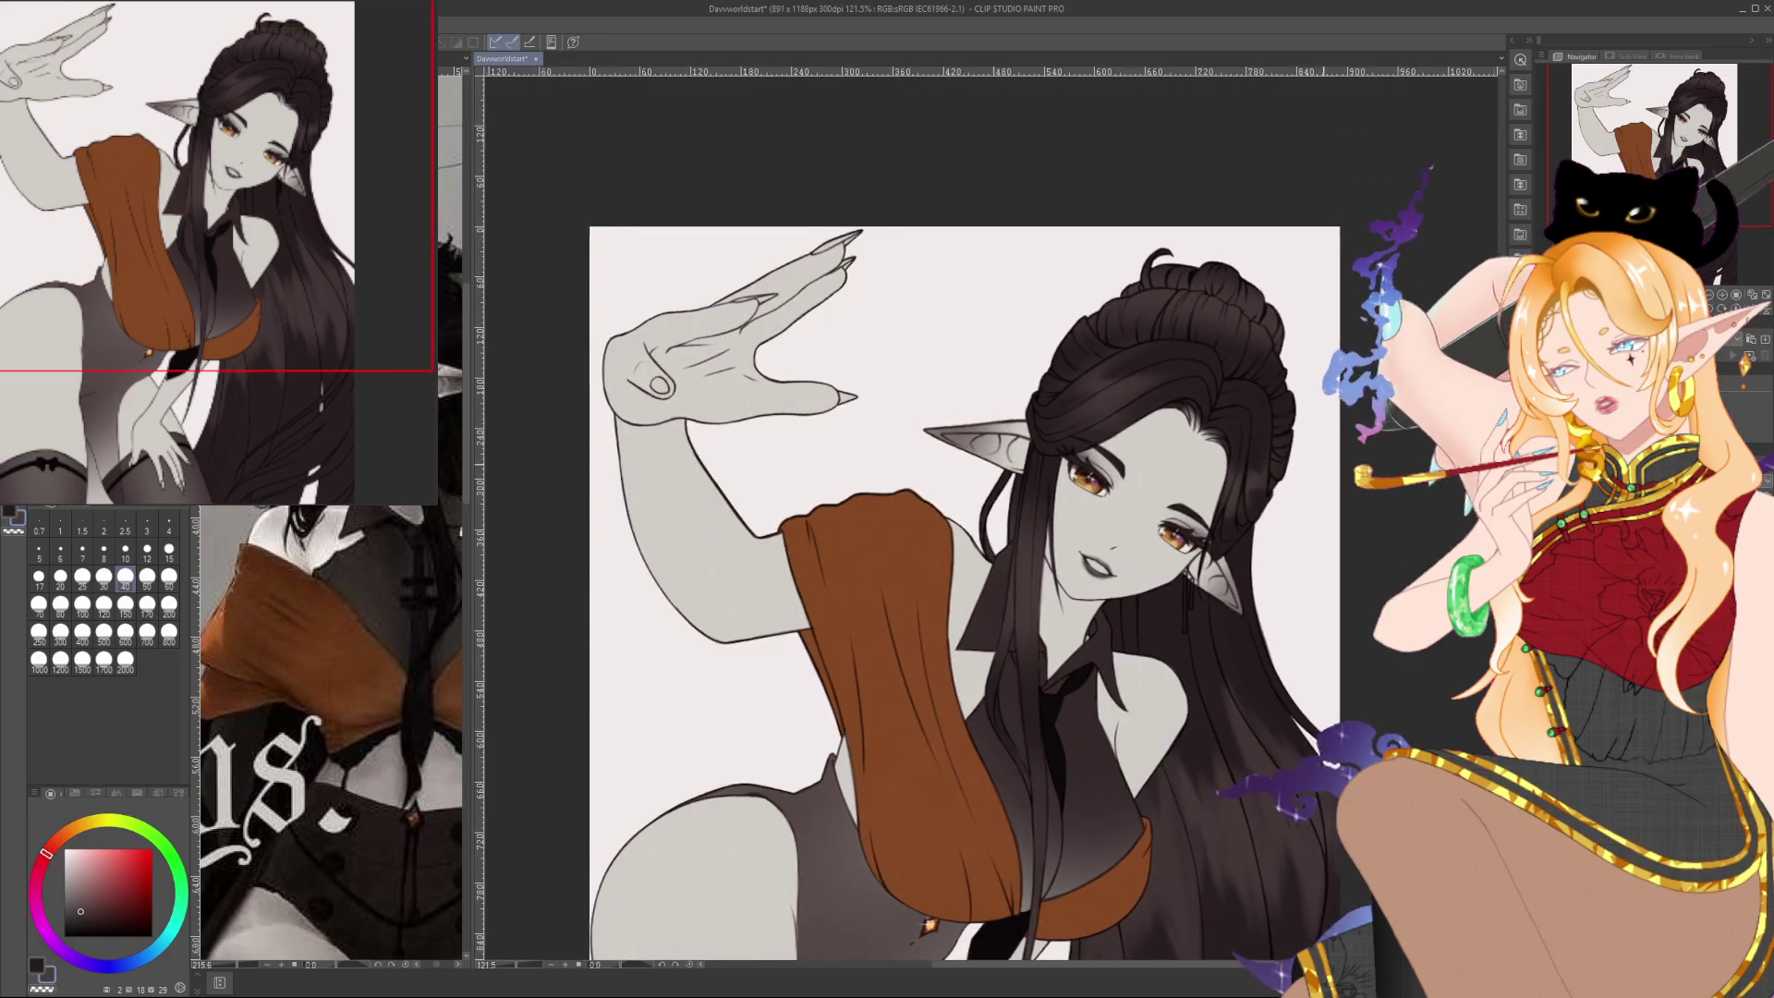
scroll(1180, 543, up, 2)
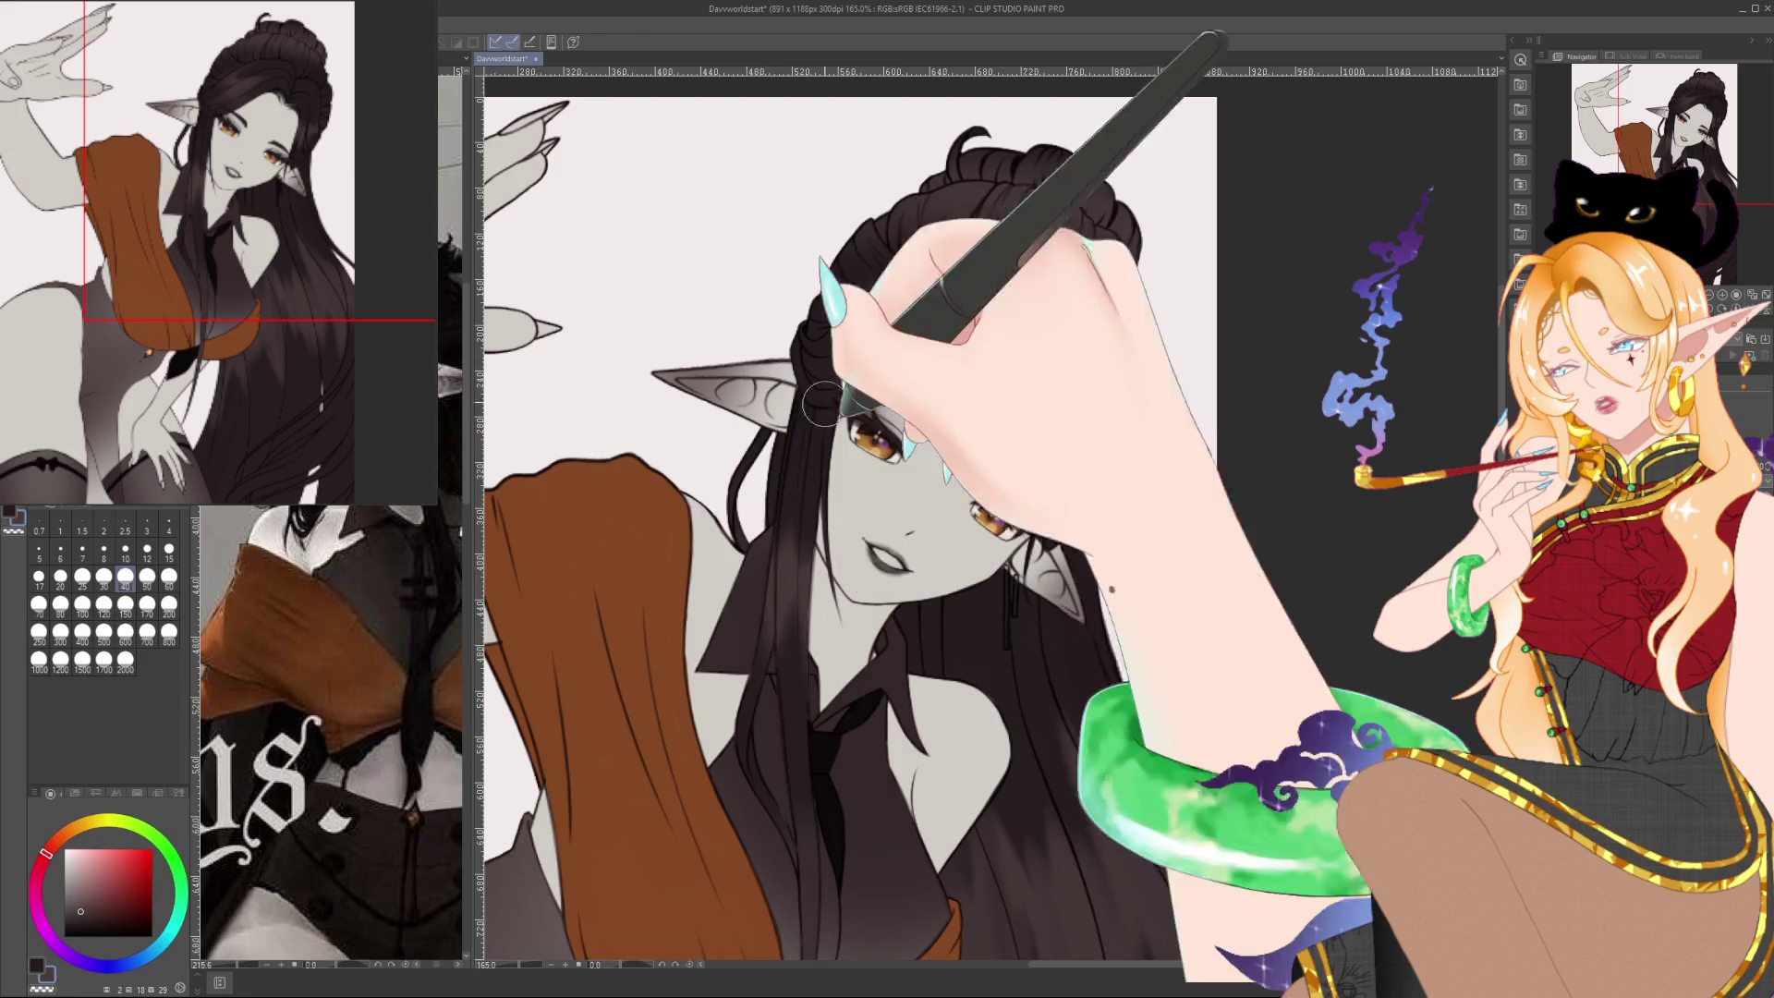
drag(823, 404, 689, 79)
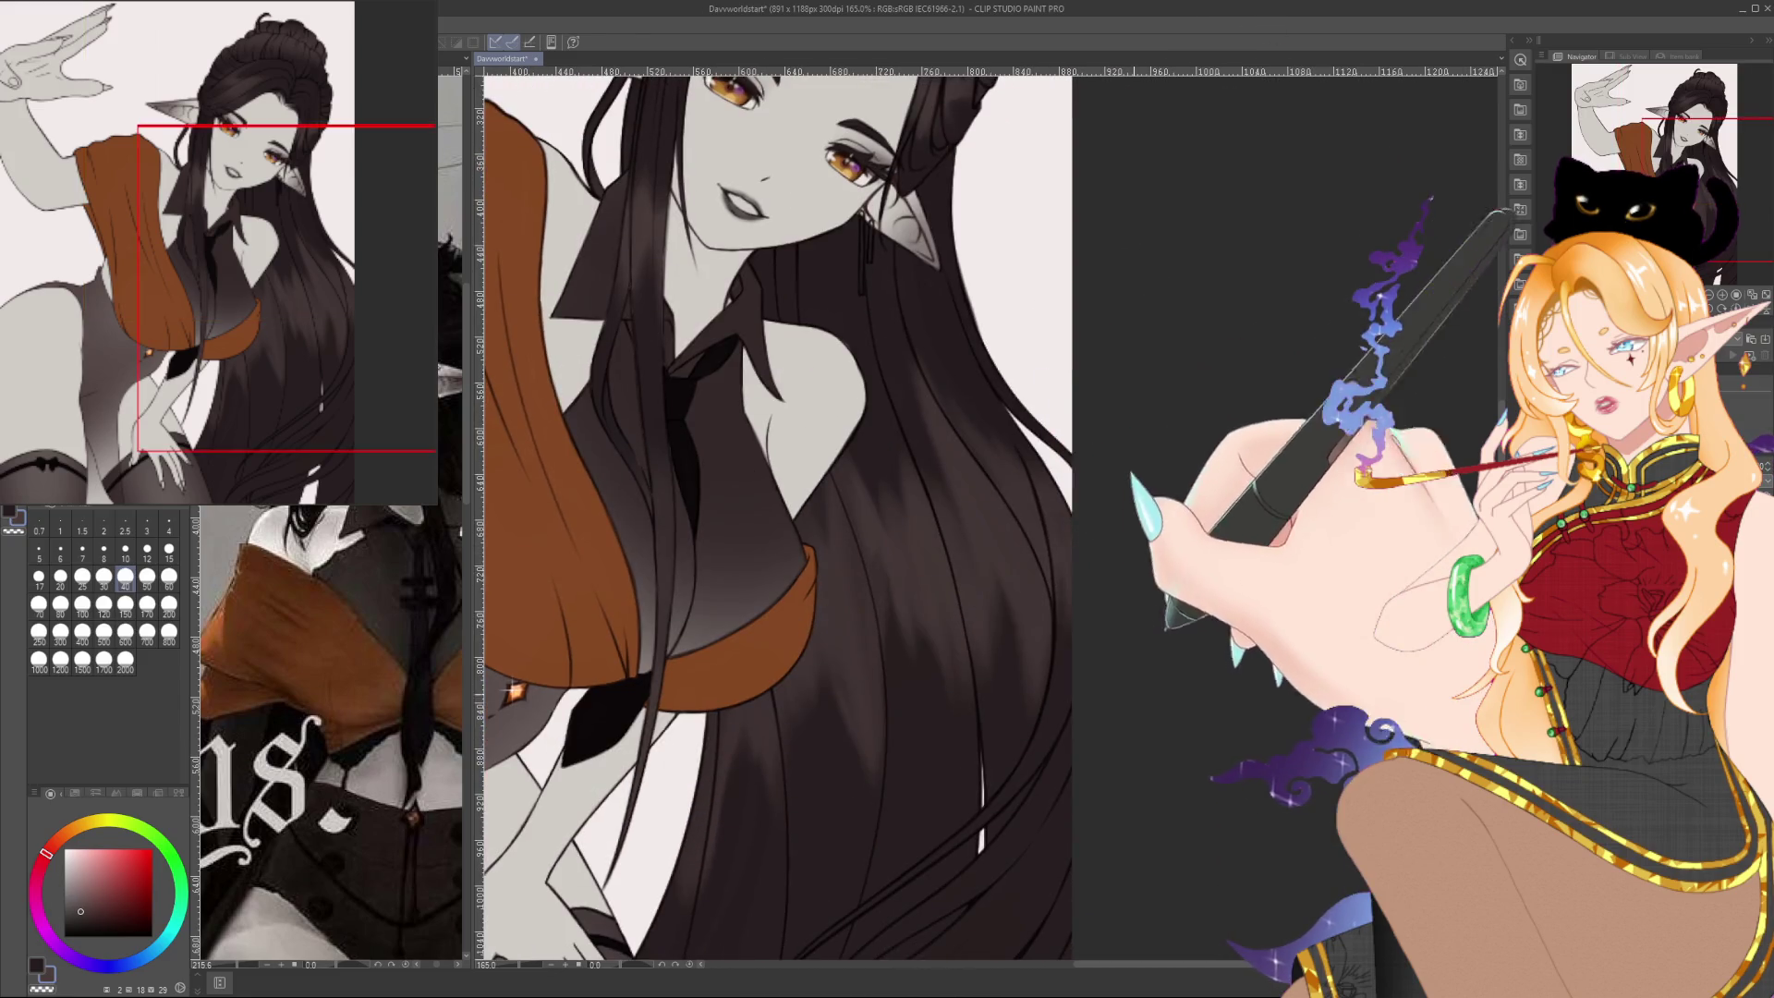
scroll(1235, 487, down, 3)
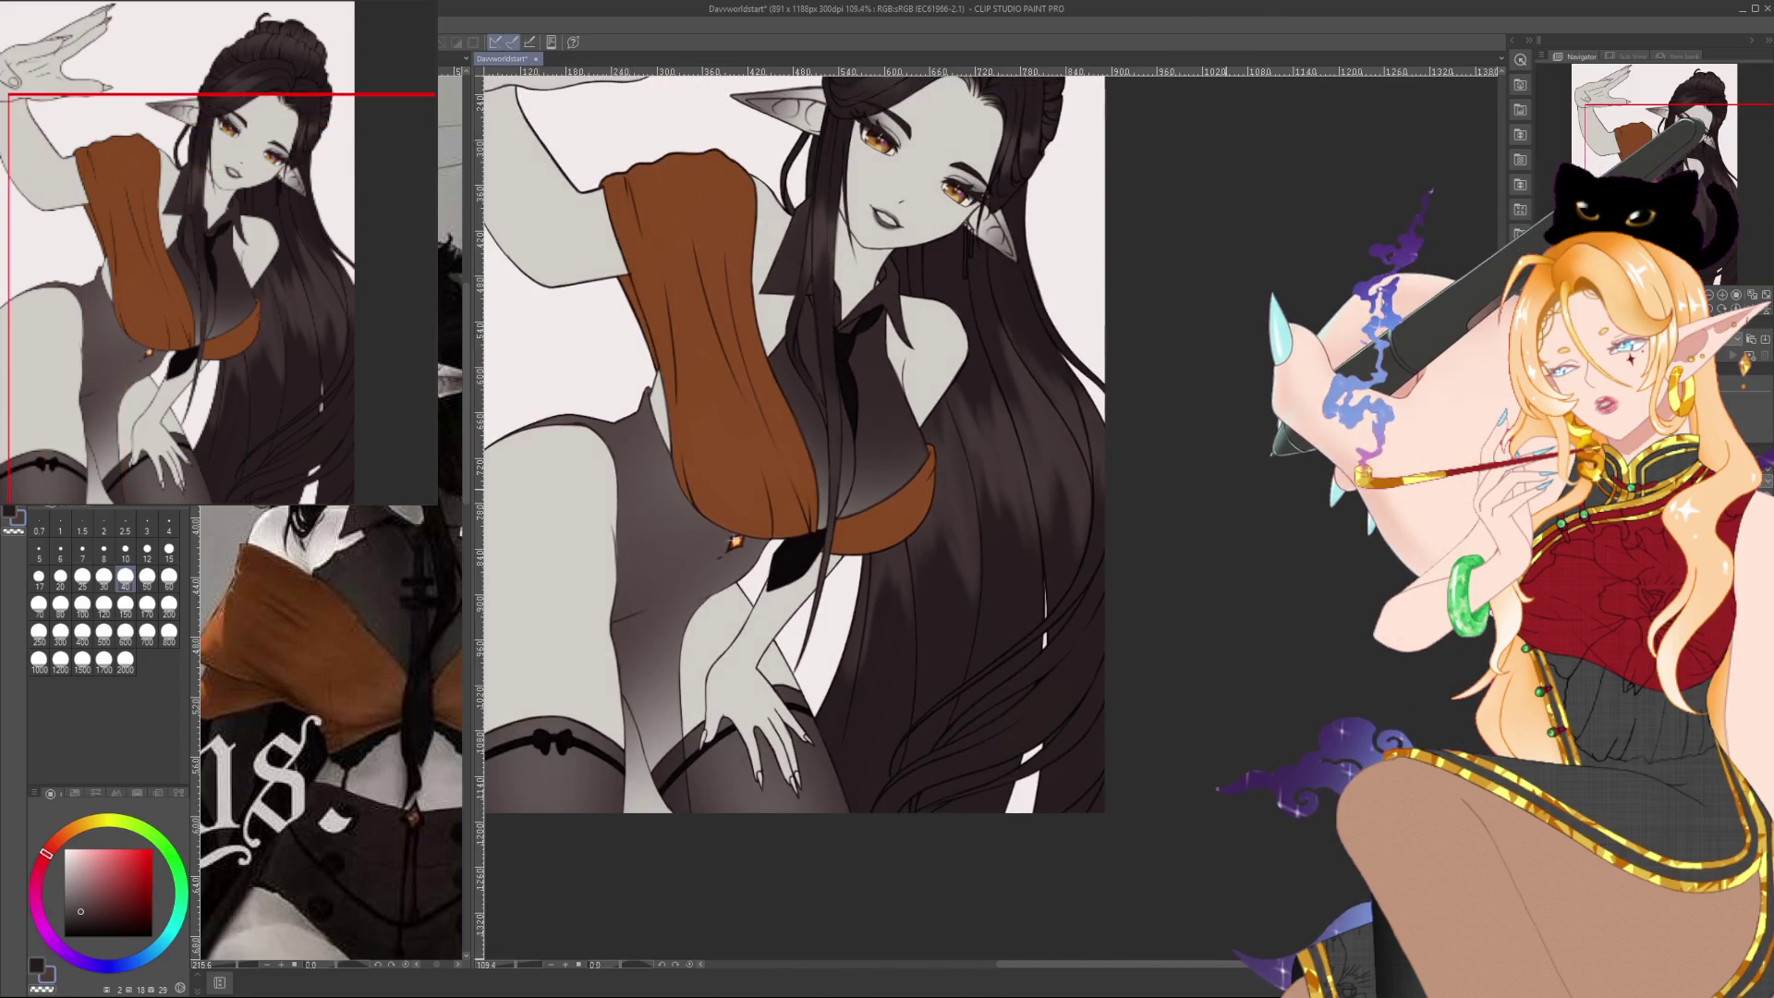
drag(794, 416, 739, 628)
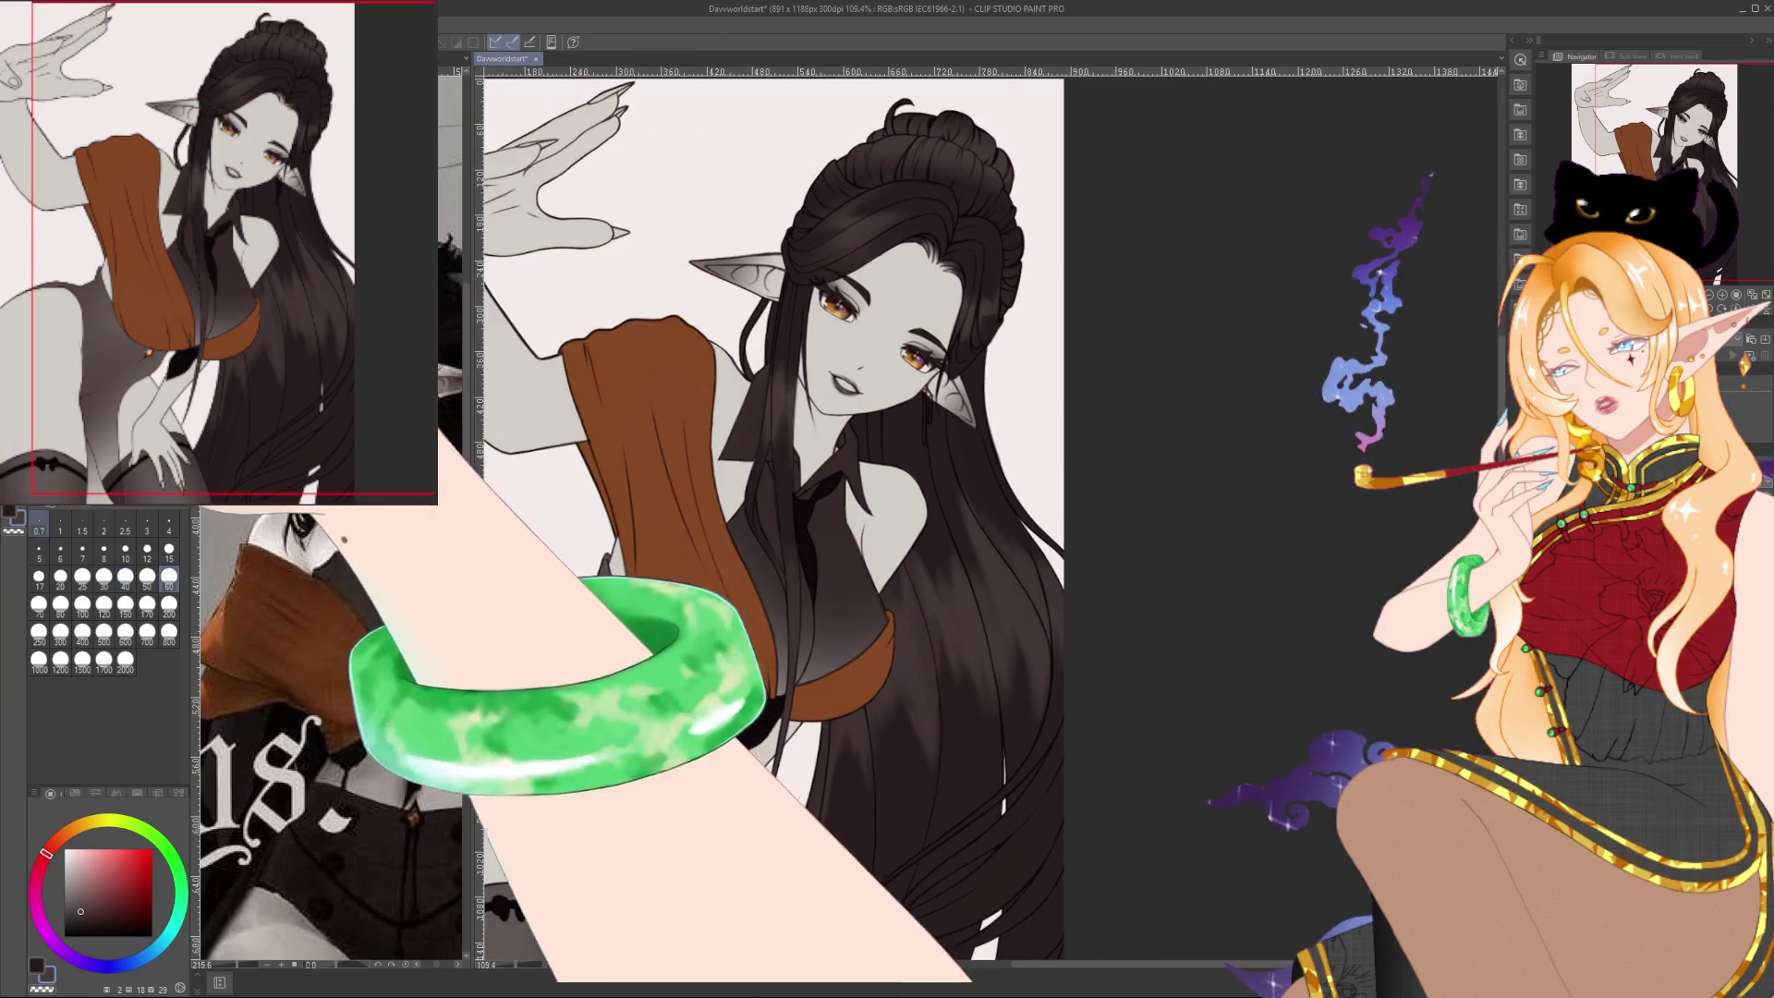
click(147, 603)
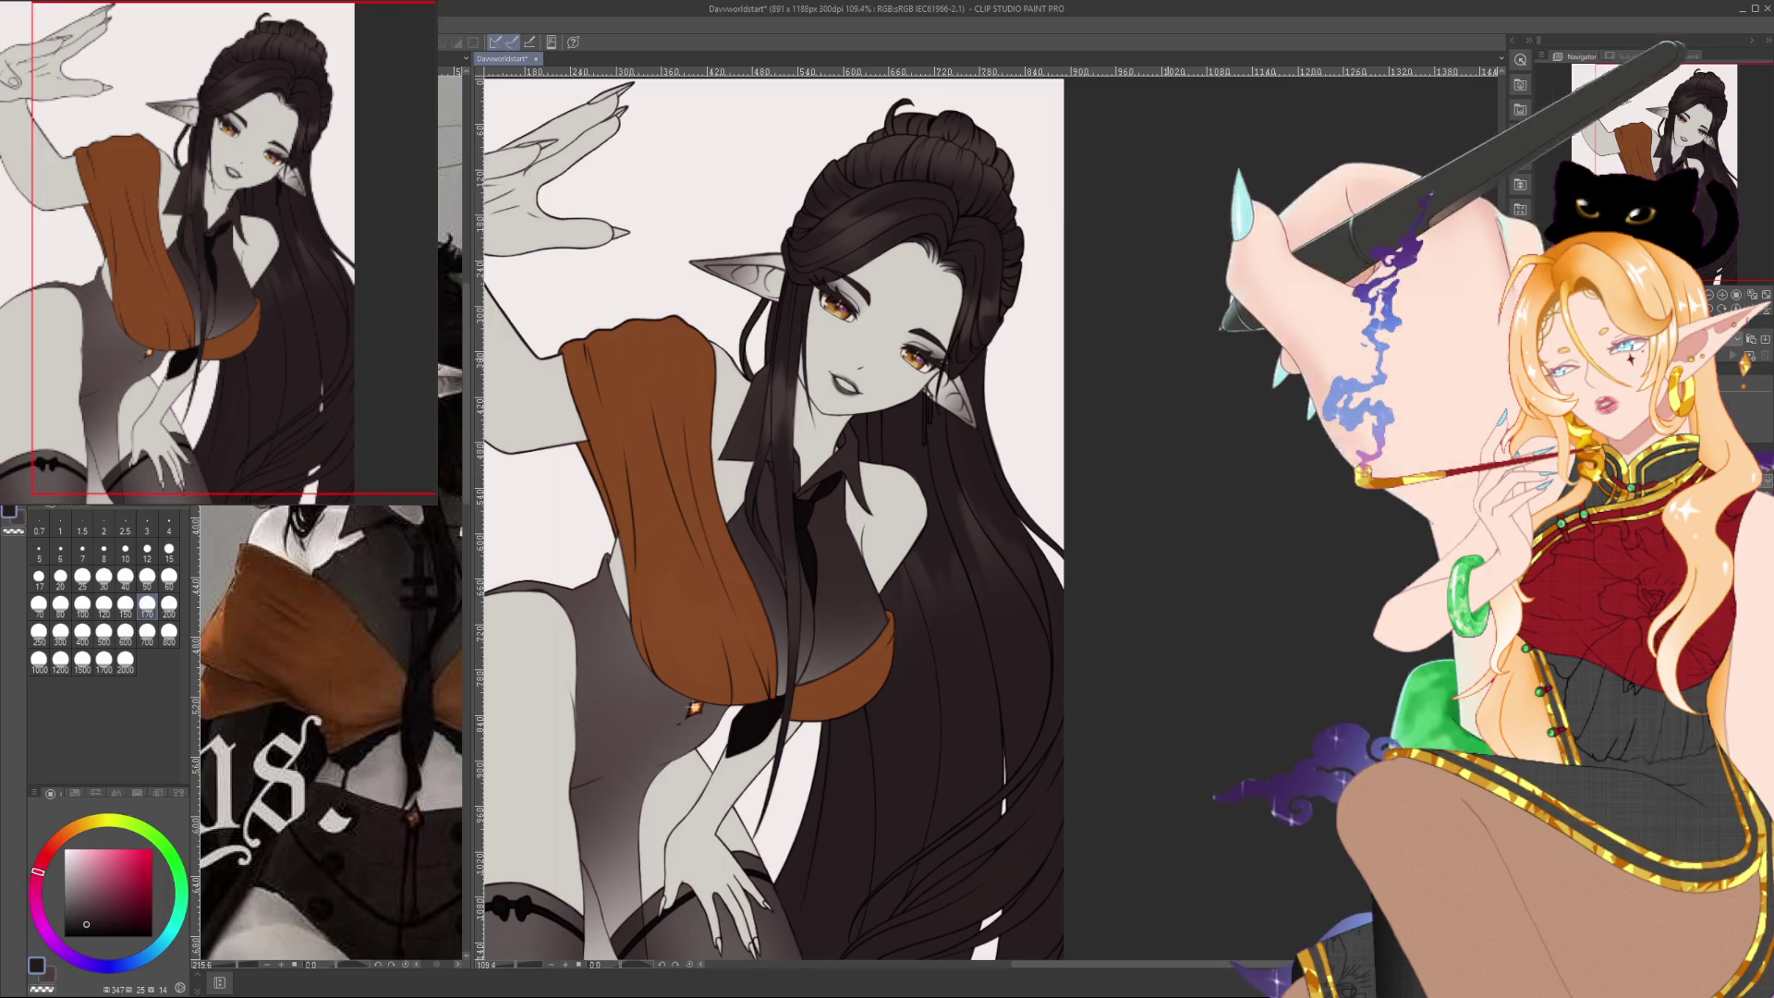
Shrink the brush to 40 and centre a close-up on the hair bun
scroll(1202, 416, up, 5)
mouse_move(1136, 416)
mouse_down()
mouse_move(1268, 343)
mouse_move(1360, 422)
mouse_move(1335, 485)
mouse_up()
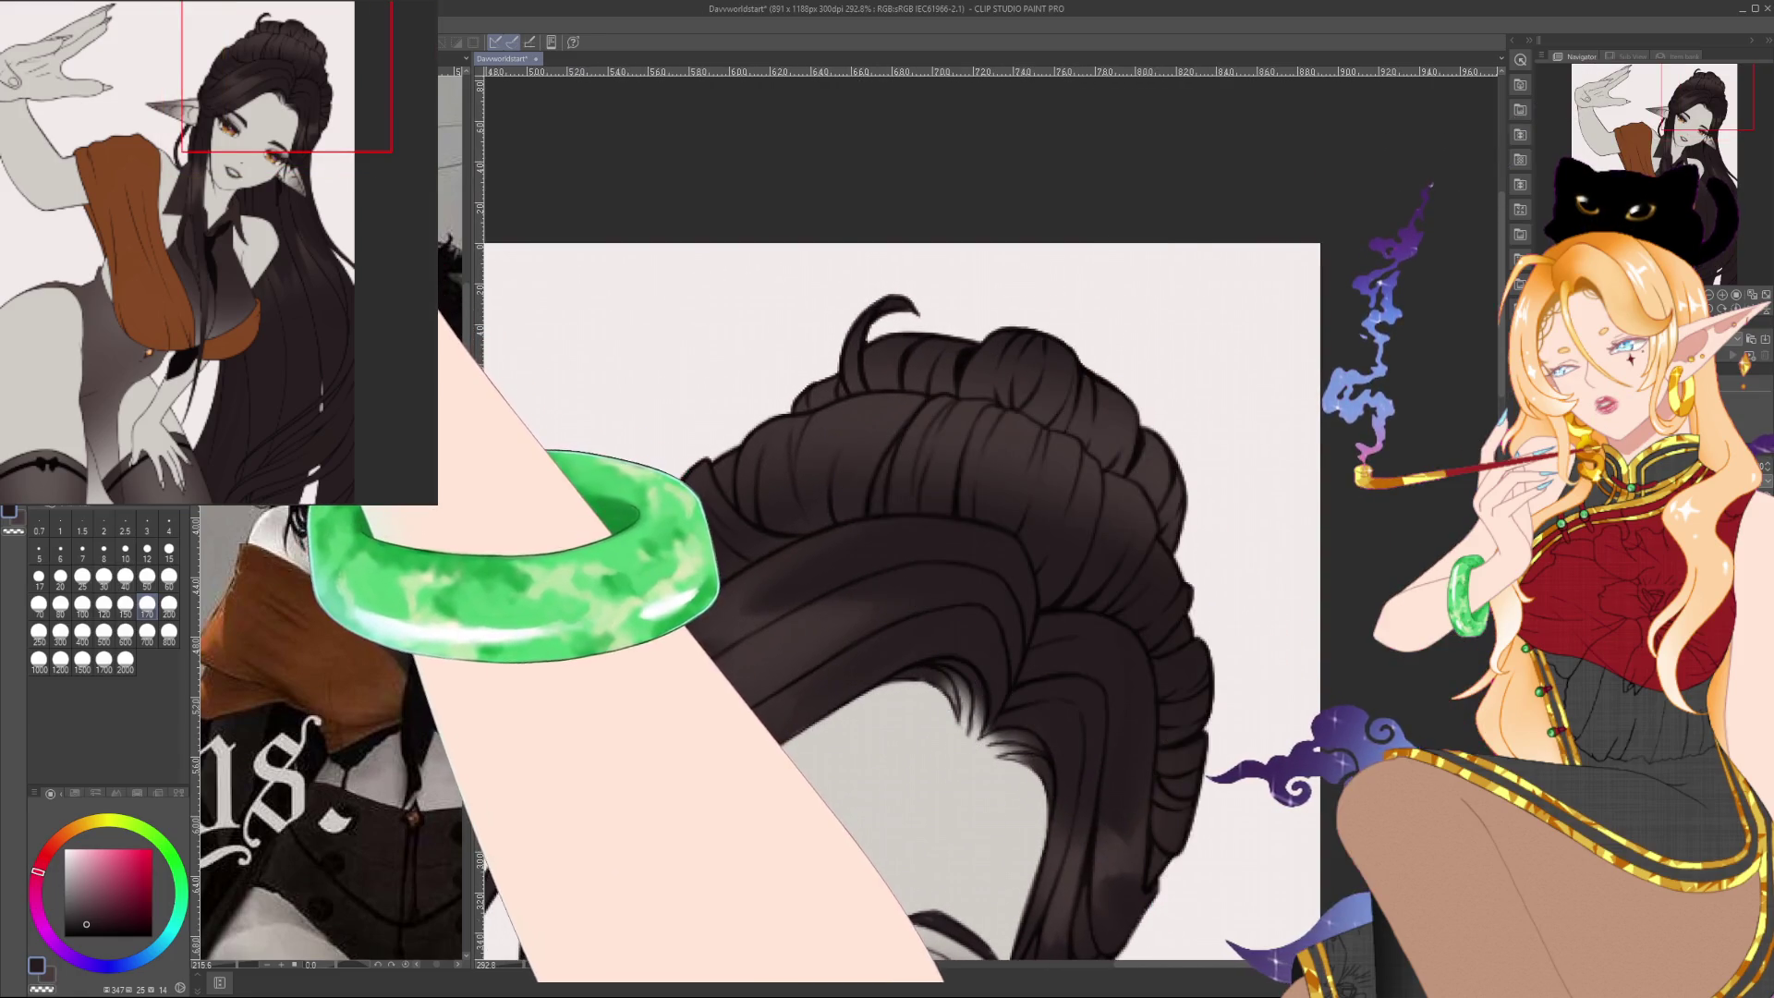
key(bracketleft)
key(bracketleft)
key(bracketleft)
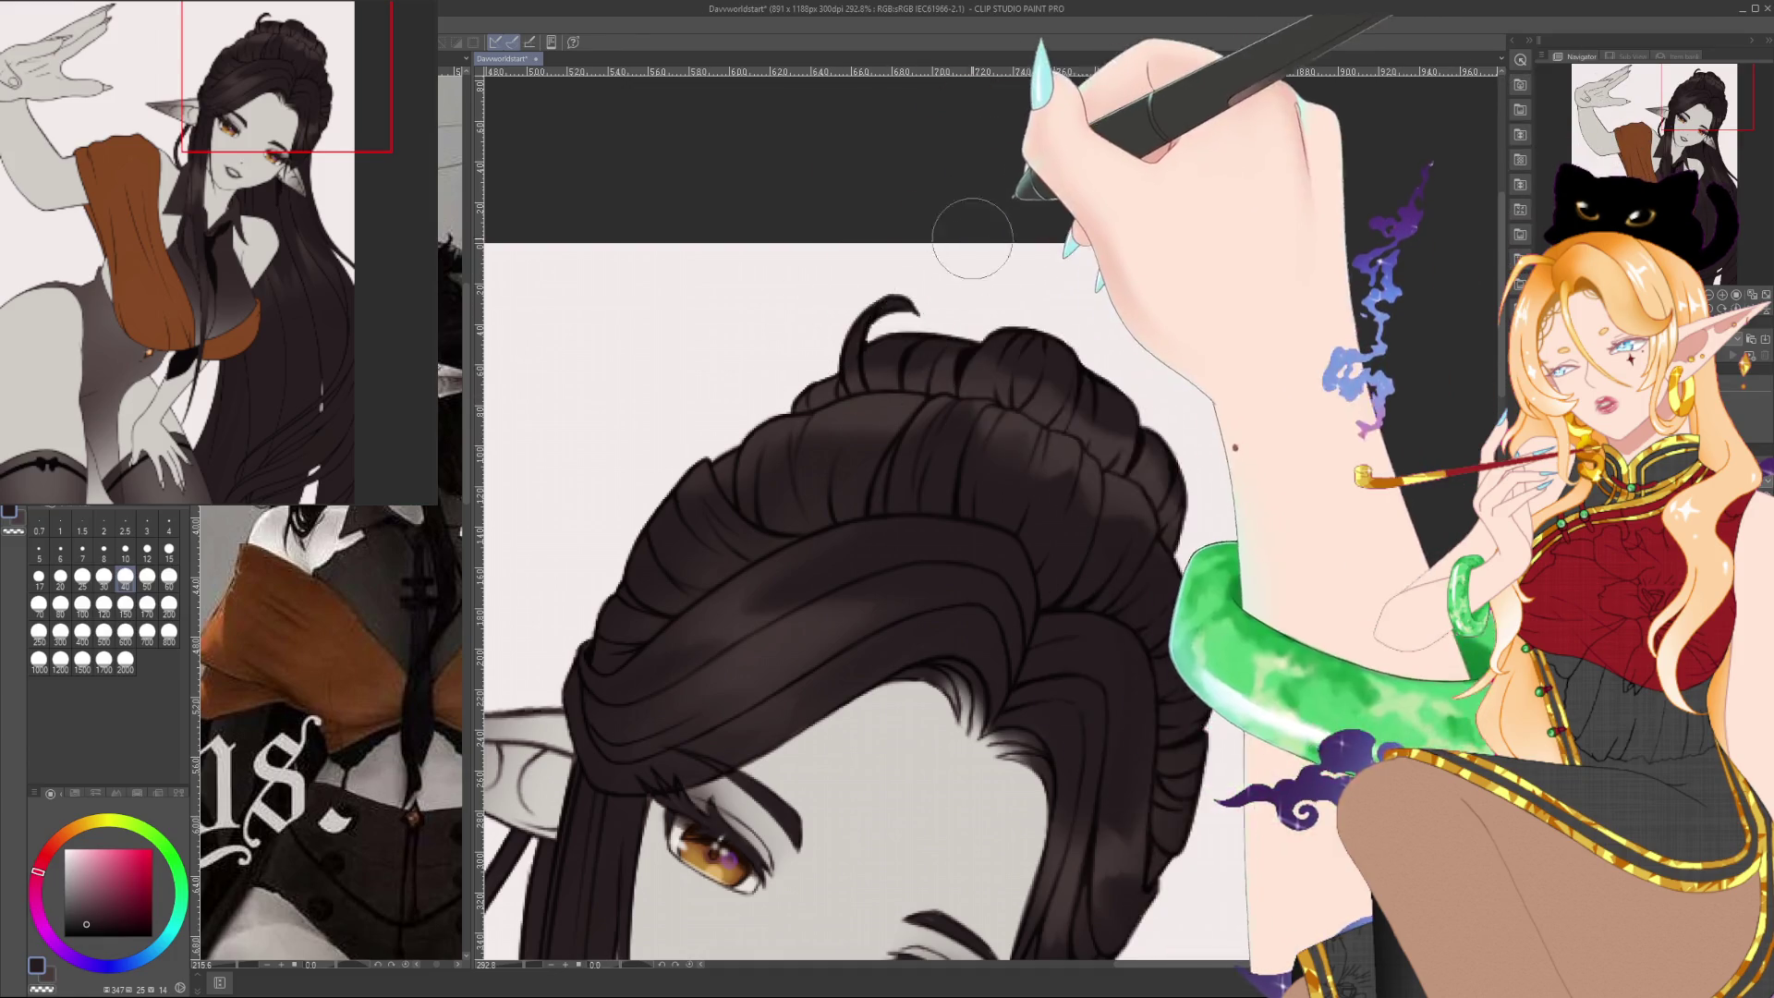
scroll(821, 269, down, 5)
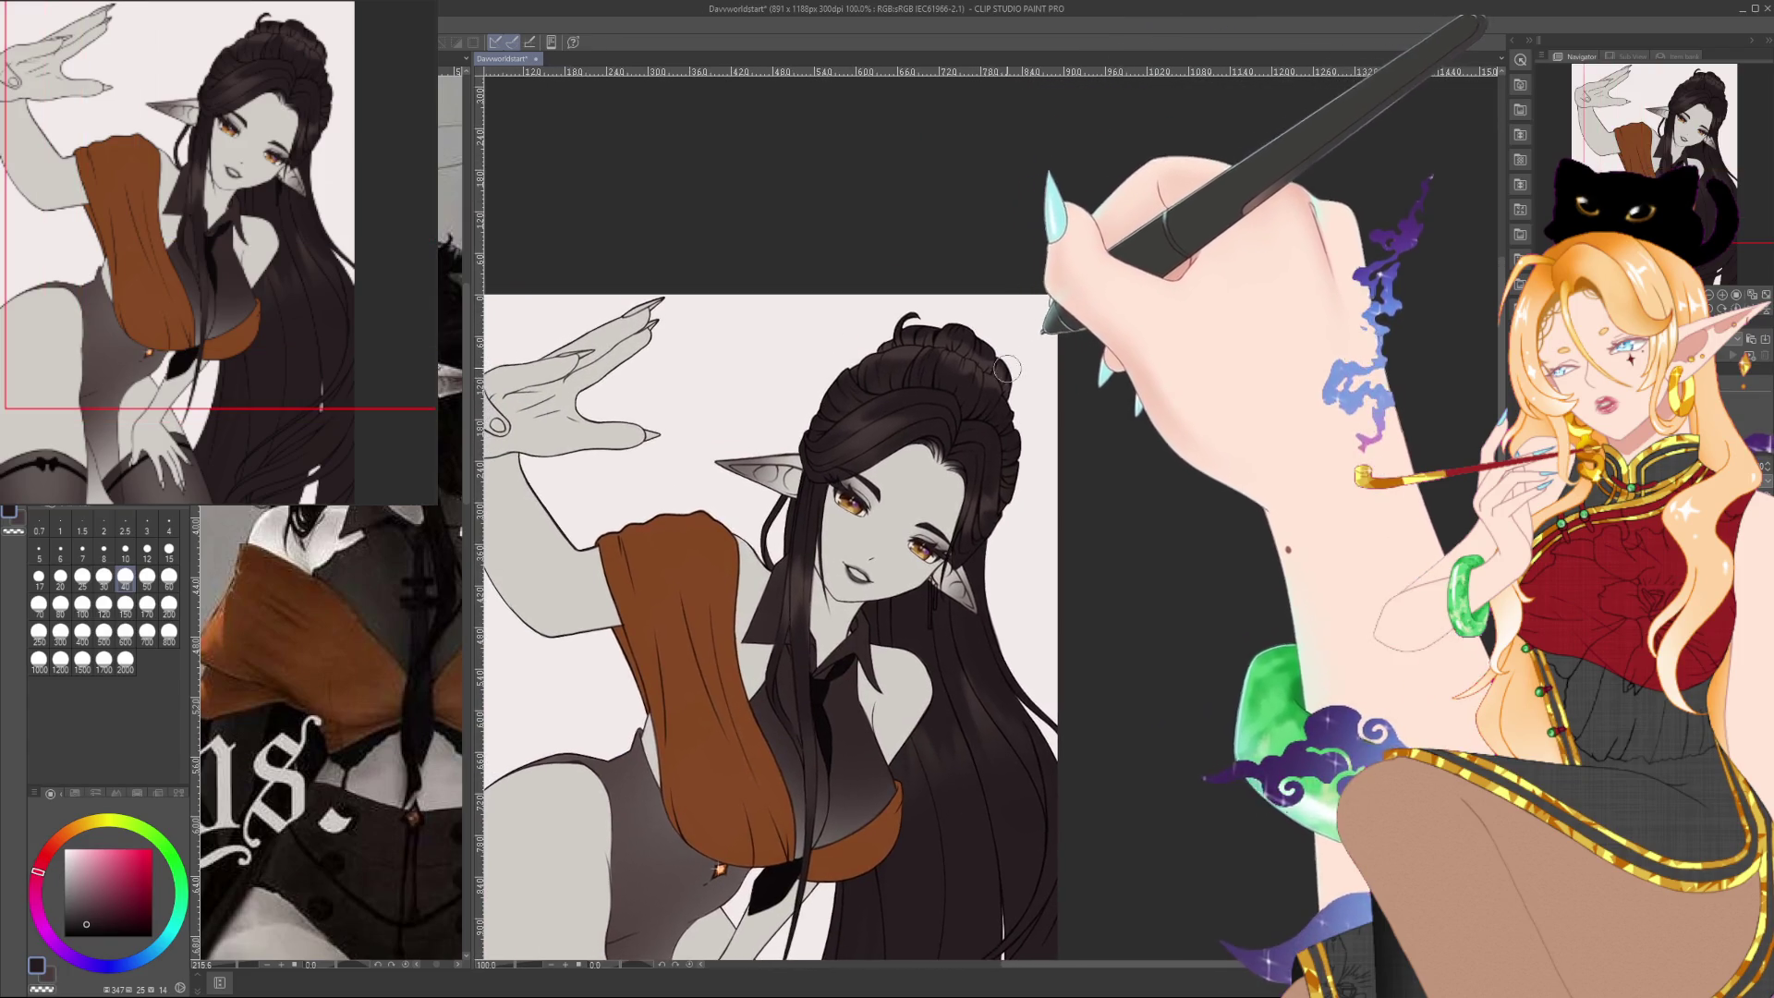
drag(1097, 286, 1095, 268)
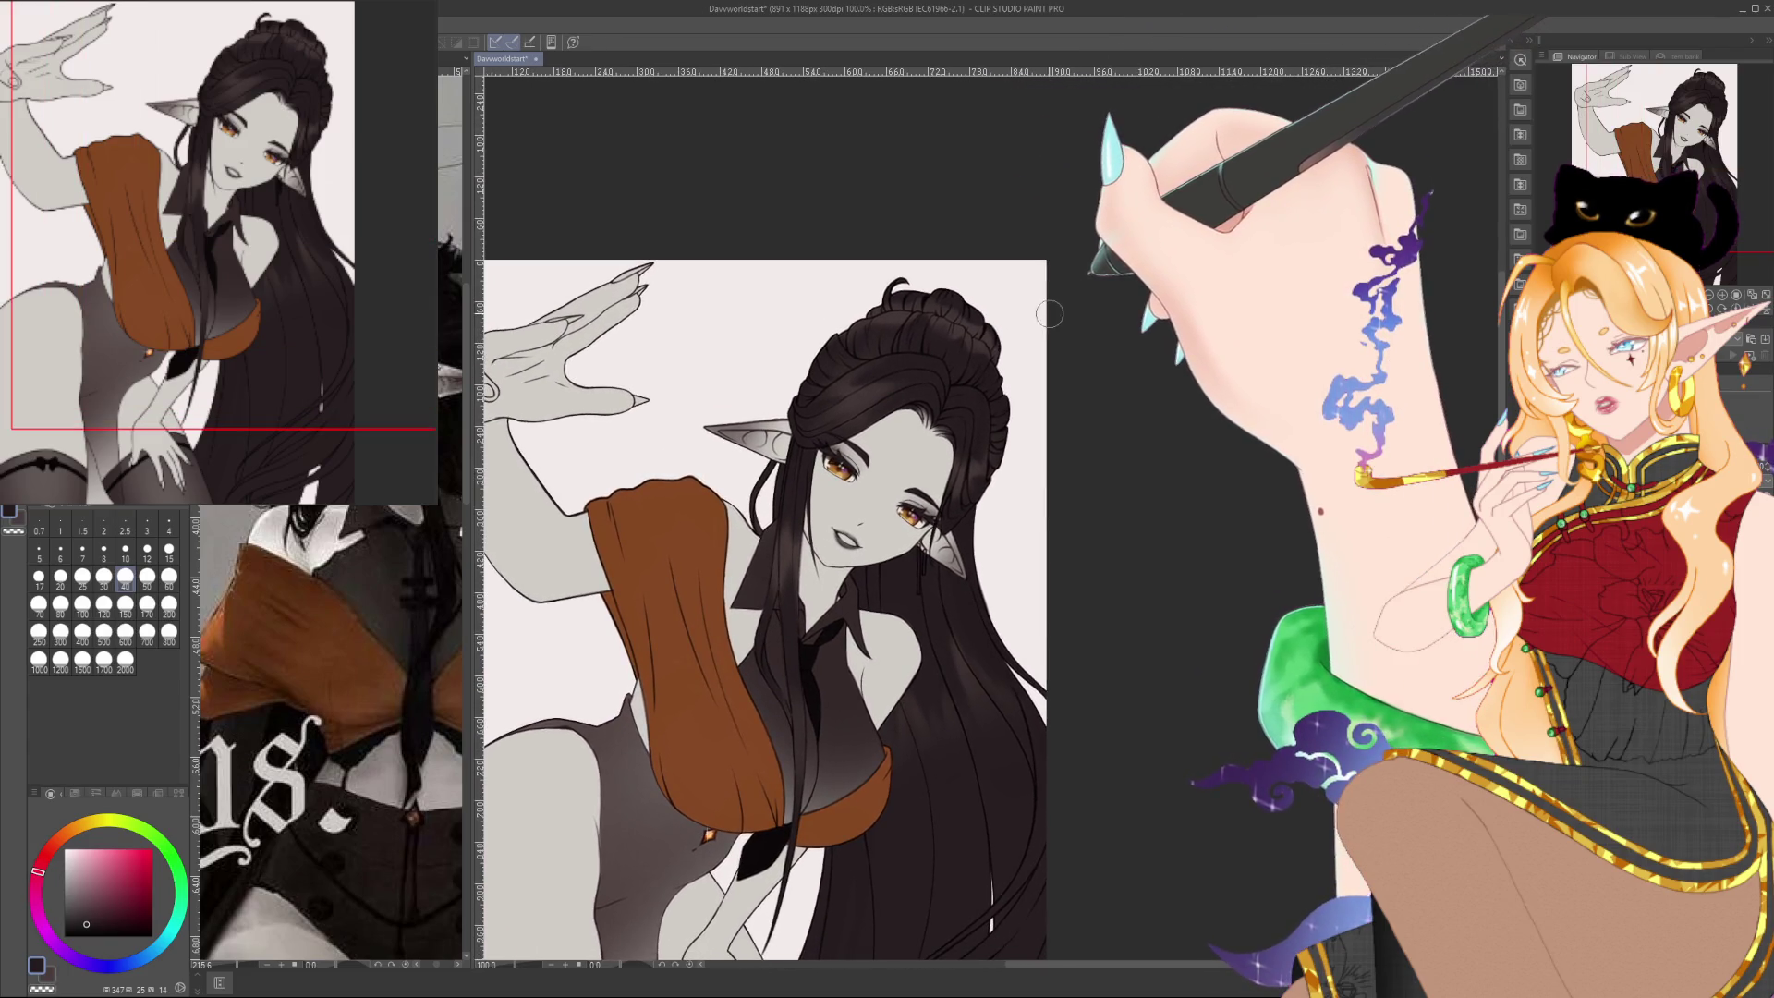
scroll(933, 324, up, 6)
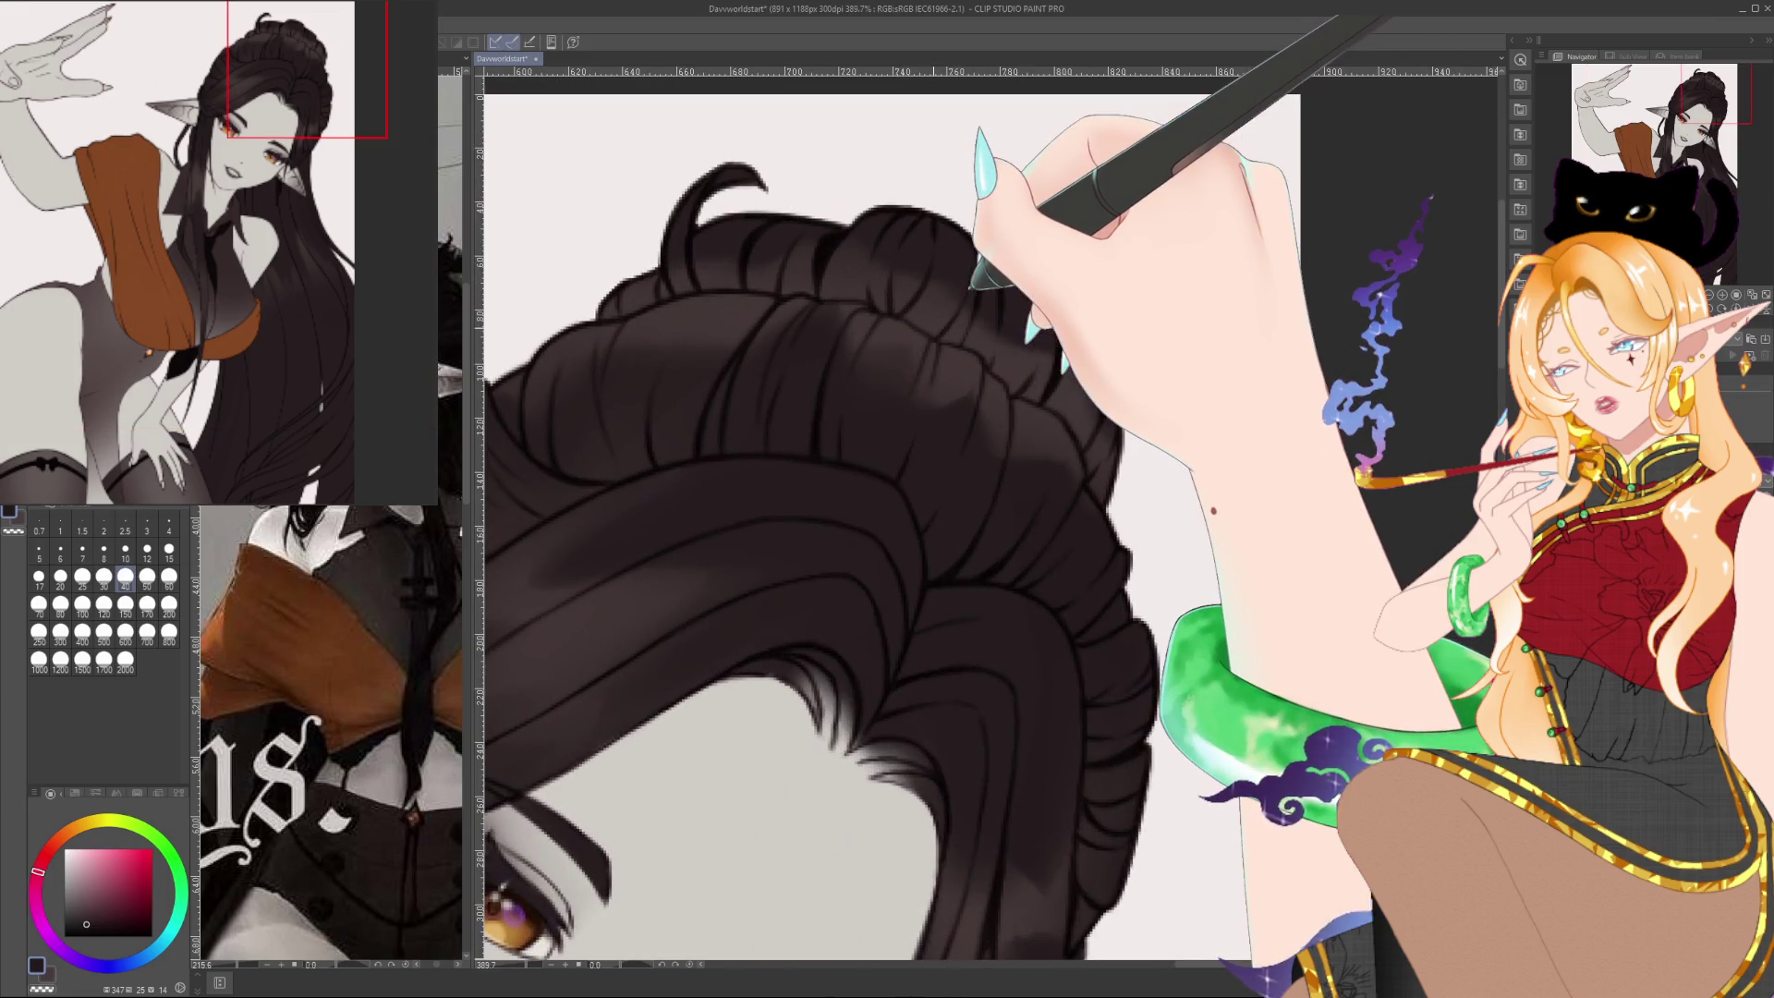
drag(970, 282, 1226, 297)
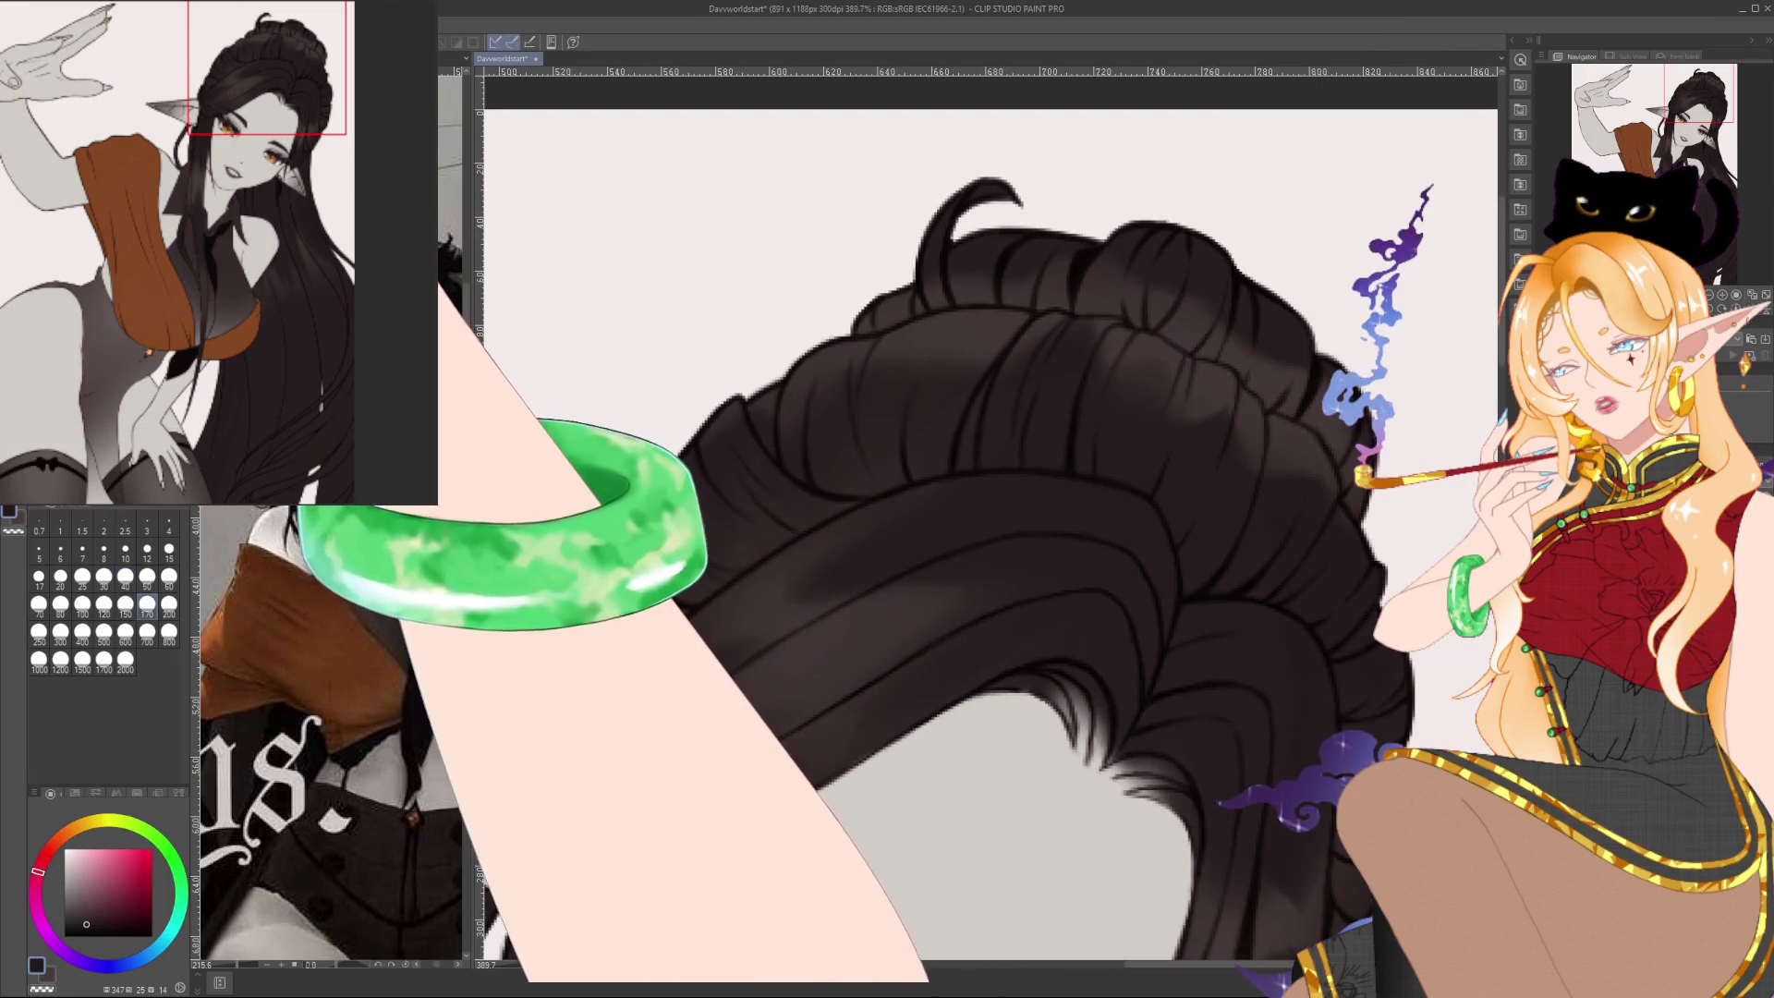
Try brush sizes 20, 30 and 60, settle on 20, and sample dark hair browns
click(60, 576)
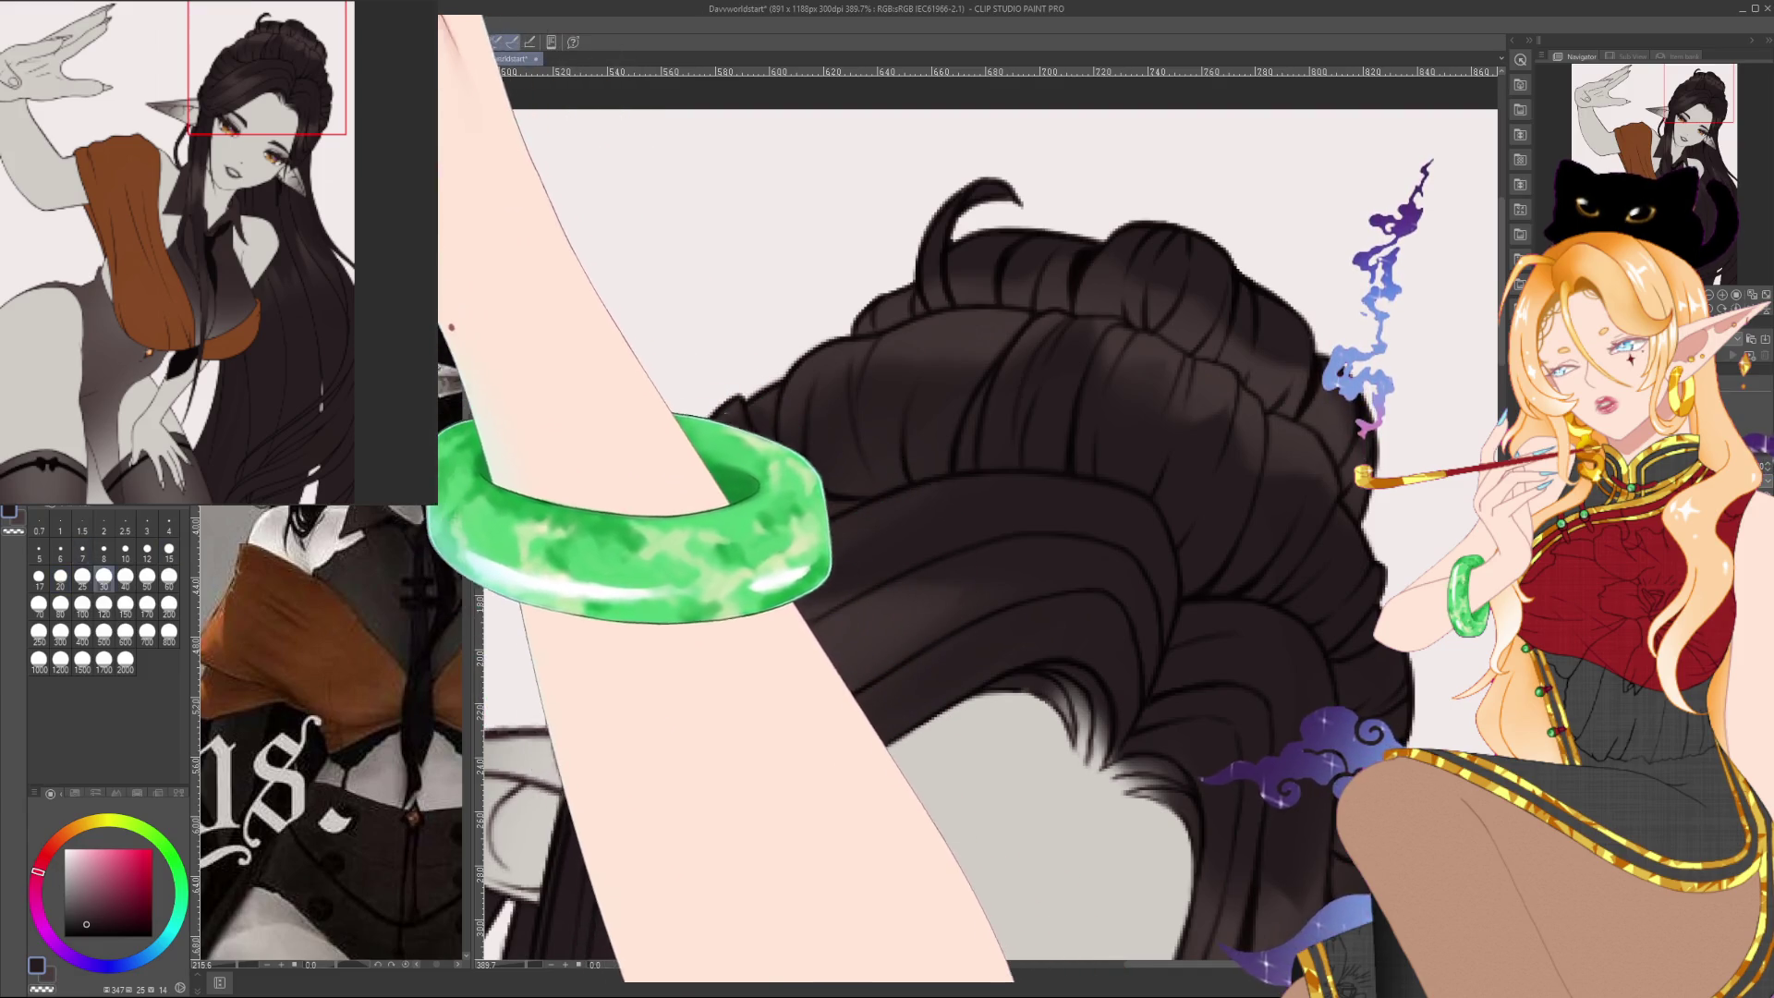
click(104, 576)
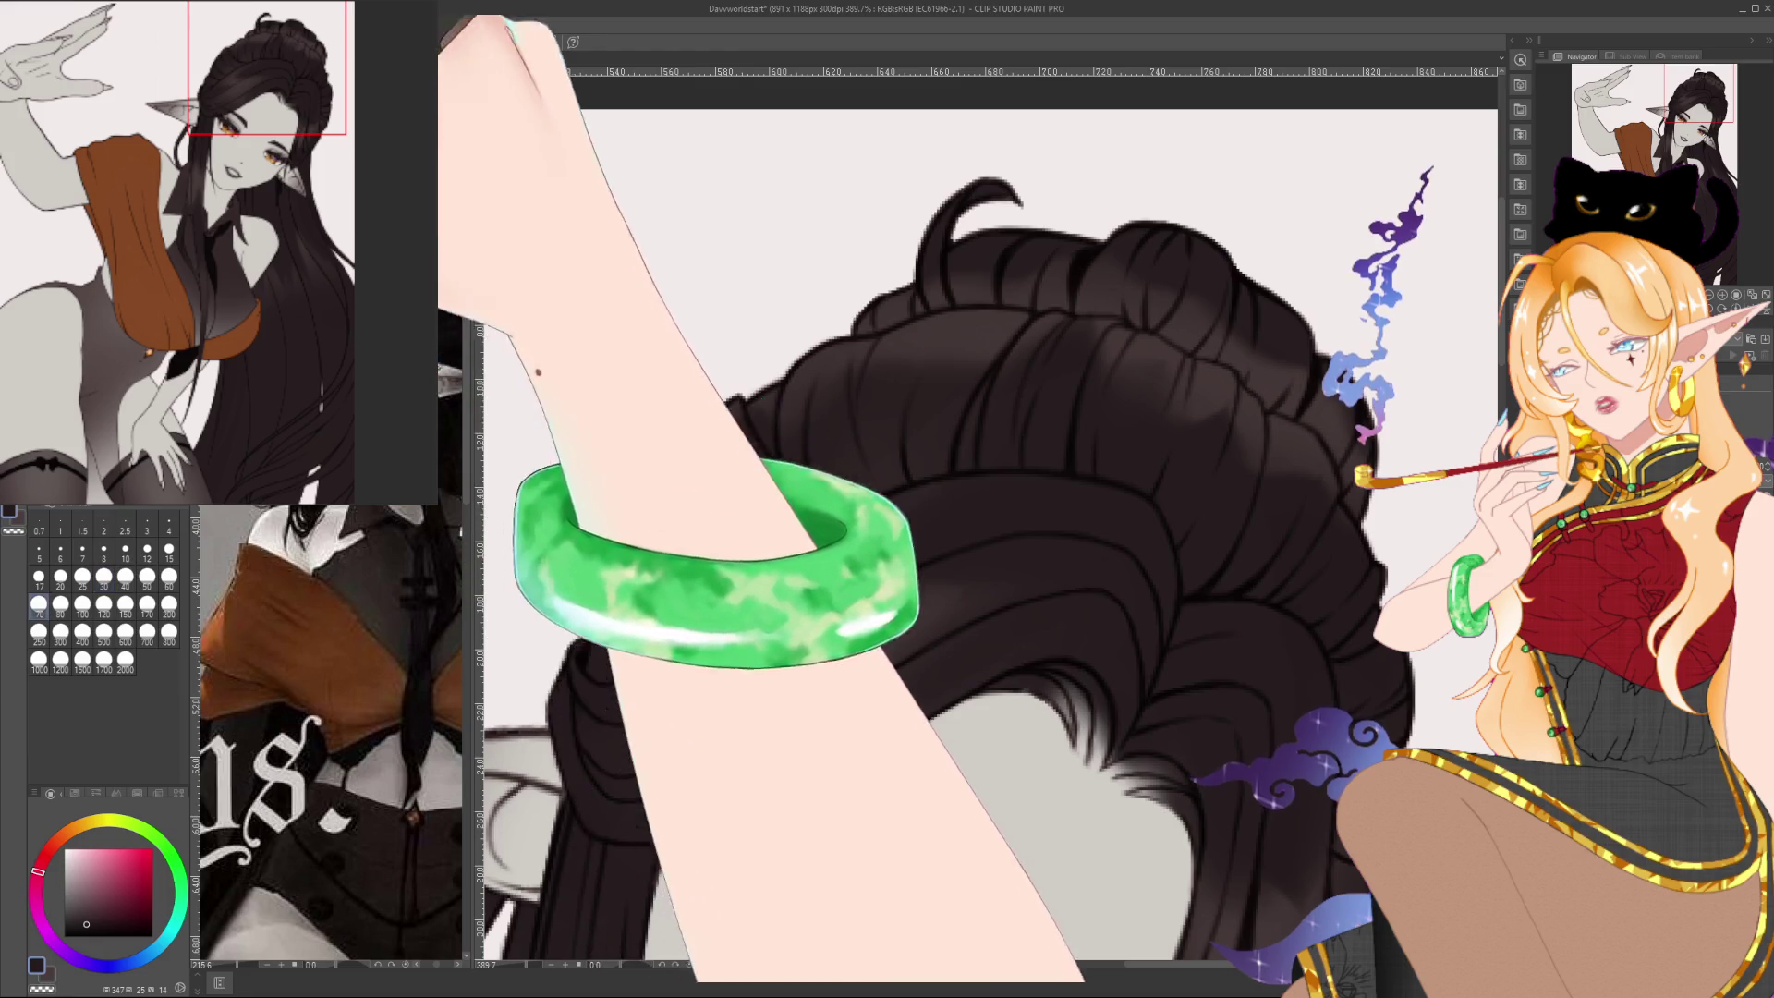
click(169, 576)
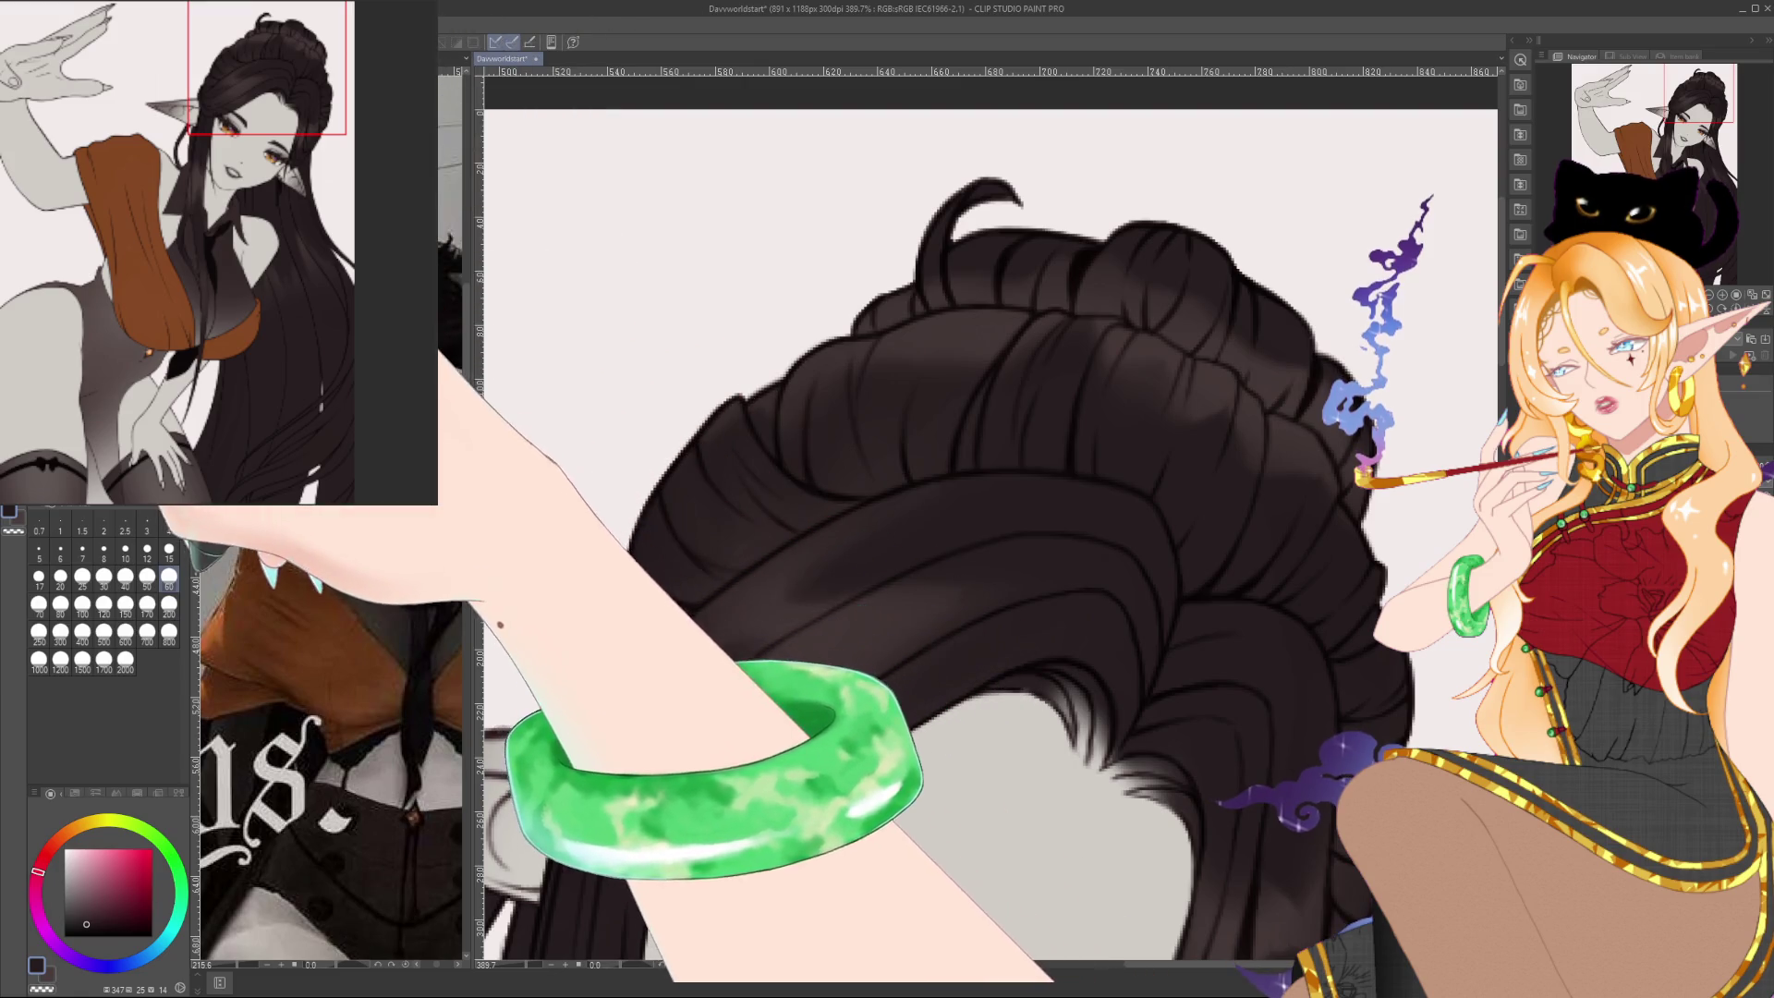
click(60, 576)
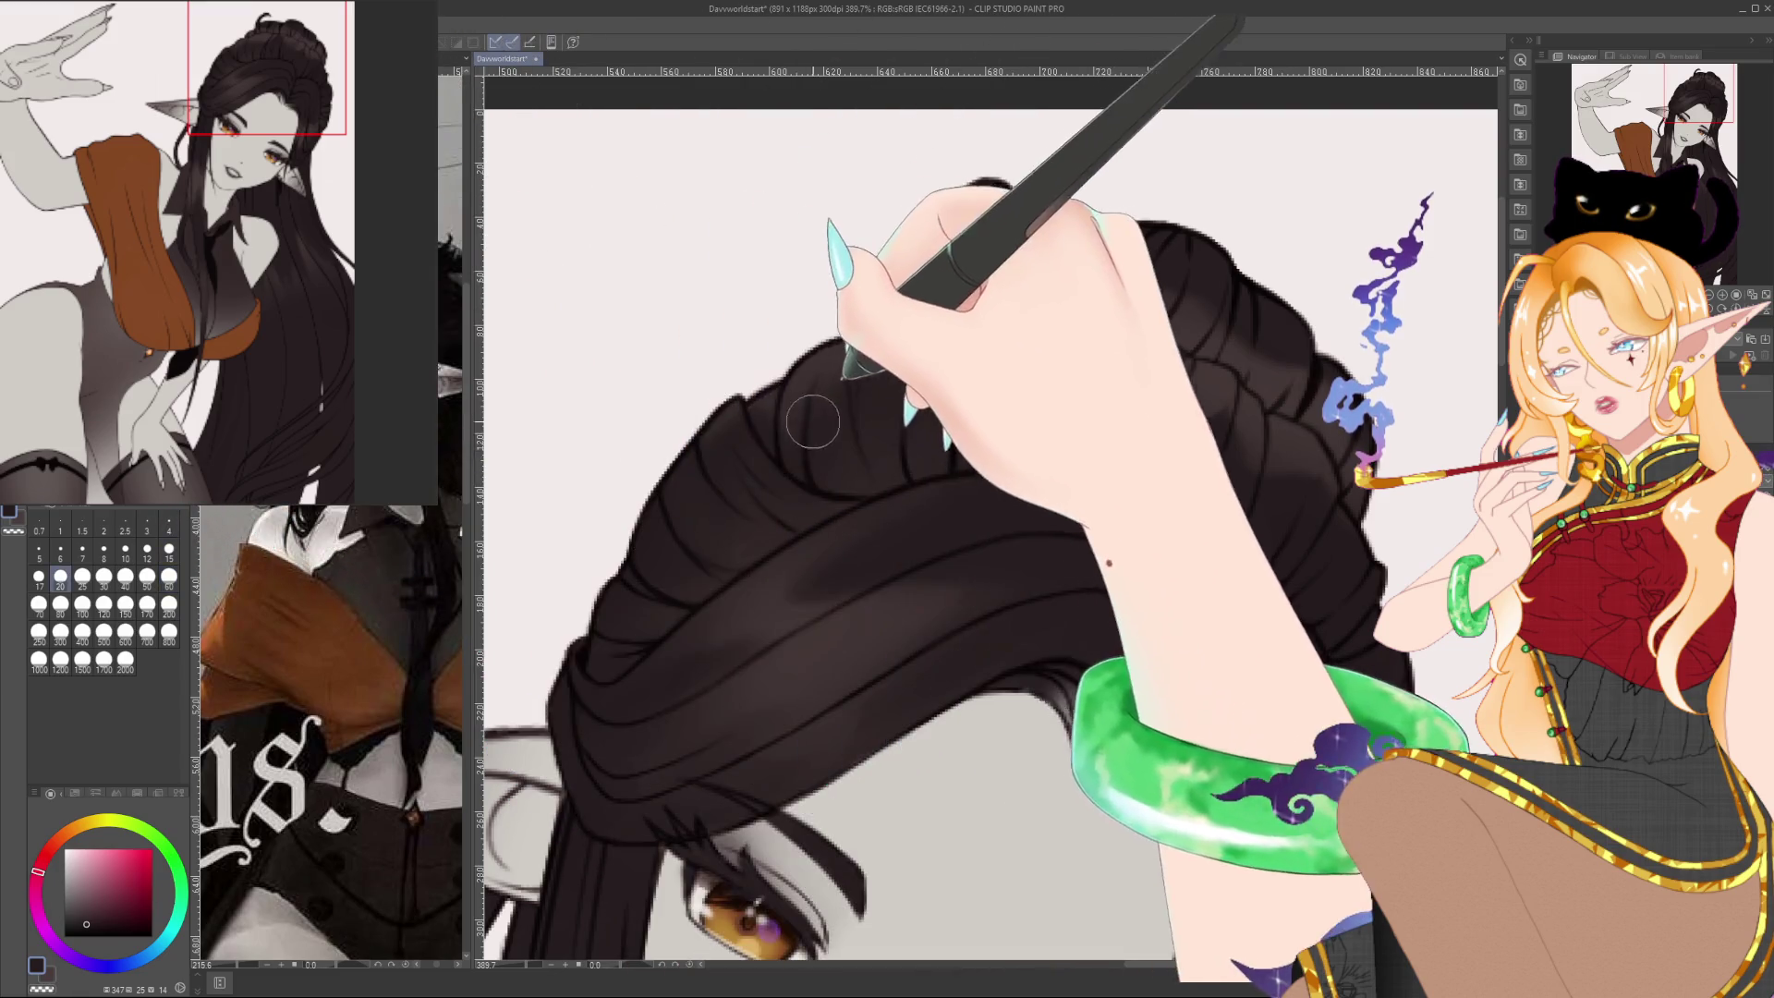
alt+click(752, 499)
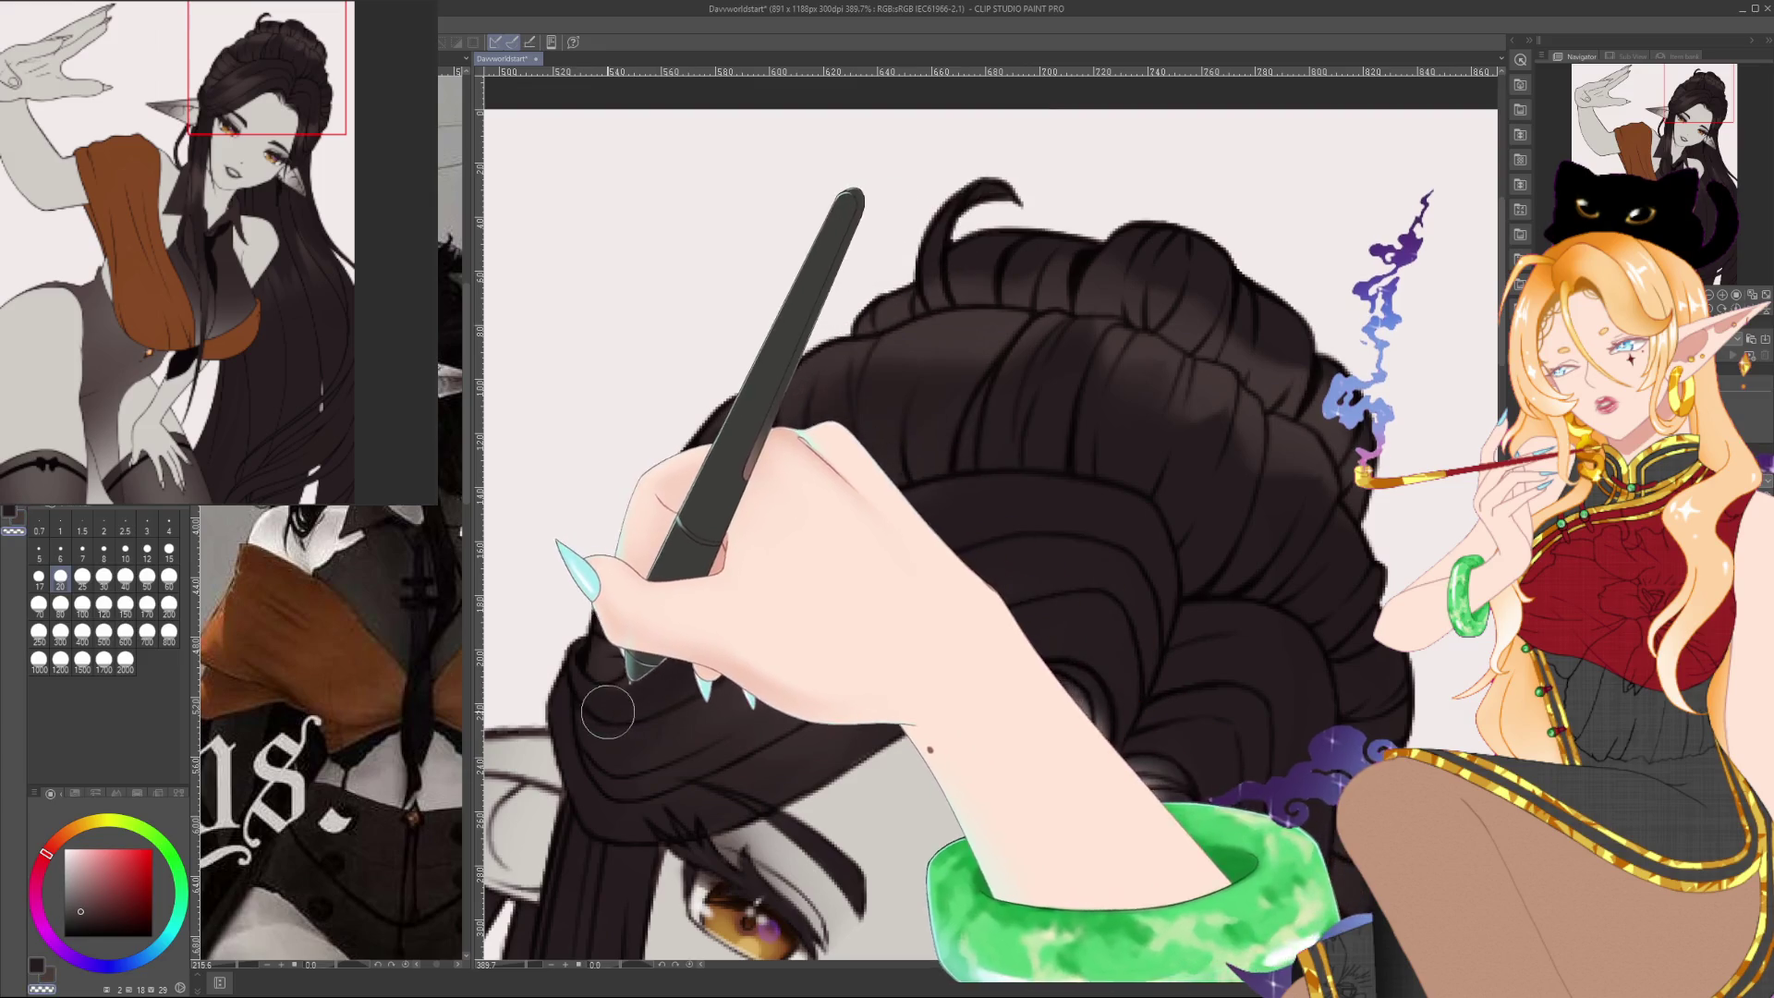
alt+click(696, 709)
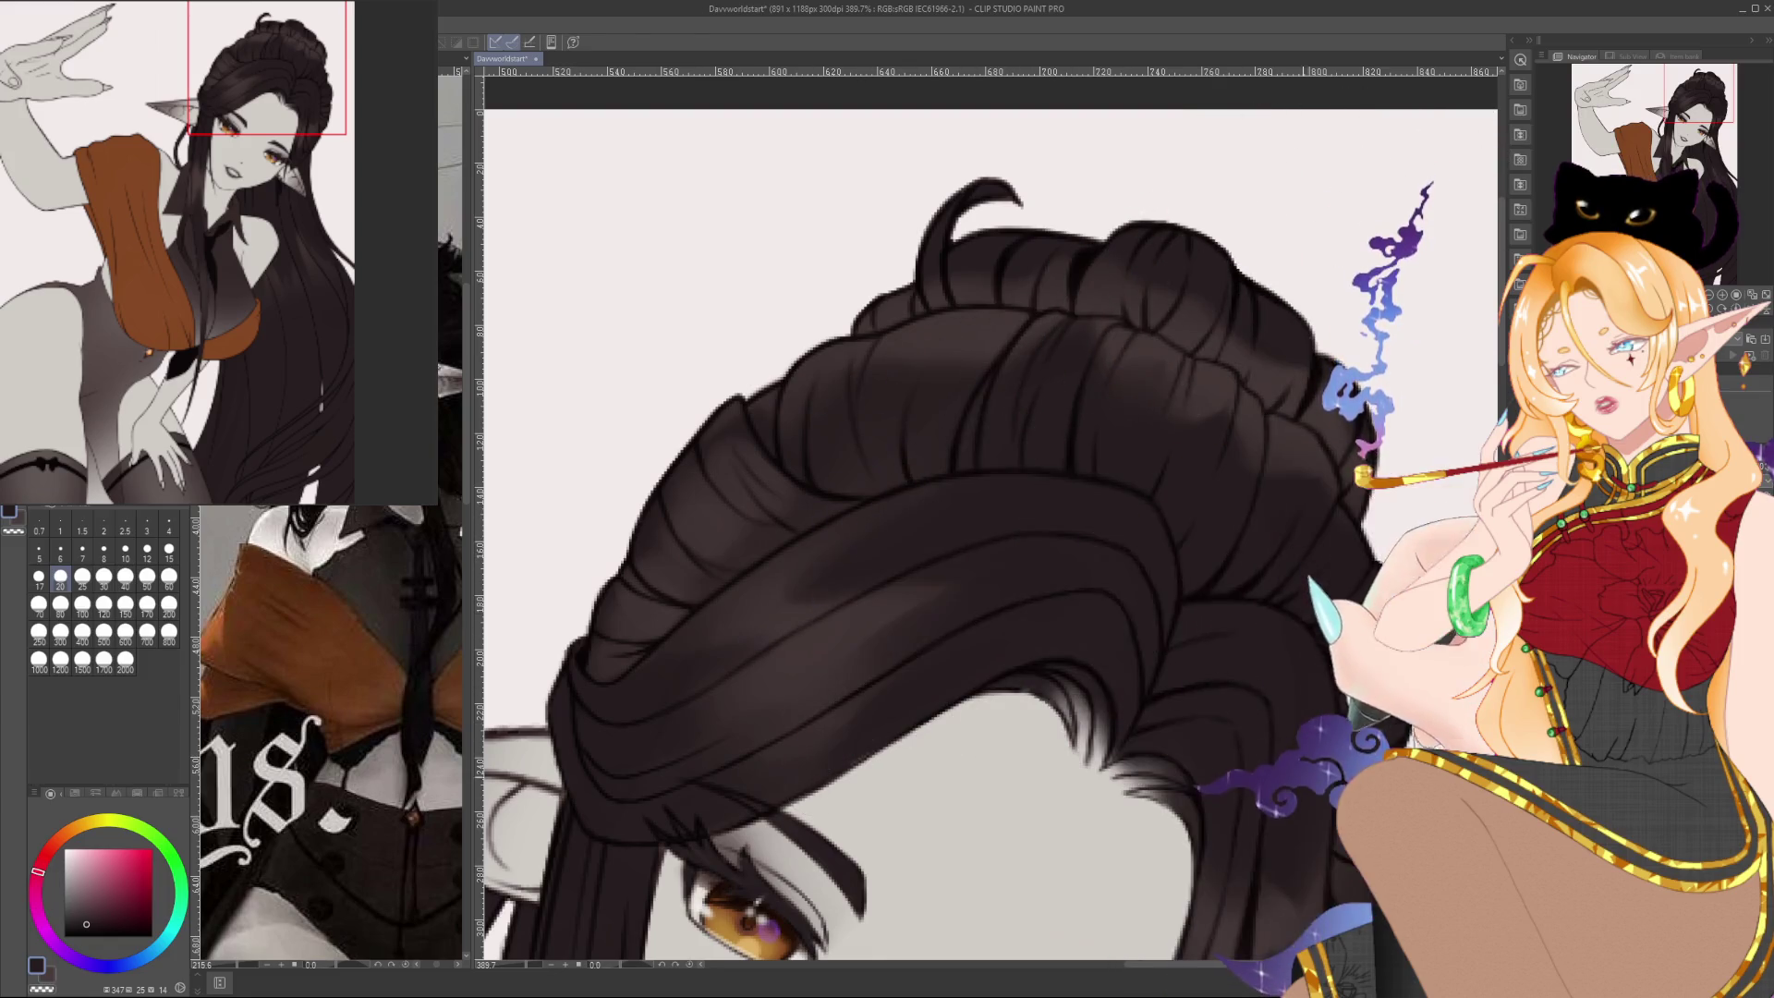
Frame the top of the hair above the bun and set a fine size 3–4 brush for strands
drag(1419, 804, 1307, 628)
drag(1159, 583, 1140, 527)
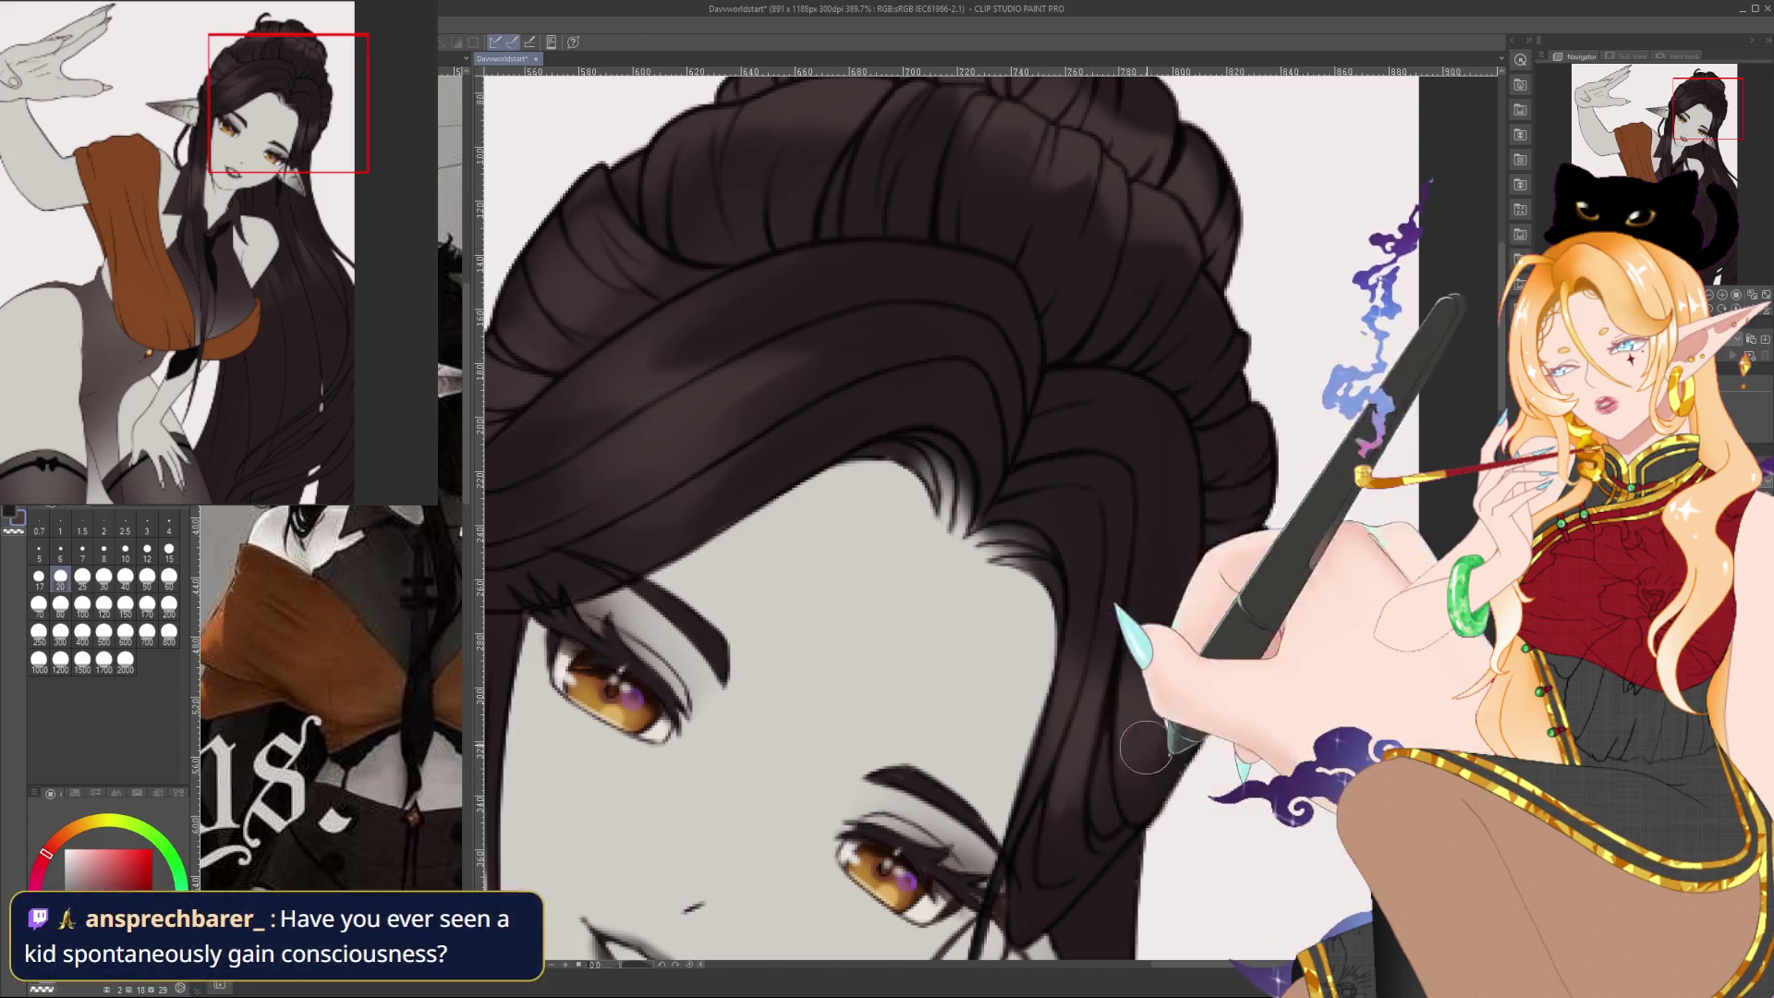
drag(1146, 746, 1155, 876)
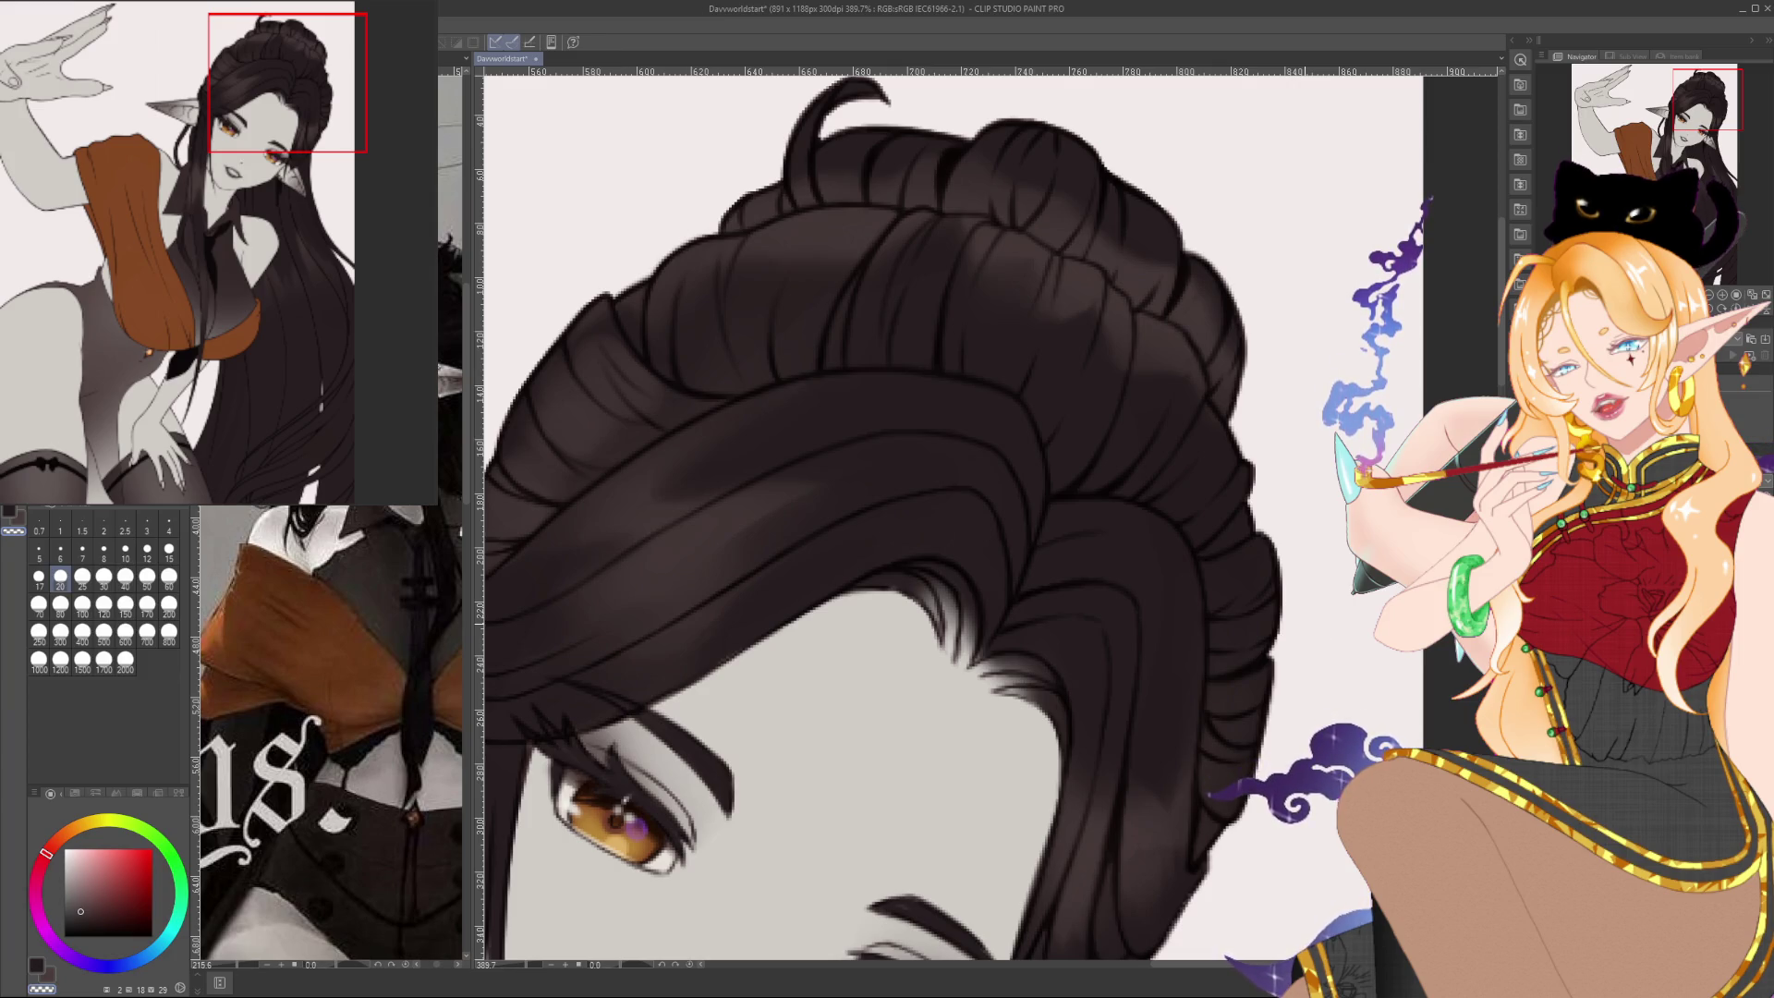
drag(887, 795, 996, 919)
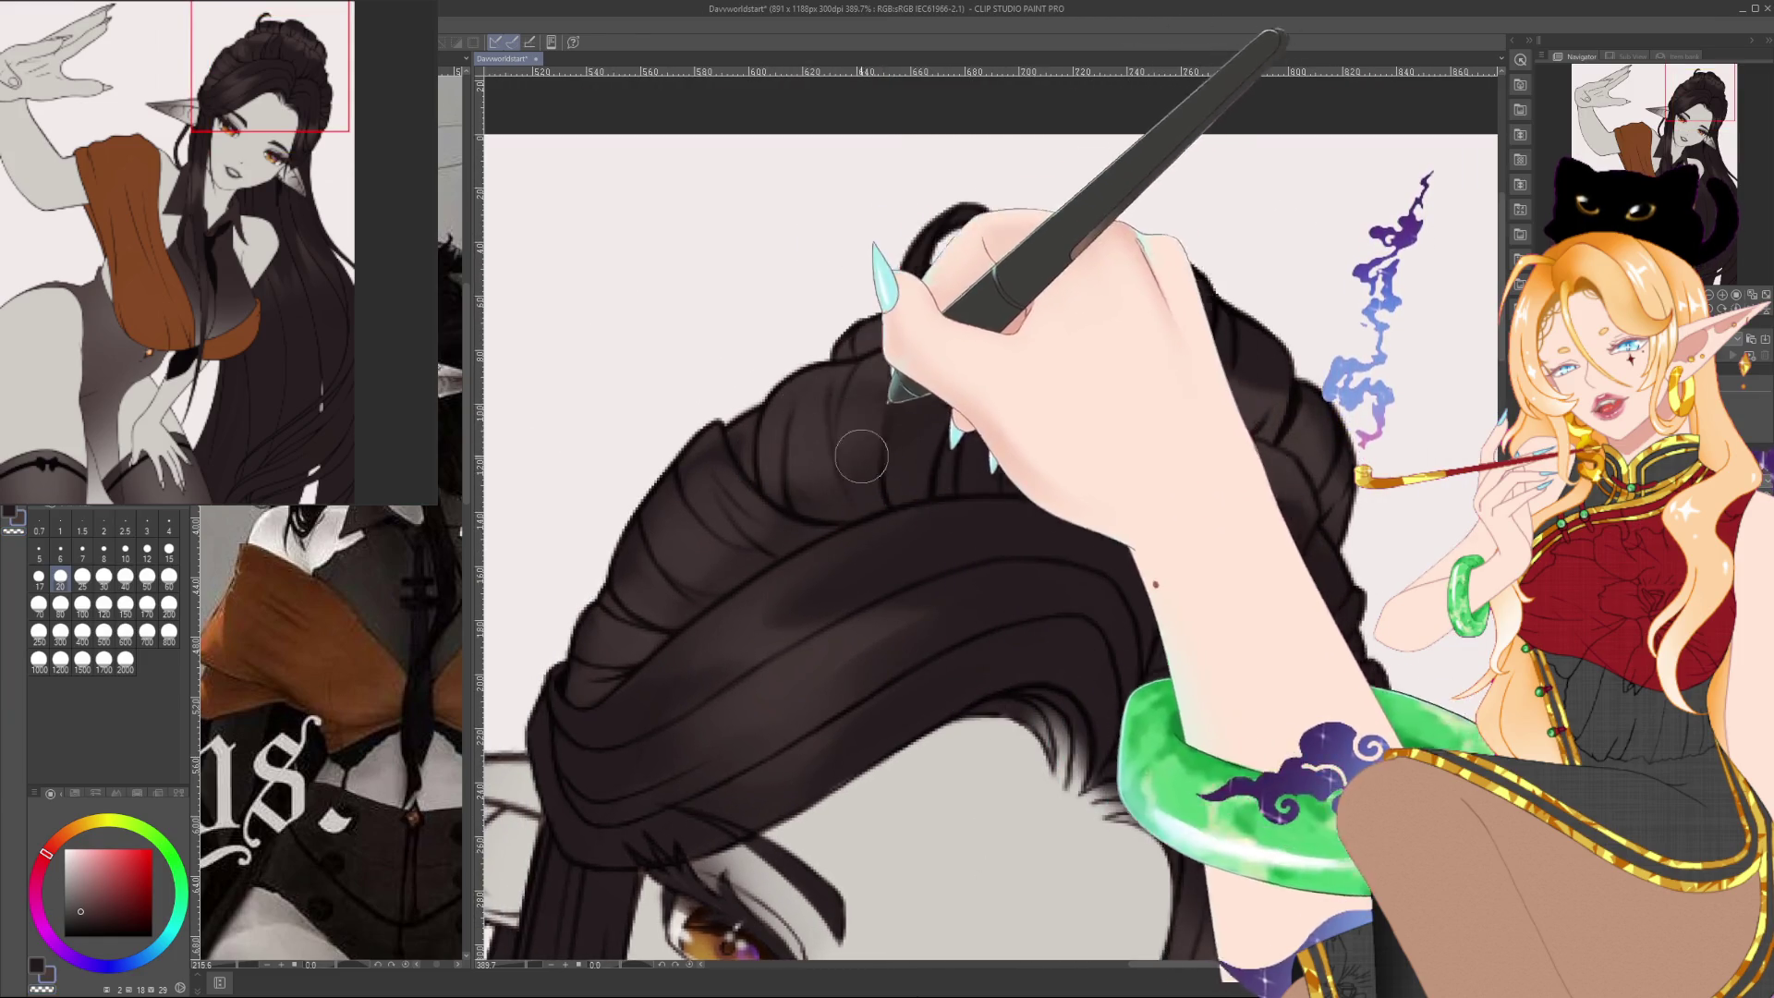
key(bracketleft)
key(bracketleft)
key(bracketleft)
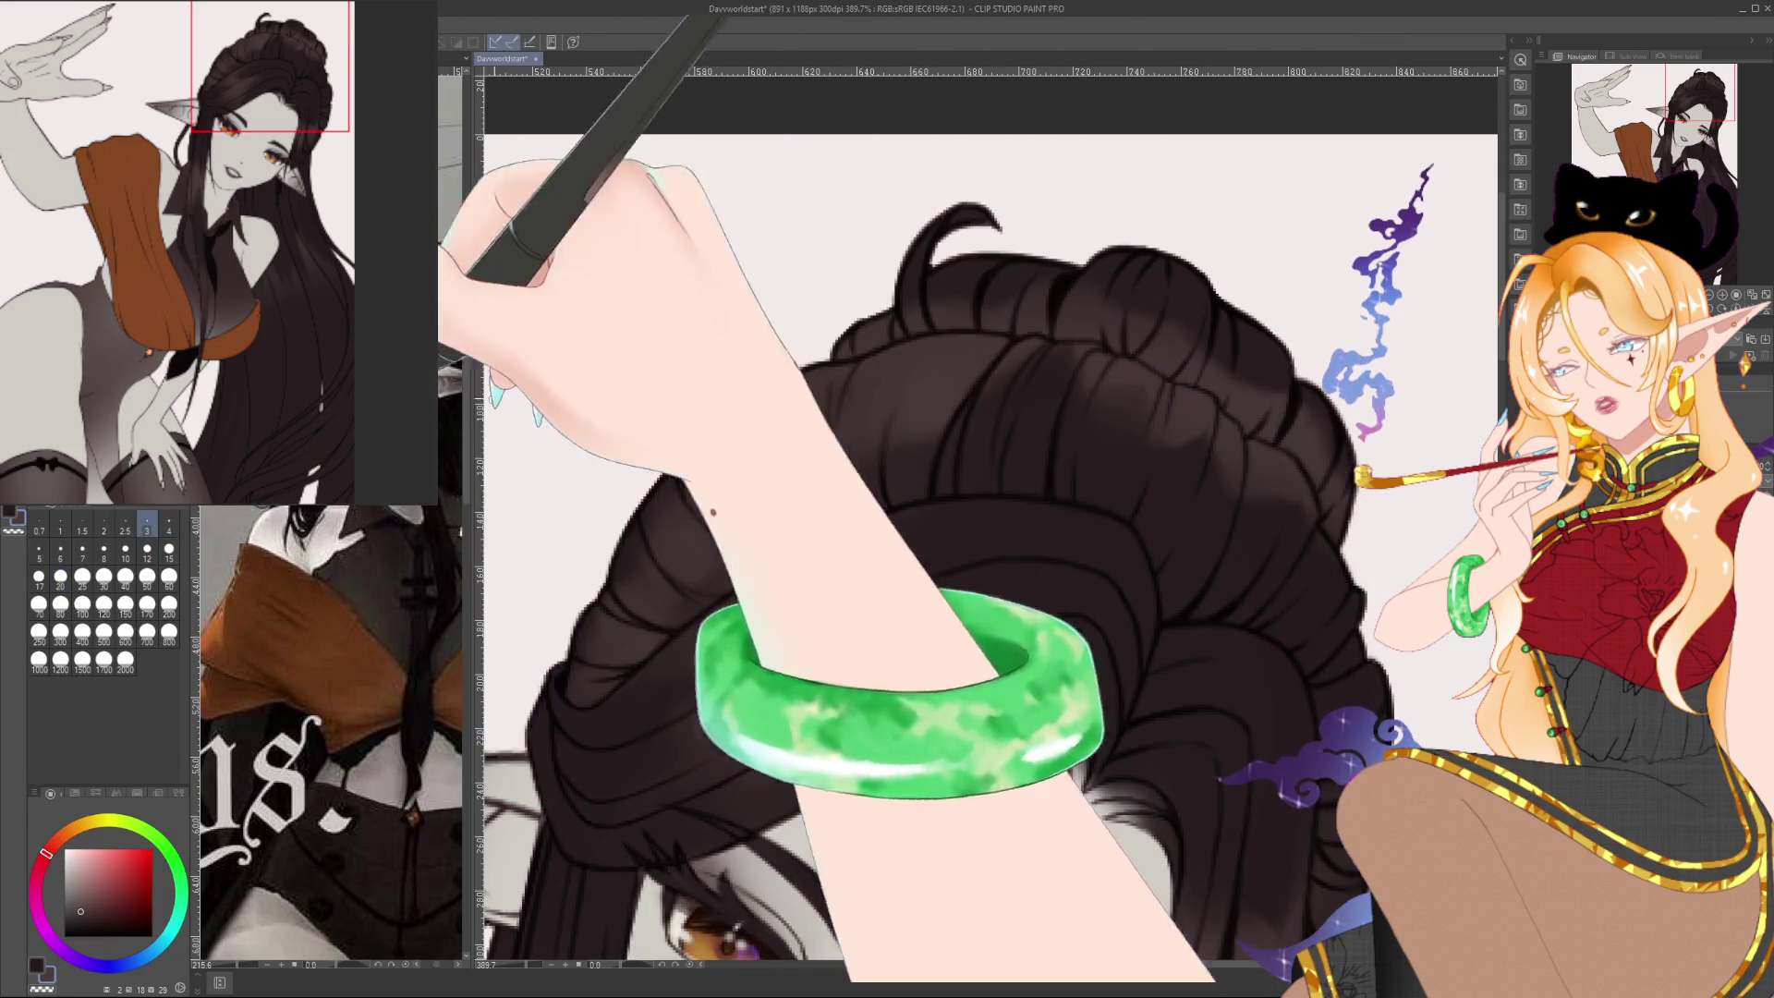
key(bracketleft)
alt+click(749, 425)
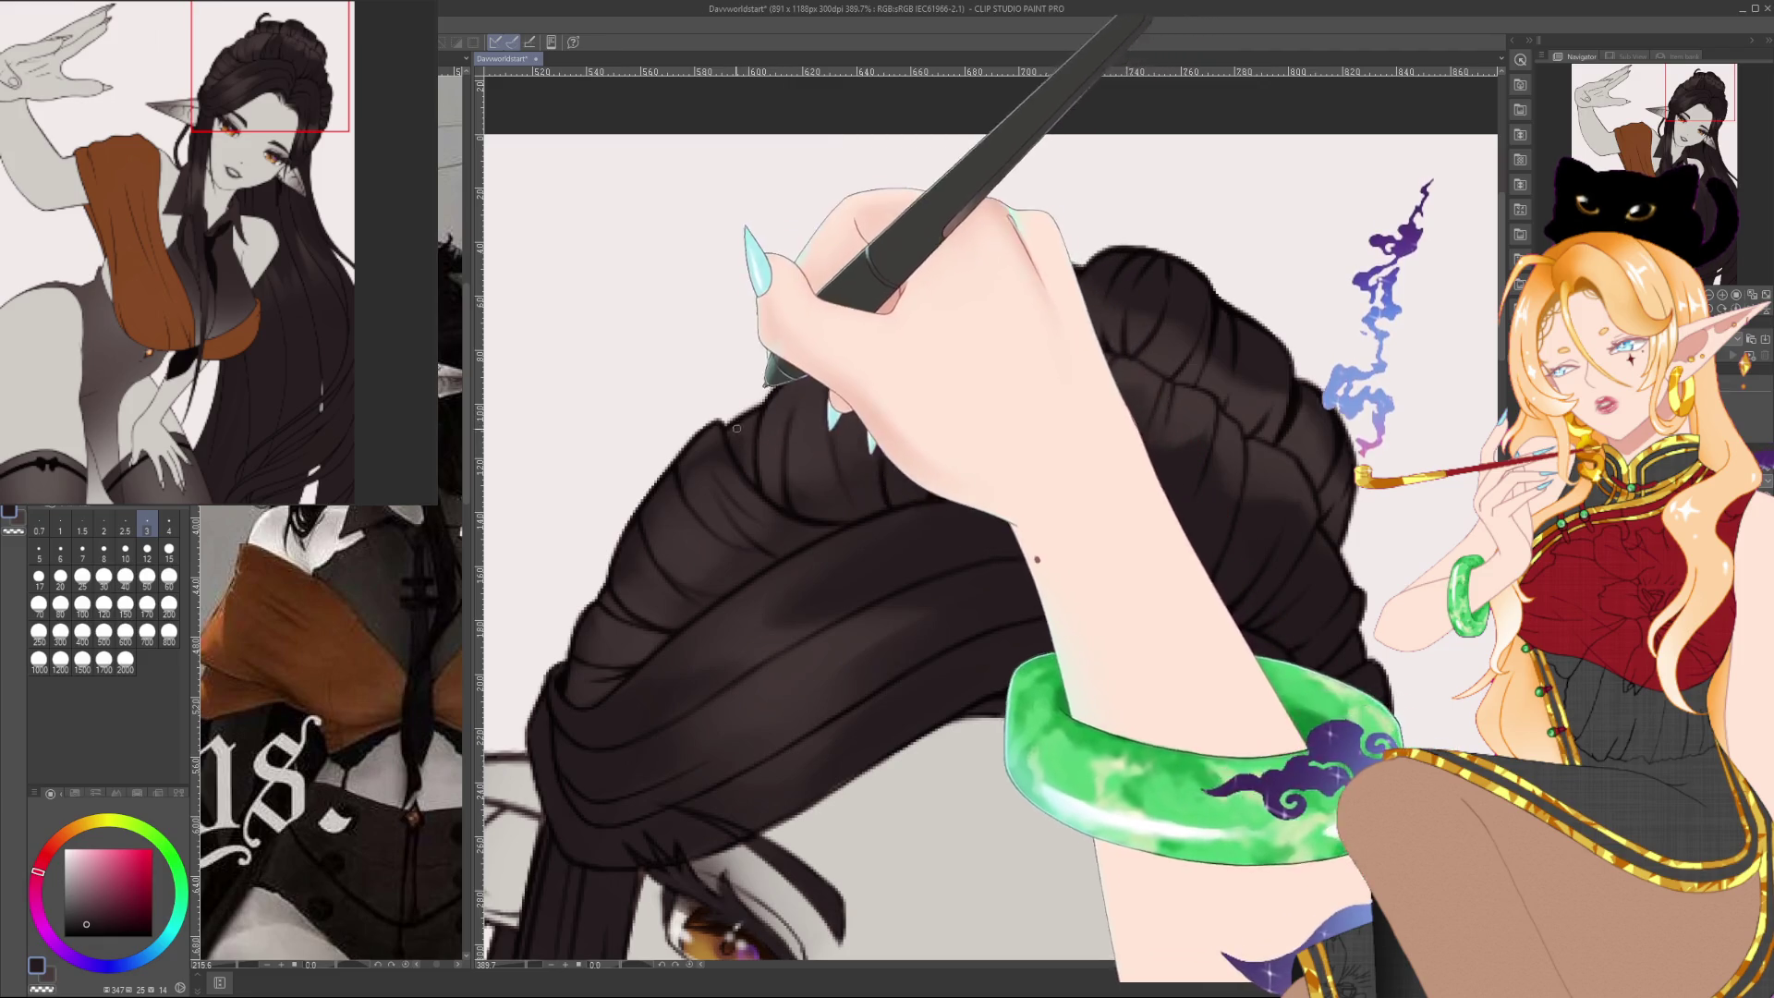
key(bracketright)
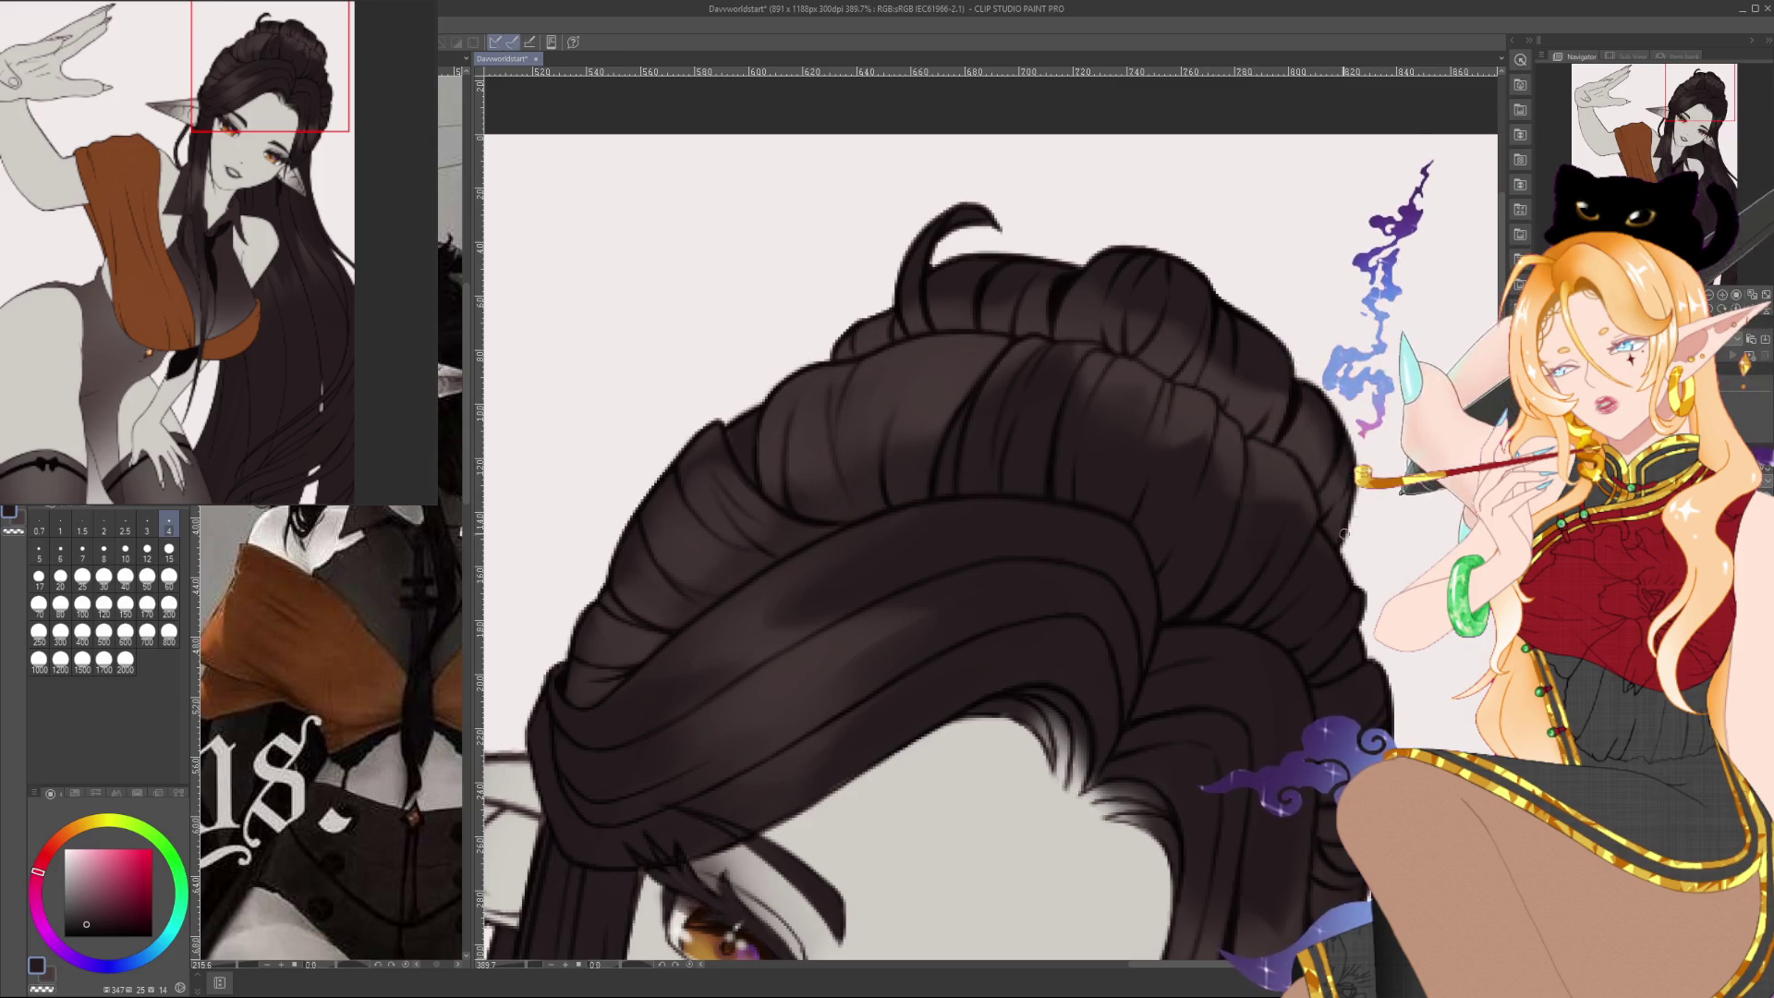
Shade the bun's strands at sizes 15 and 4, then rotate the canvas toward the hairline above the eyes
mouse_move(1399, 576)
mouse_down()
mouse_move(1302, 494)
mouse_move(1261, 362)
mouse_up()
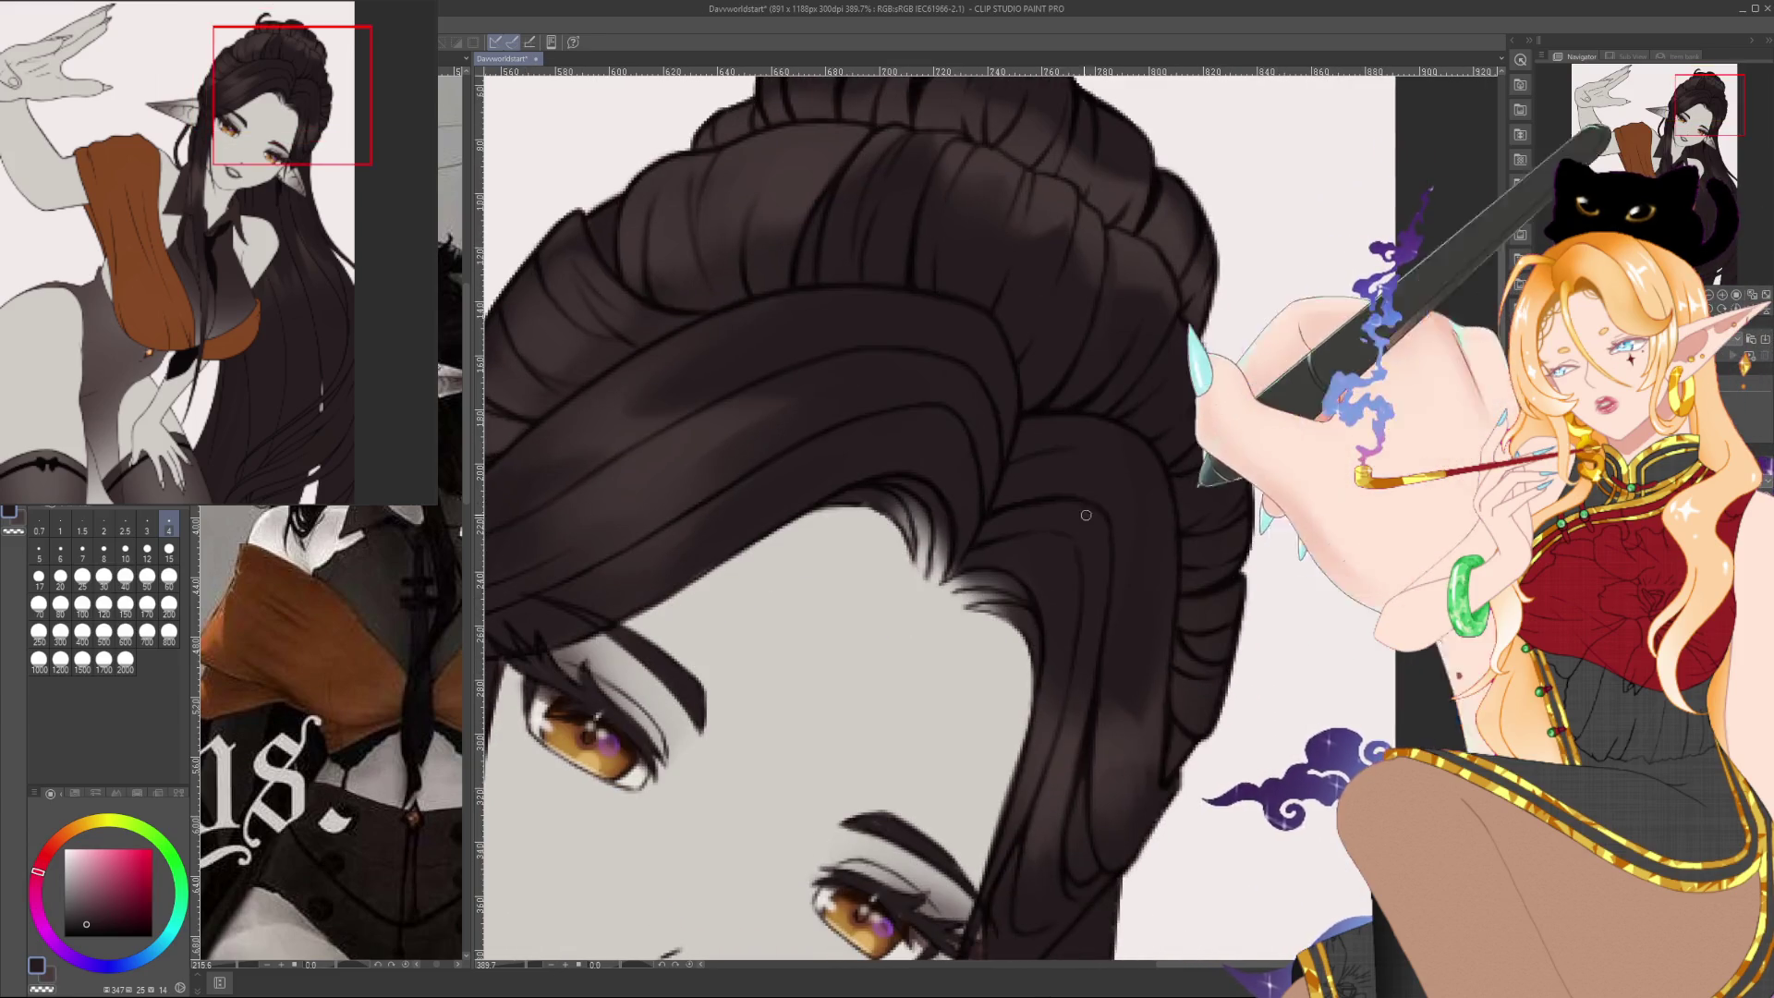
click(169, 552)
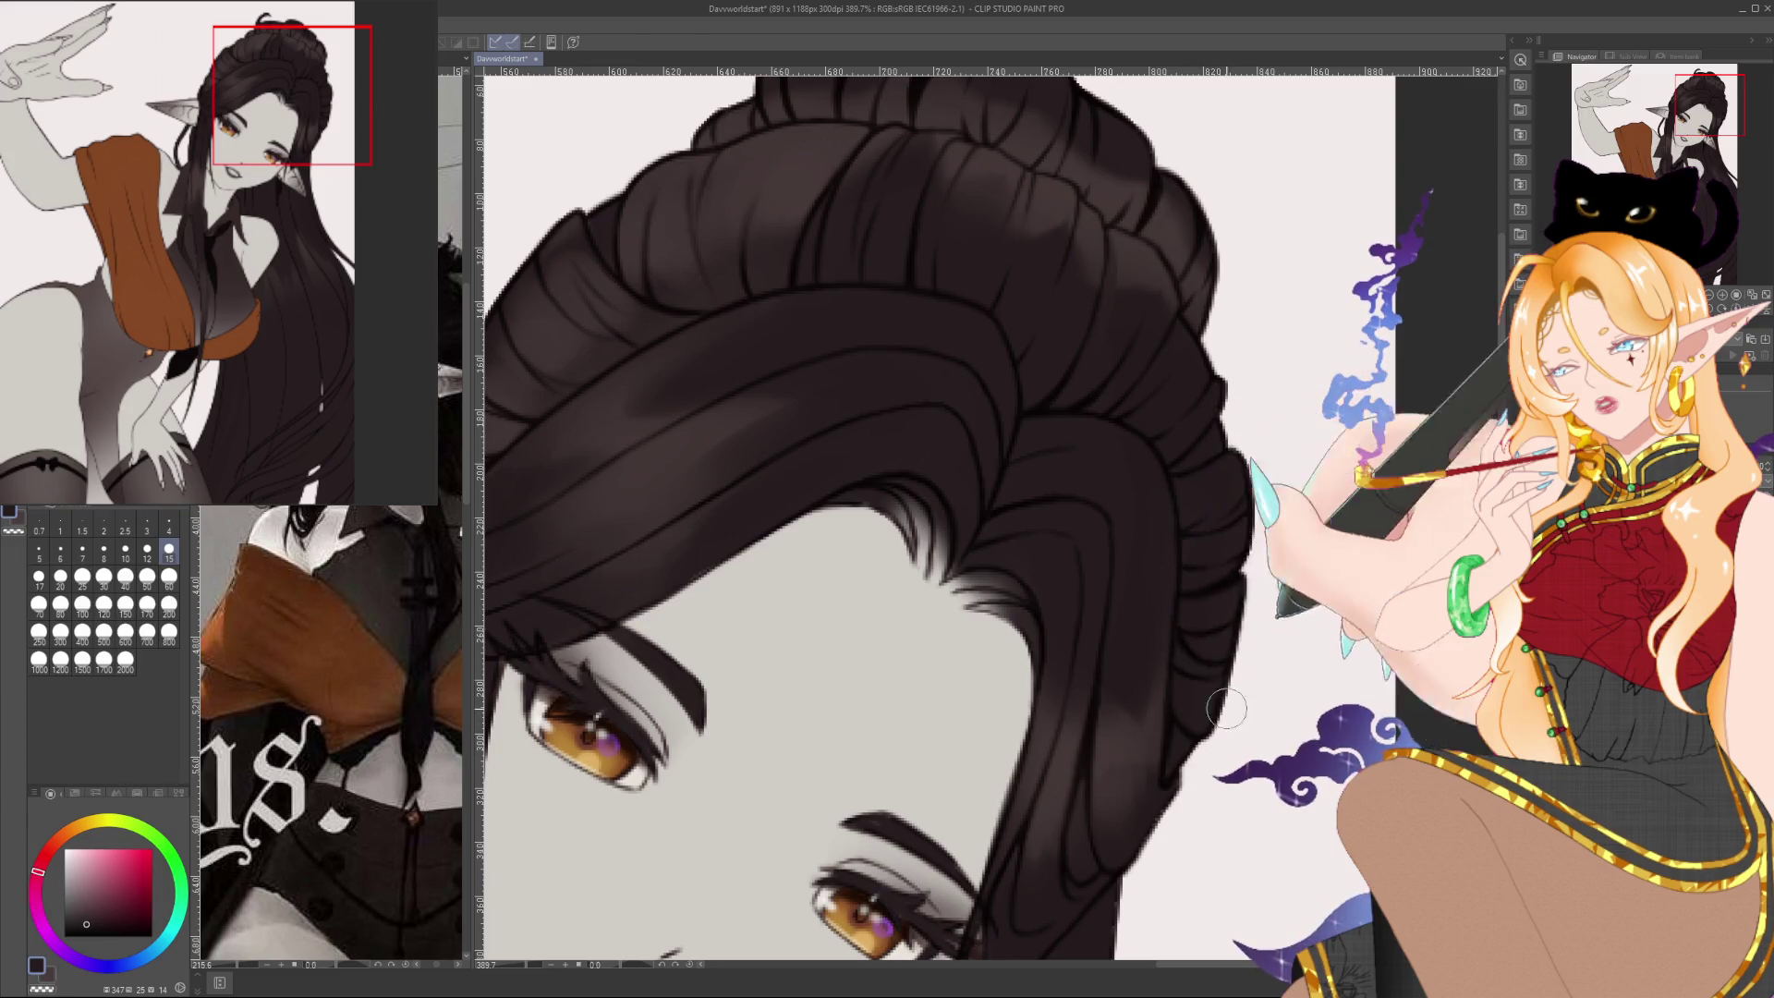
drag(1193, 681, 1266, 876)
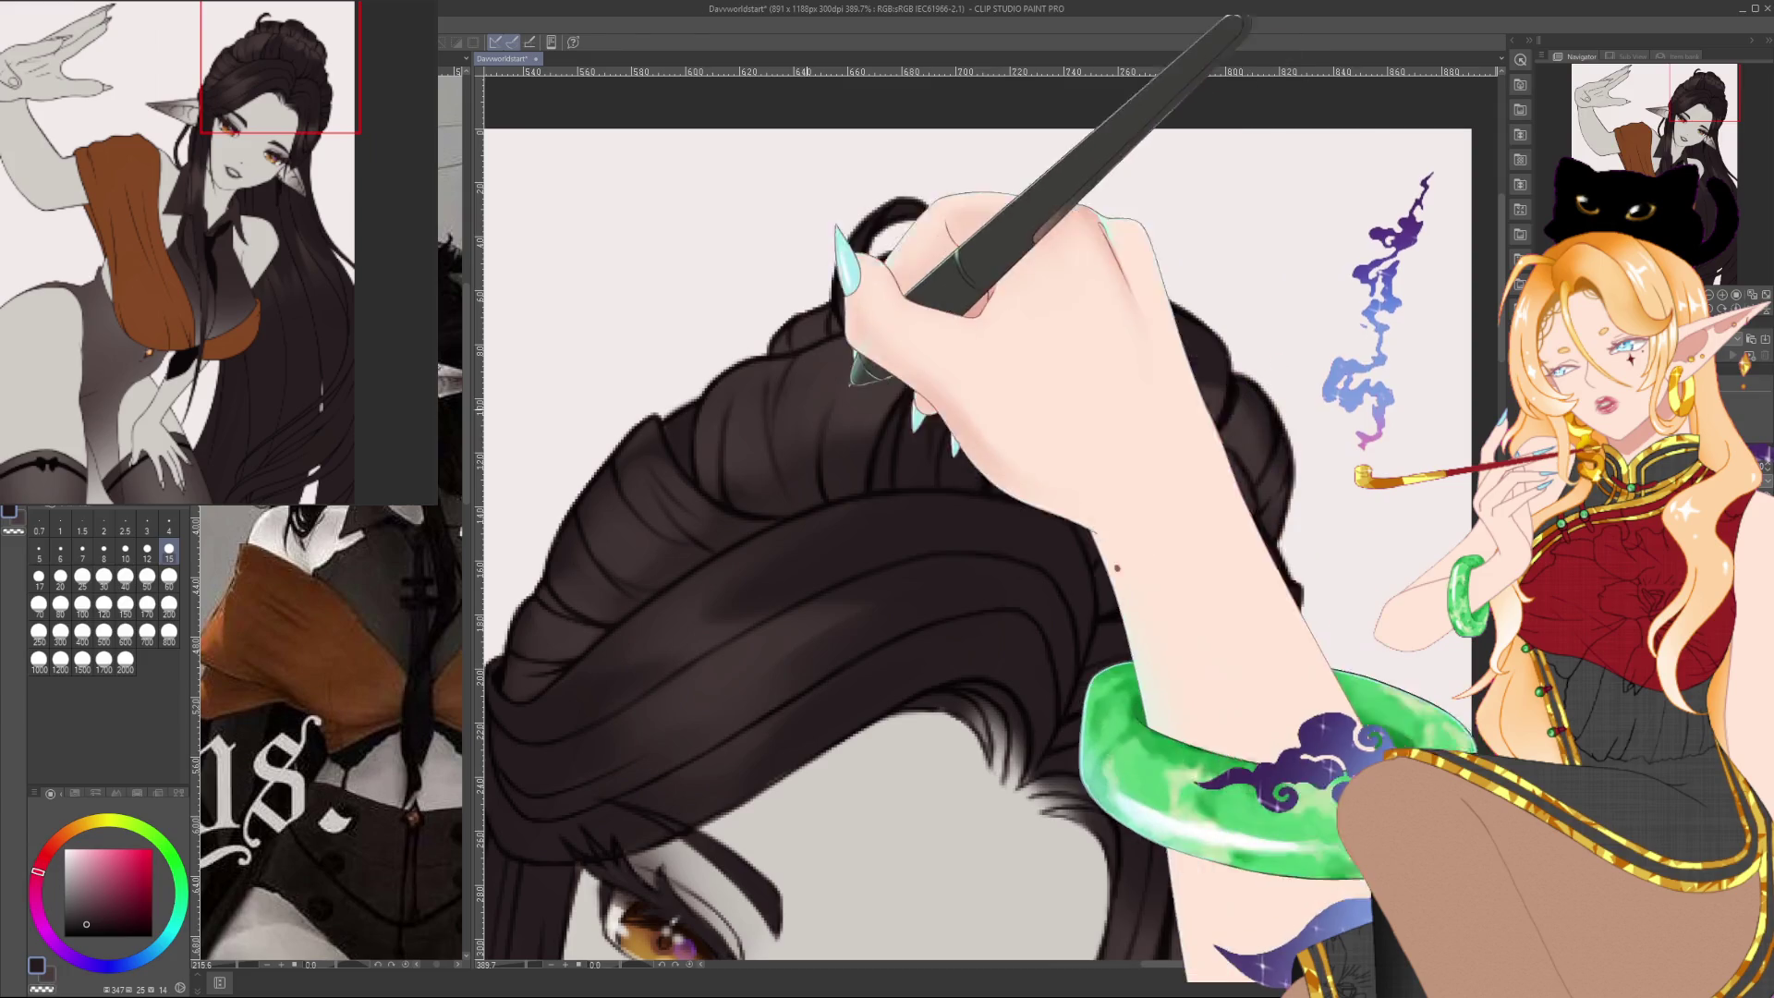
drag(915, 395, 962, 332)
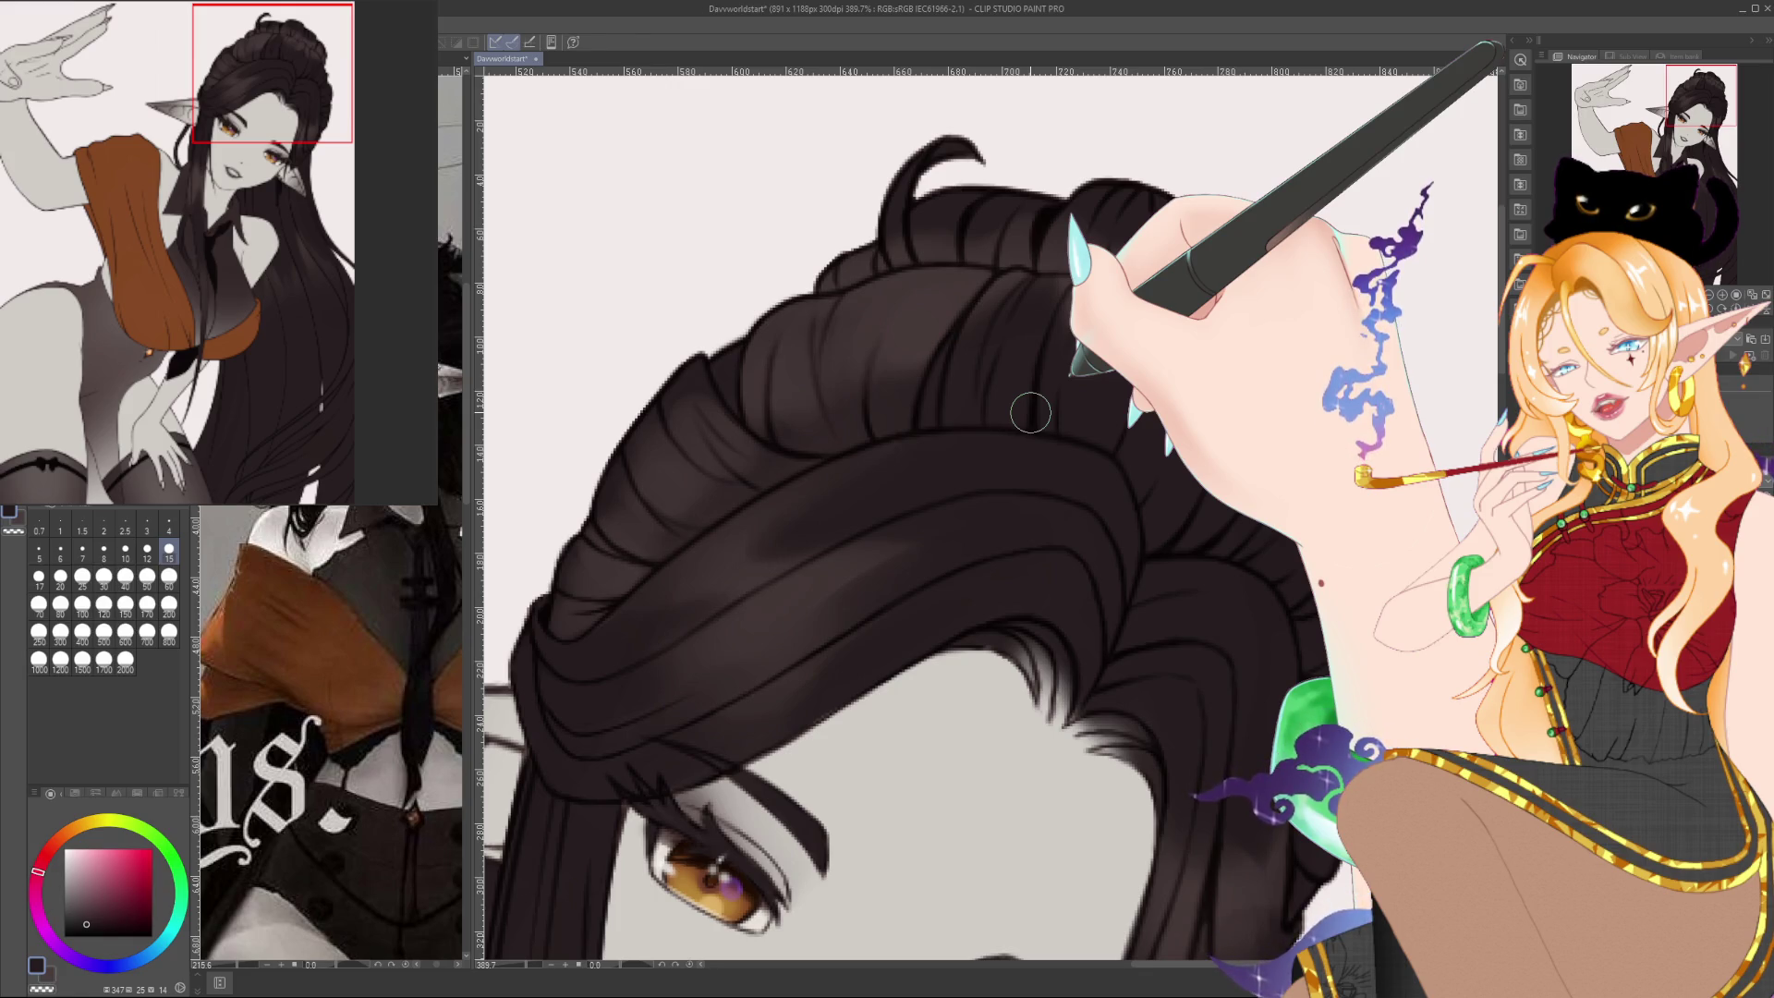
click(169, 525)
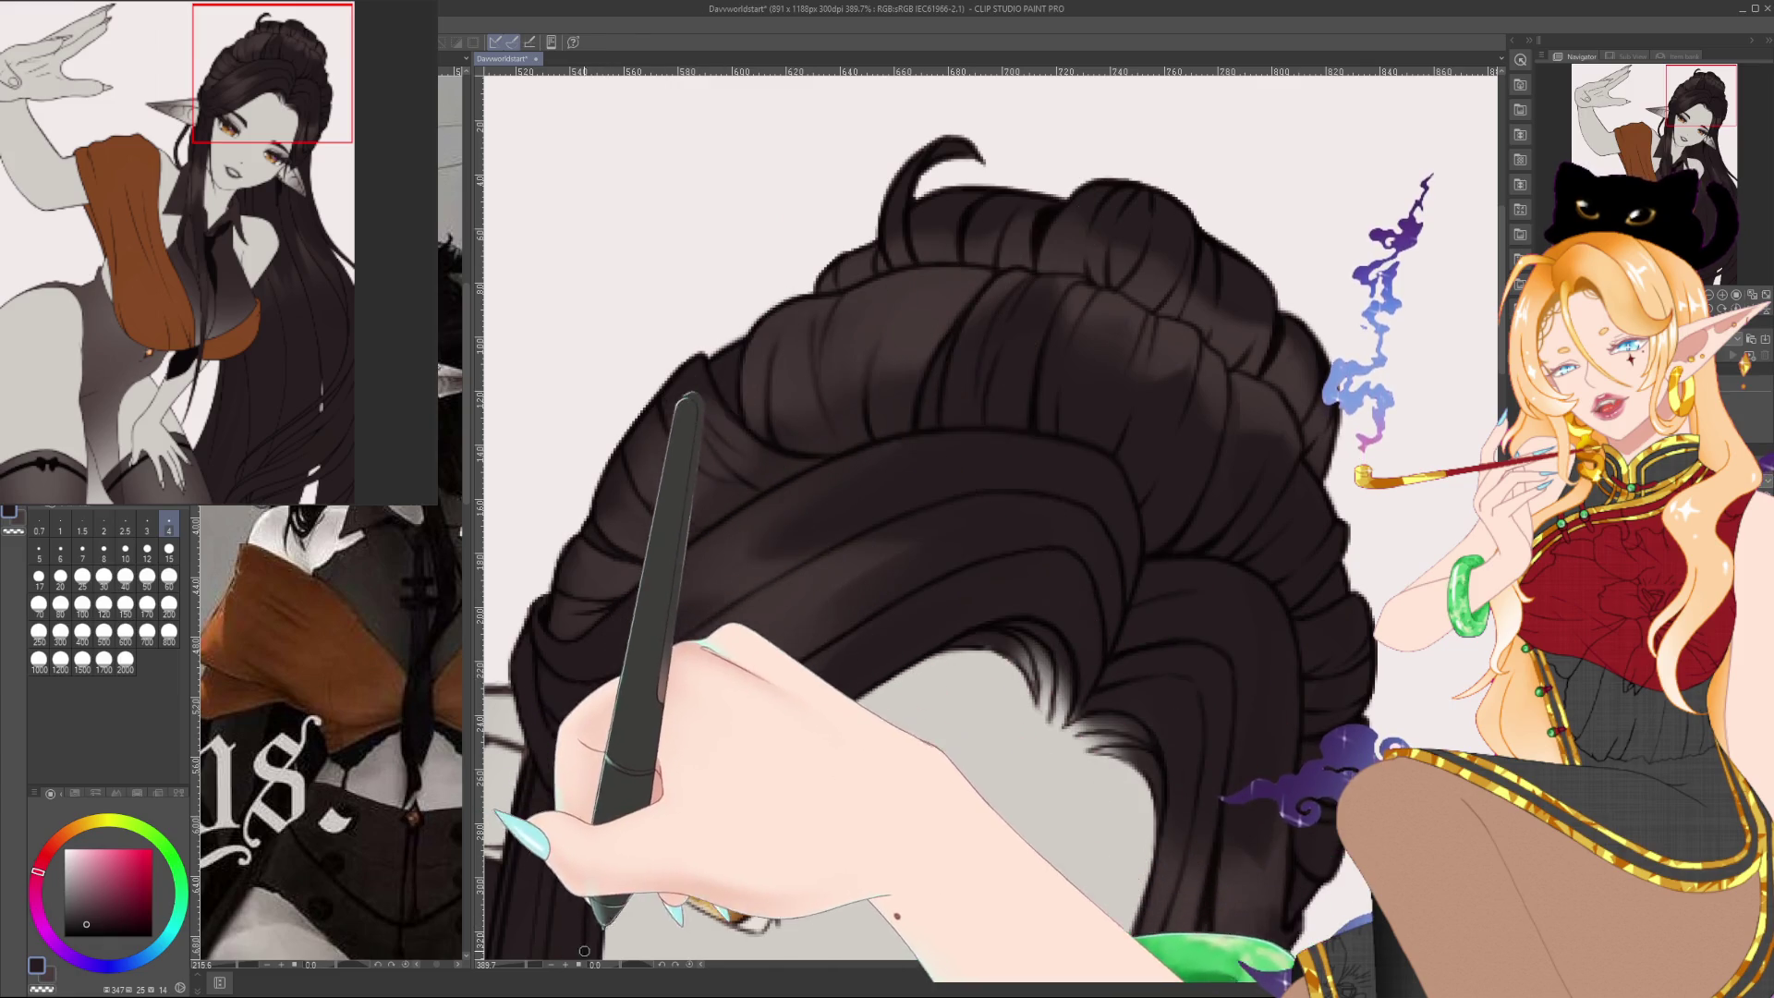
drag(714, 769, 794, 554)
drag(898, 895, 851, 692)
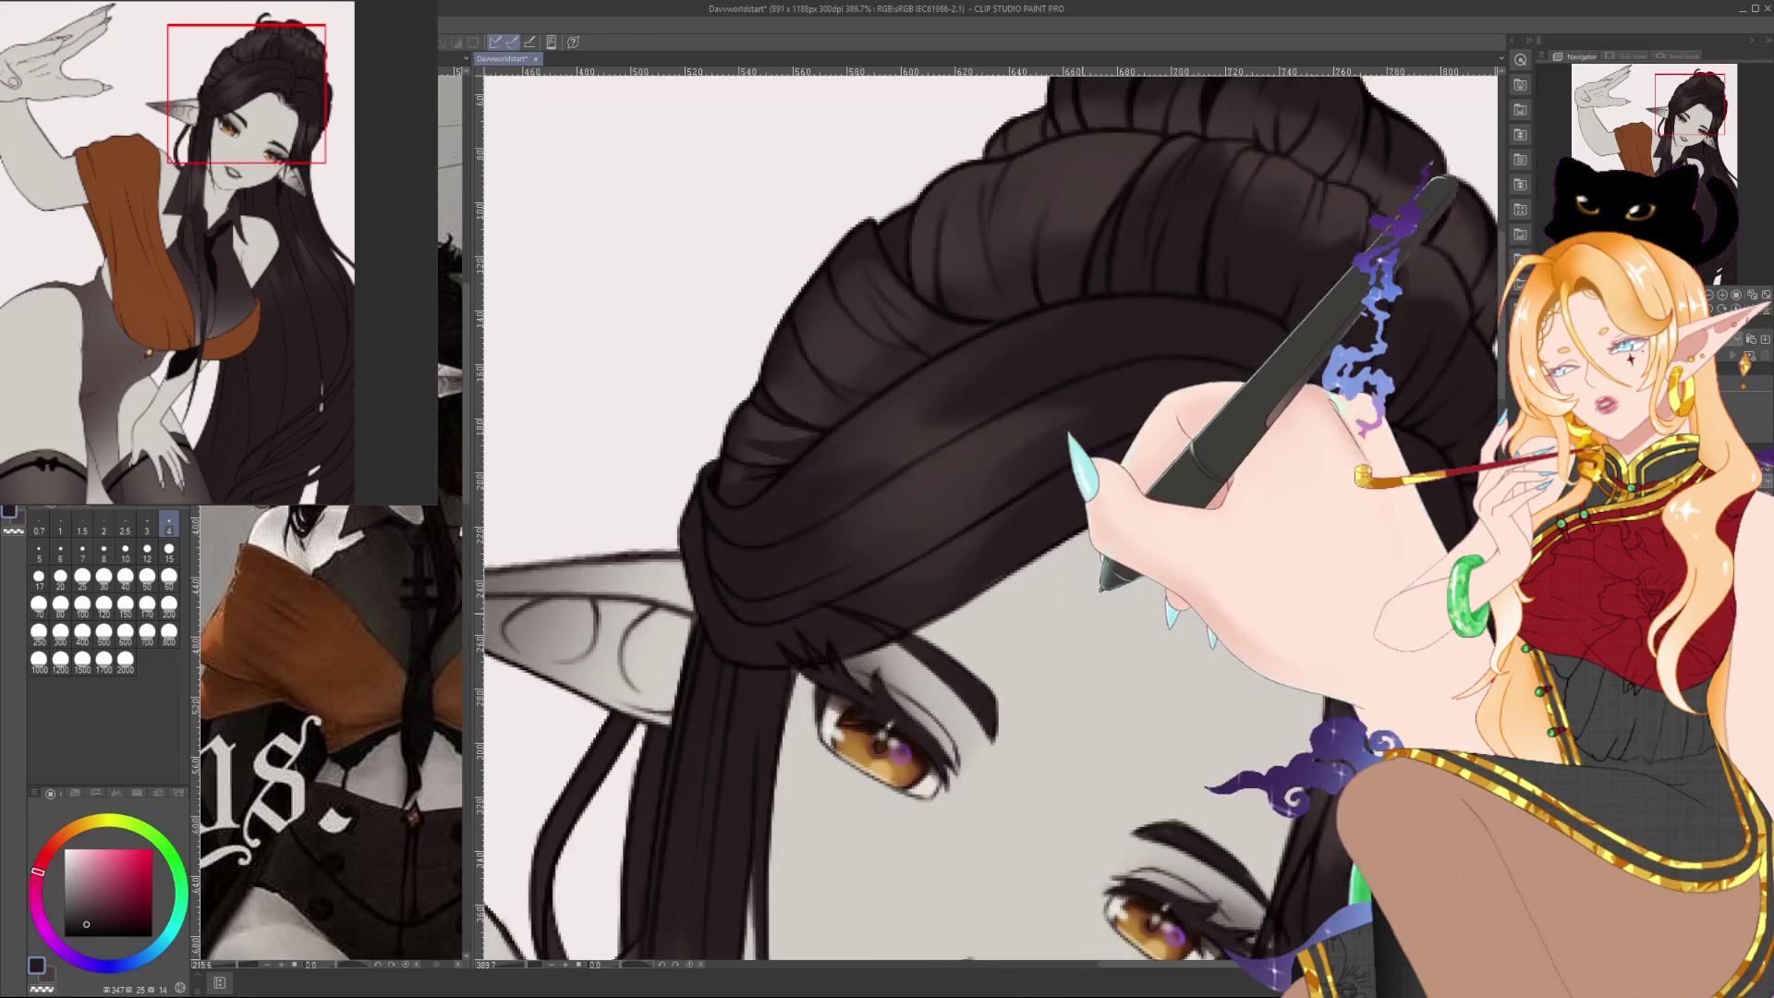
Sample dark, warm and purplish hair tones while working across the forehead hair and bun crown
drag(735, 409, 568, 474)
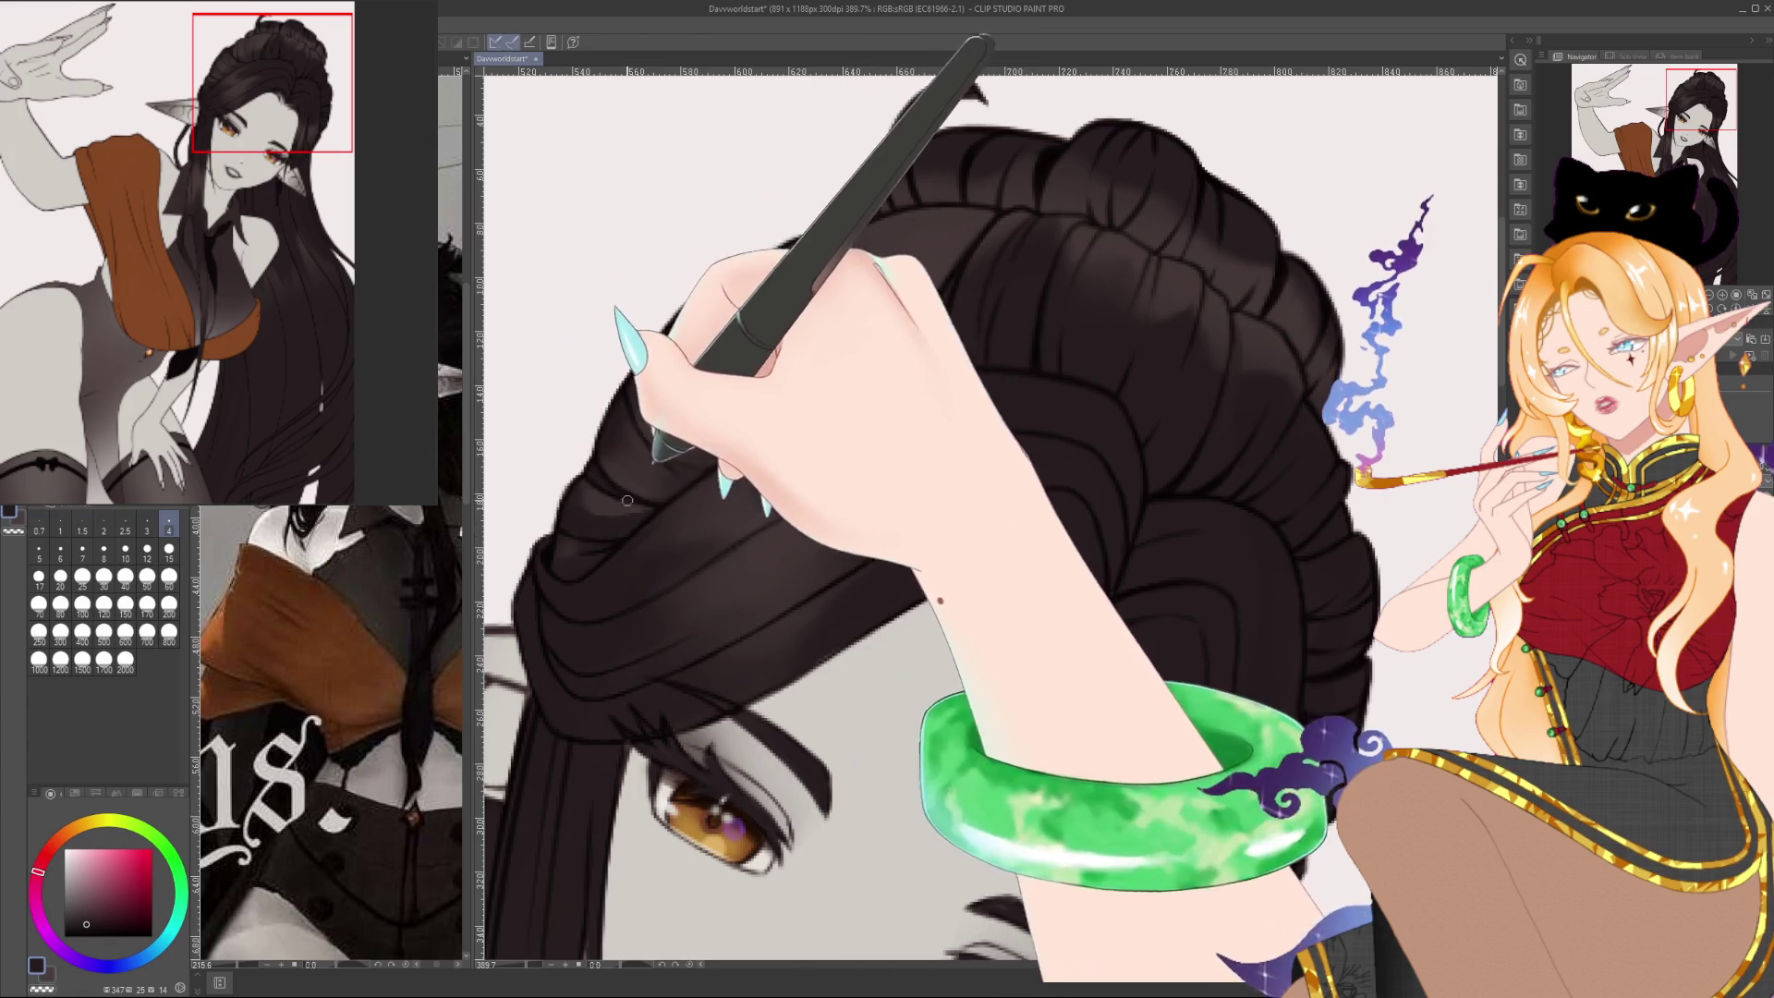
drag(586, 498, 558, 599)
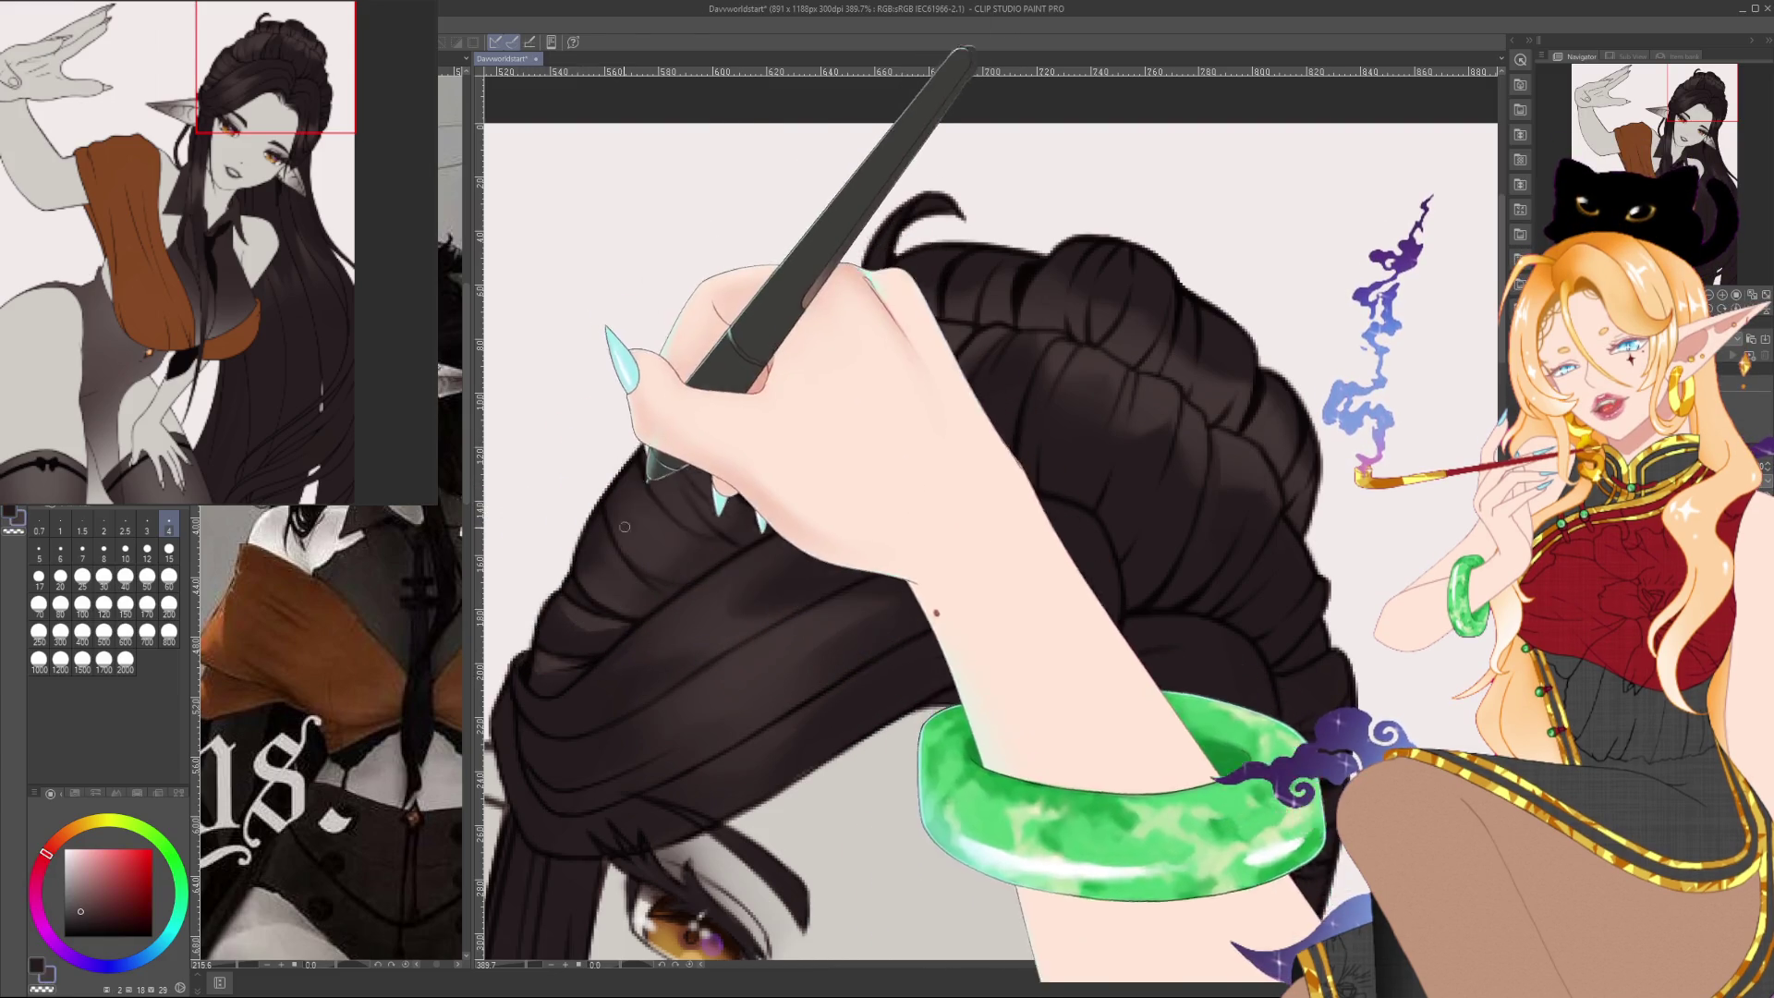
alt+click(551, 682)
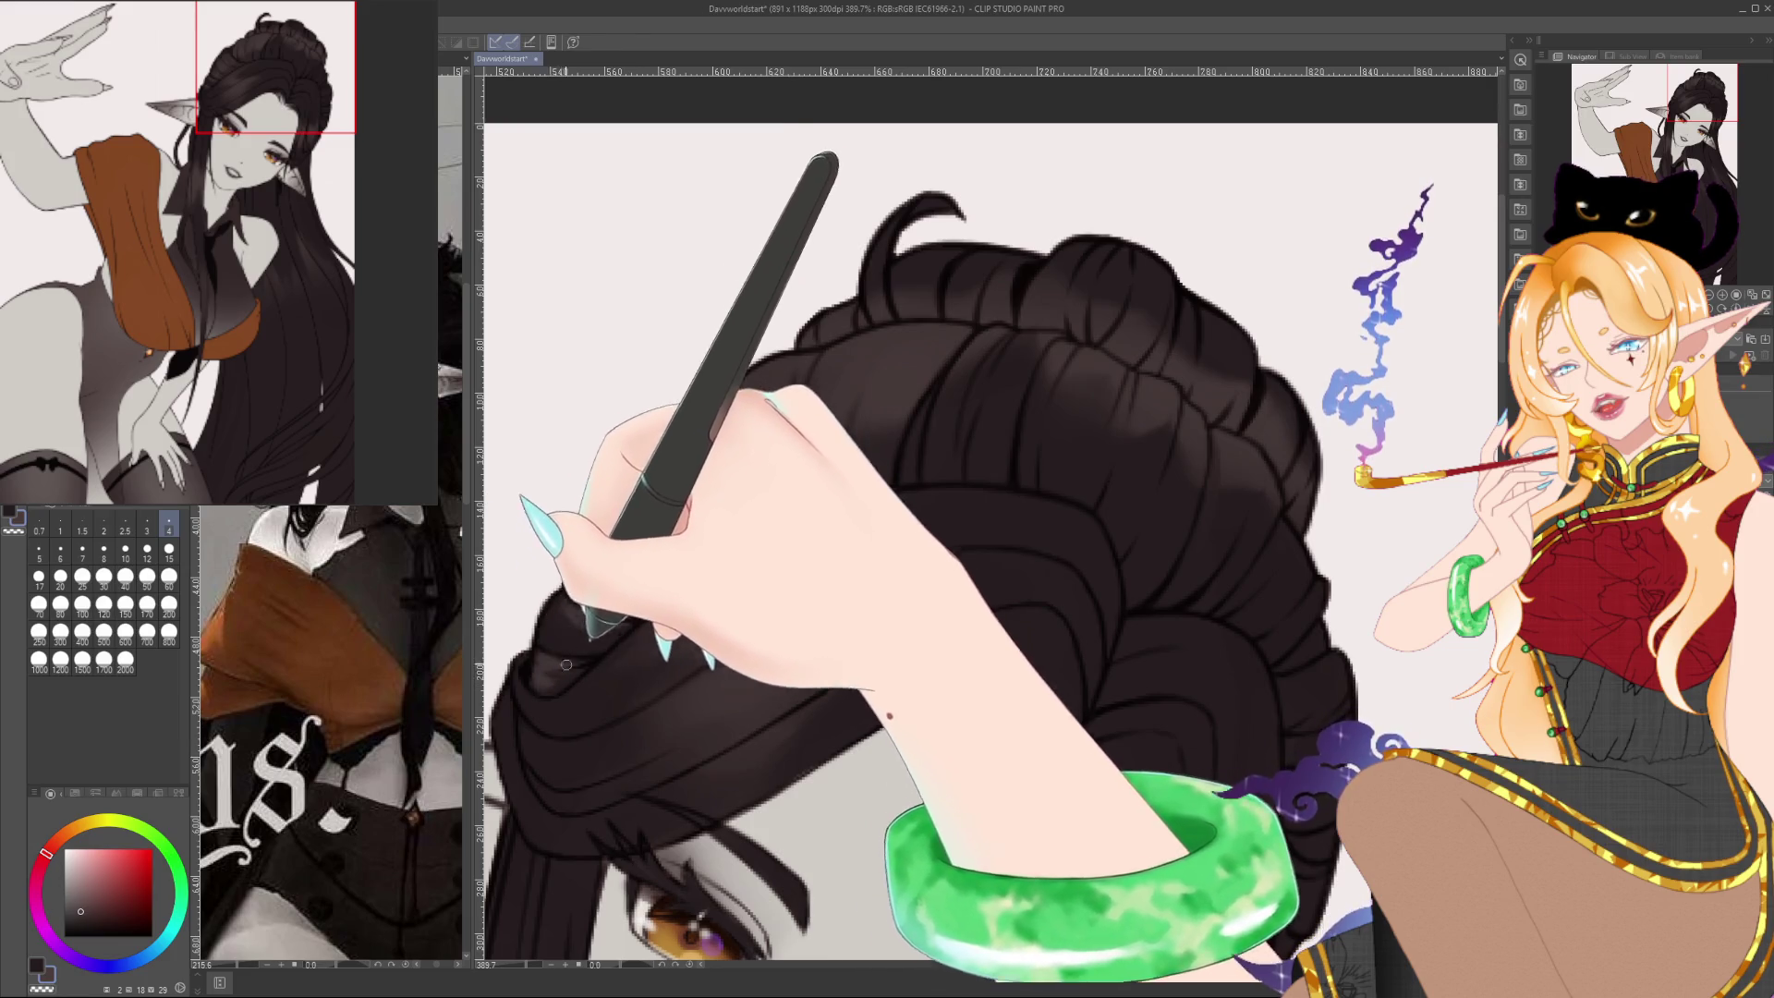
alt+click(572, 673)
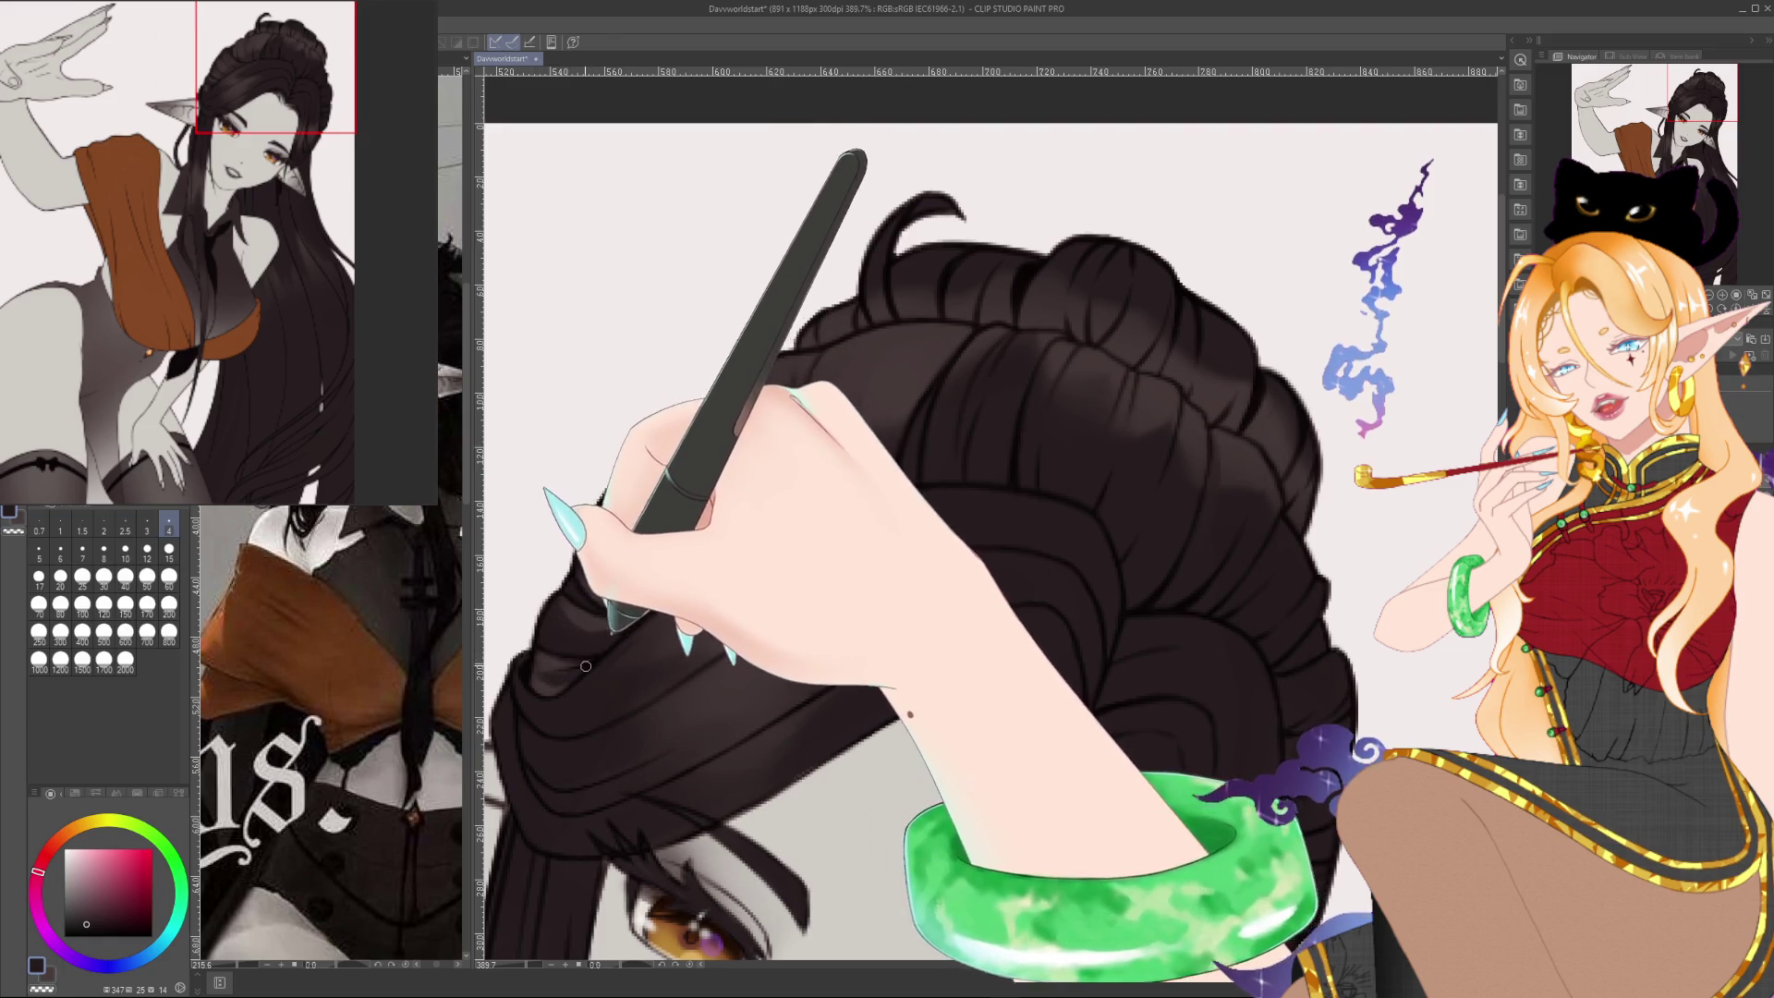
alt+click(572, 618)
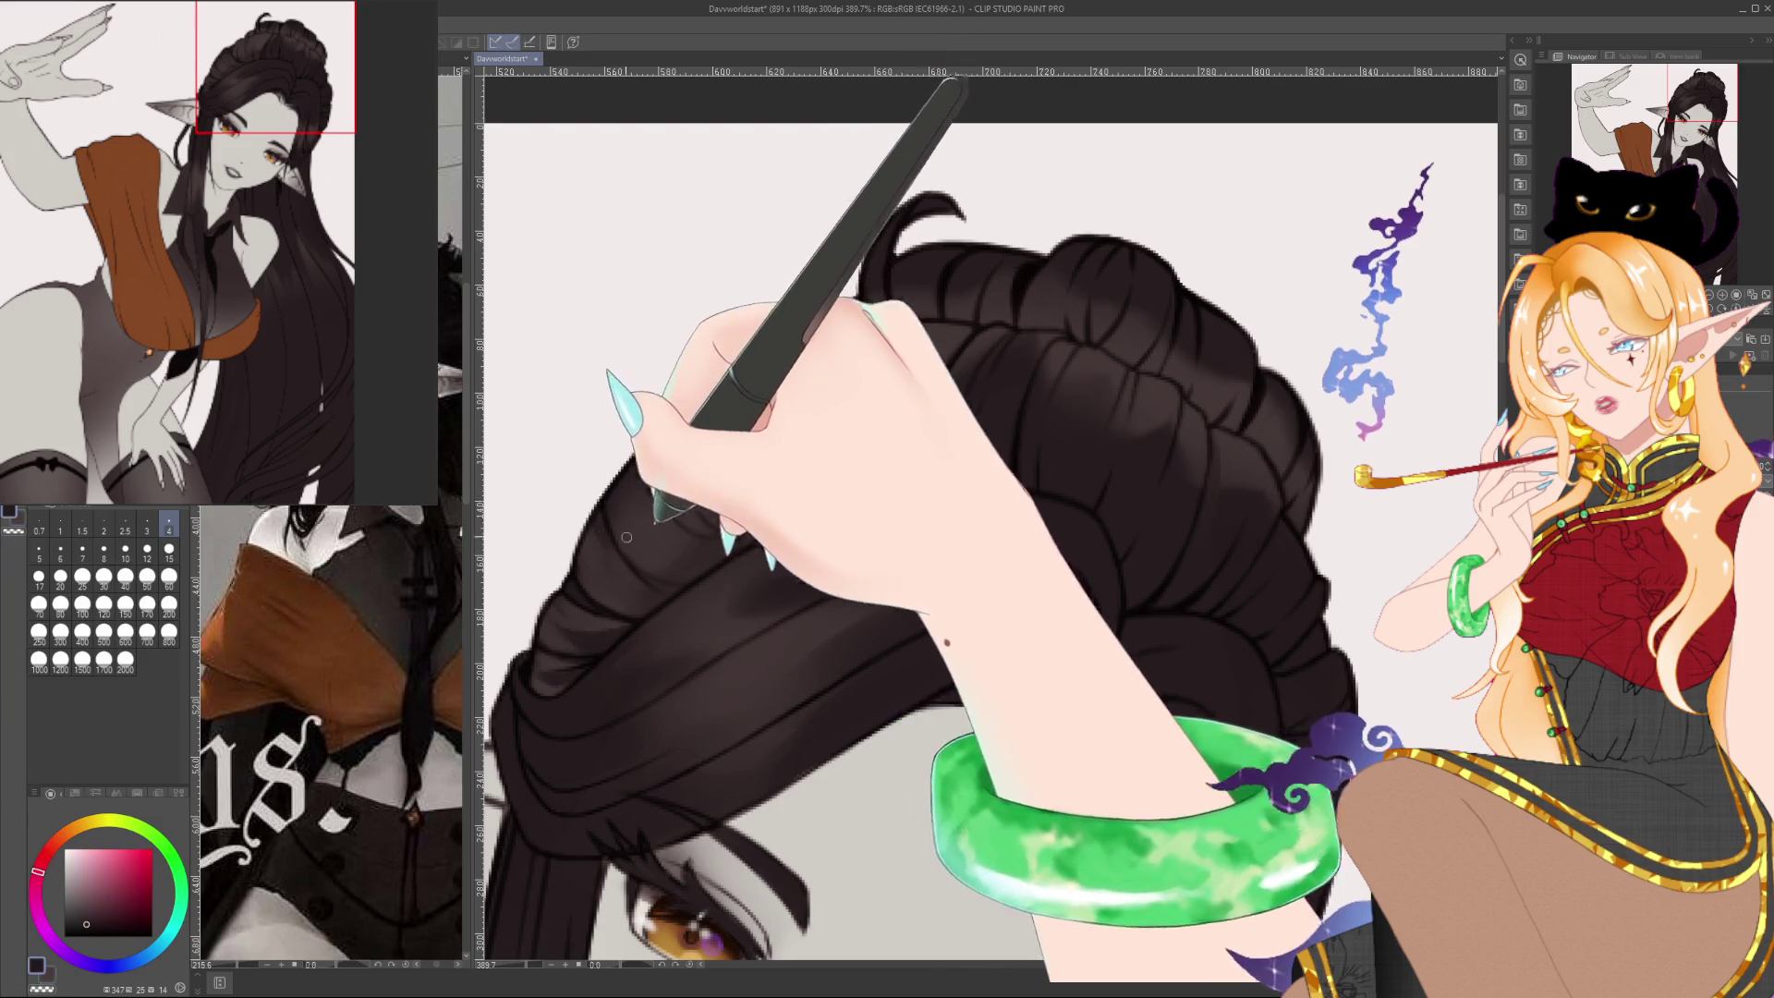
alt+click(591, 575)
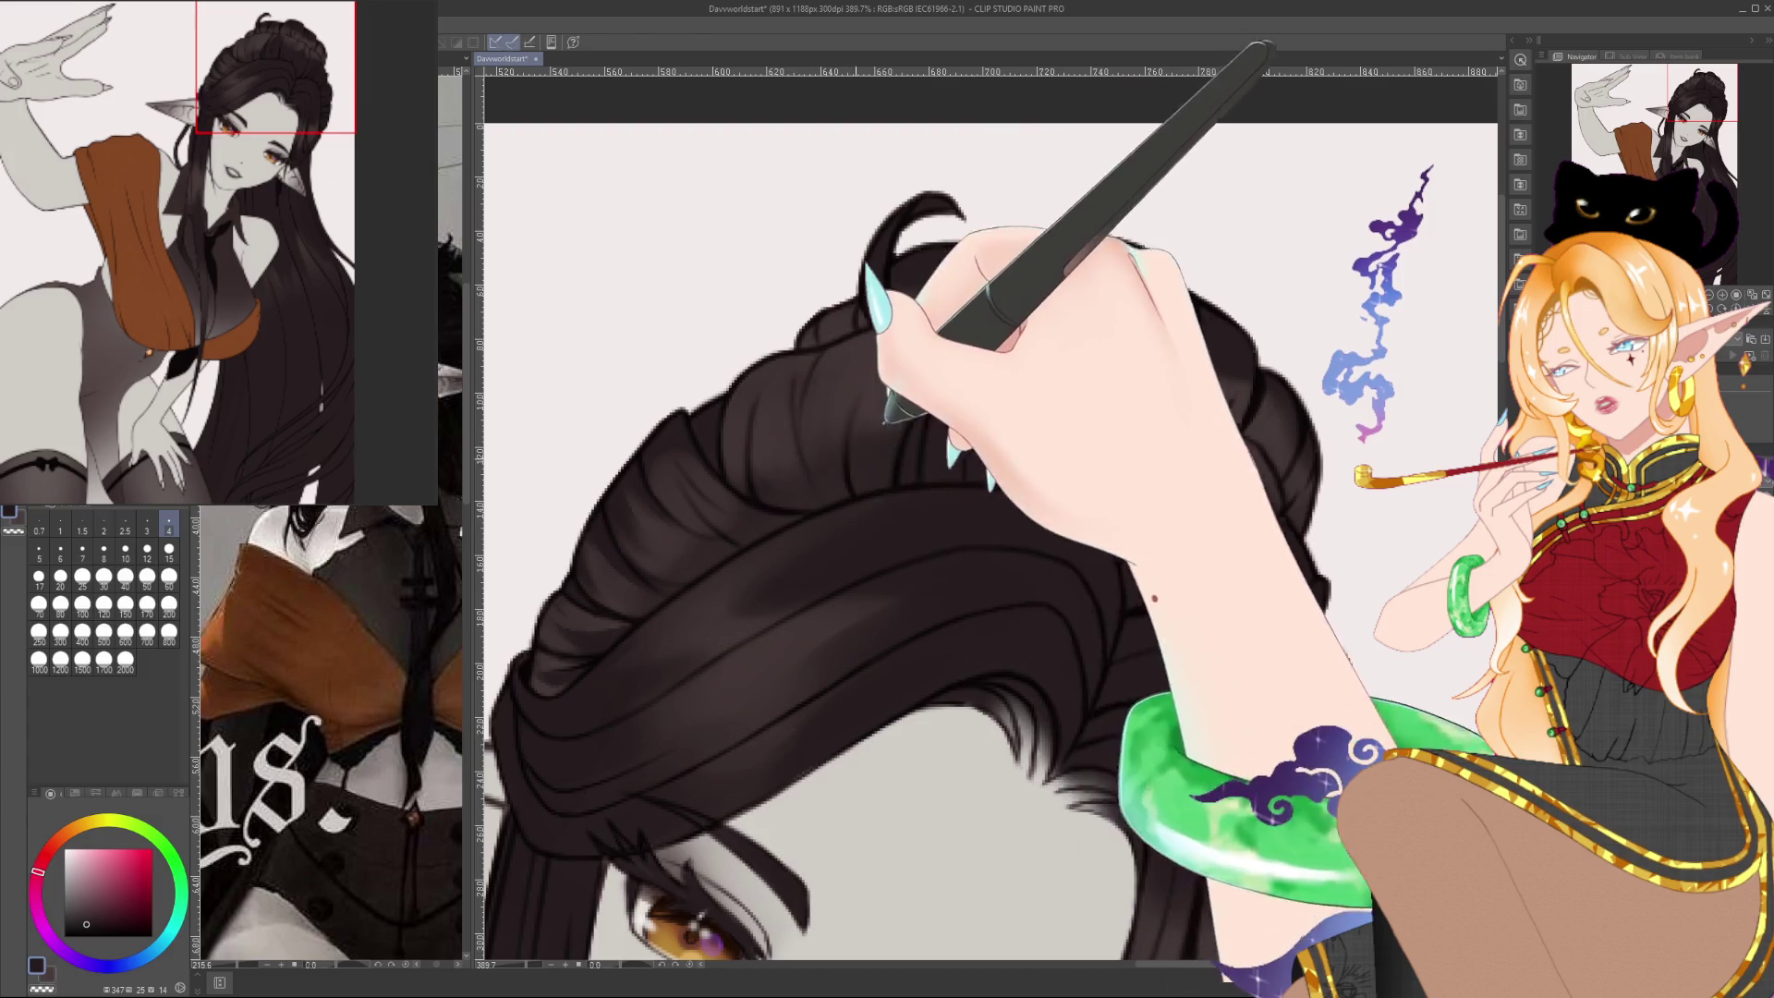
drag(608, 497, 574, 549)
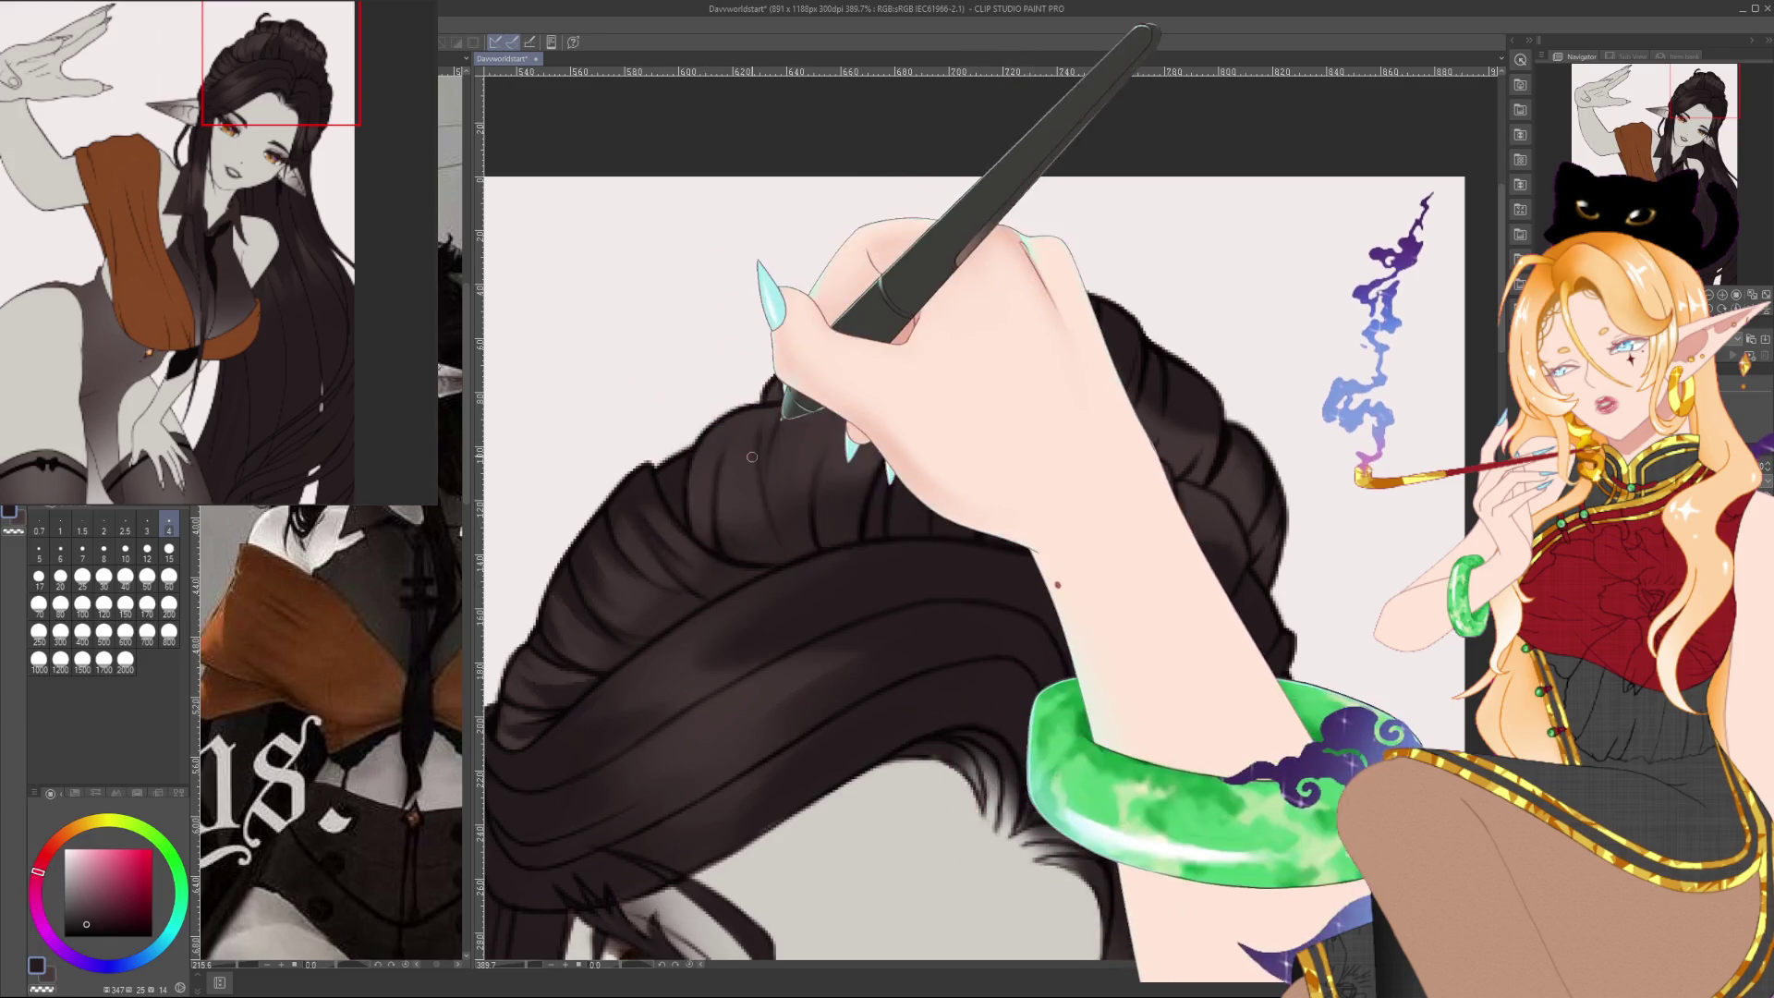
drag(789, 419, 717, 441)
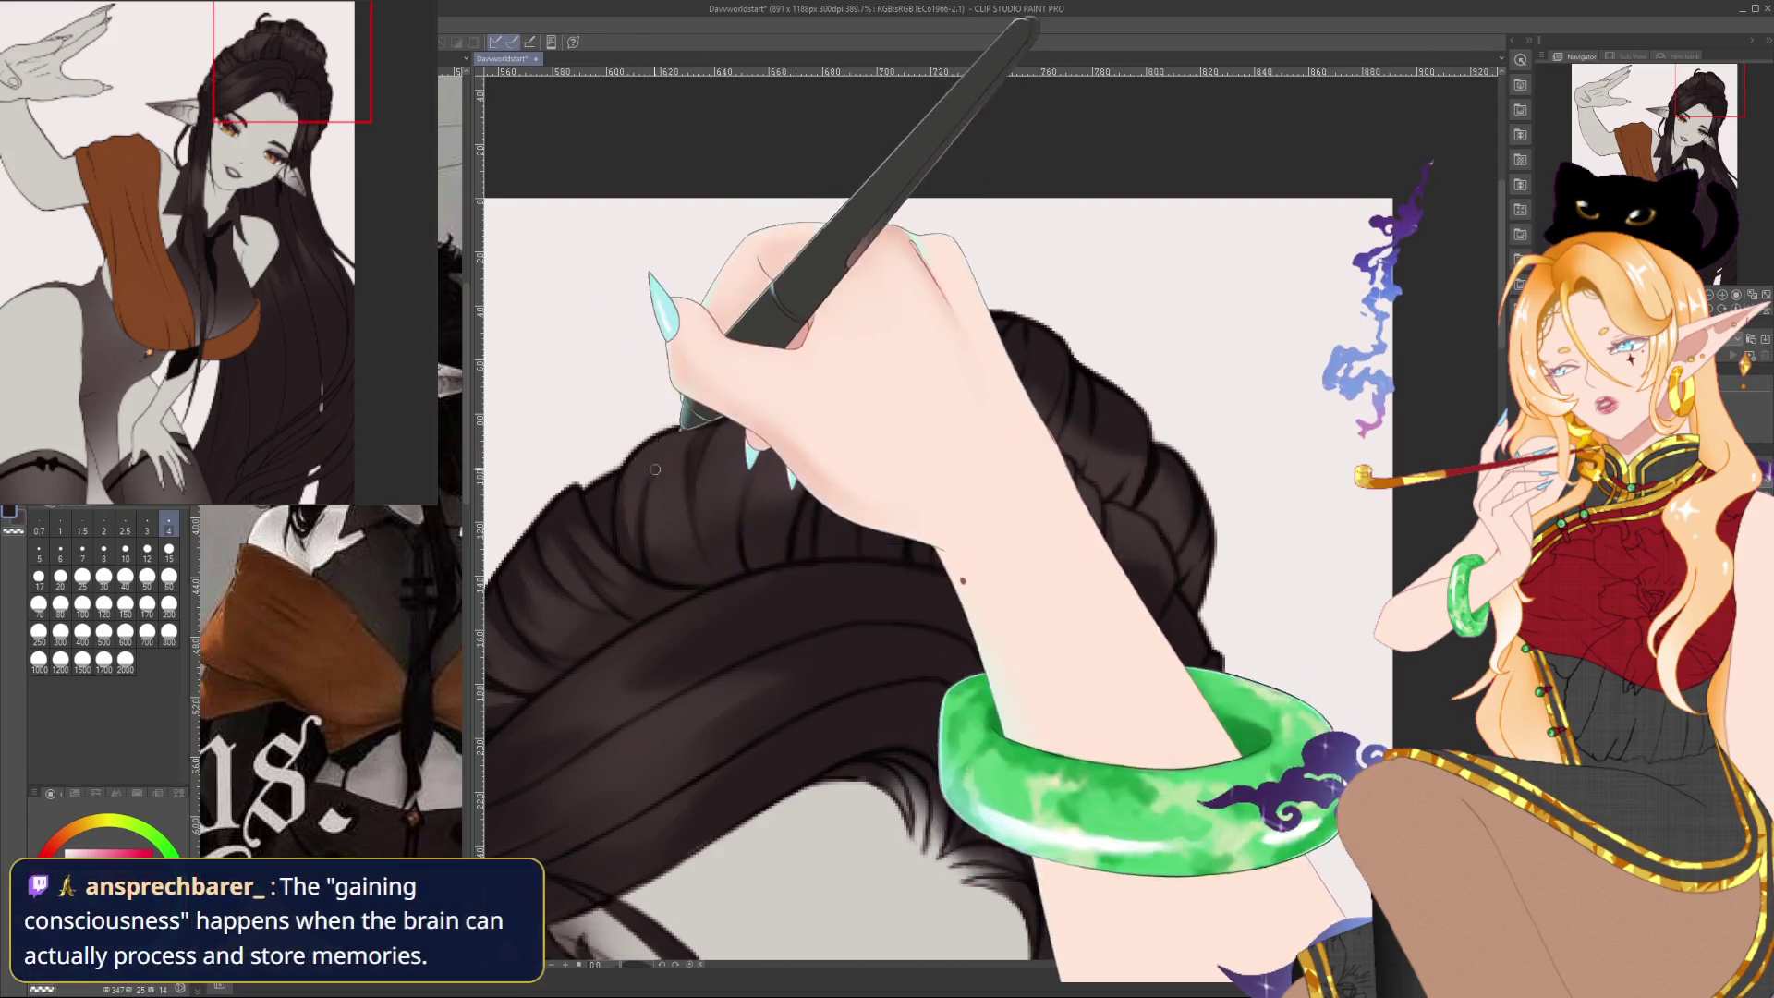
drag(704, 382, 628, 415)
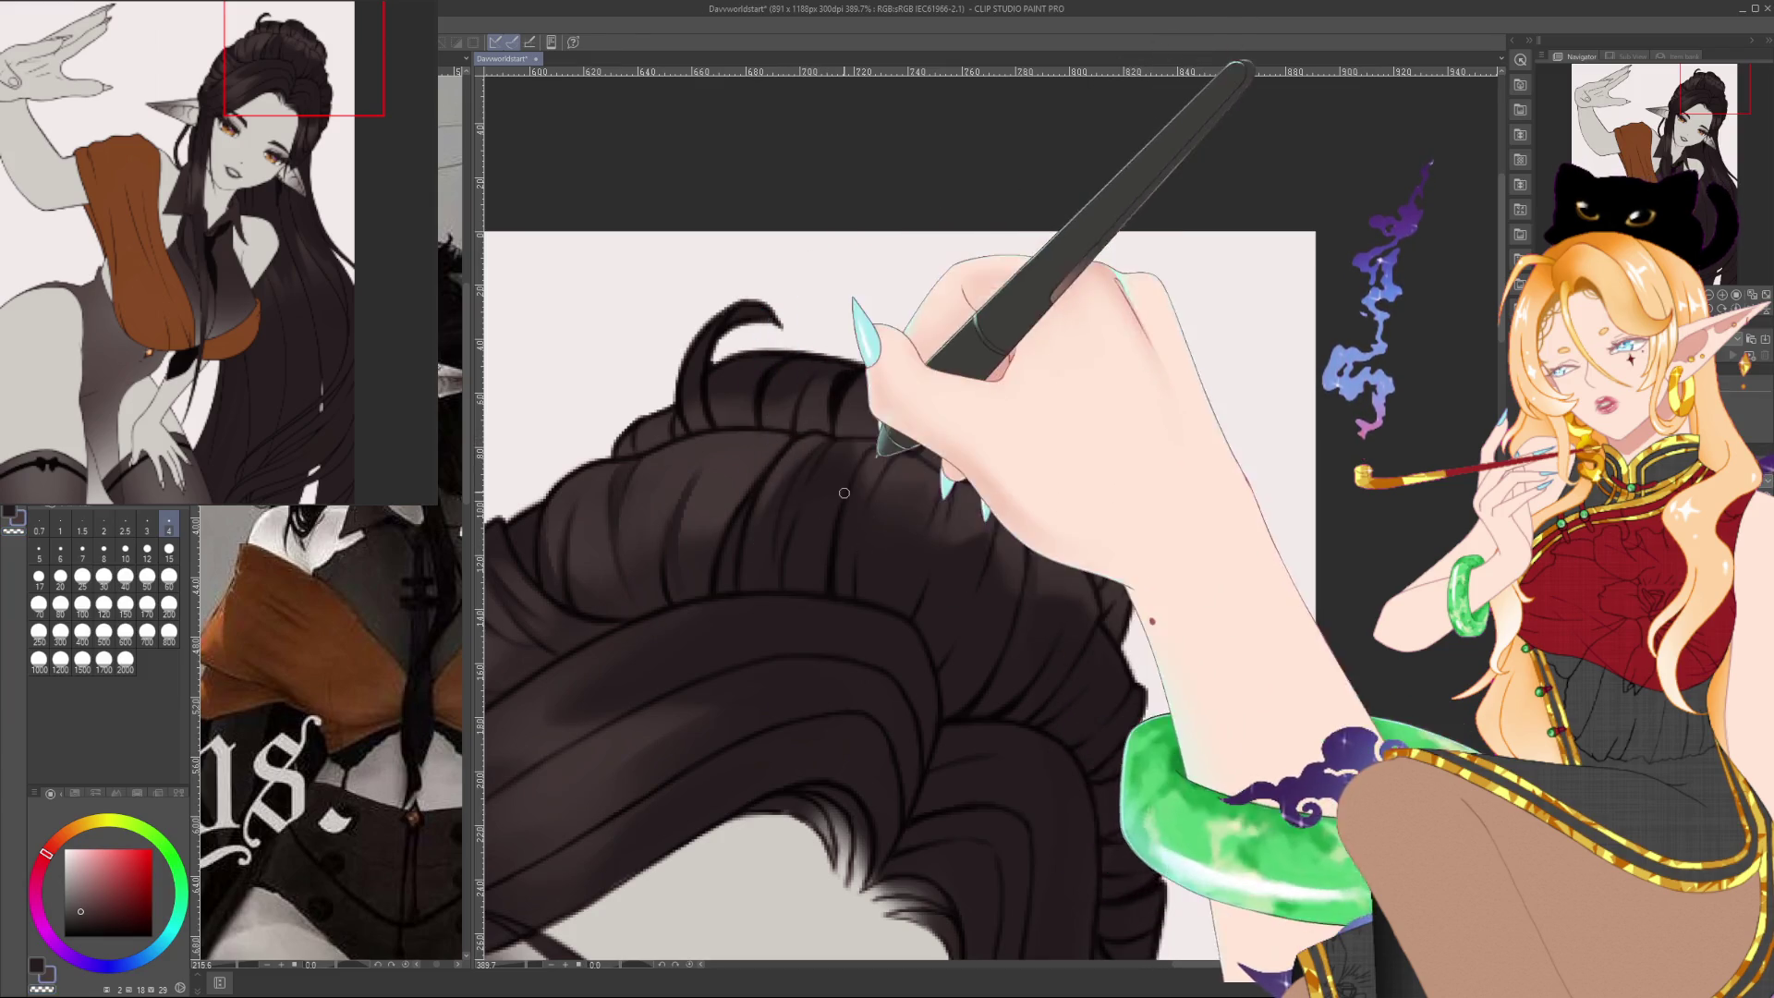
Sample two hair shades, move to the bun's right edge and enlarge the brush
alt+click(835, 458)
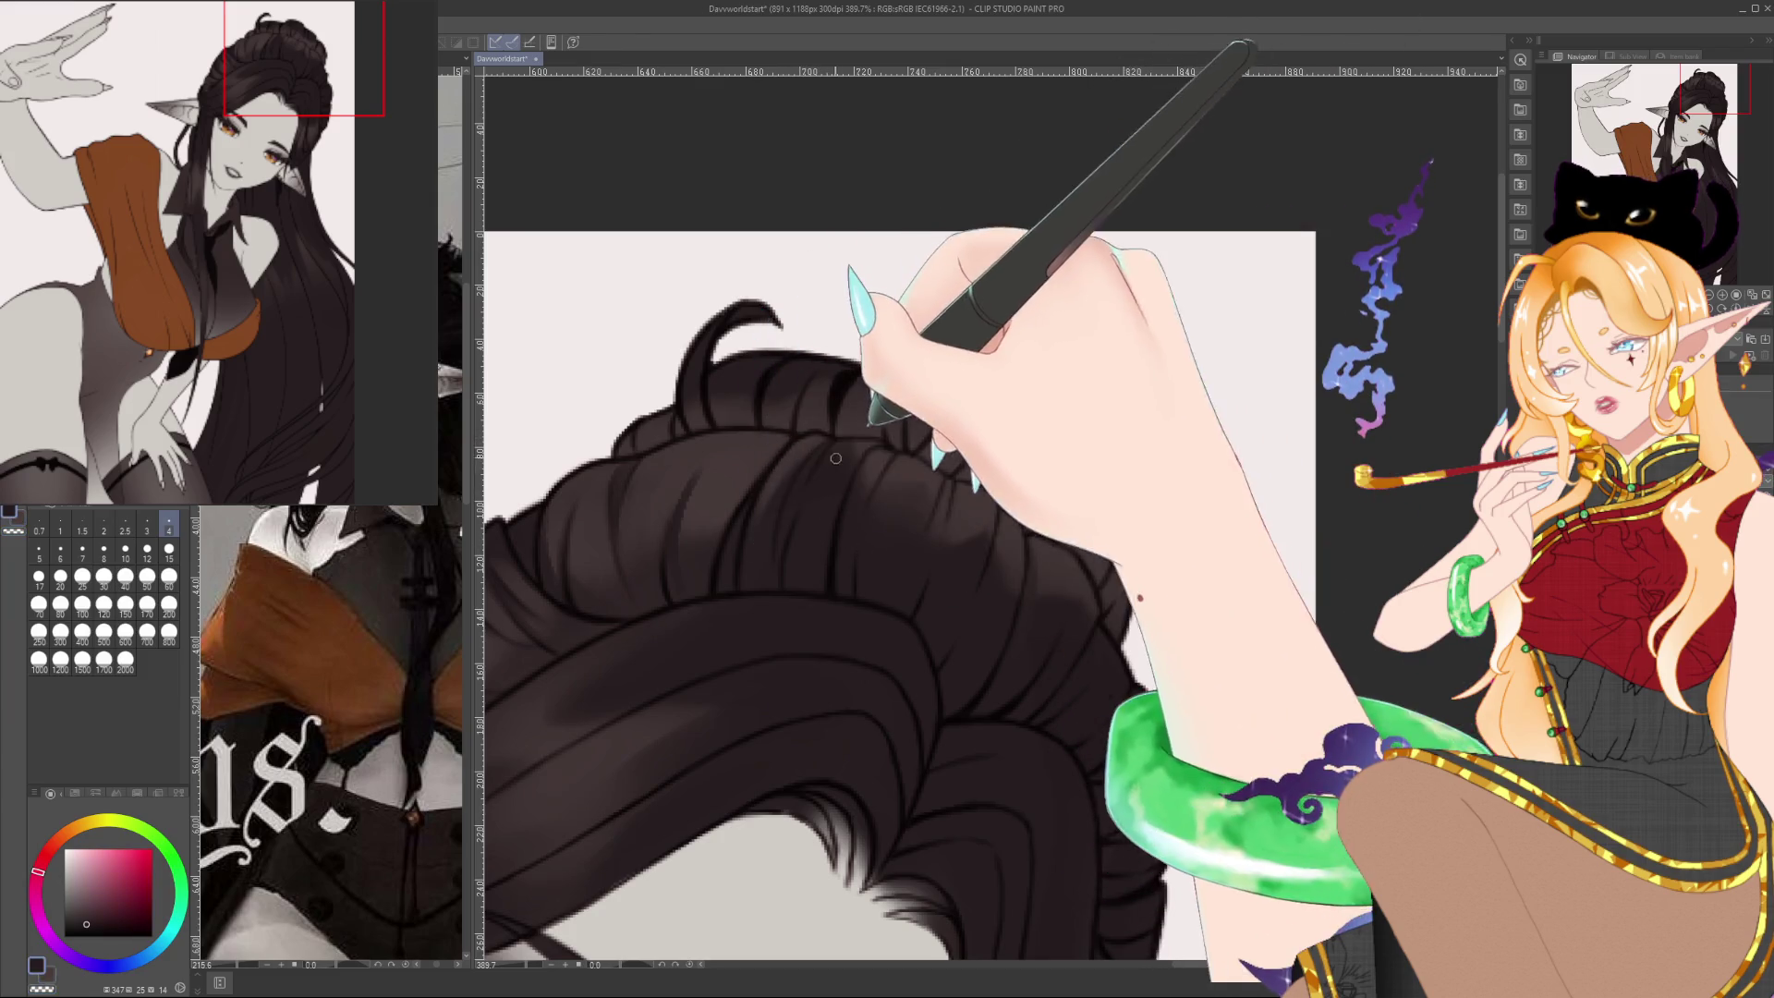
alt+click(773, 553)
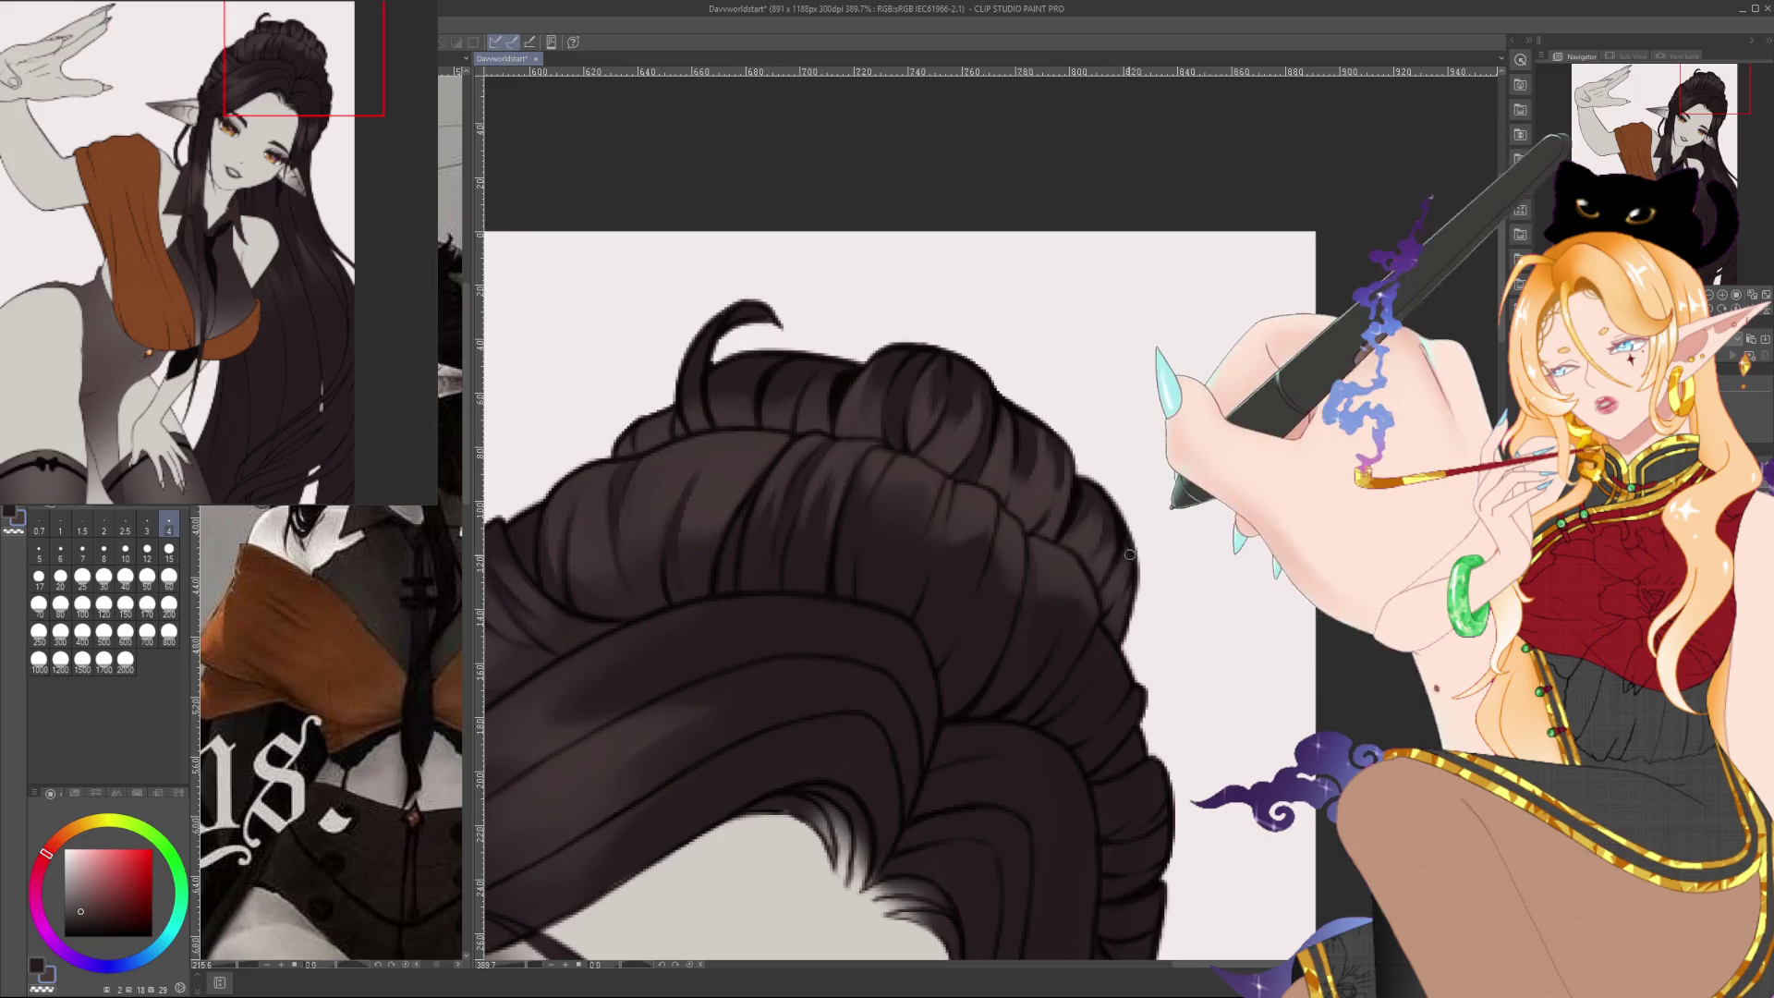
drag(1121, 602, 1227, 618)
key(bracketright)
key(bracketright)
key(bracketright)
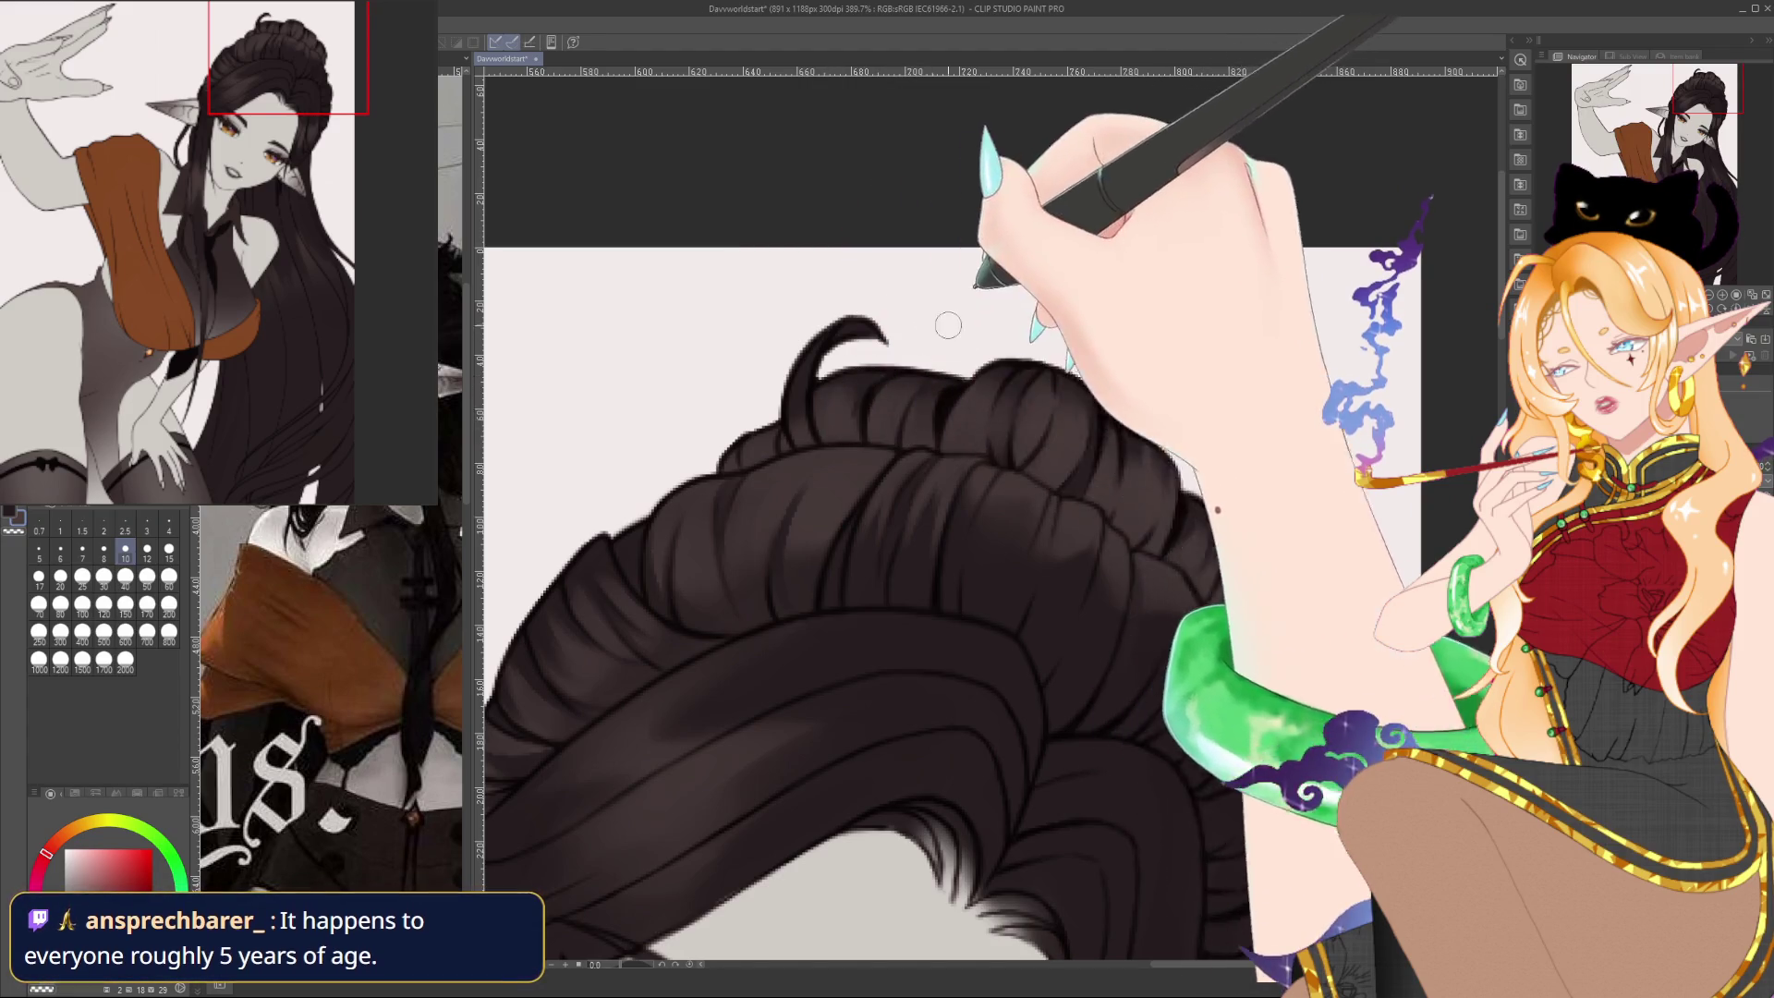
Paint a curled flyaway strand above the bun in a dark hair colour
alt+click(766, 445)
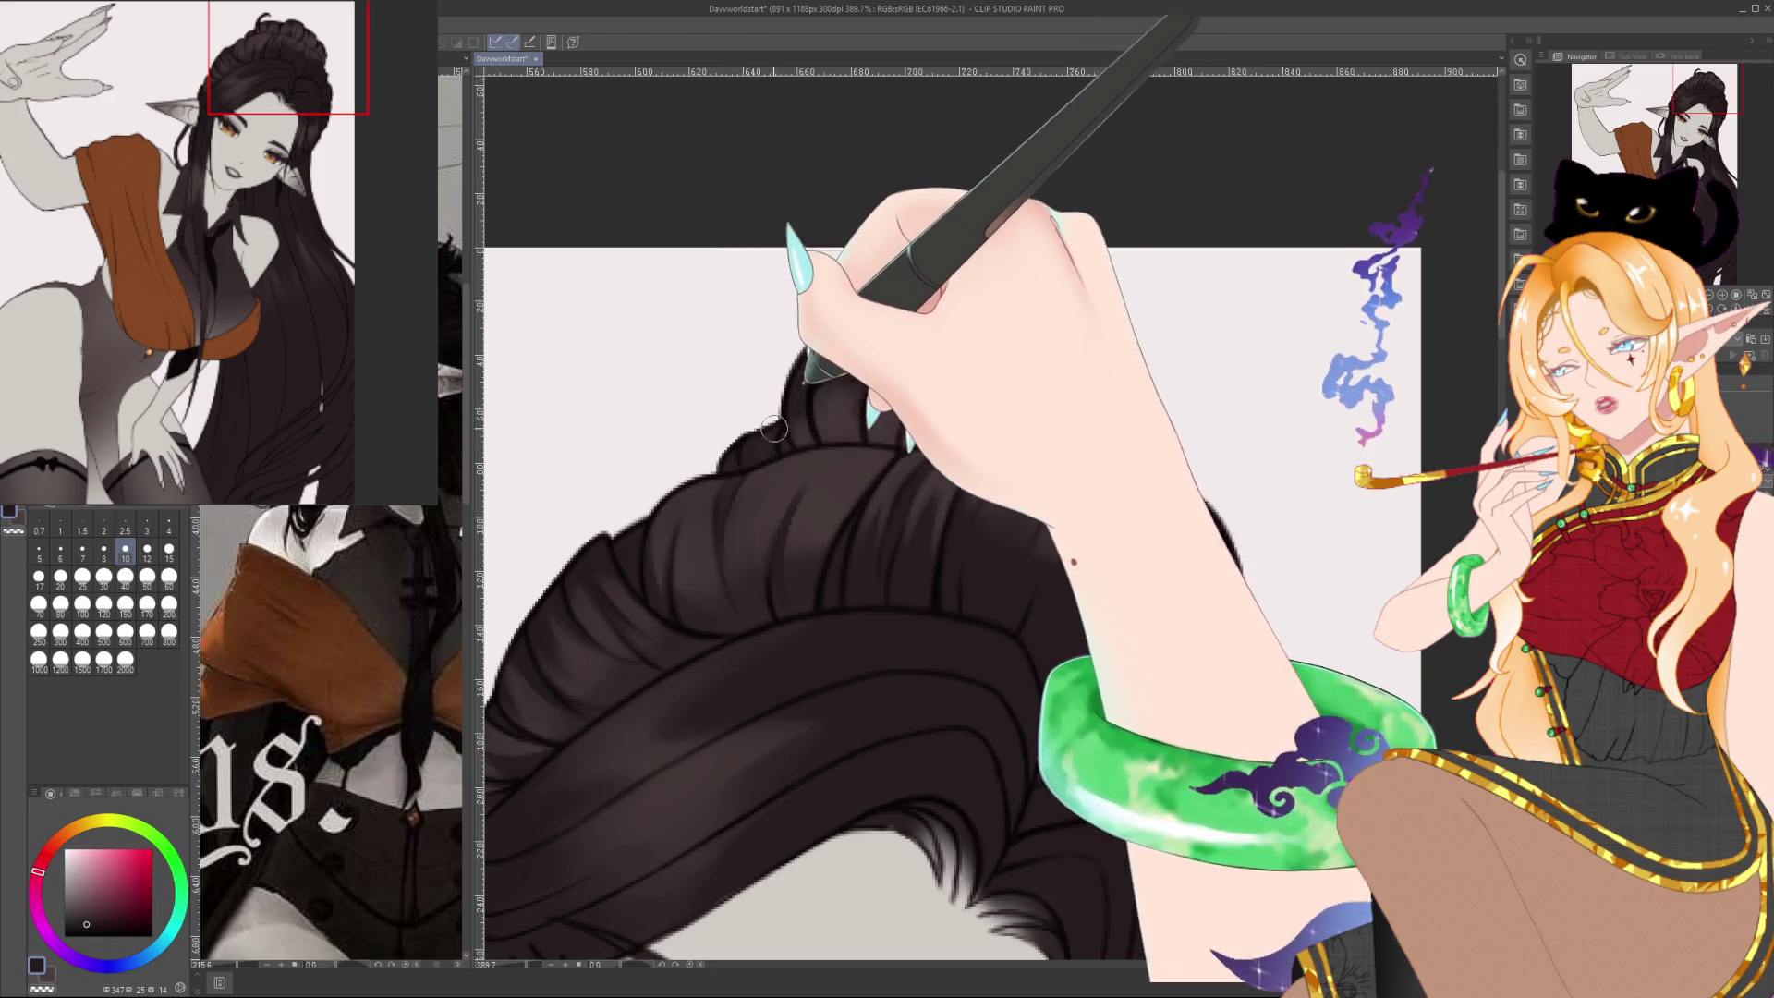
alt+click(753, 450)
drag(786, 416, 834, 334)
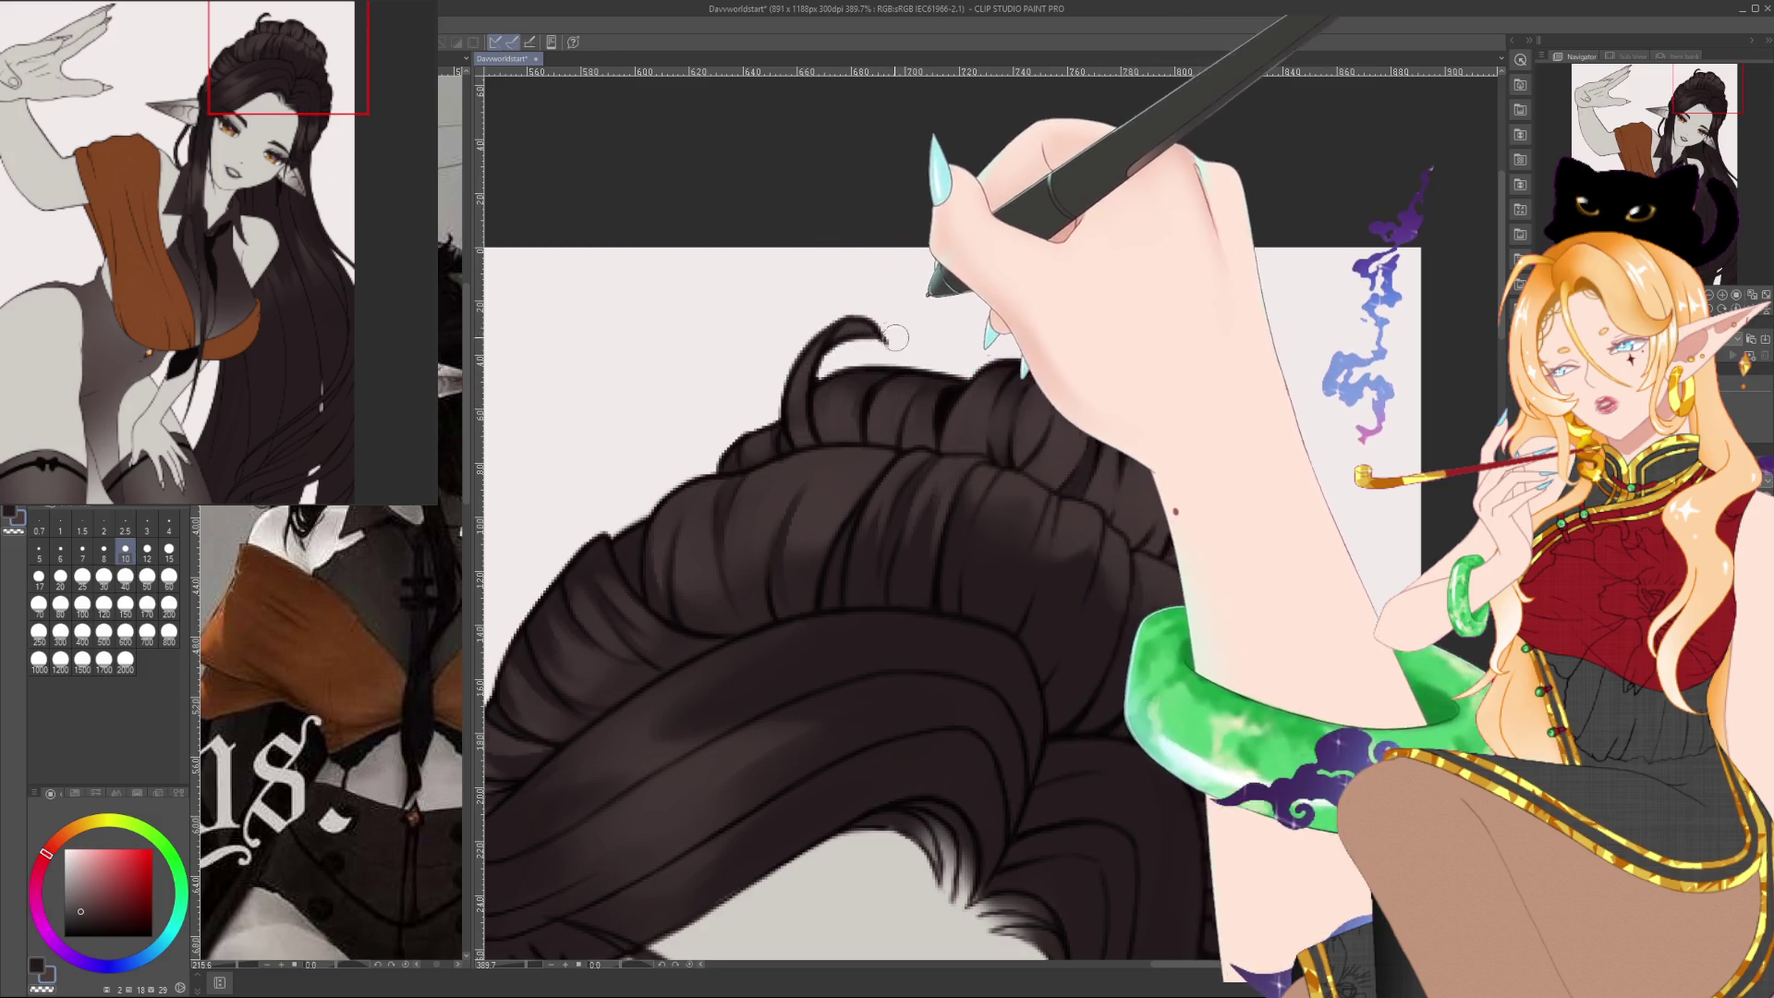
alt+click(814, 399)
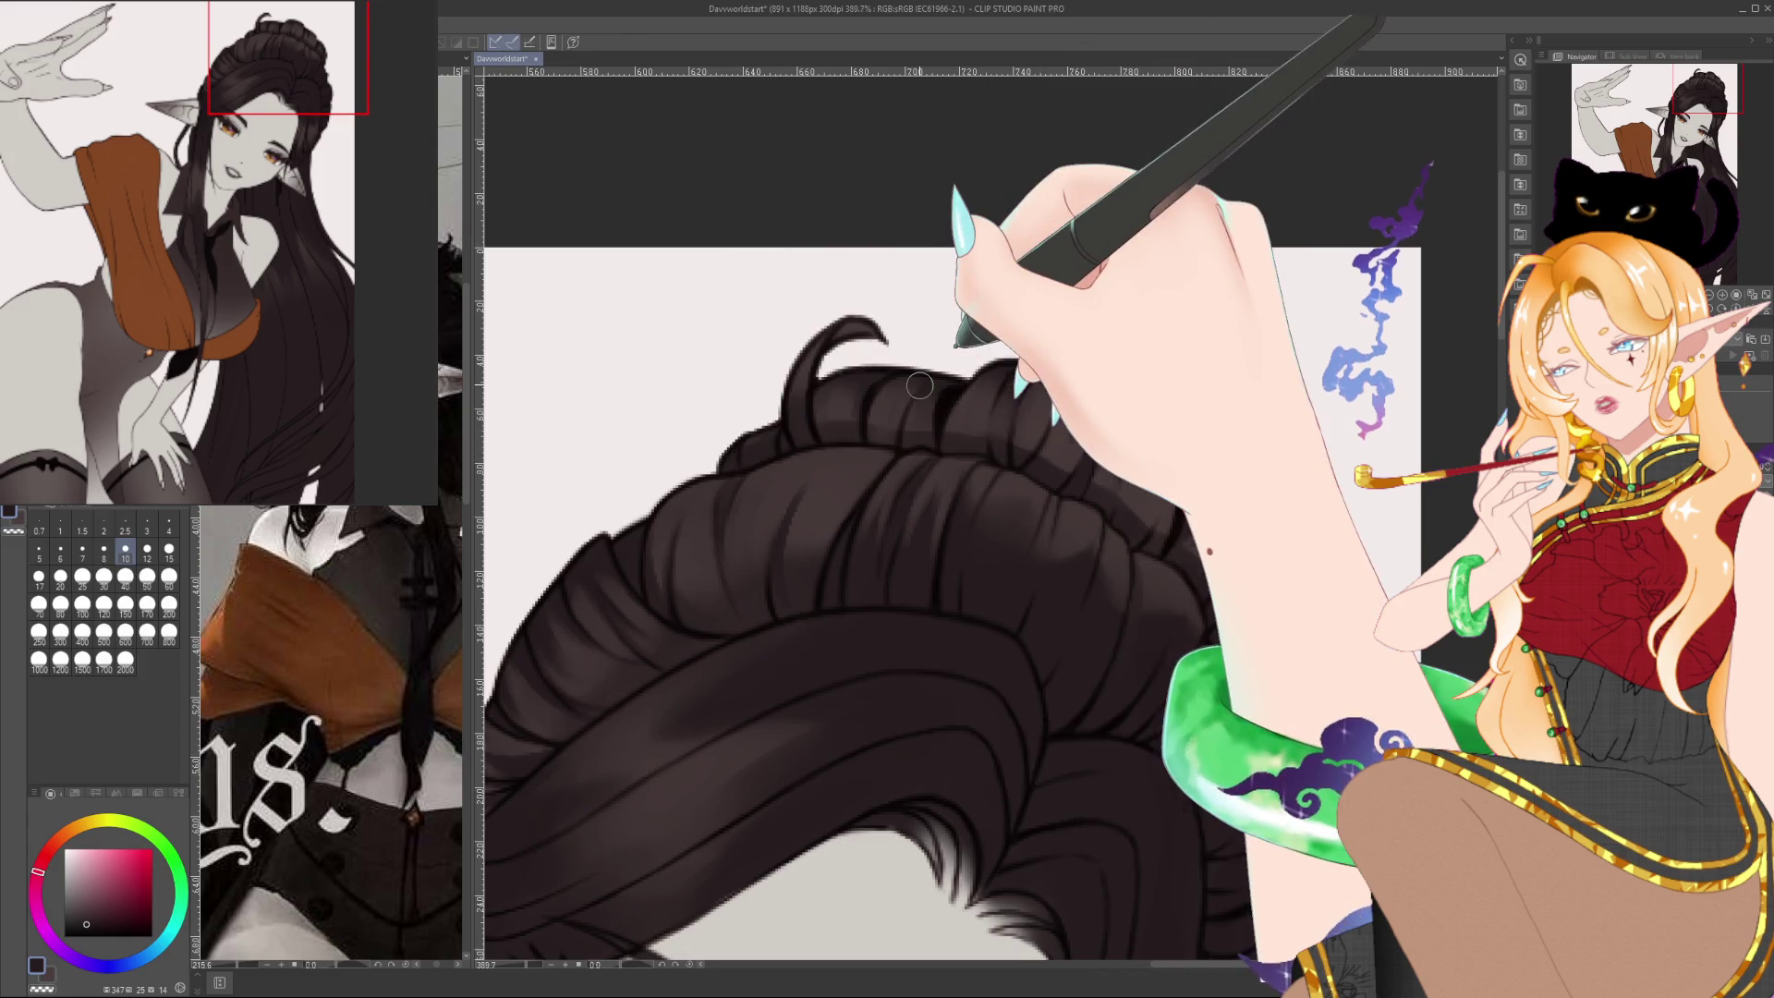
scroll(920, 385, down, 5)
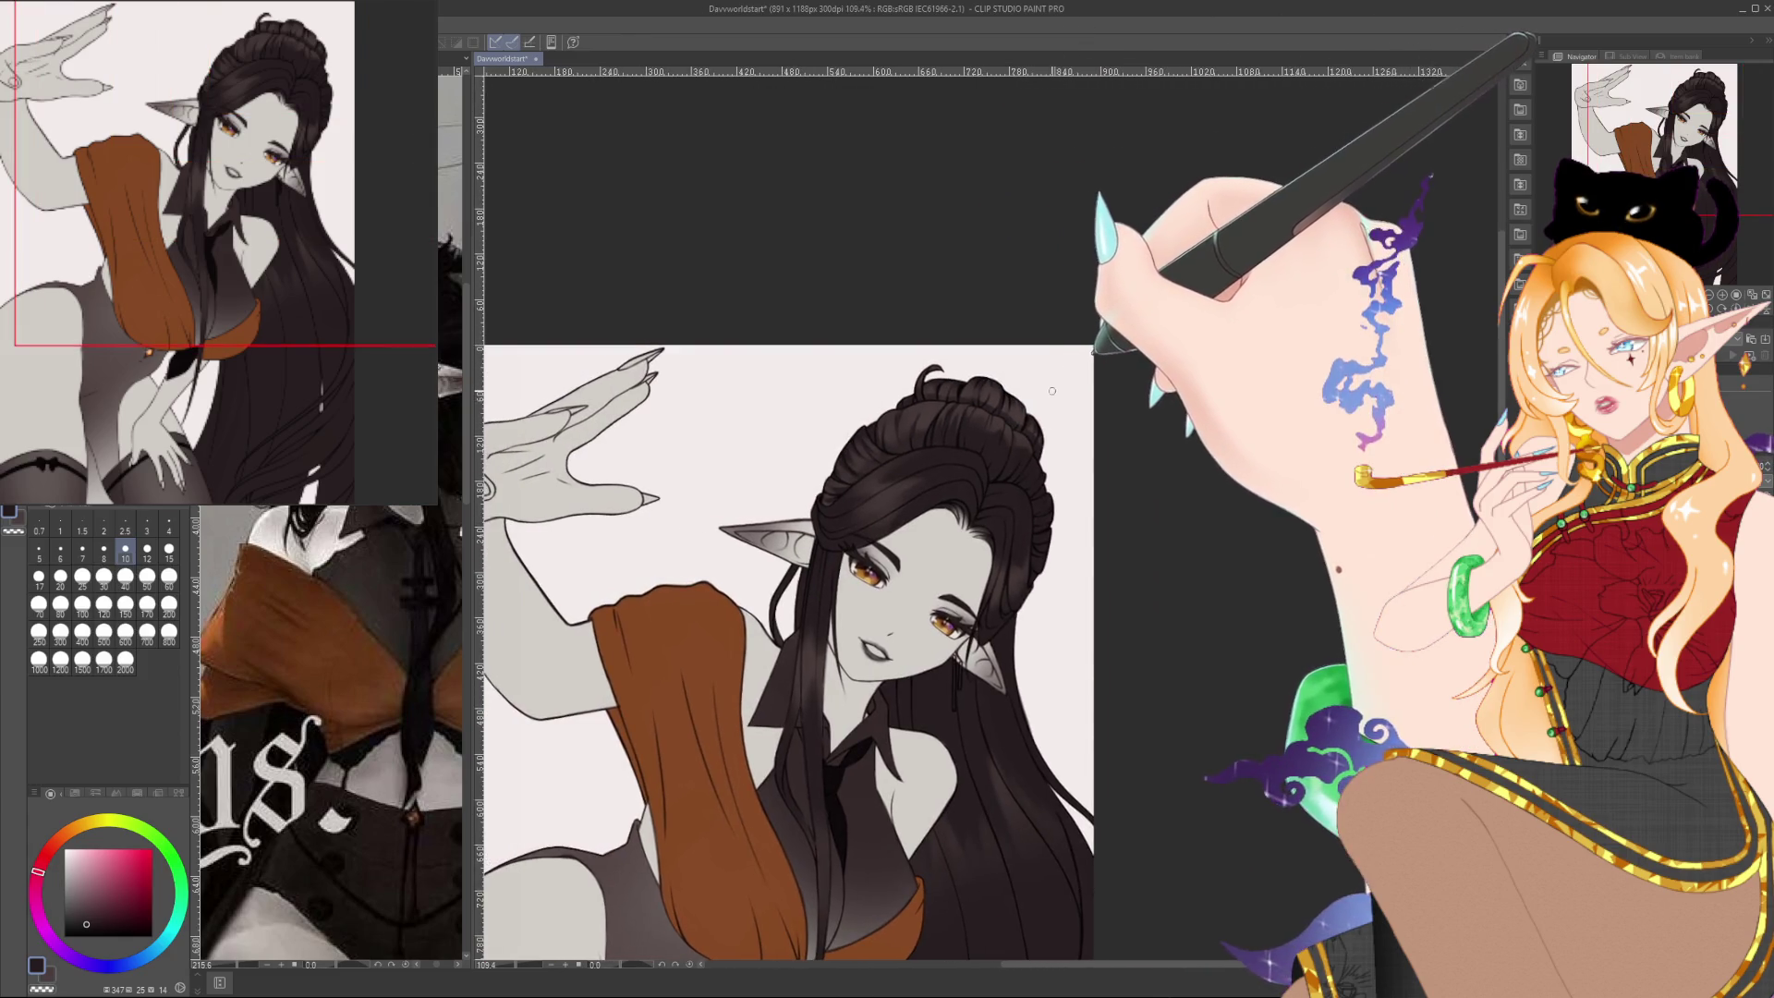
Zoom in on the top of the hair bun and shrink the brush for fine strands
scroll(998, 388, up, 8)
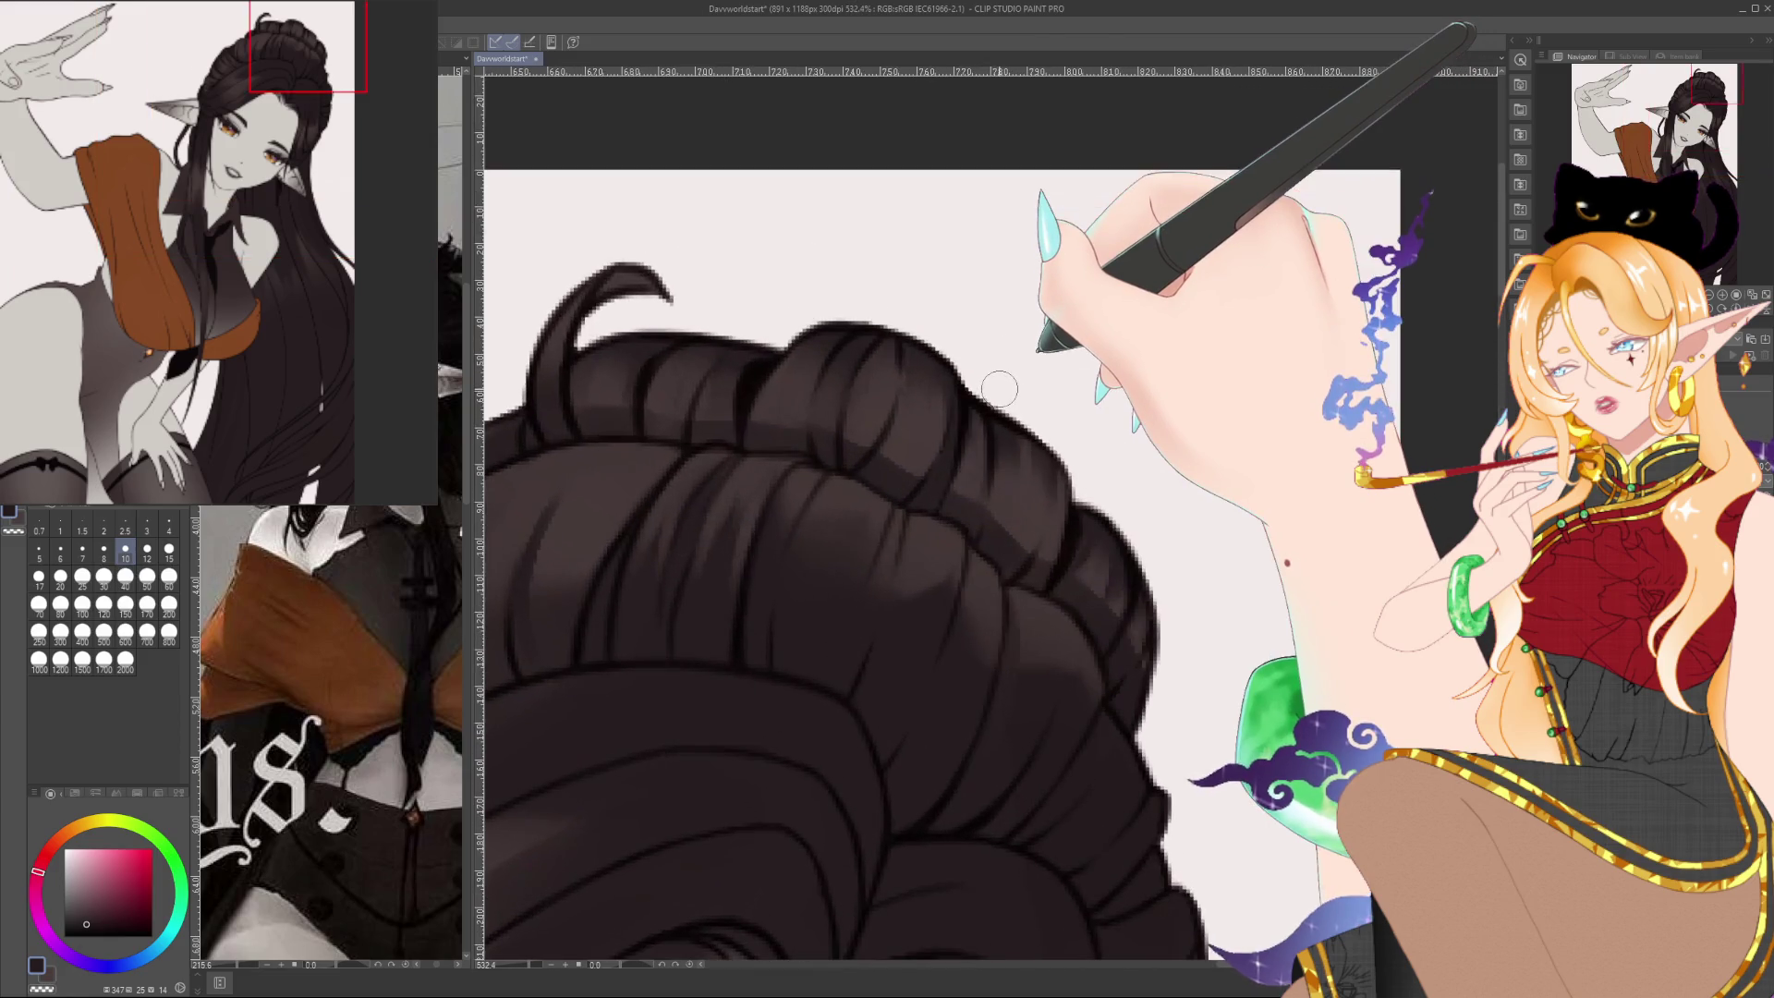
drag(813, 717, 905, 764)
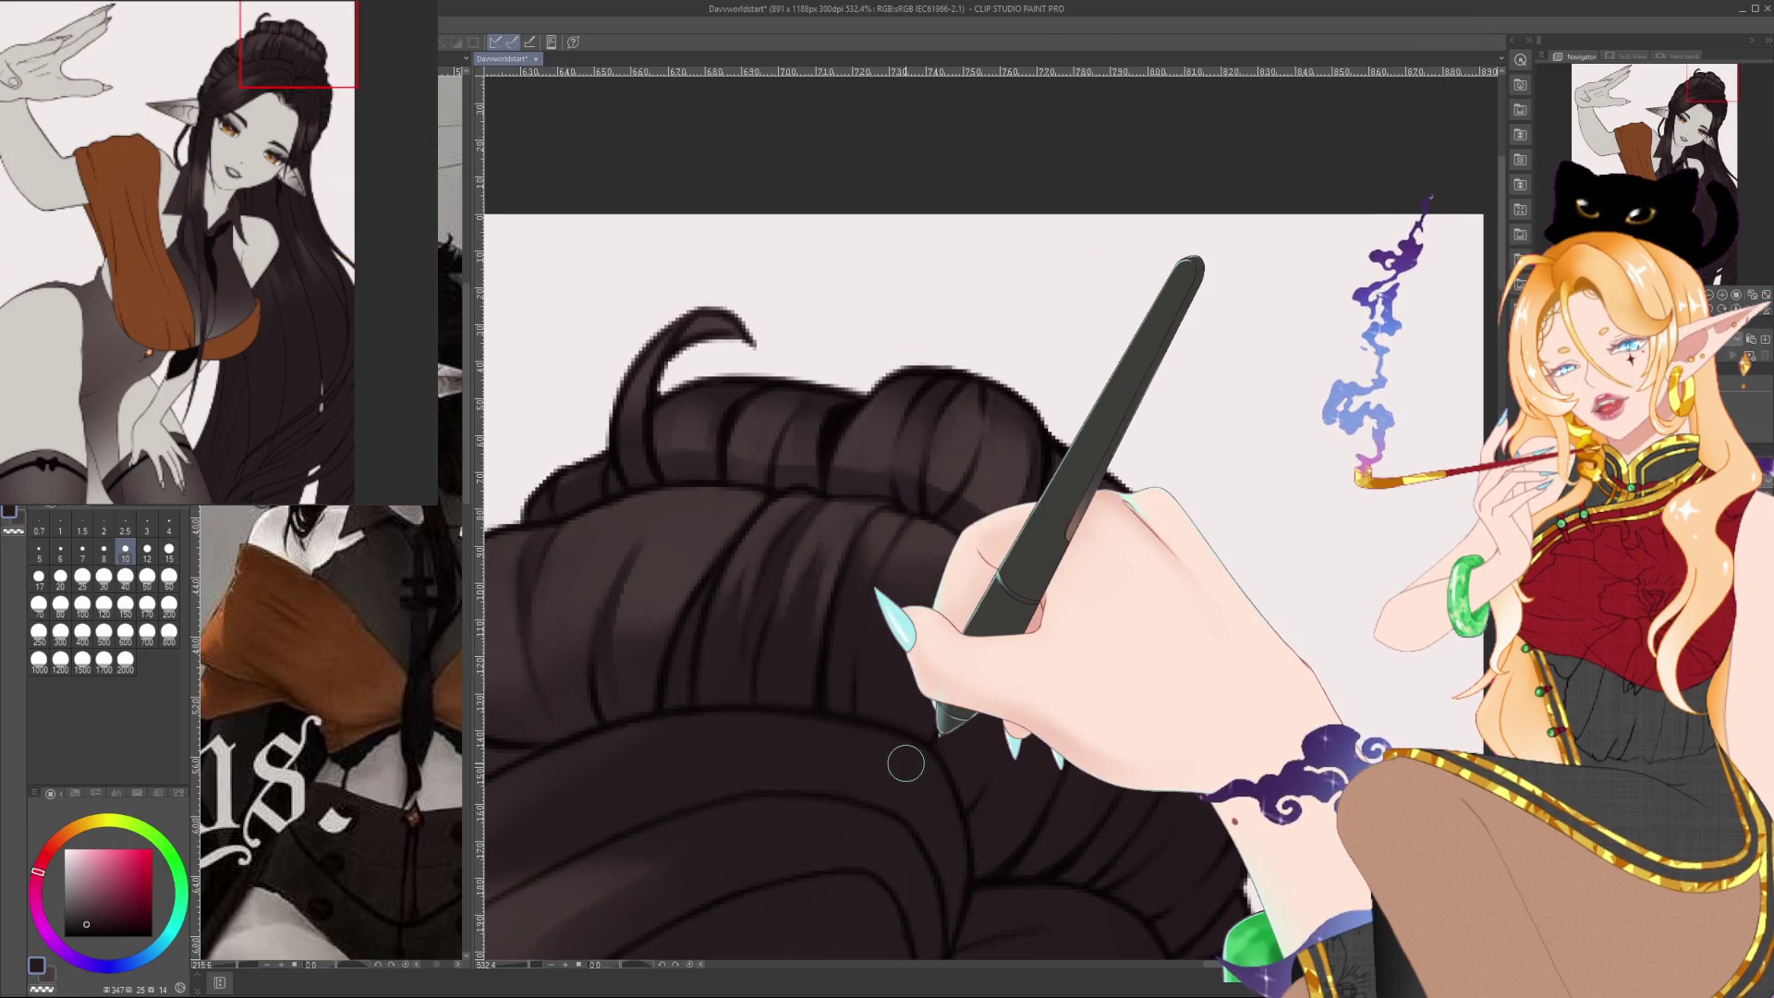
key(bracketleft)
key(bracketleft)
key(bracketleft)
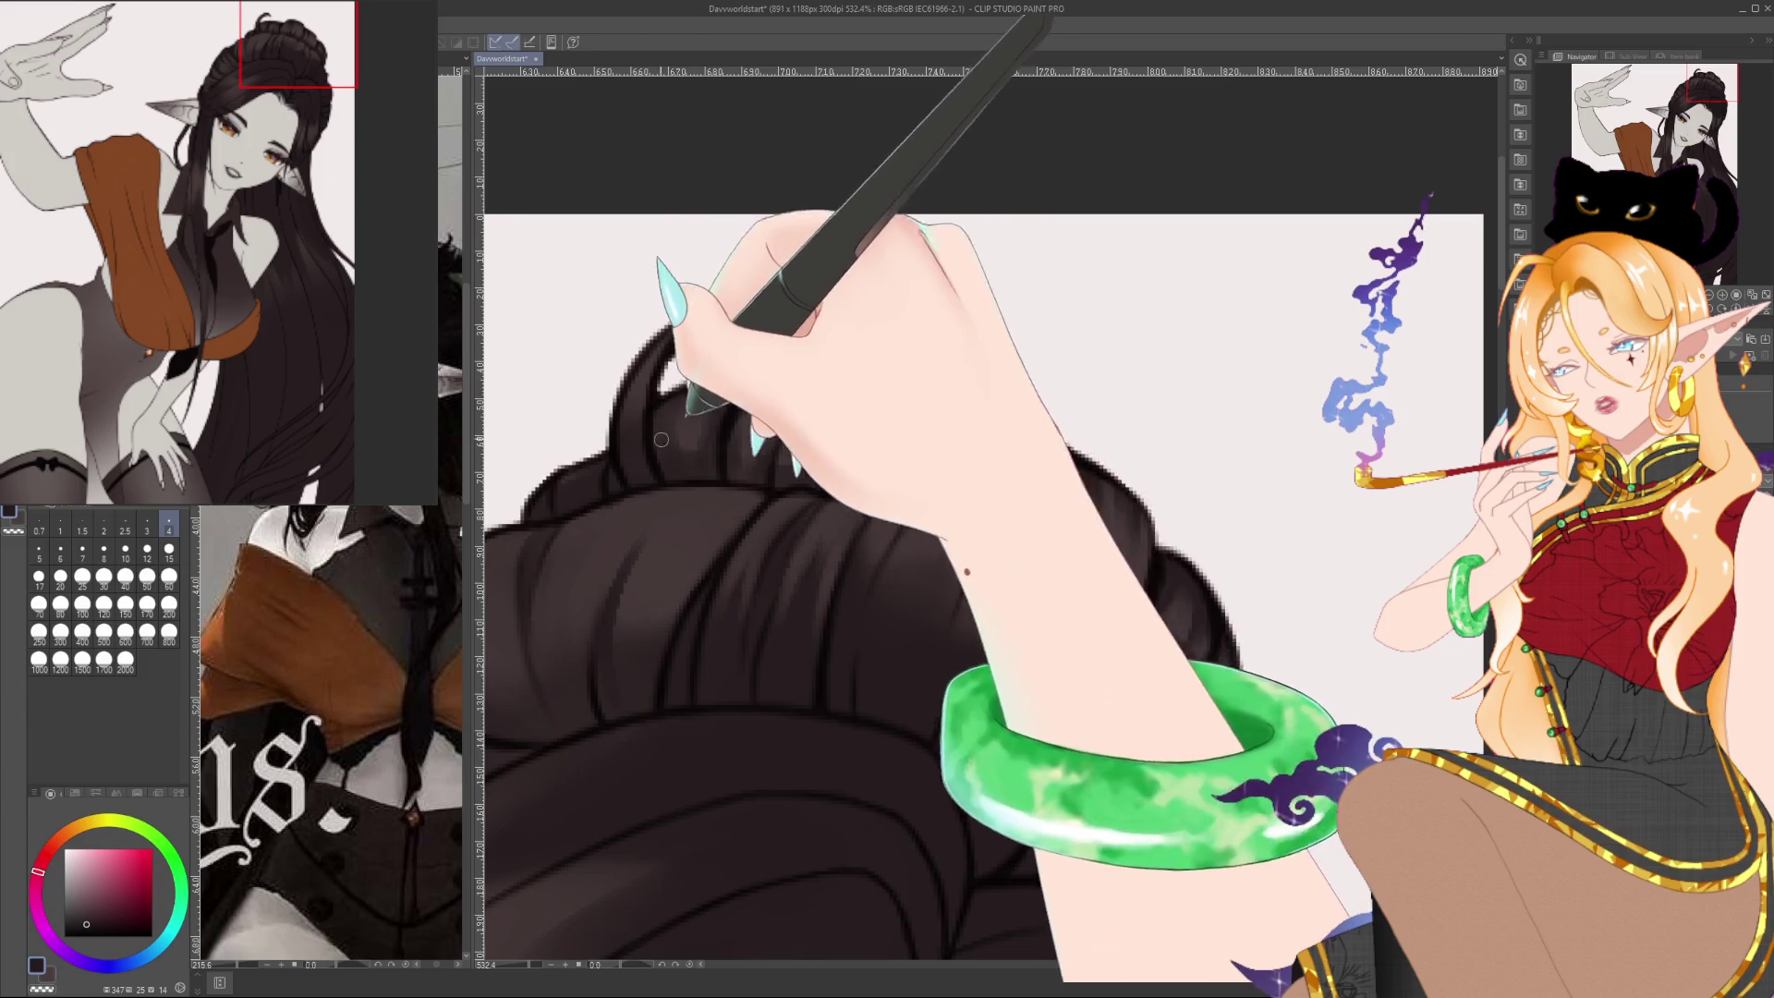
Sample several dark hair tones from the bun and draw a thin strand loop at its top
alt+click(701, 456)
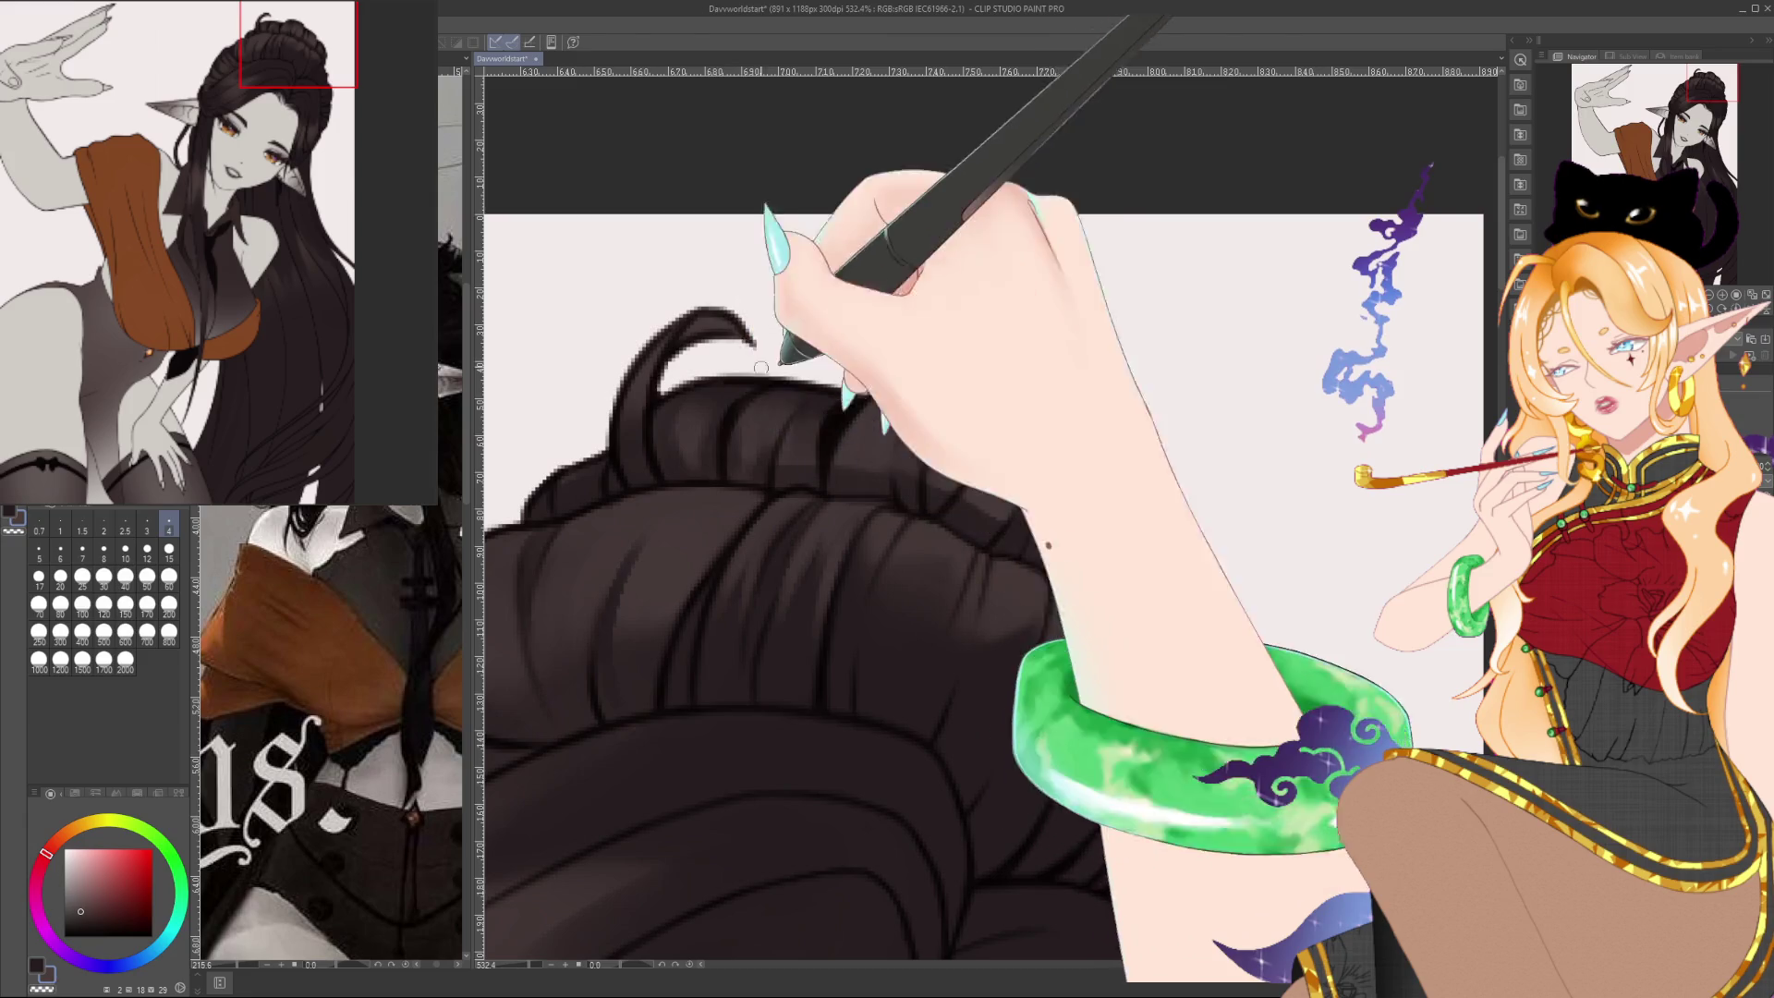
alt+click(801, 448)
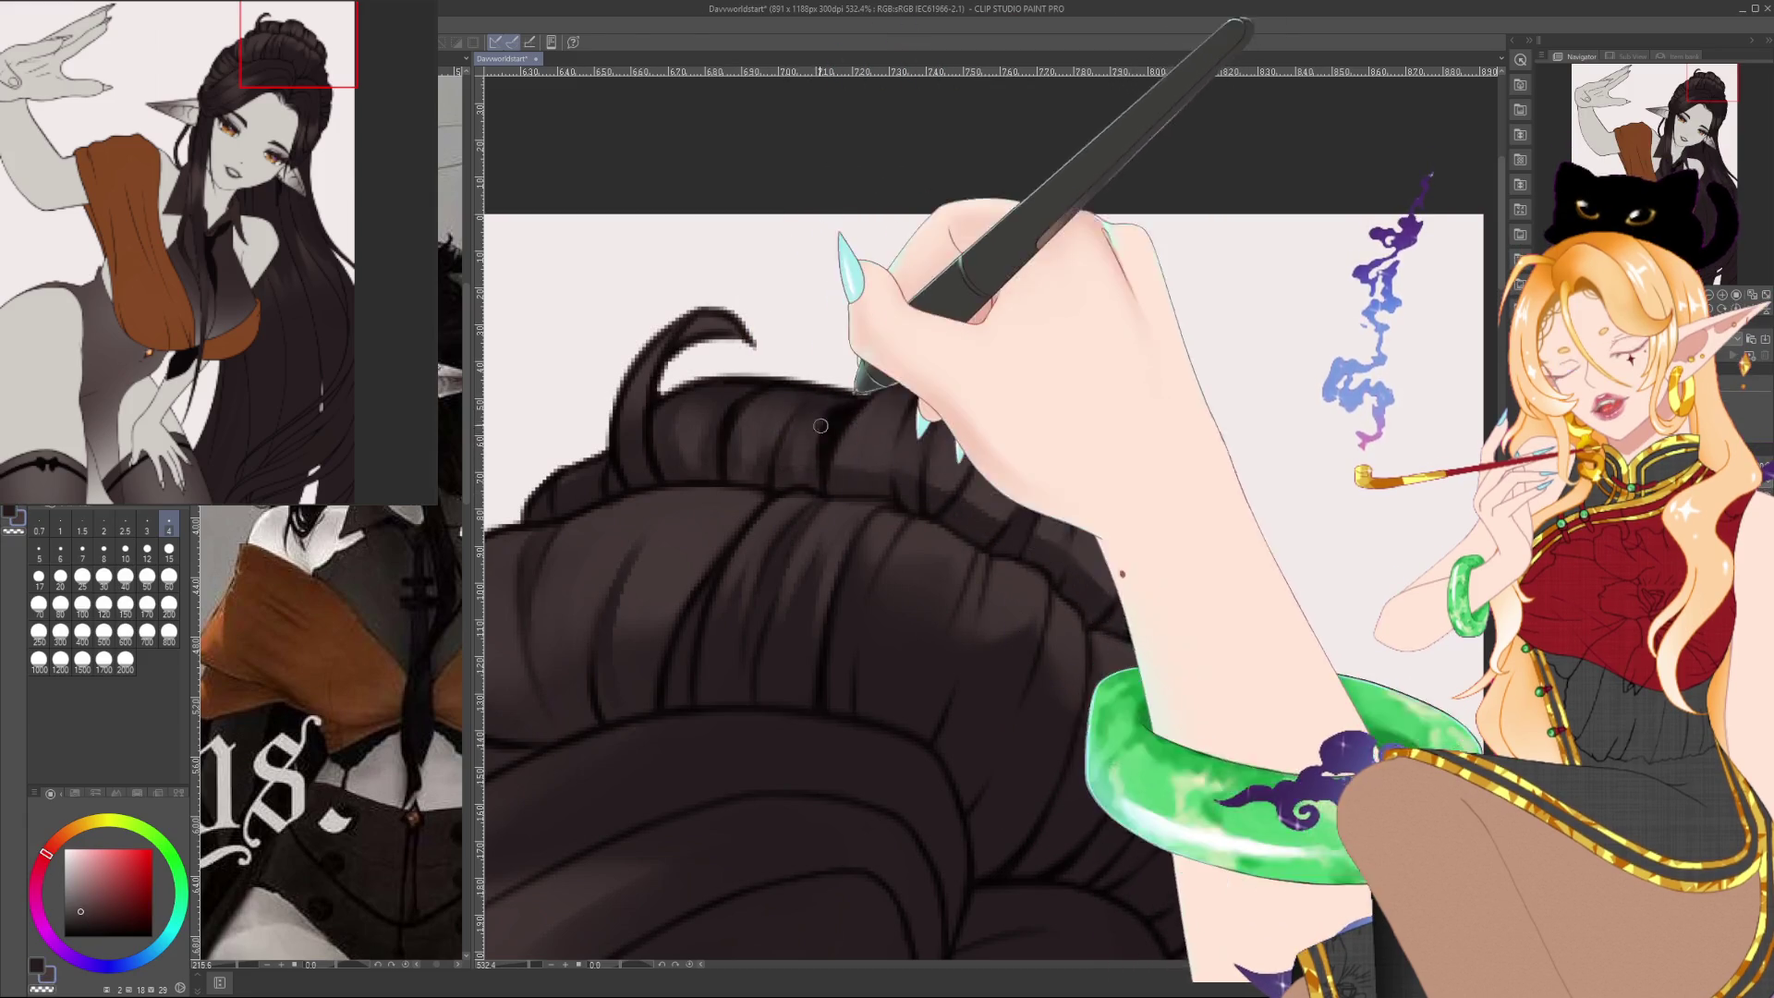
alt+click(789, 467)
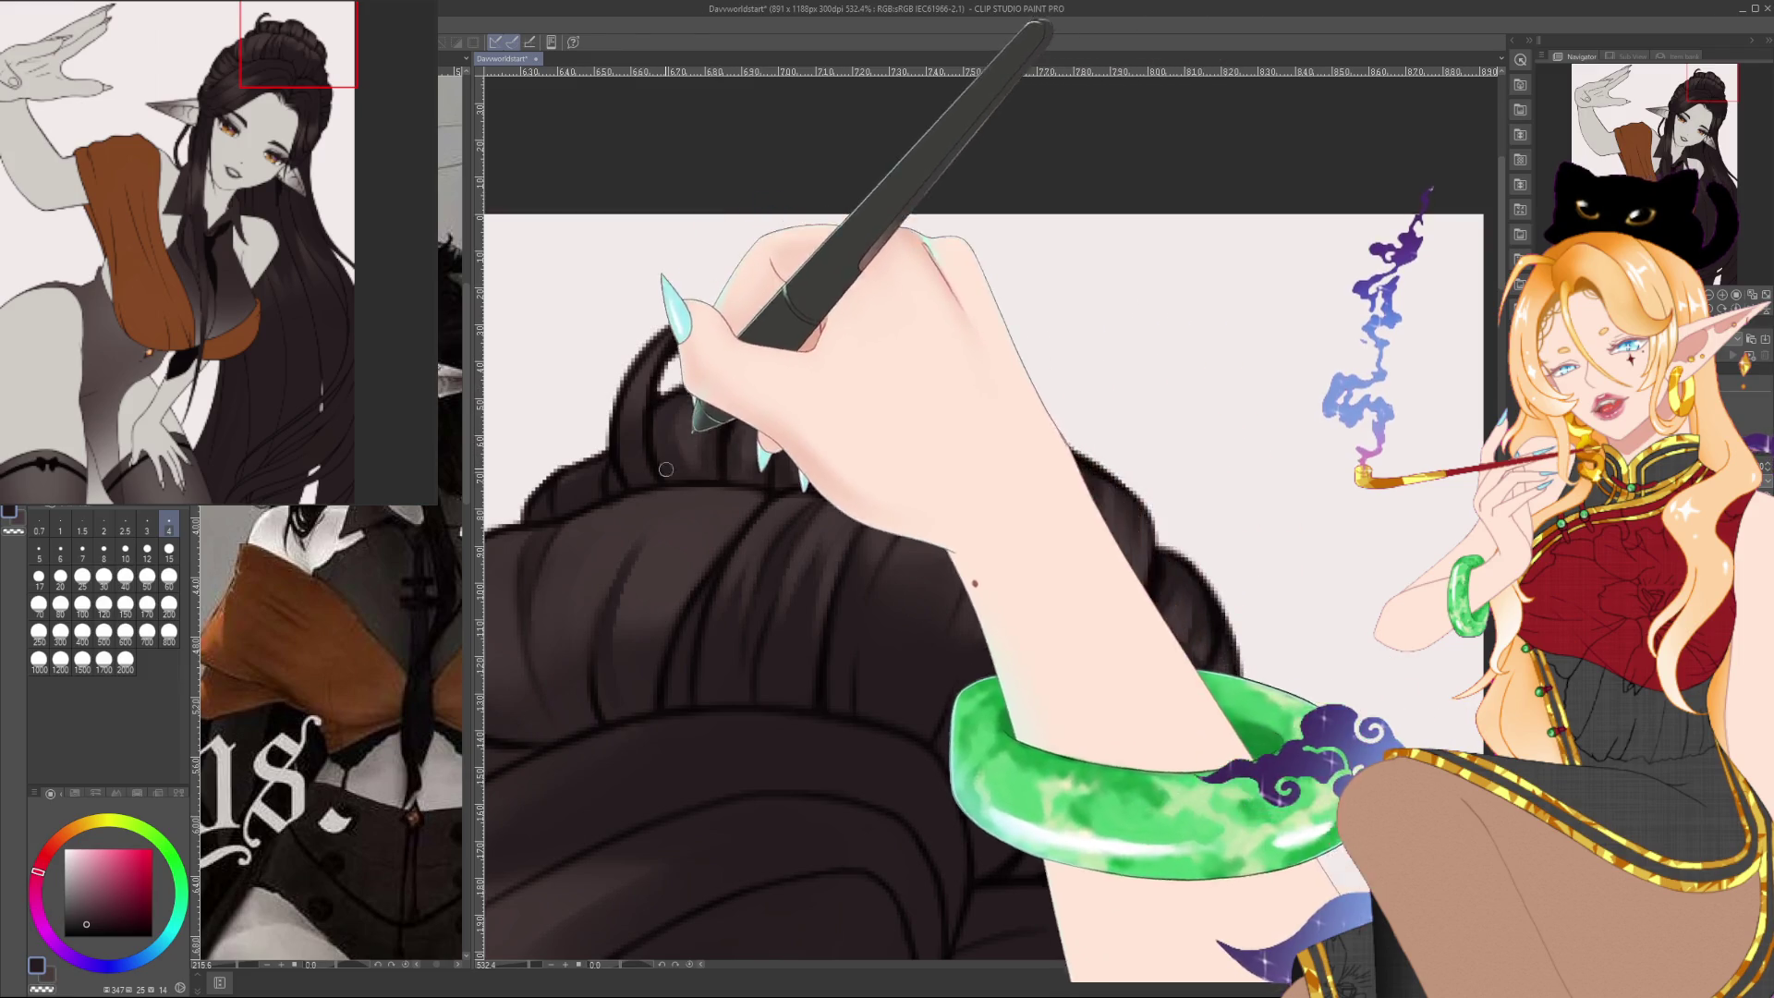
alt+click(686, 377)
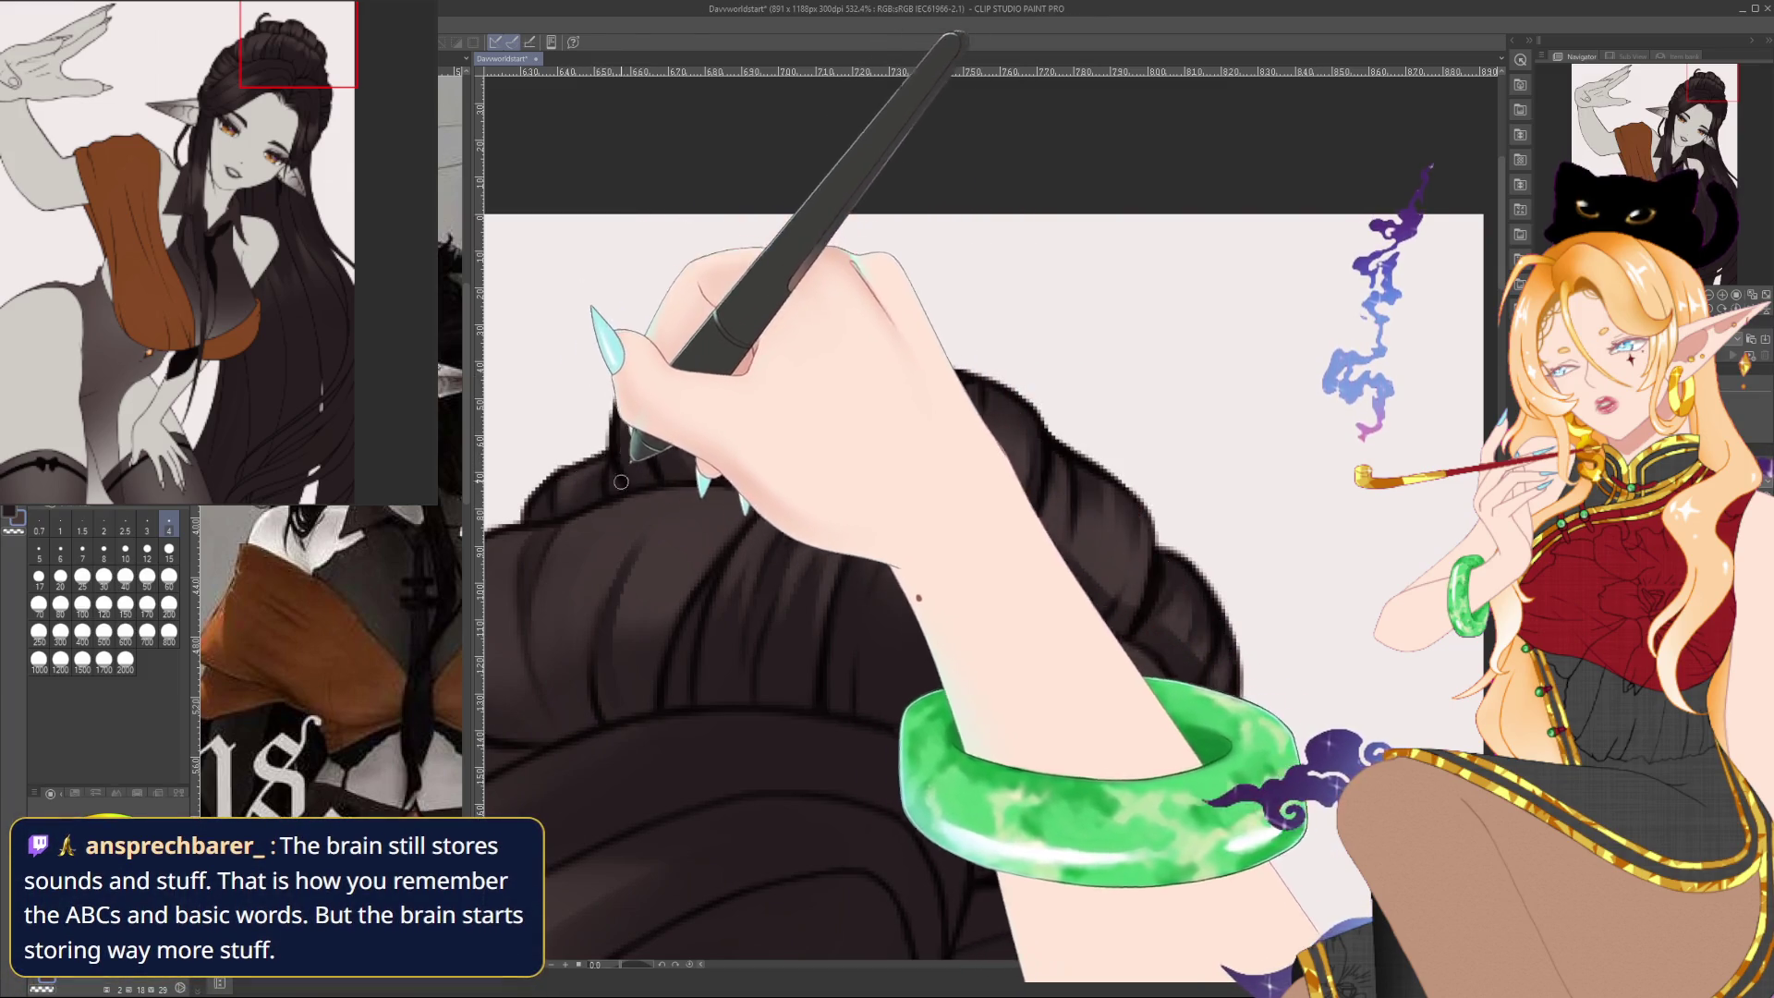
mouse_move(618, 444)
mouse_down()
mouse_move(702, 316)
mouse_move(666, 345)
mouse_up()
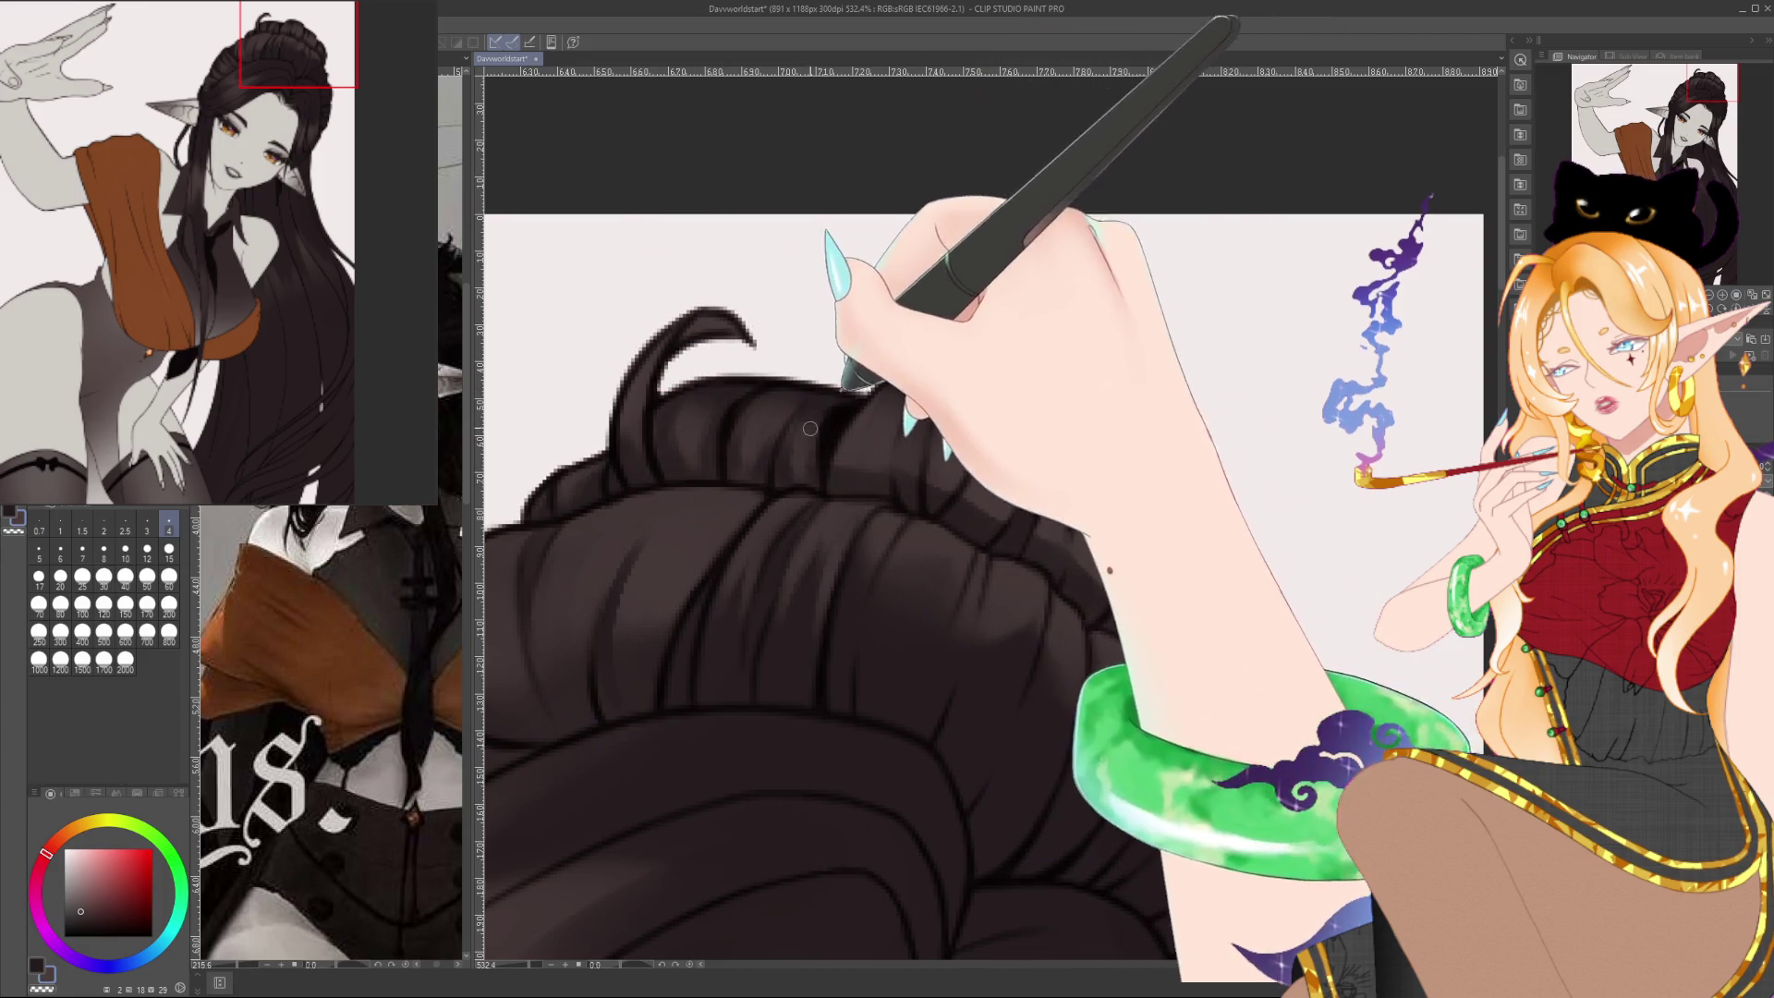
alt+click(802, 480)
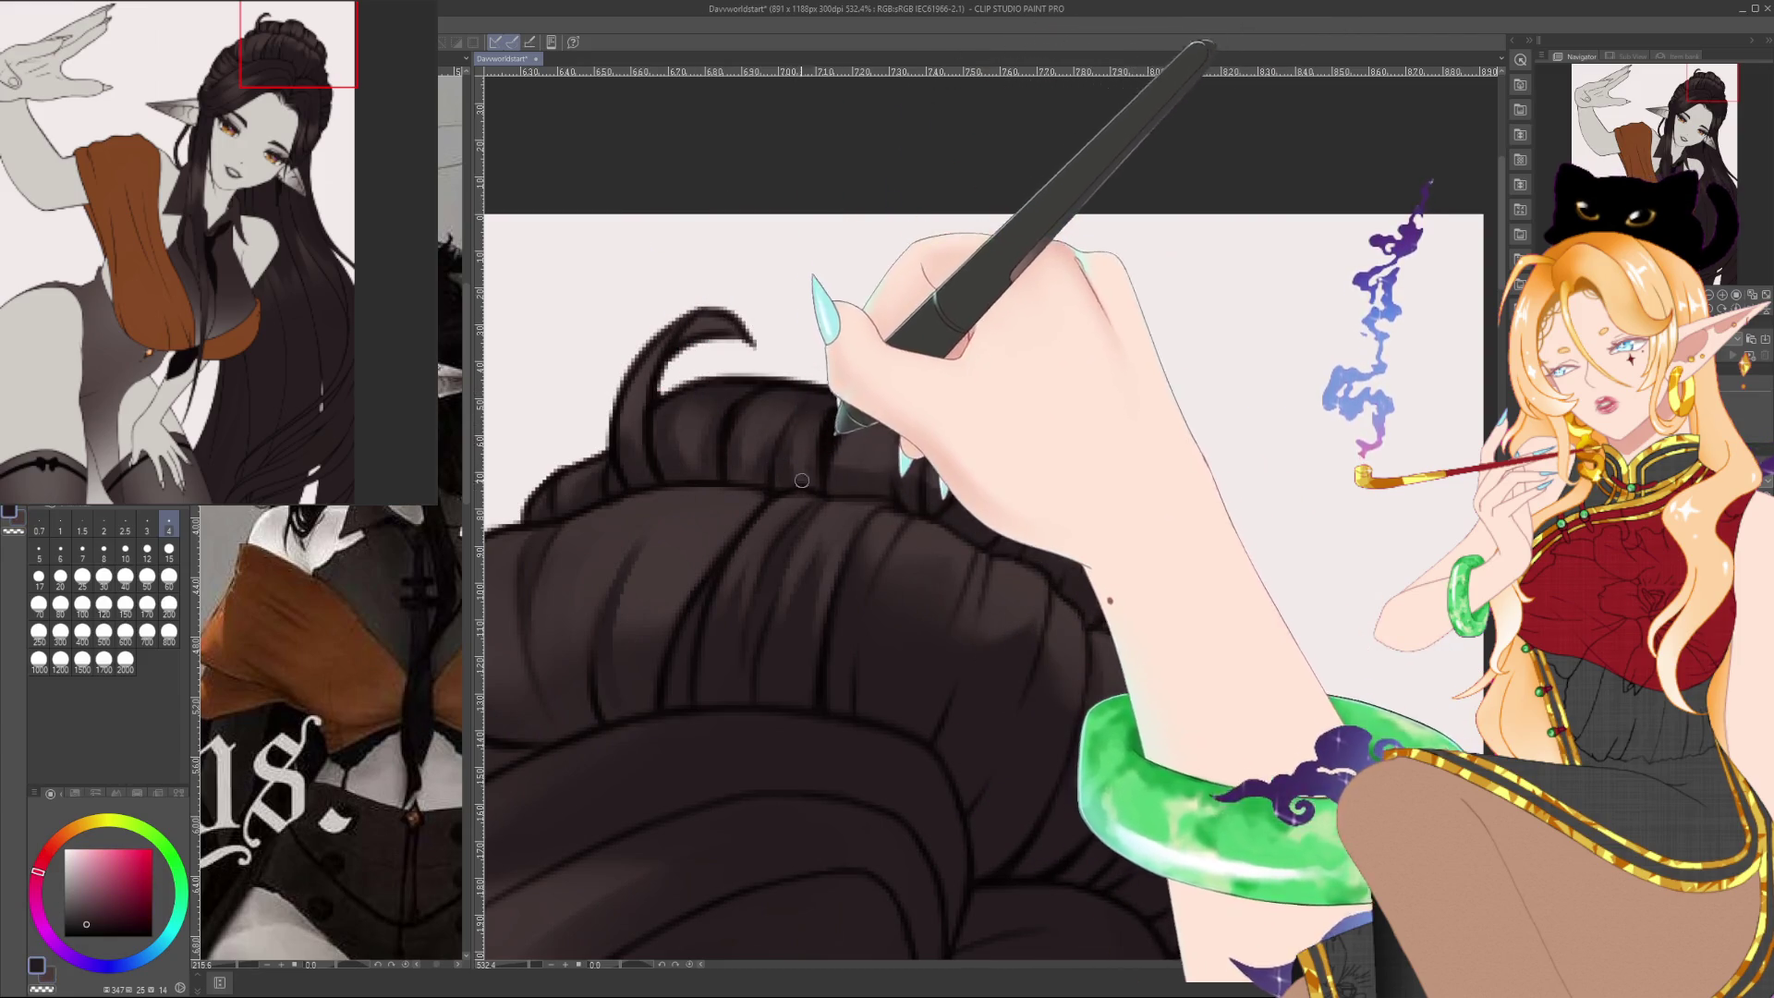
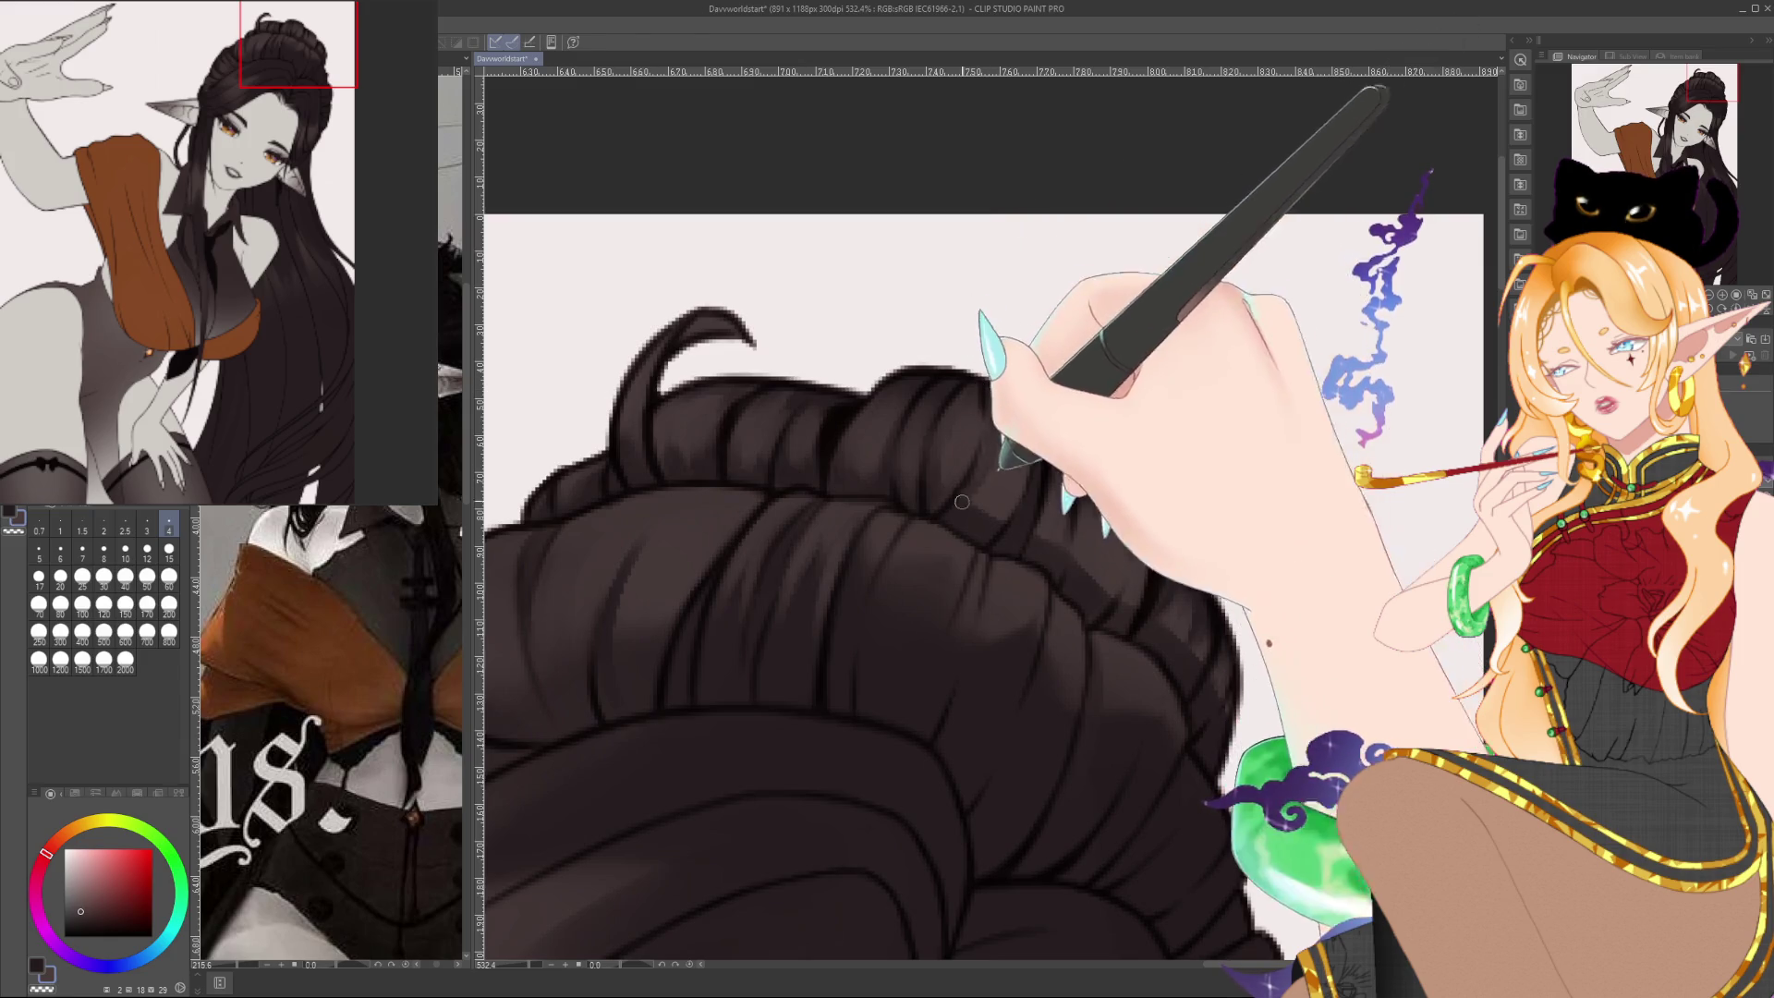
Paint strand shading on the bun's right side with dark and light browns sampled from the hair
alt+click(1008, 408)
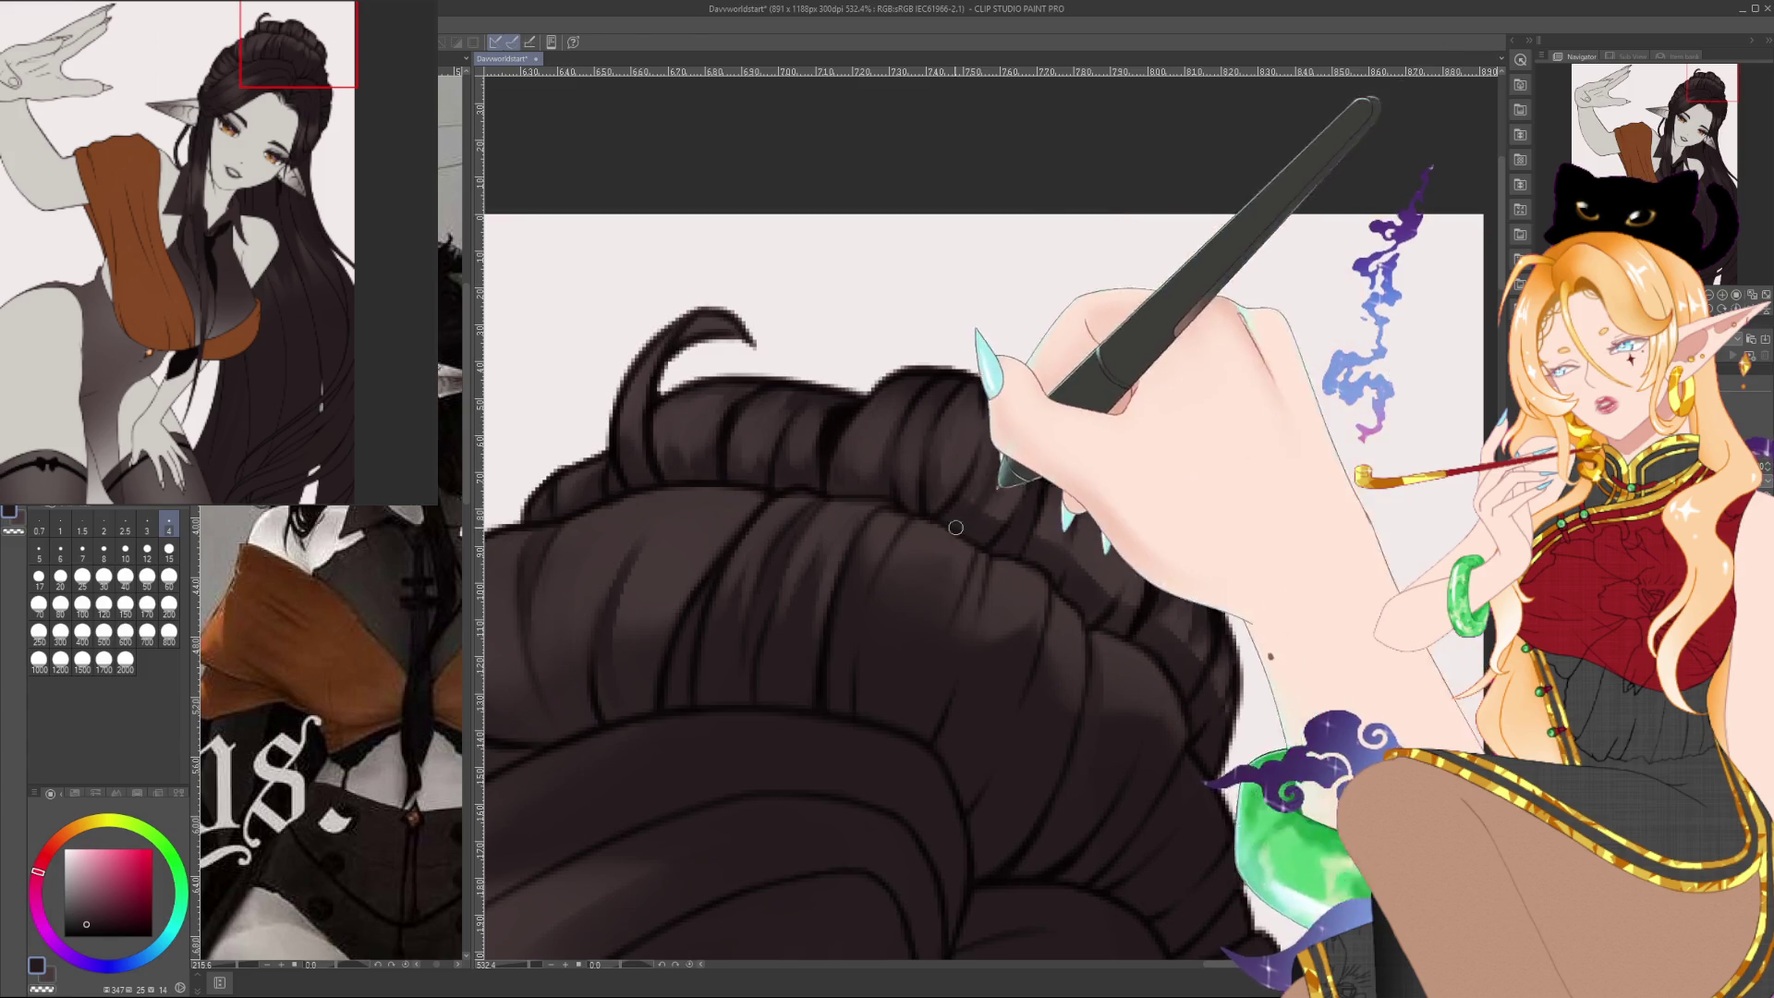
alt+click(1021, 461)
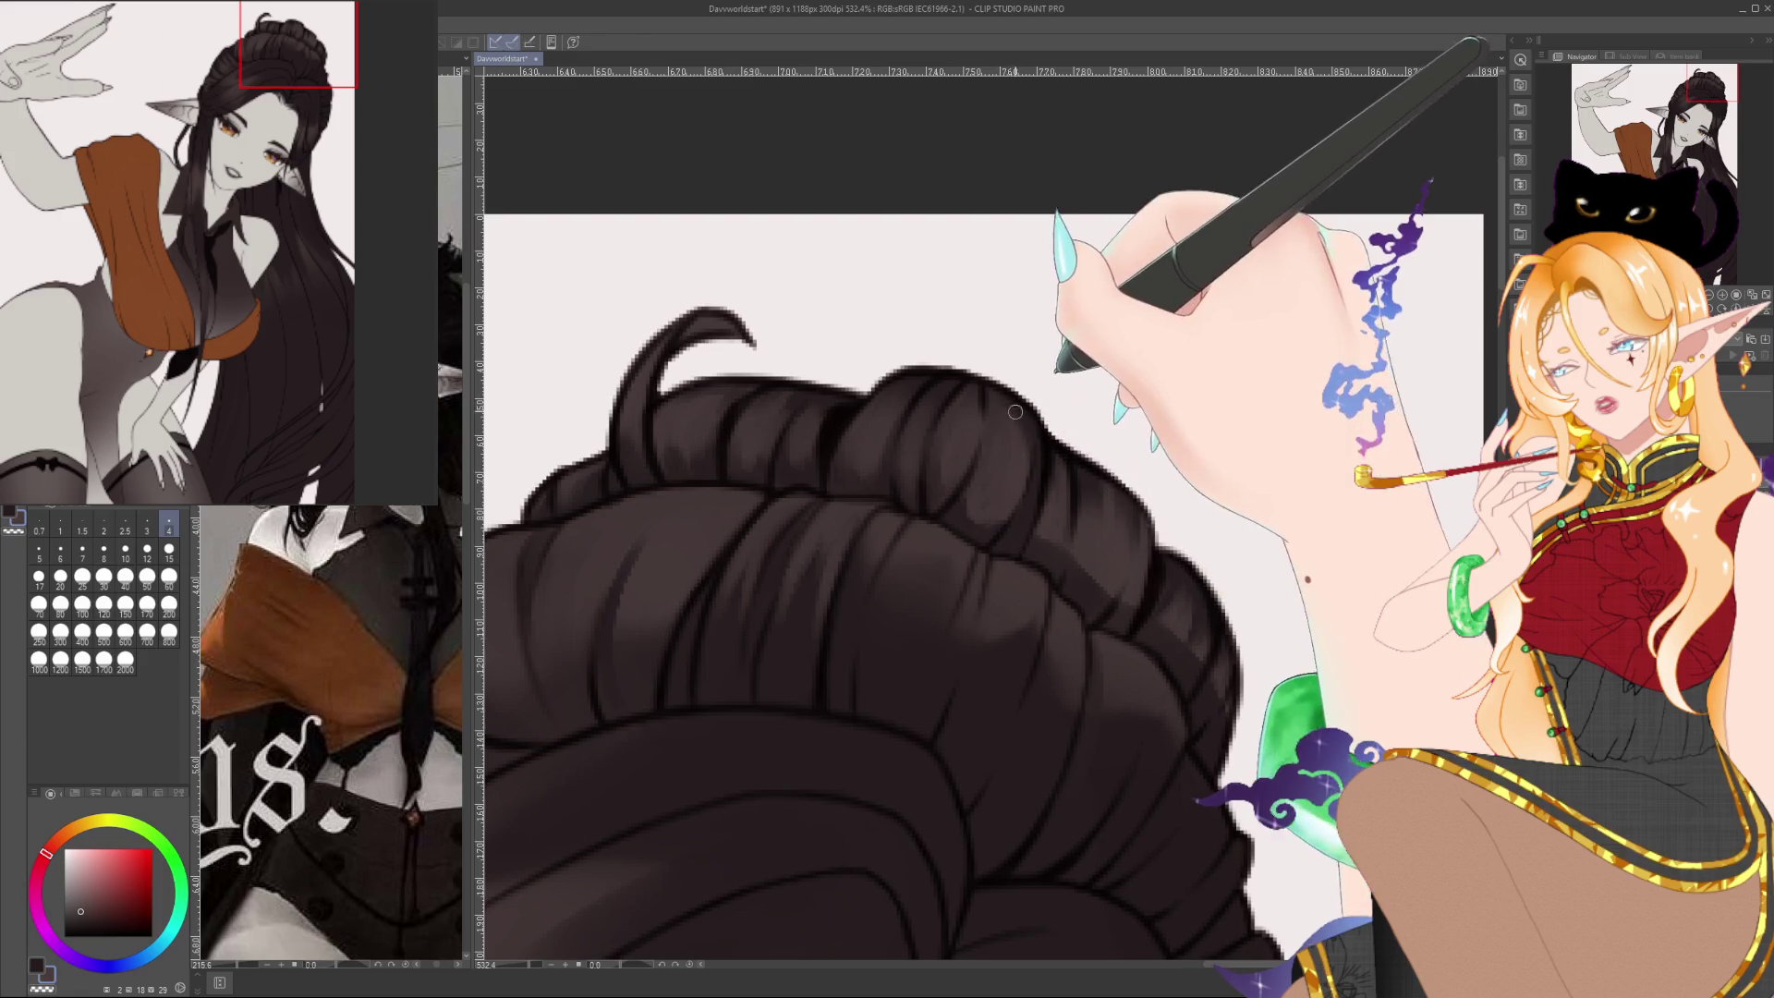
alt+click(1002, 471)
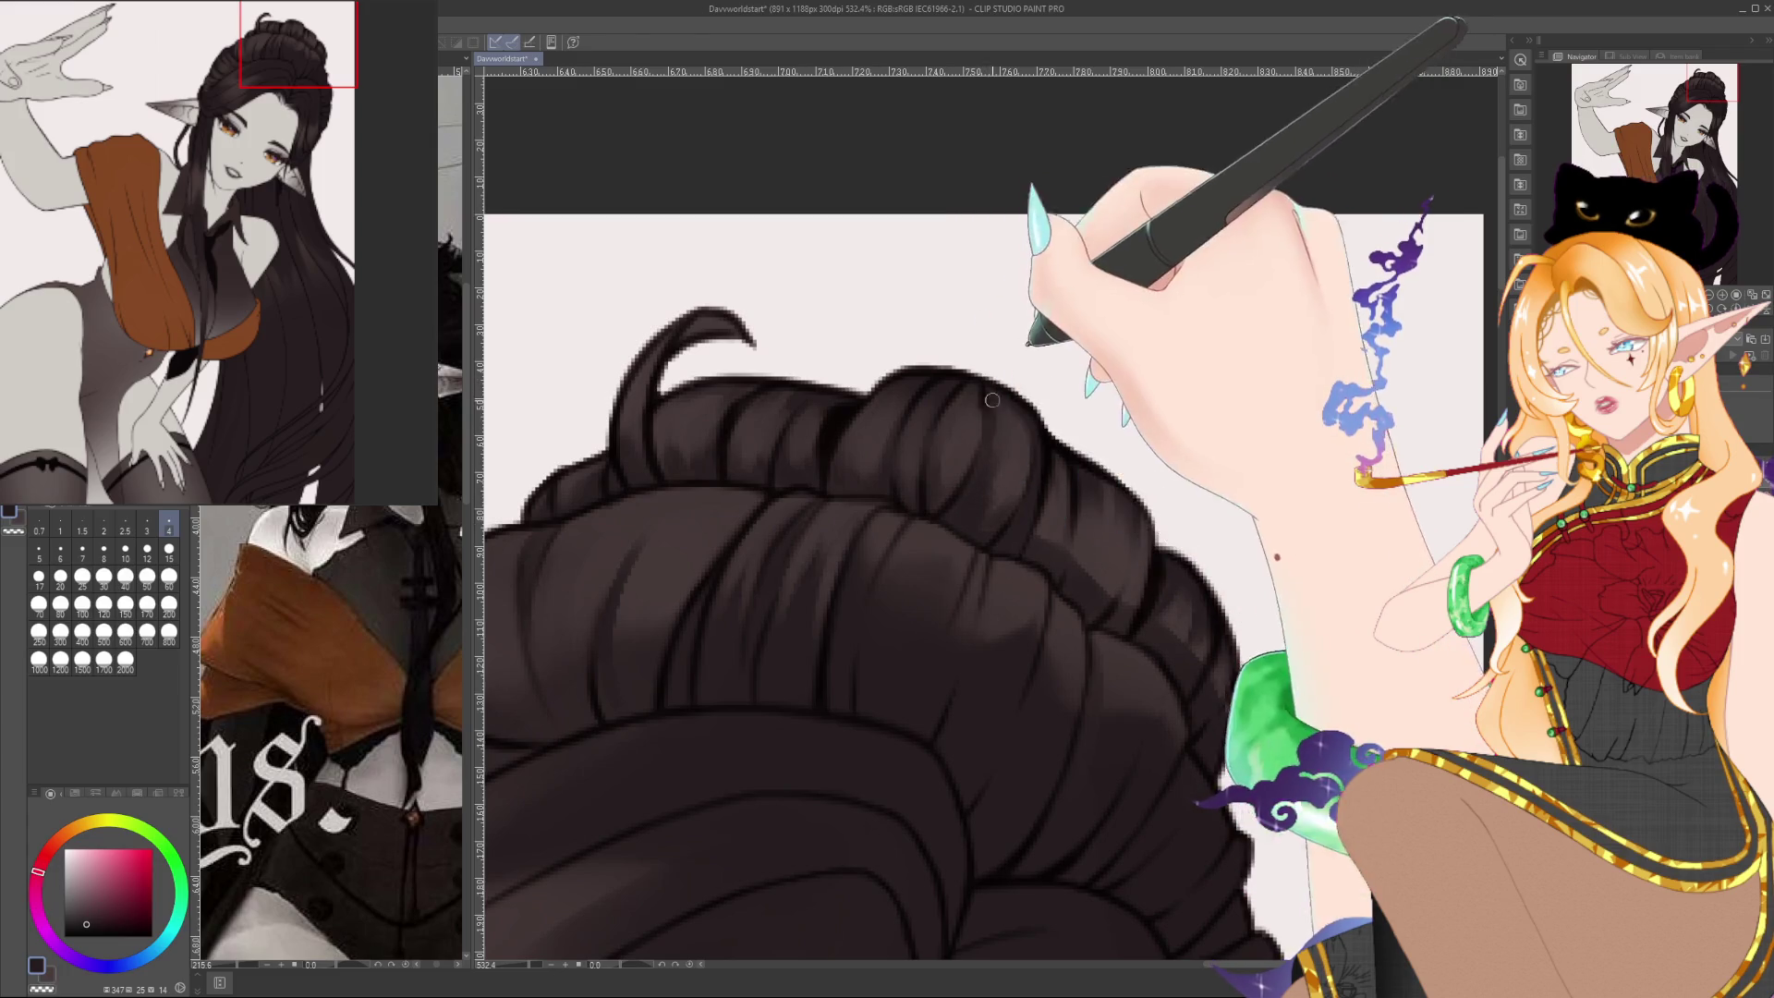
alt+click(1016, 502)
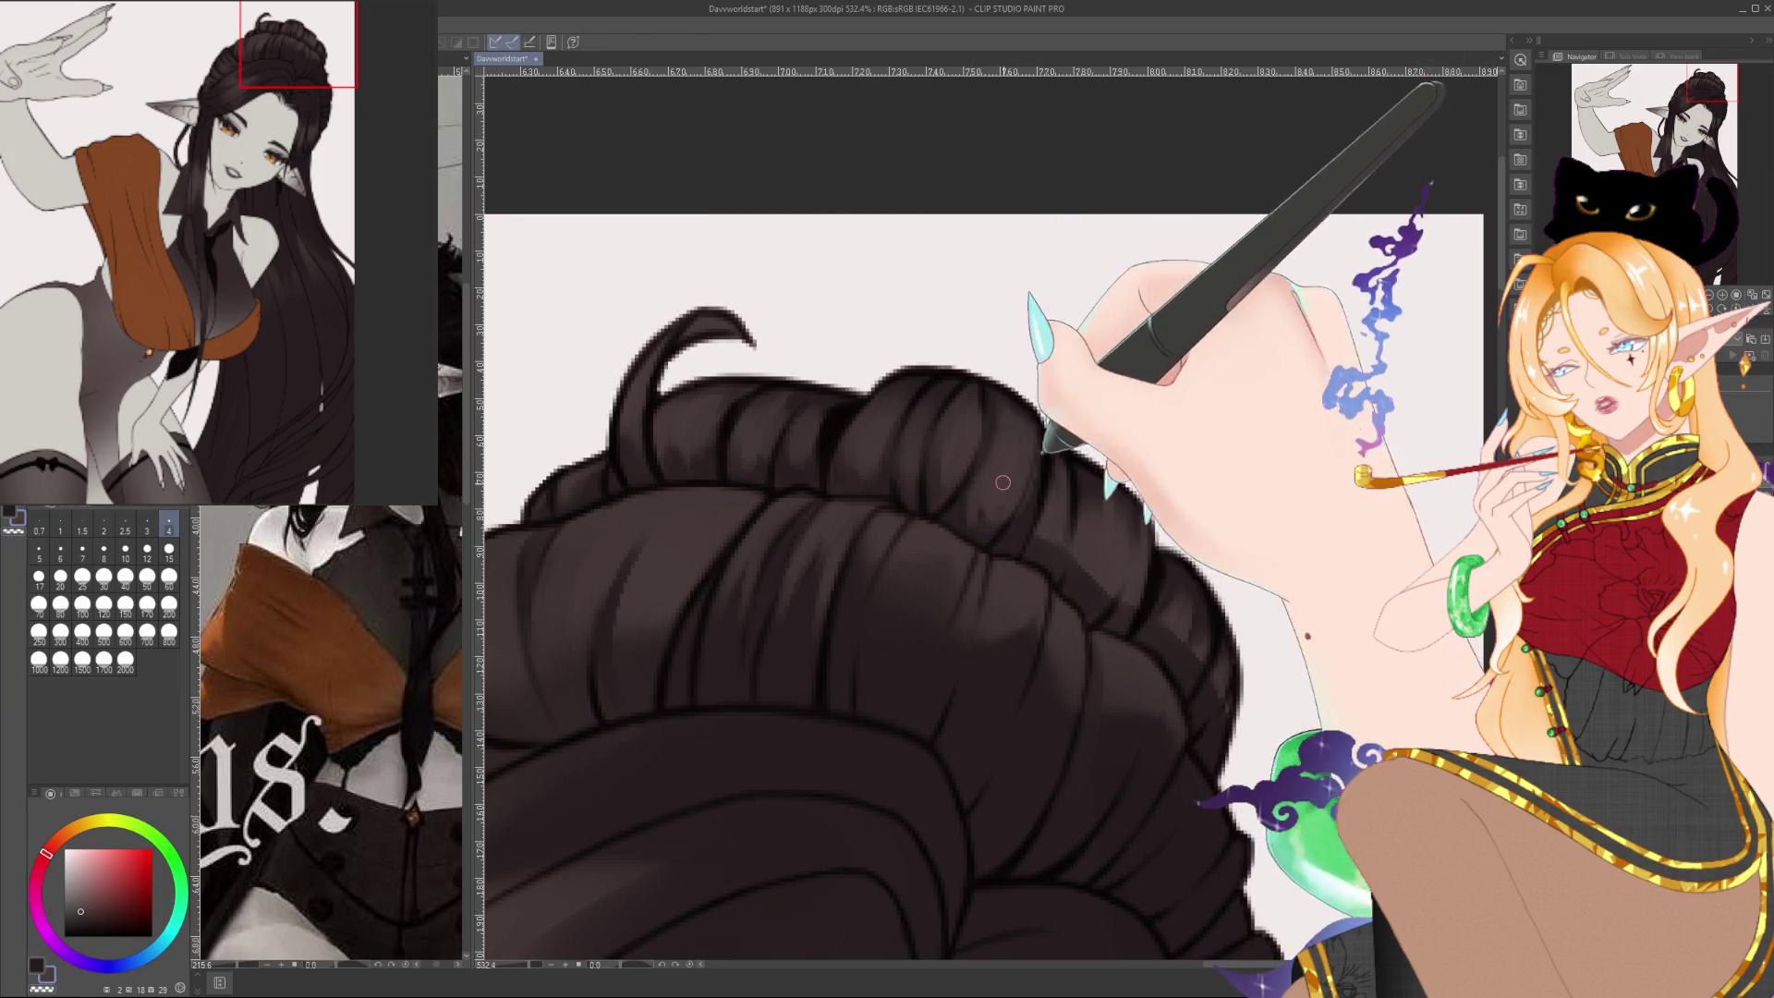
alt+click(972, 529)
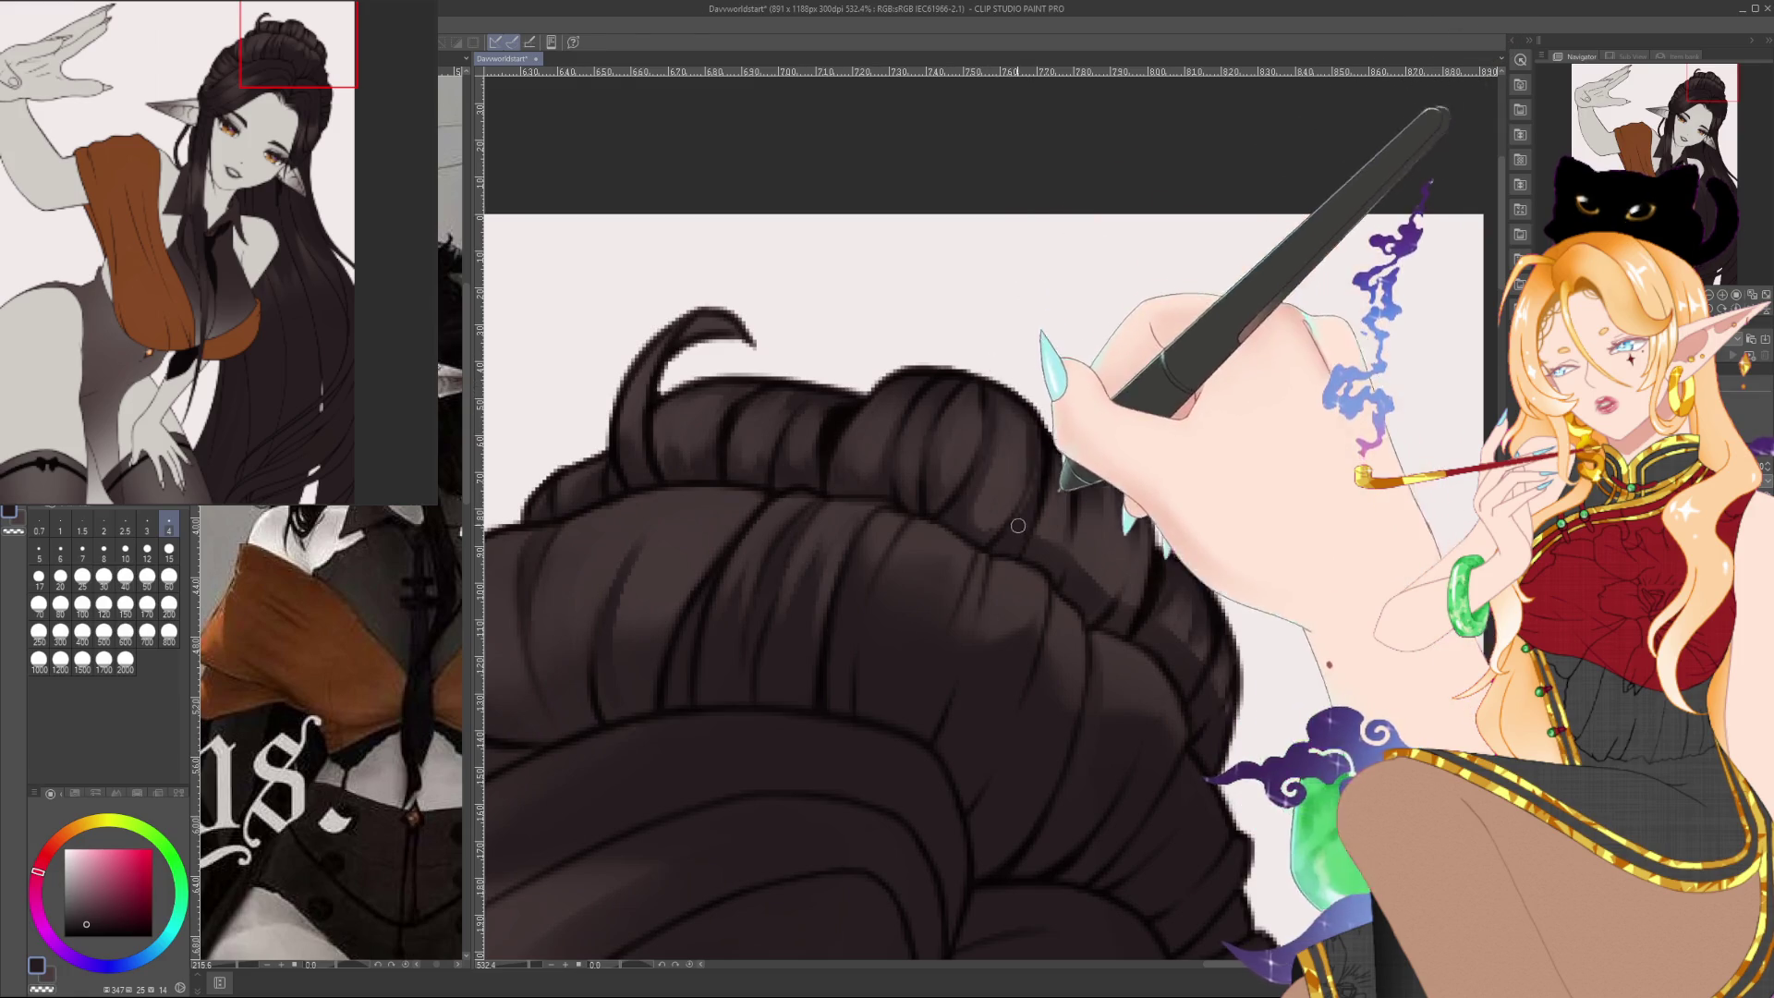
alt+click(1031, 491)
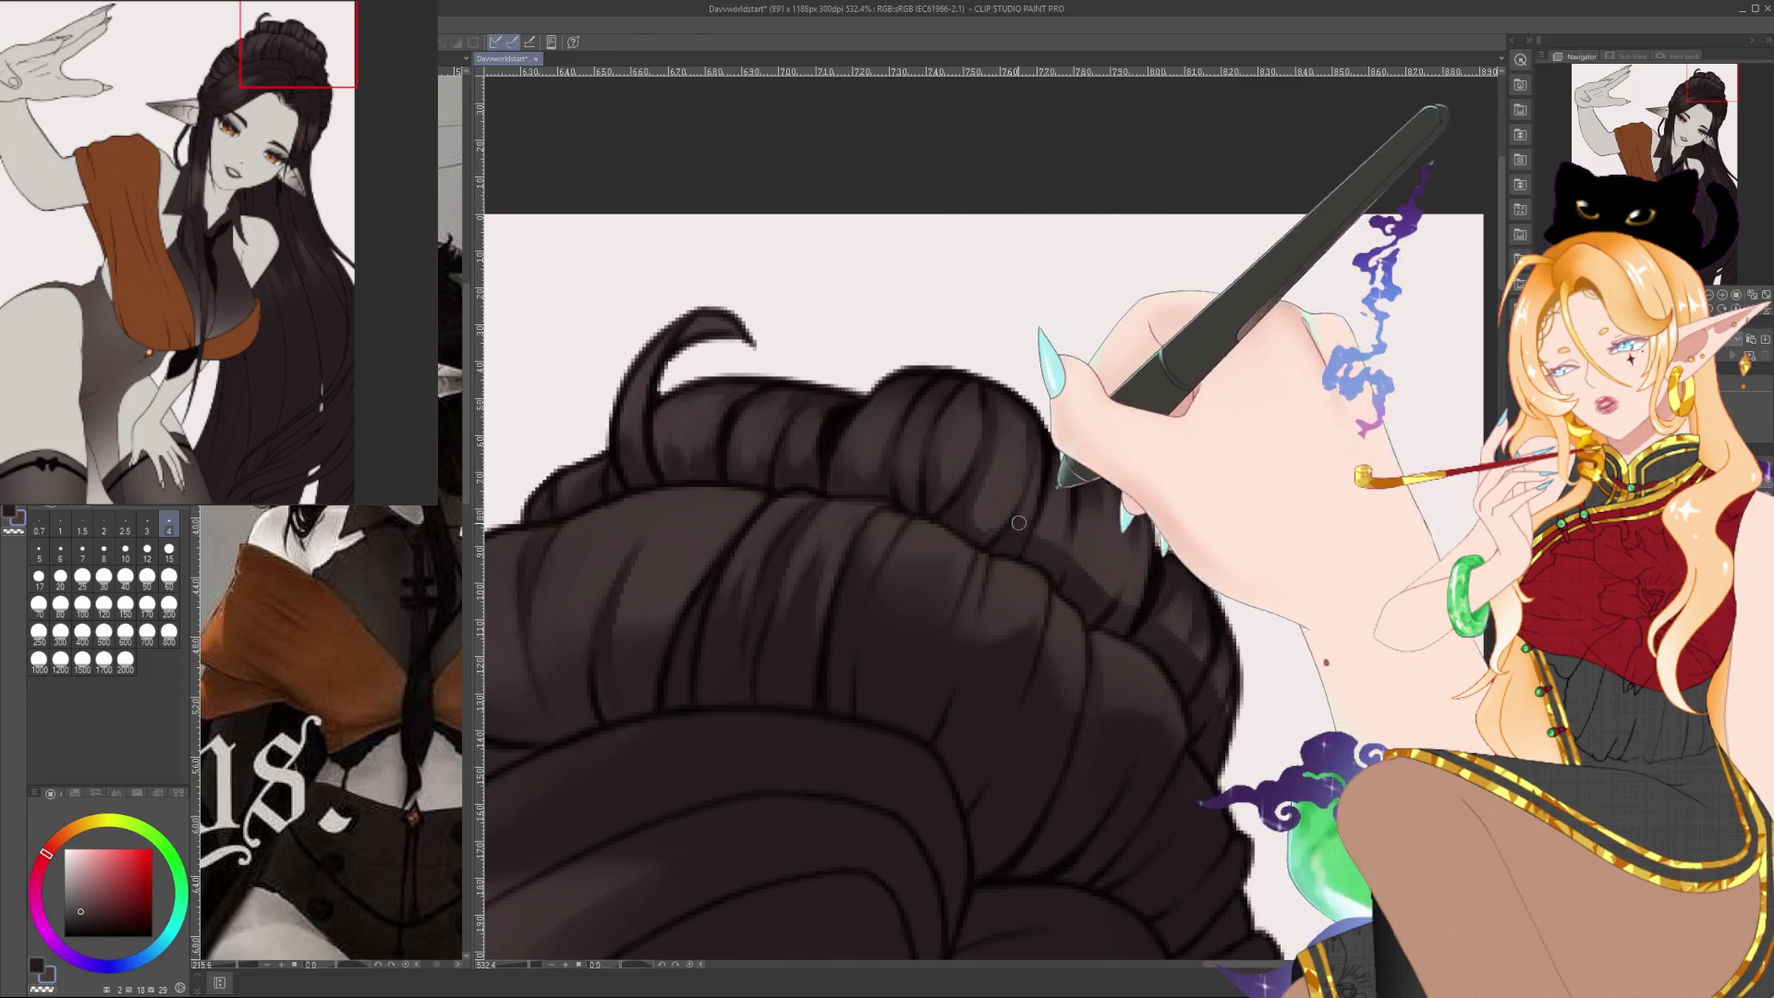
alt+click(1052, 473)
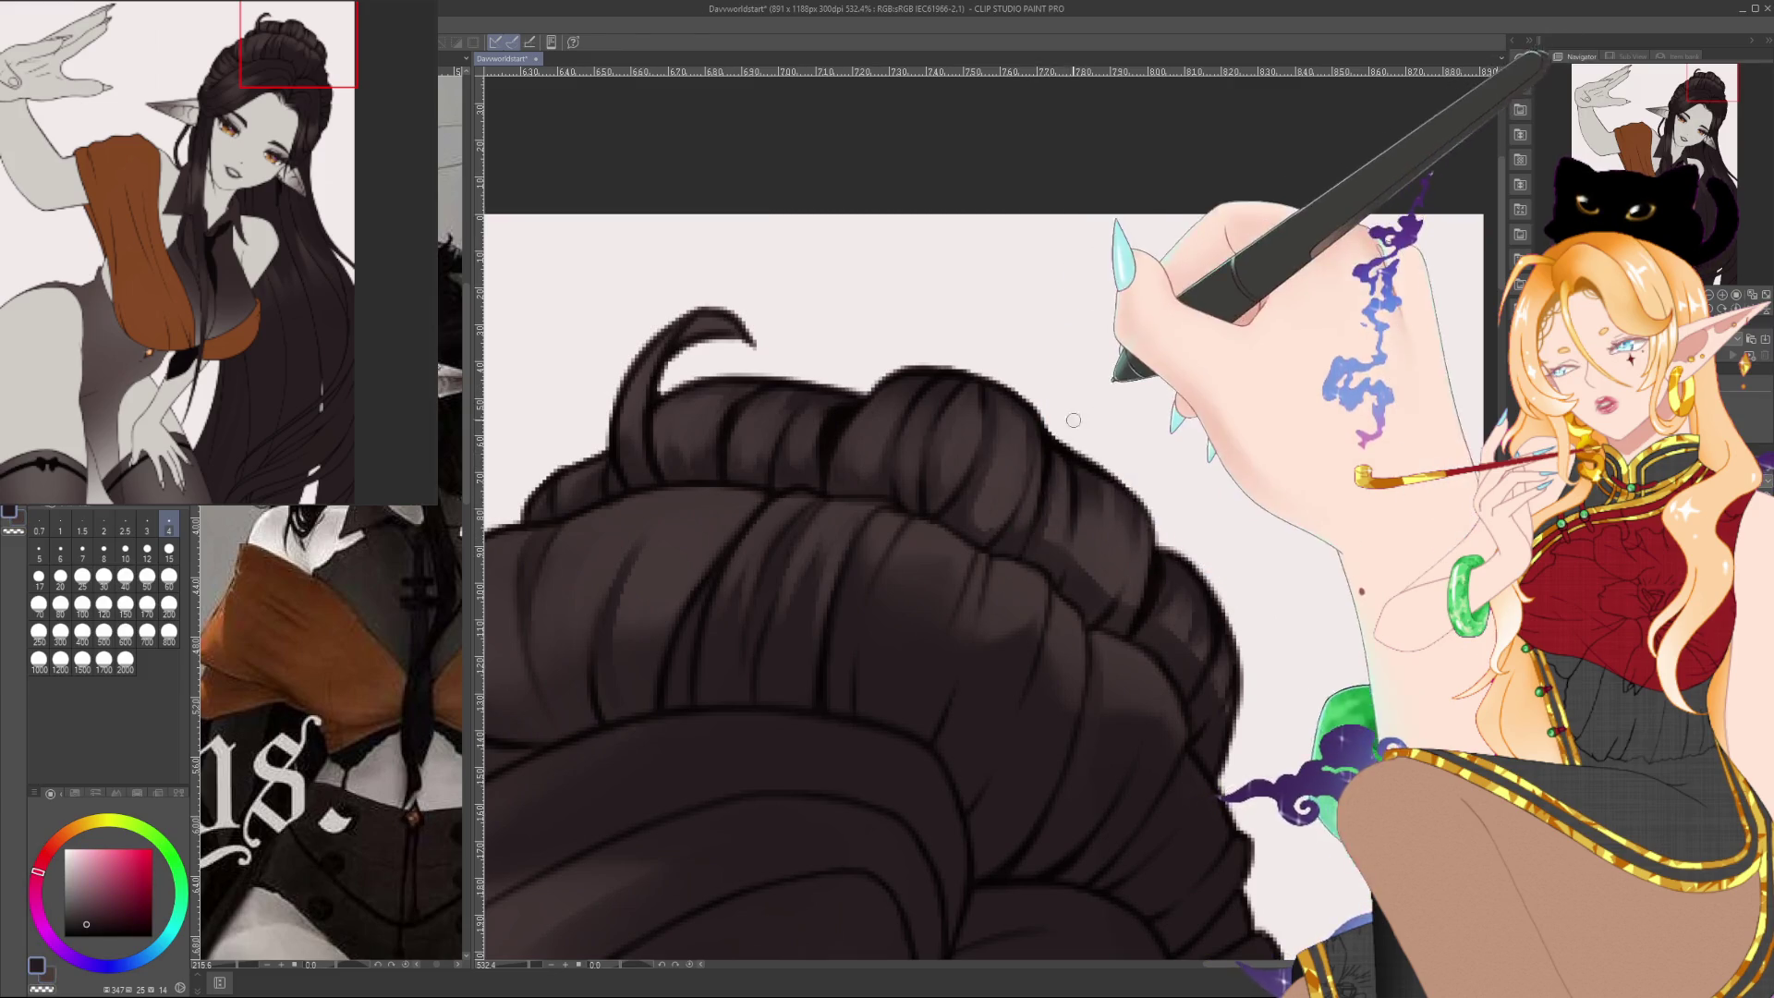
alt+click(1069, 440)
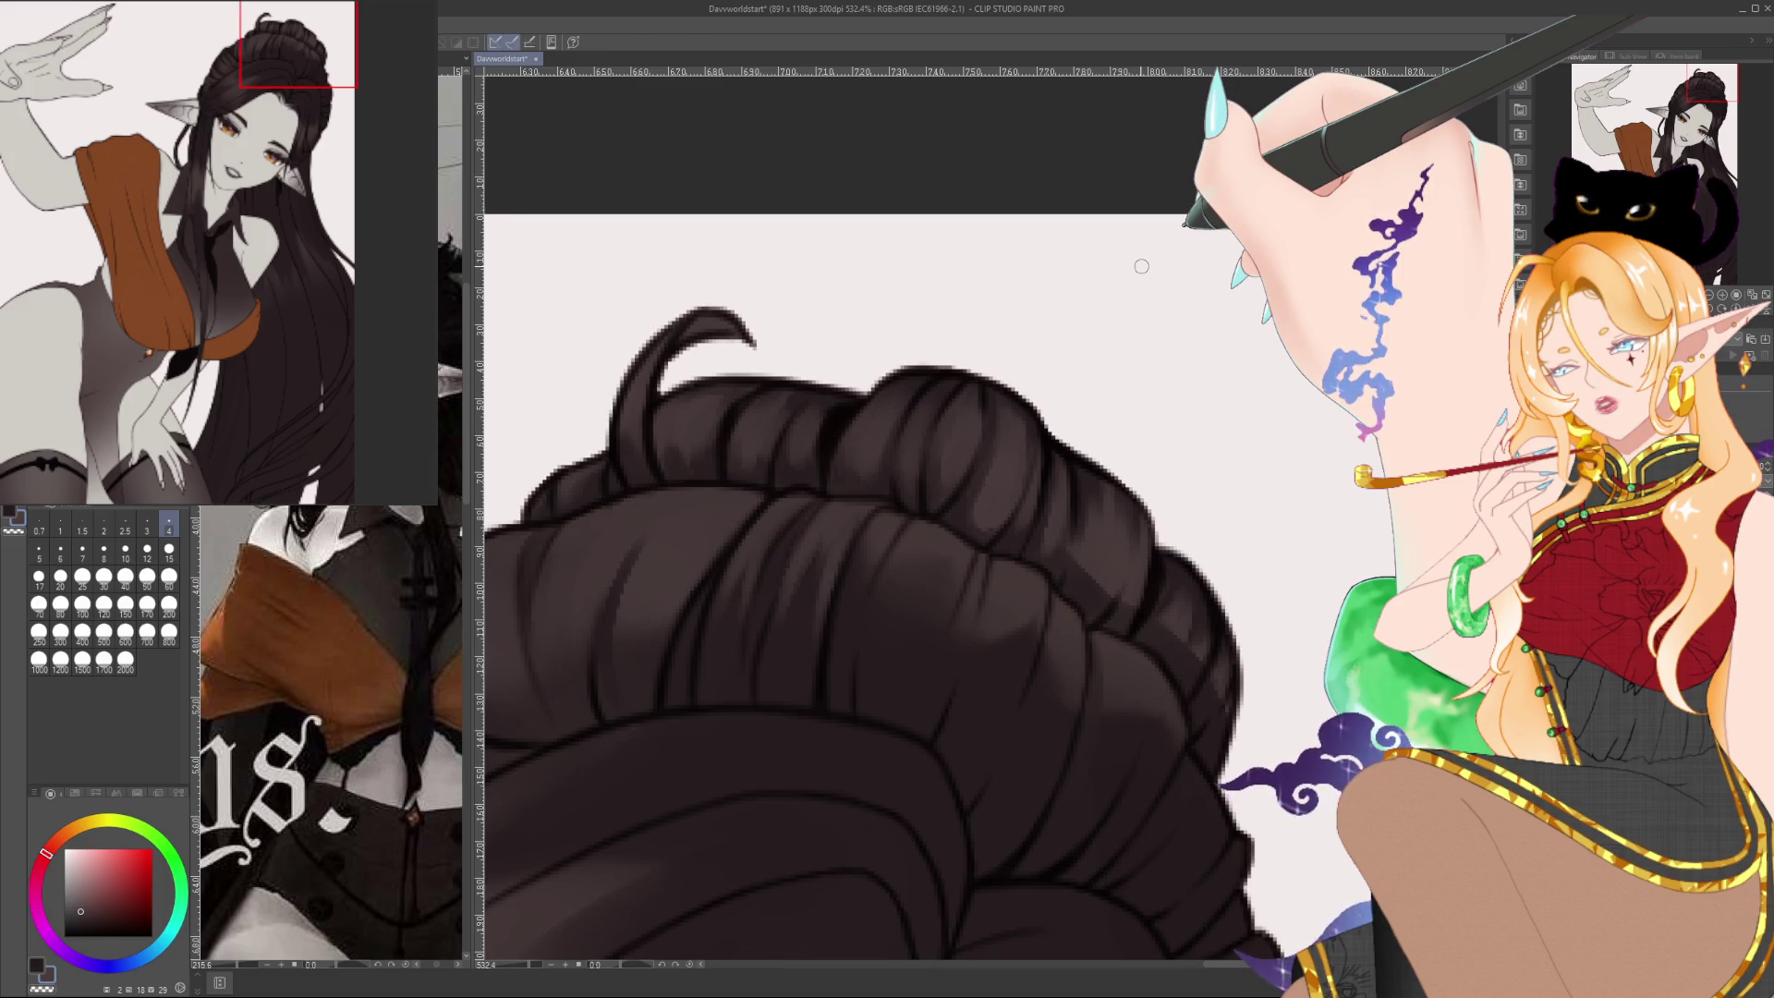
Swap to the secondary colour and shade the upper right strands with sampled darker browns
key(x)
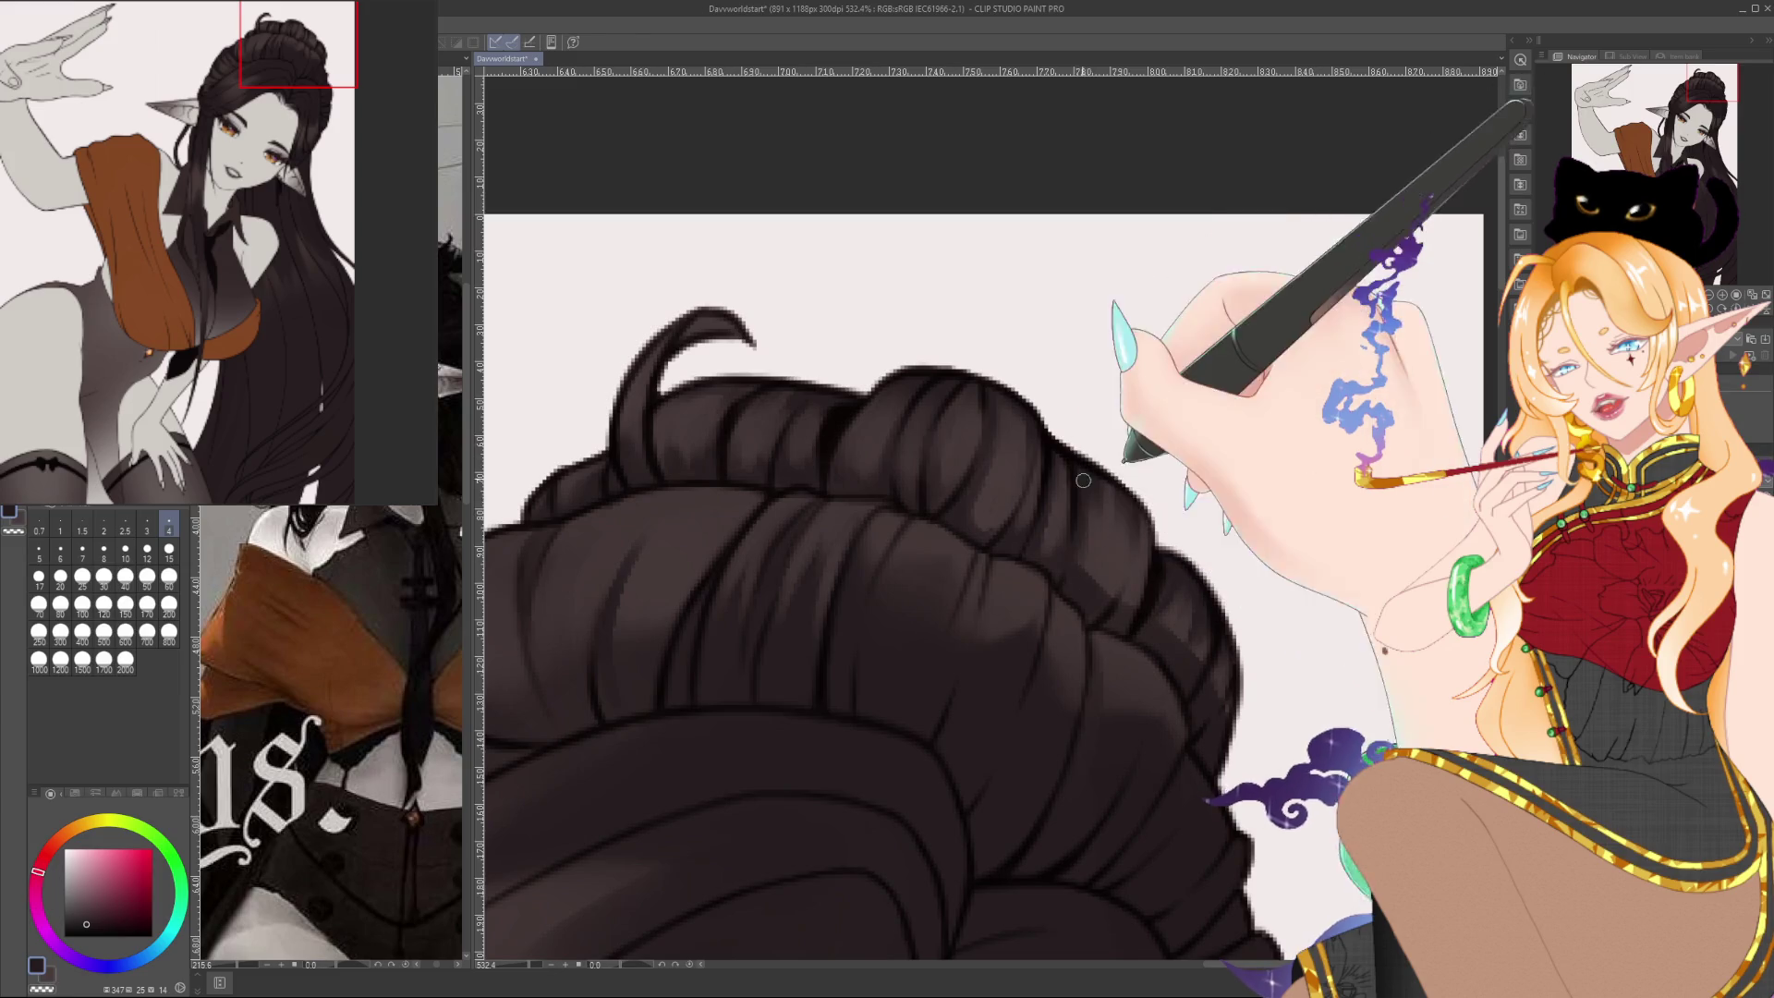
alt+click(1094, 502)
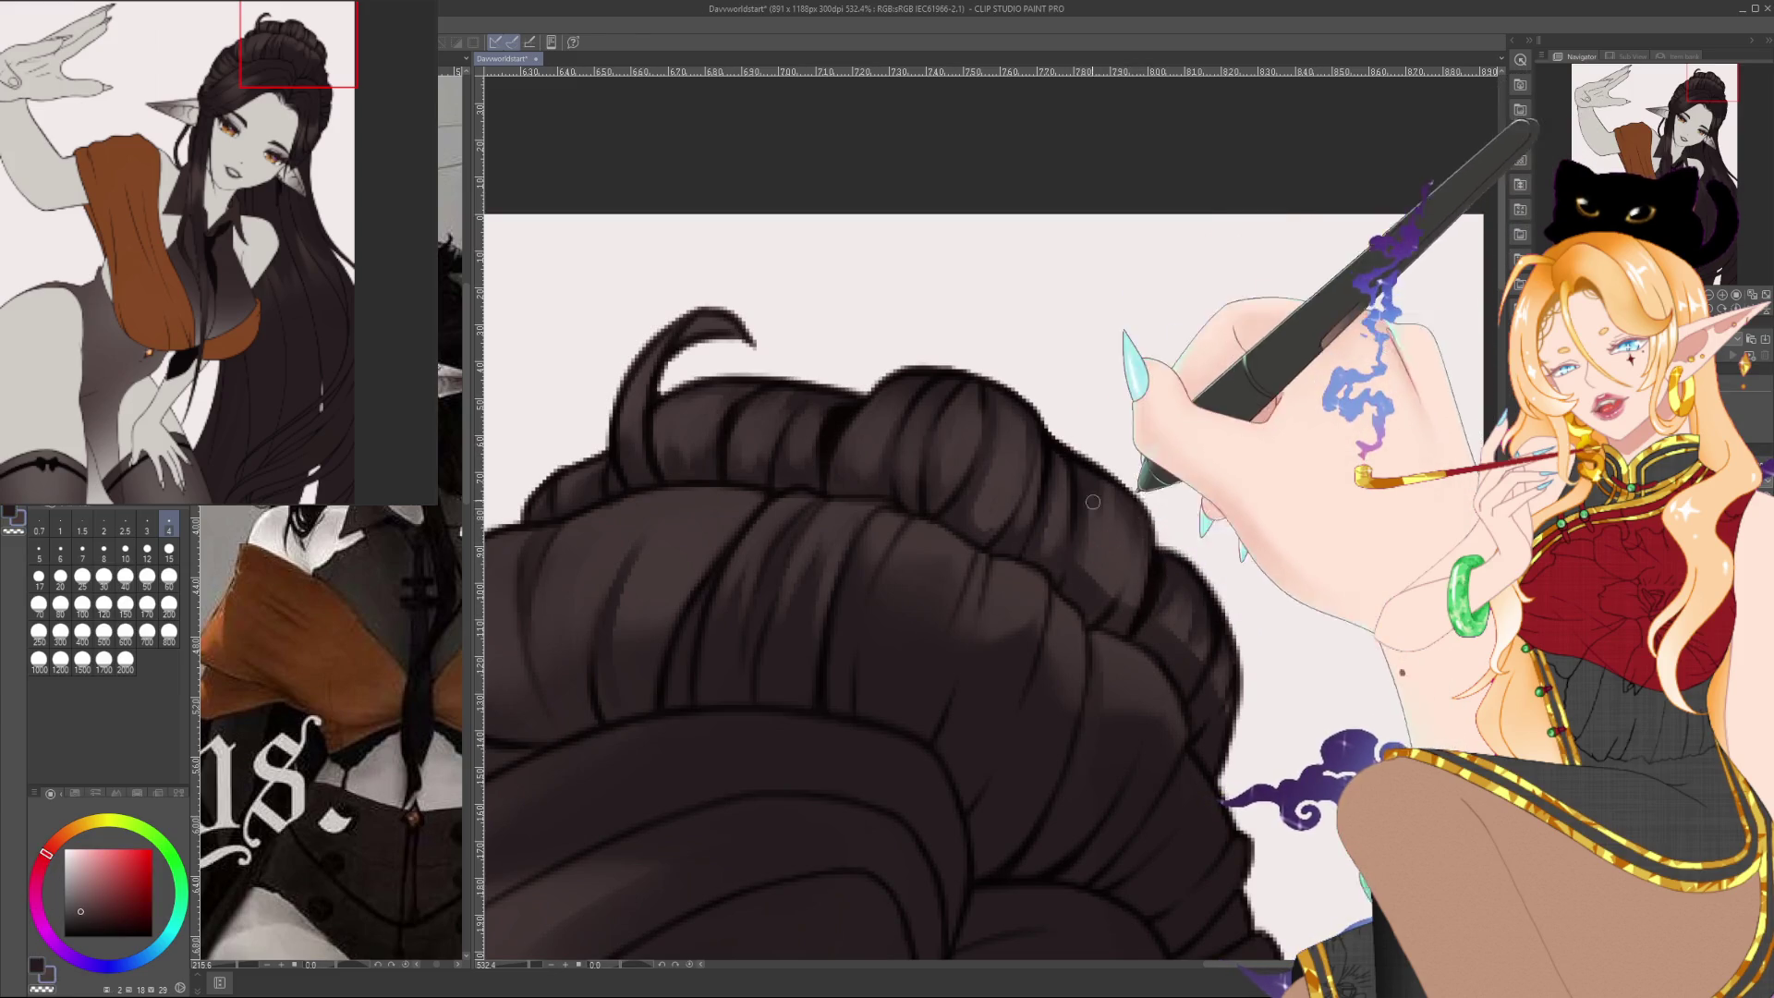
alt+click(1100, 603)
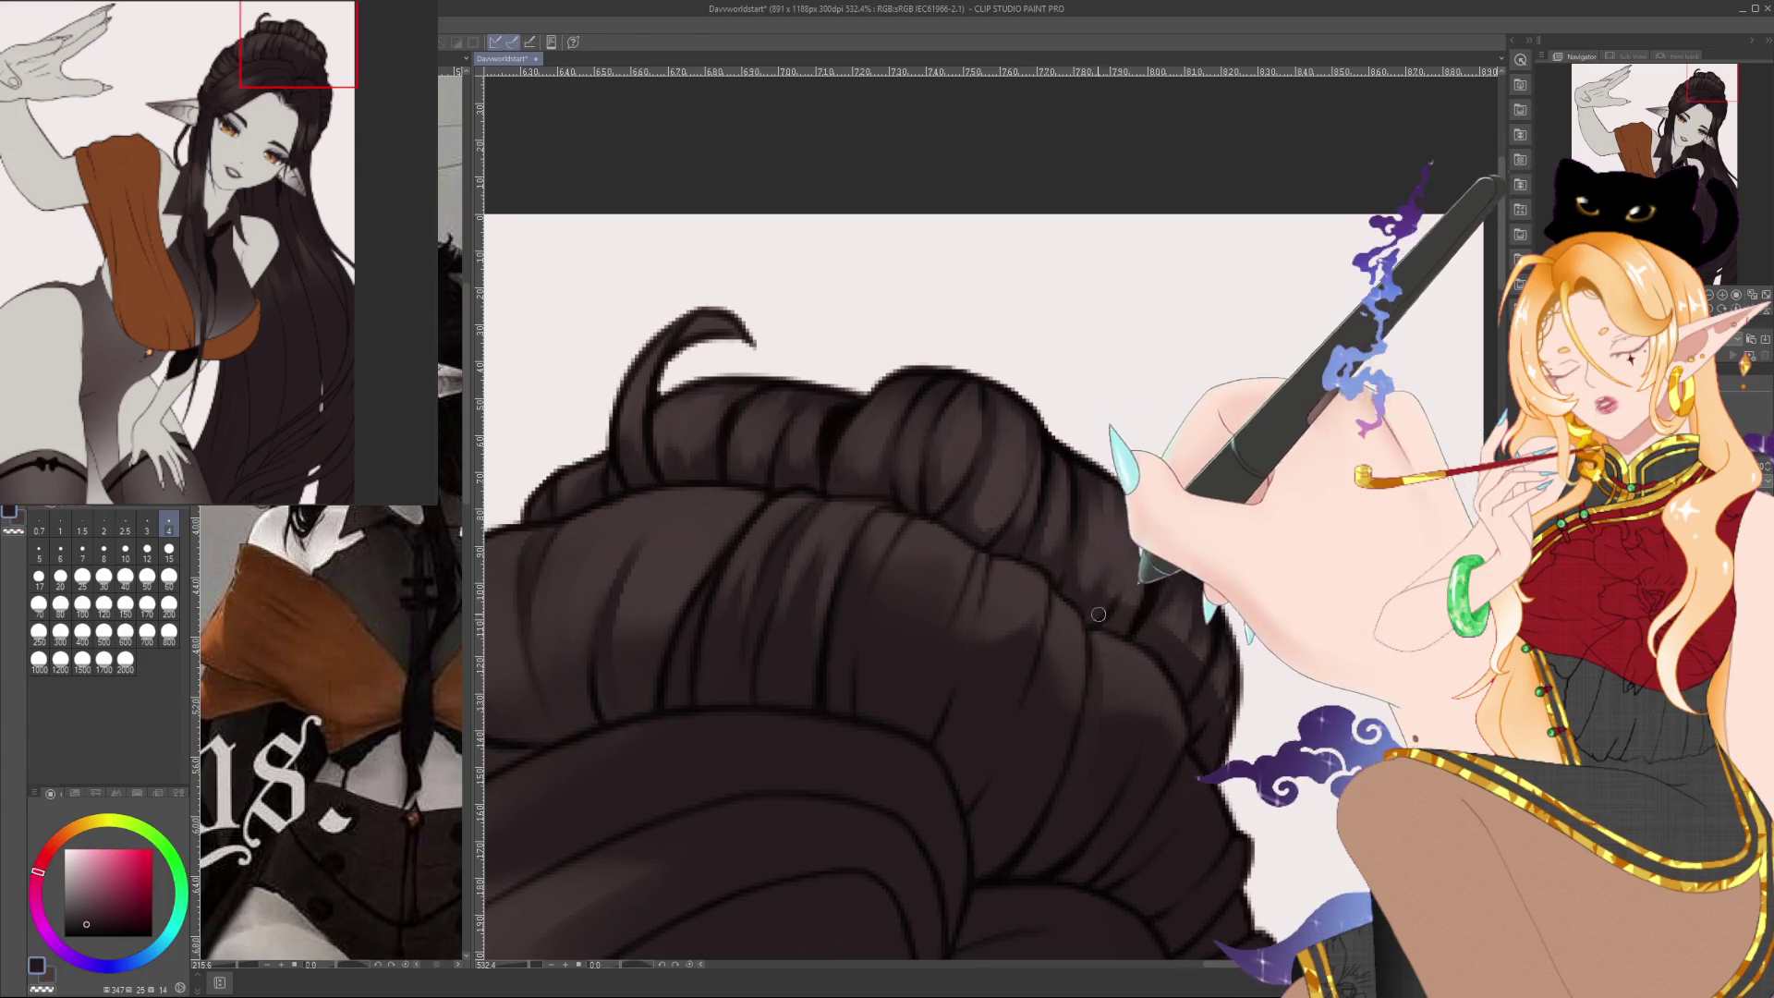
alt+click(1120, 525)
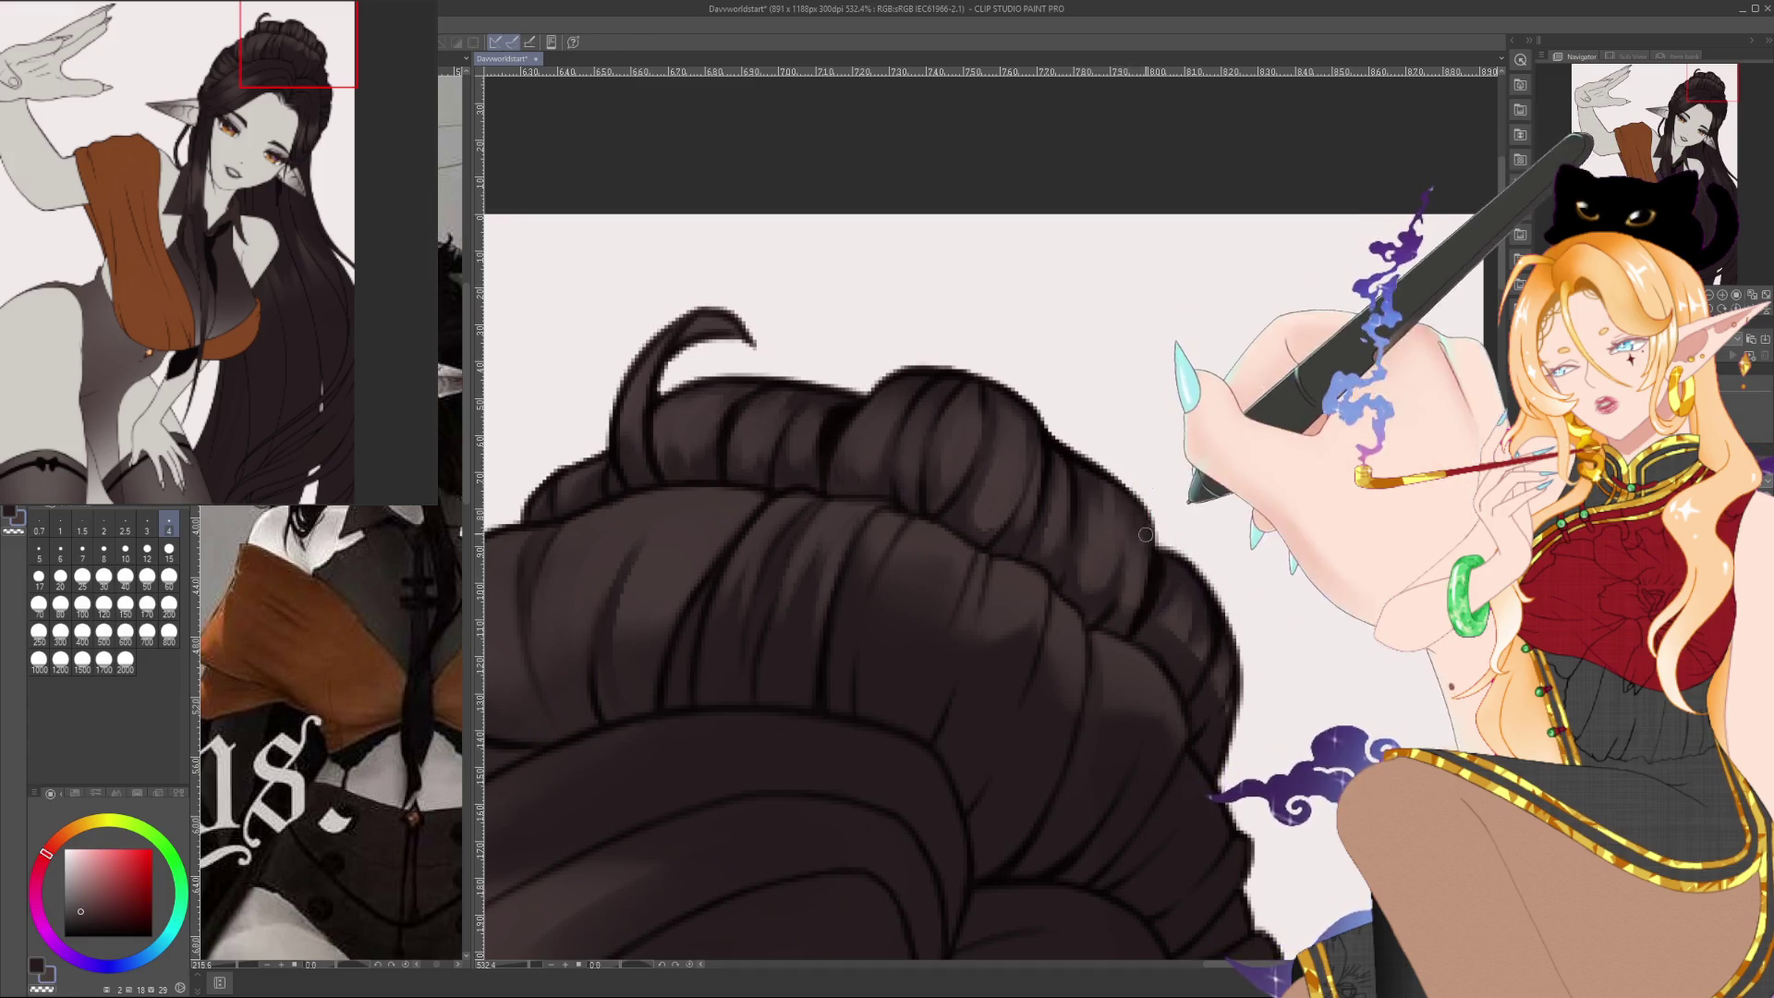
alt+click(1104, 442)
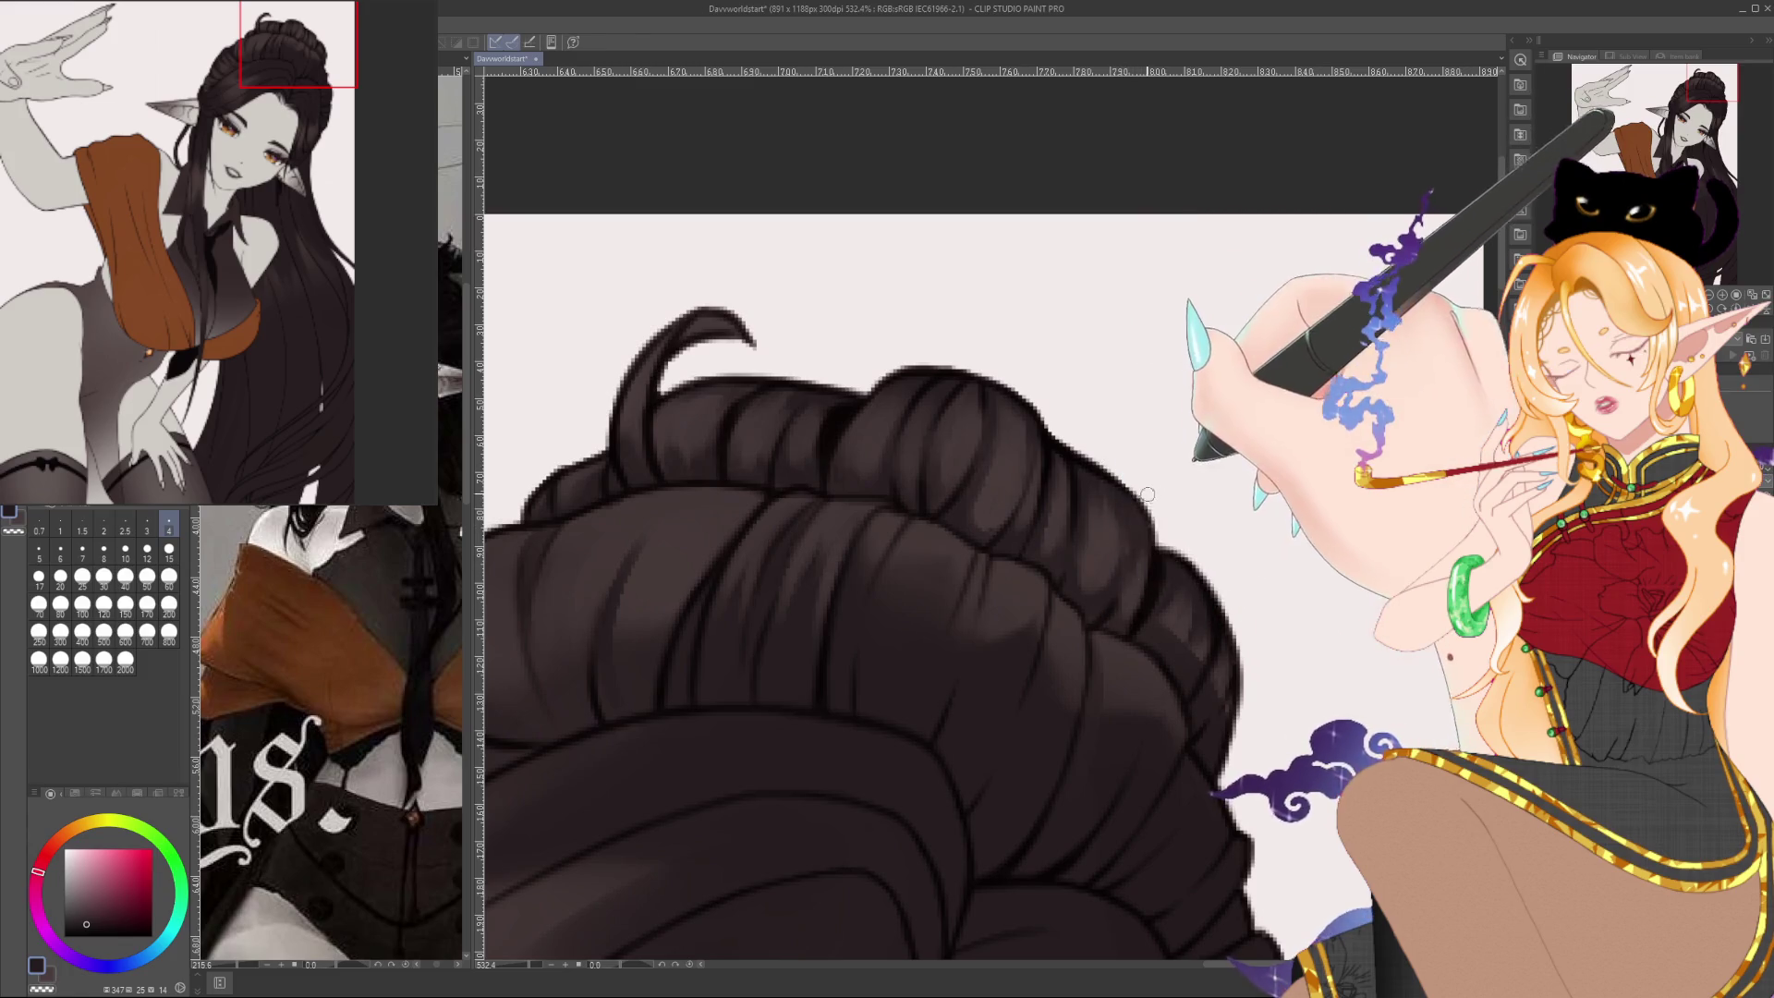
alt+click(1140, 528)
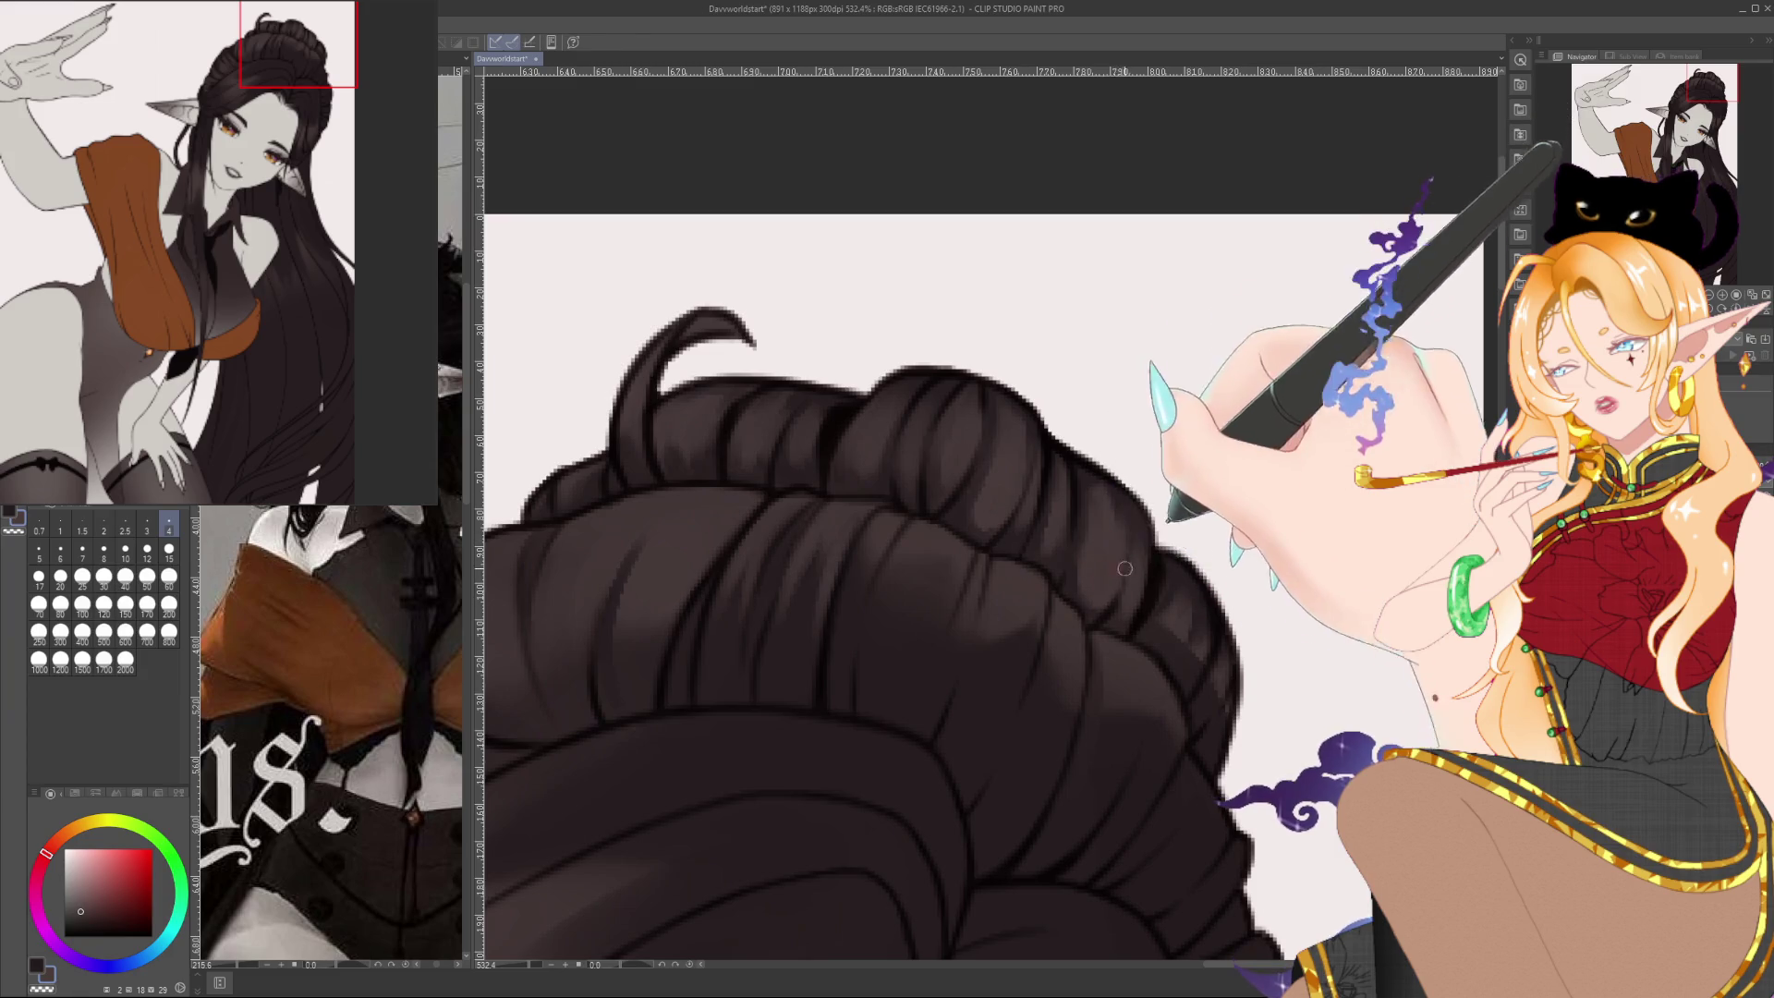
alt+click(1104, 607)
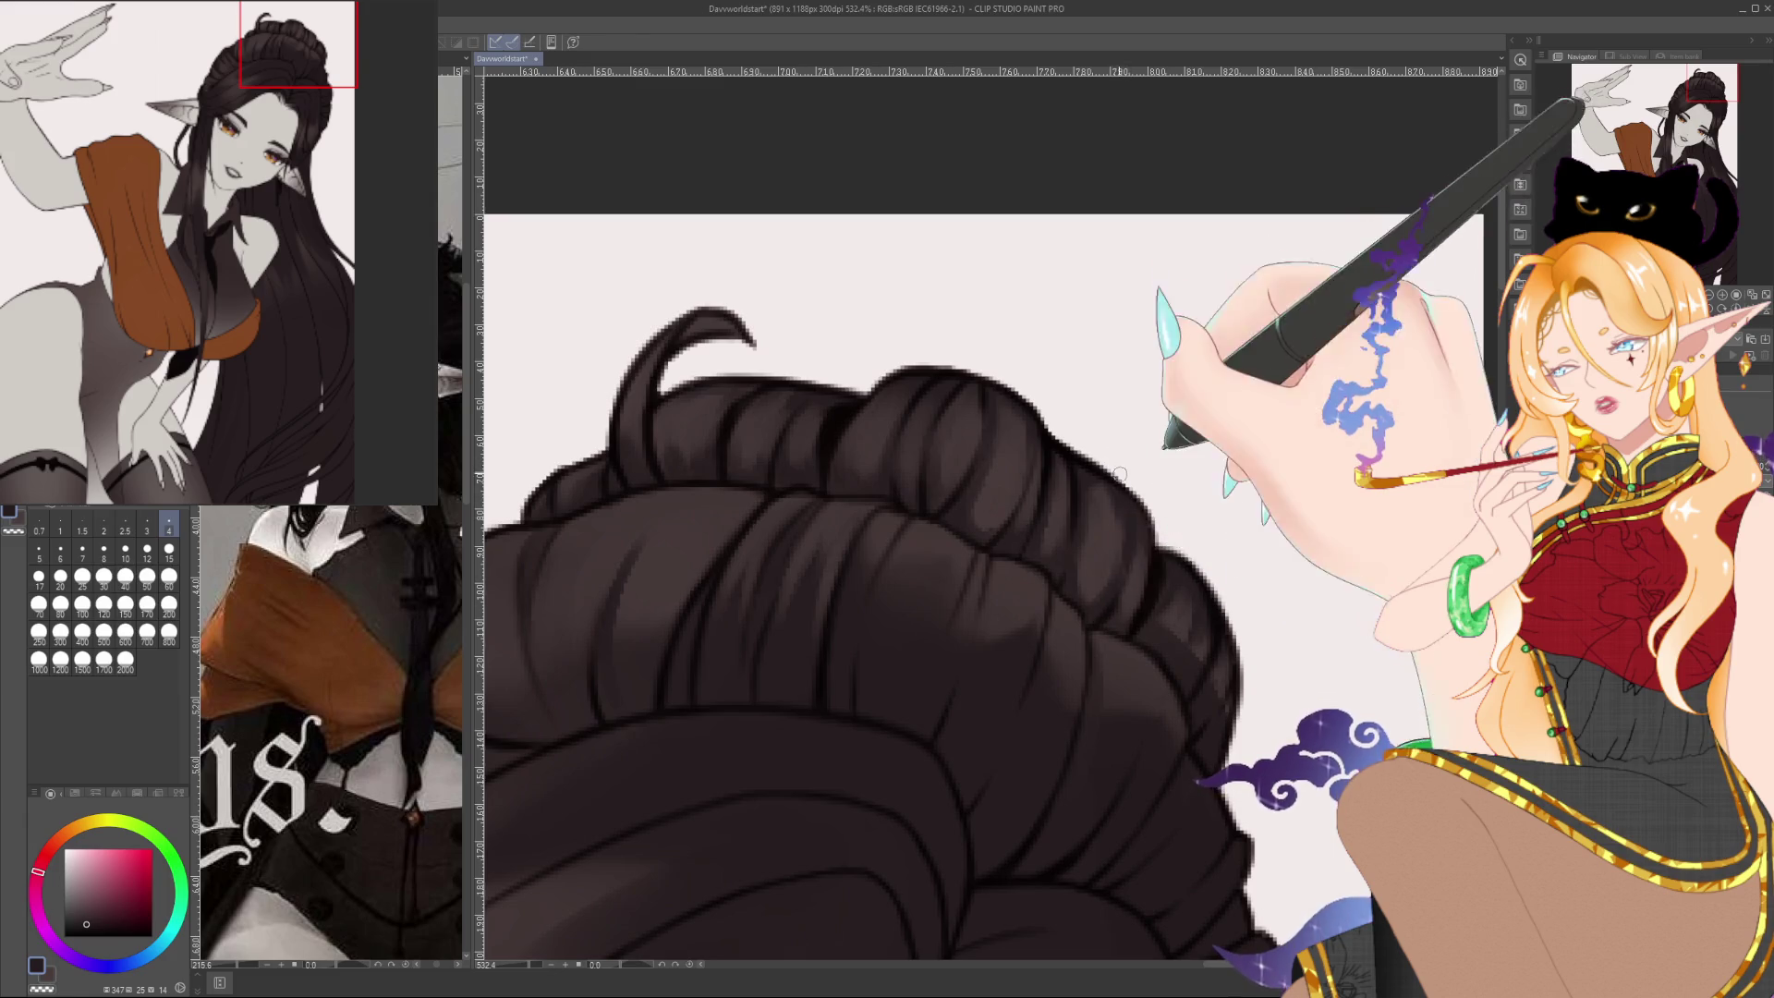
Continue the strand shading down the bun's right edge with dark reddish-browns from the hair
alt+click(1109, 575)
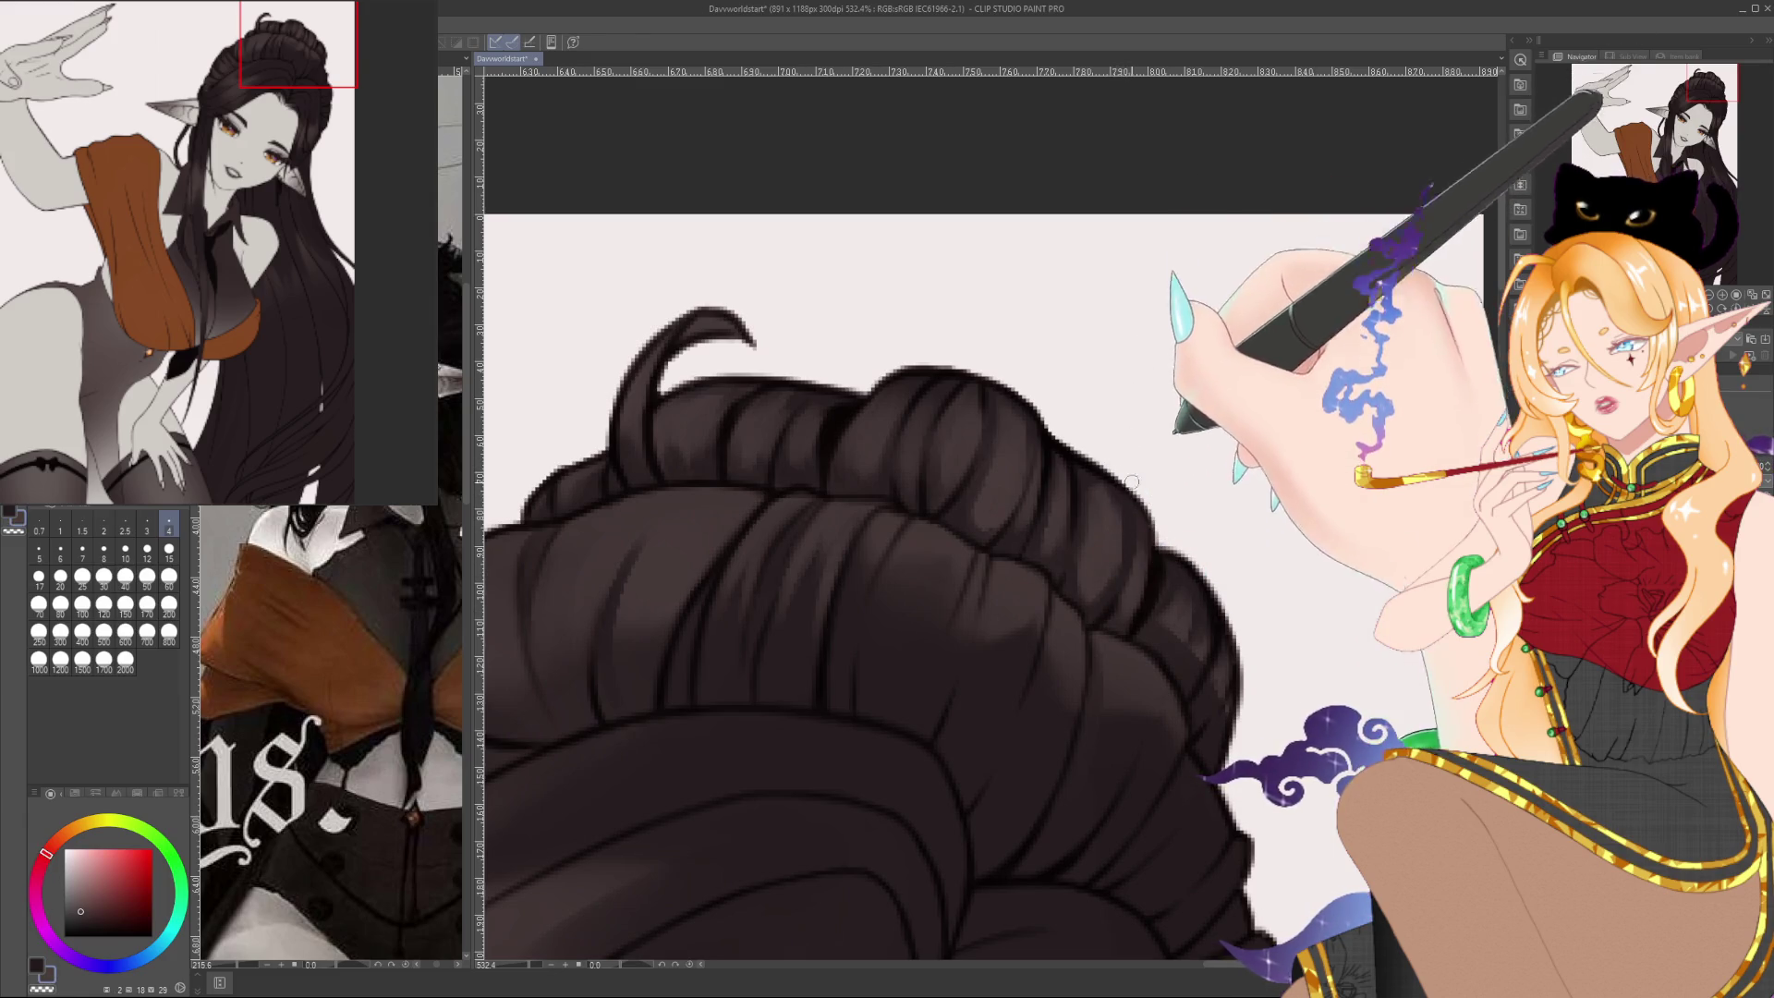
alt+click(1095, 563)
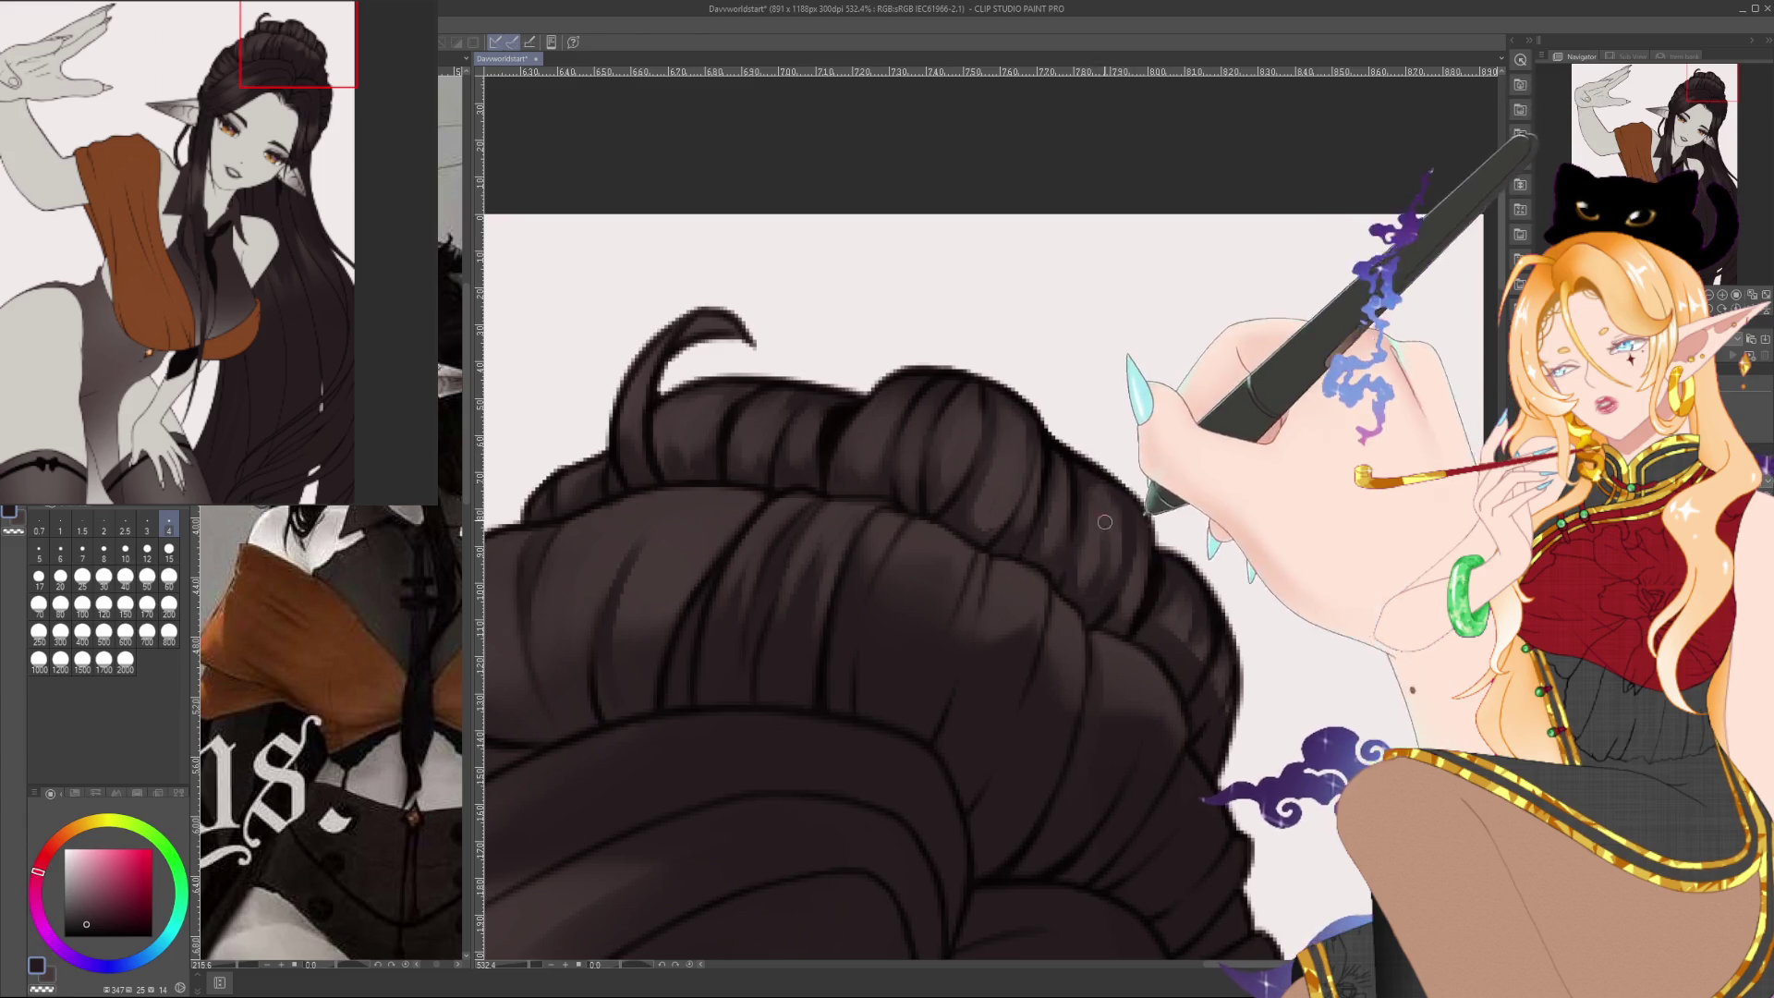
alt+click(1089, 569)
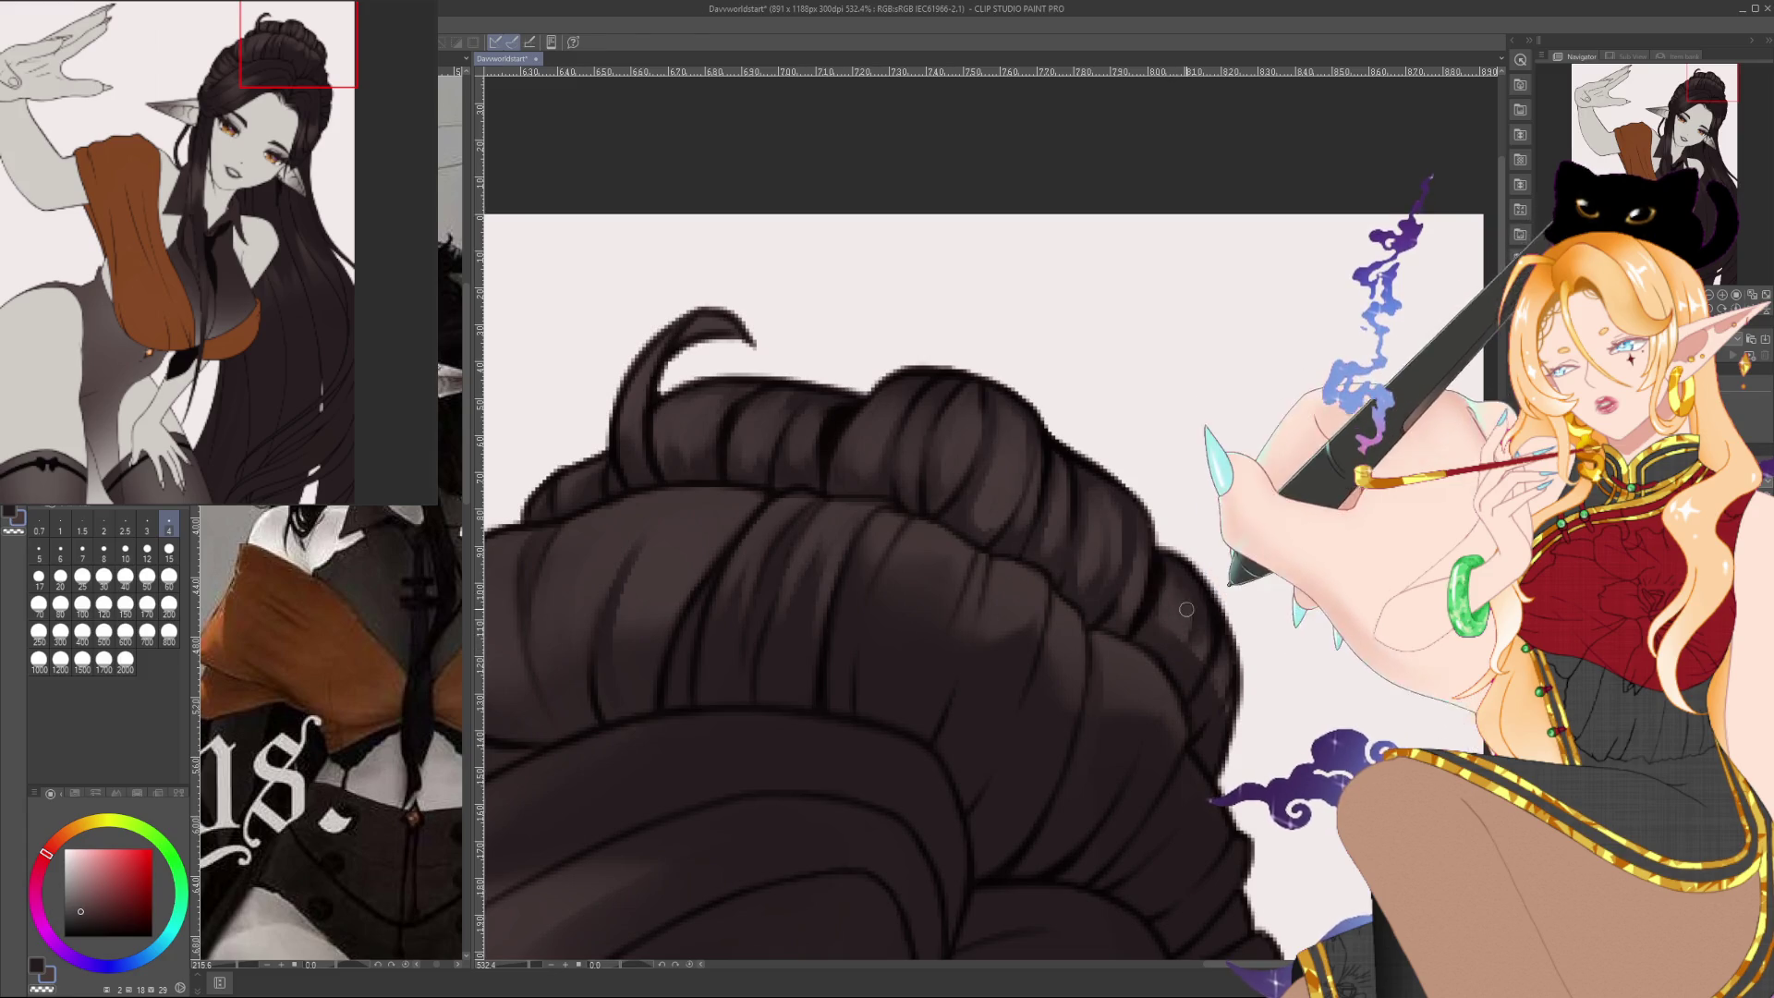
alt+click(1189, 582)
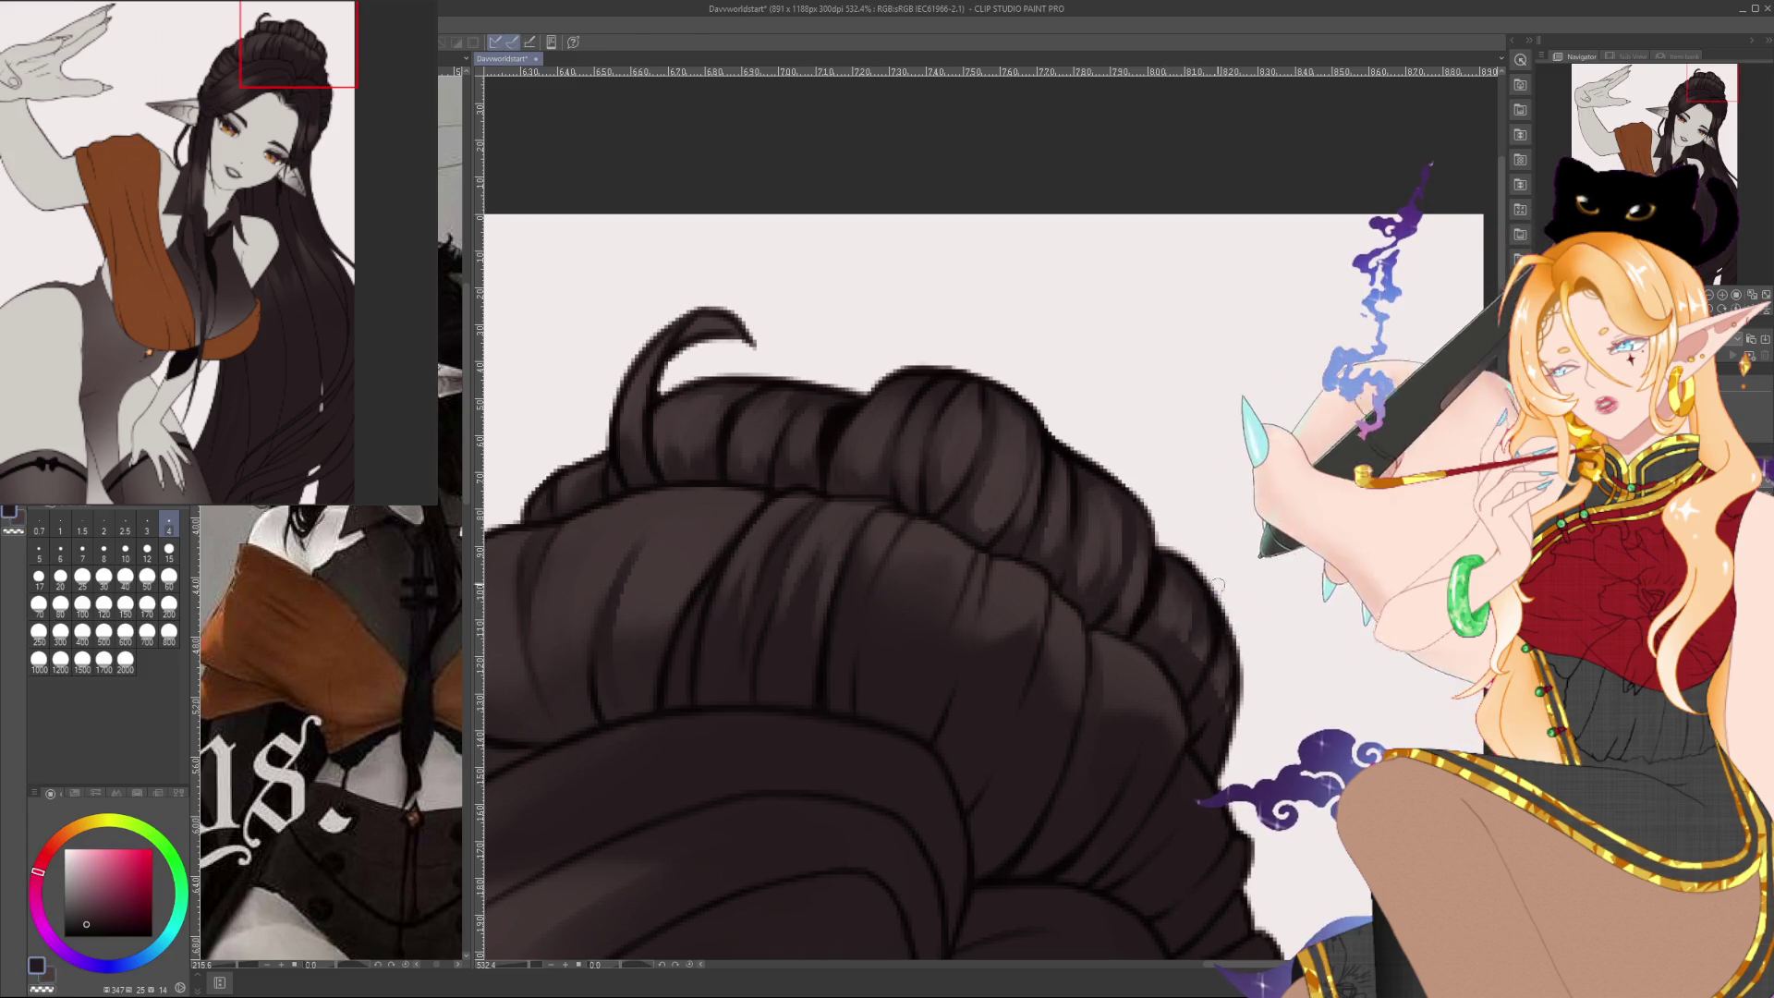
alt+click(1195, 667)
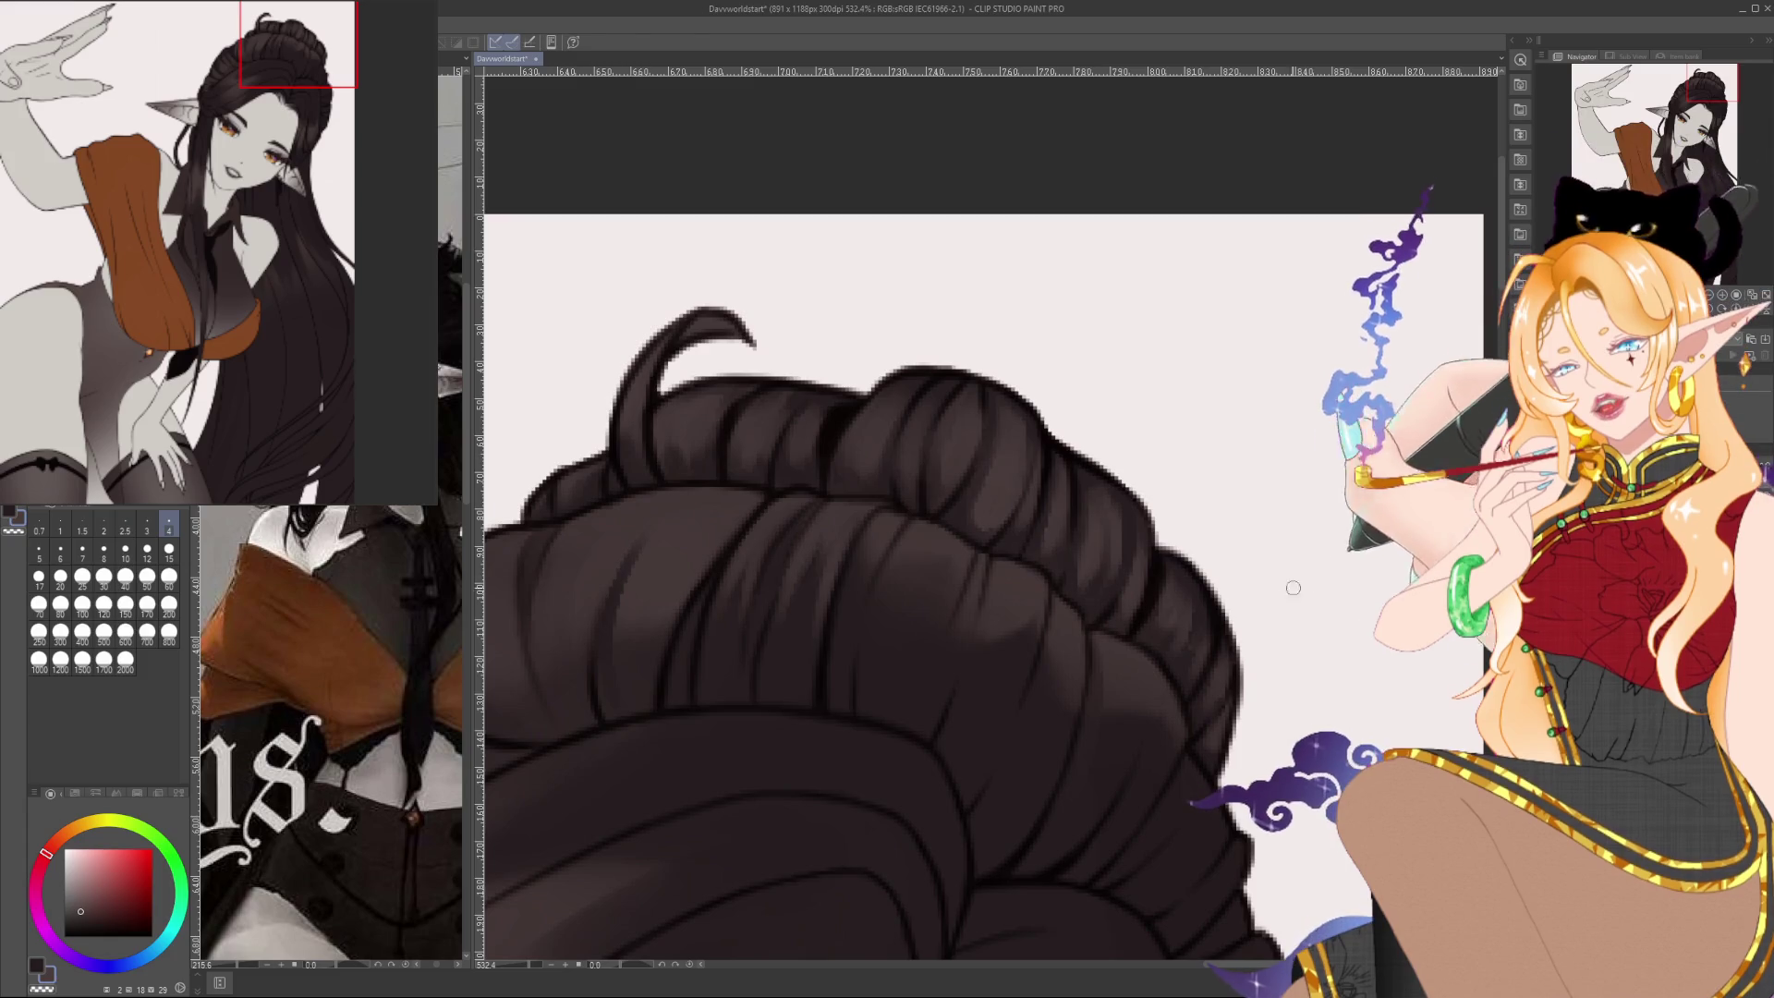
alt+click(1226, 711)
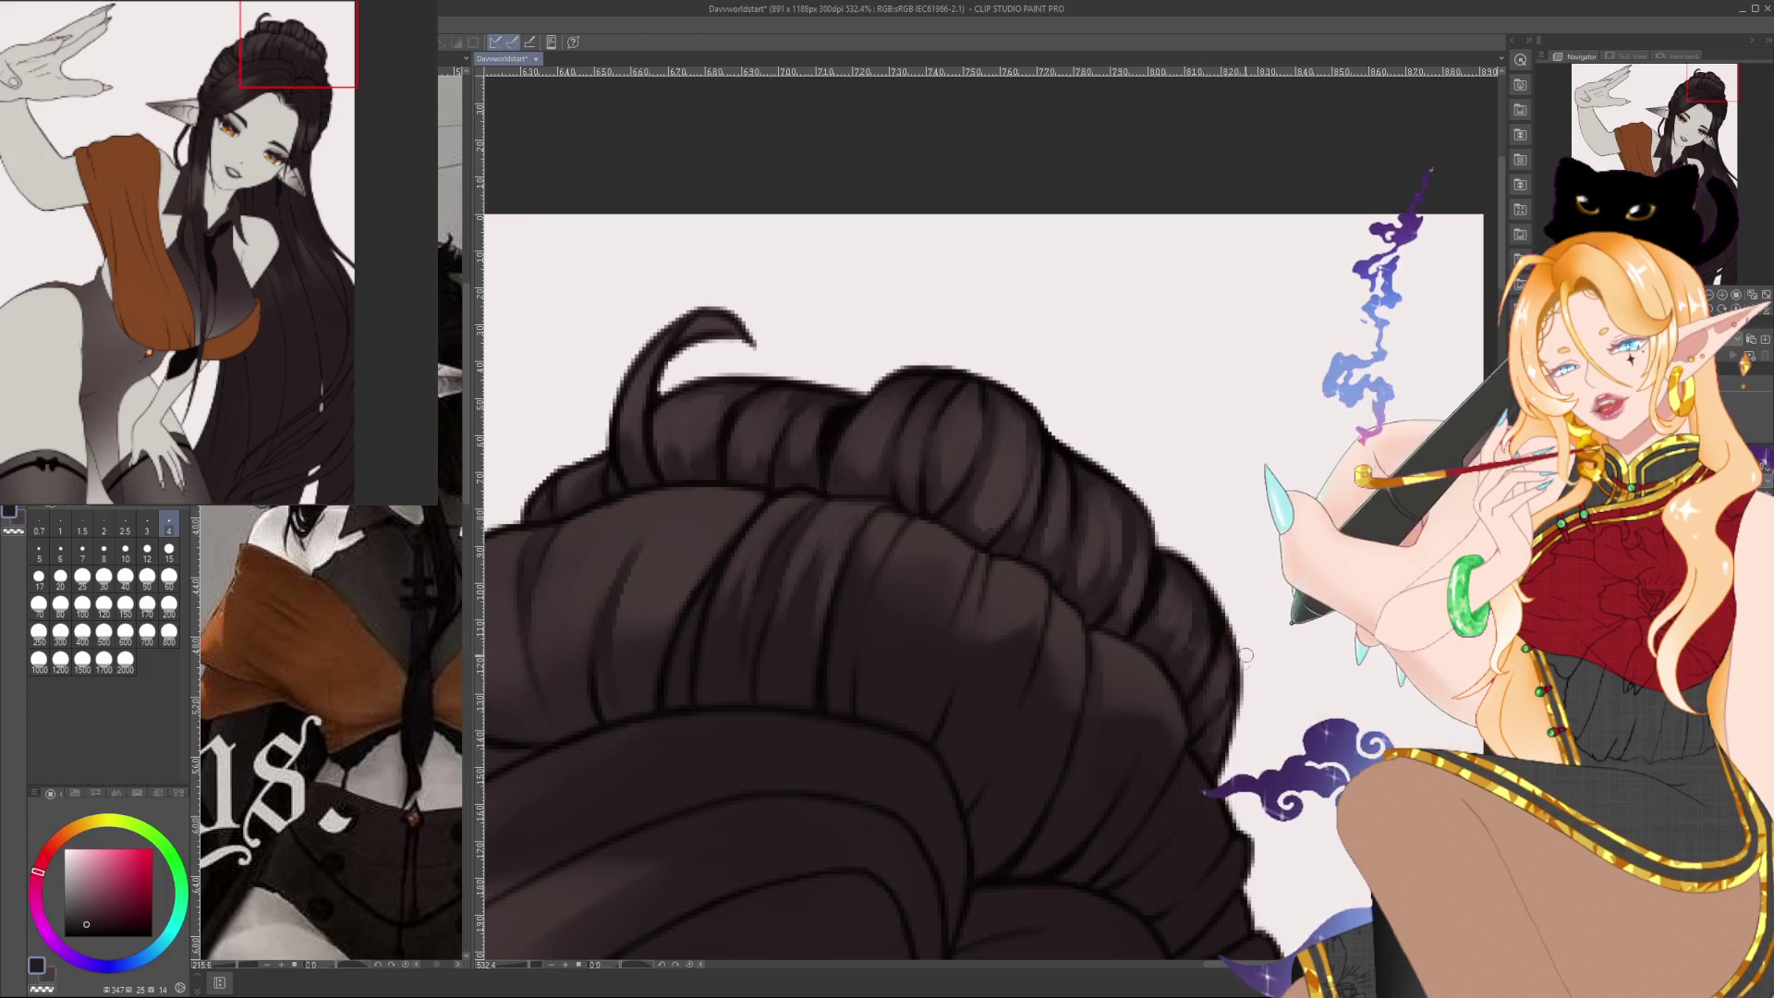
alt+click(1225, 732)
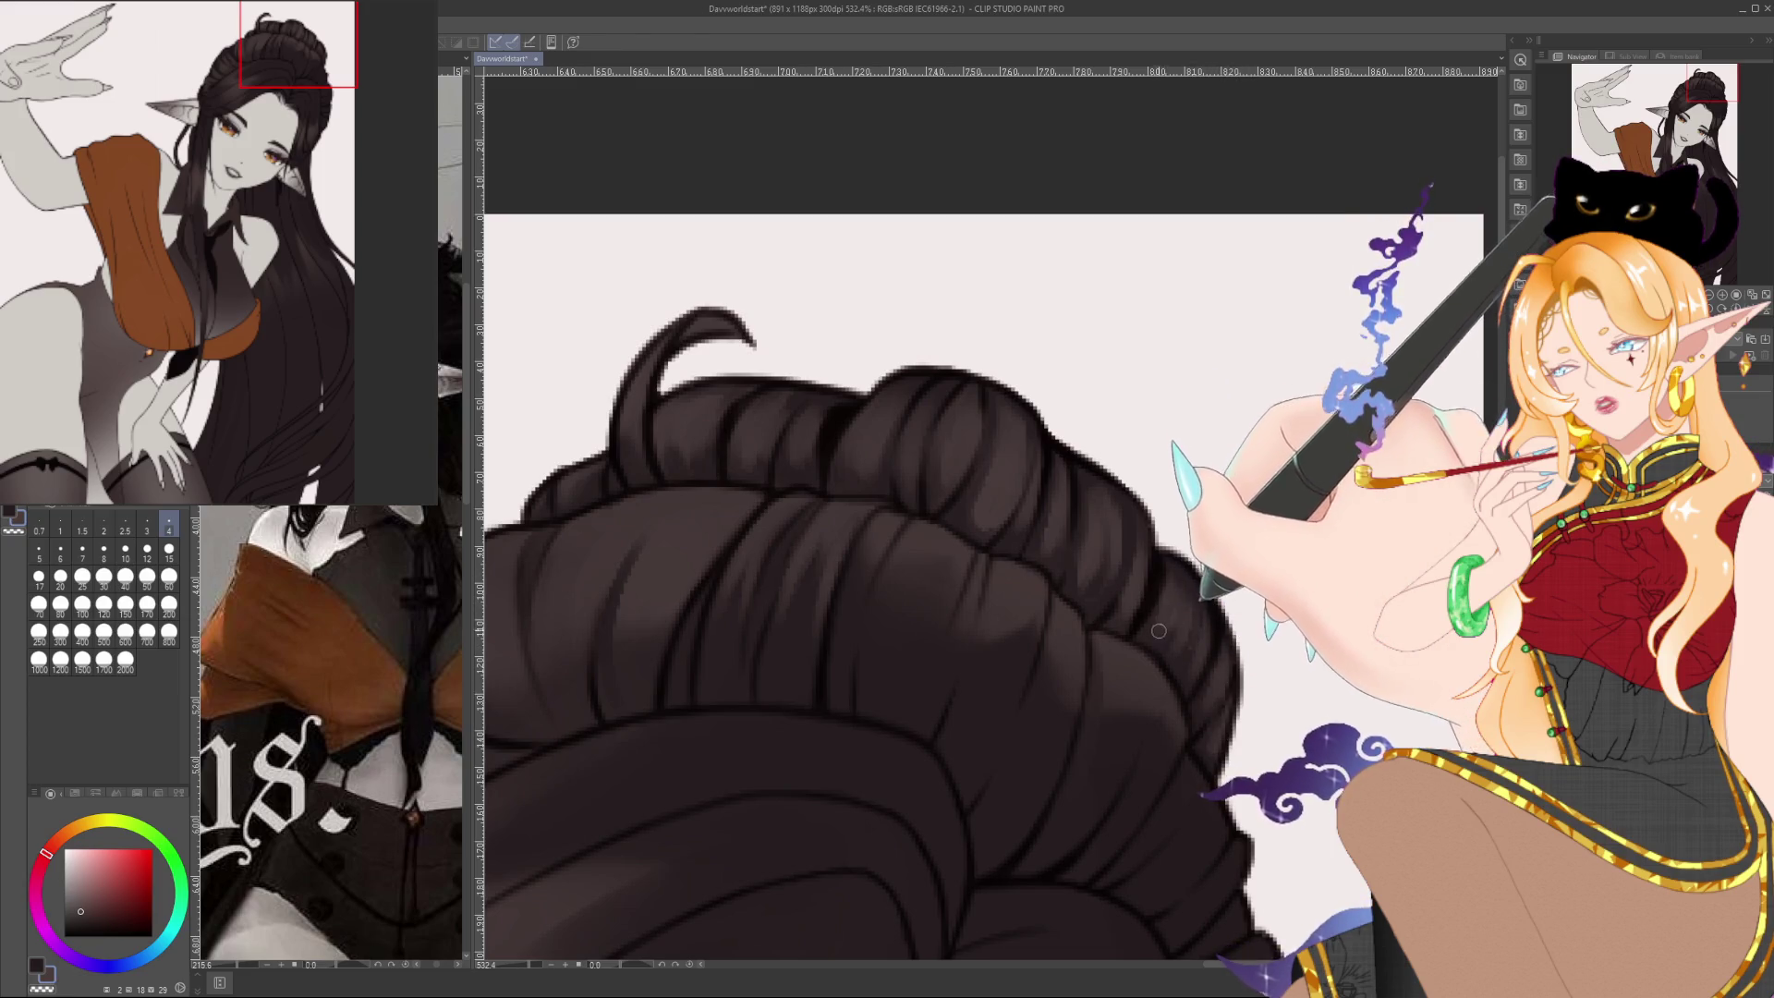
scroll(1238, 523, down, 5)
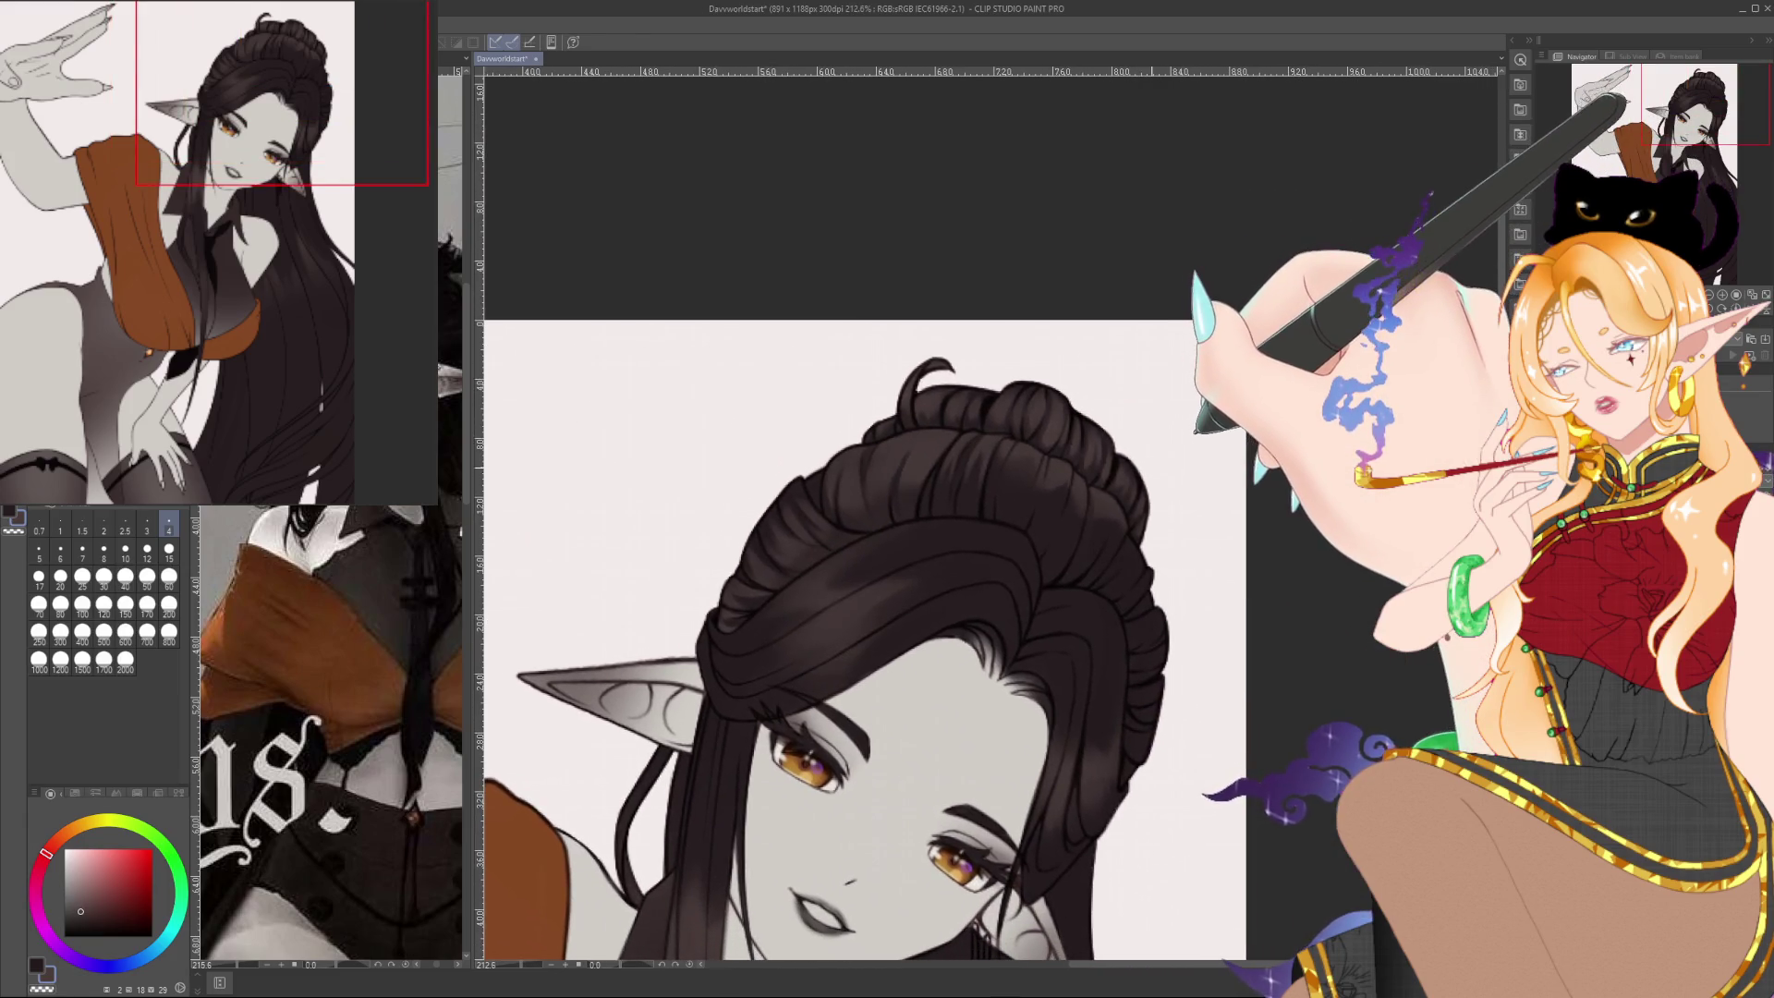
Zoom out to check the face, then paint strand texture along the top of the bun
drag(1137, 466, 1100, 443)
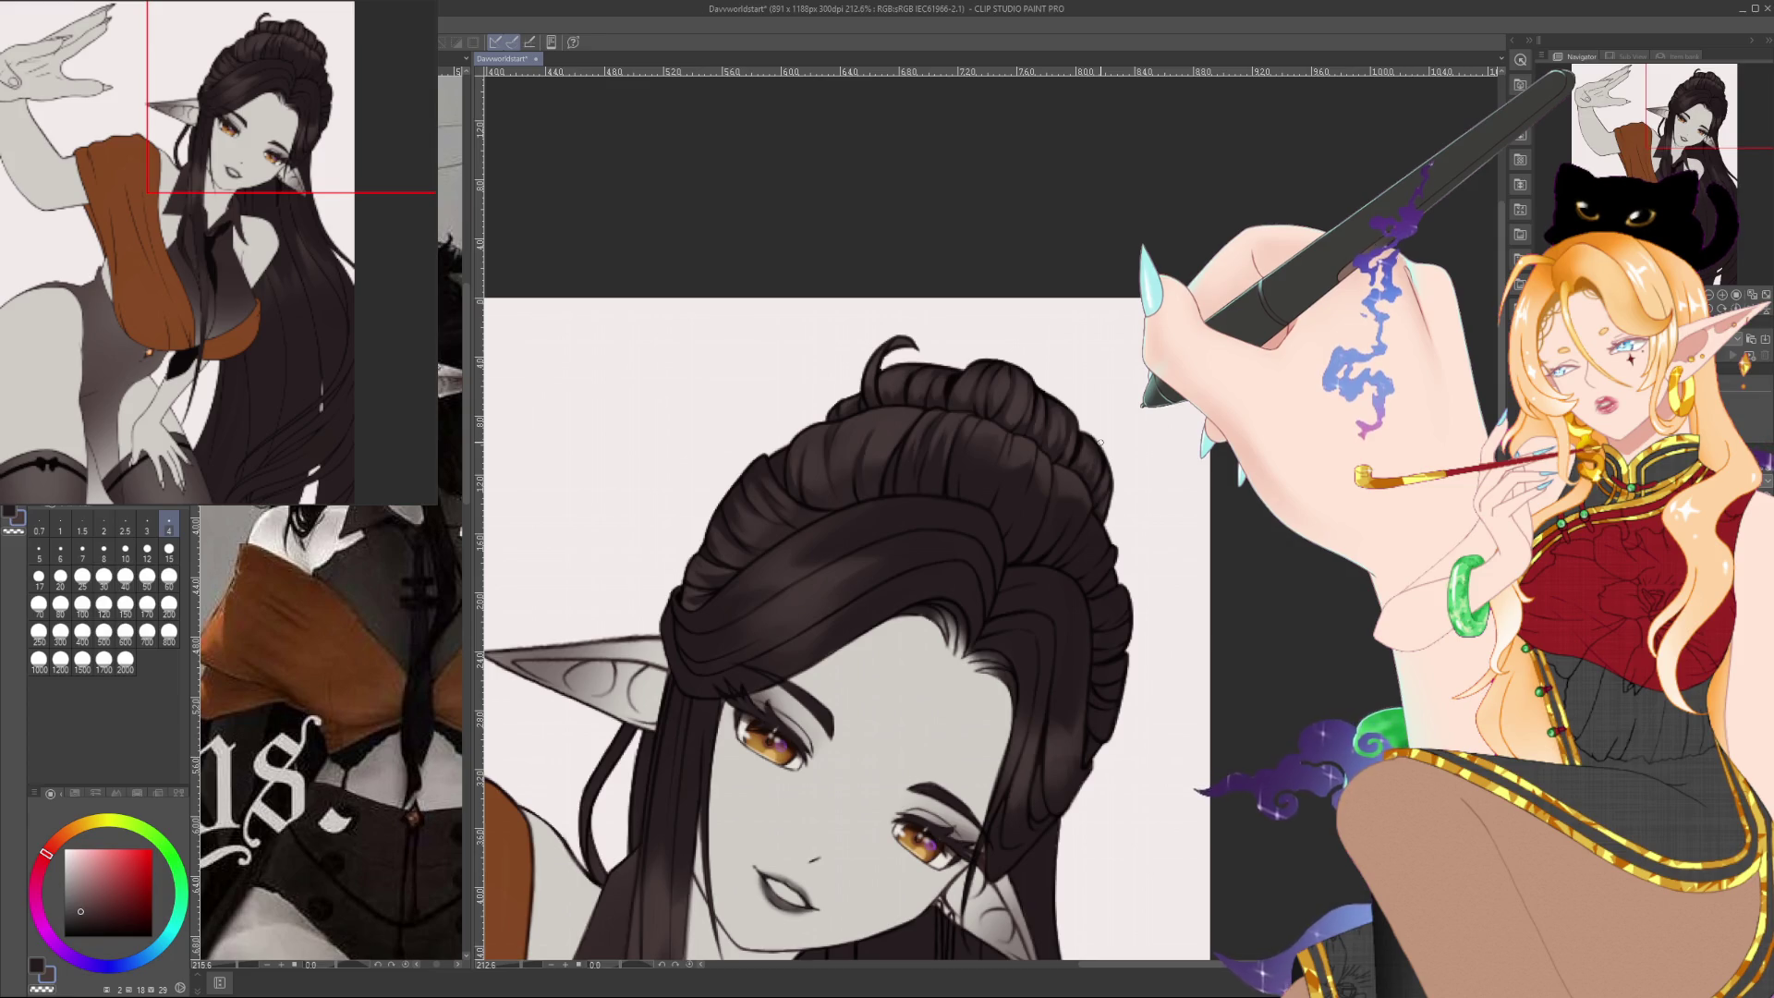
scroll(917, 455, up, 5)
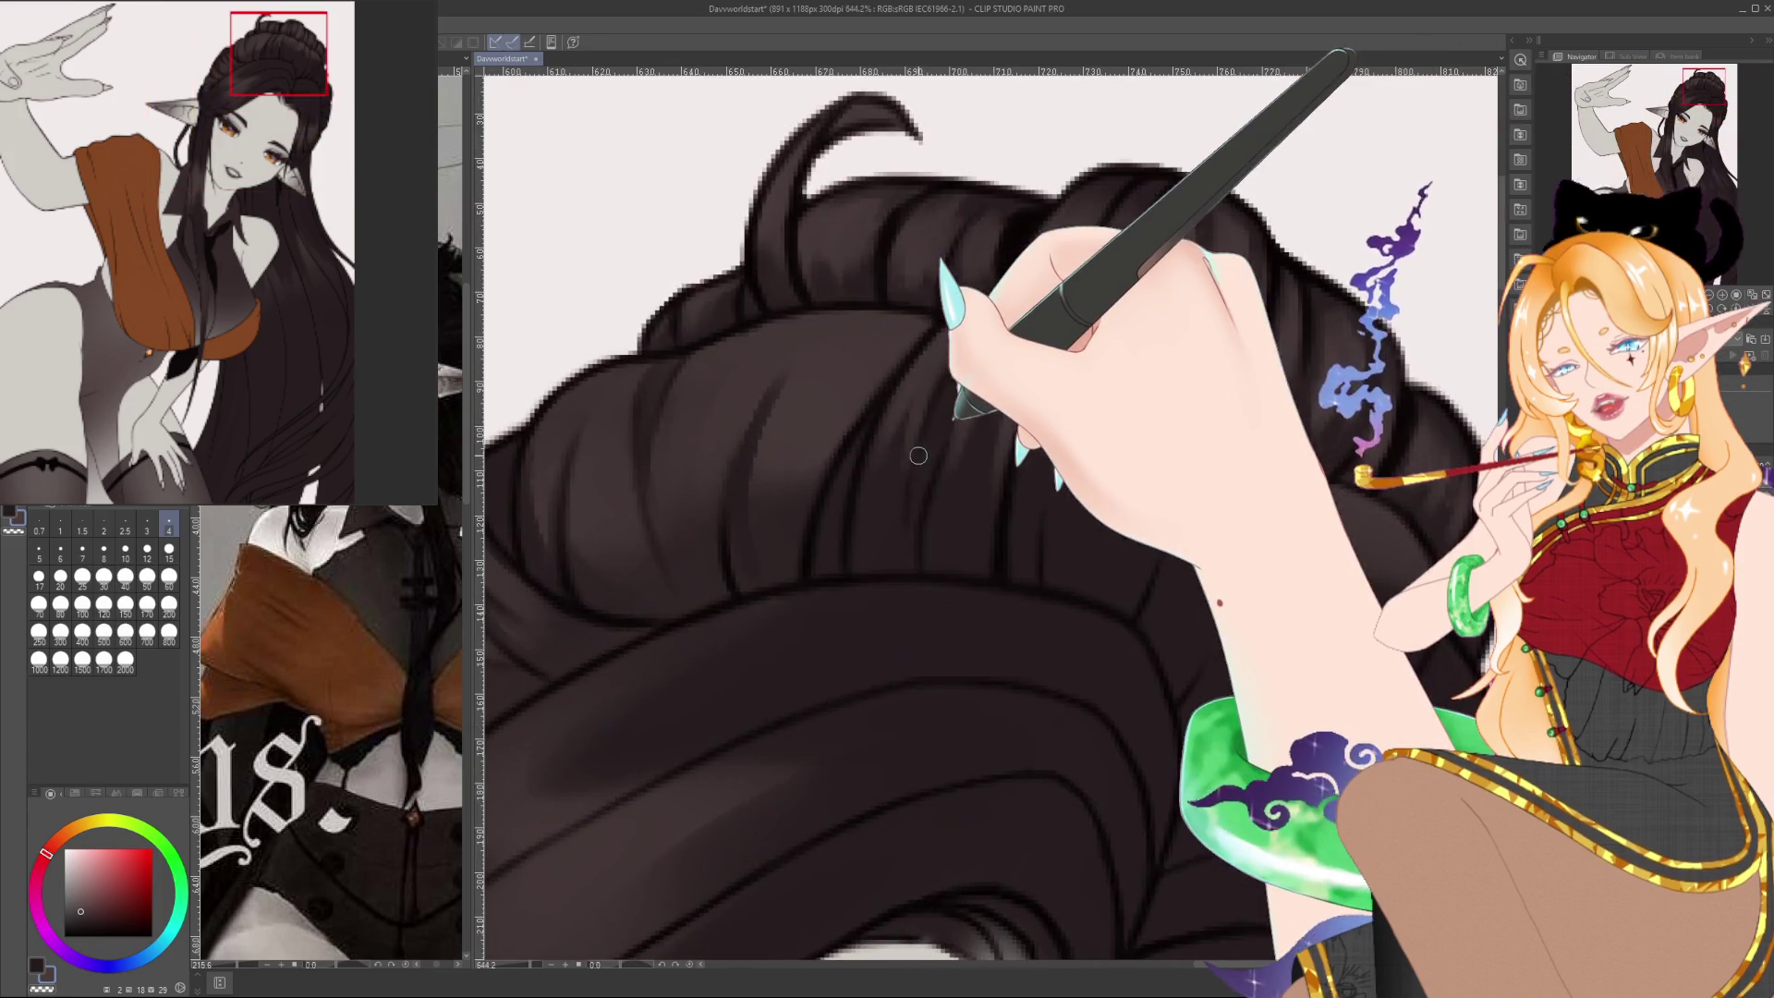
scroll(1023, 728, up, 2)
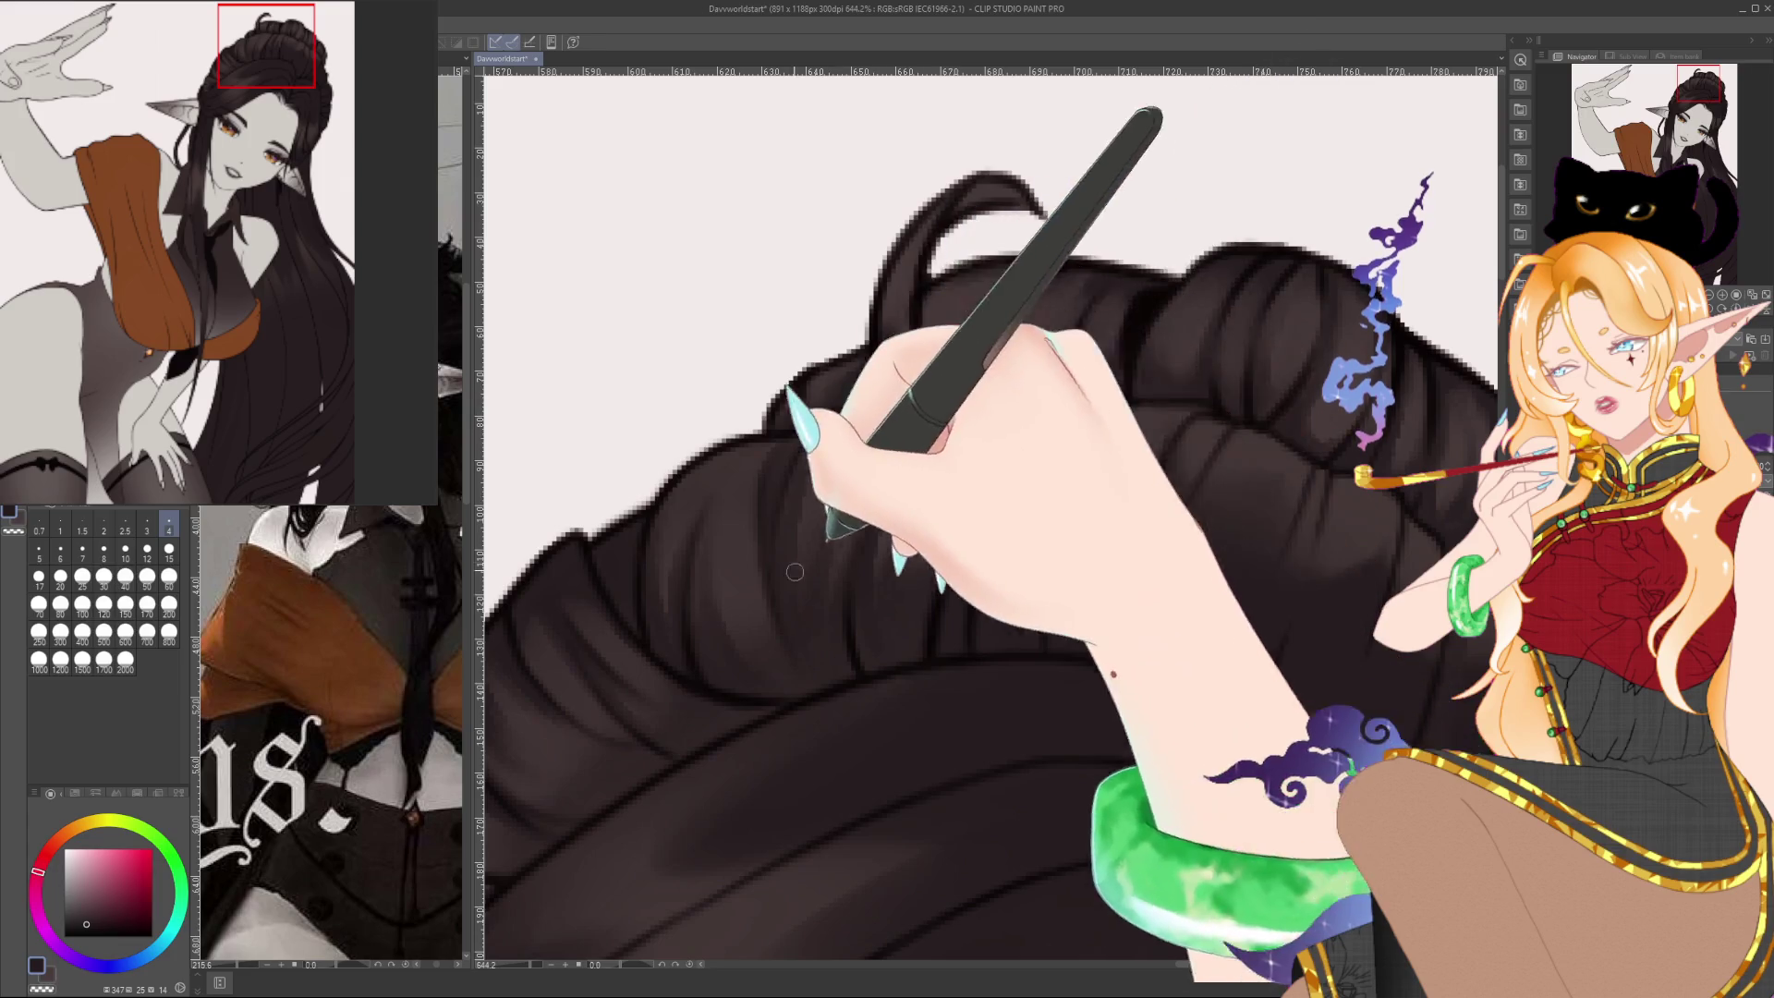
drag(1068, 508, 851, 489)
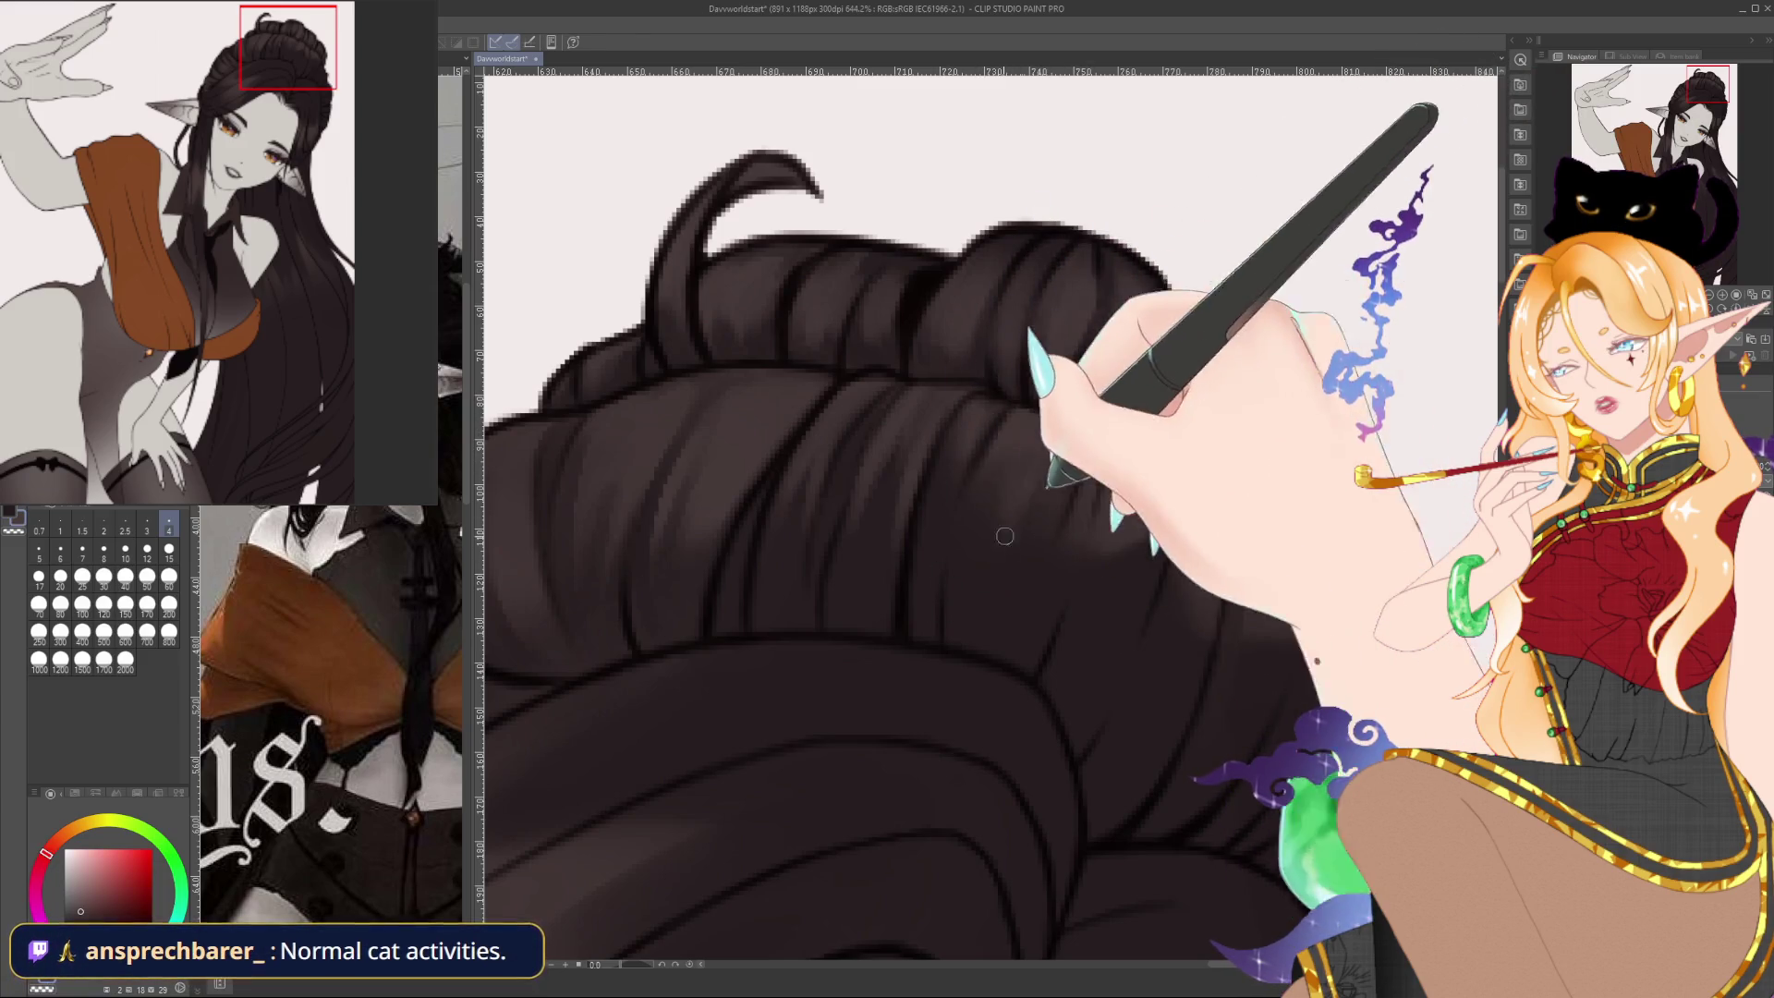
At 644% zoom, shade the bun's front strands with a red-magenta-tinted dark brown up to its right edge
alt+click(1028, 463)
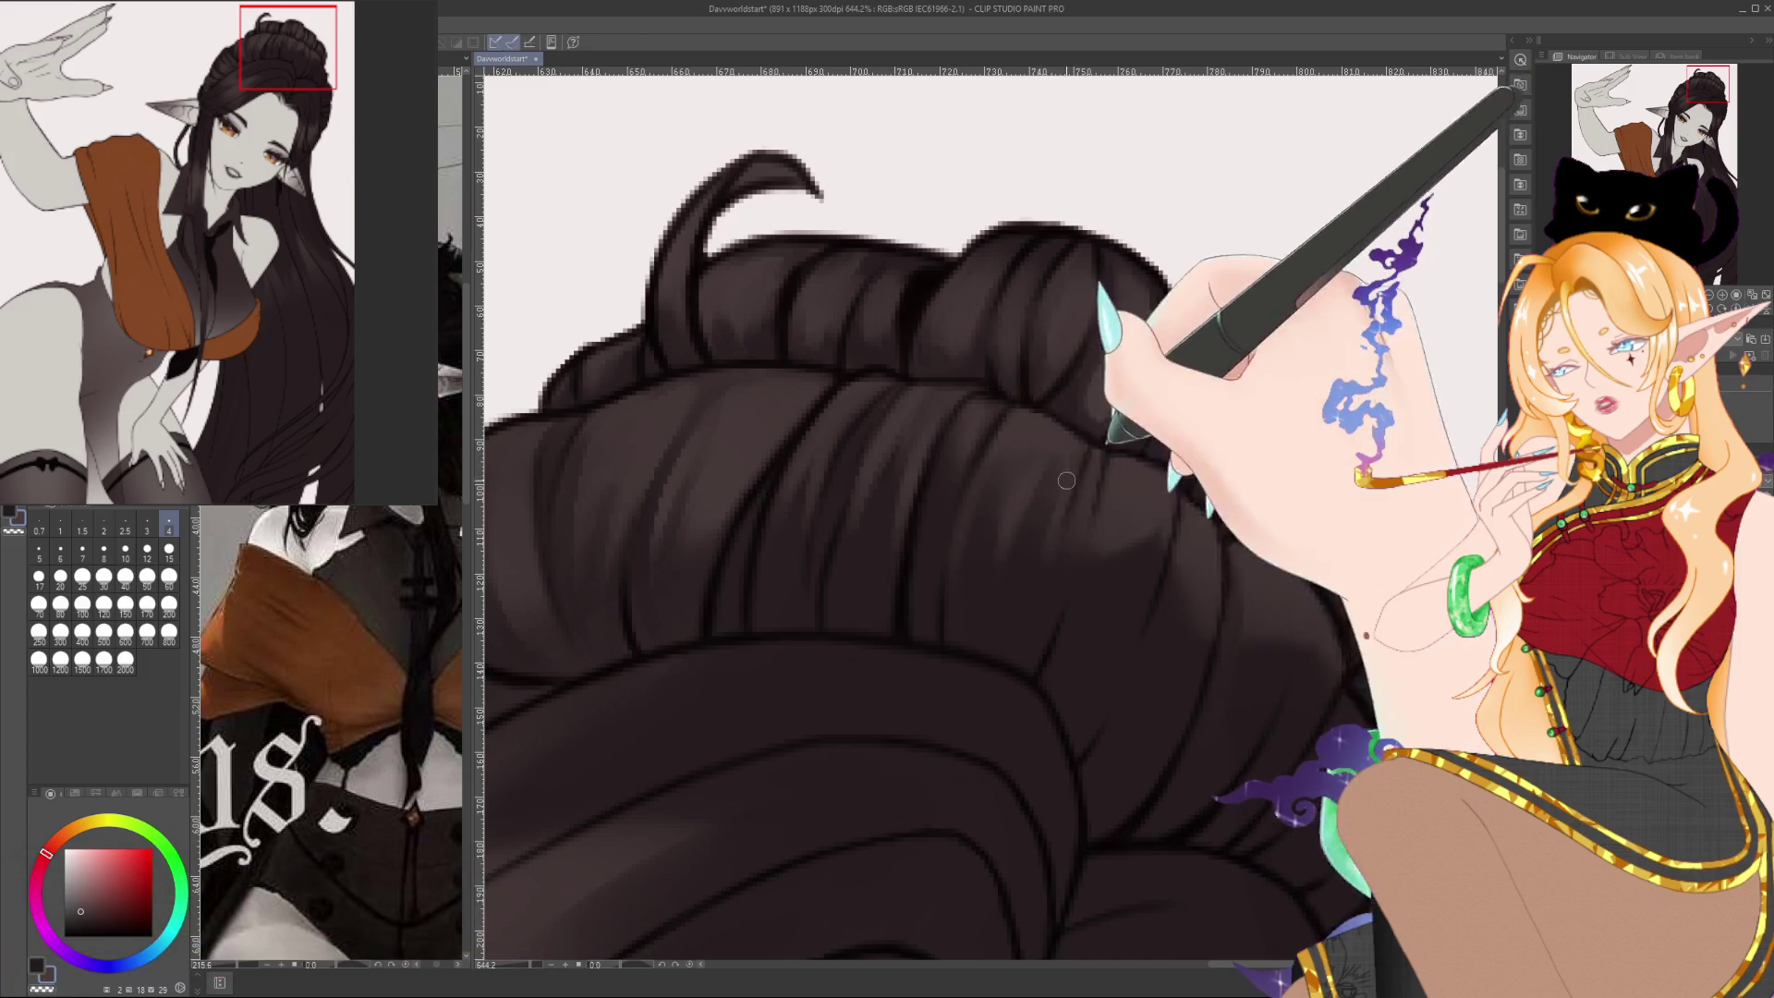
alt+click(1065, 496)
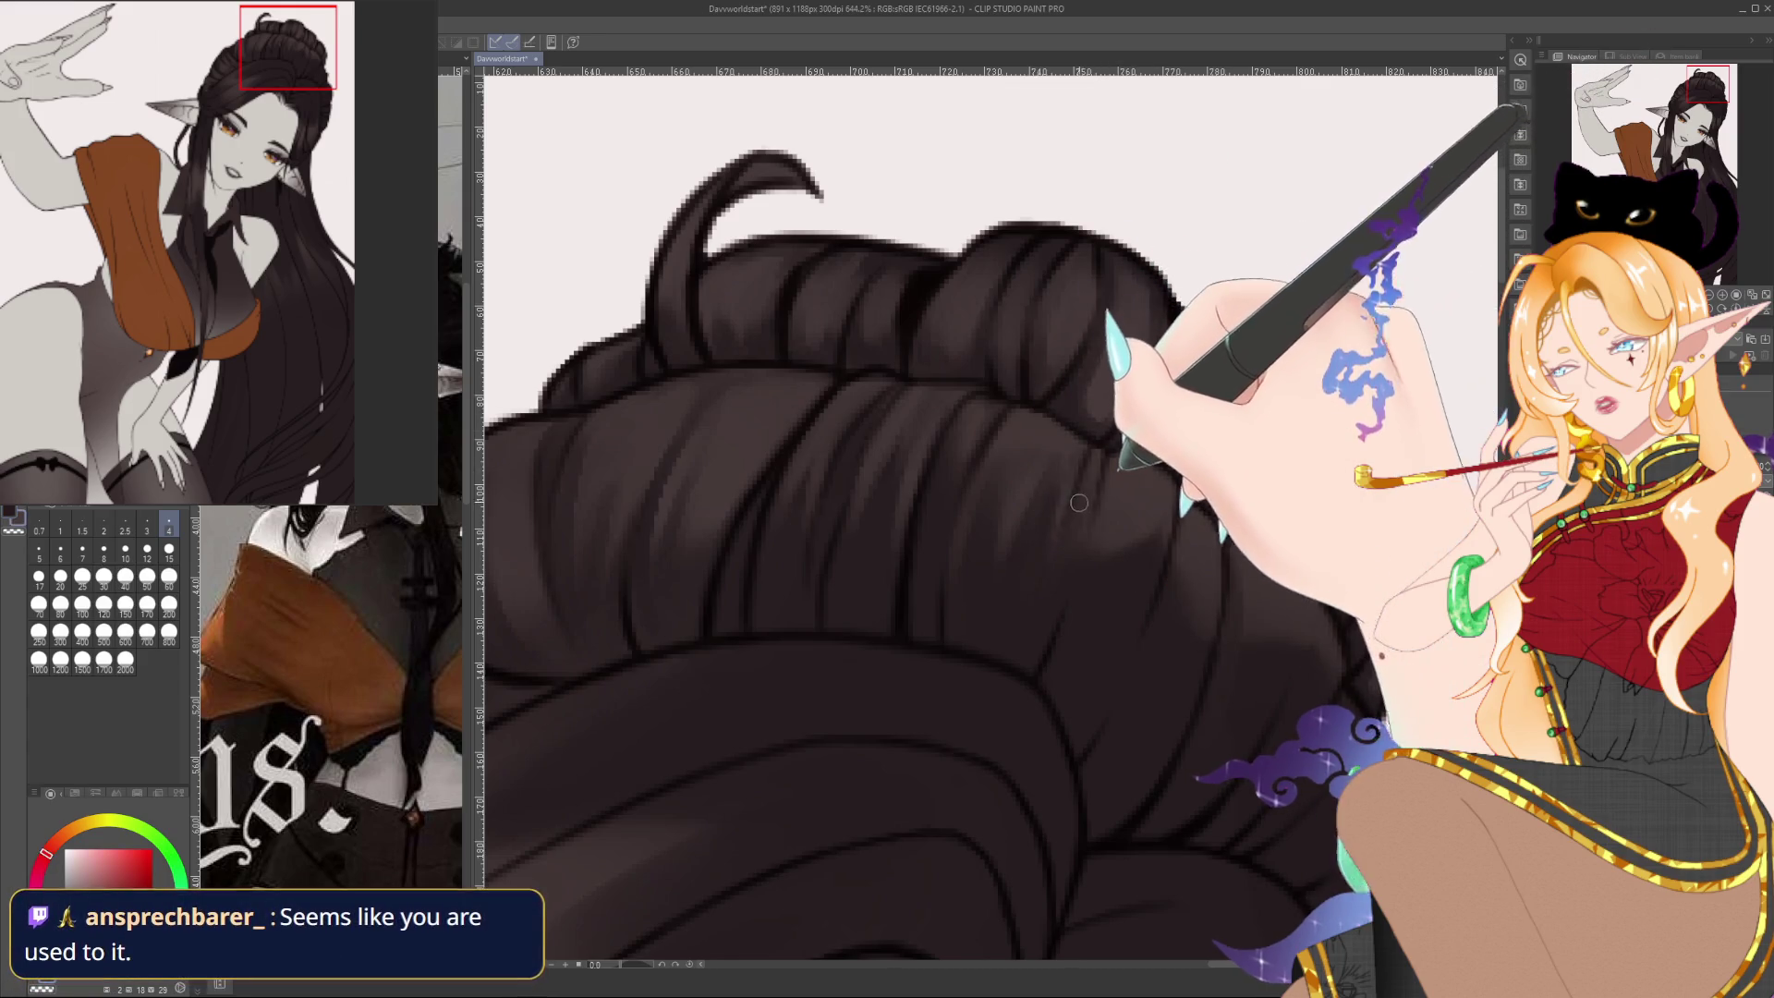
alt+click(1087, 493)
alt+click(1026, 666)
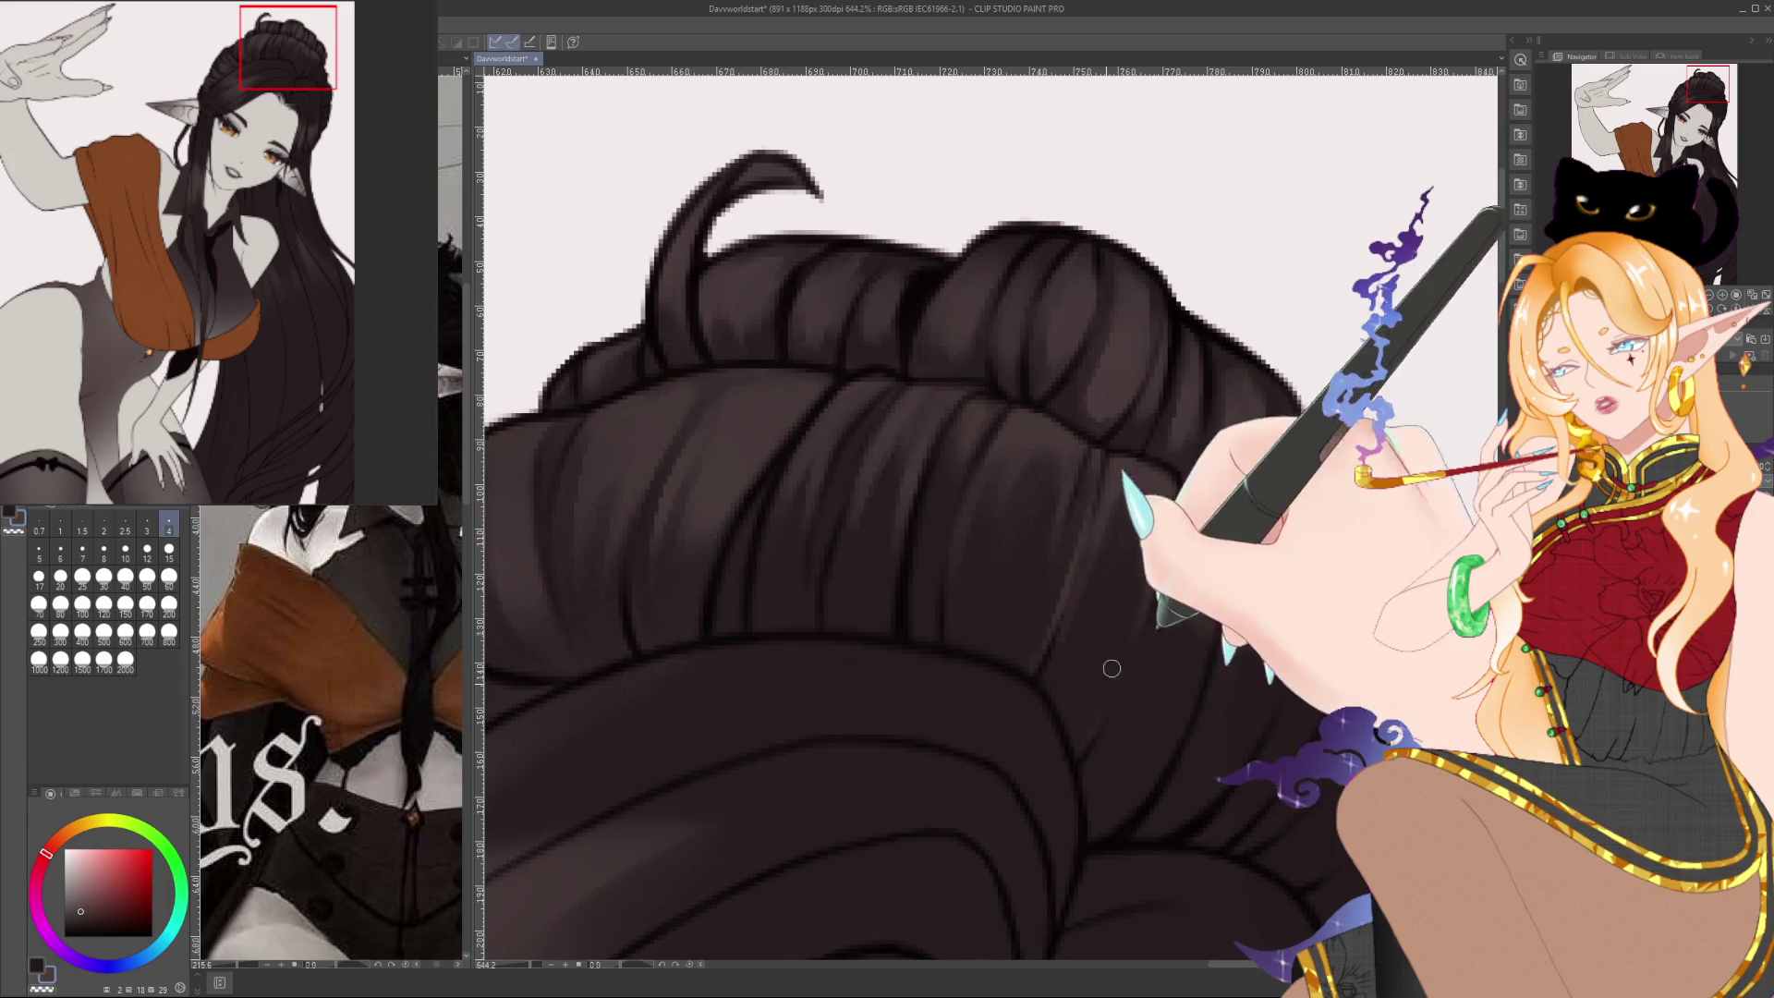
drag(1211, 569, 1154, 551)
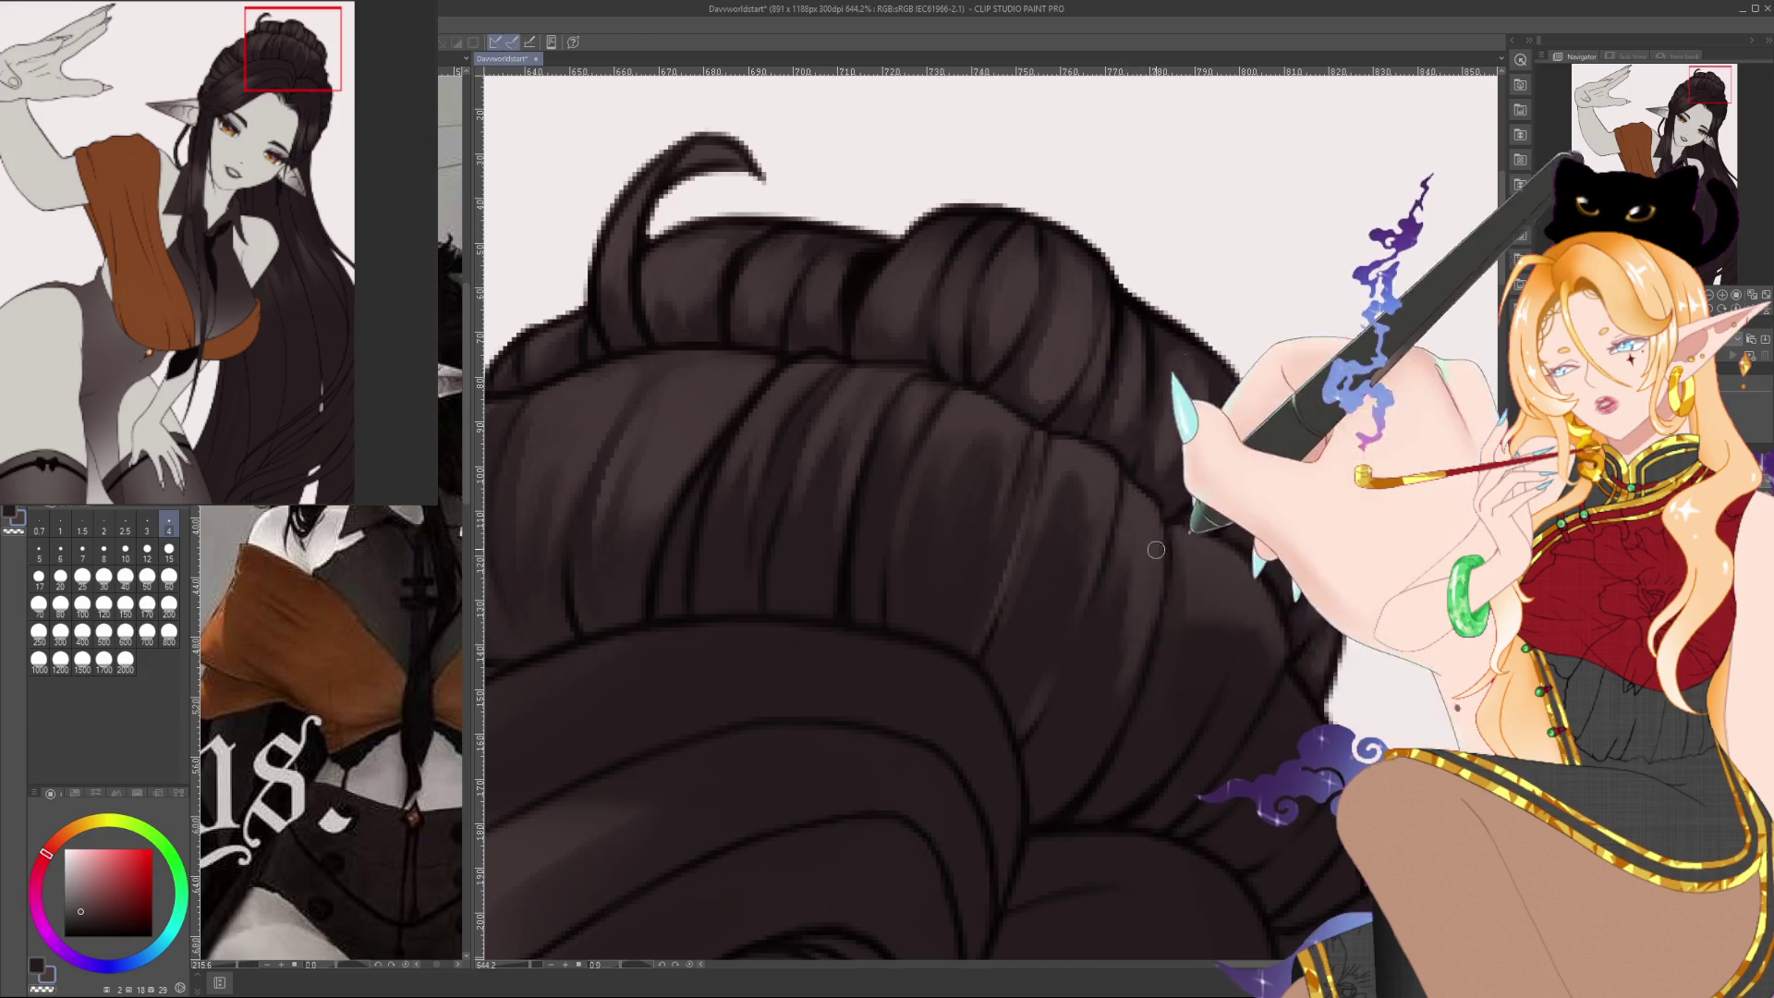
drag(1144, 556, 1041, 464)
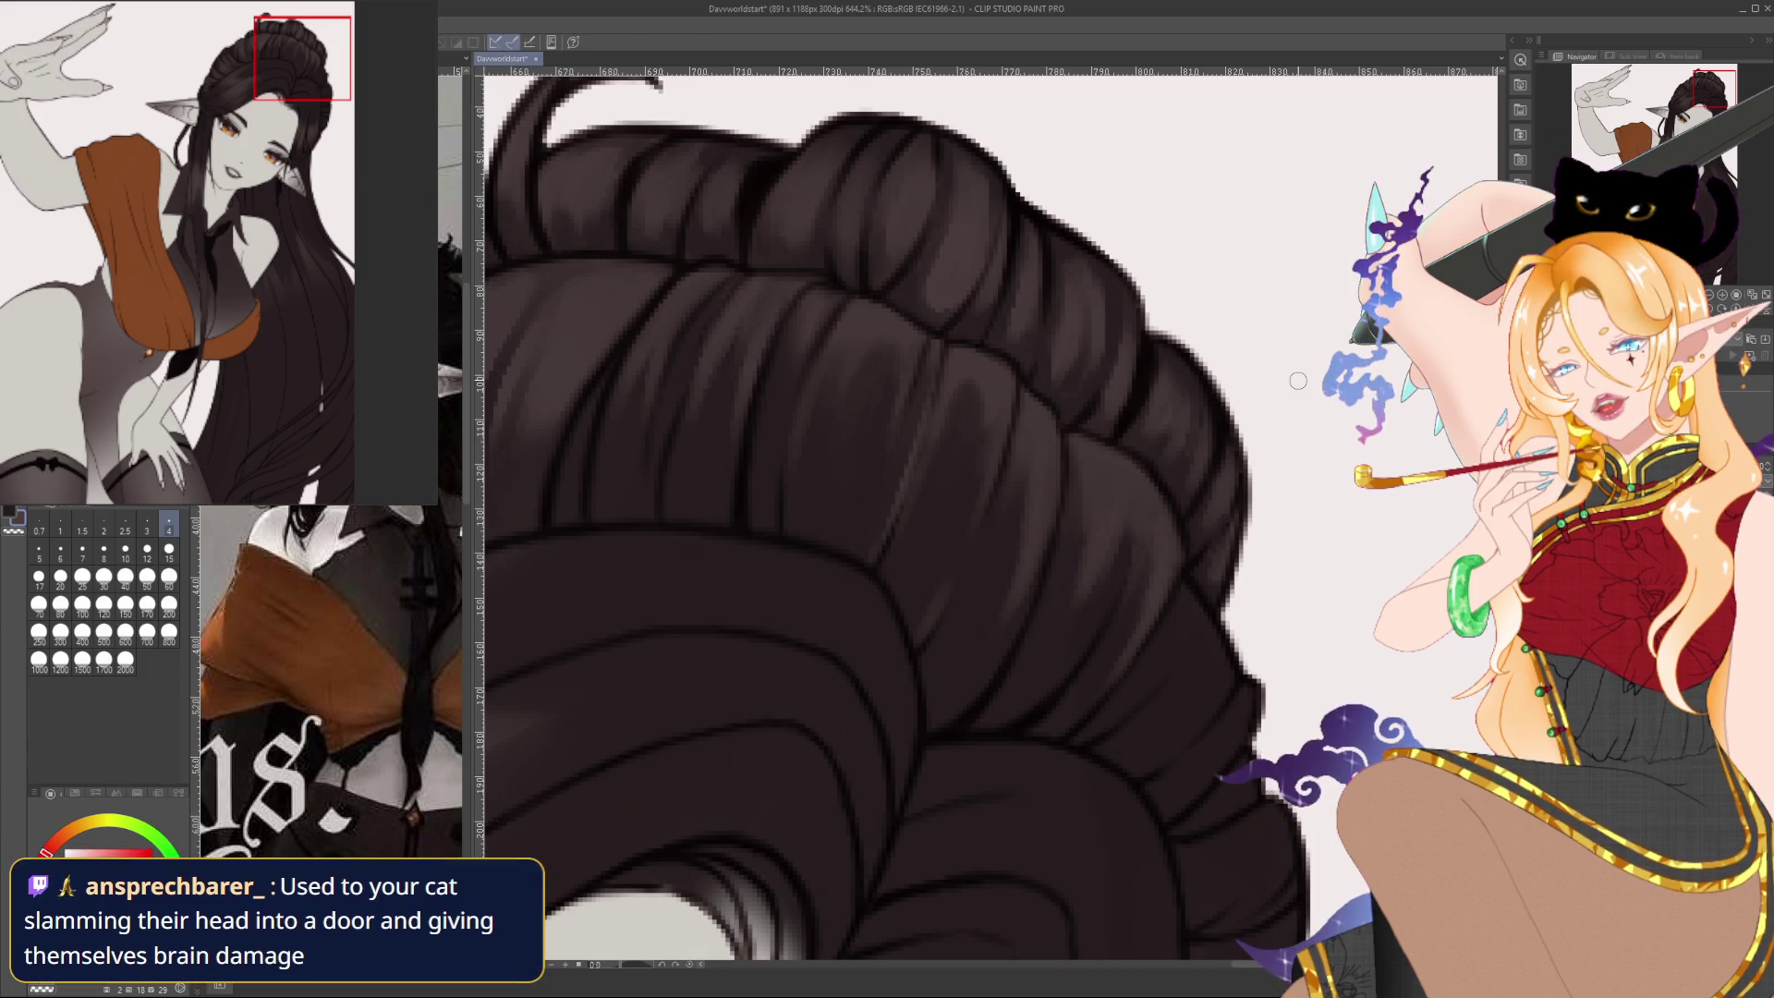
drag(1299, 381, 1165, 307)
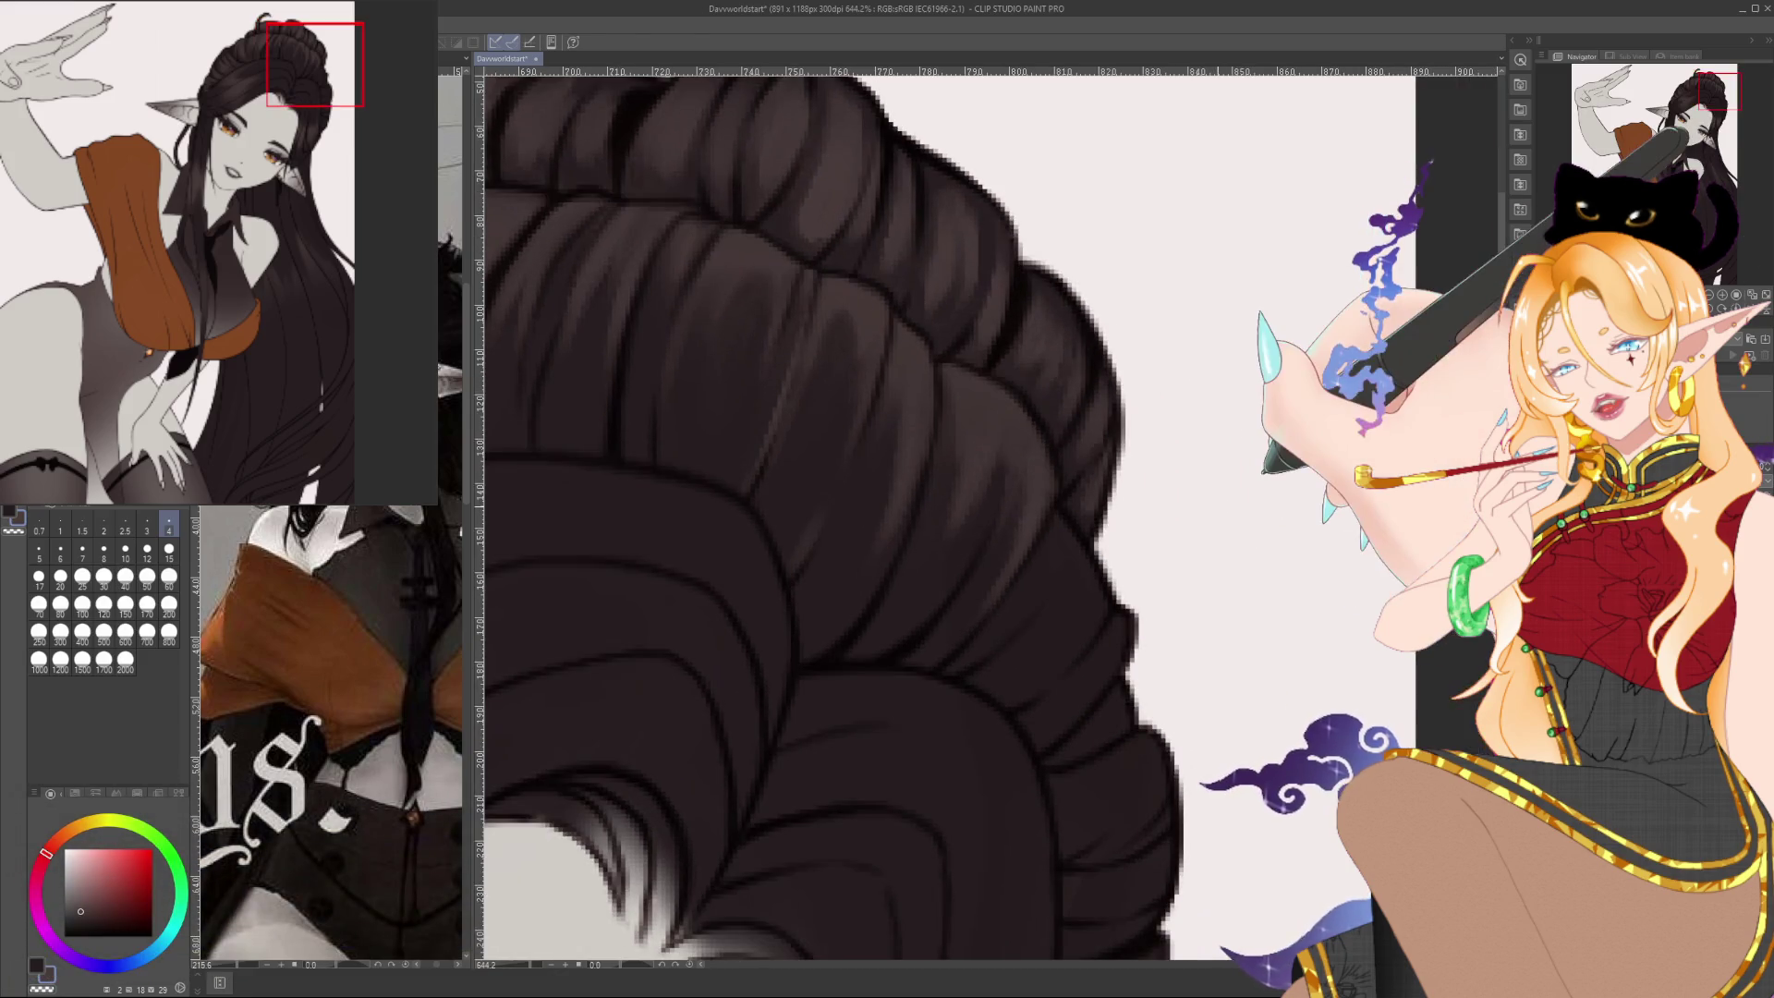
Shade the bun's lower right curve with the sampled dark brown, then zoom out to 200%
alt+click(1031, 592)
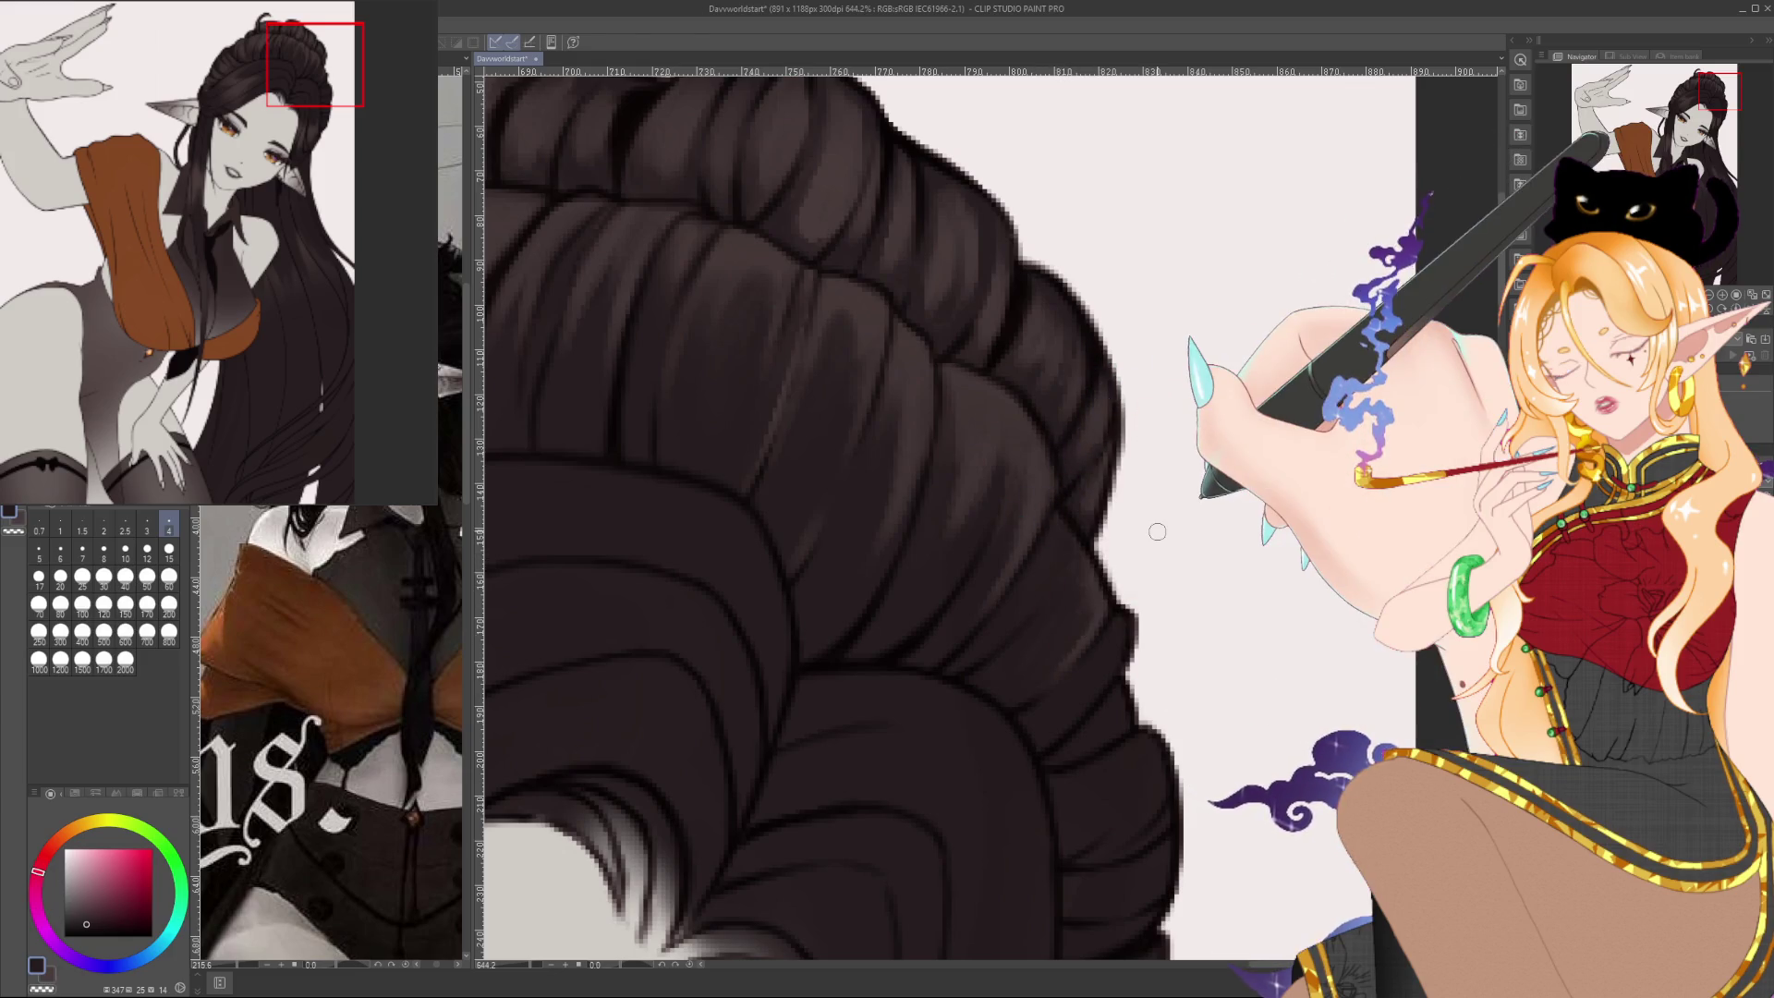
scroll(1152, 518, down, 5)
drag(860, 647, 878, 593)
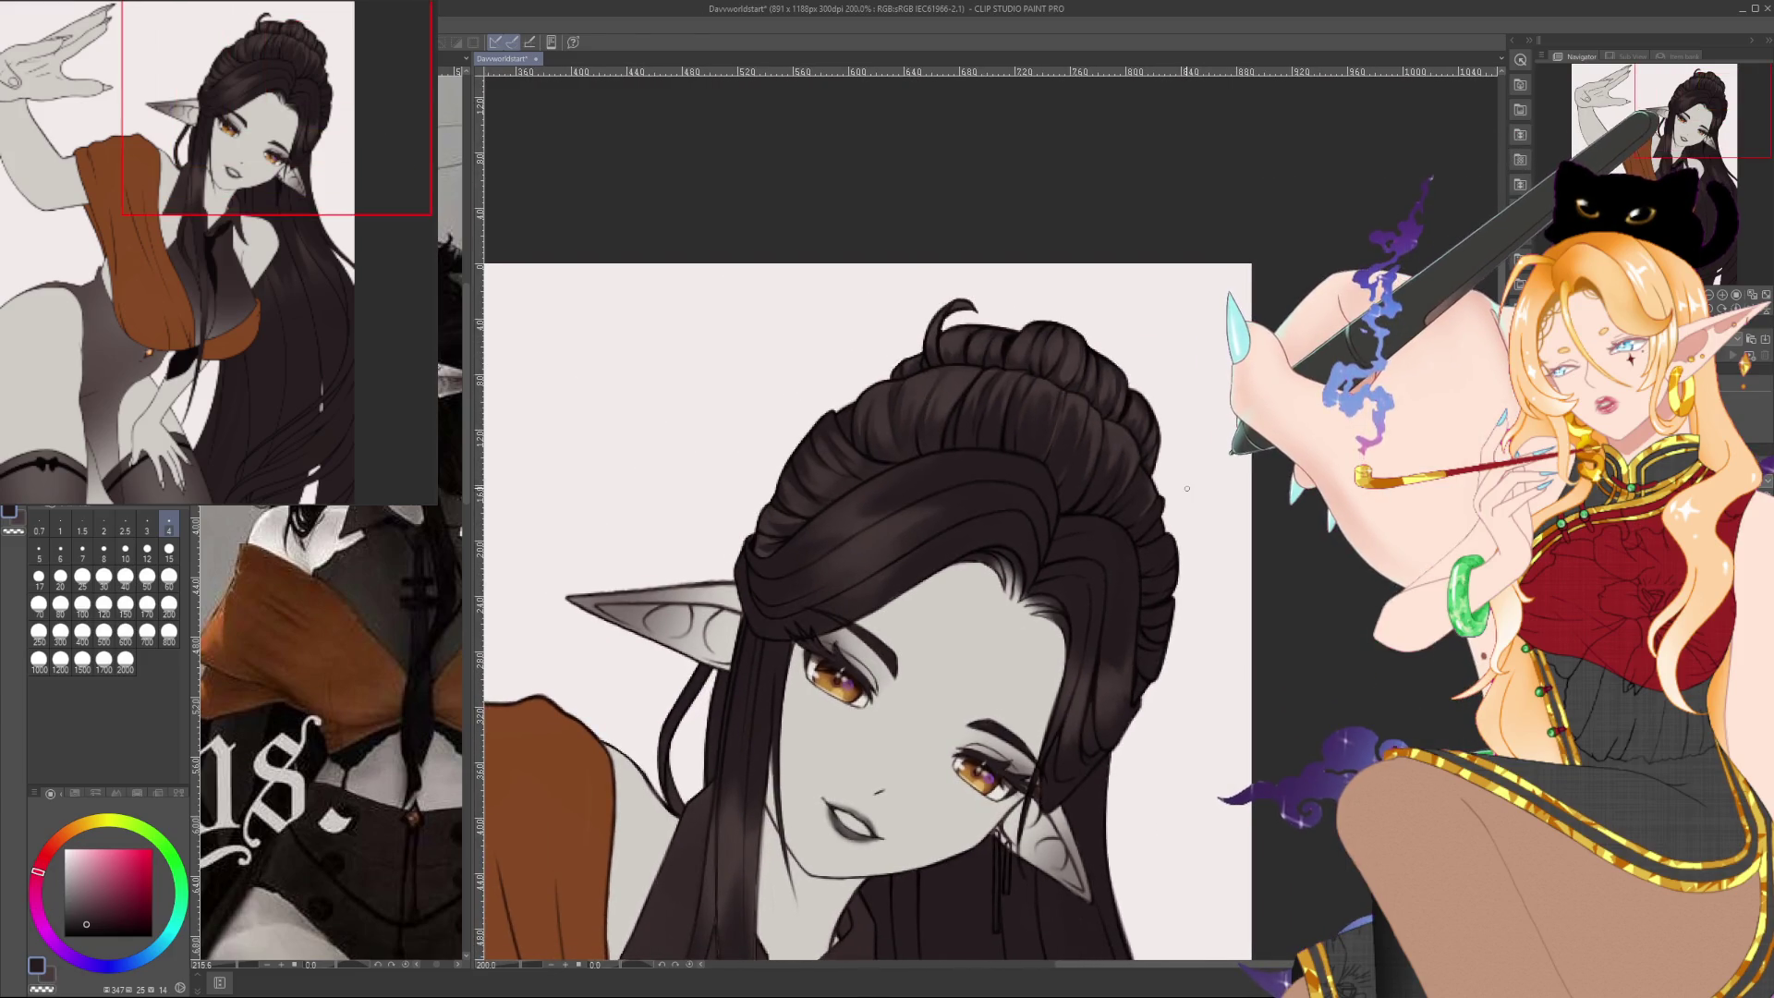
At 644% with the canvas rotated, shade the swept front lock above the forehead in dark reddish-brown
scroll(880, 449, up, 2)
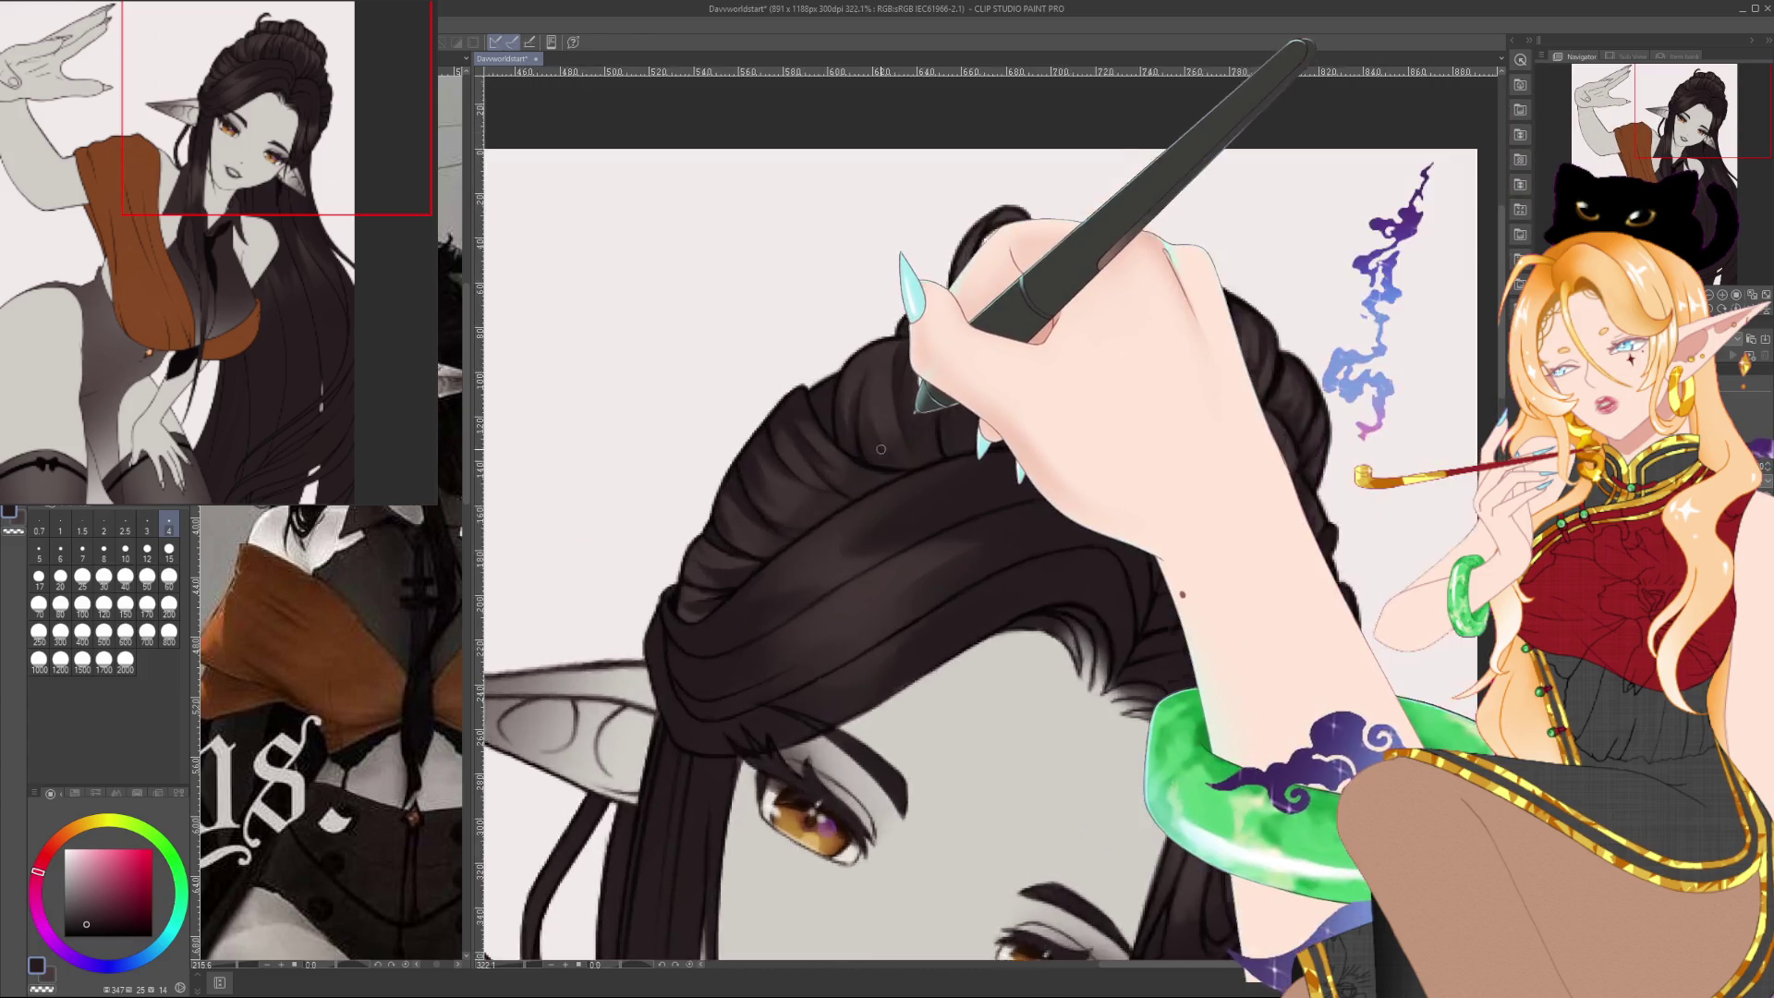
scroll(880, 449, up, 2)
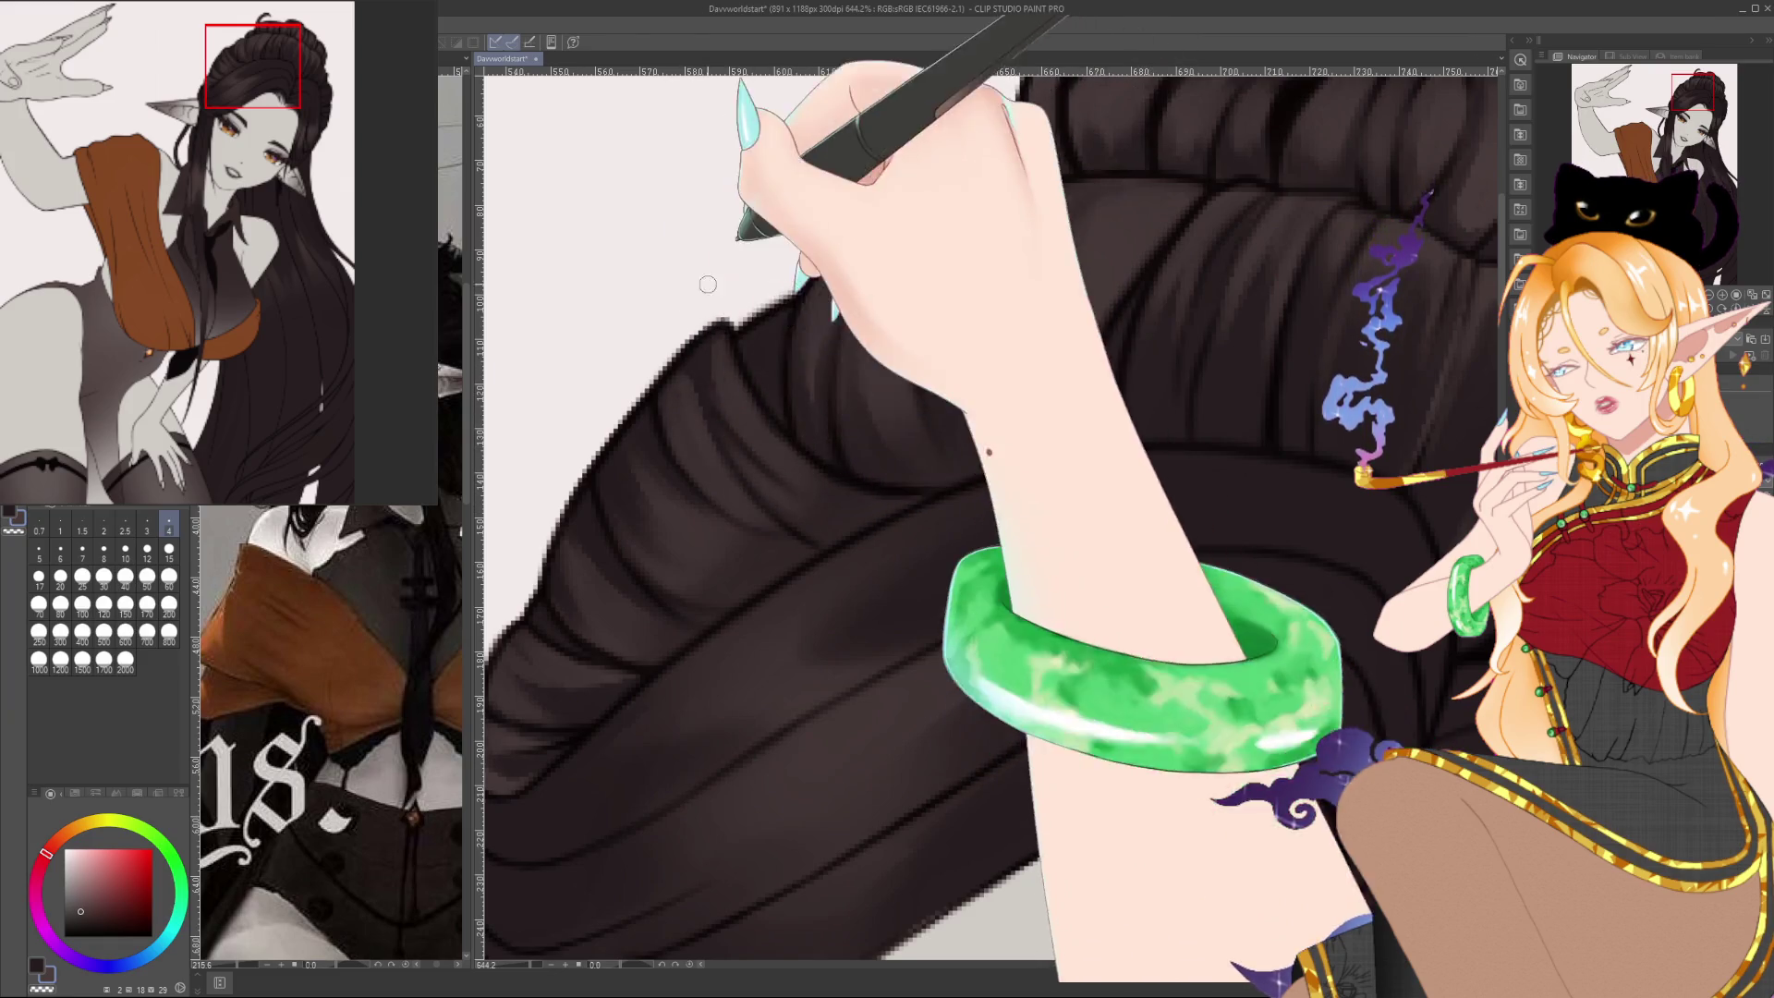
drag(767, 425, 770, 410)
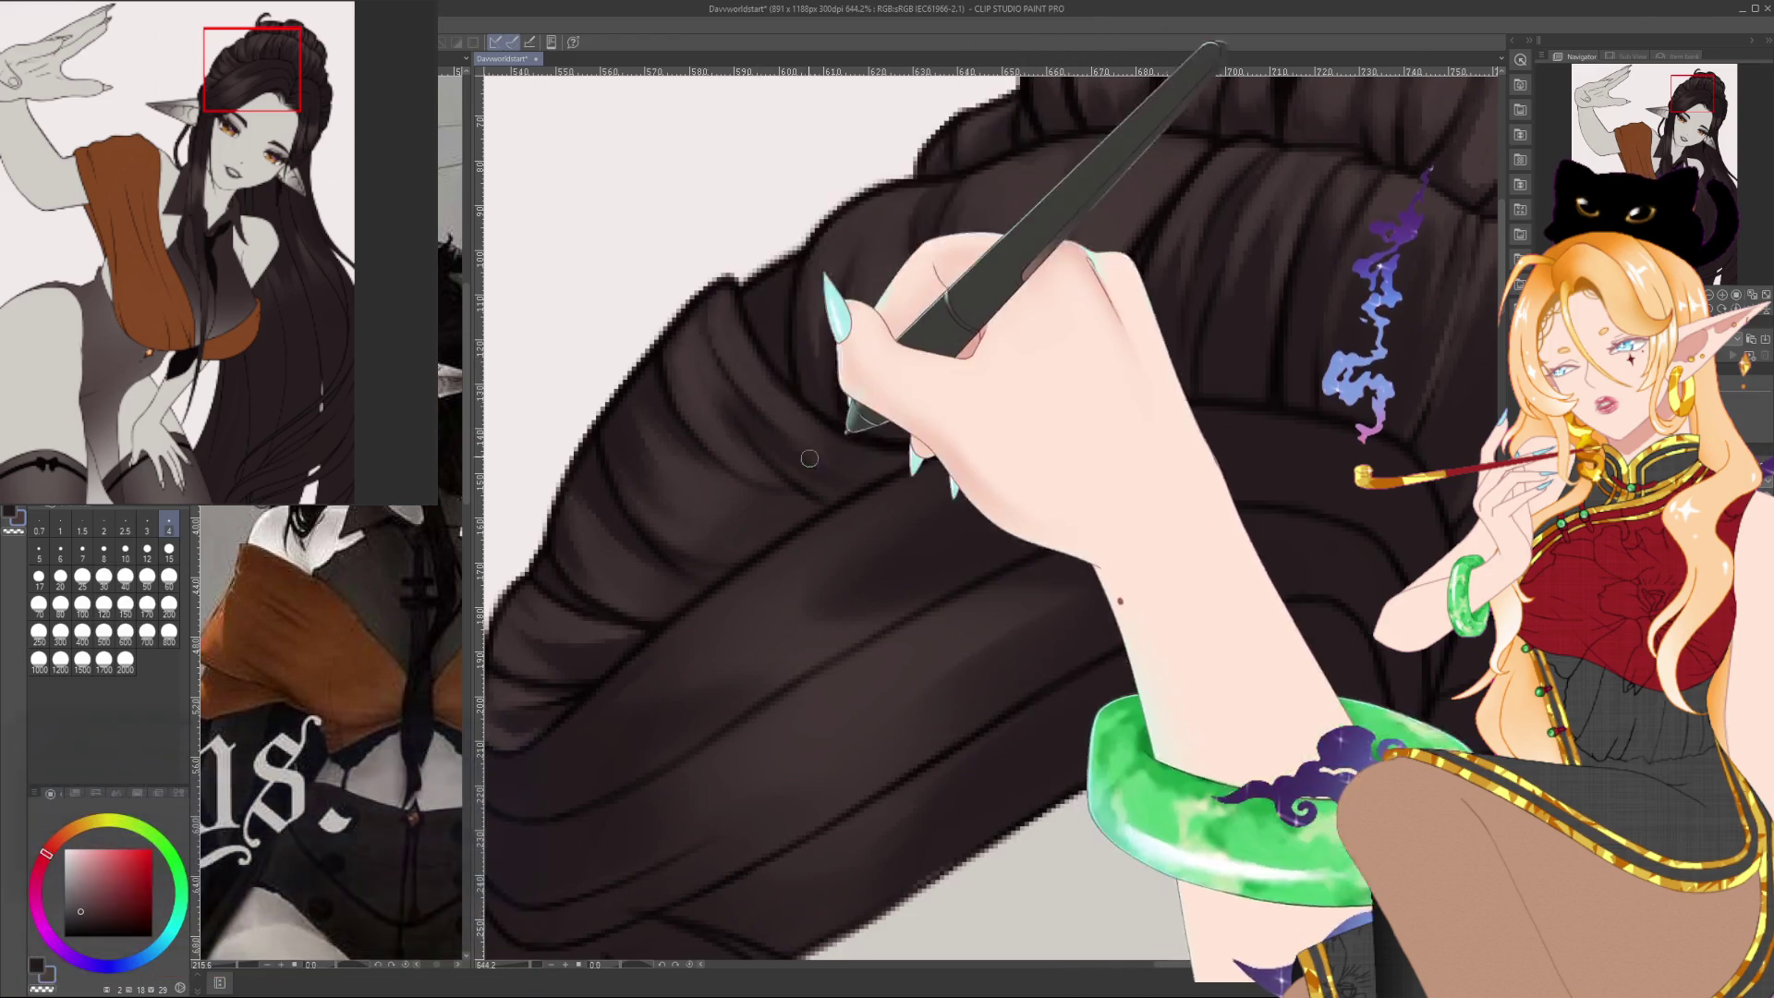
drag(742, 415, 864, 354)
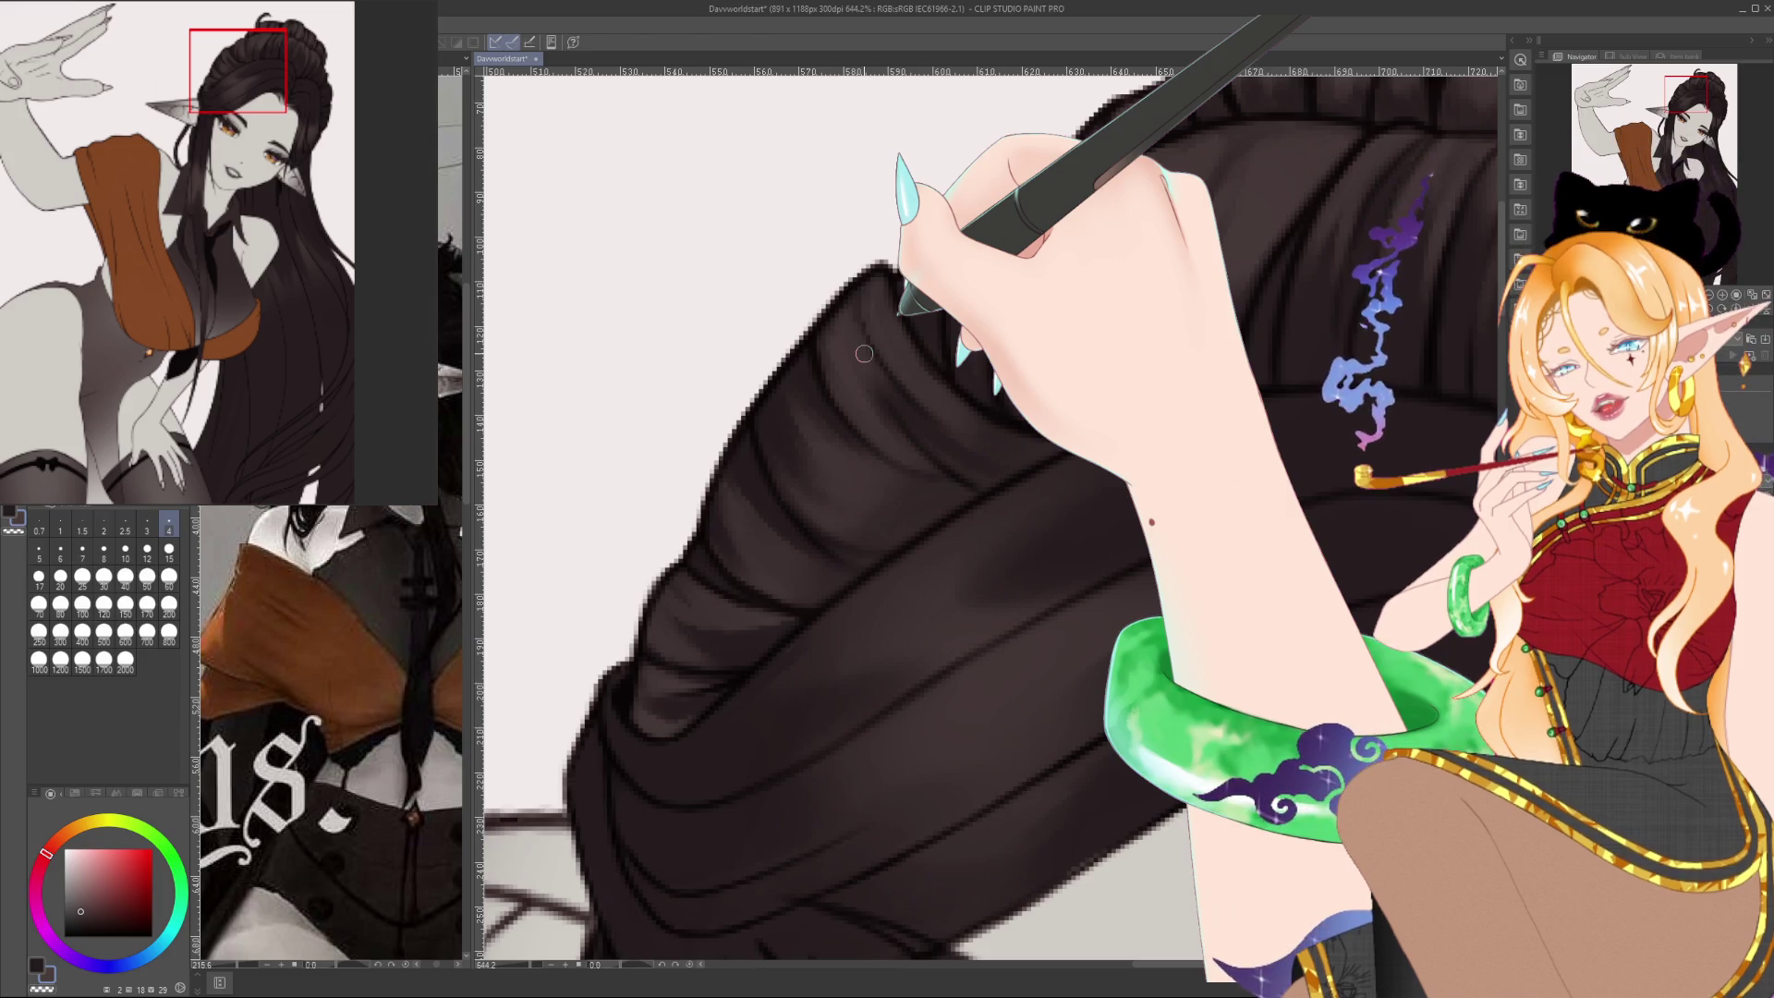
mouse_move(864, 354)
mouse_down()
mouse_move(720, 499)
mouse_move(775, 382)
mouse_up()
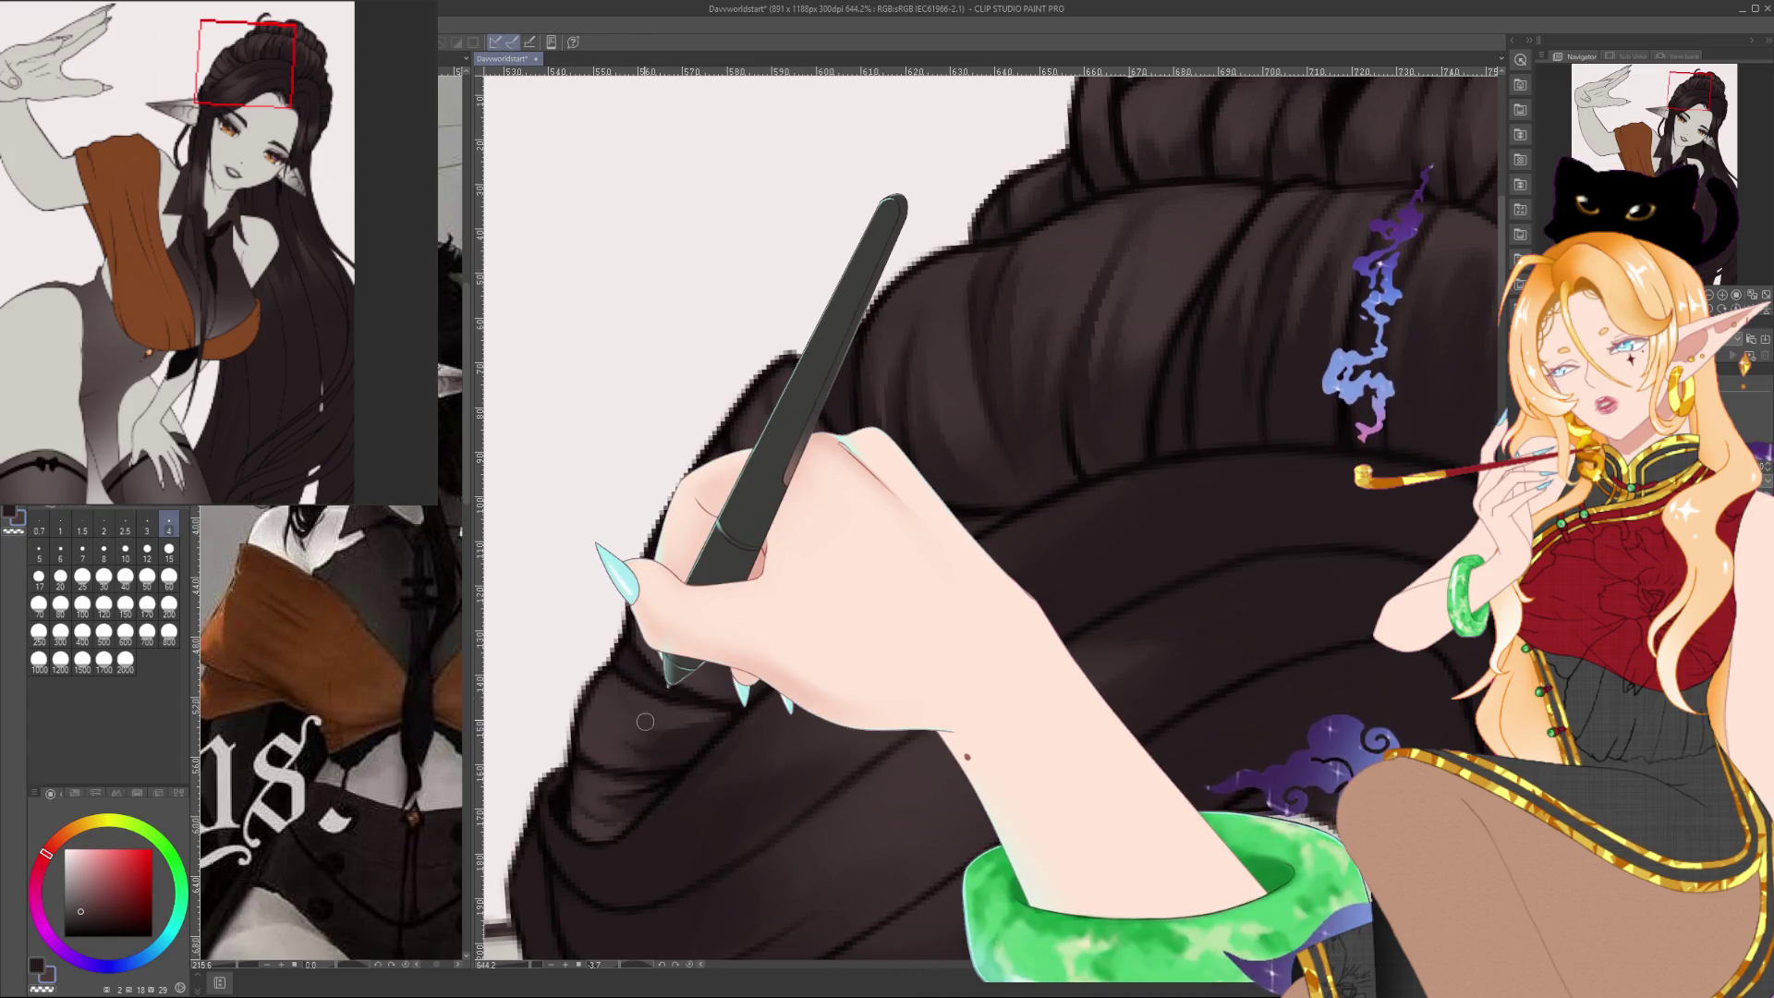
alt+click(621, 819)
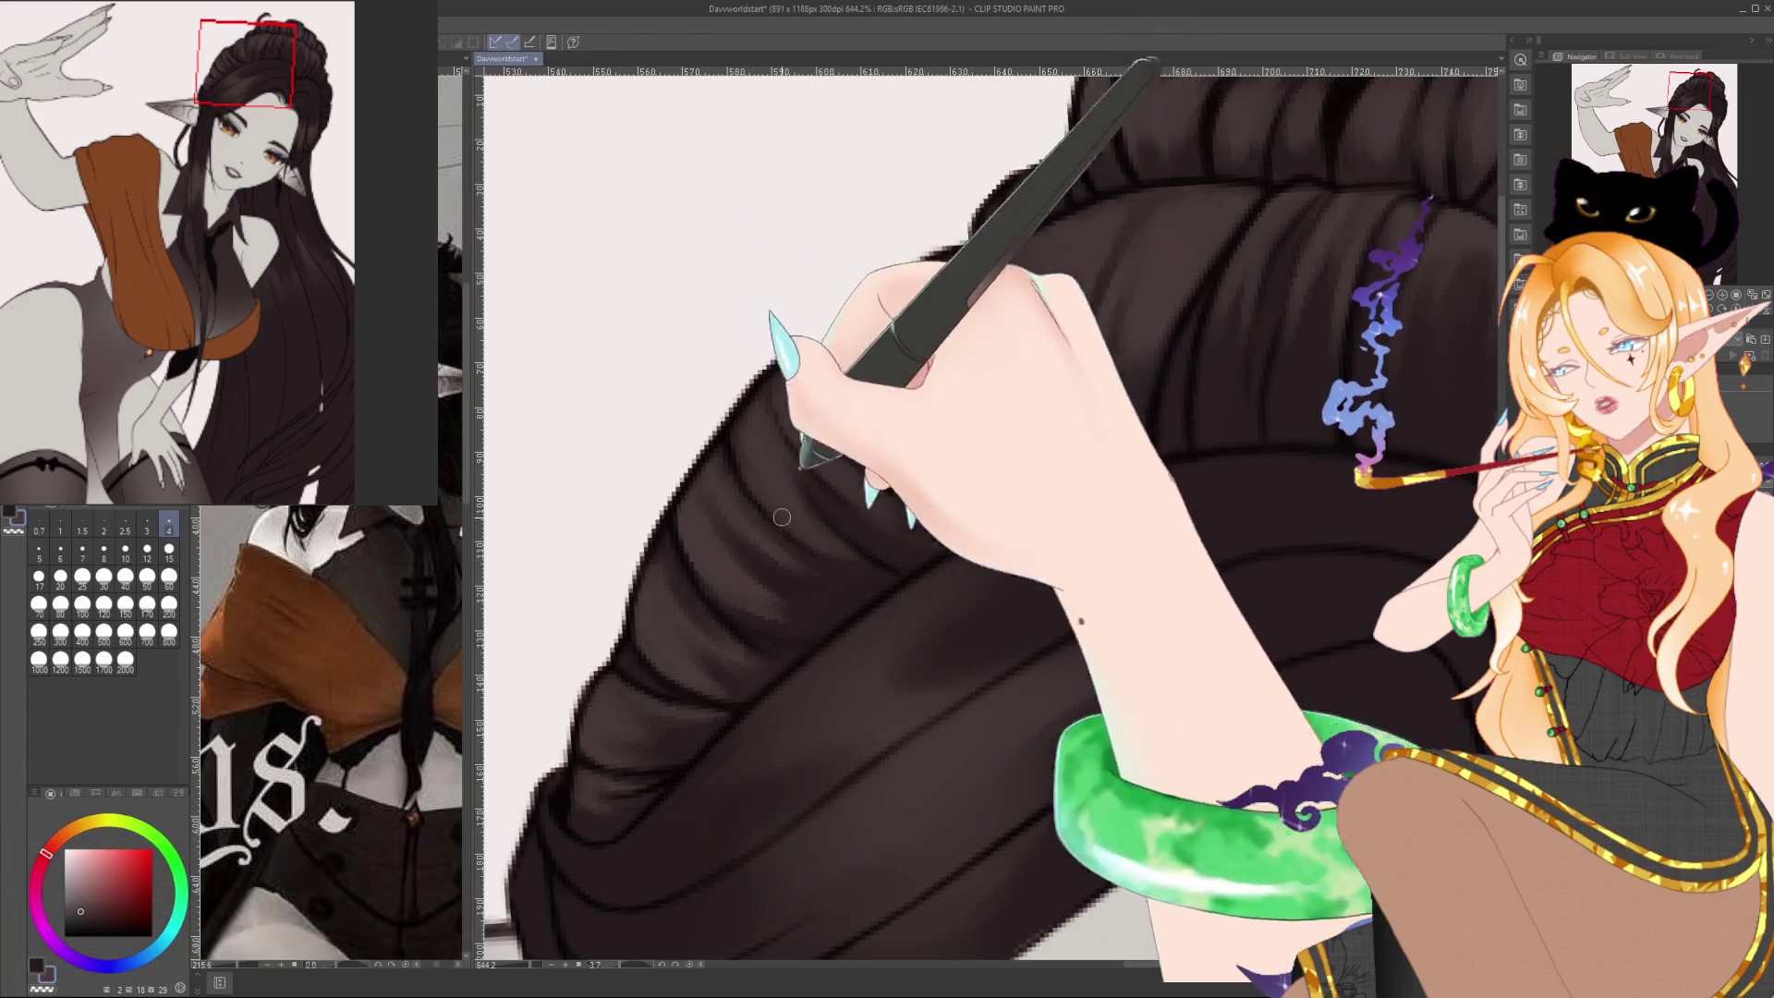
scroll(861, 494, down, 4)
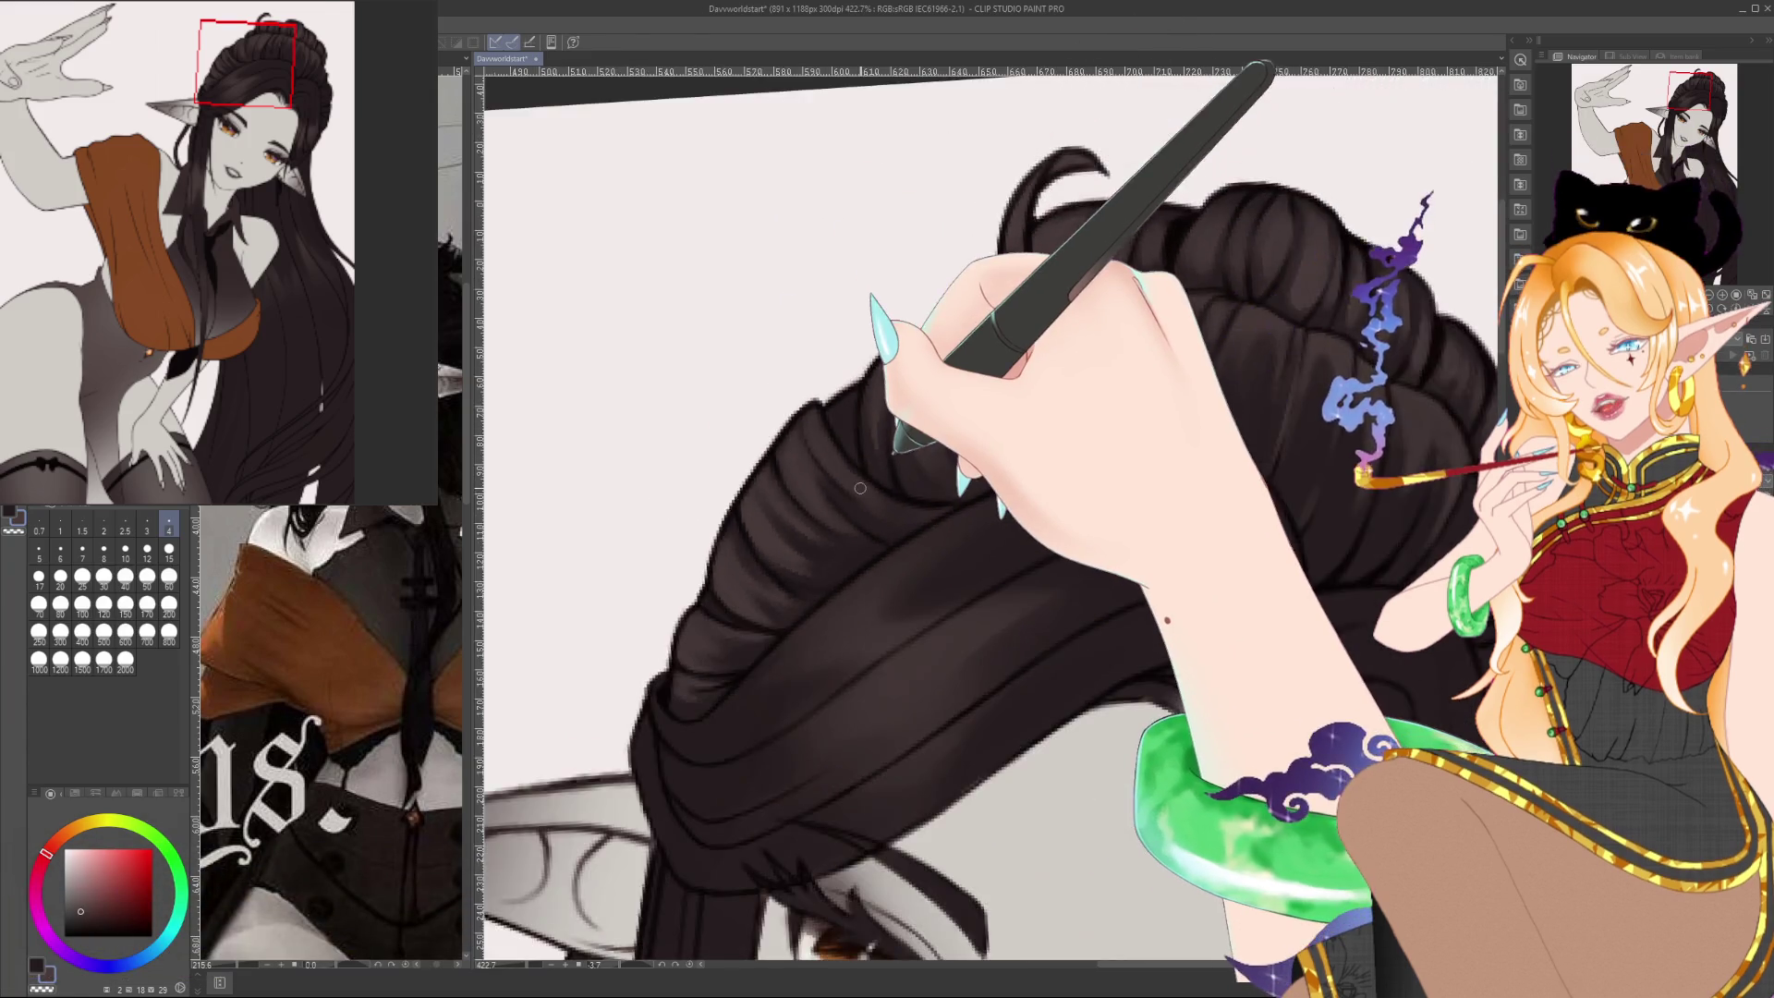
scroll(943, 466, down, 1)
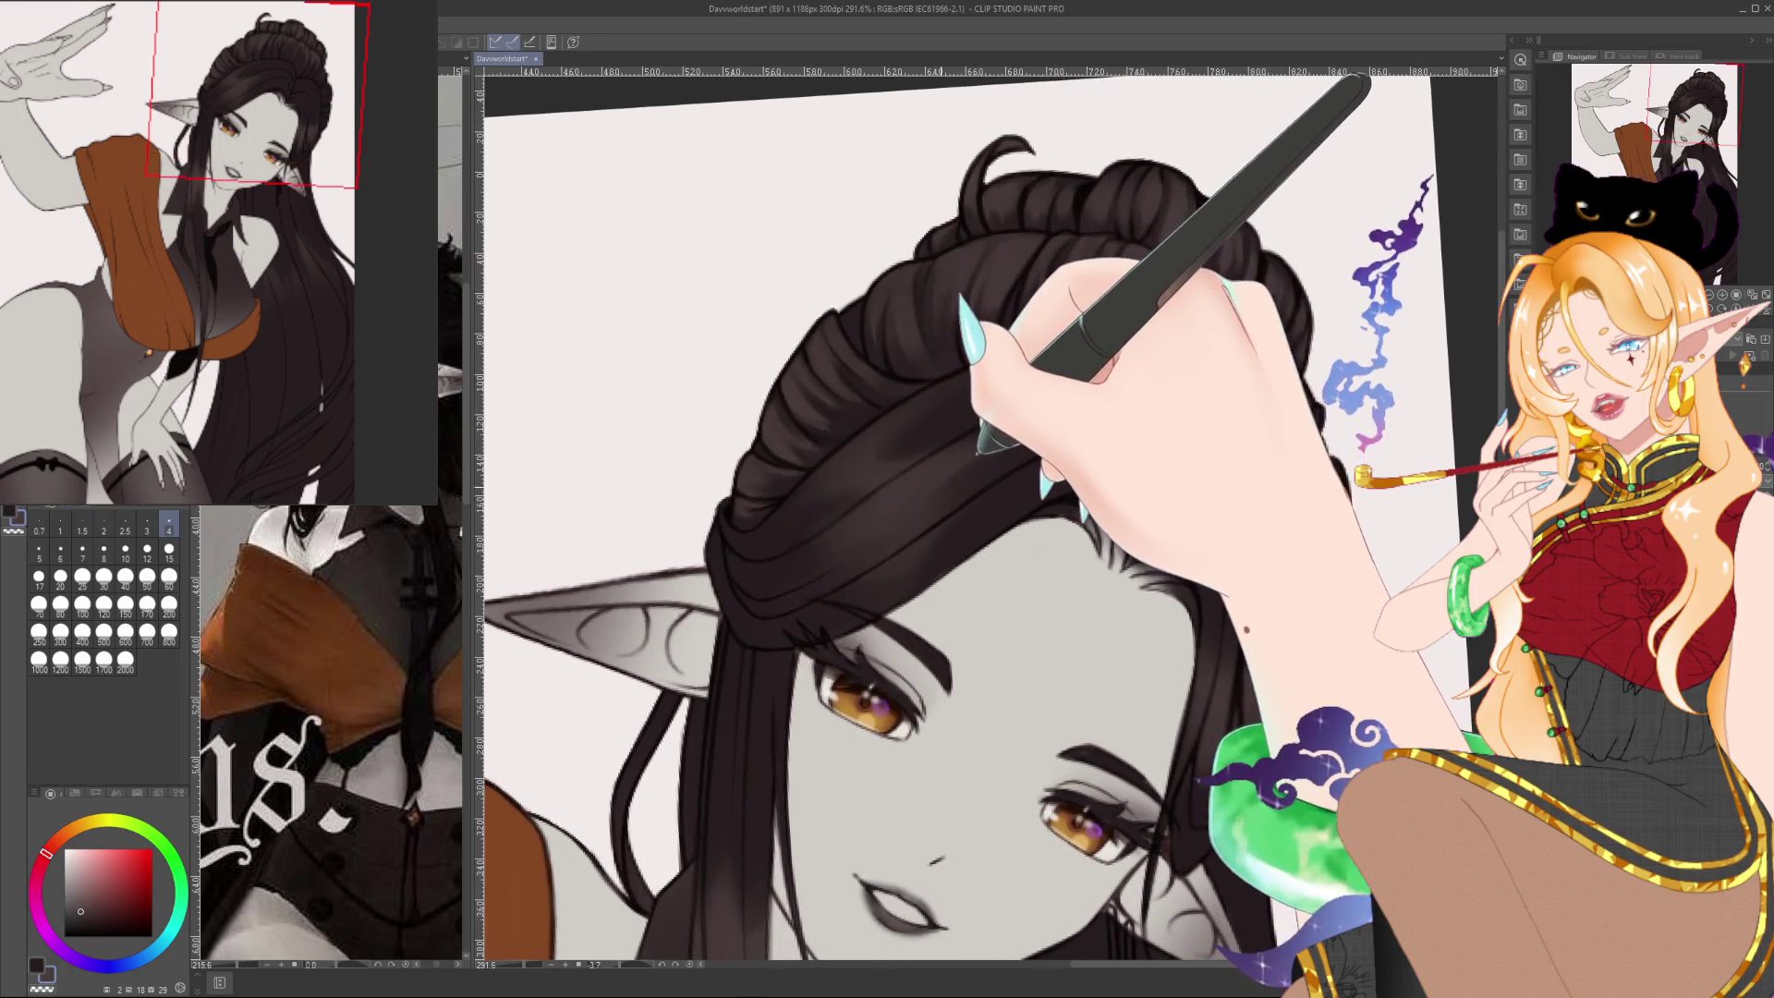
scroll(944, 465, up, 3)
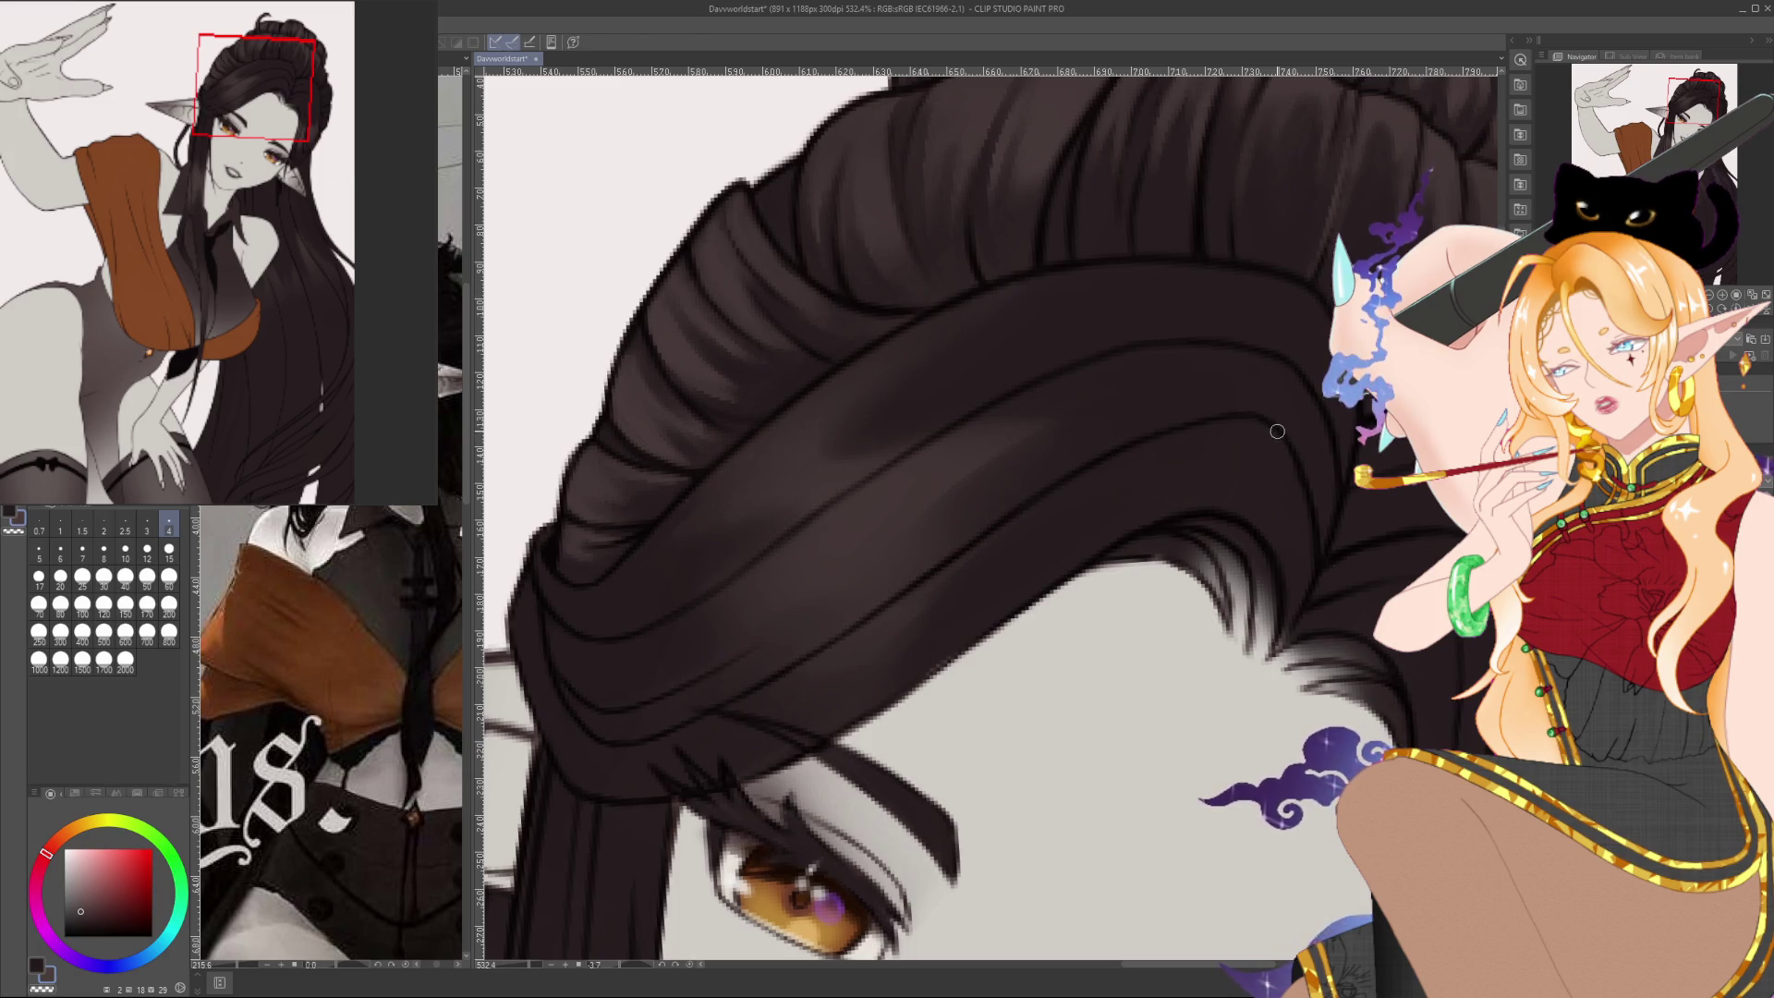
Set the brush size to 60 and airbrush soft shading over the bun edge and the neck
scroll(1277, 431, down, 5)
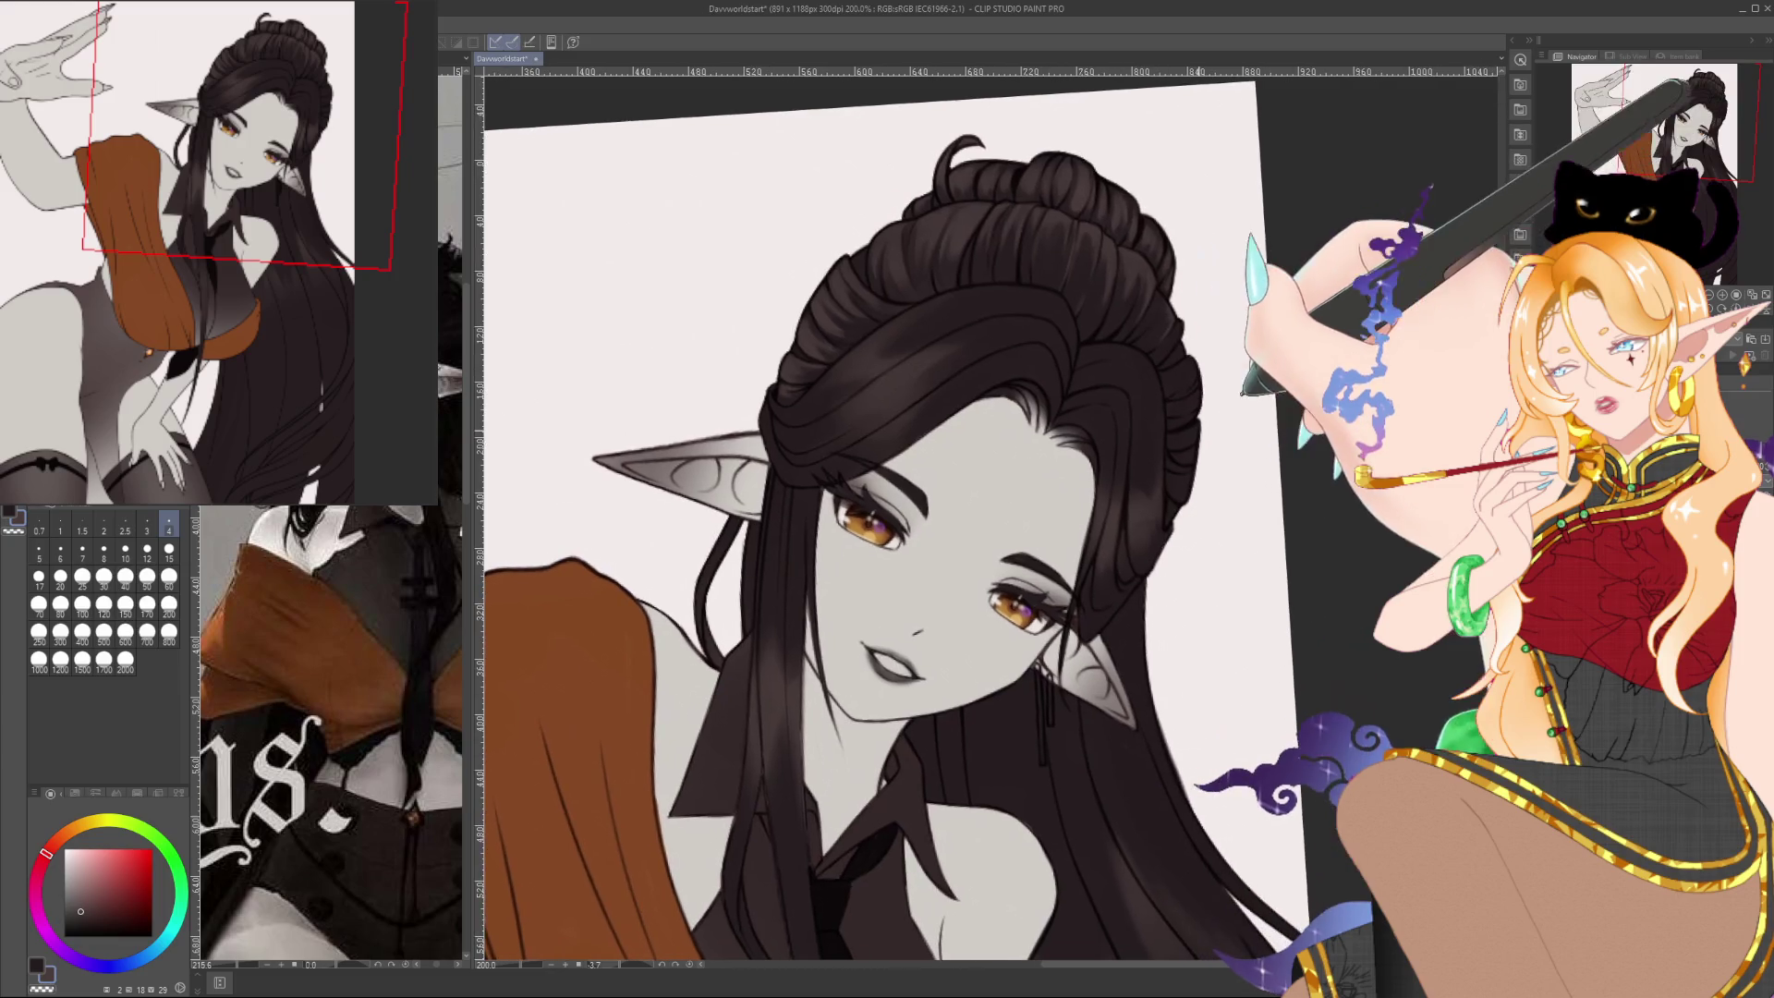
scroll(869, 518, down, 2)
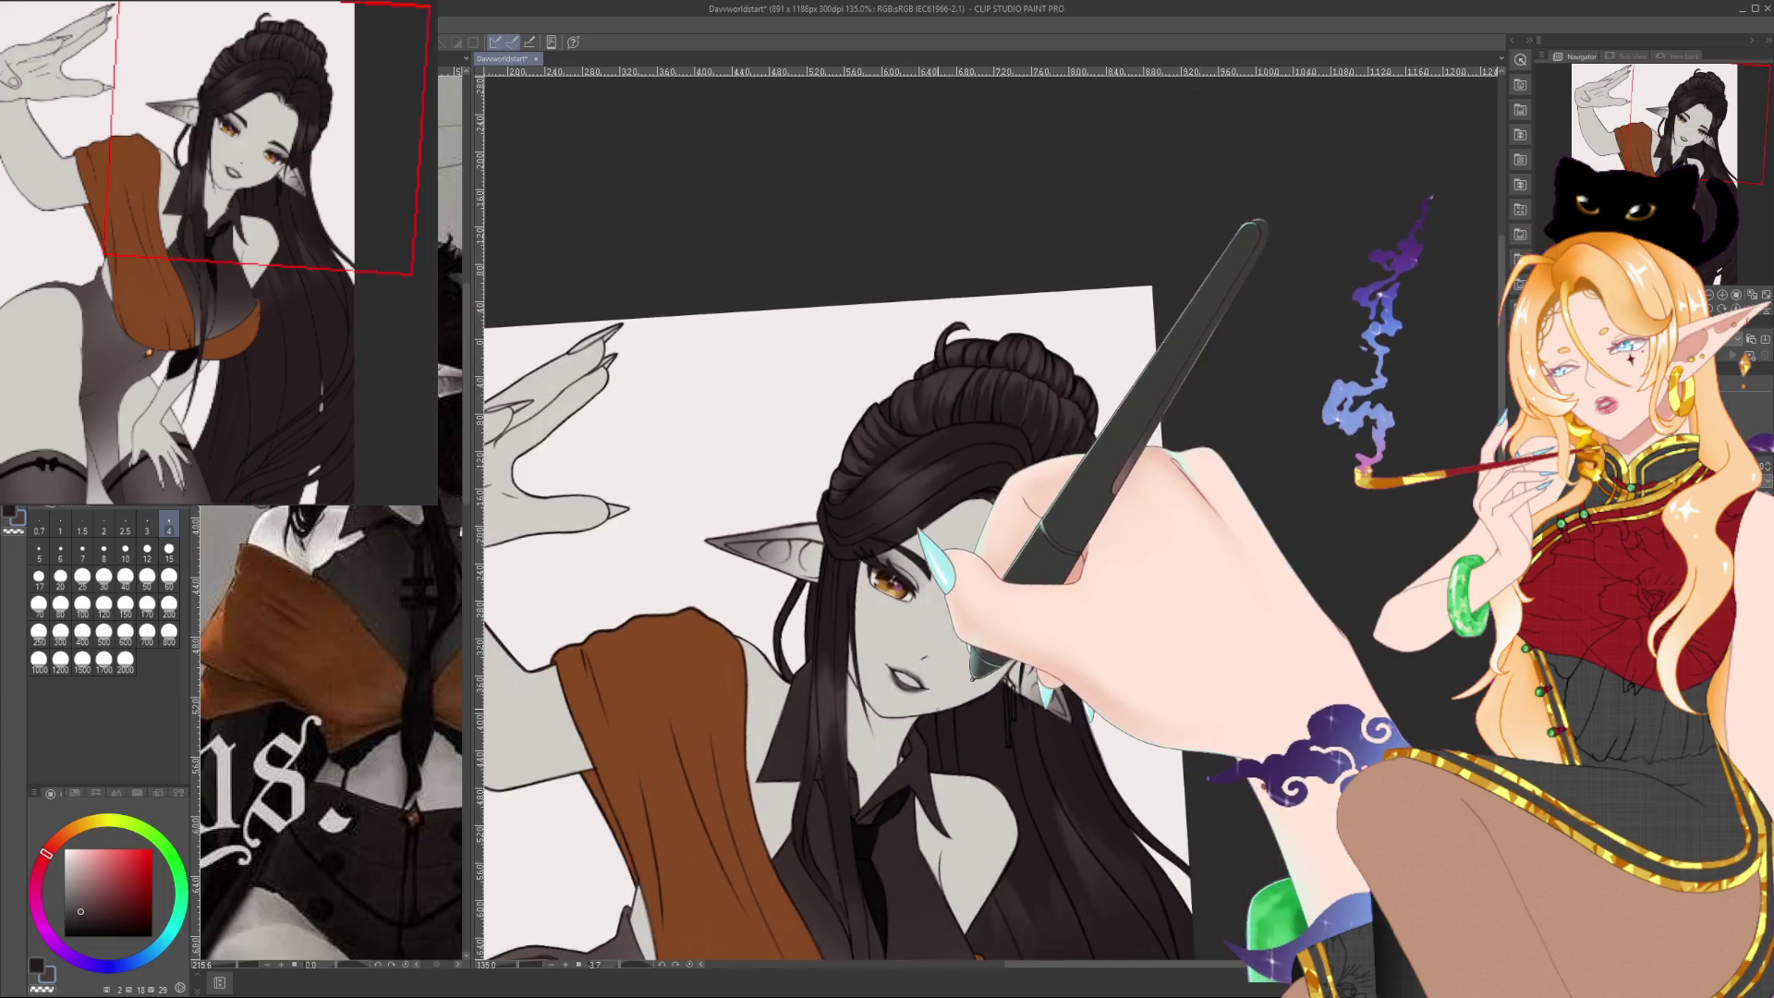
drag(975, 674, 975, 566)
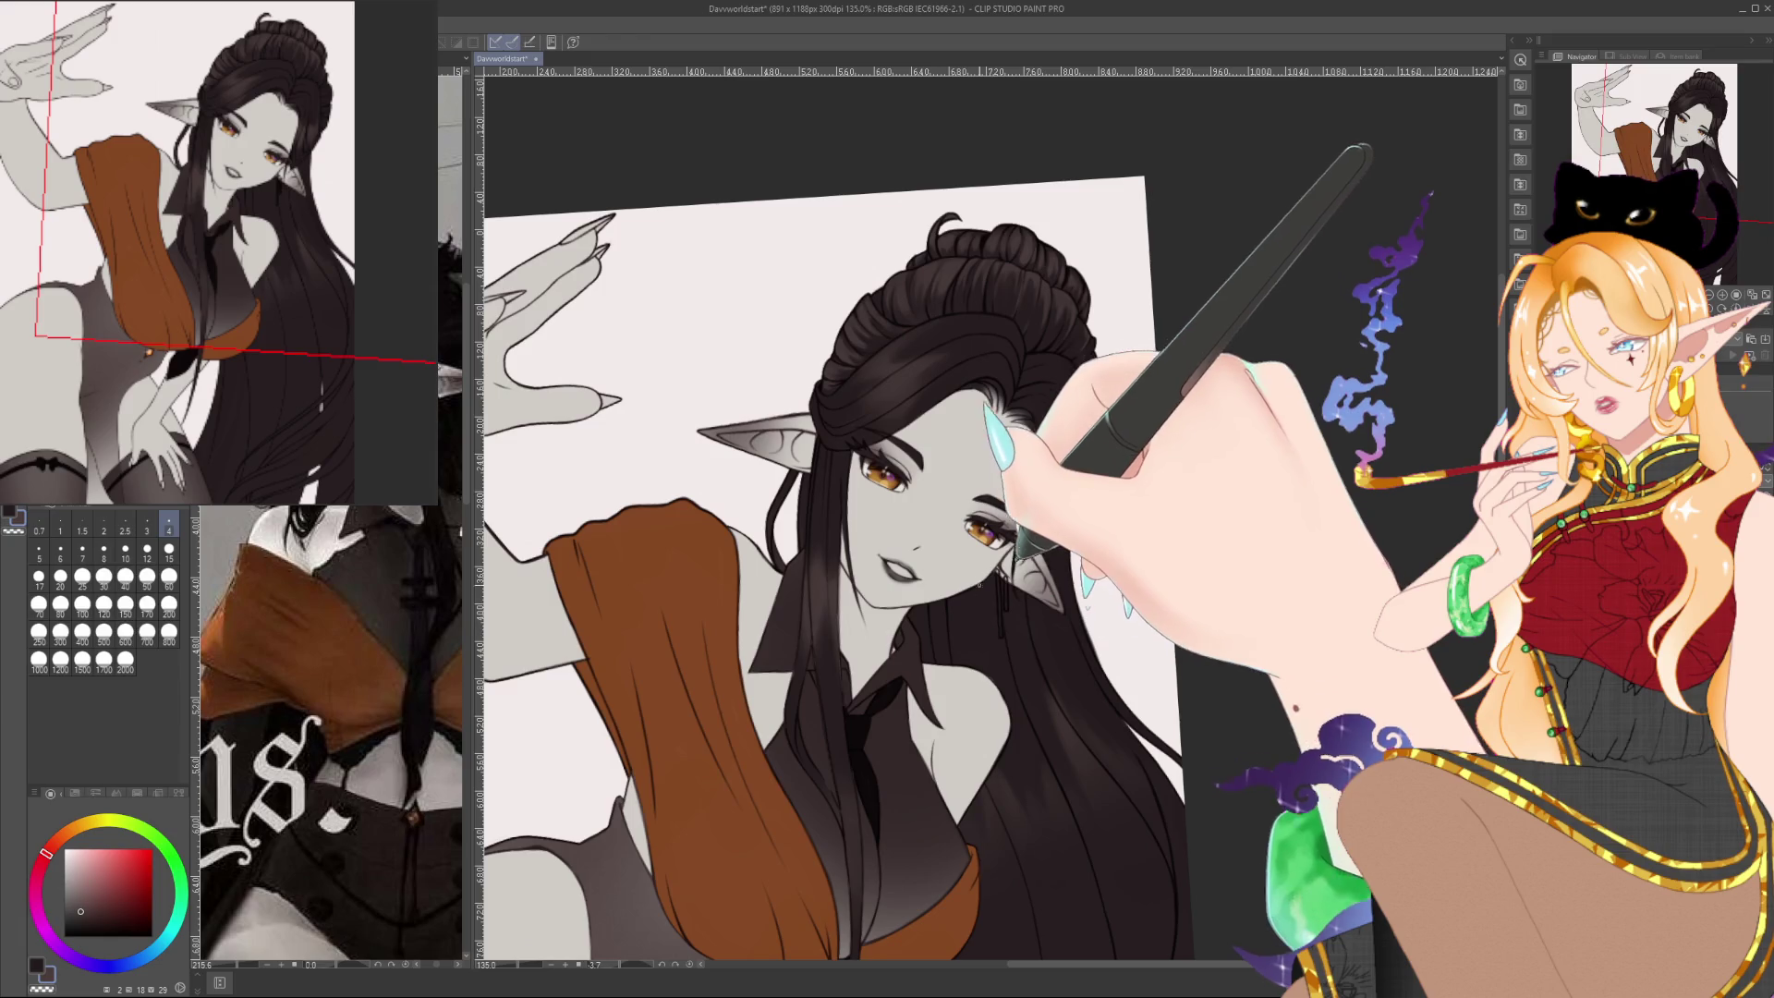
scroll(978, 584, up, 1)
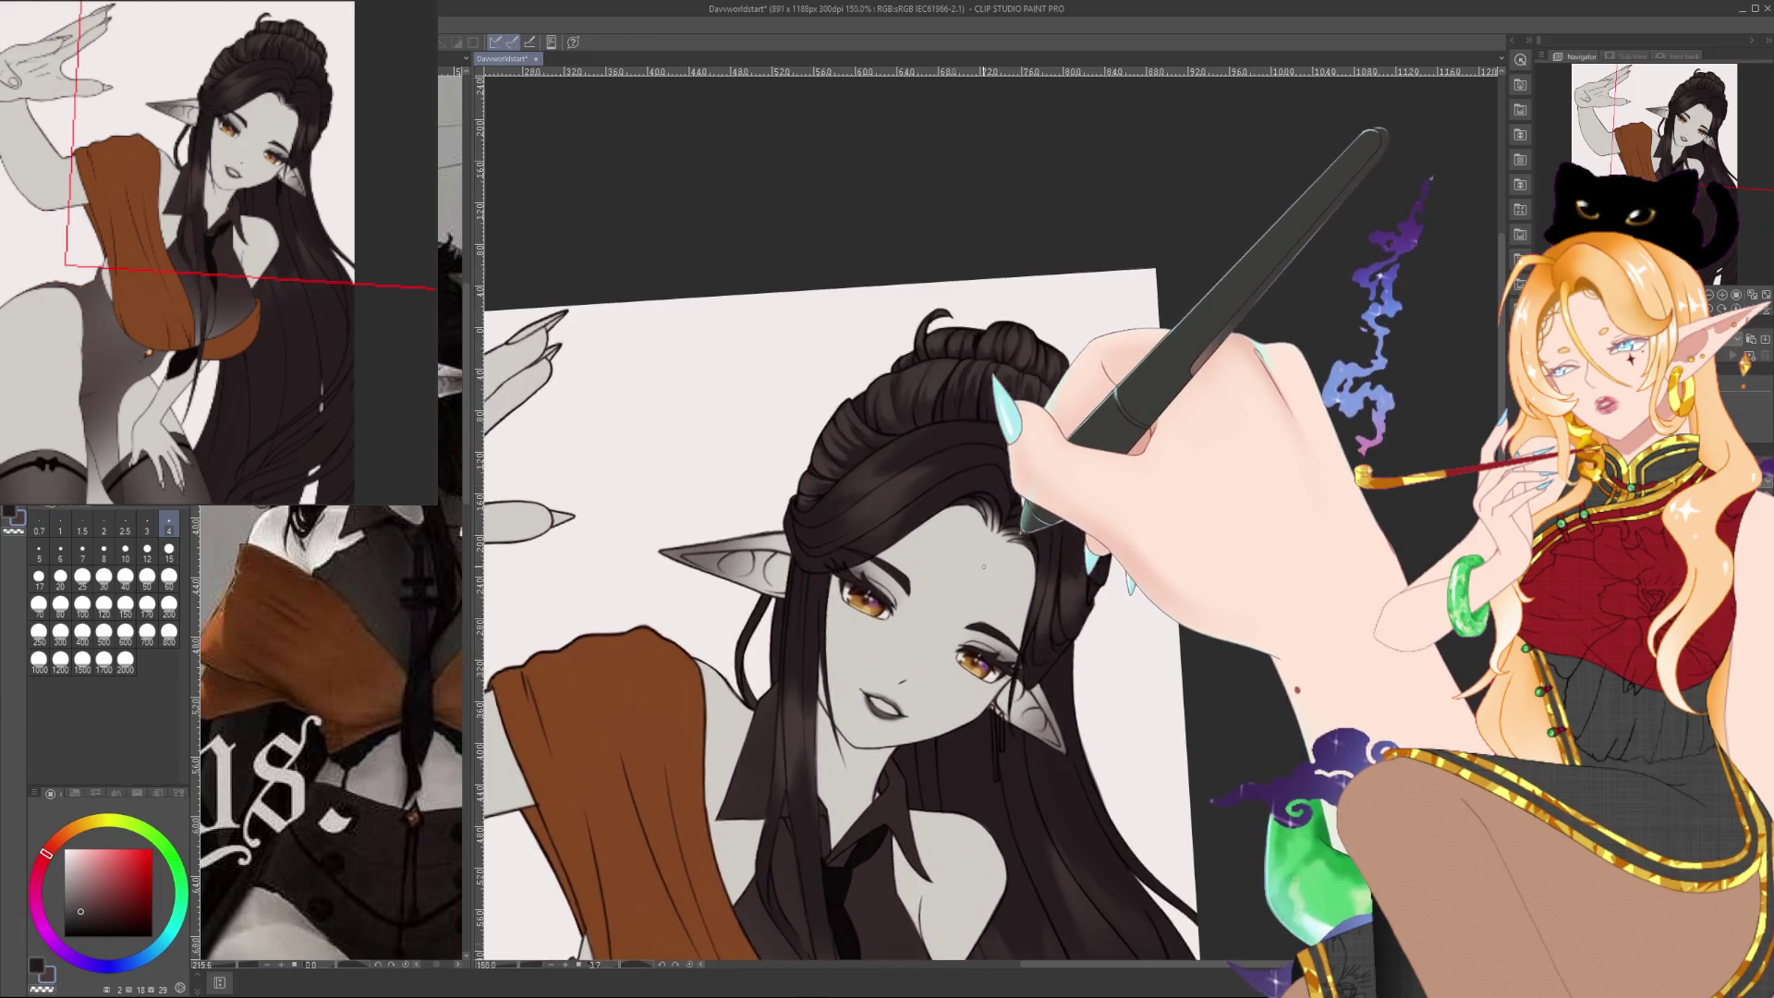
scroll(983, 567, up, 1)
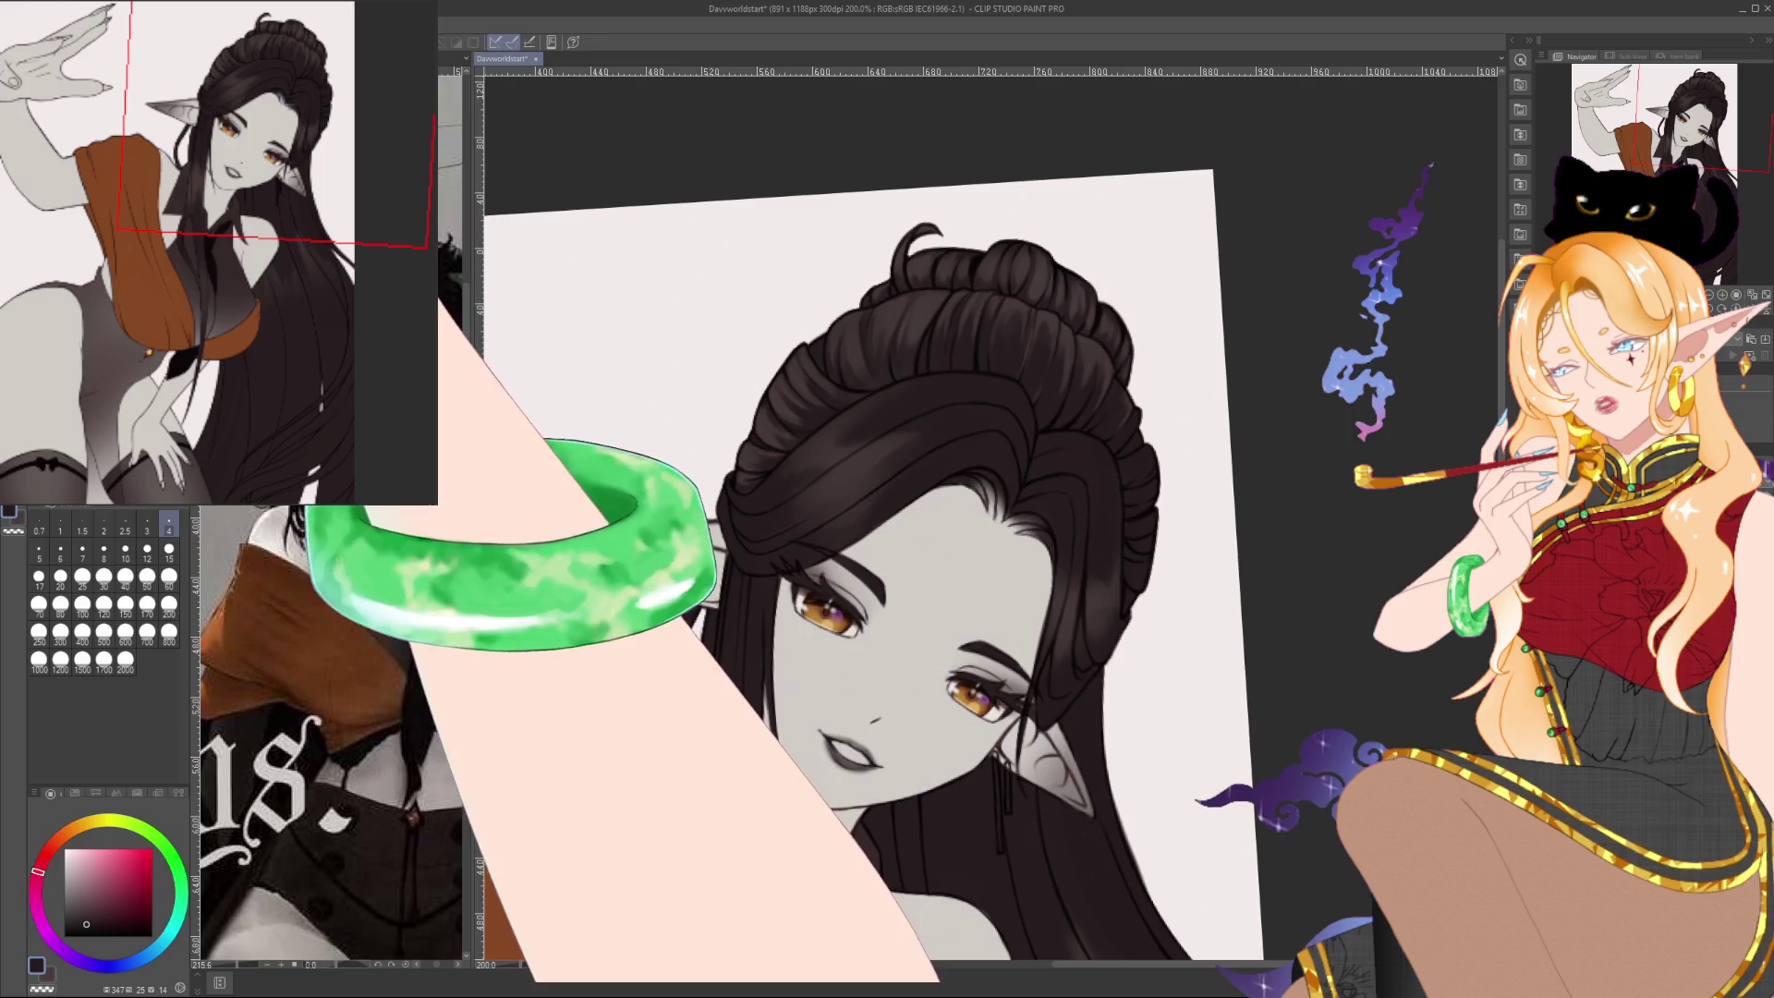
click(169, 578)
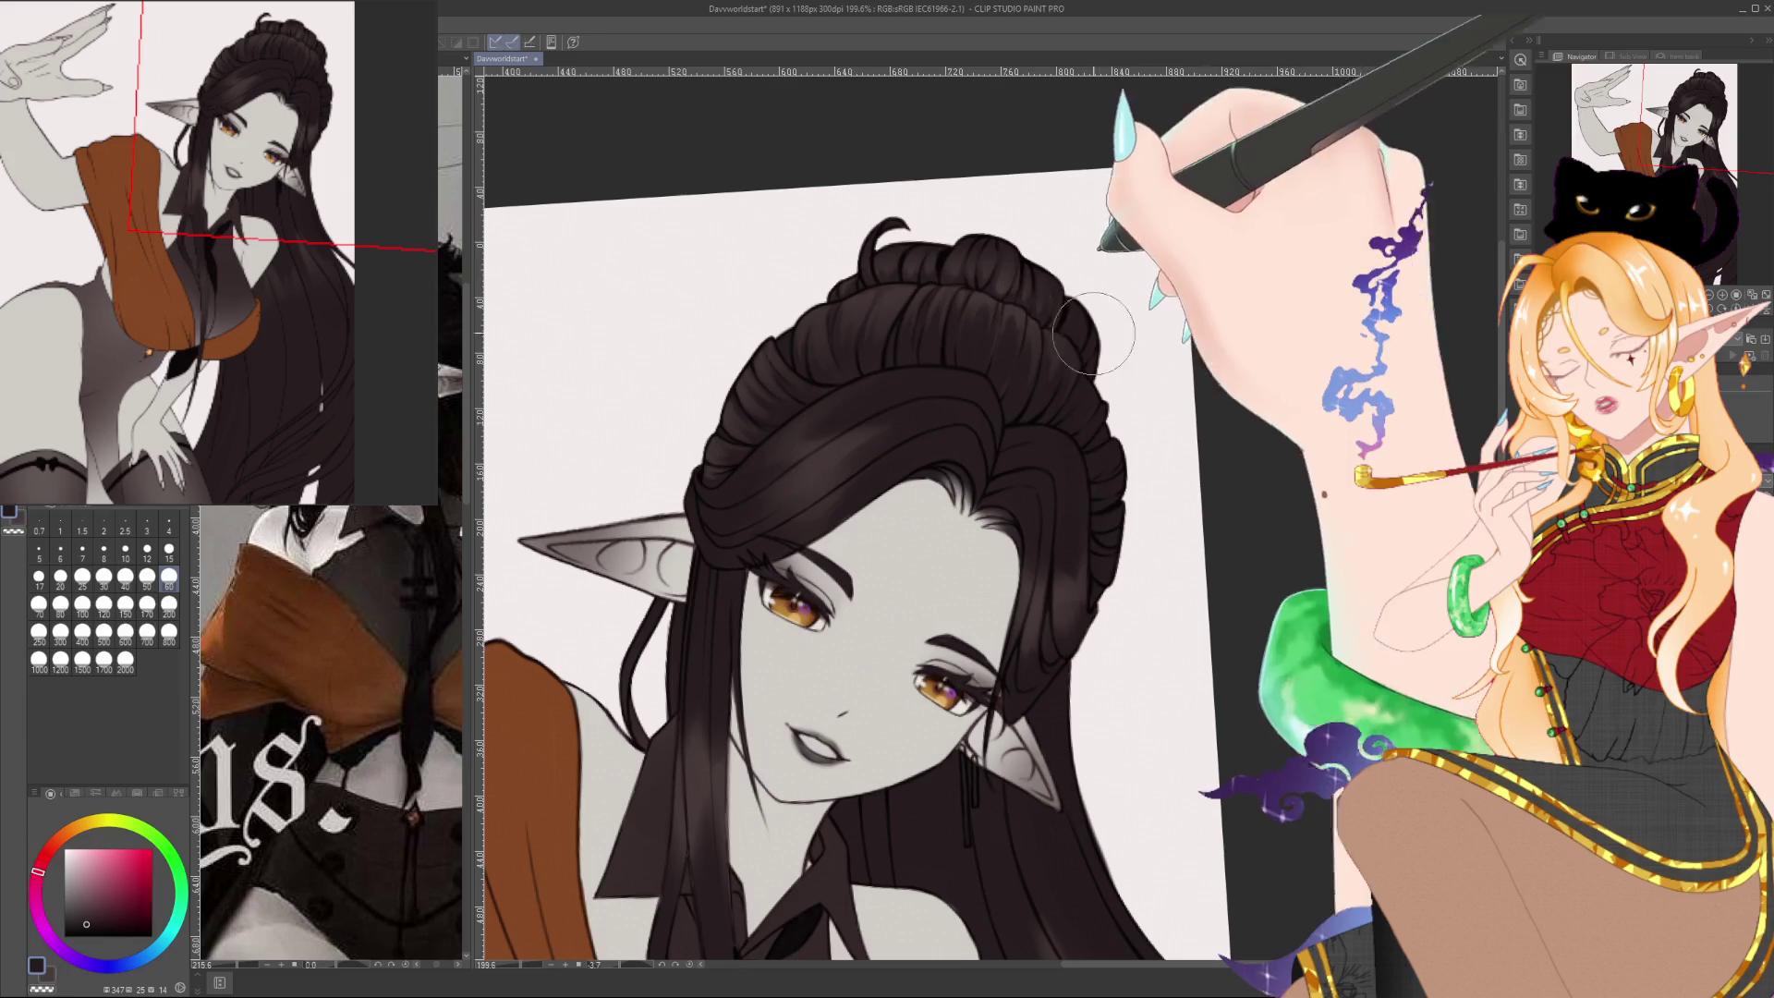
drag(1093, 332, 1068, 214)
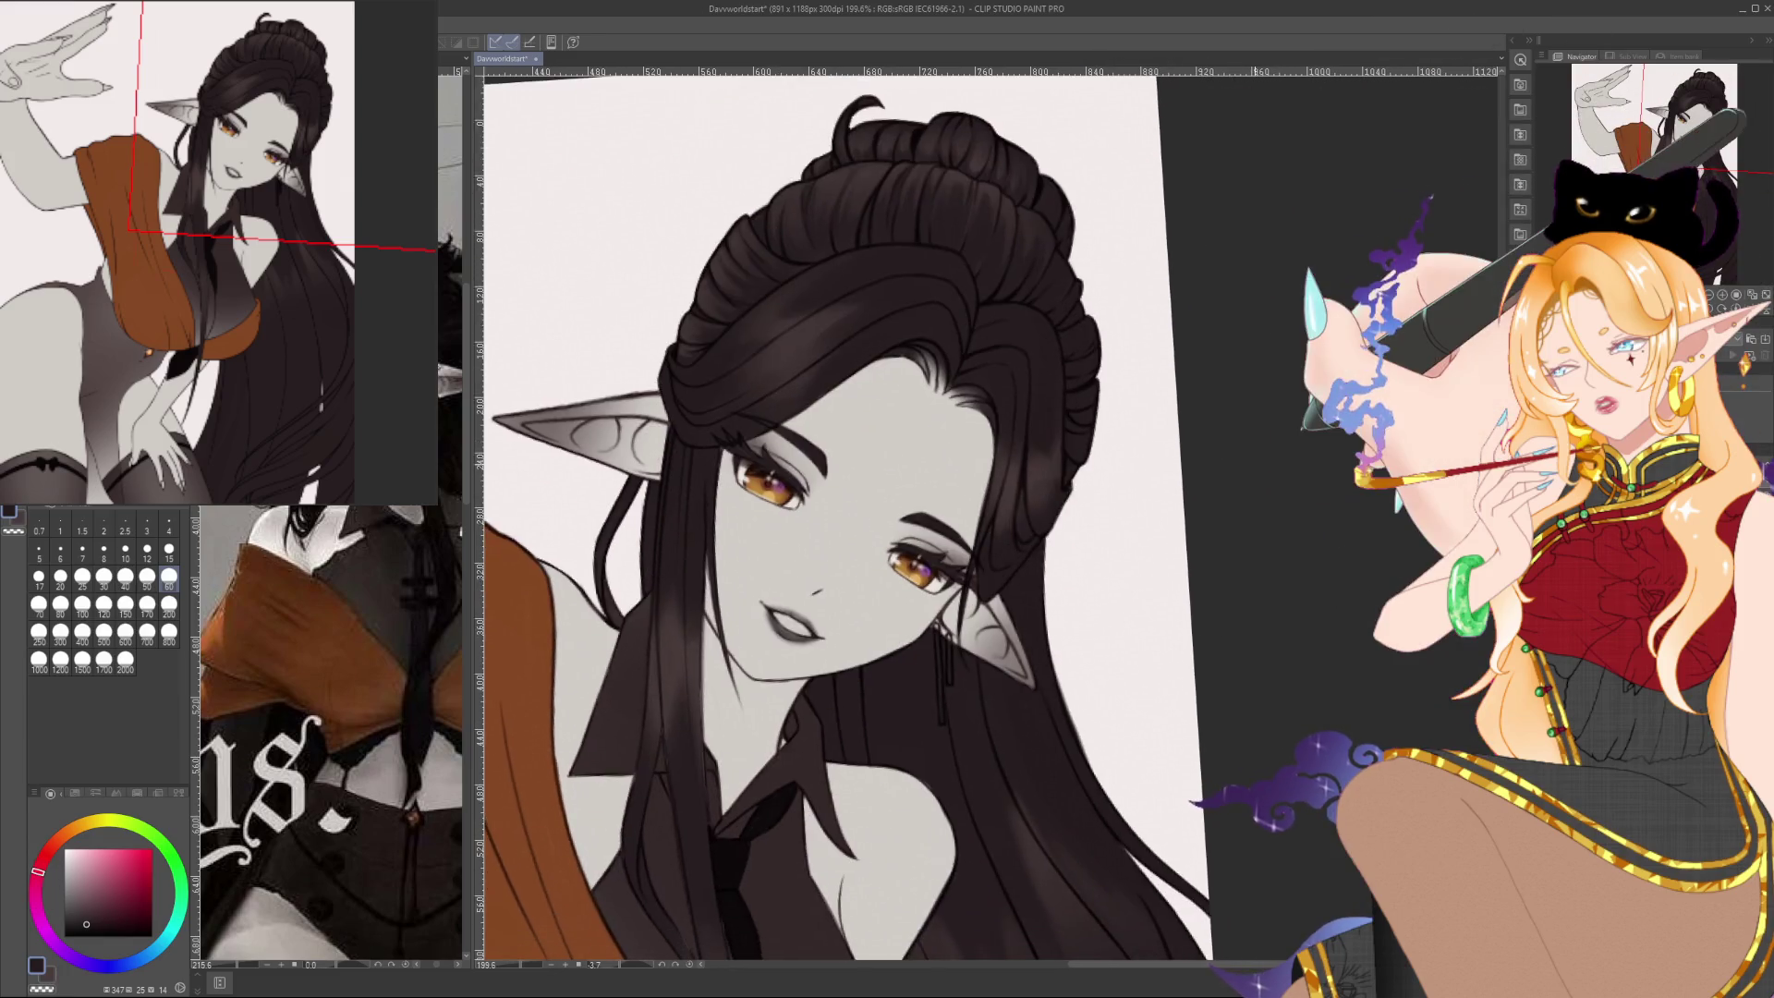
scroll(1248, 447, down, 5)
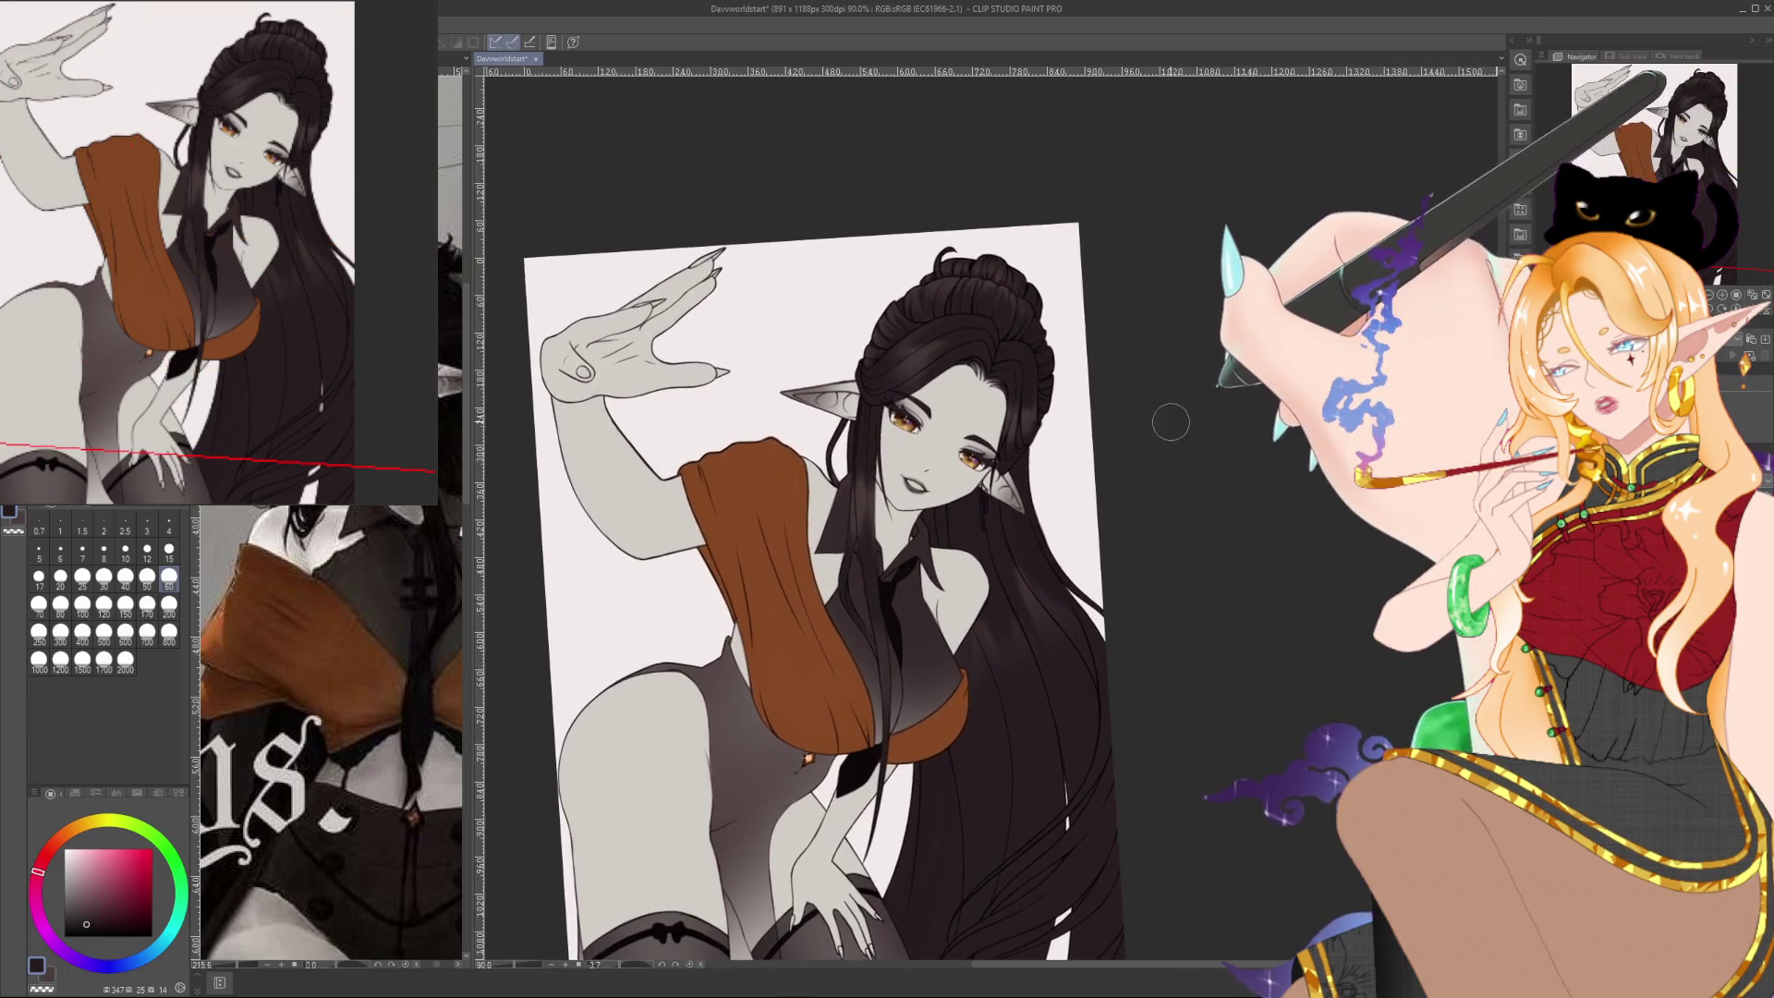
scroll(880, 527, up, 6)
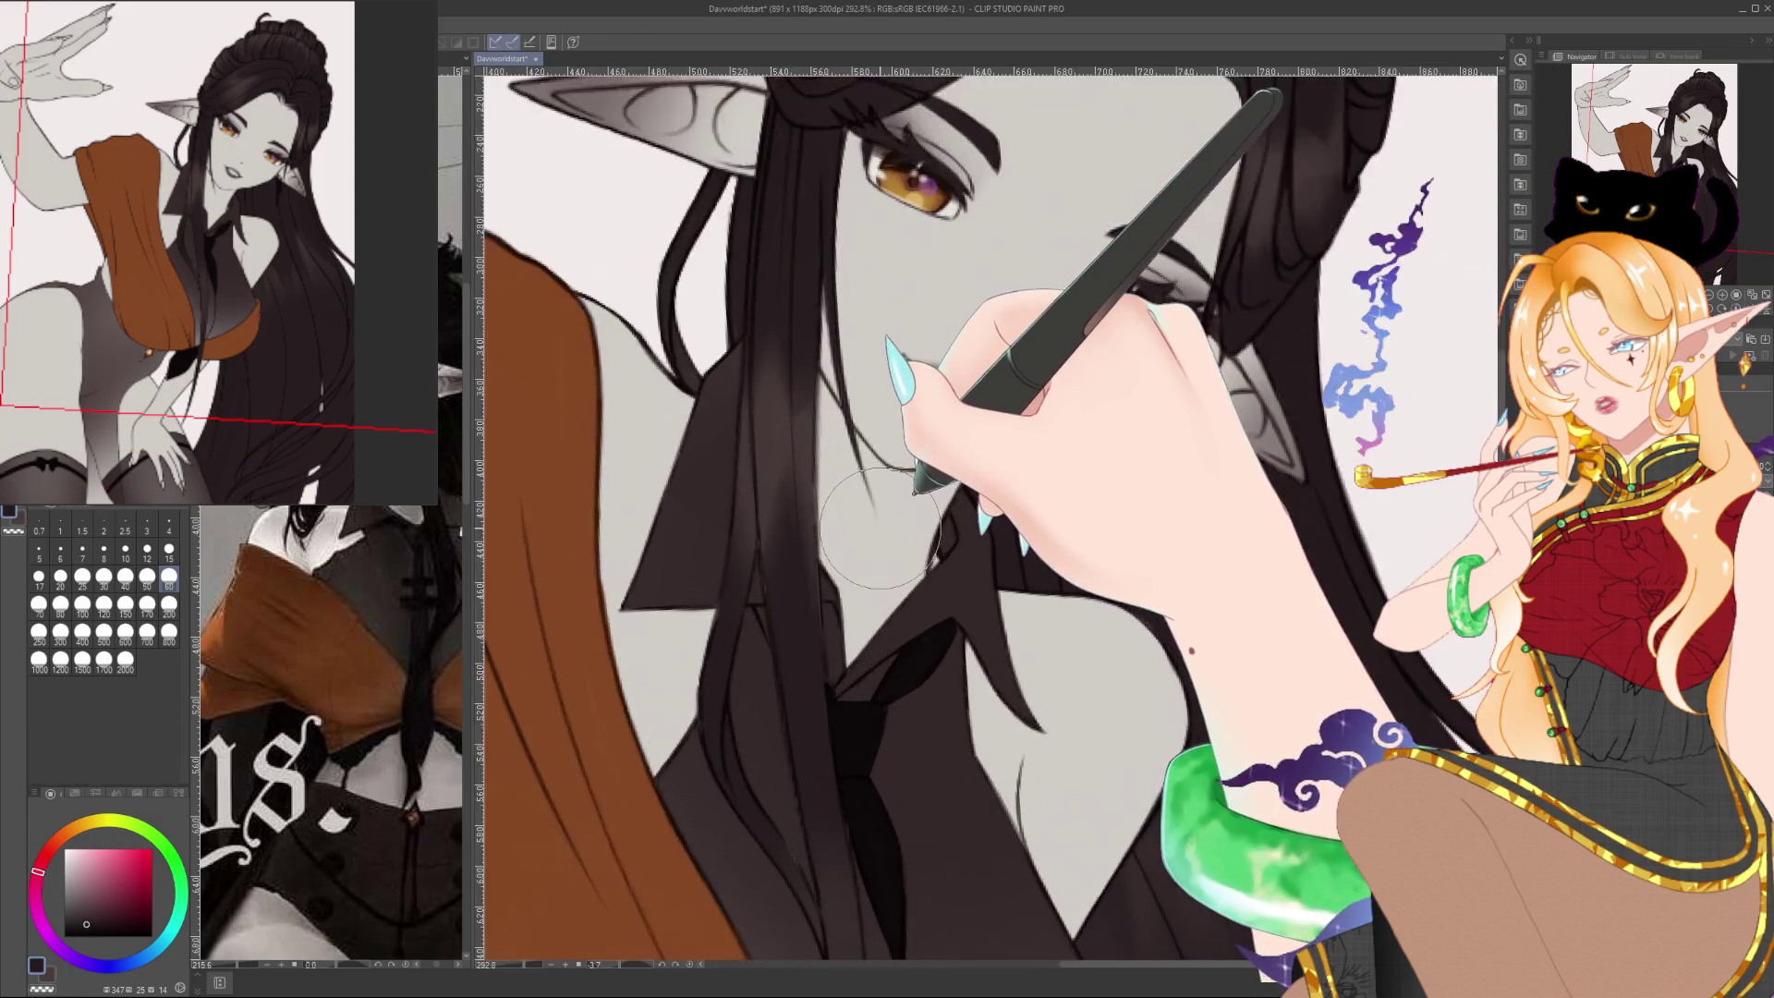
scroll(879, 529, up, 2)
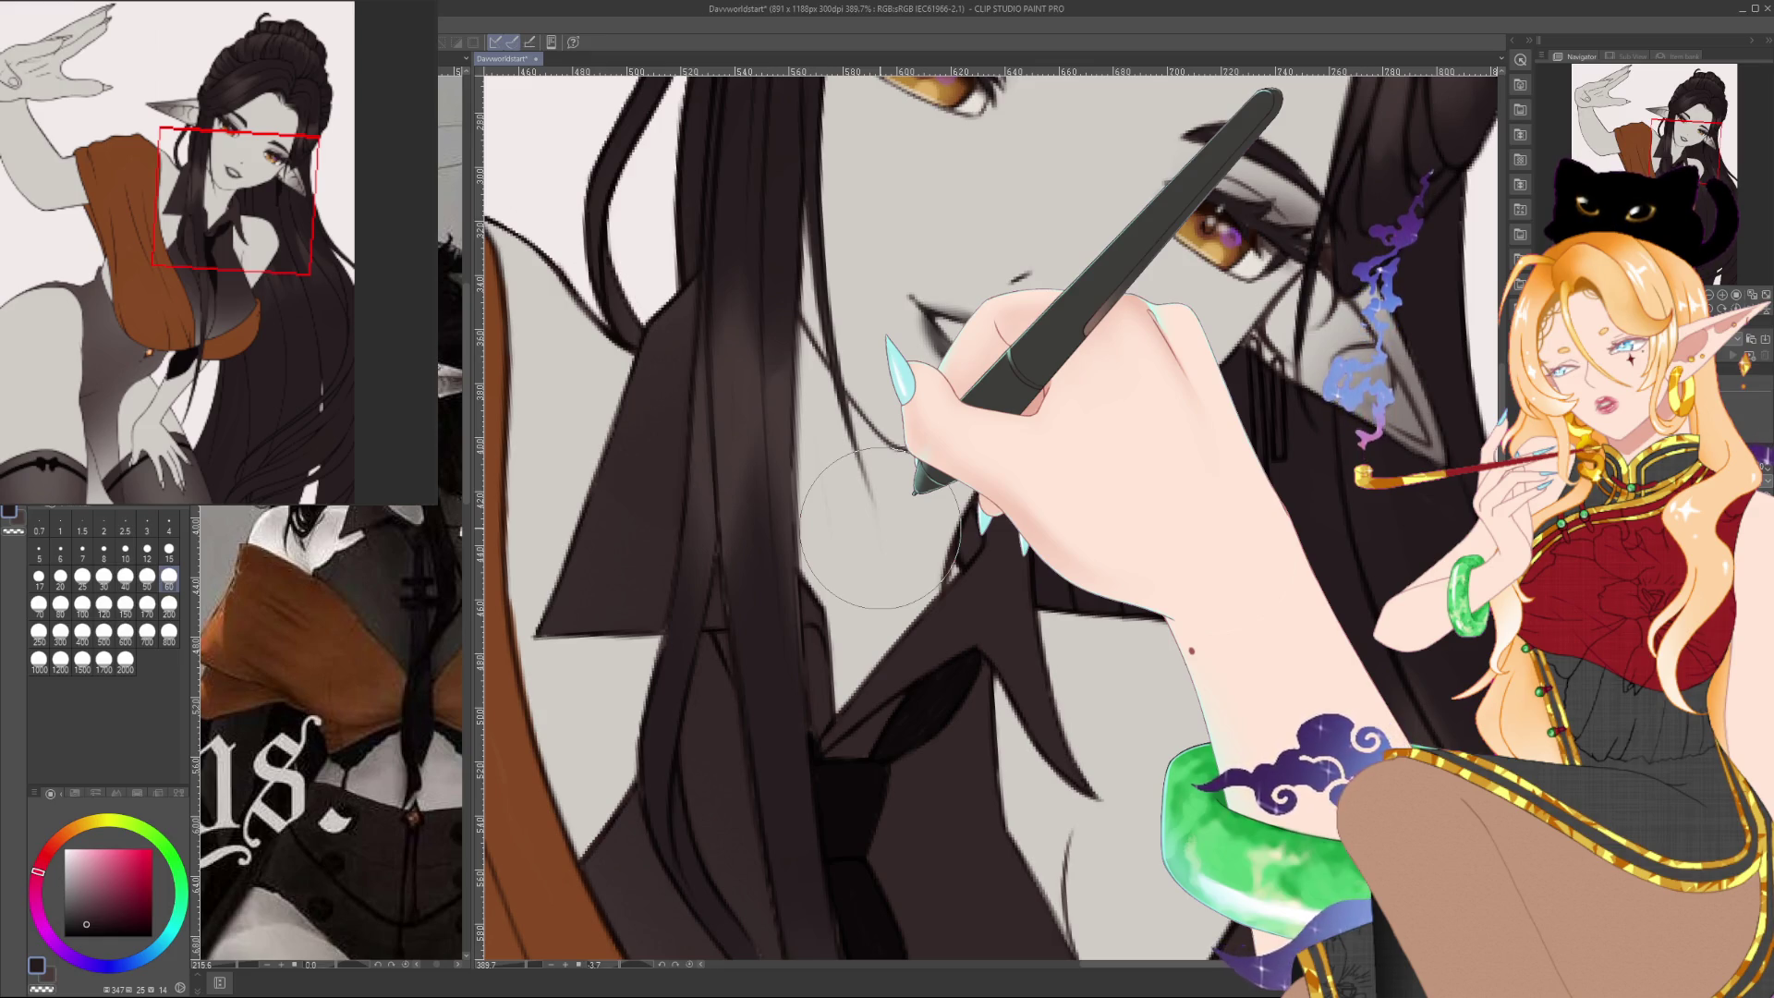
scroll(877, 526, down, 5)
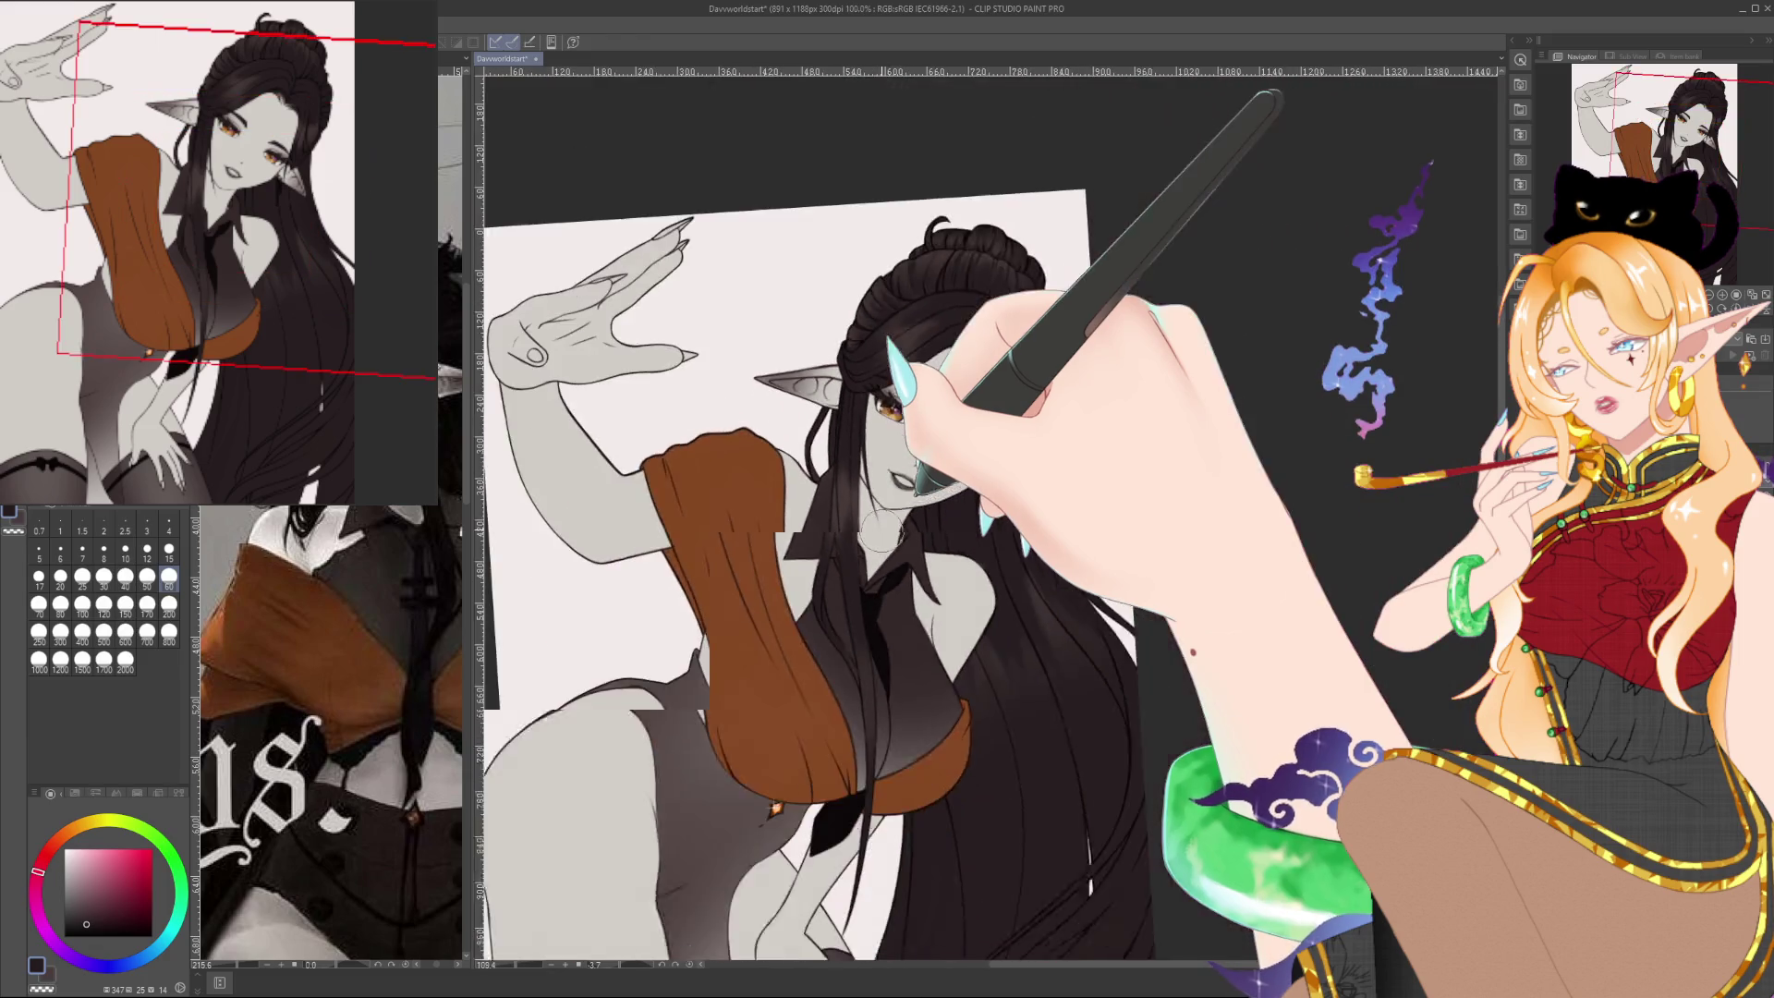
scroll(864, 459, up, 2)
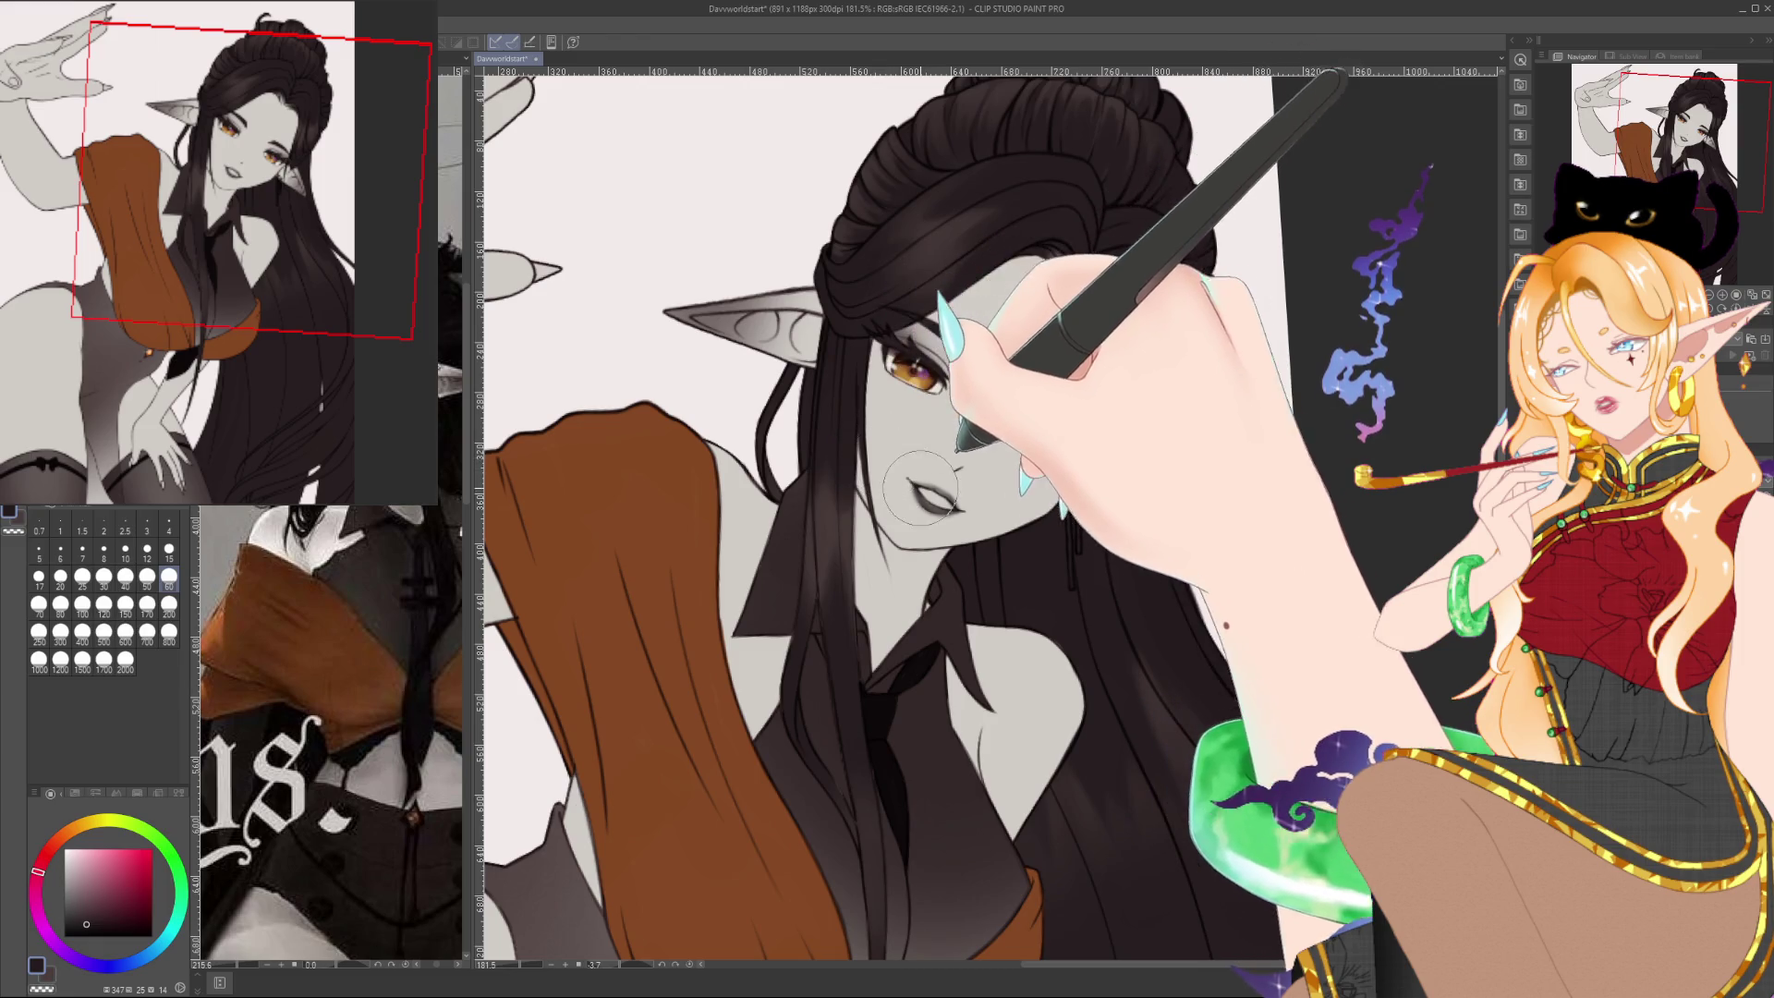
scroll(864, 459, up, 3)
Shrink the brush to 10 and shade the strands beside the neck, alternating dark and light hair tones
scroll(905, 482, up, 4)
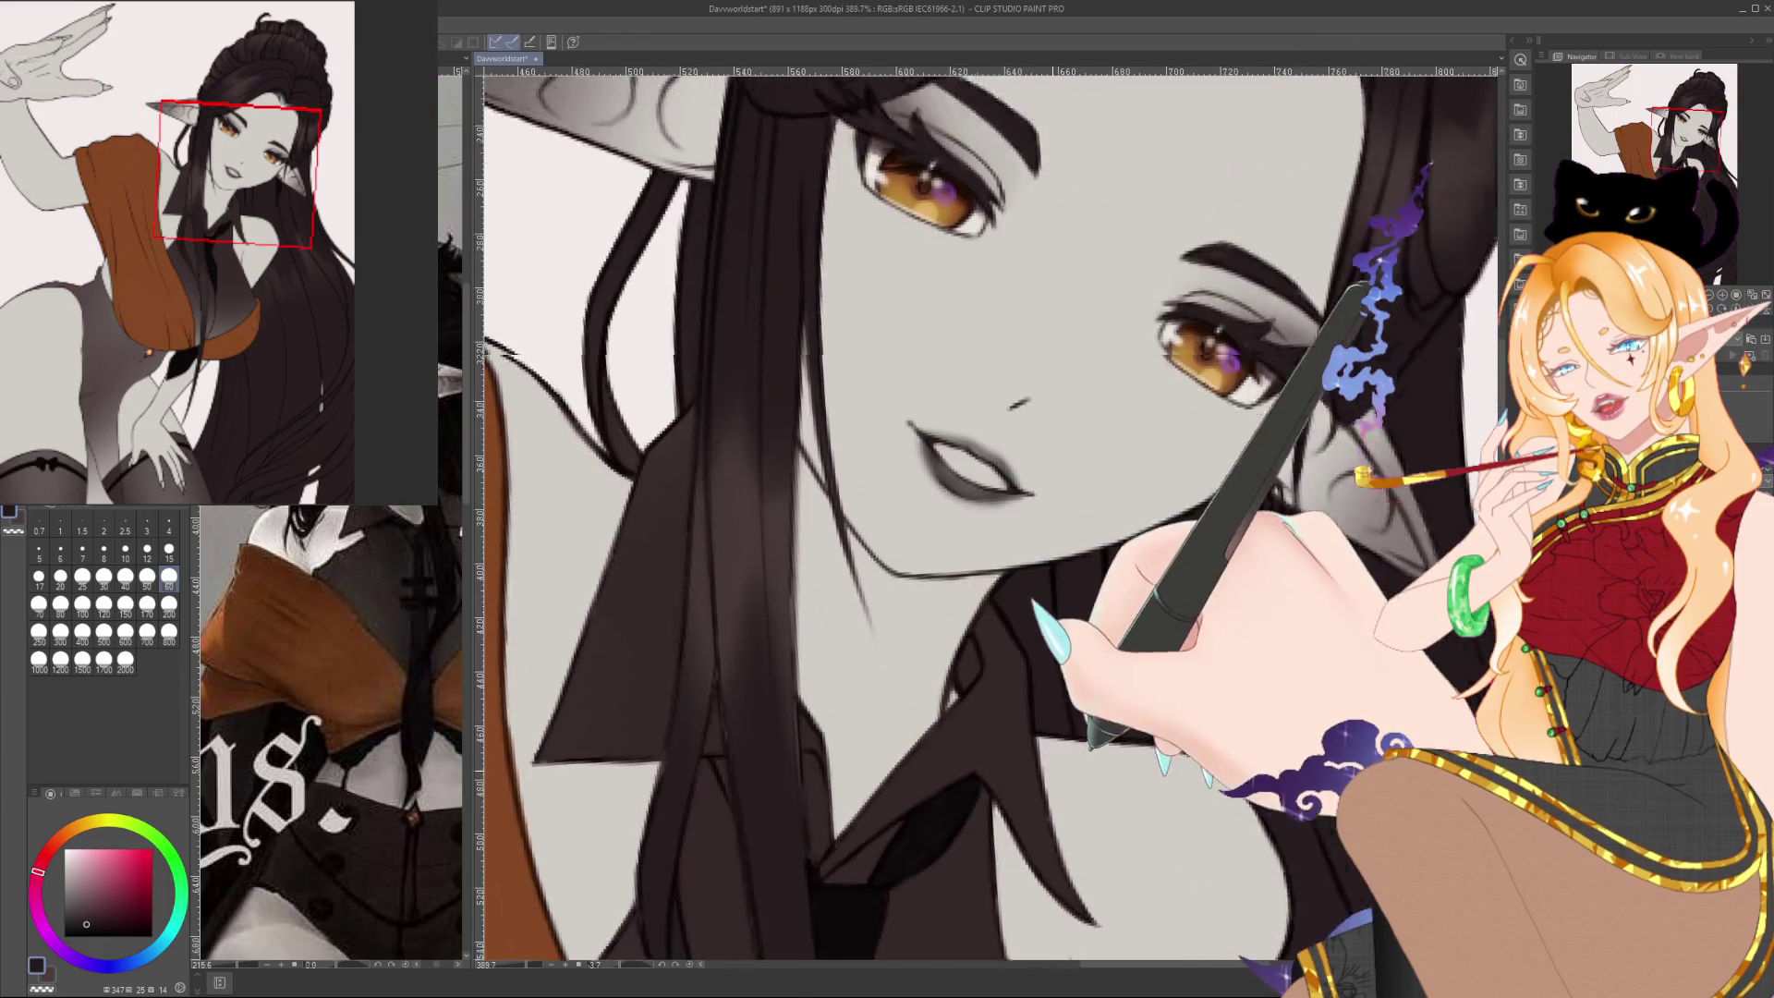
alt+click(991, 518)
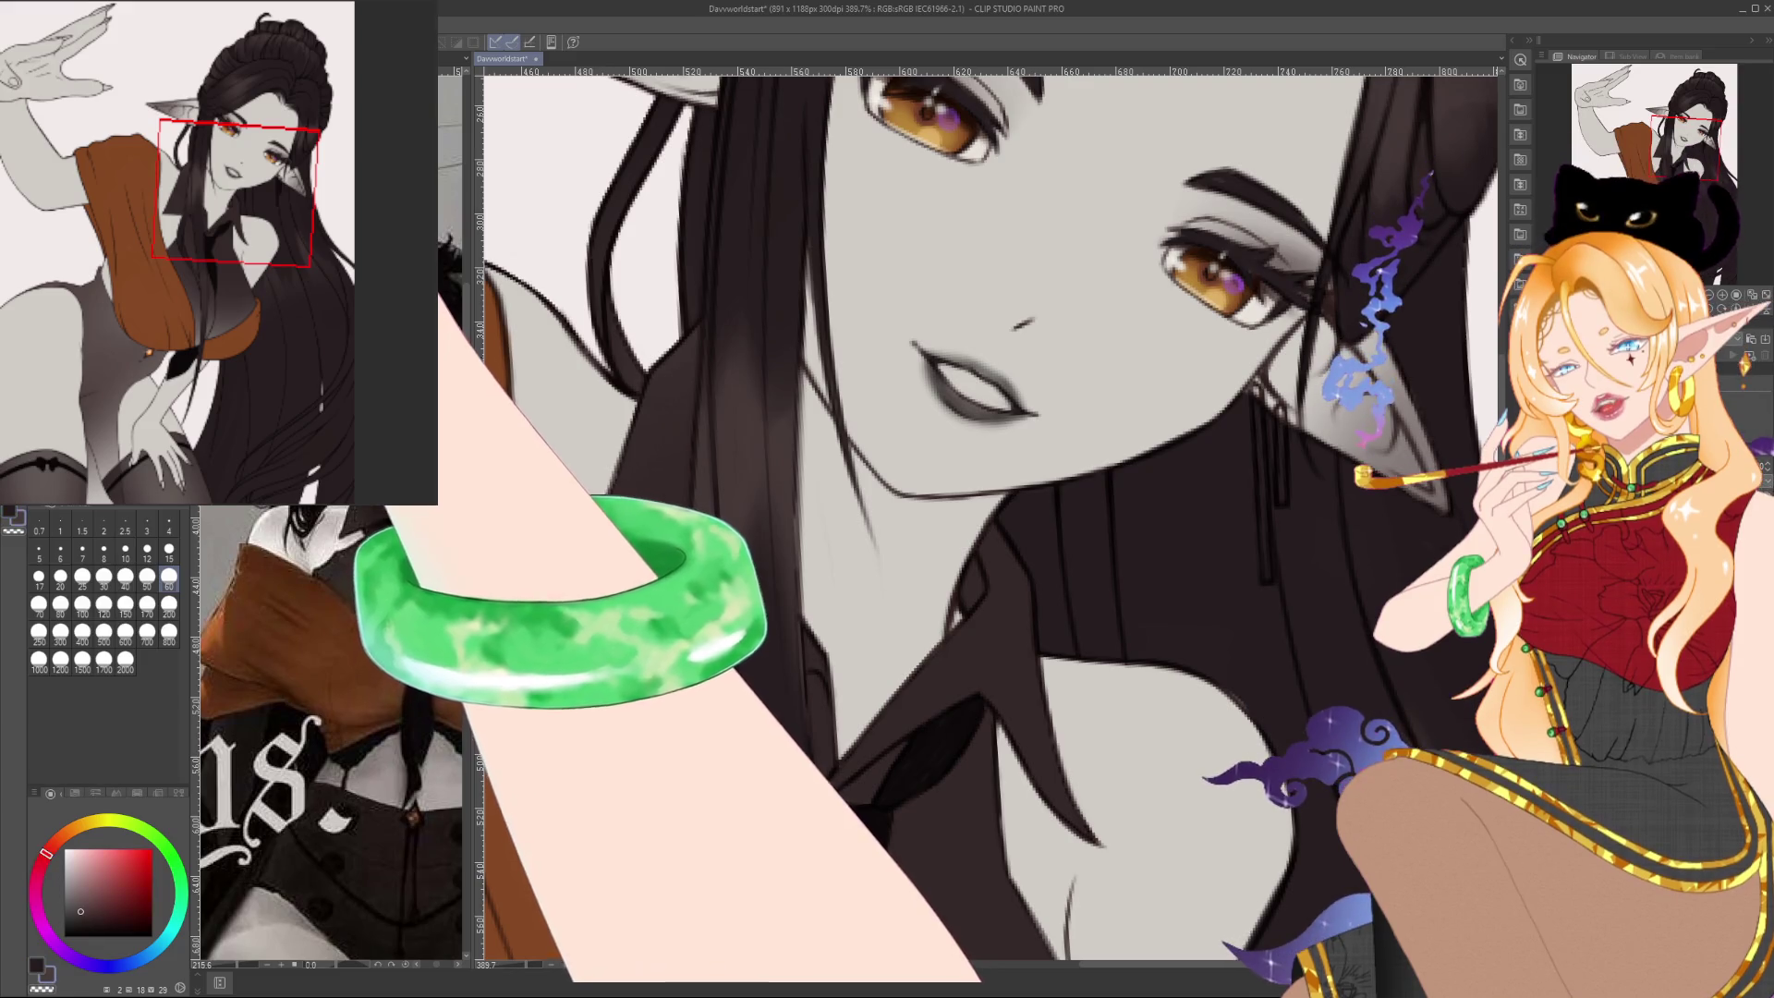
key(bracketleft)
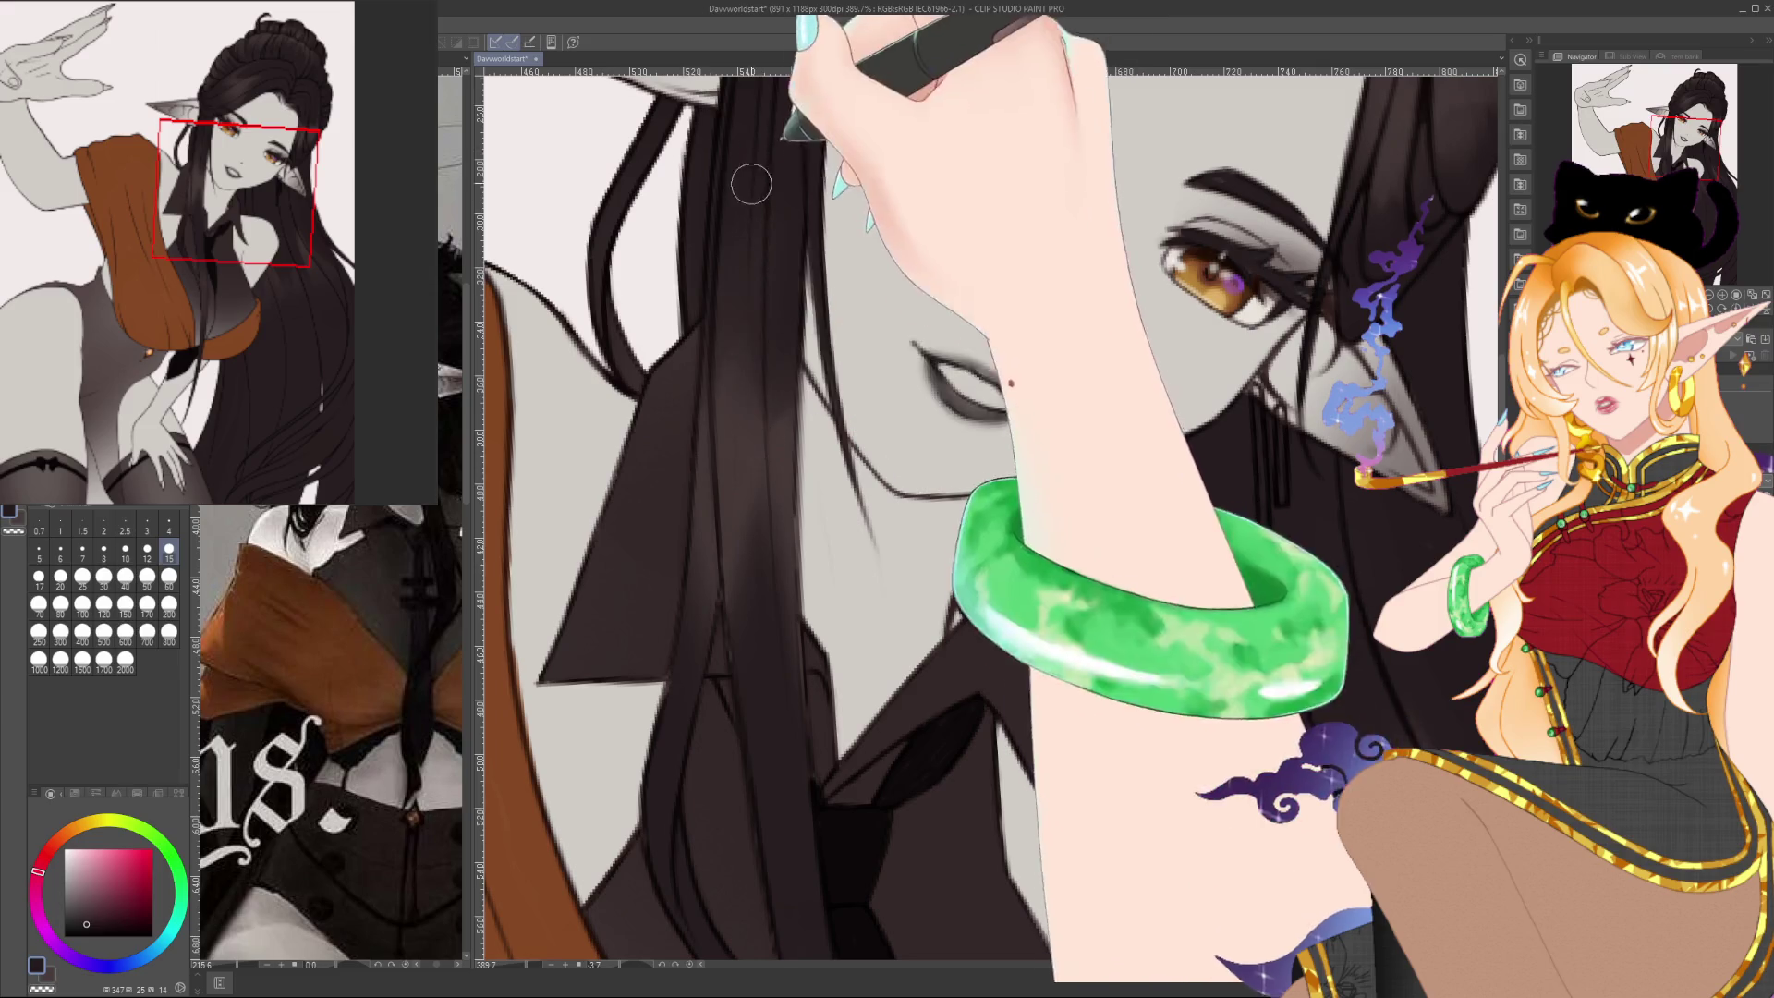
alt+click(784, 86)
alt+click(783, 86)
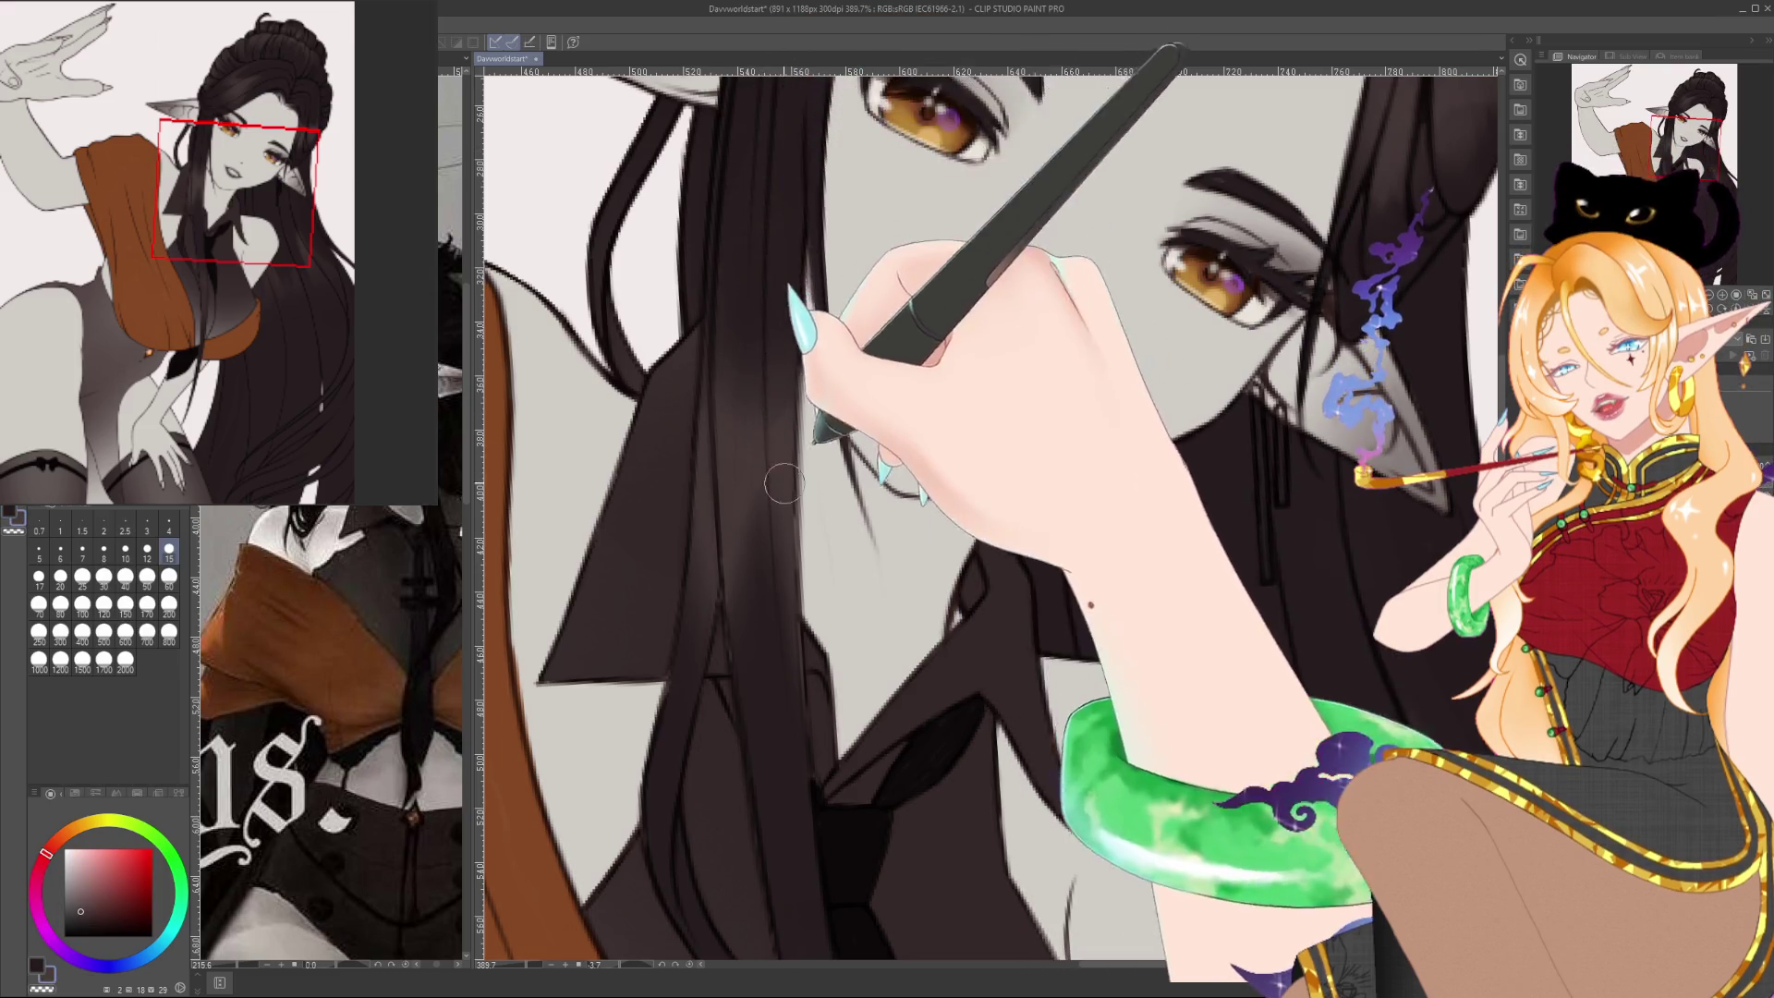
key(bracketleft)
key(bracketleft)
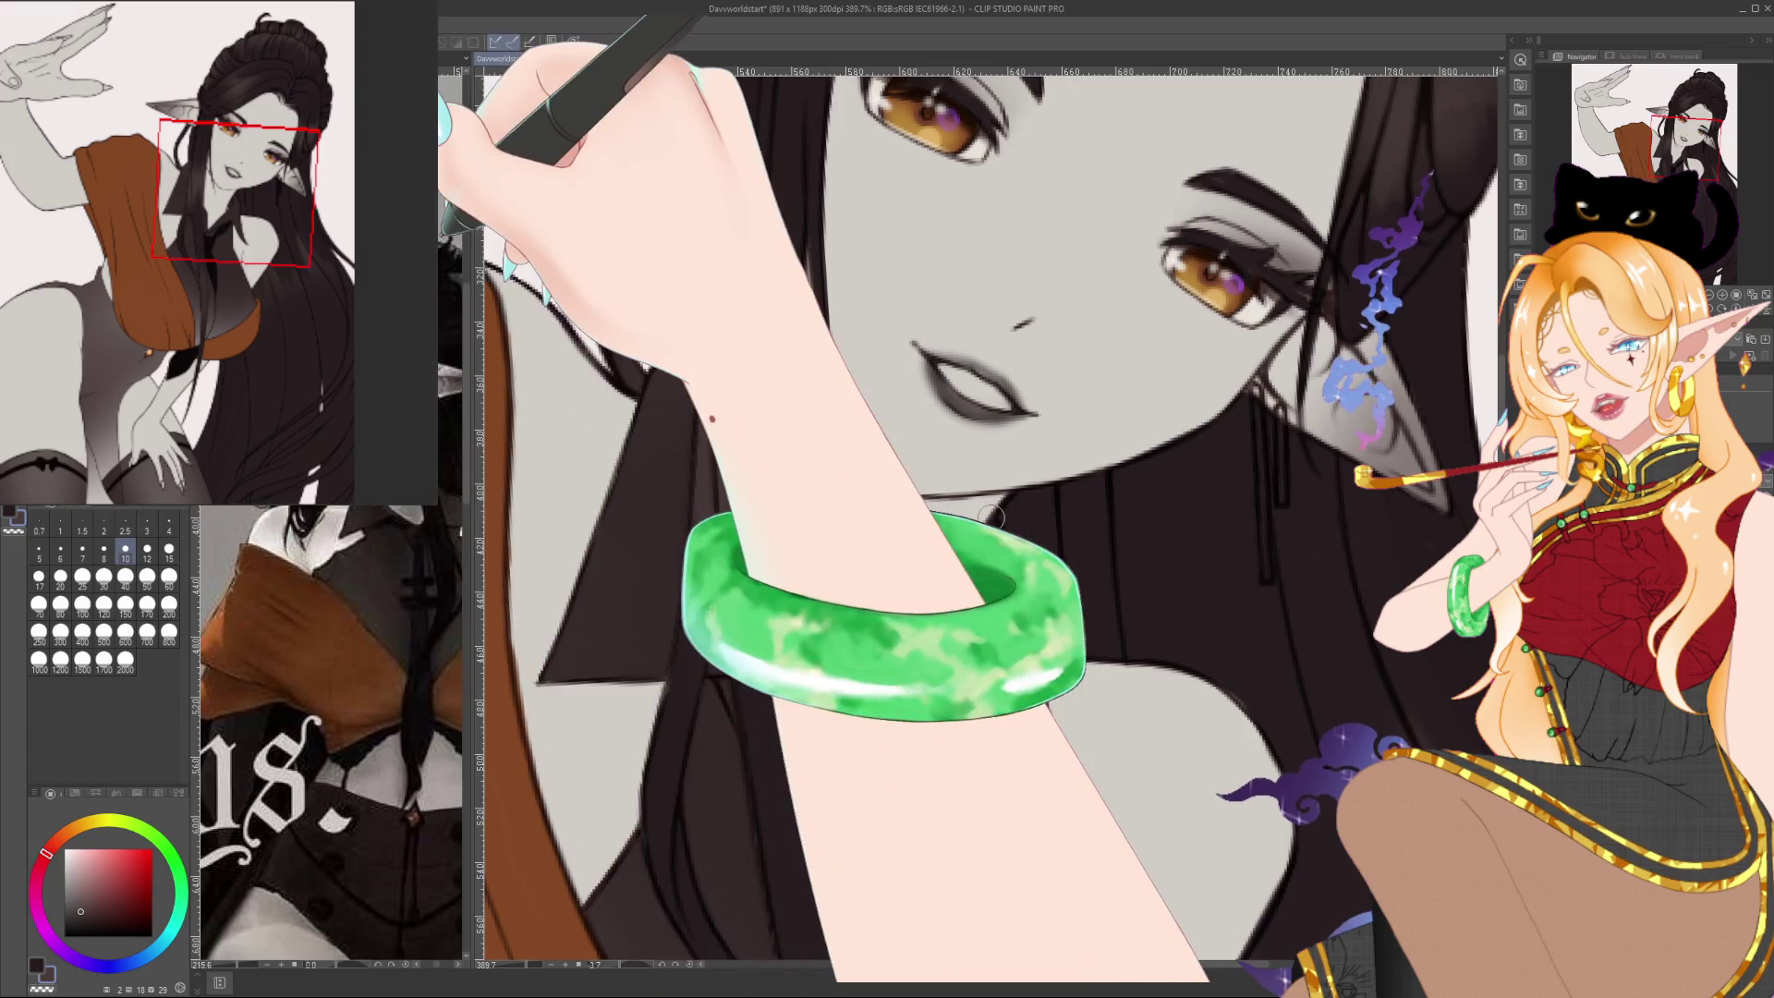
alt+click(768, 425)
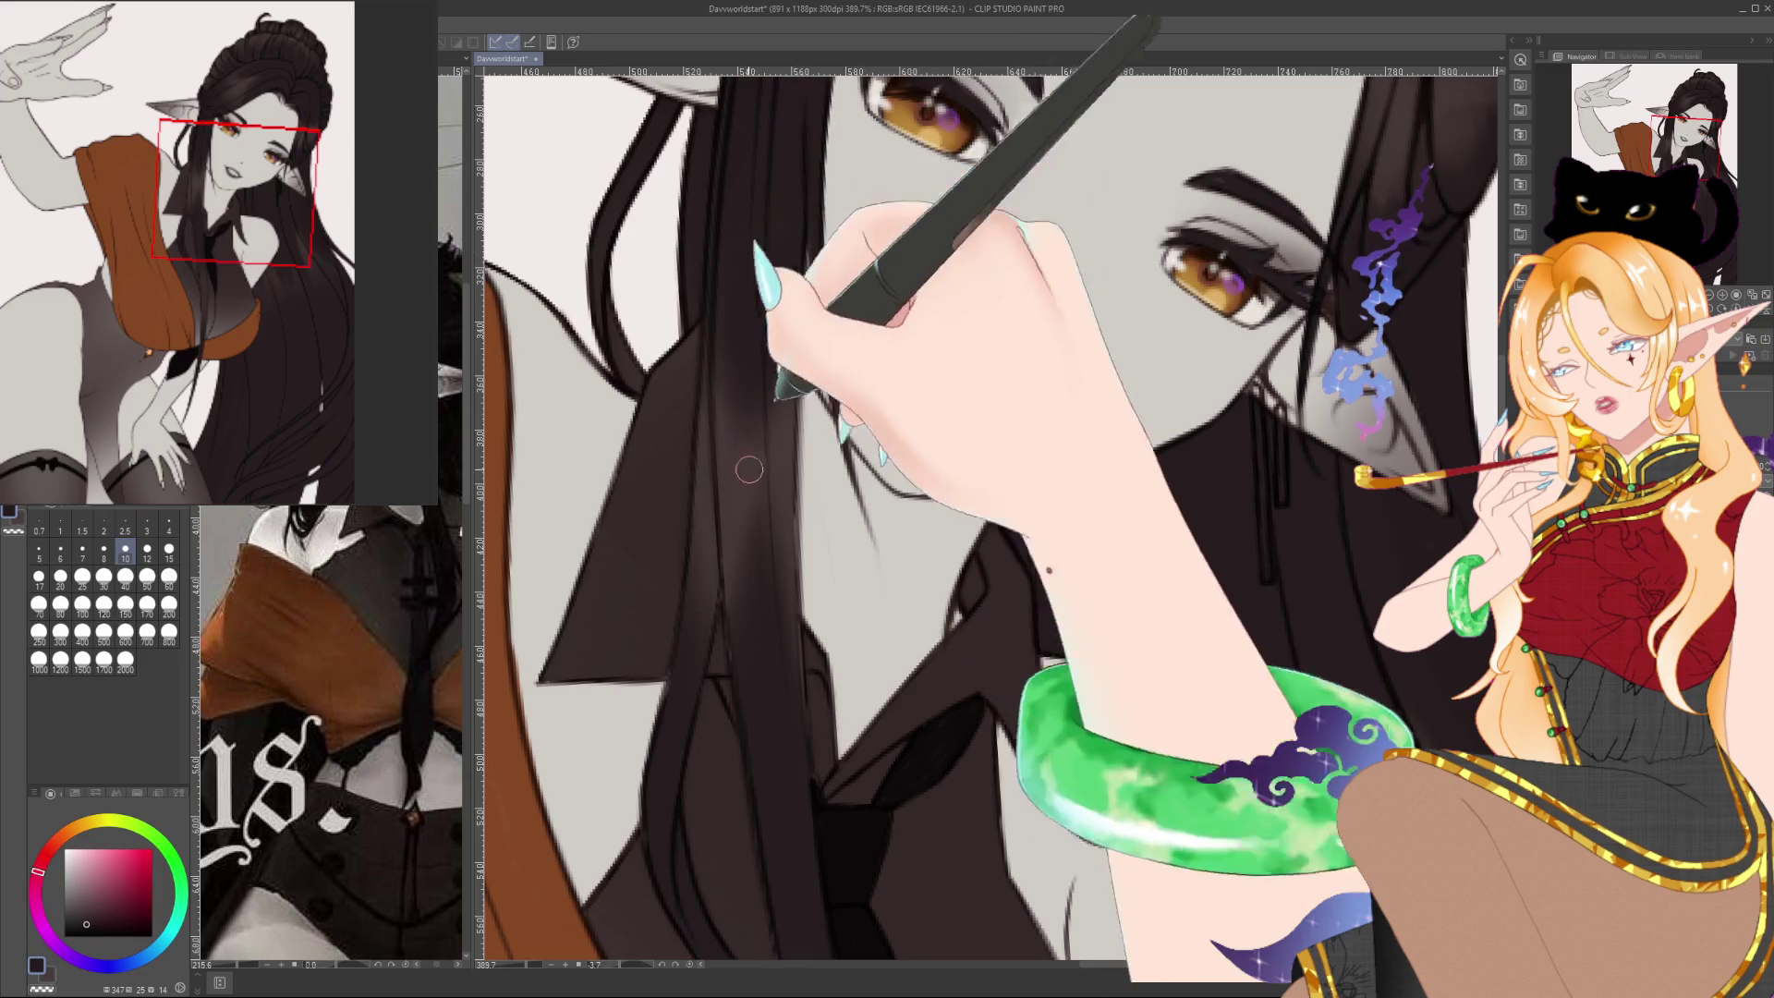
alt+click(754, 546)
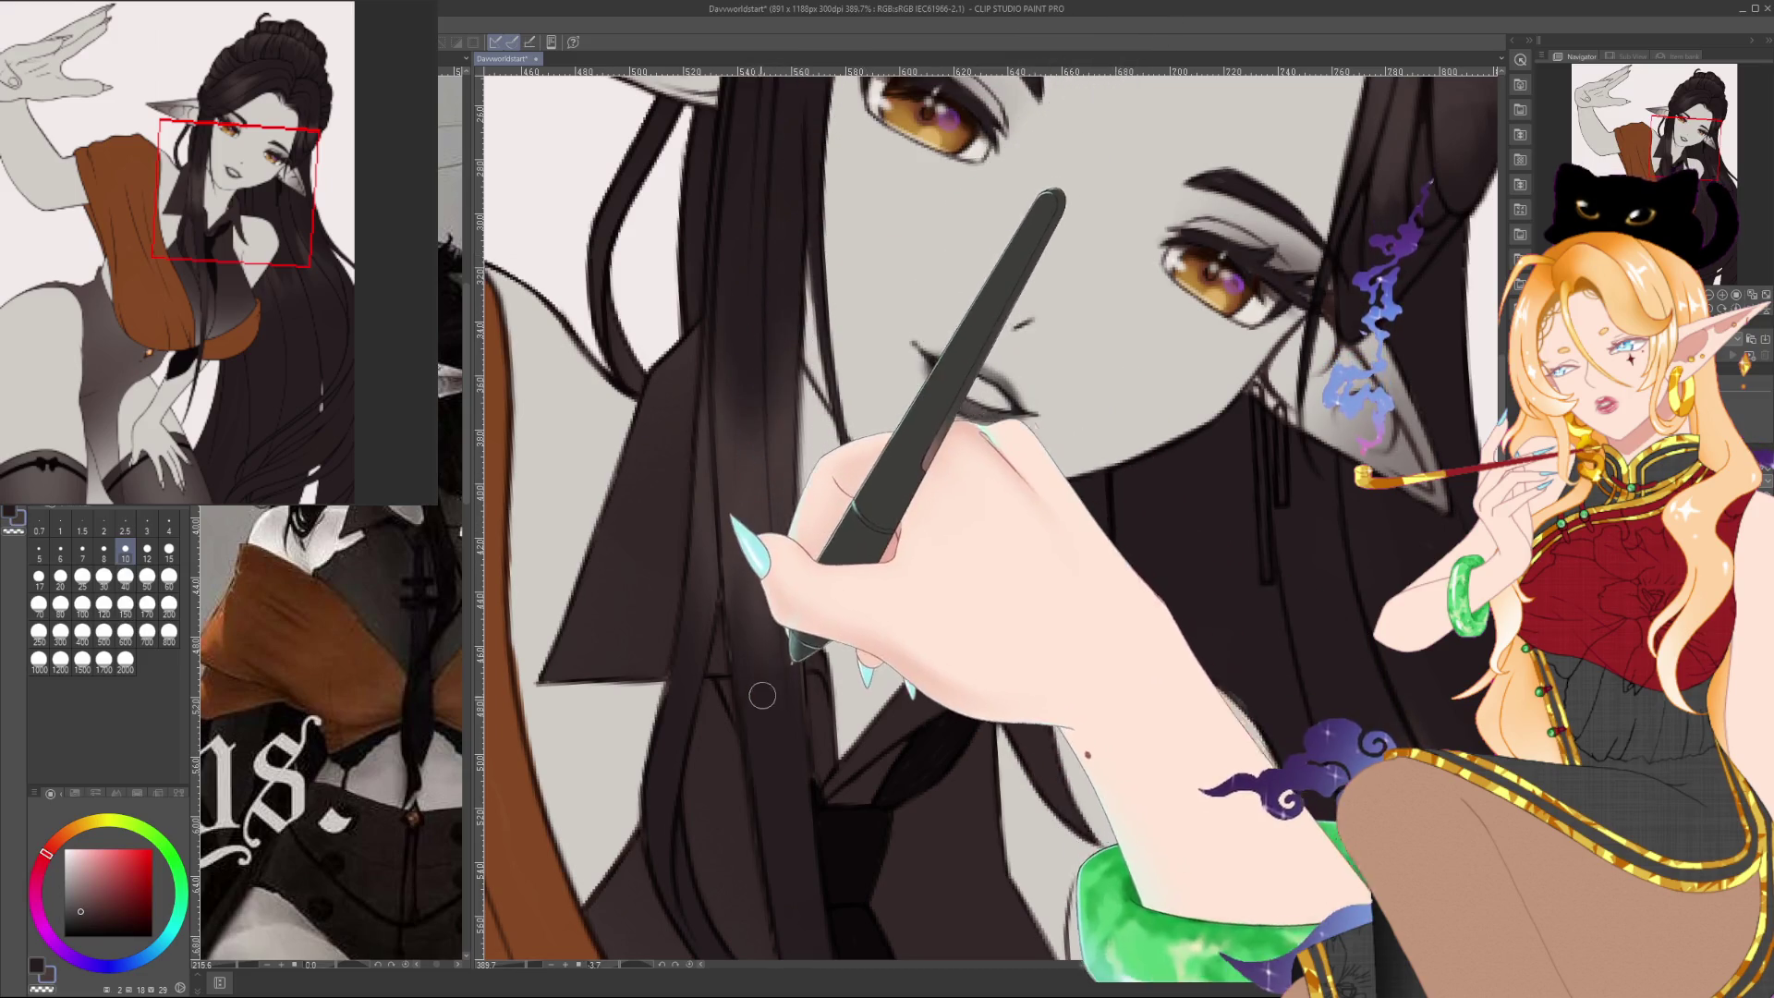
Shade the locks falling over the chest with a darker pink-brown, using brush sizes 4 and 12
alt+click(645, 384)
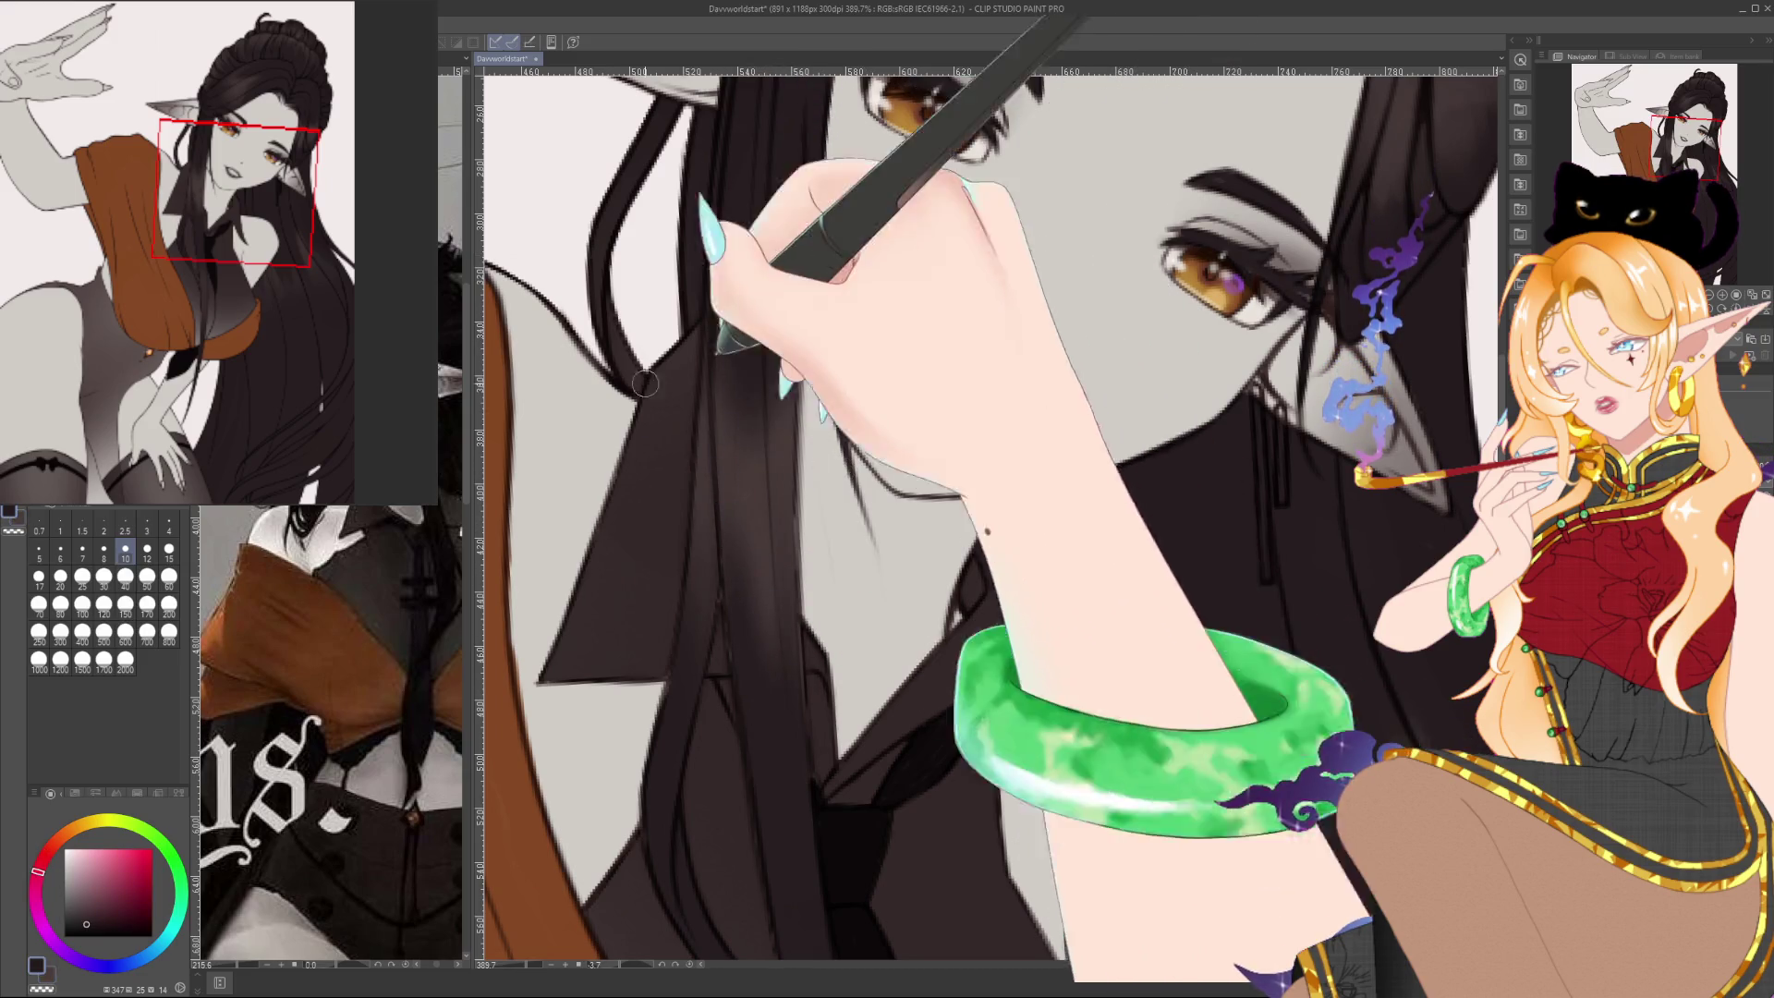
key(bracketleft)
key(bracketleft)
key(bracketleft)
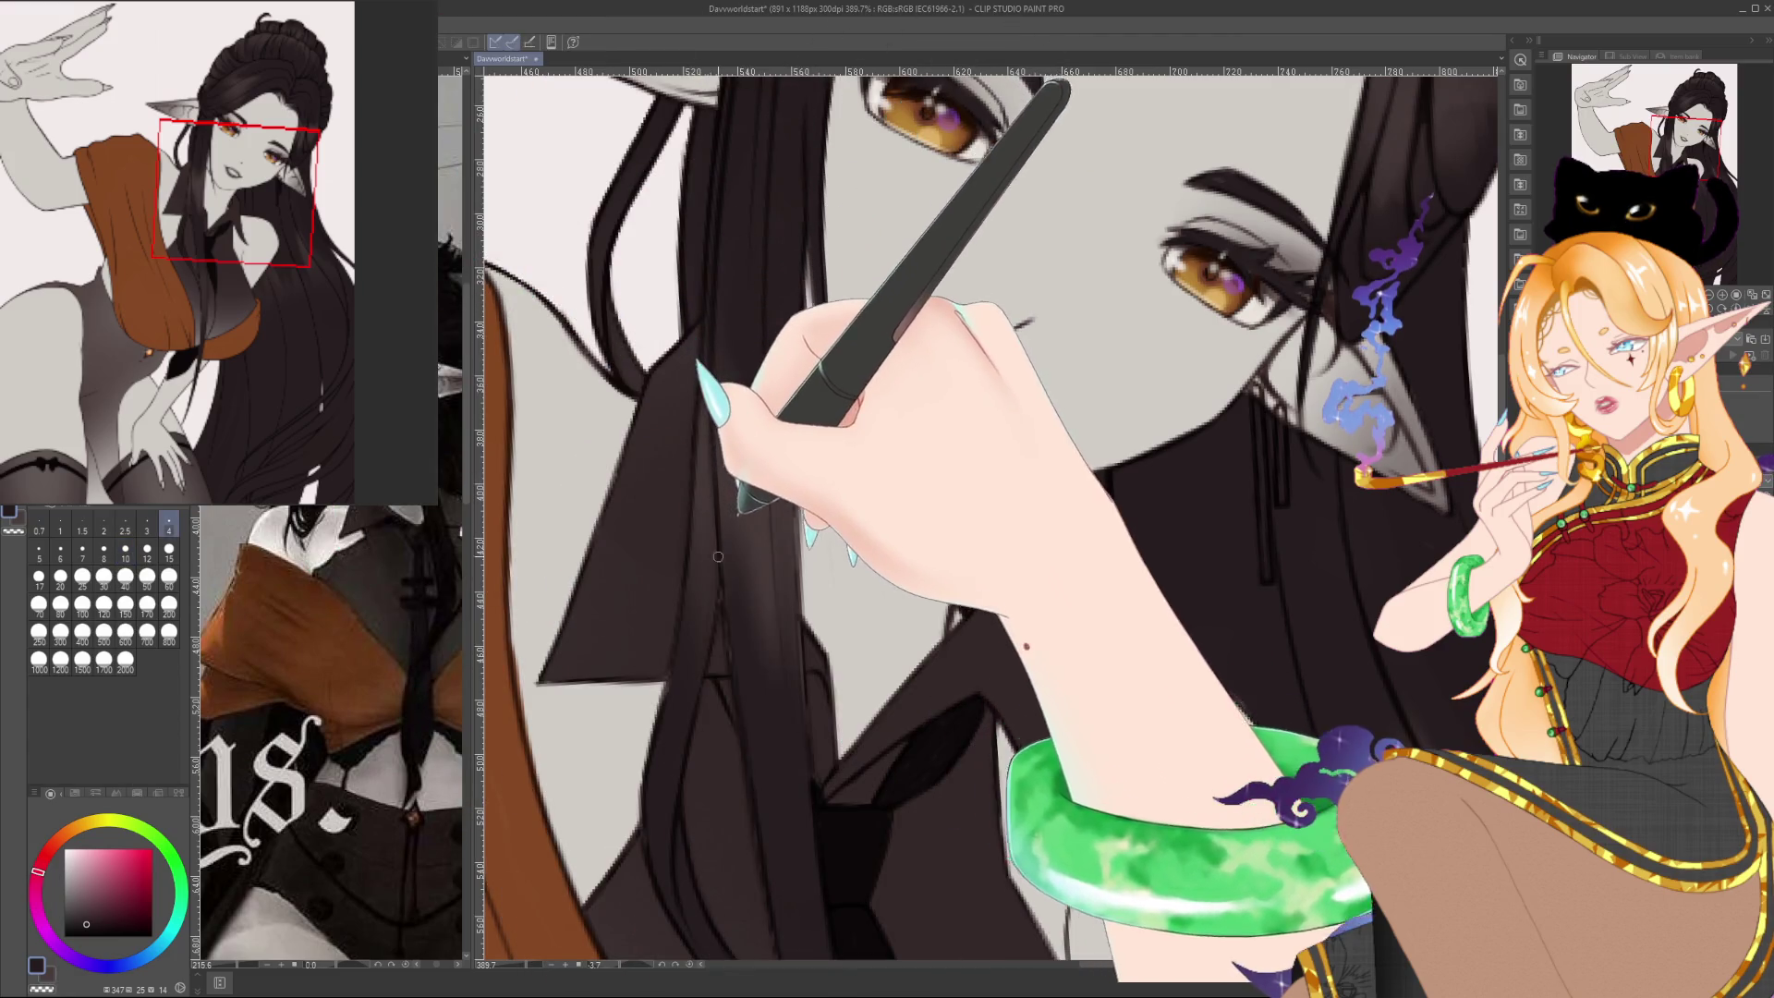
key(bracketright)
key(bracketright)
key(bracketright)
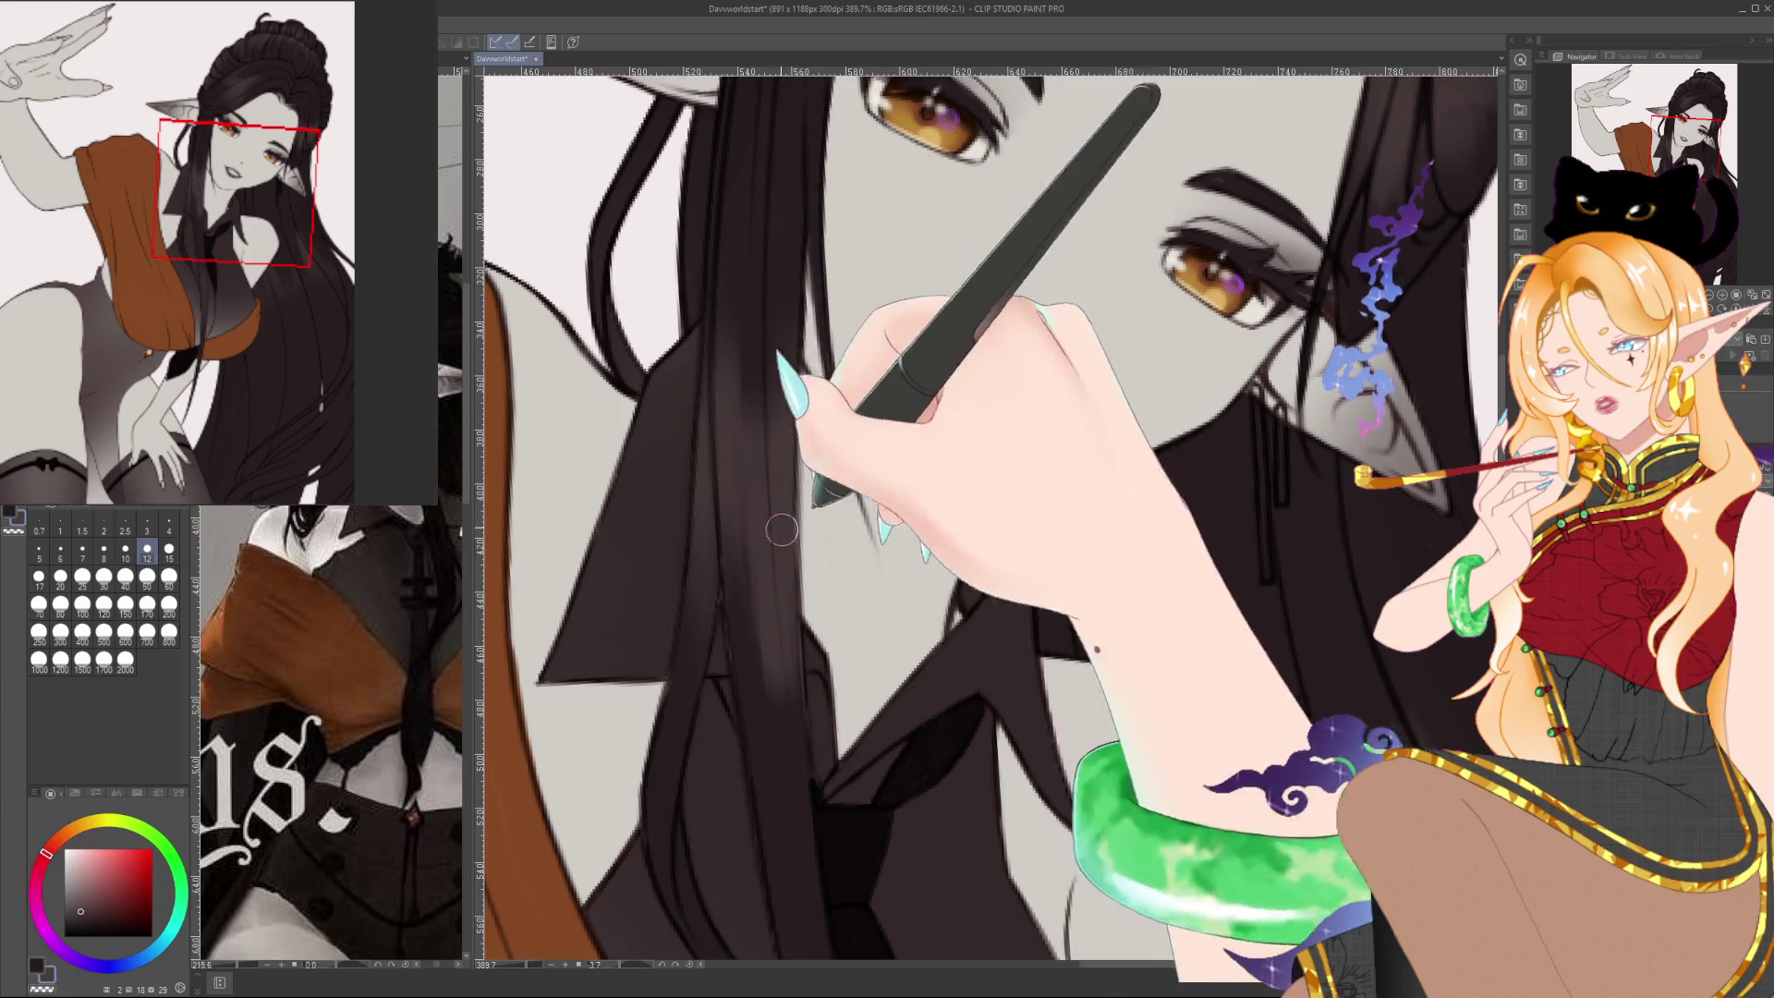
alt+click(746, 347)
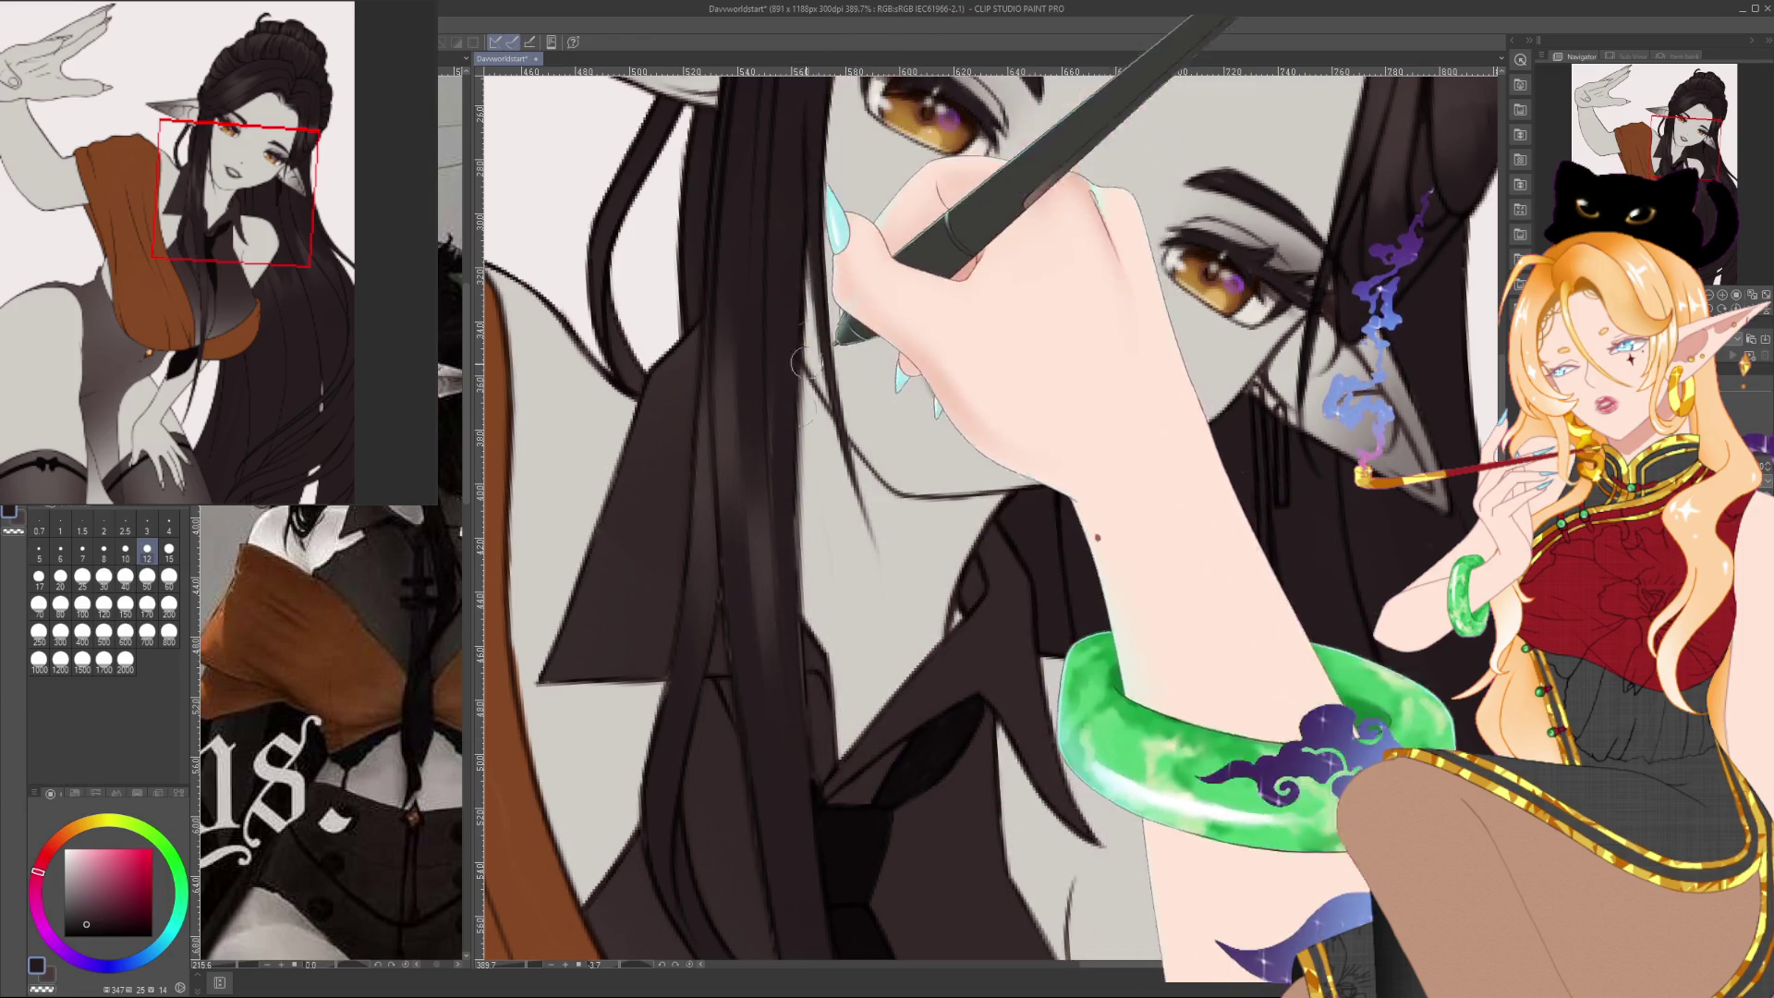
click(168, 524)
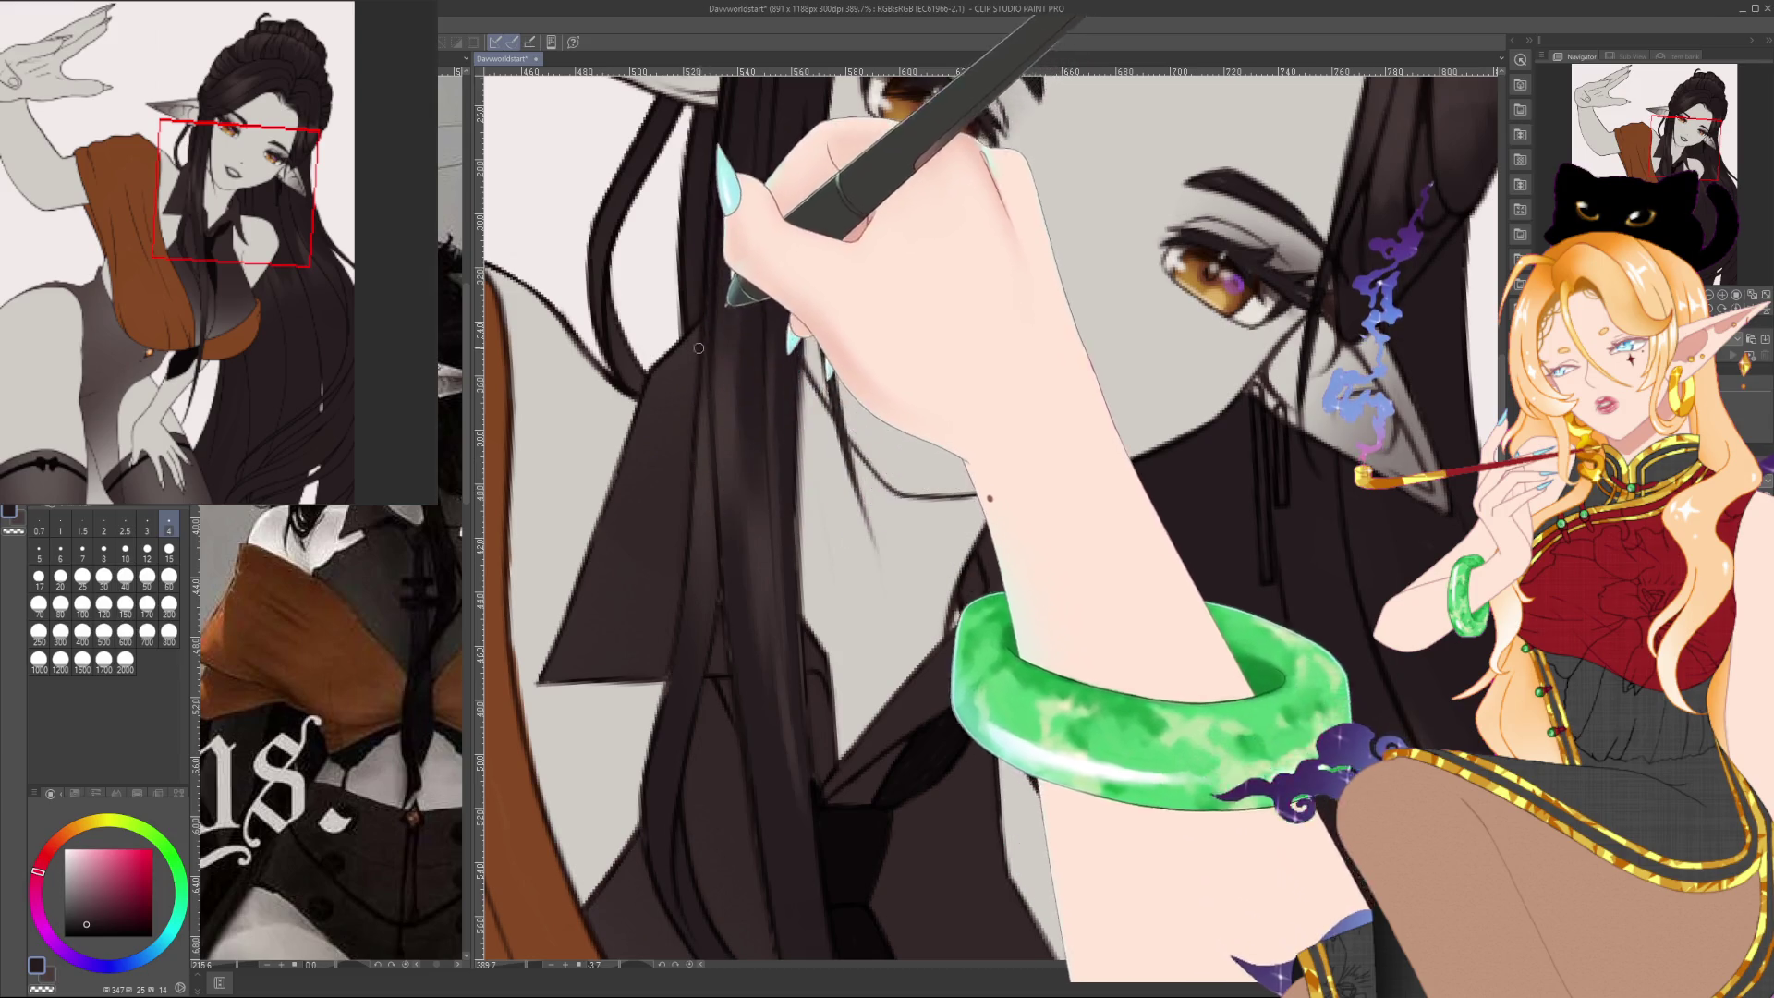
alt+click(705, 473)
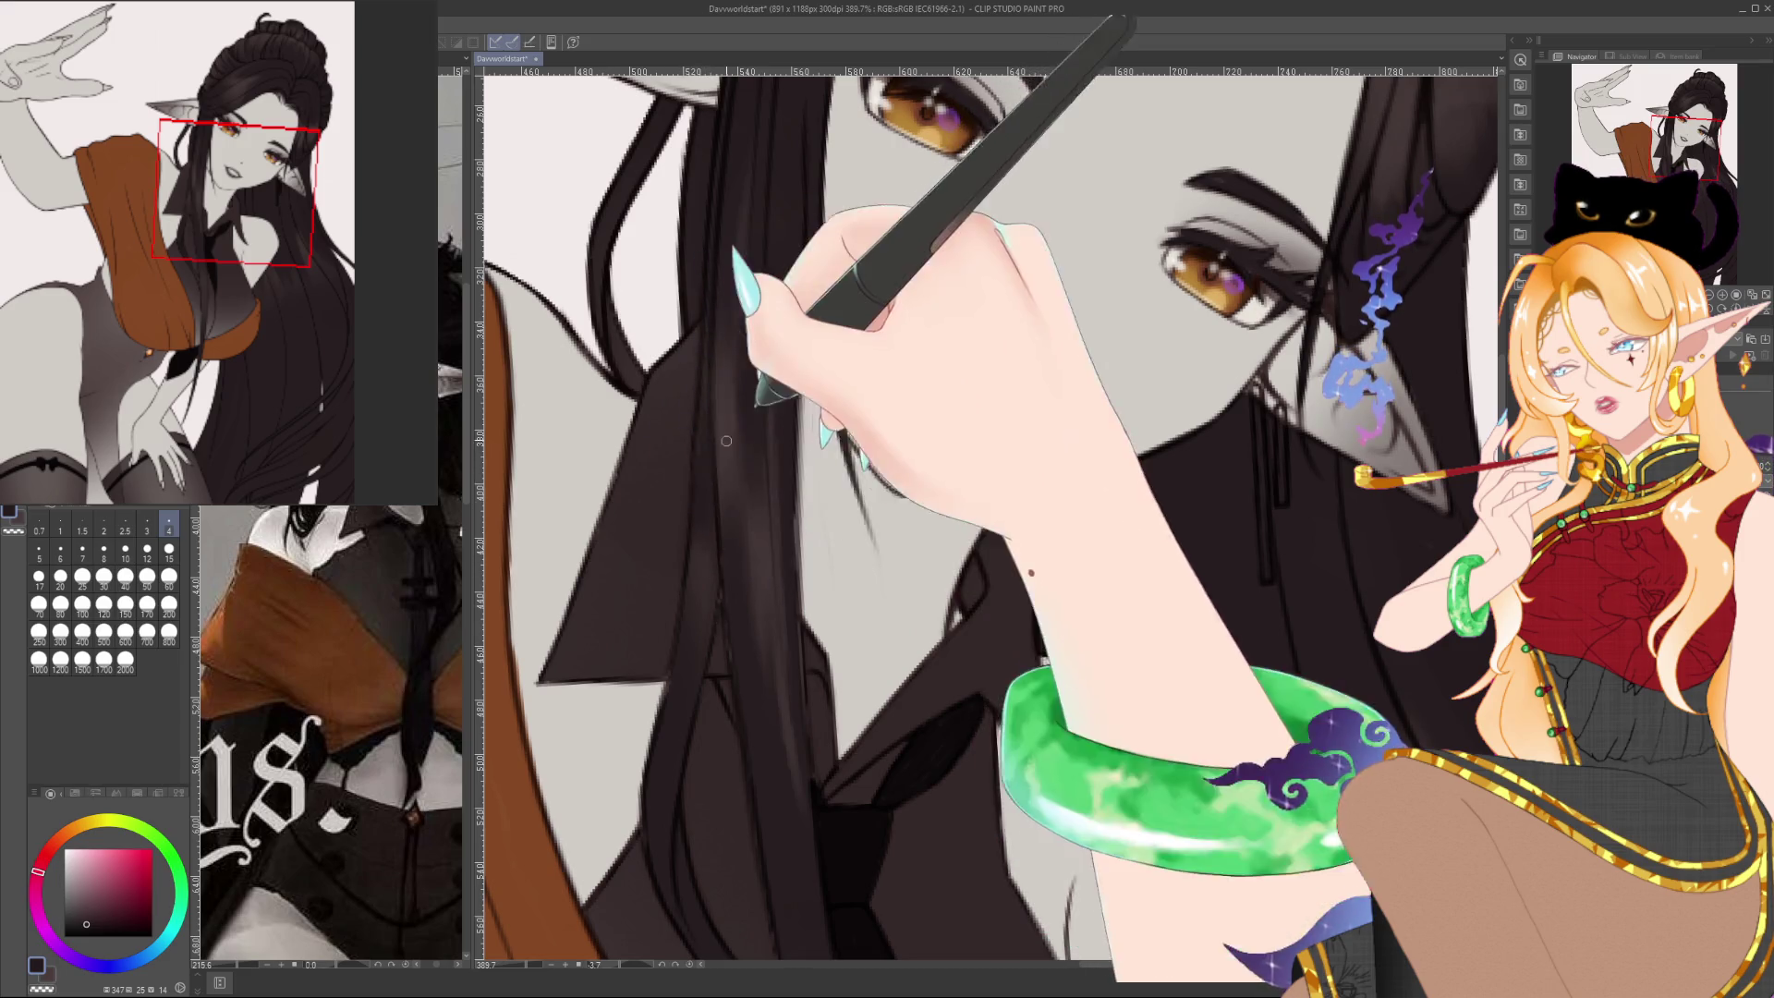
alt+click(699, 469)
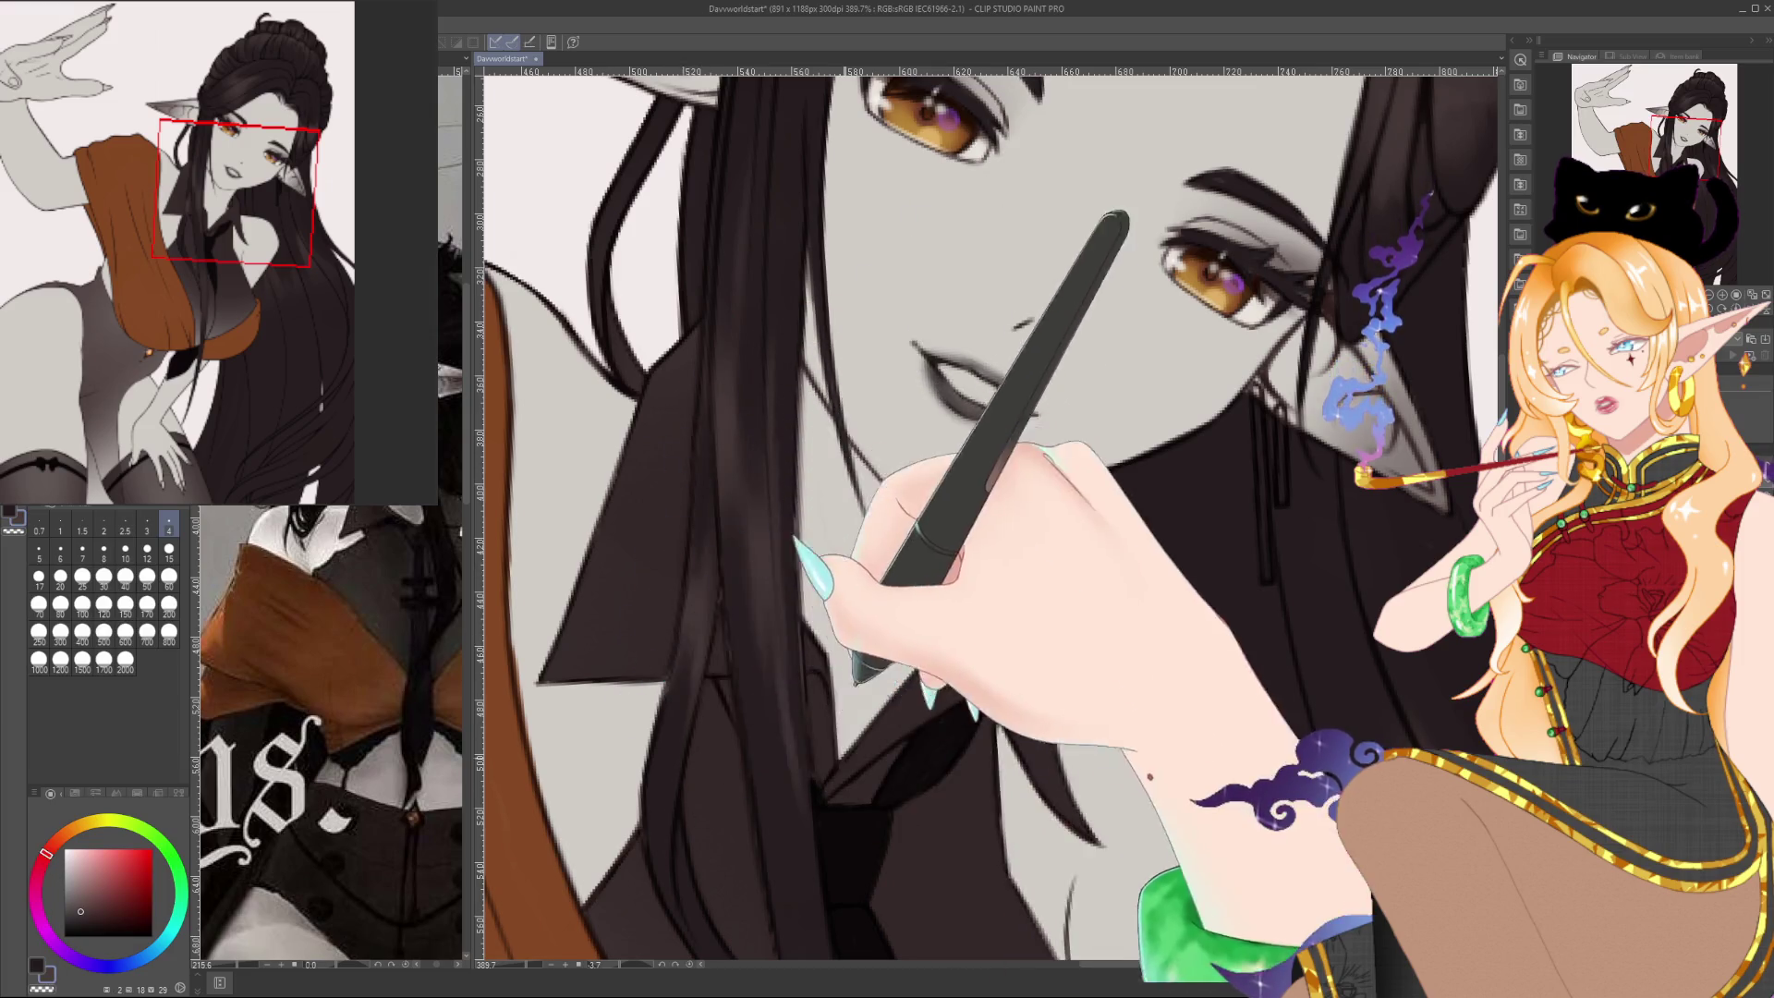
drag(697, 671, 697, 453)
scroll(707, 397, up, 3)
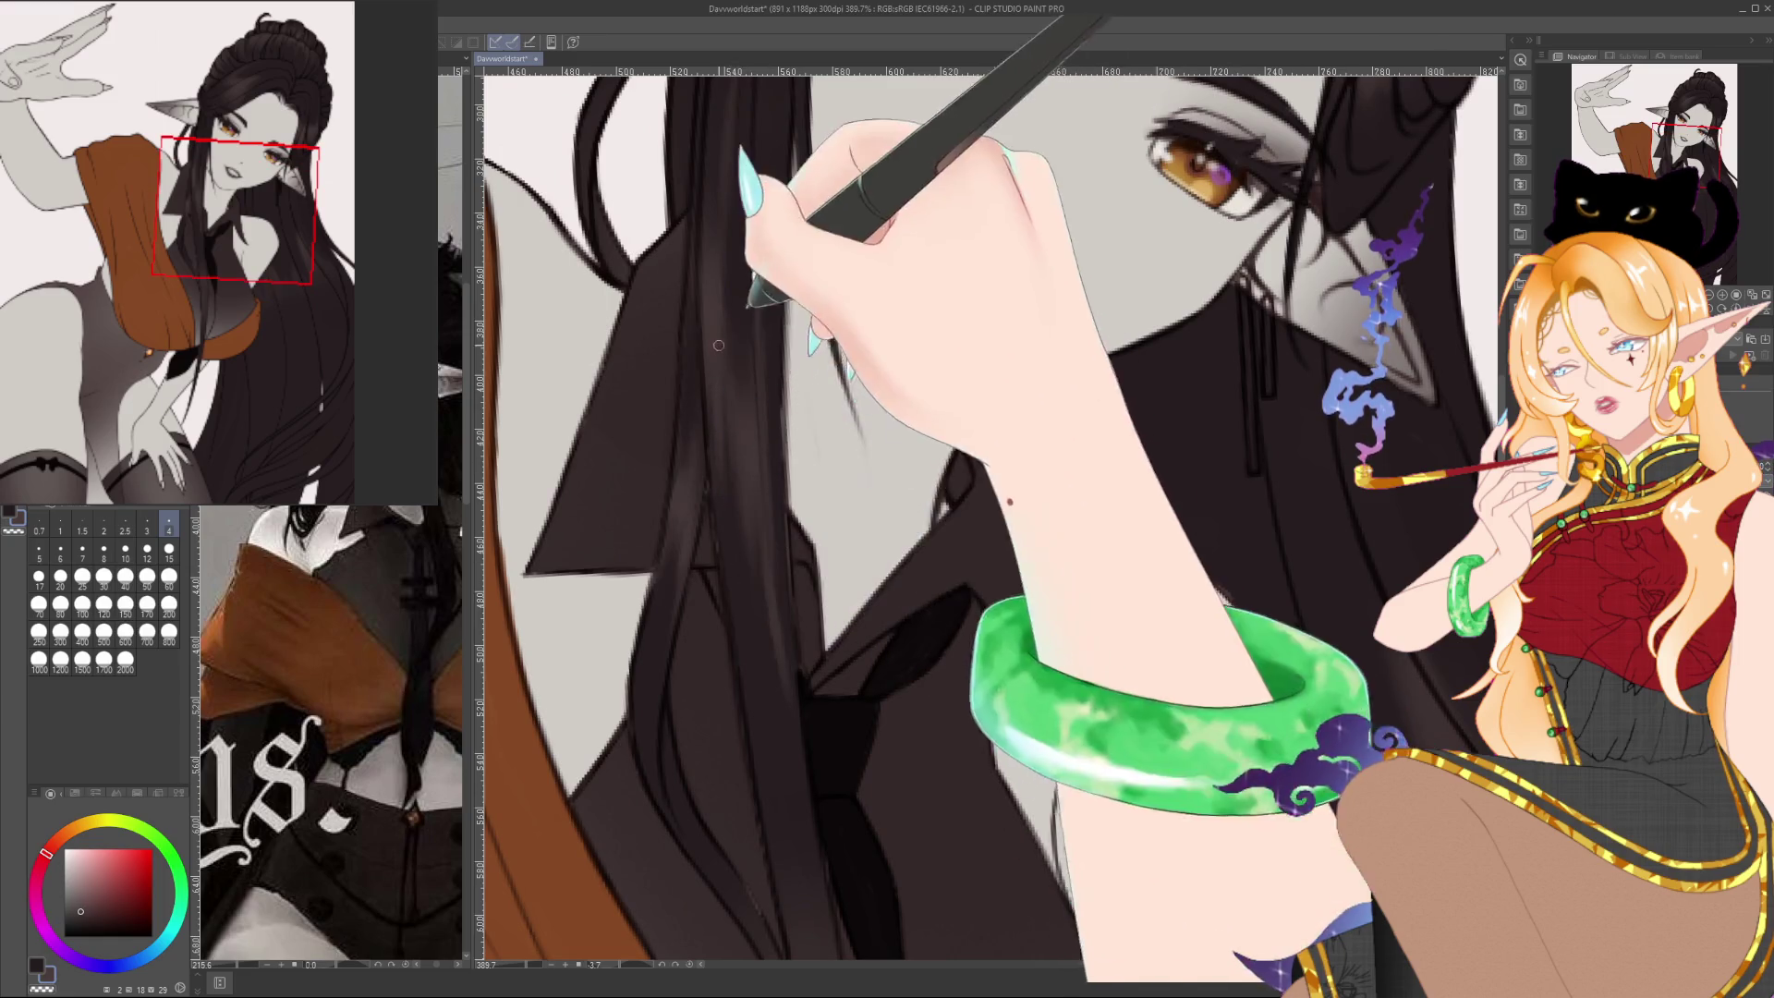
Shade the hair beside the eye and pointed ear with alternating dark reddish and lighter brown tones
scroll(906, 573, up, 6)
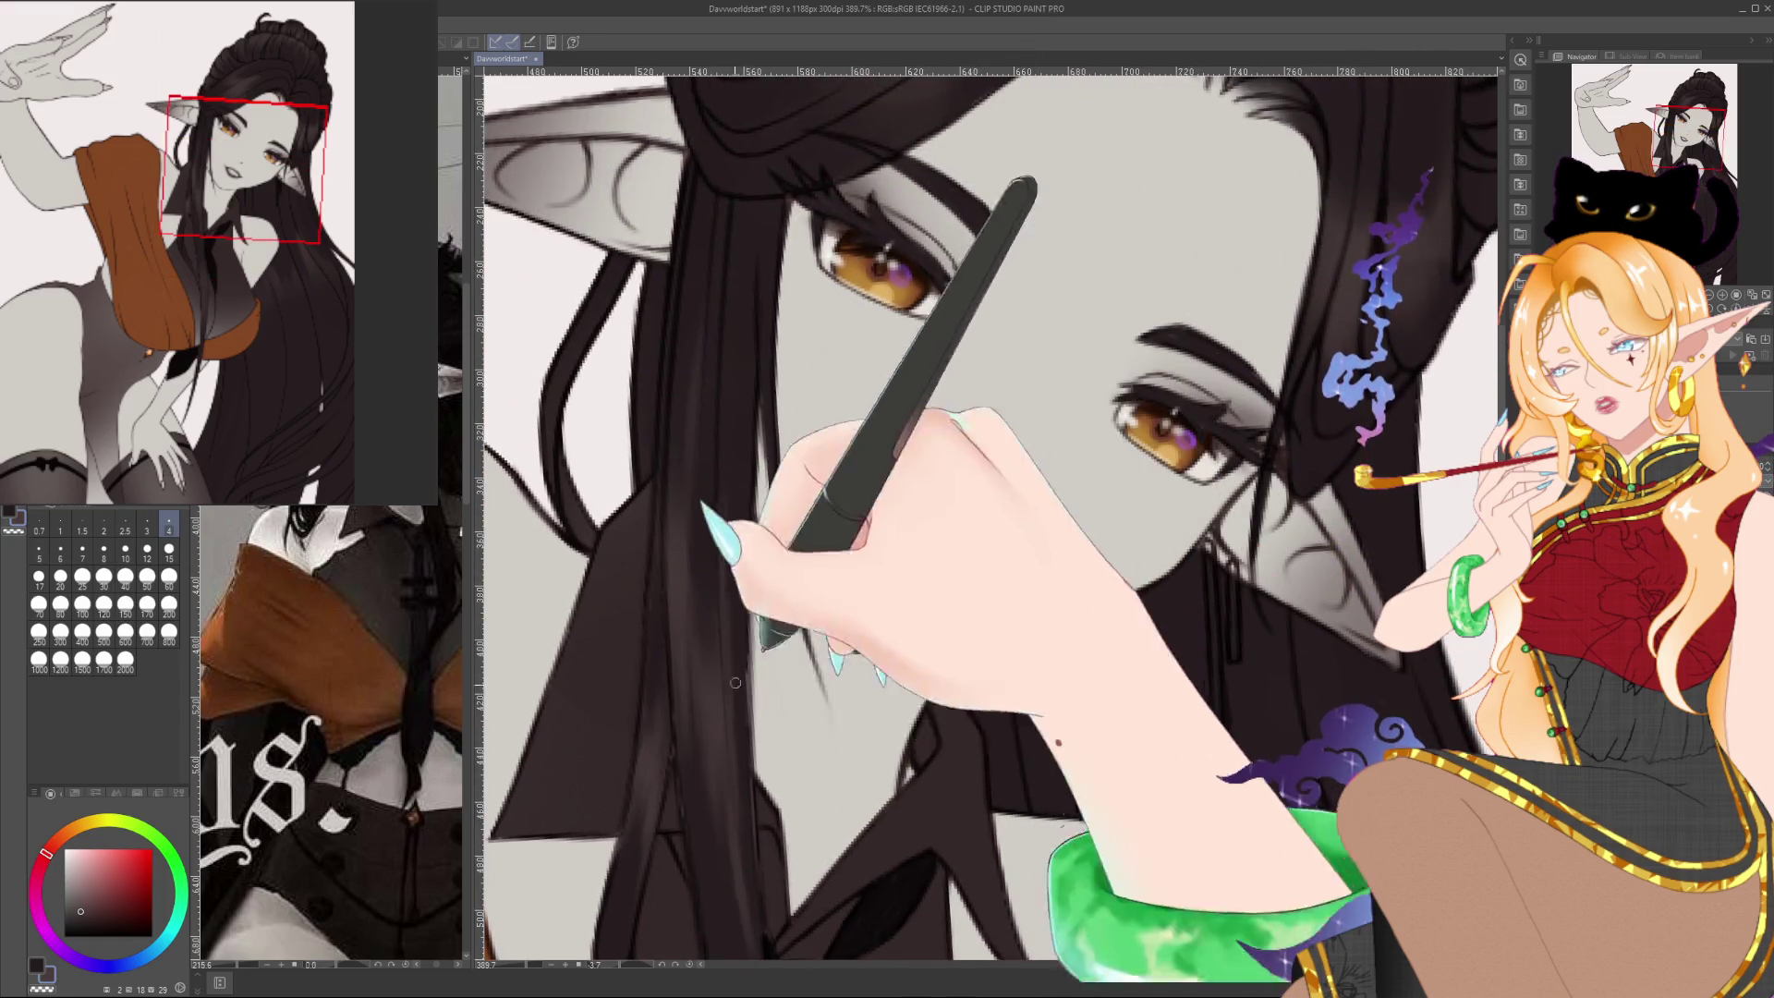
scroll(693, 628, up, 3)
scroll(693, 629, right, 3)
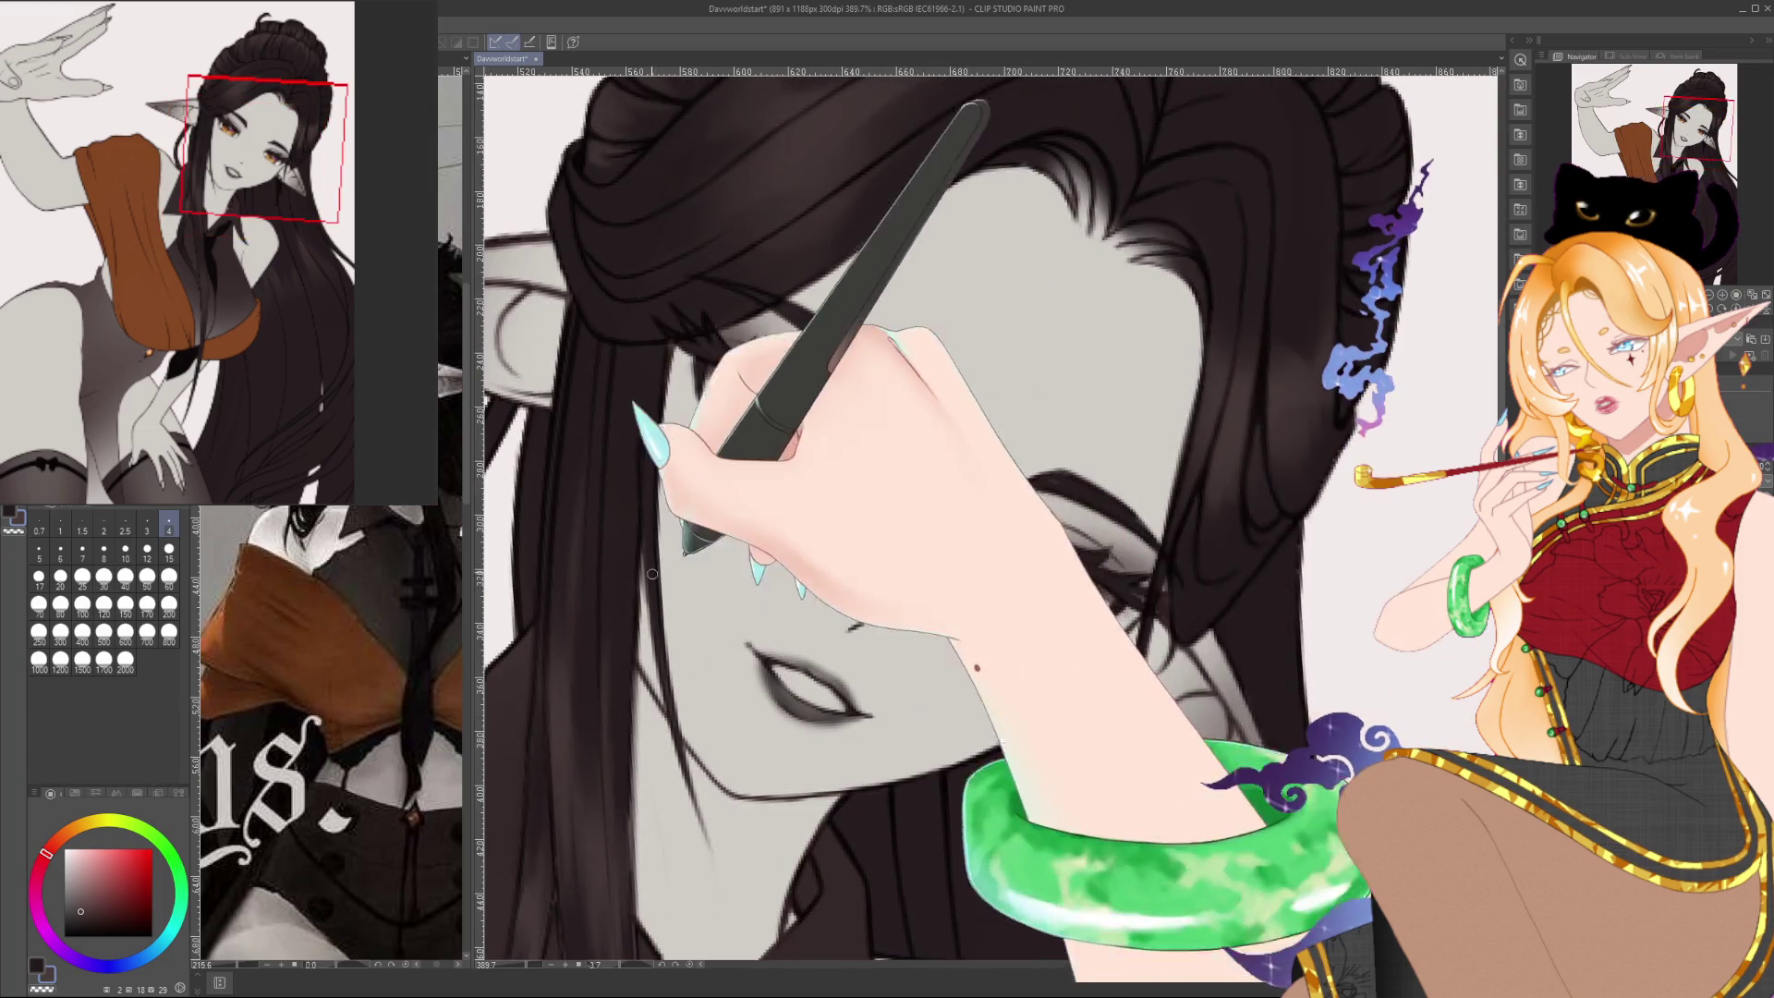
scroll(652, 574, down, 1)
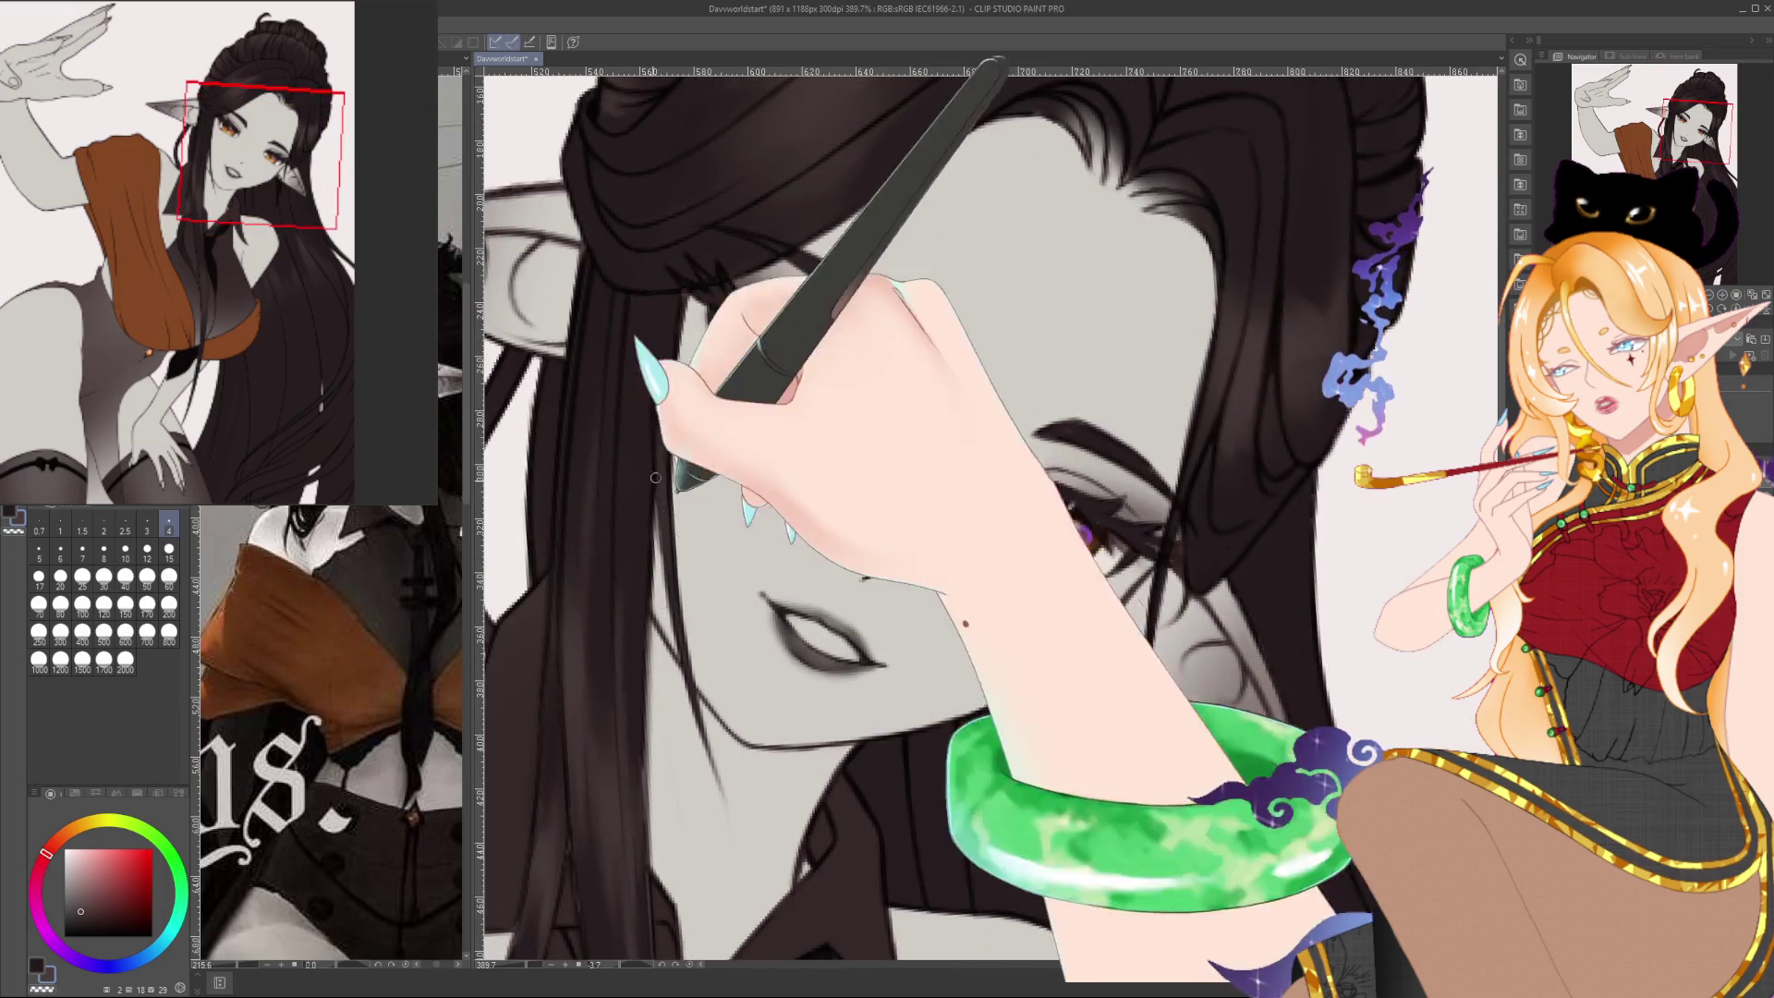
scroll(655, 478, right, 3)
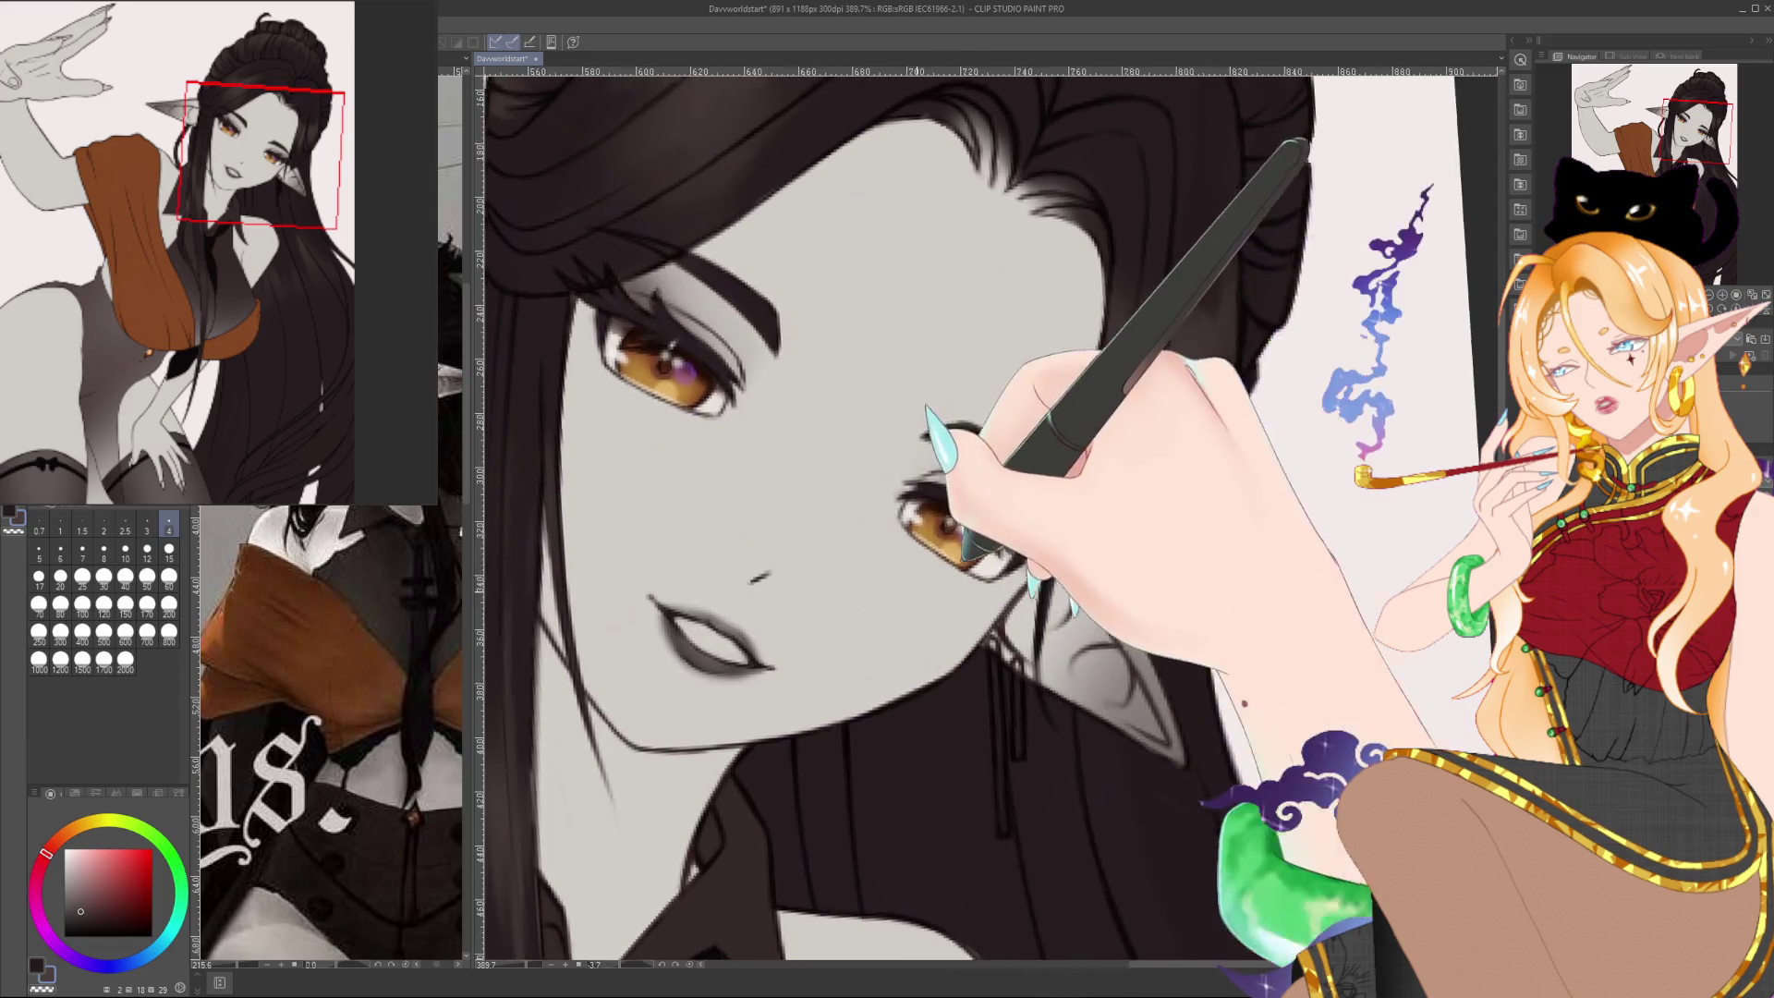
scroll(655, 478, right, 3)
scroll(655, 478, up, 1)
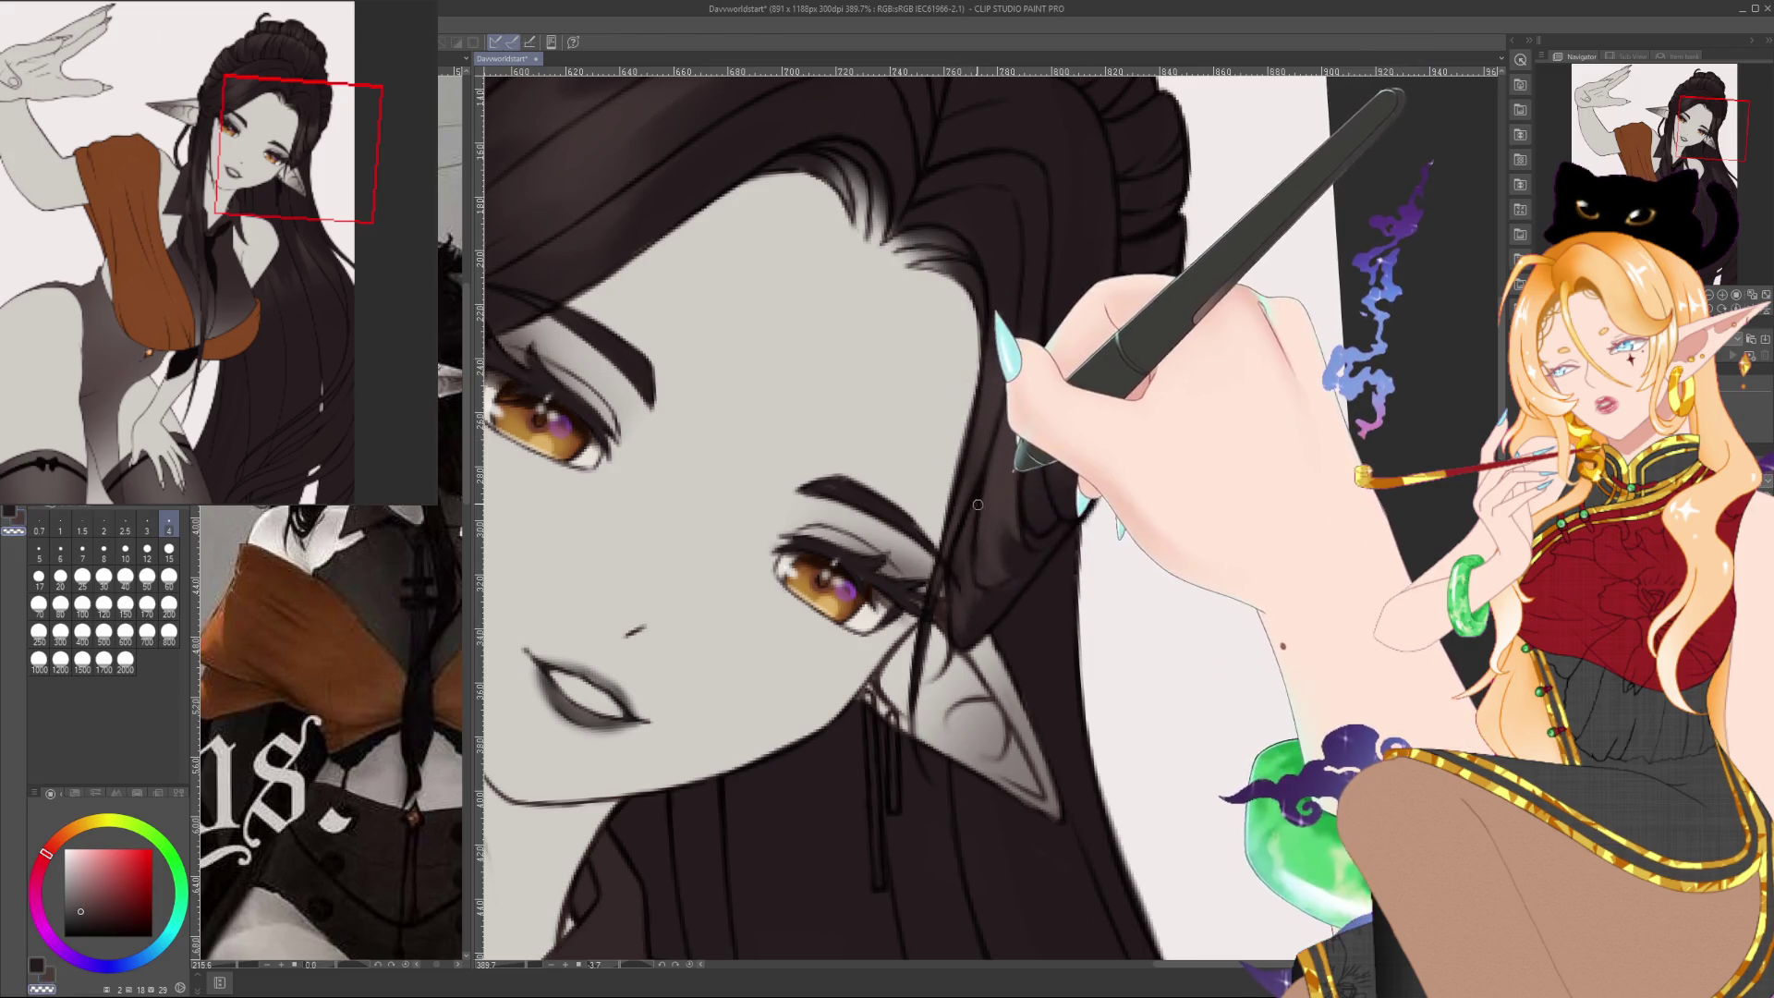
alt+click(983, 490)
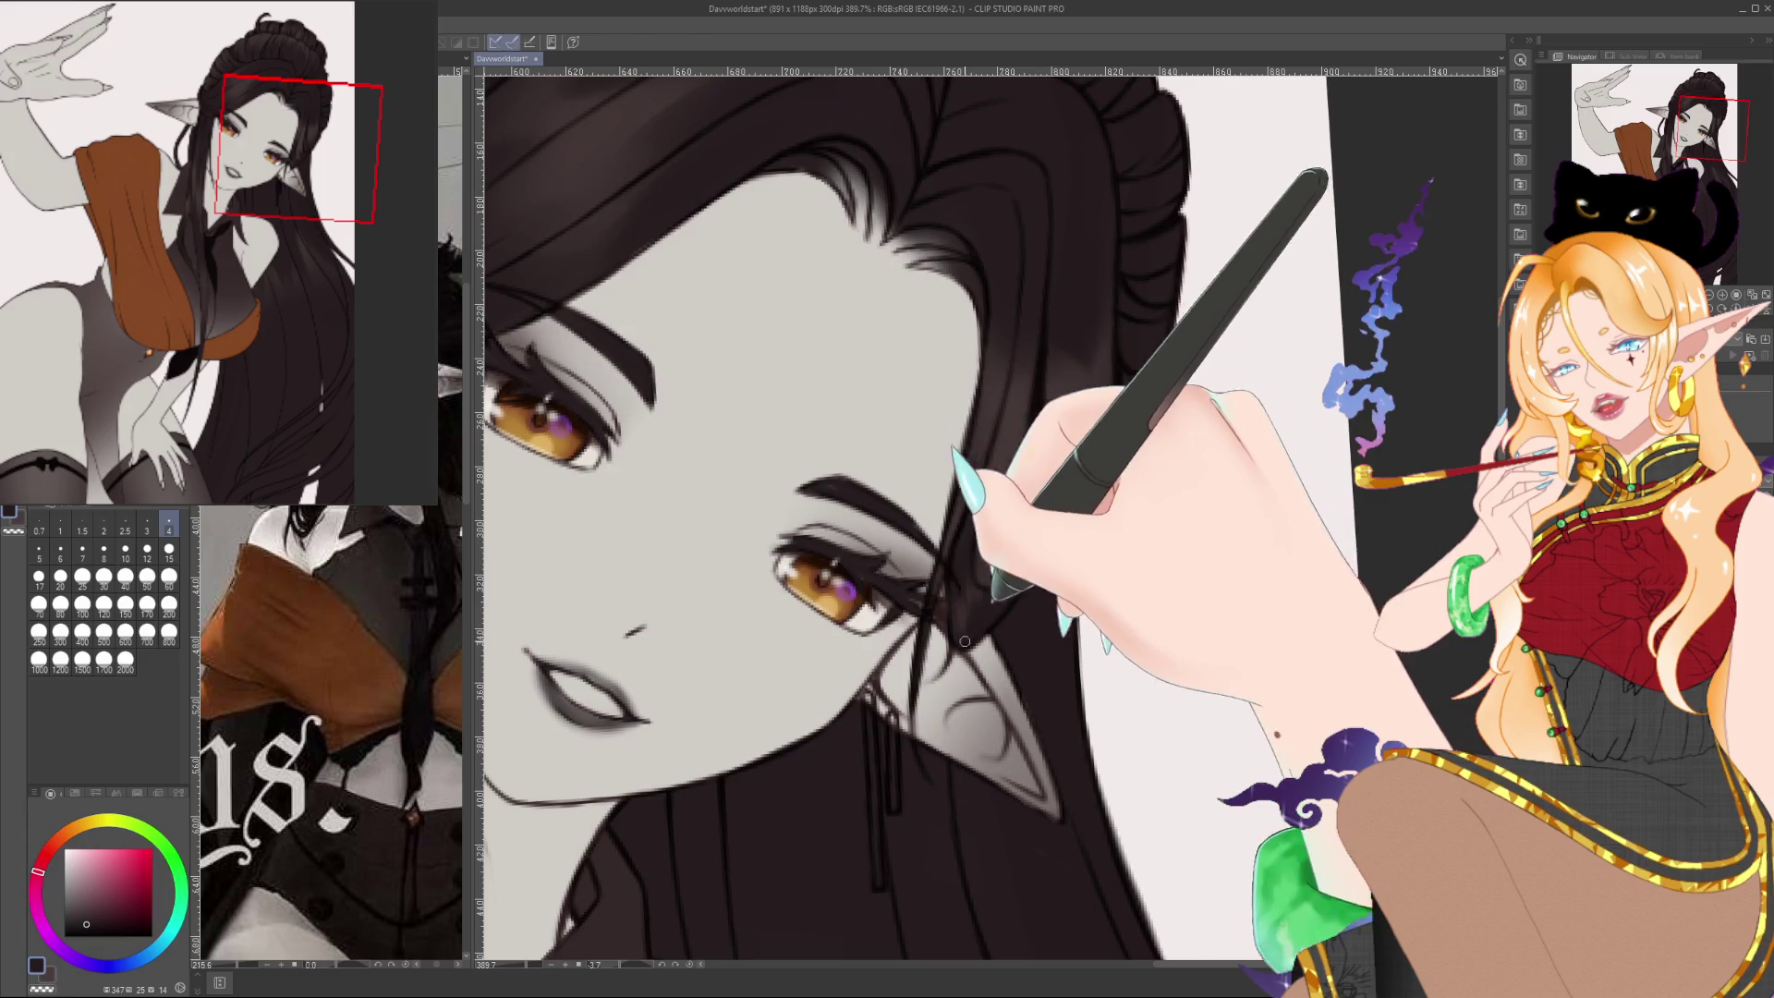
alt+click(1030, 584)
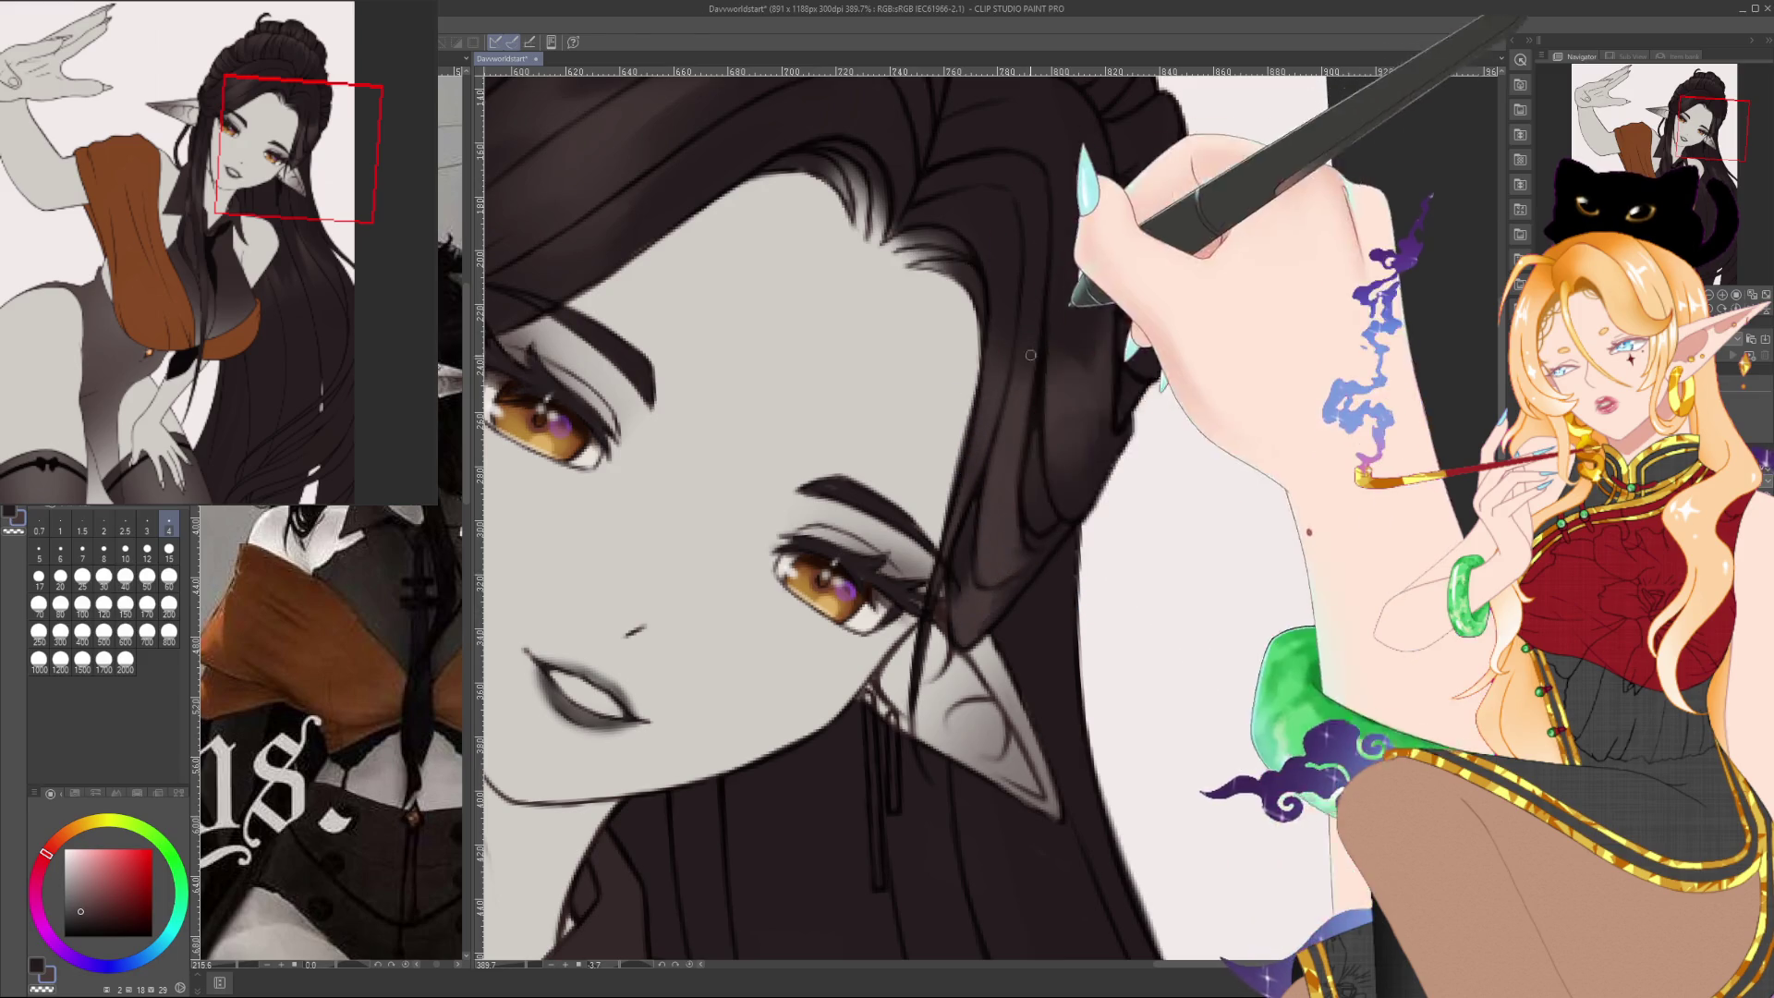
alt+click(1032, 570)
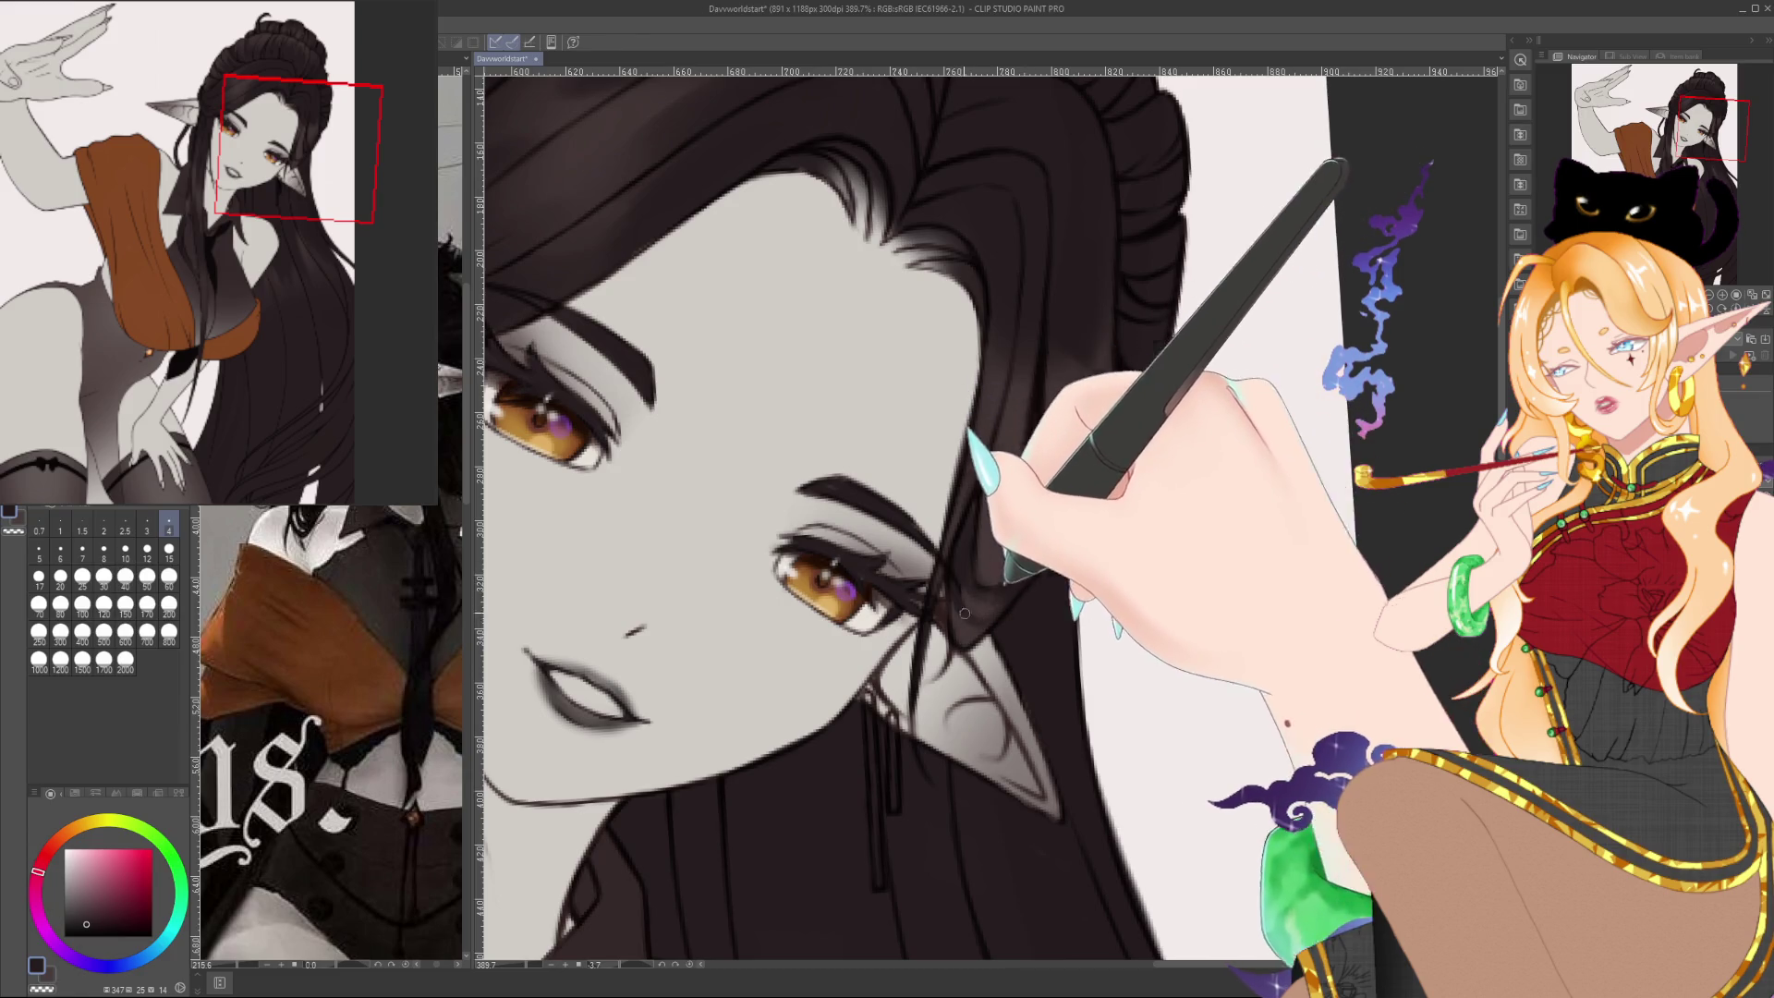
alt+click(976, 601)
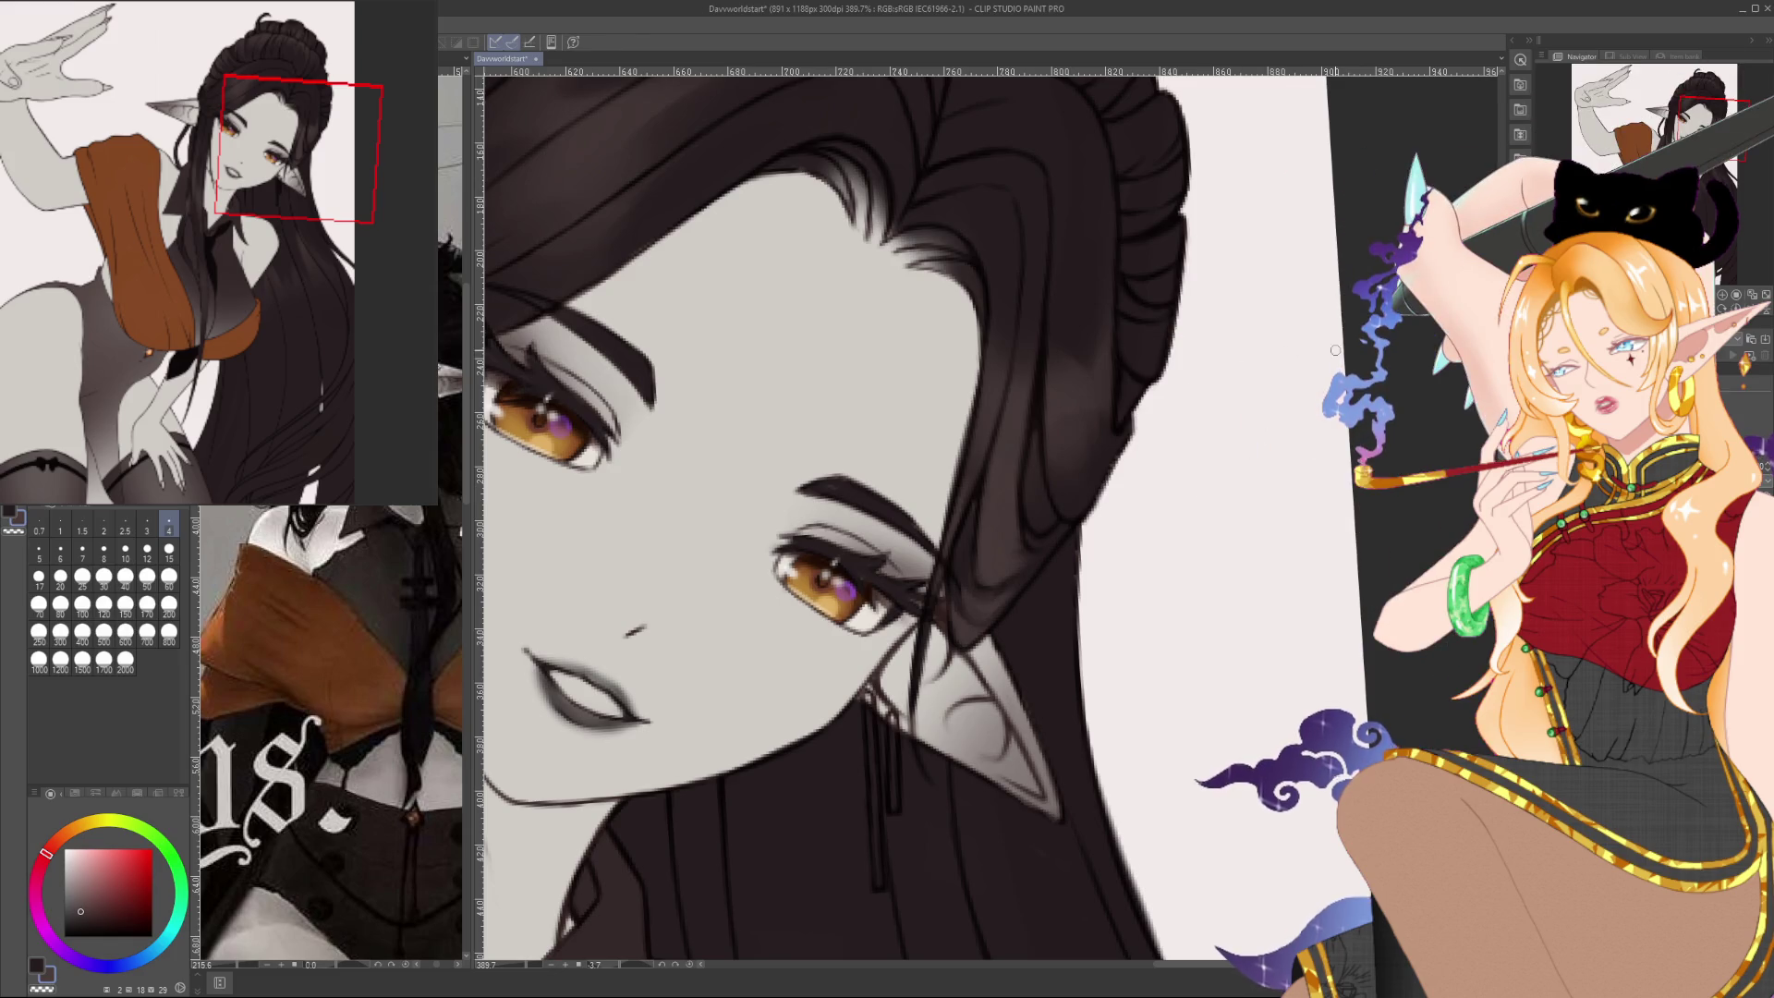
key(ctrl+minus)
Paint strands in the hair framing the face using several dark tones sampled from it
scroll(988, 623, up, 5)
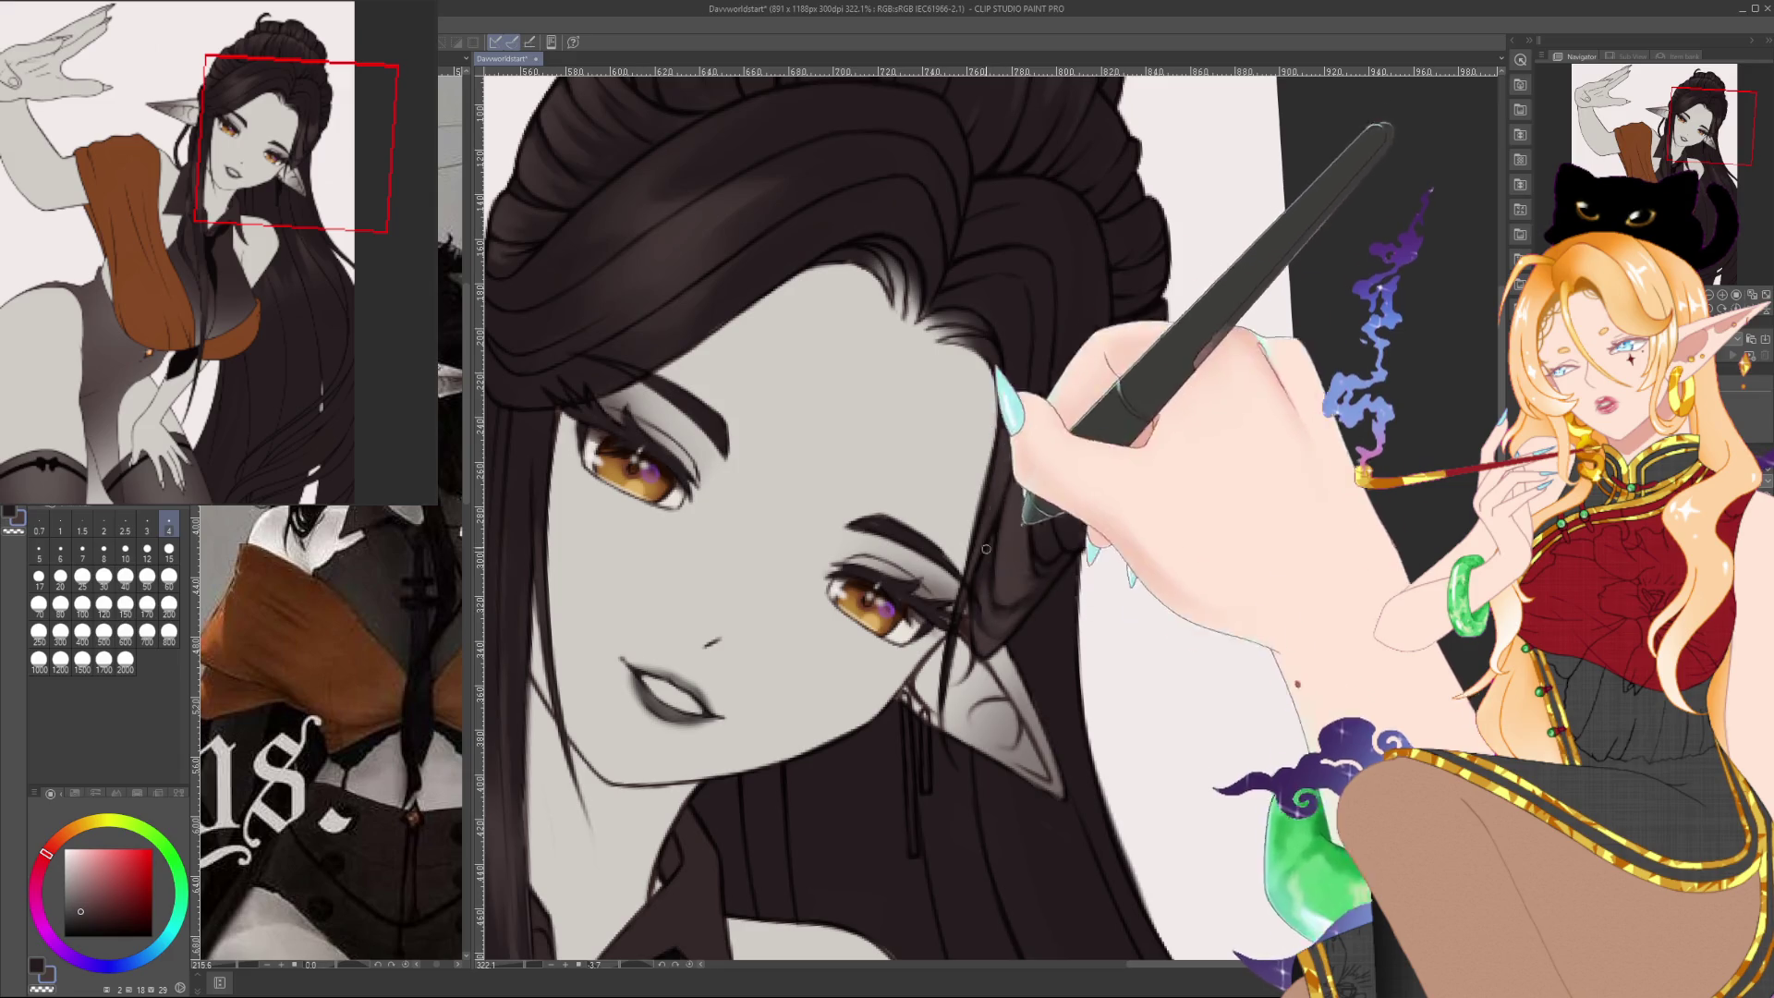
drag(1081, 448, 1058, 545)
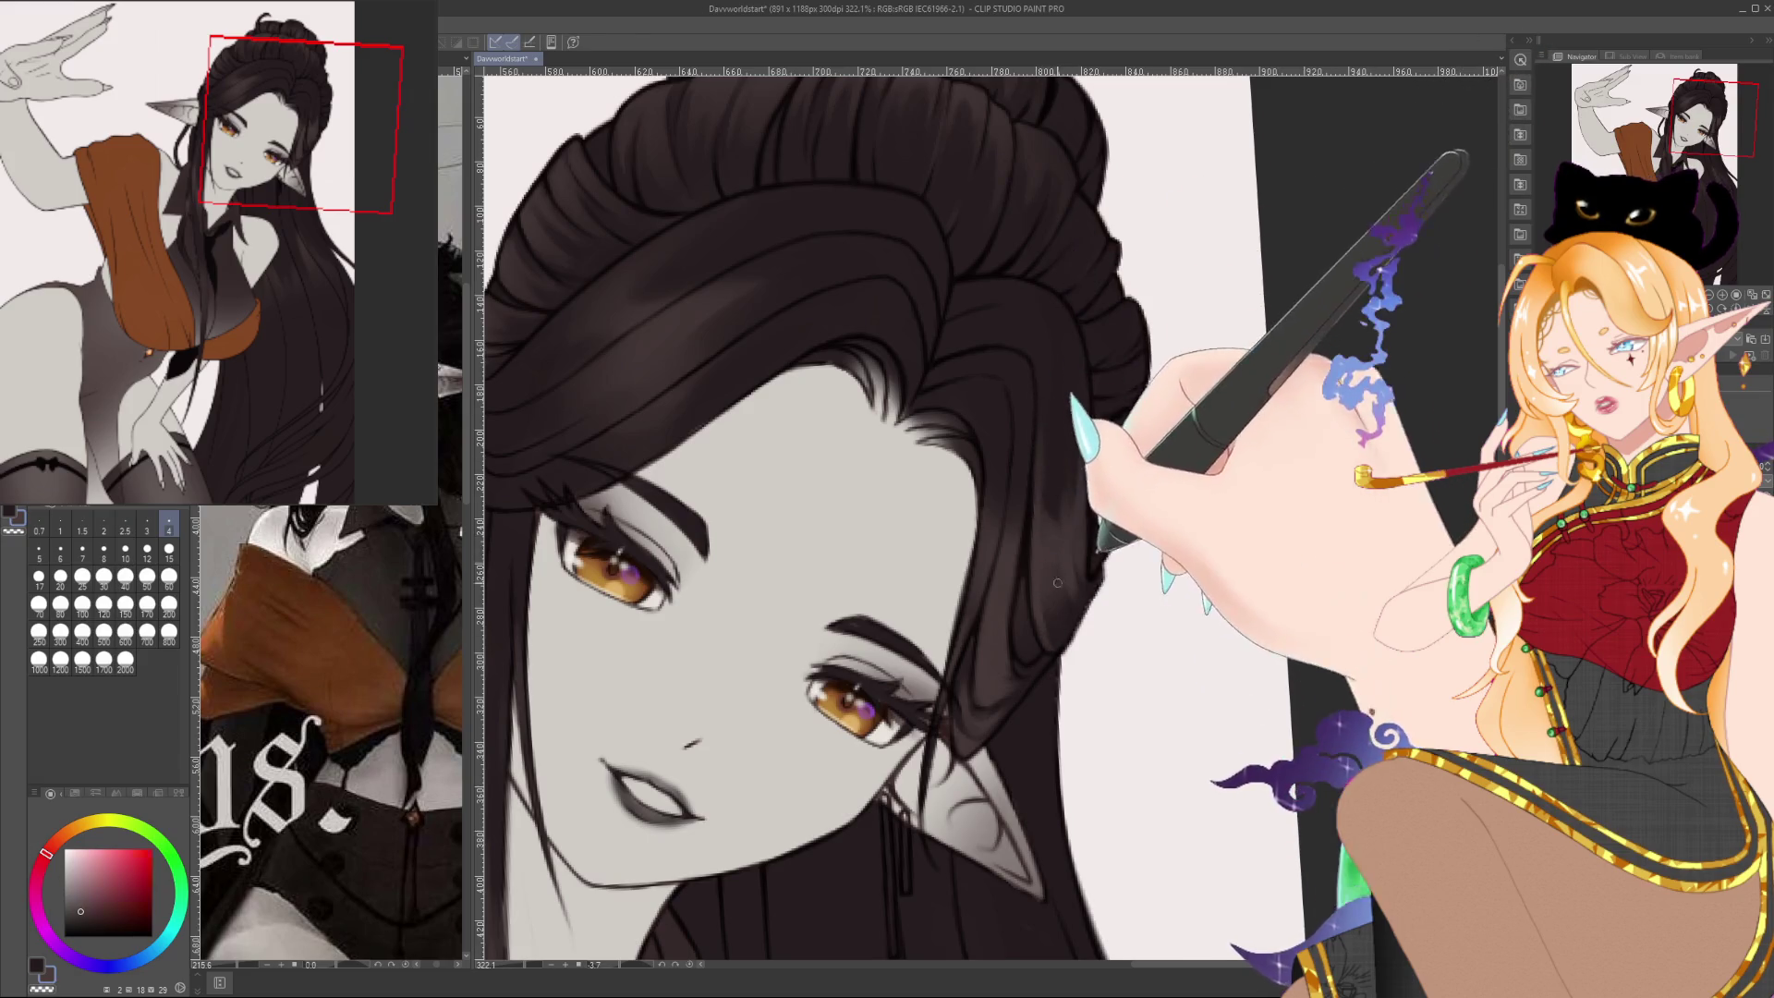
alt+click(1055, 445)
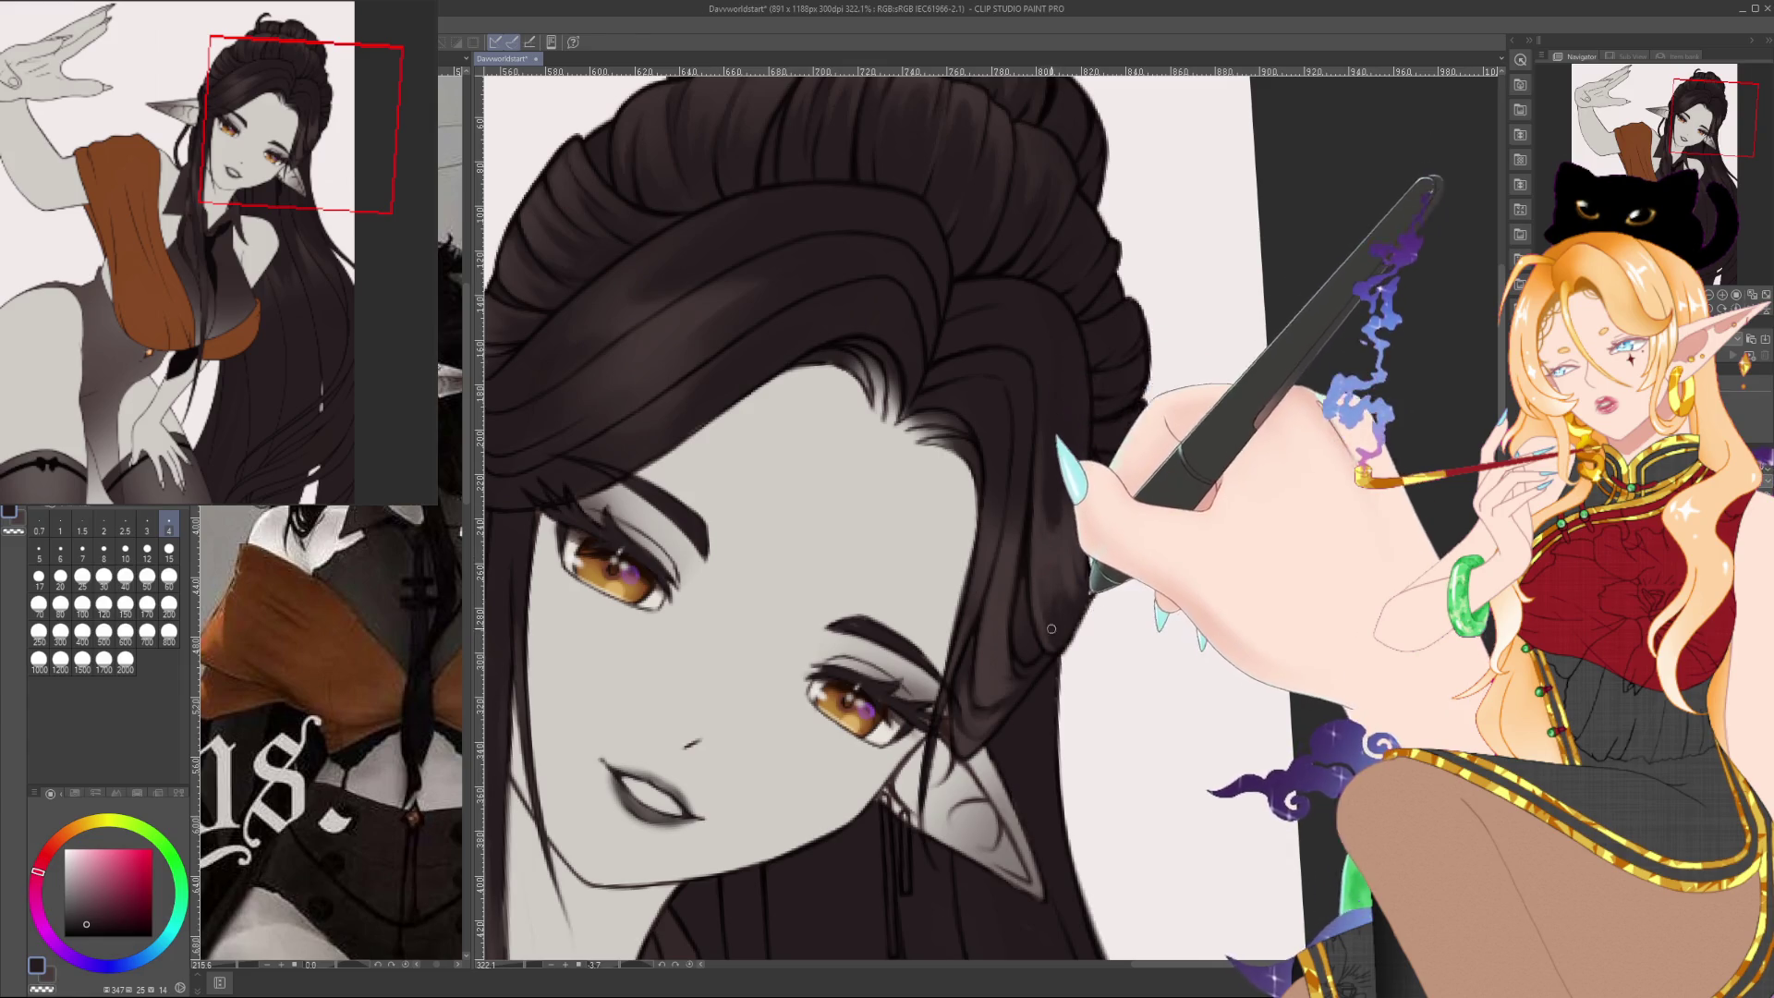
alt+click(1050, 551)
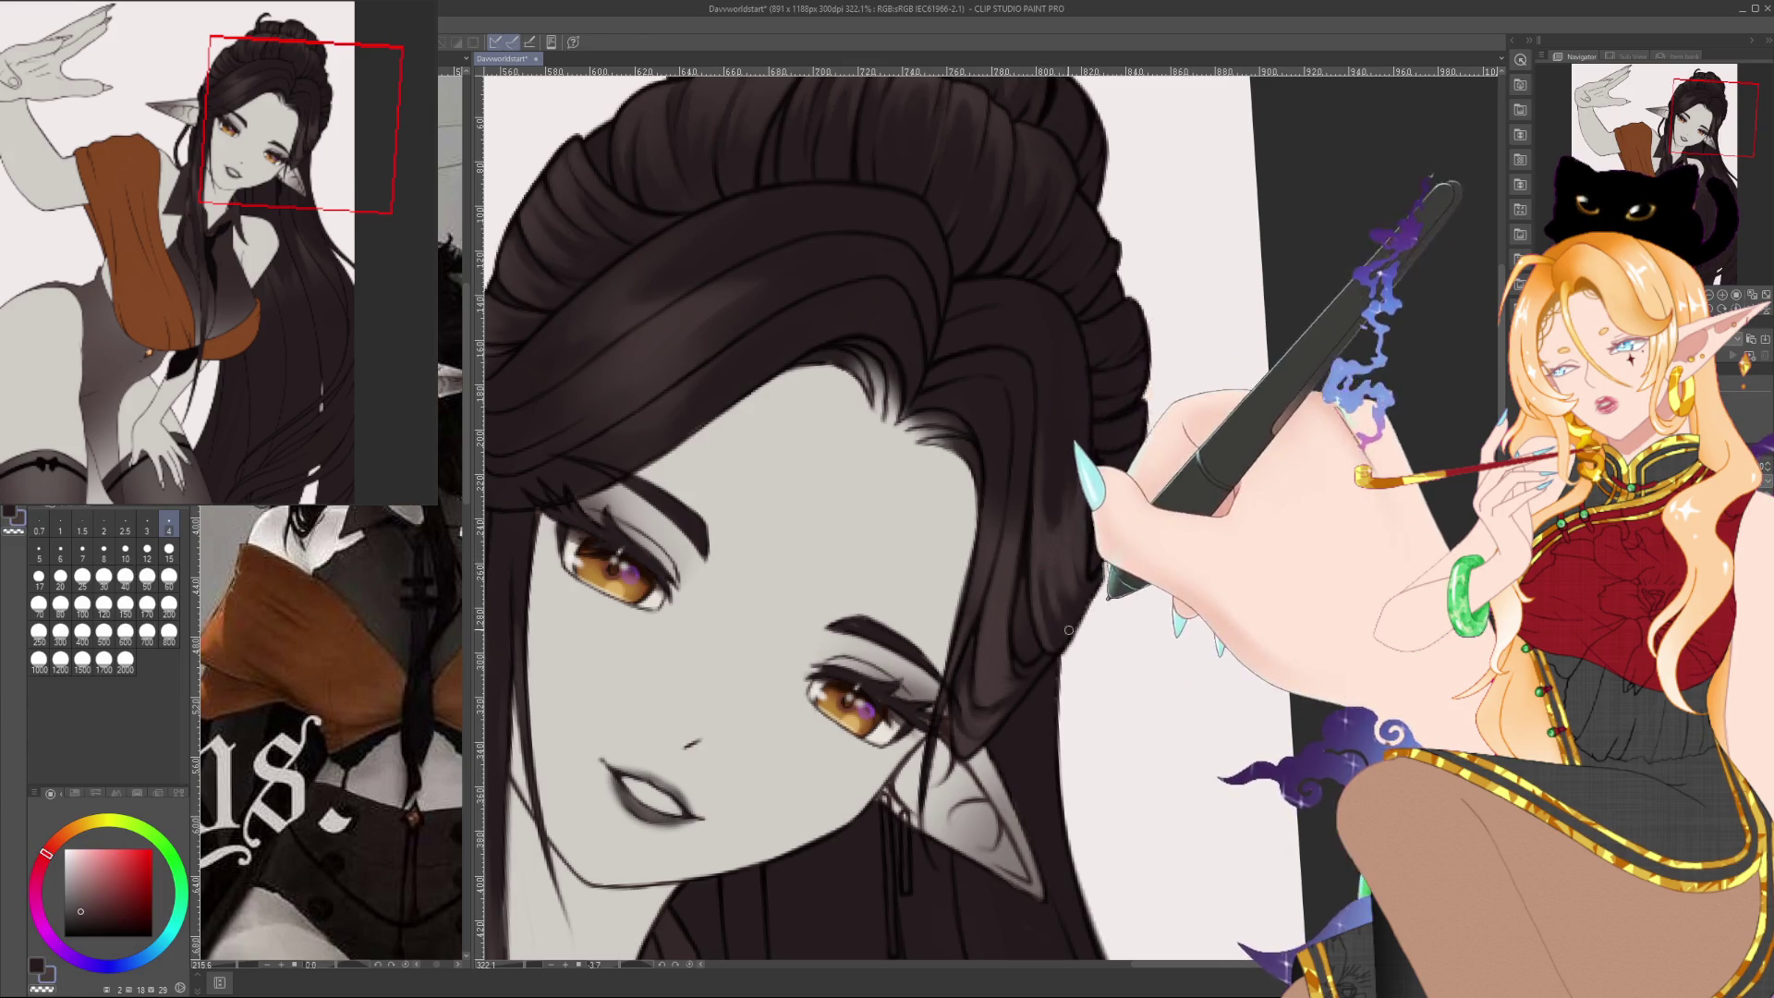
alt+click(1061, 517)
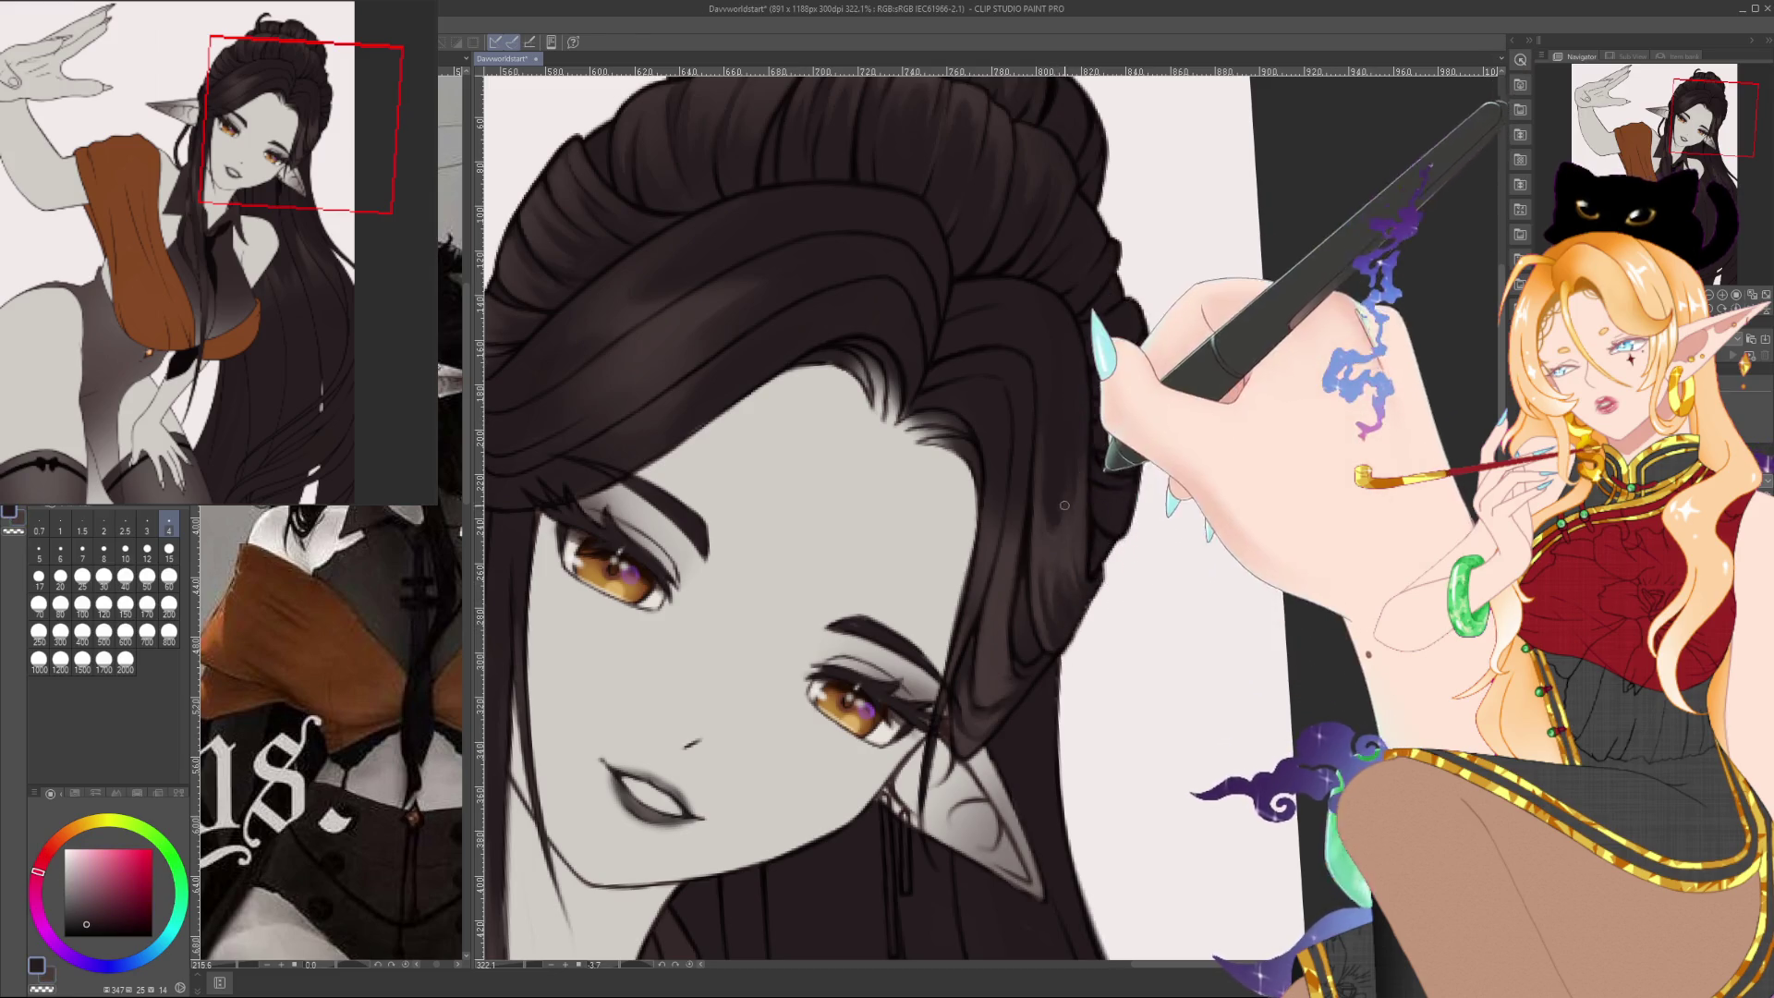
alt+click(1080, 579)
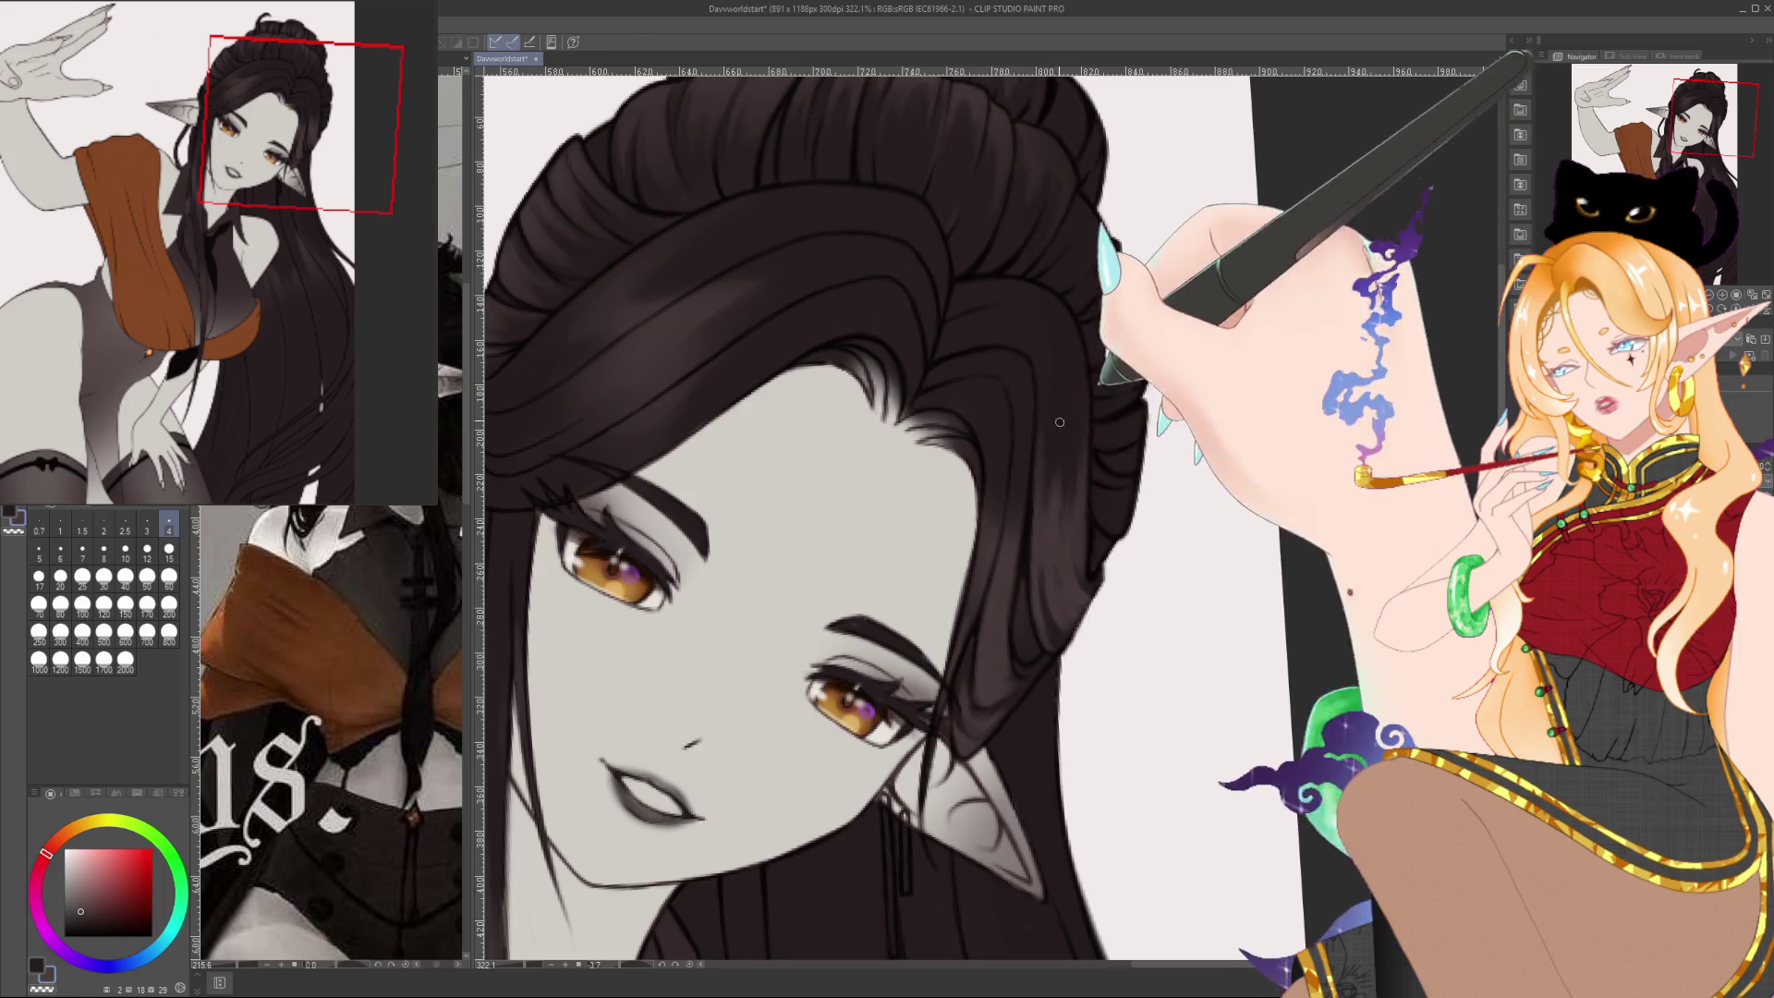
alt+click(1068, 517)
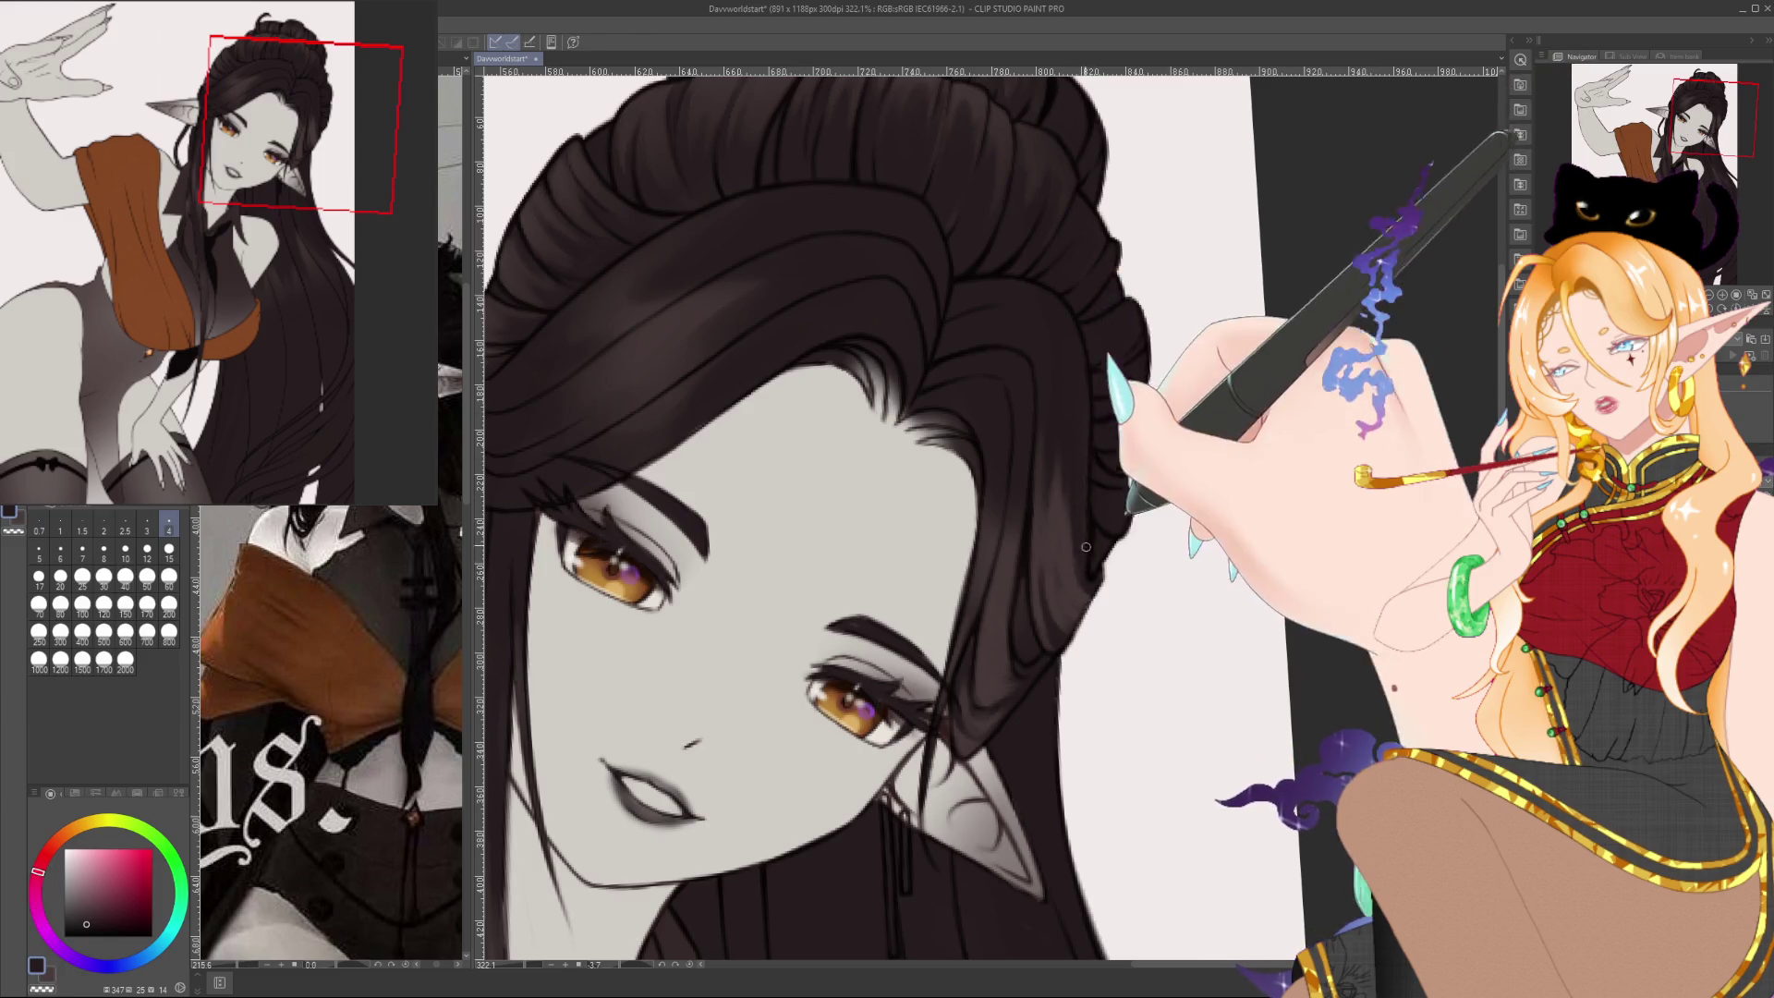
alt+click(1086, 546)
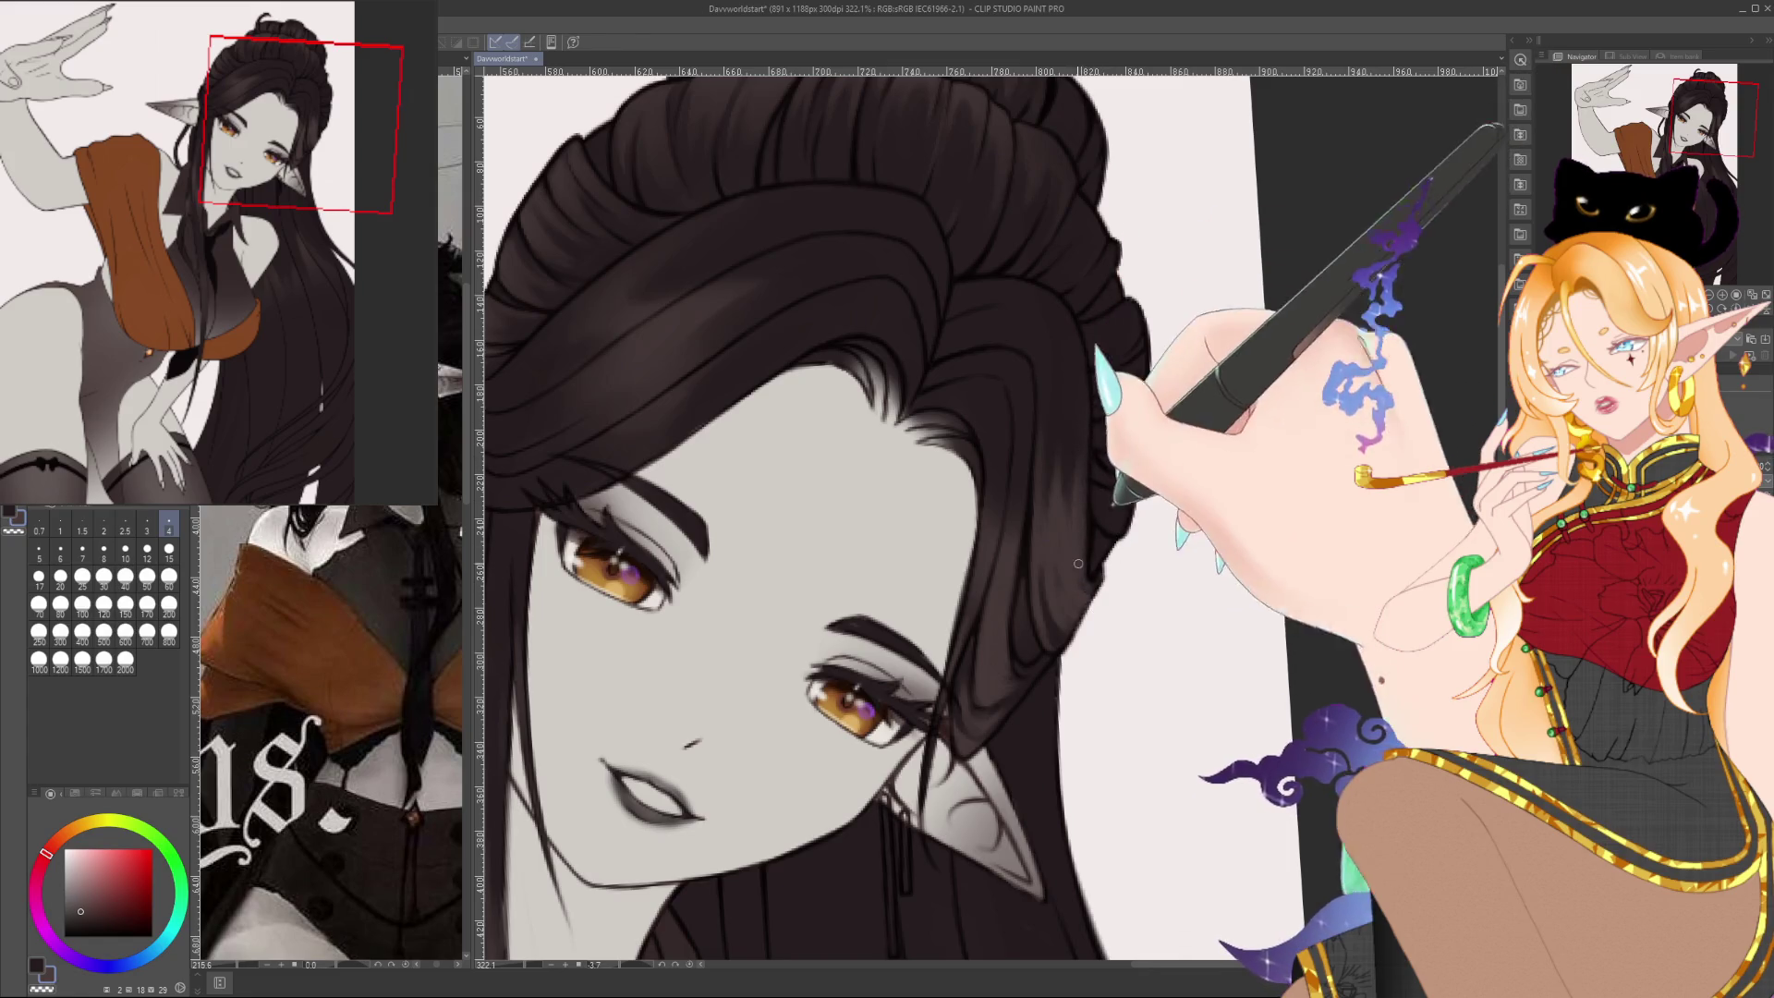
Enlarge the brush and add fine vertical strand lines to the hair behind the pointed ear
drag(1096, 595, 1145, 594)
scroll(1269, 482, down, 5)
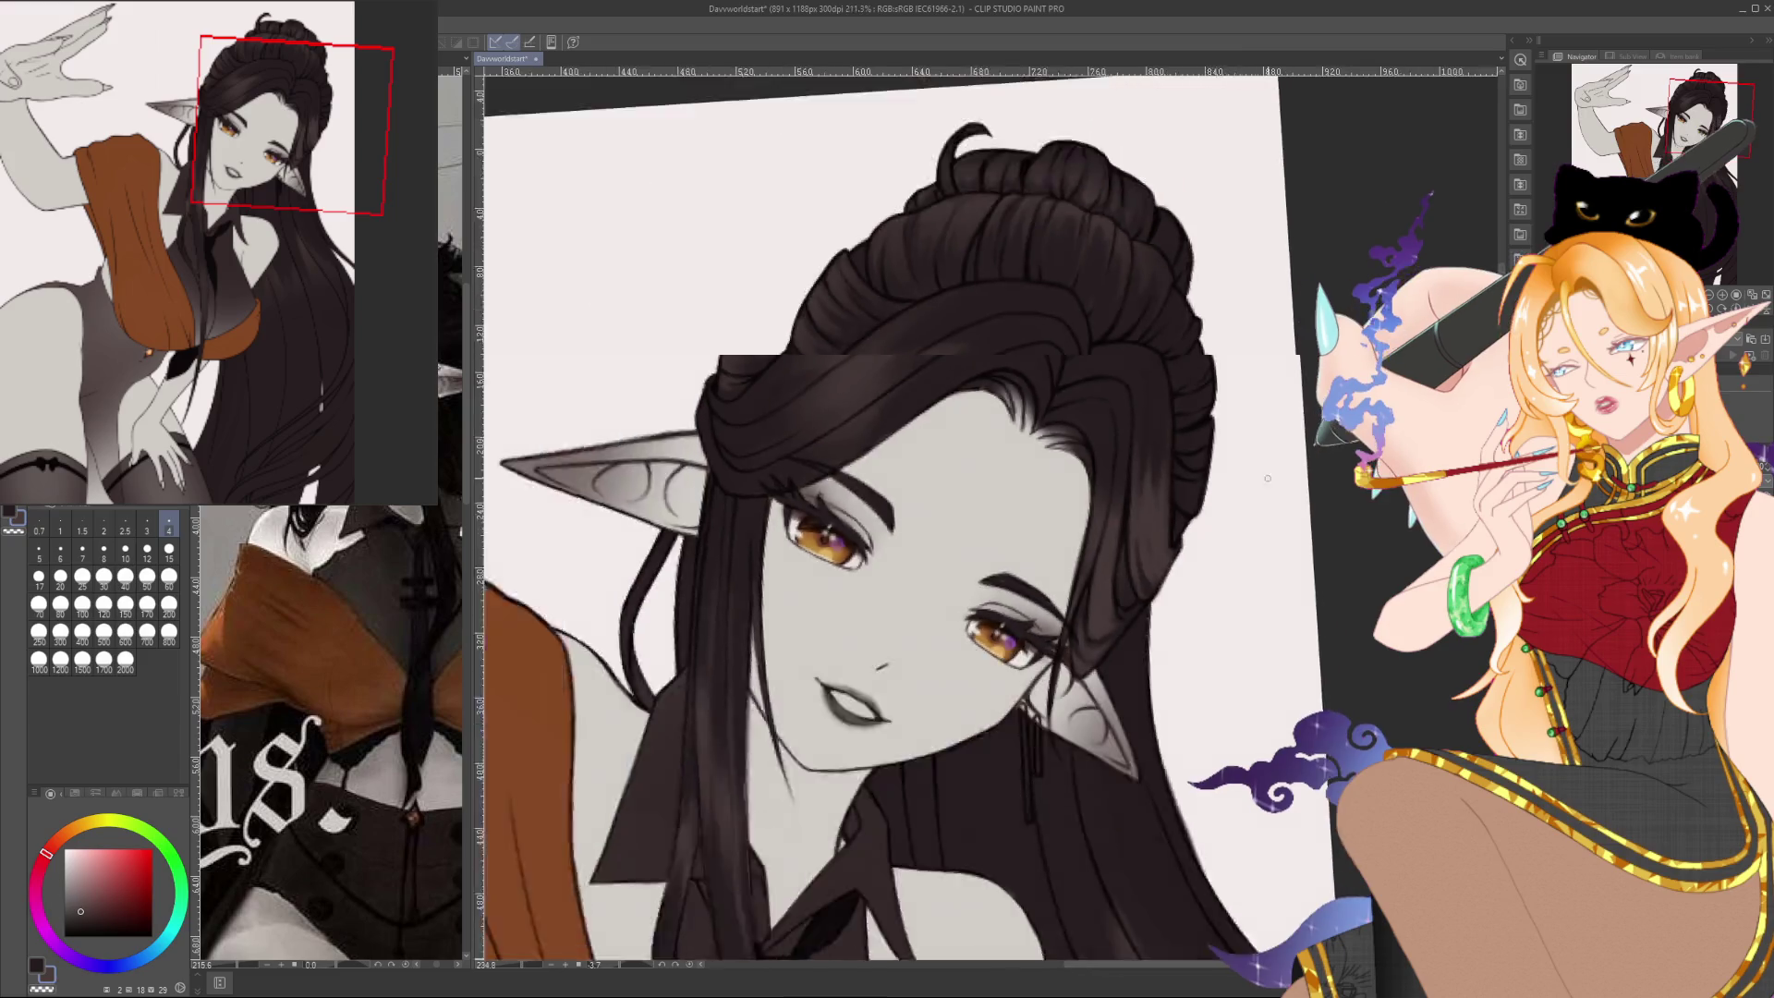
scroll(1268, 481, up, 4)
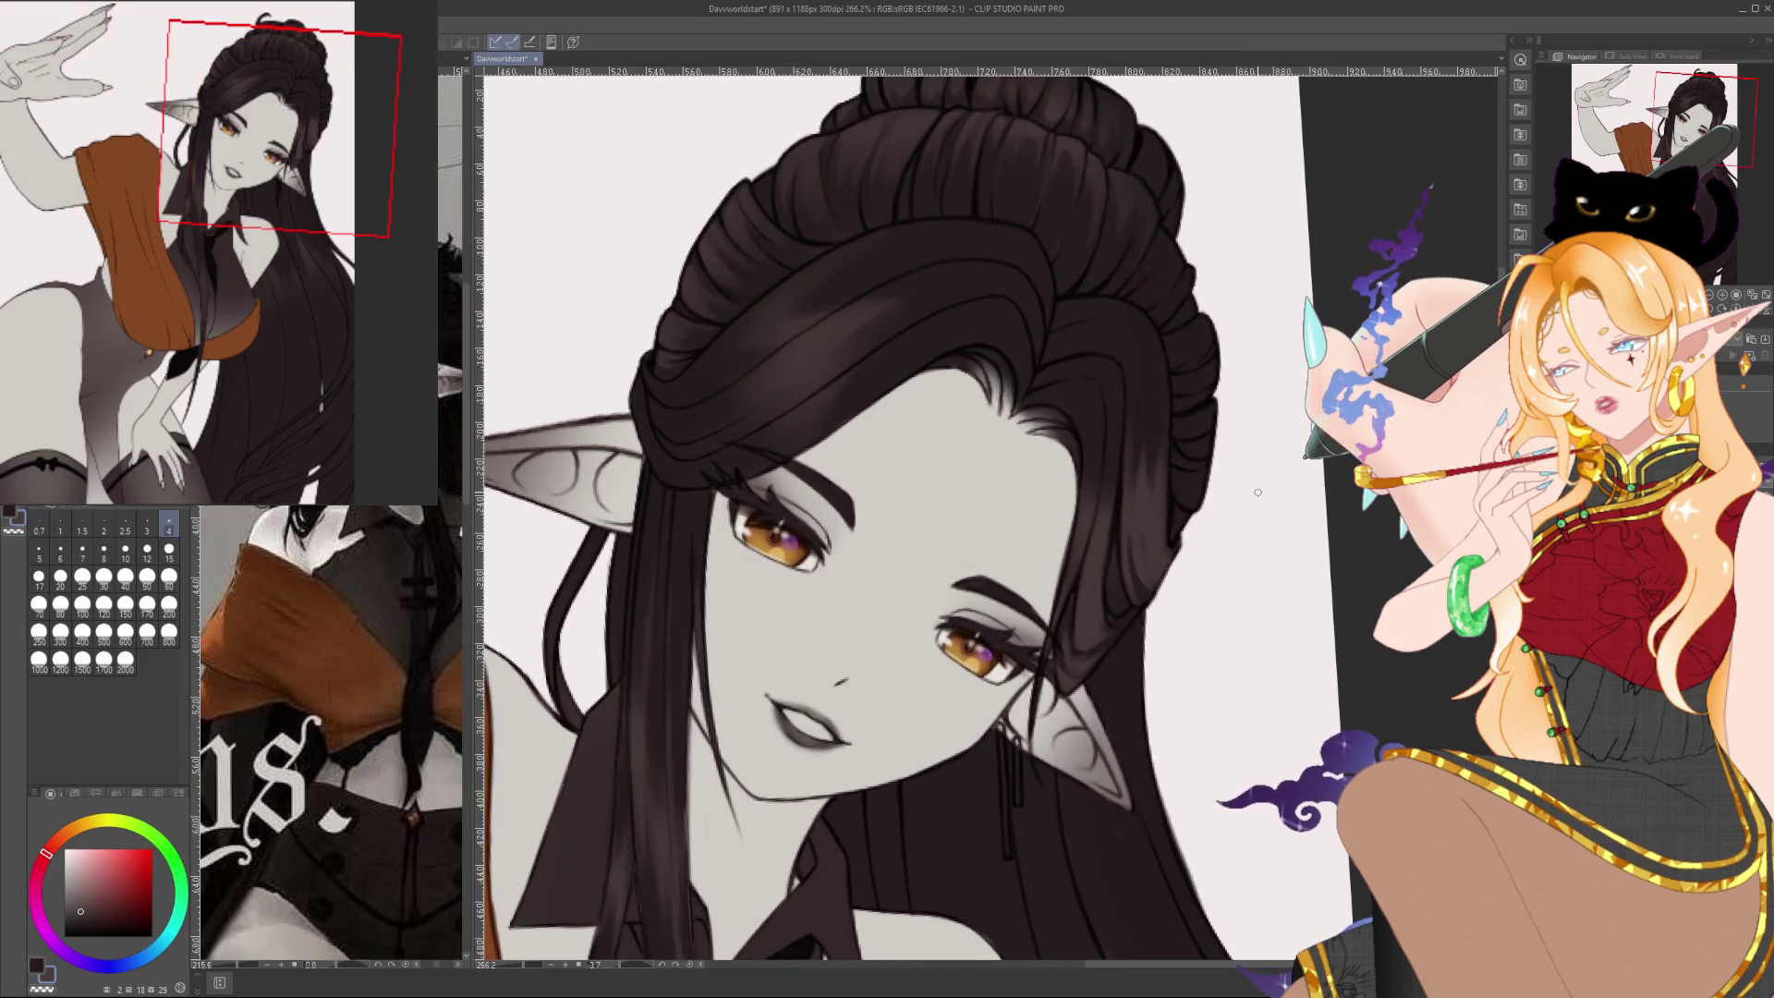
key(bracketright)
key(bracketright)
key(bracketright)
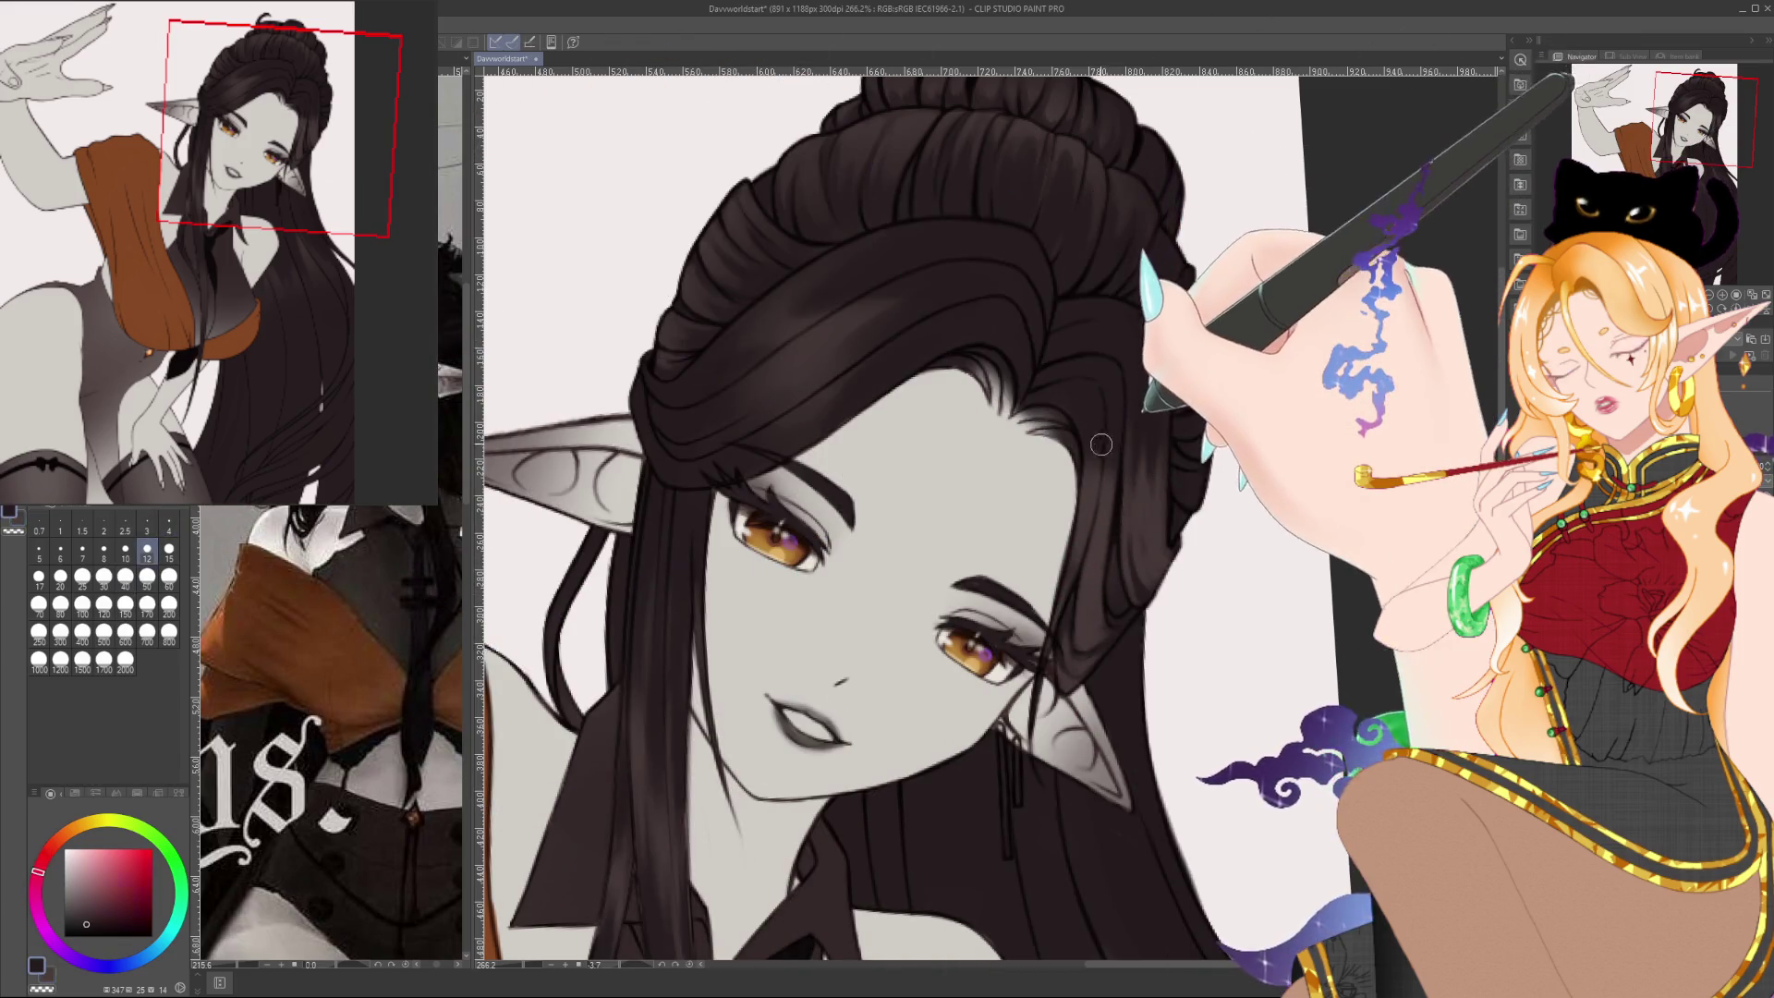
alt+click(1117, 390)
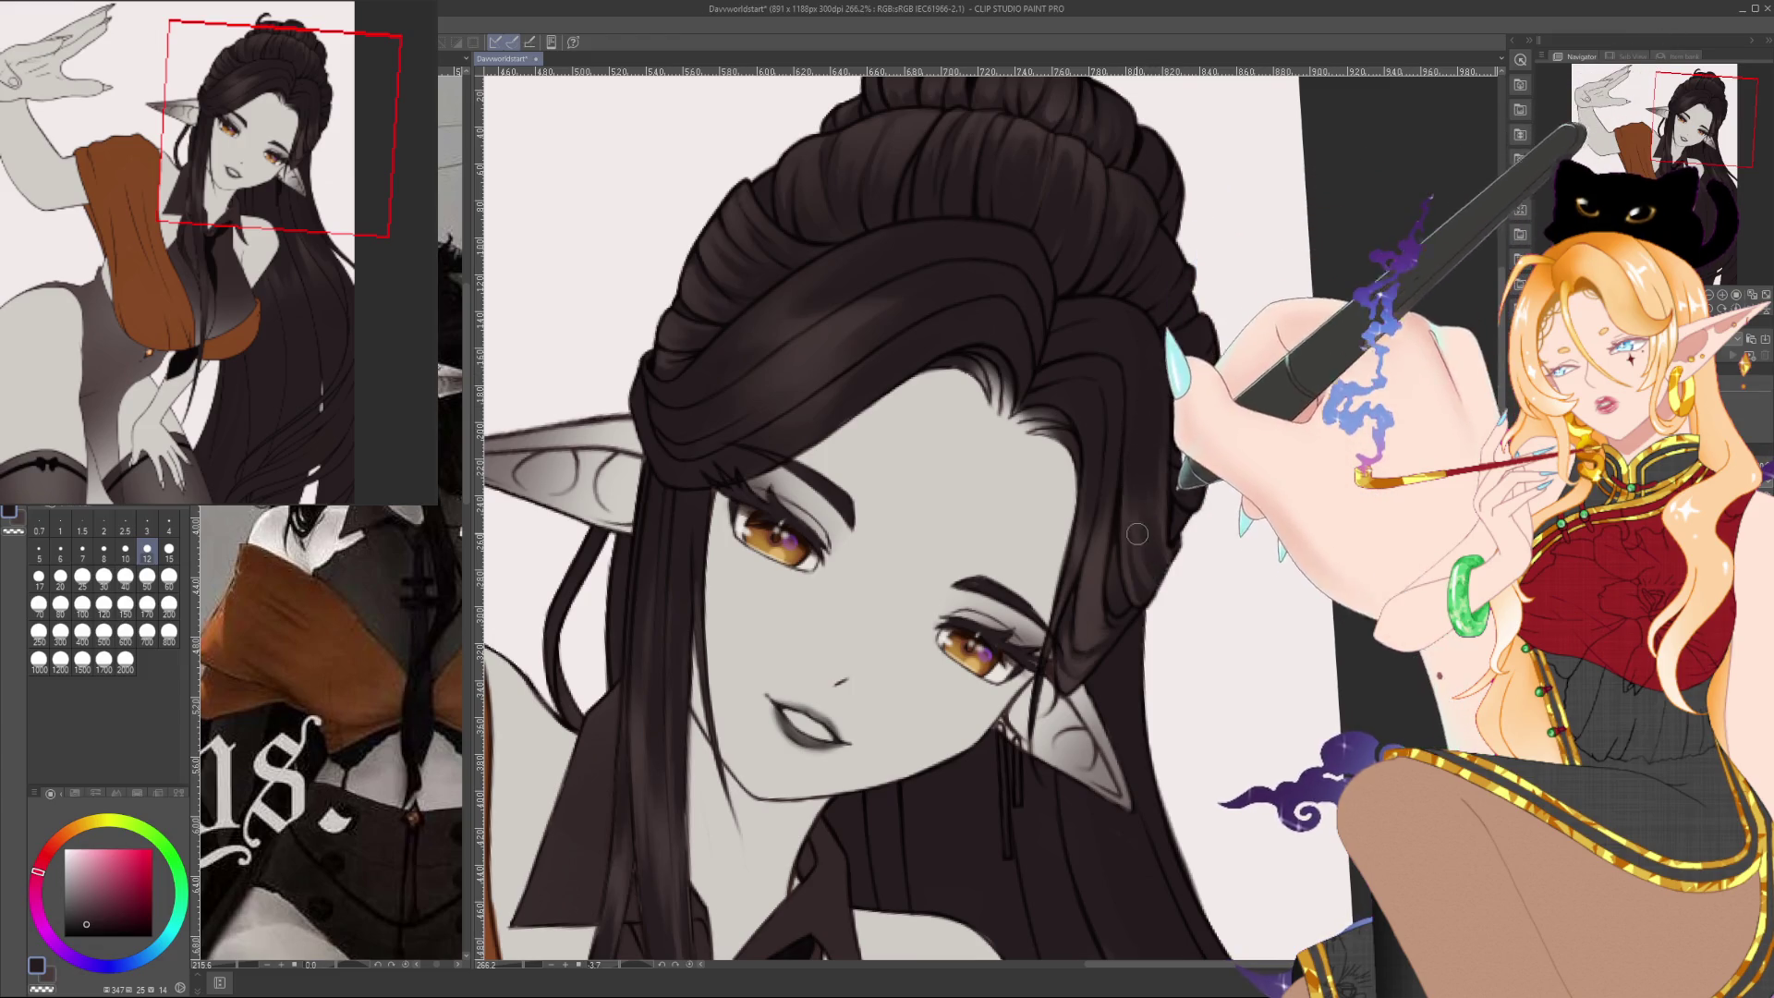
alt+click(1135, 537)
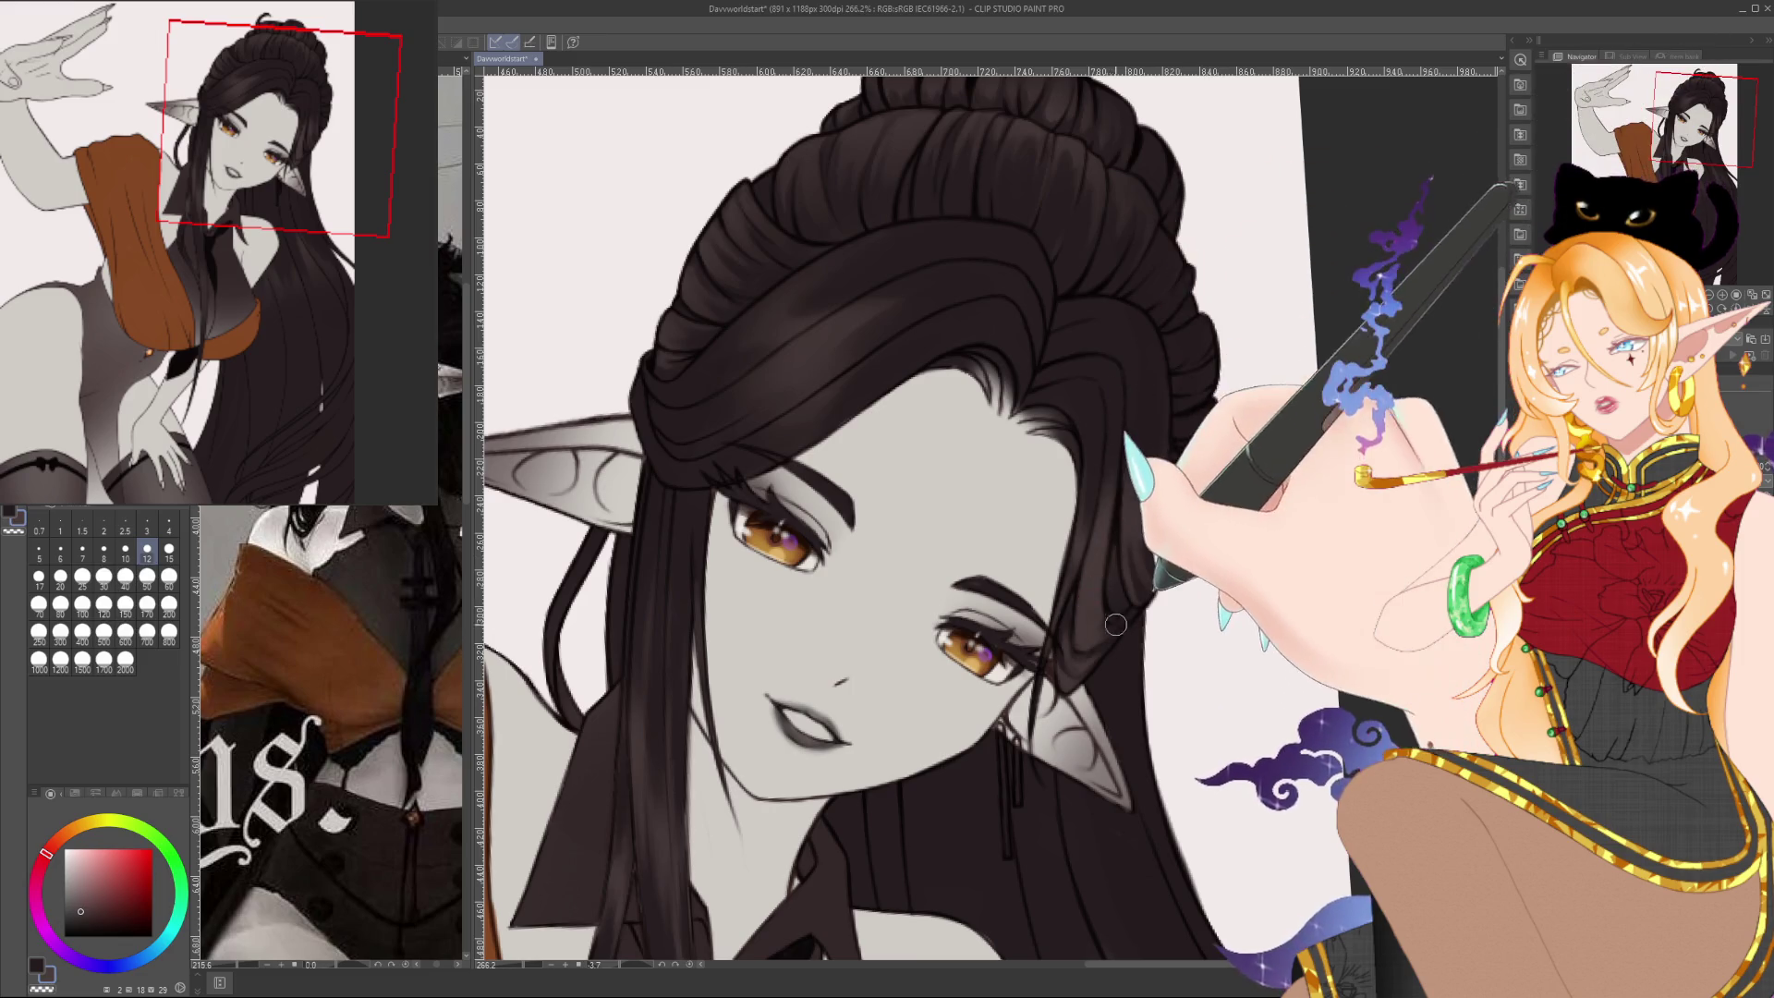
key(x)
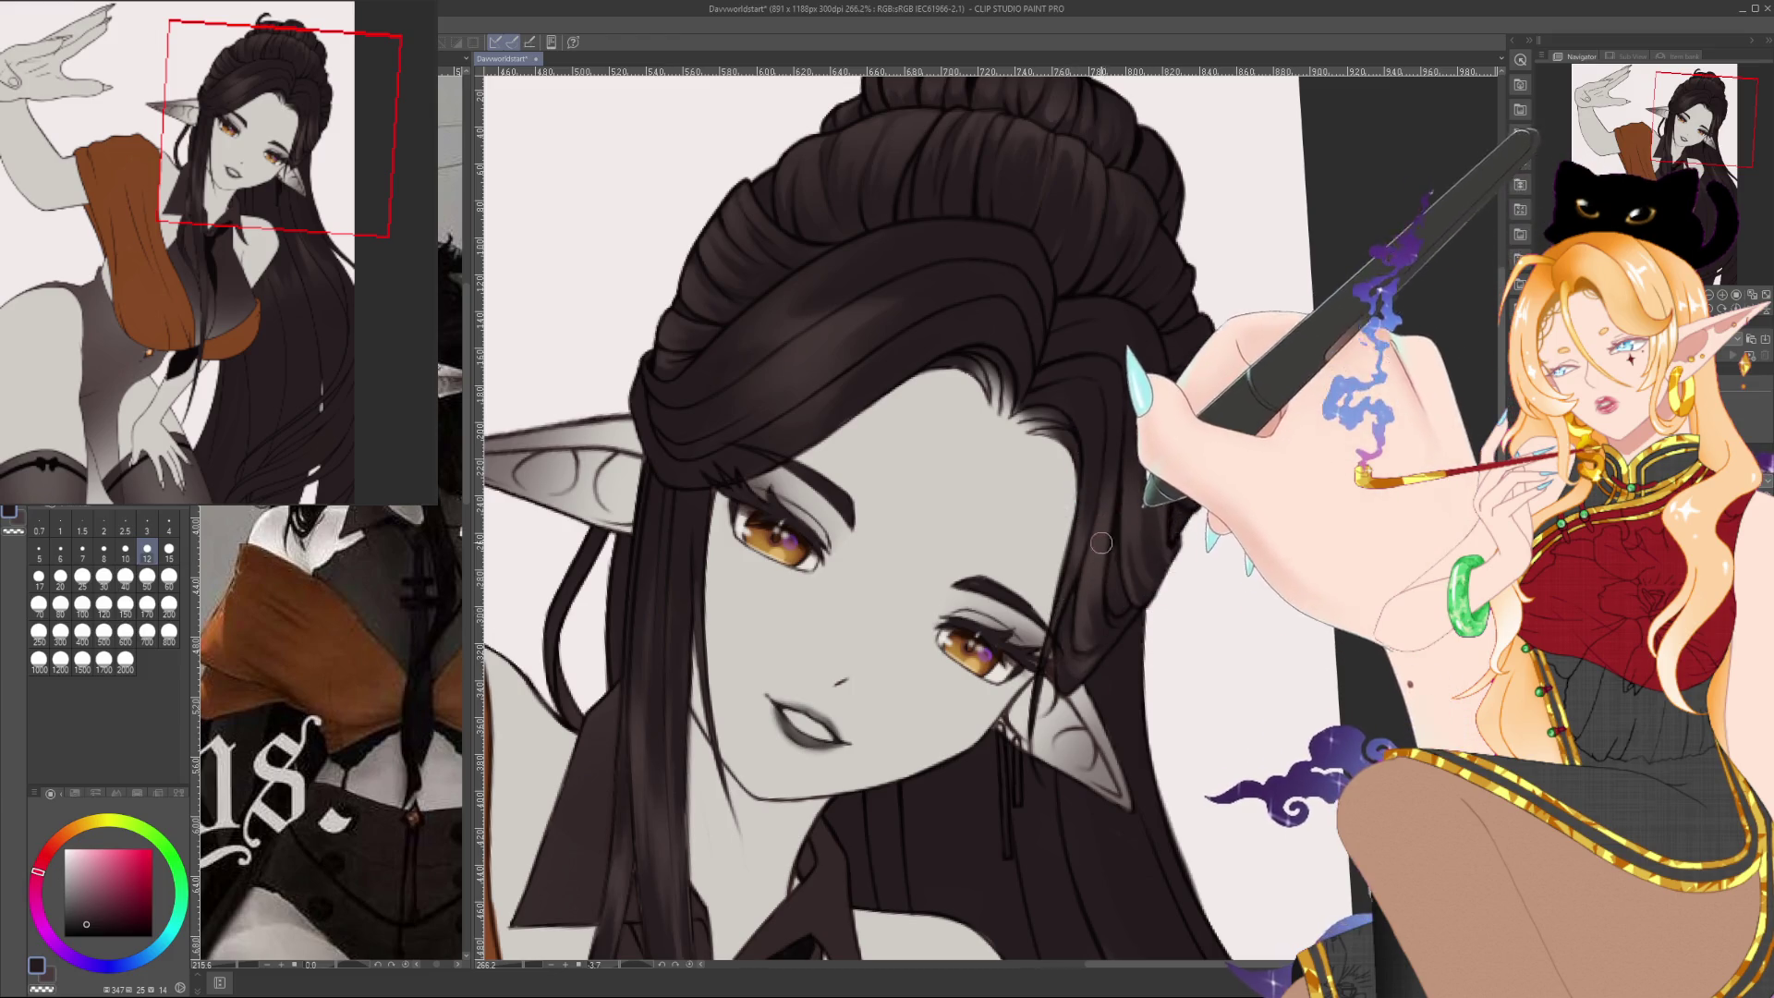
alt+click(1088, 652)
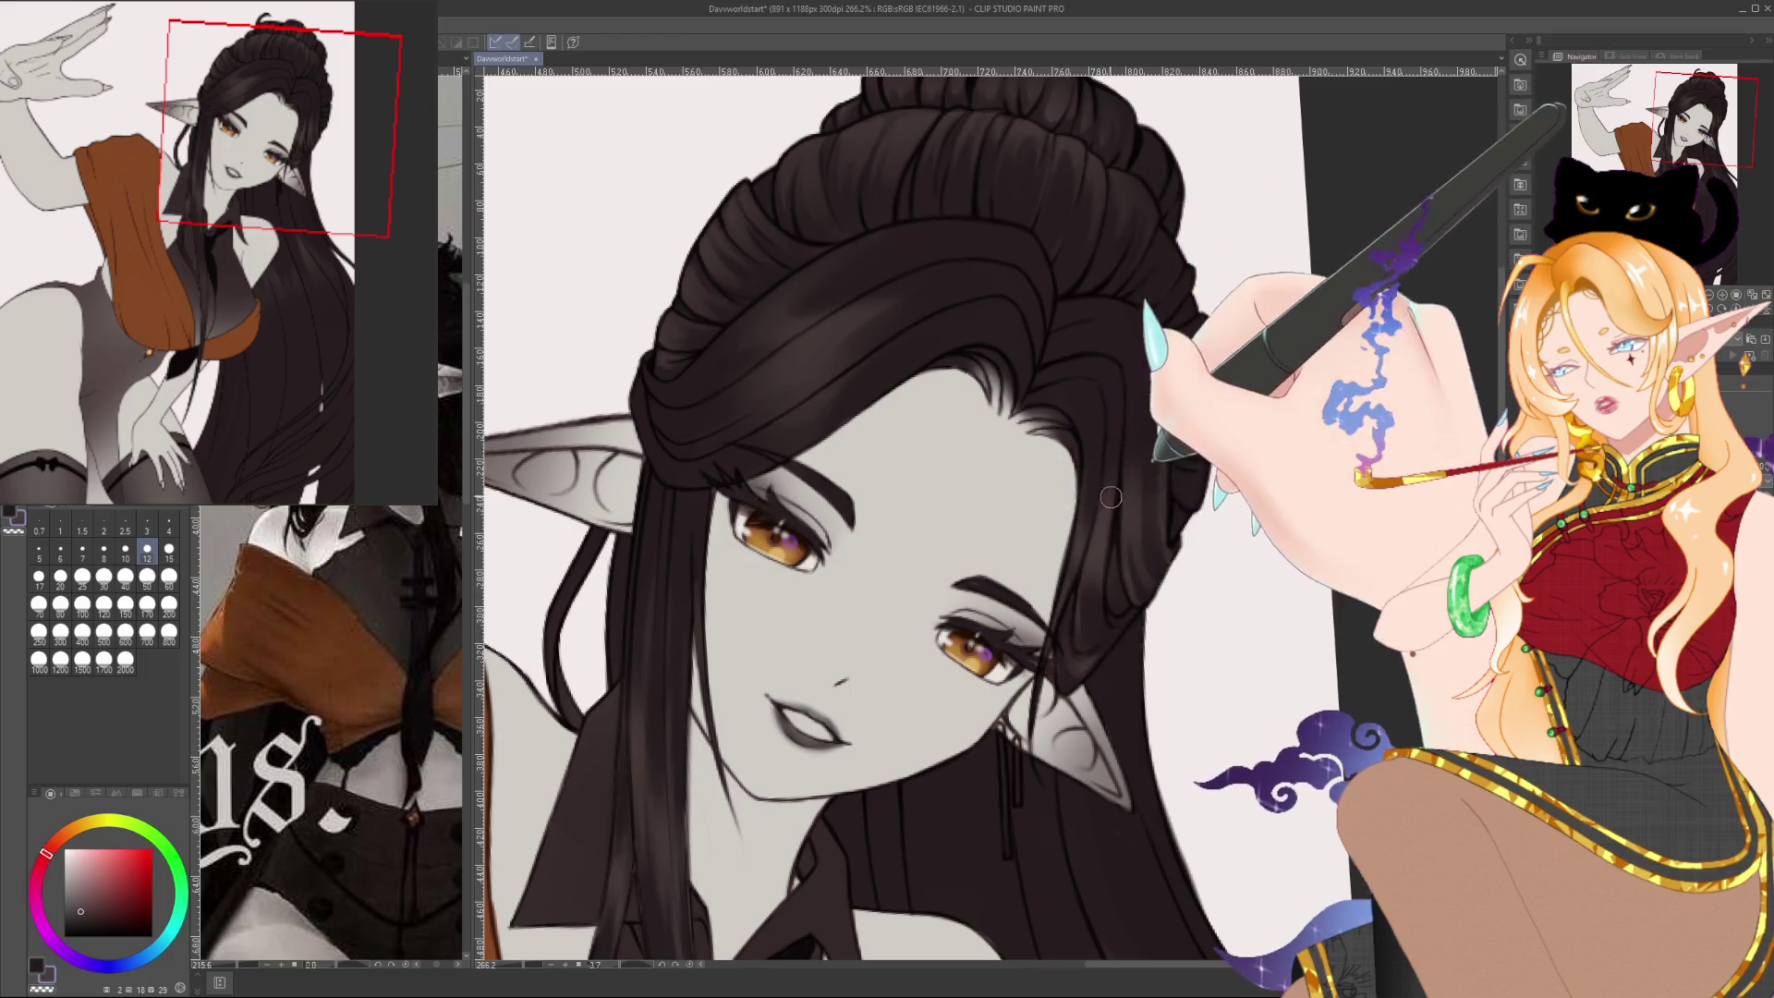
drag(1089, 659, 1175, 607)
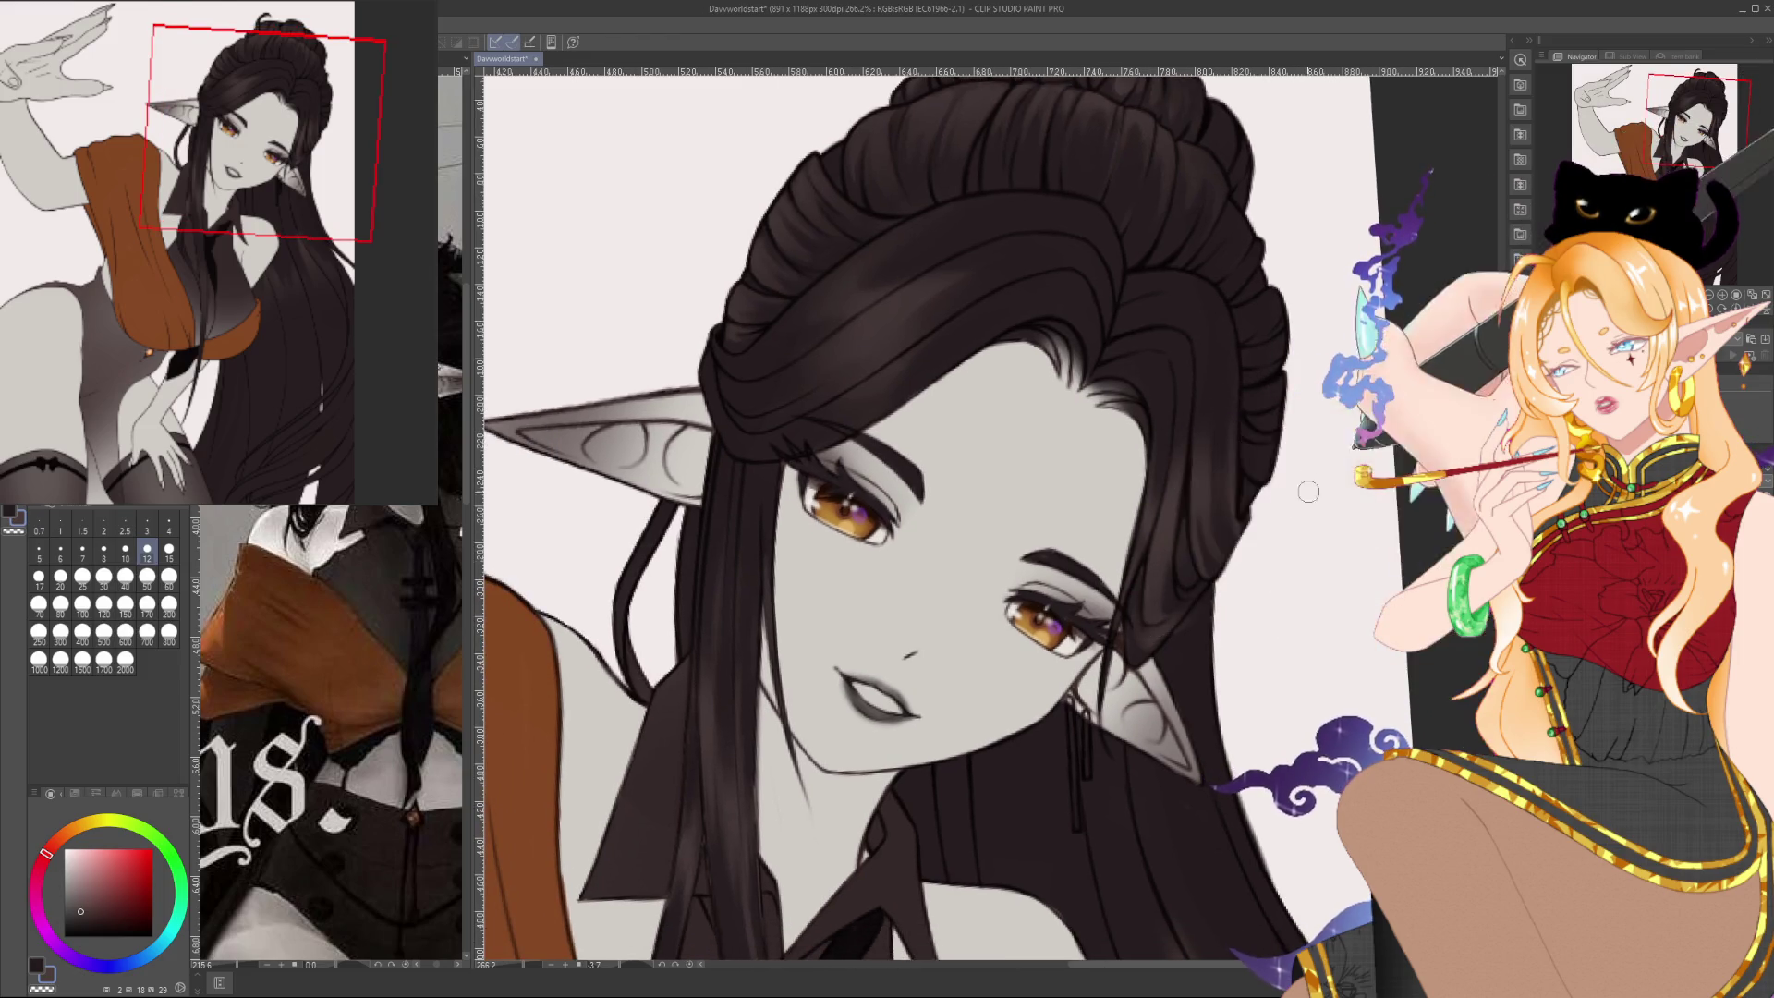
Sample several hair tones and paint strand shading on the crown and the dark lock past the ear
alt+click(1176, 655)
drag(918, 357, 1010, 367)
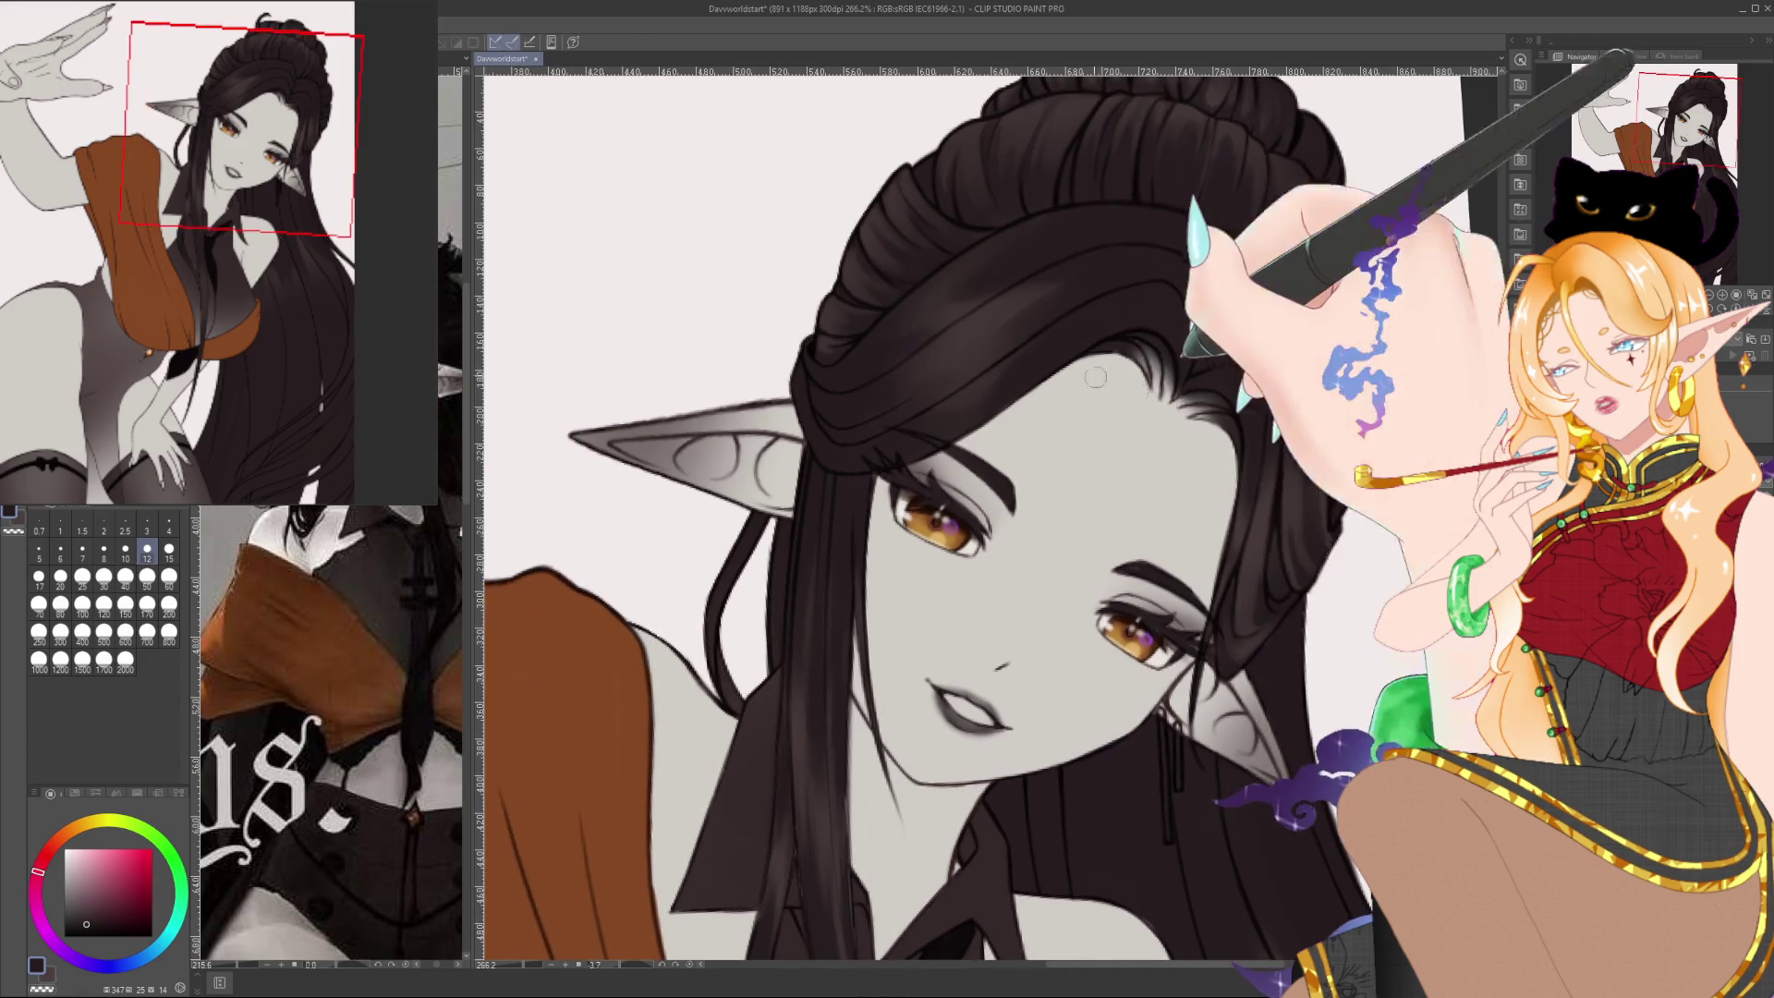
alt+click(1010, 367)
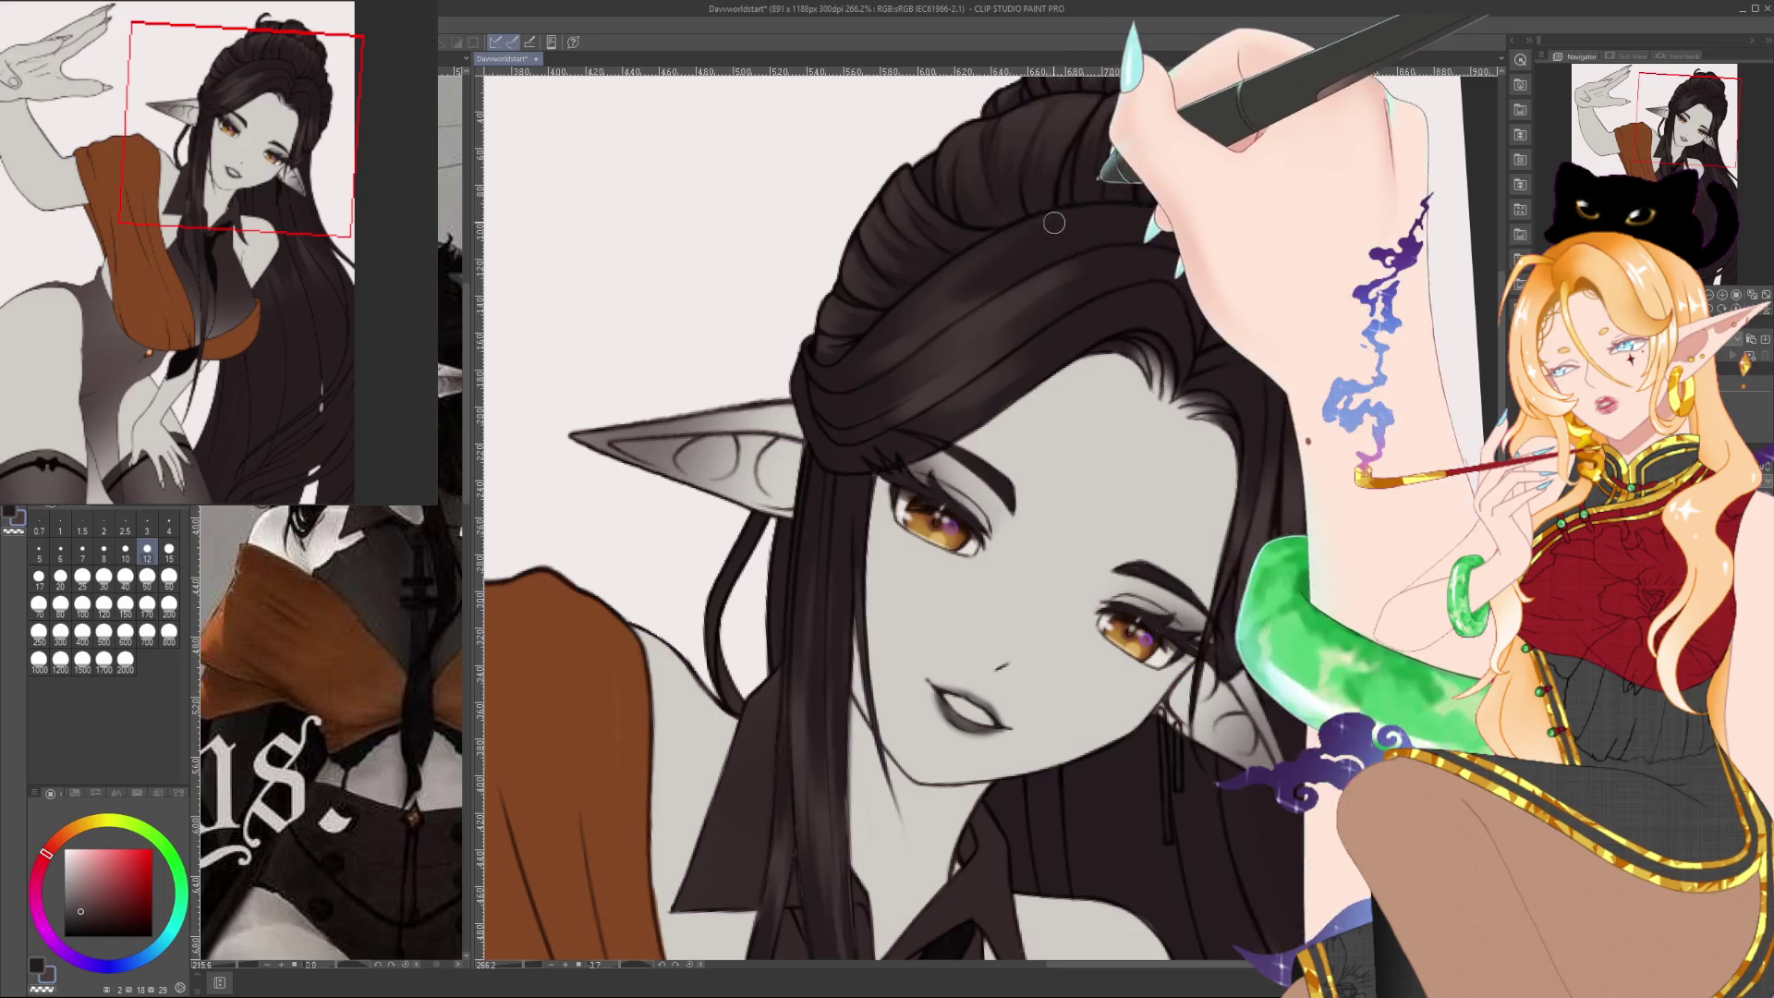
alt+click(1106, 230)
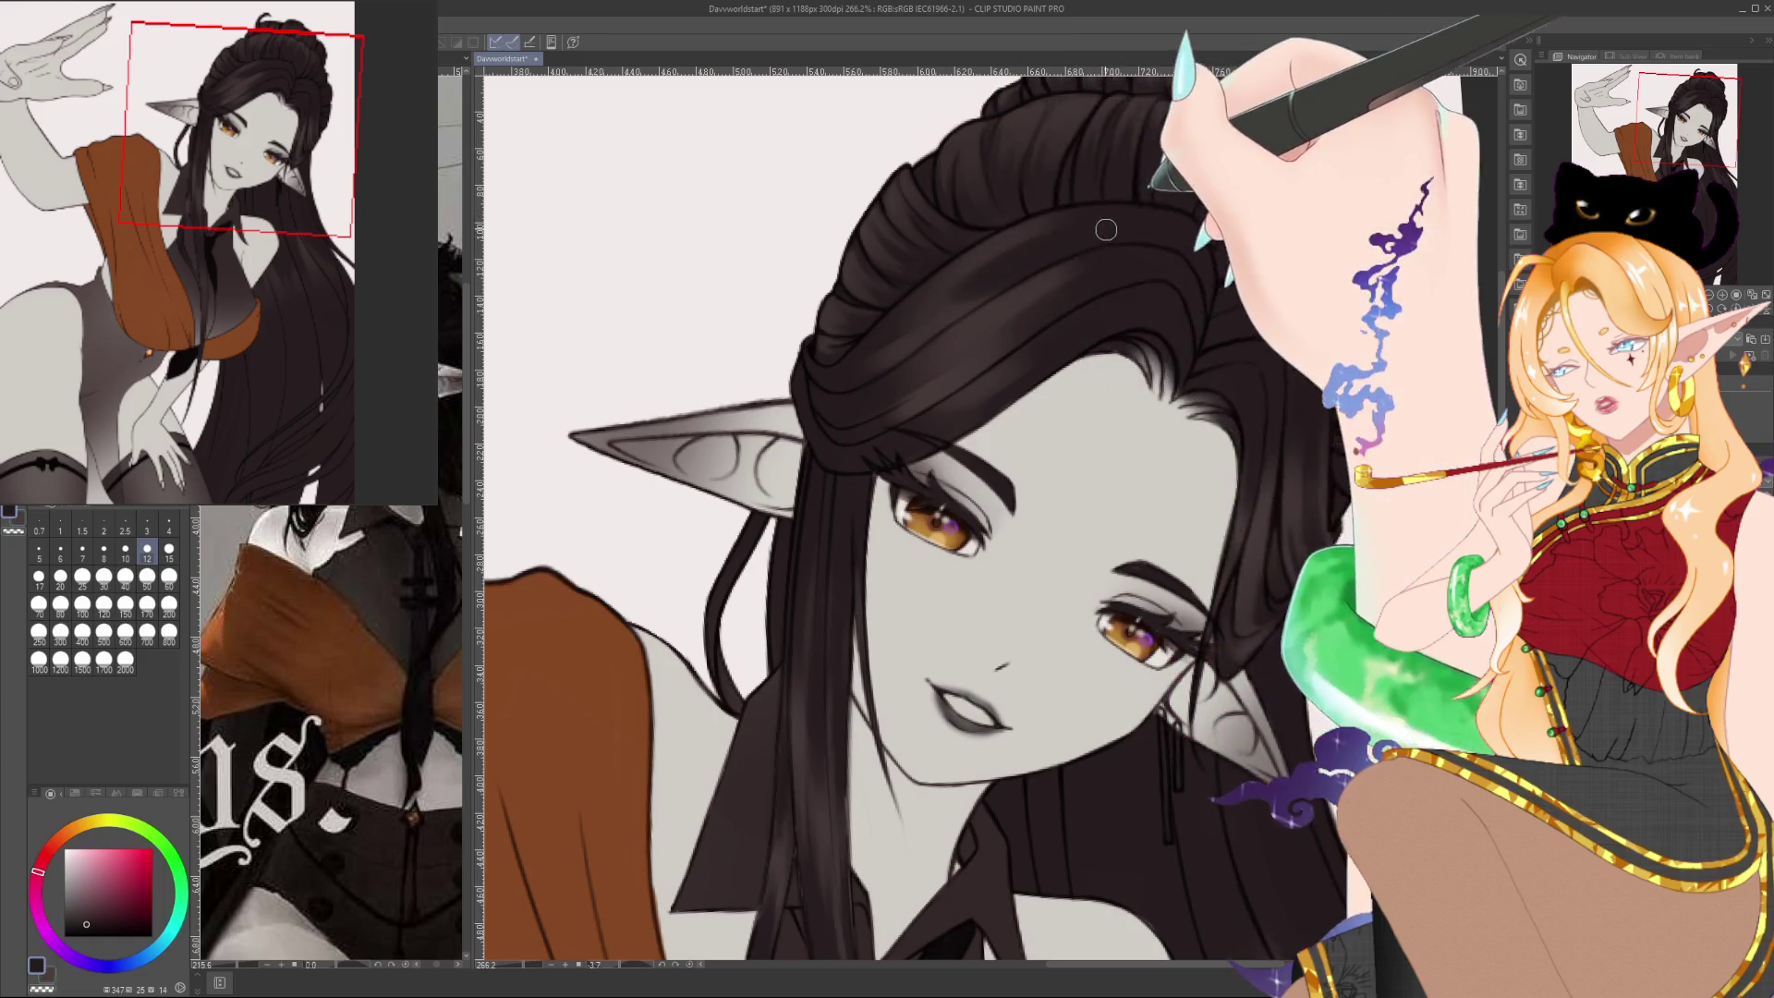
alt+click(905, 324)
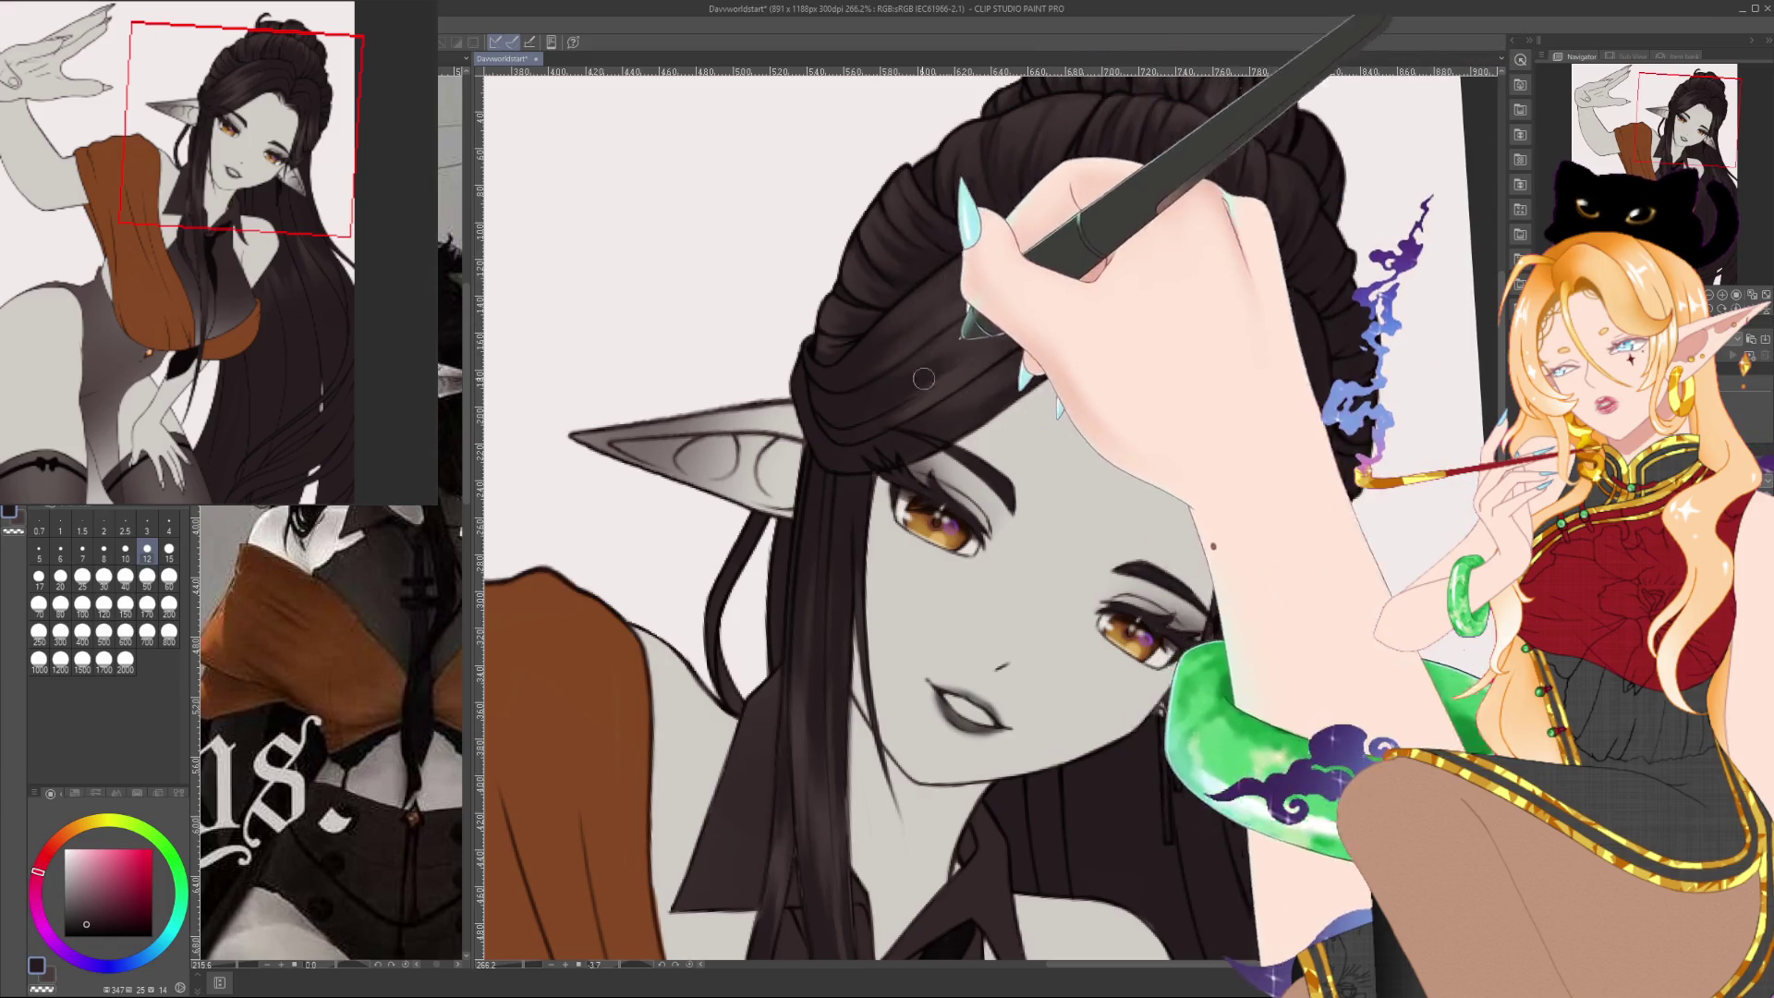
alt+click(989, 349)
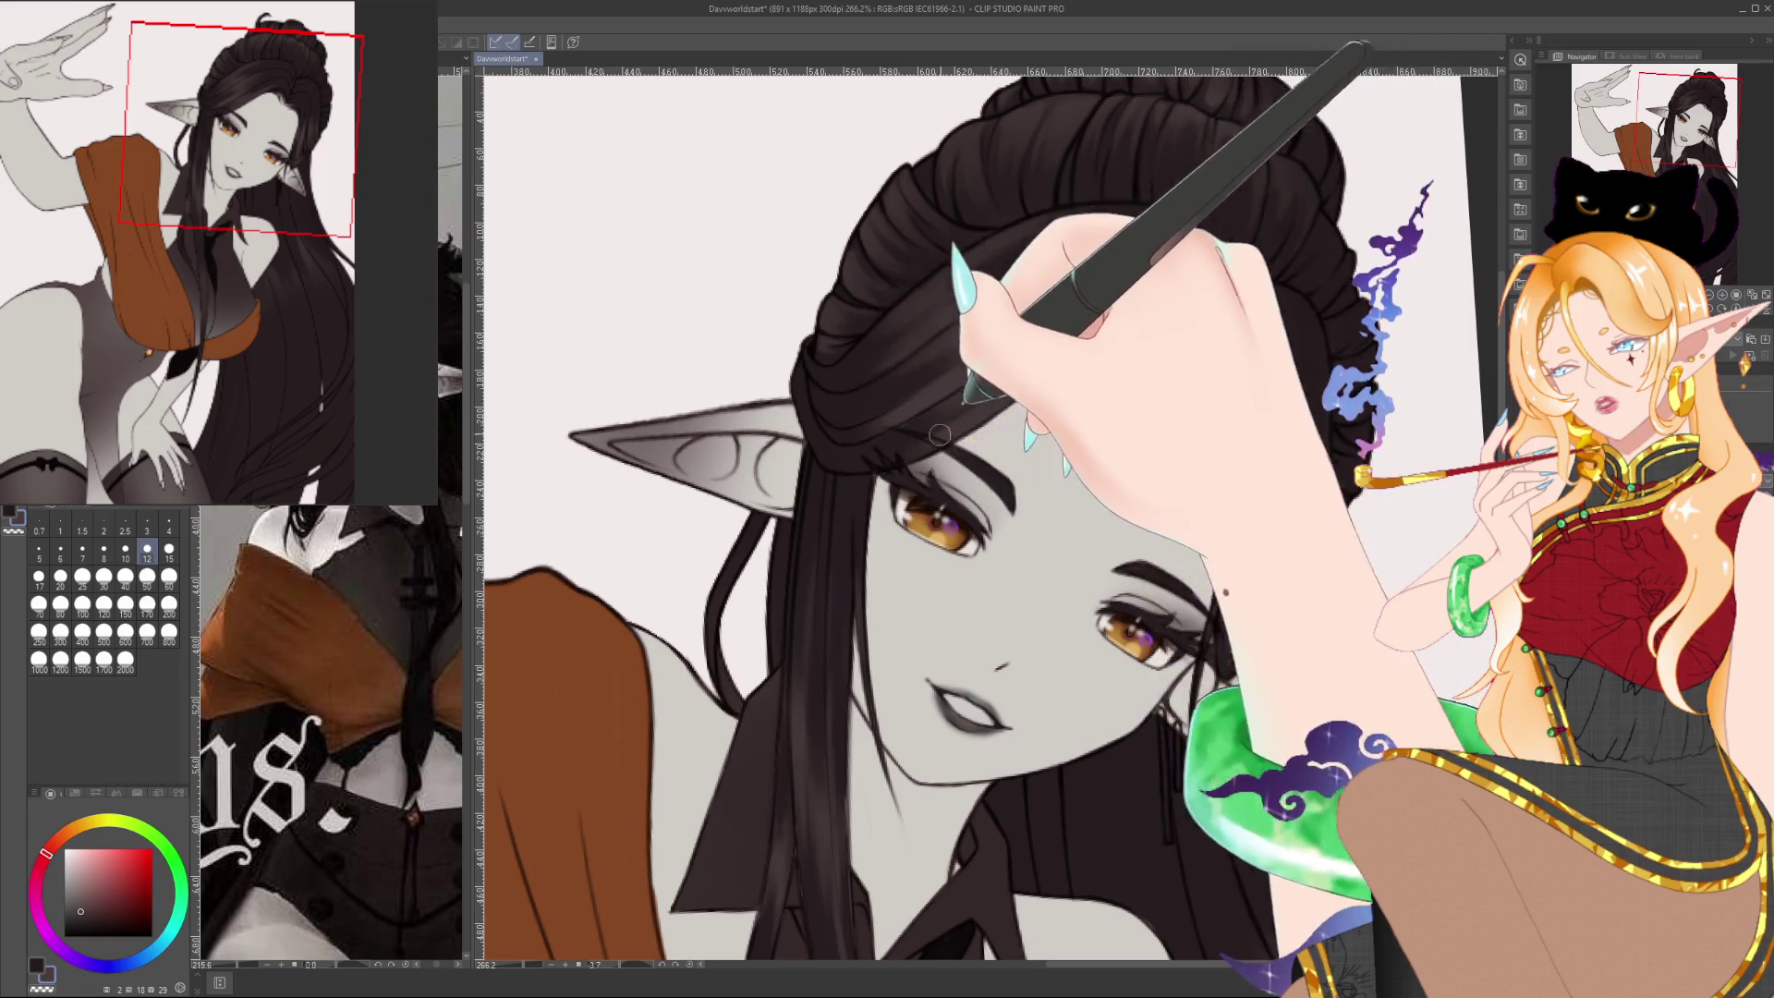
alt+click(891, 447)
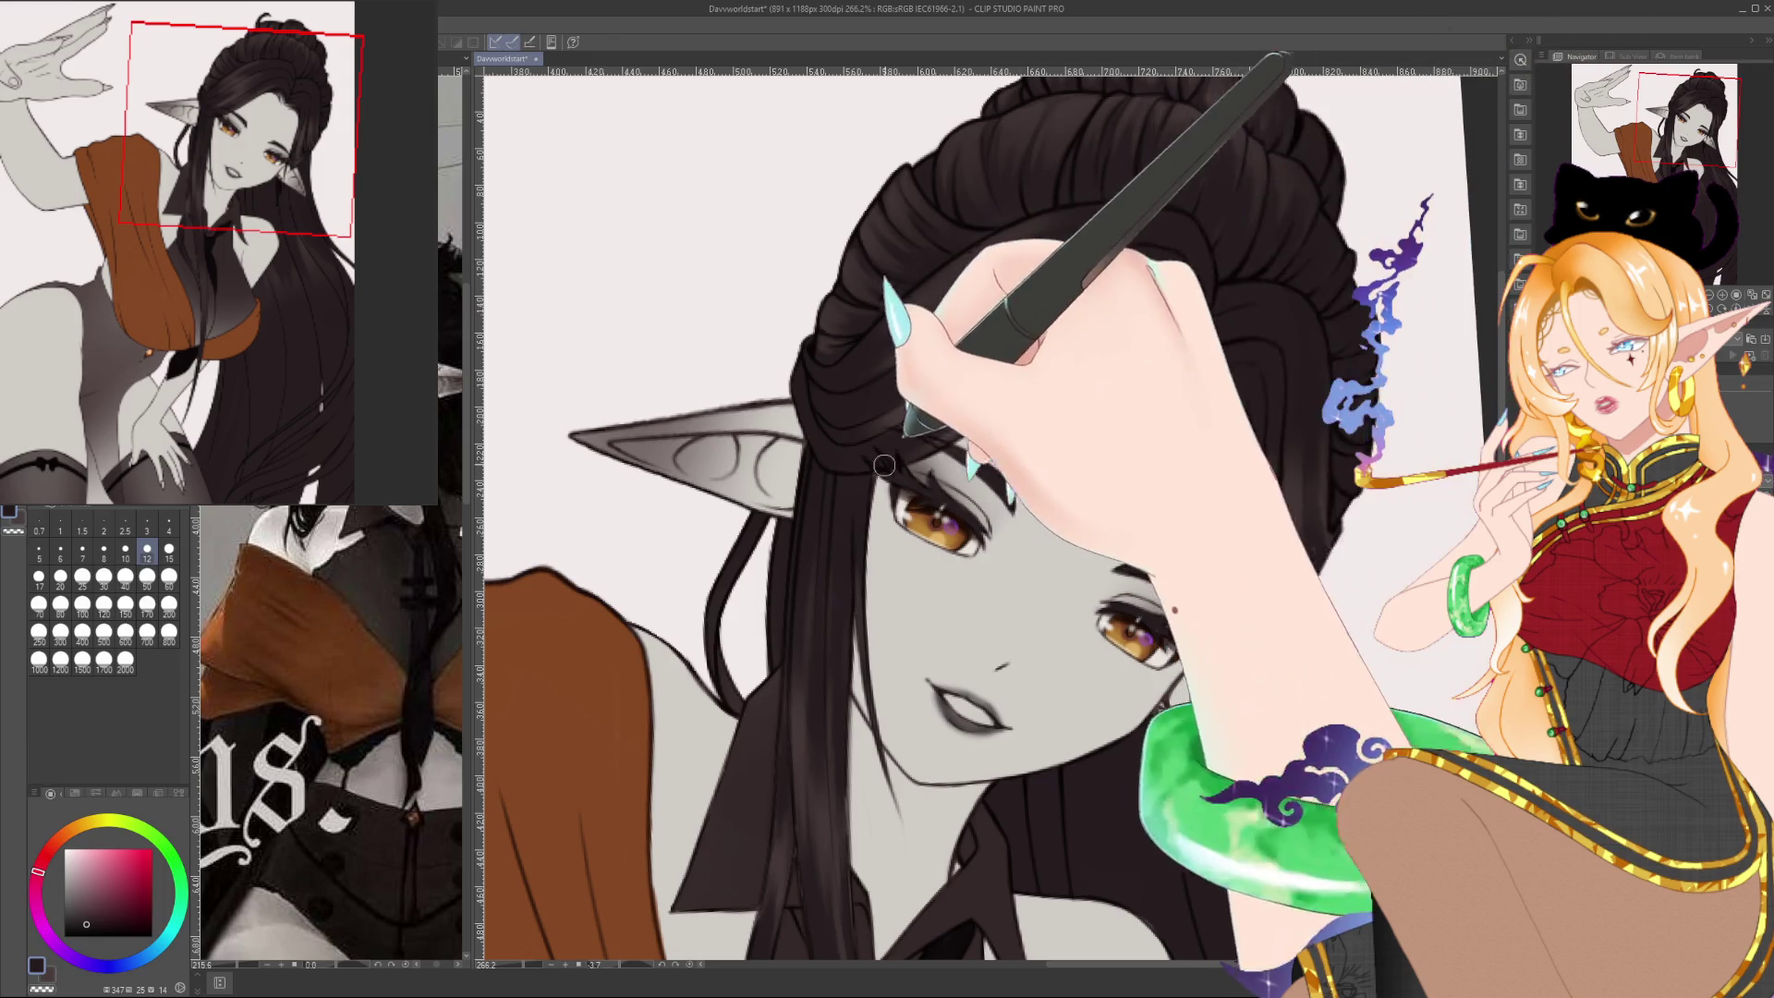
scroll(851, 463, down, 2)
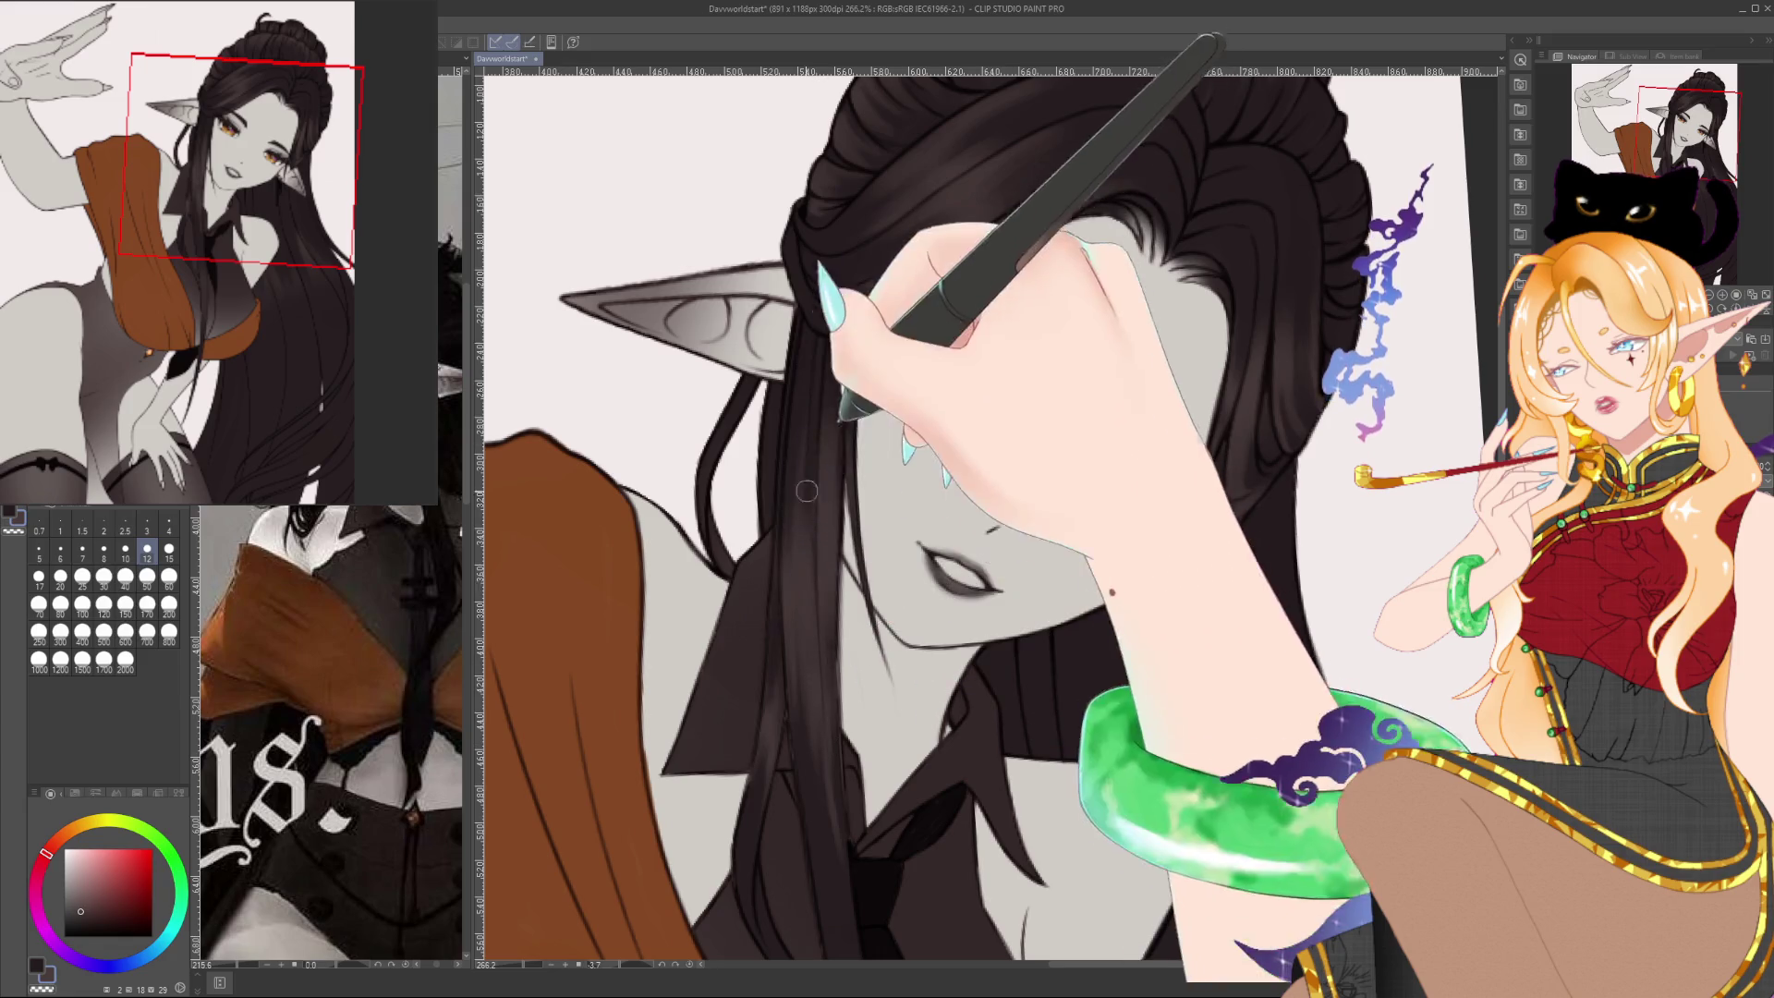
Sample red-brown and darker hair shades and brush strands along the thin lock beside the face
alt+click(802, 573)
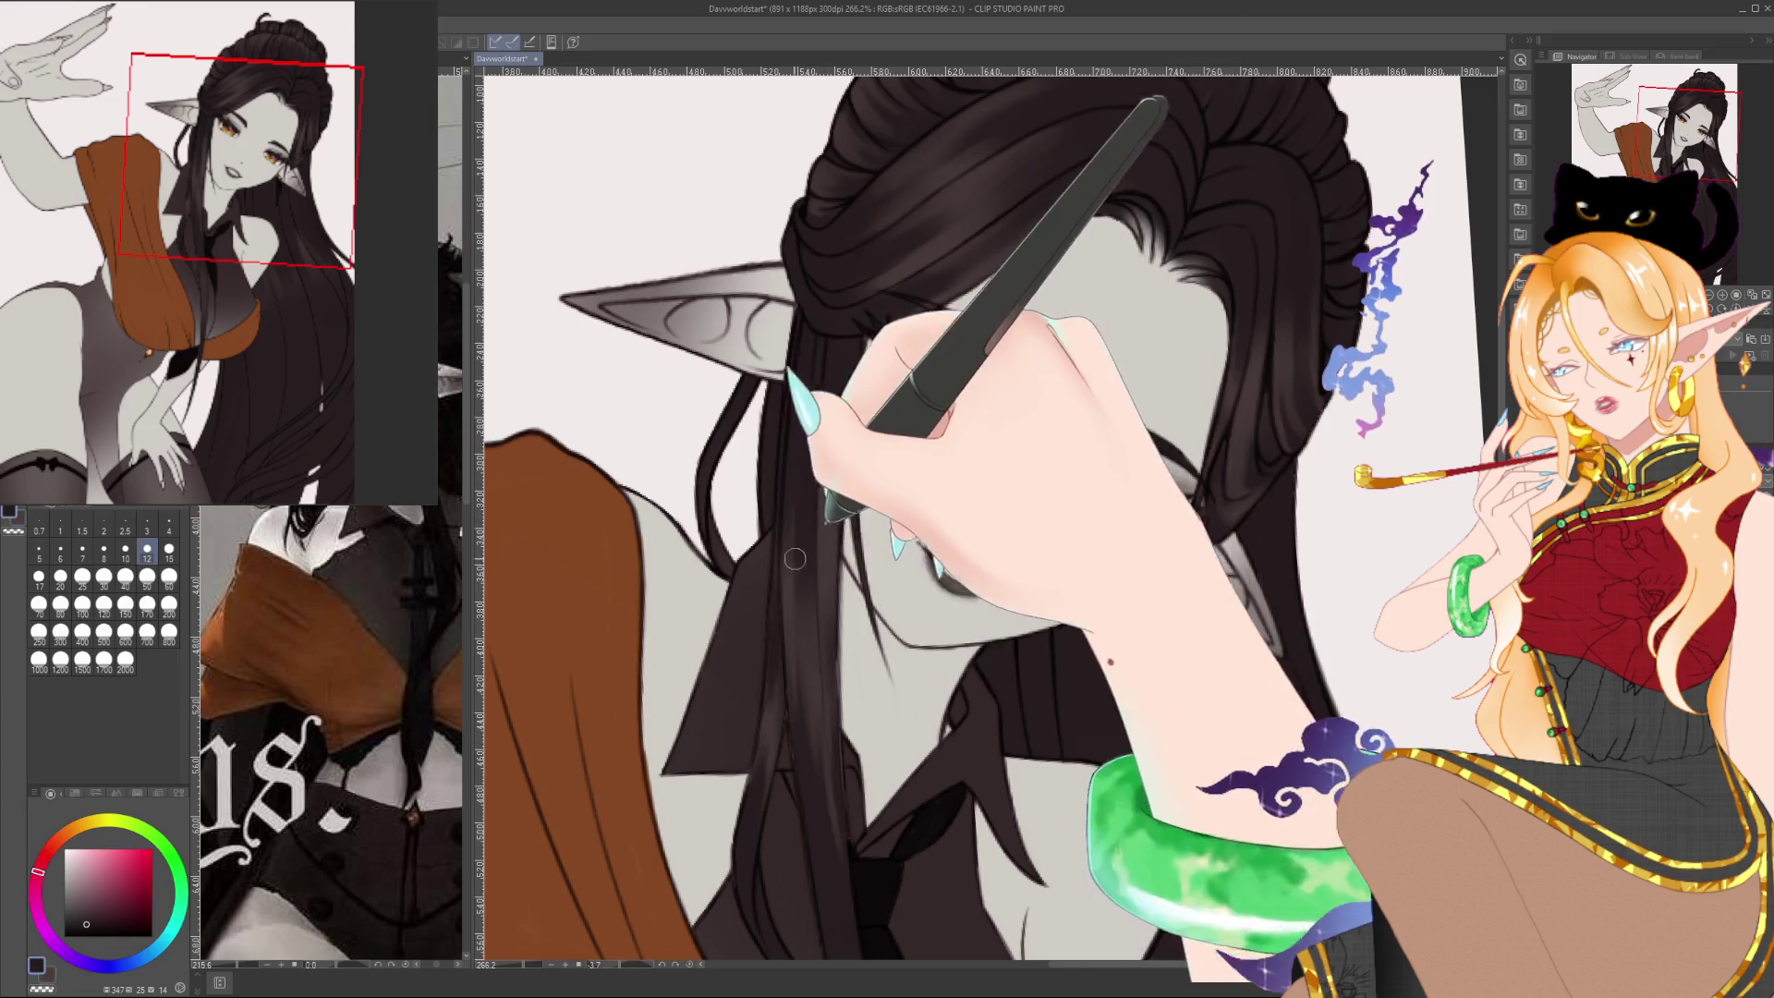
alt+click(818, 724)
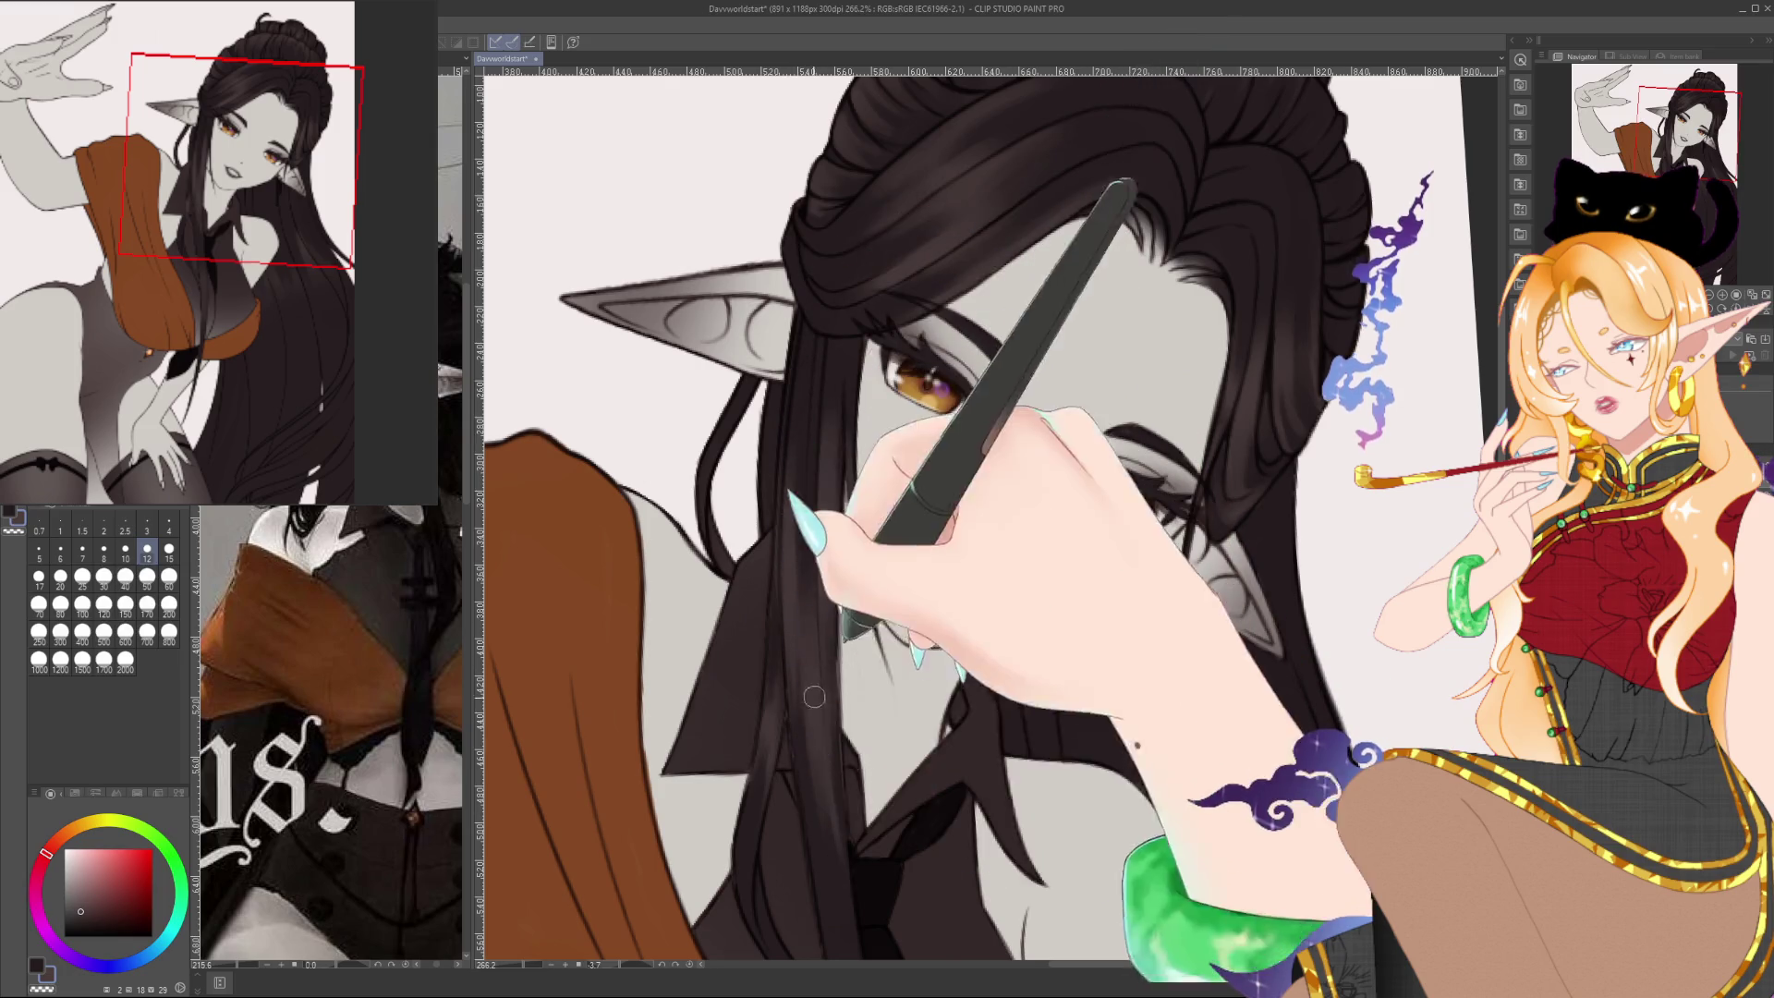
scroll(1009, 409, down, 2)
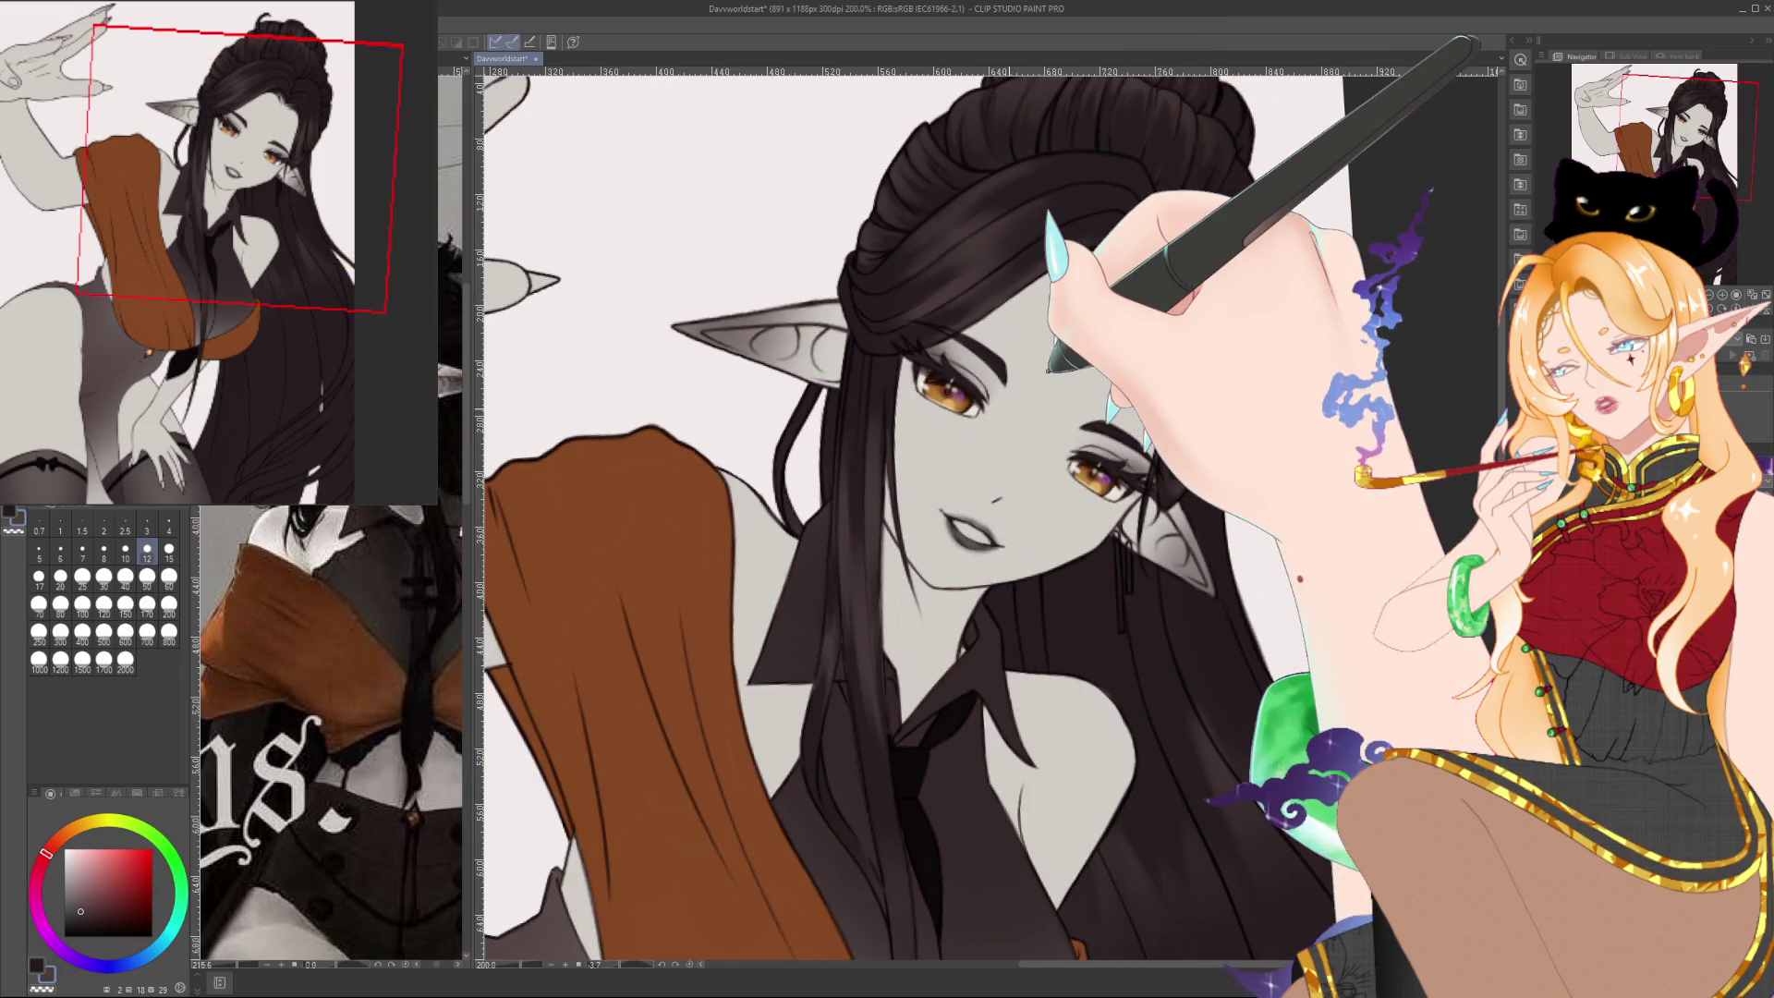
scroll(819, 545, down, 2)
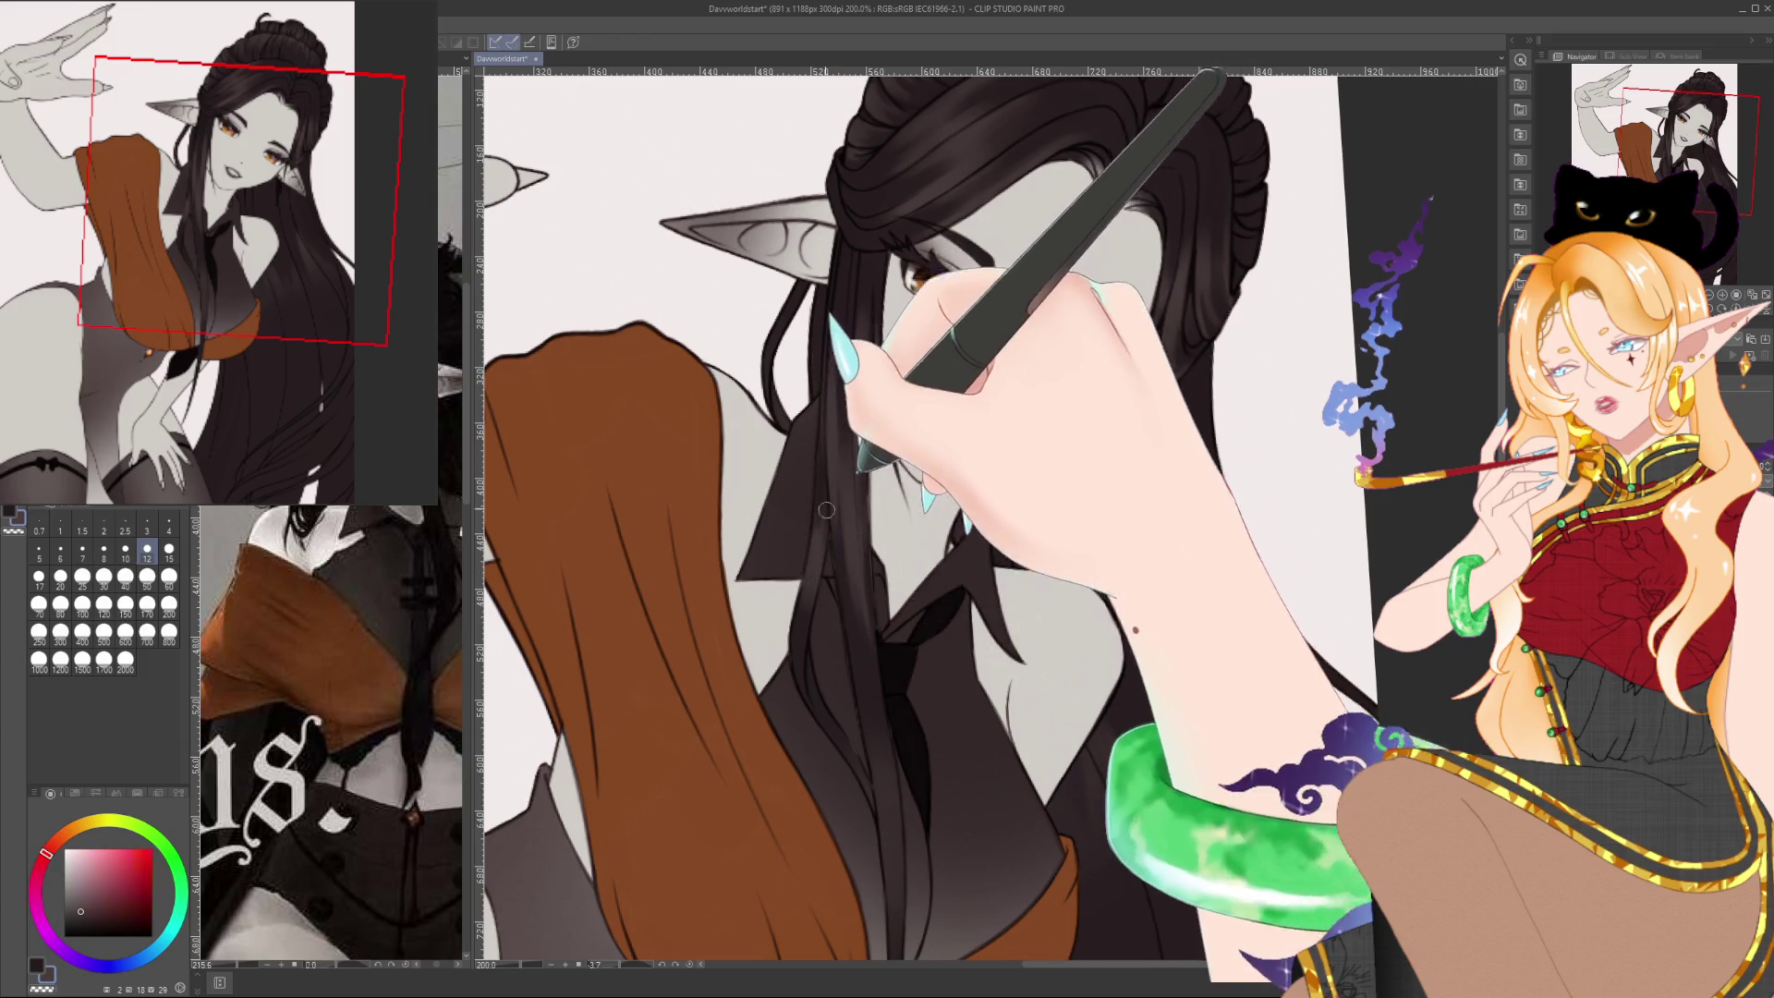
alt+click(826, 510)
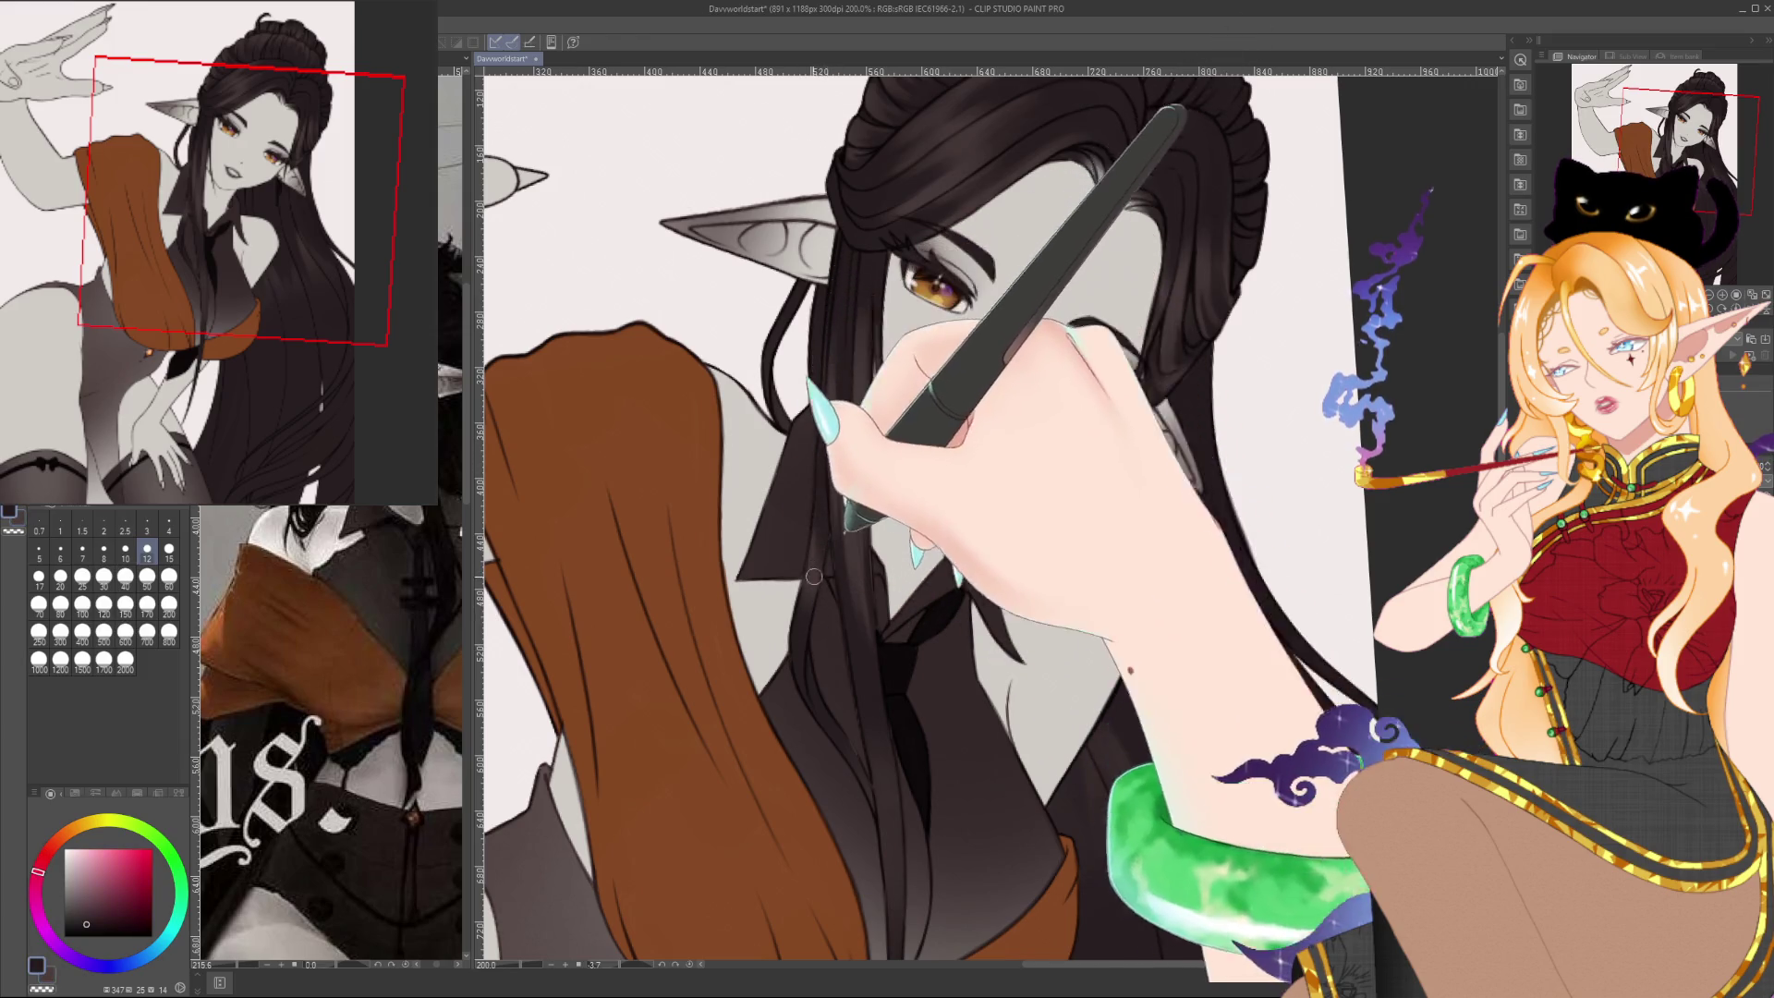
alt+click(812, 638)
alt+click(813, 638)
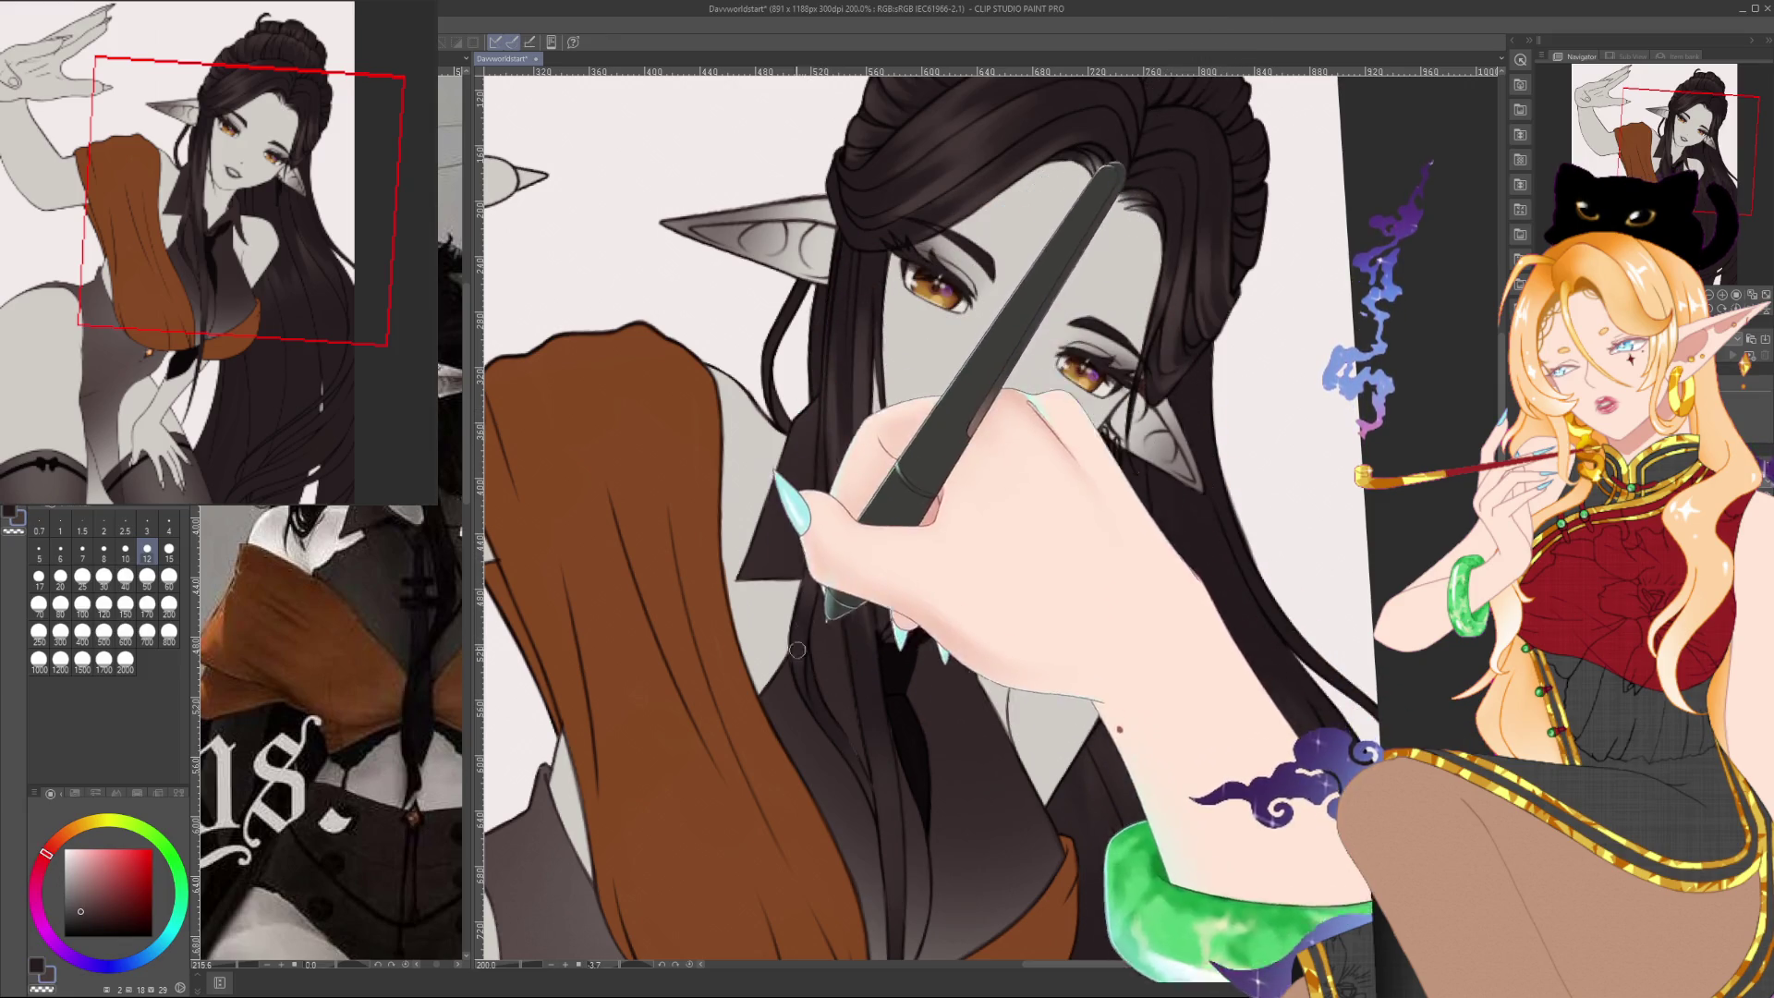
drag(811, 700, 805, 556)
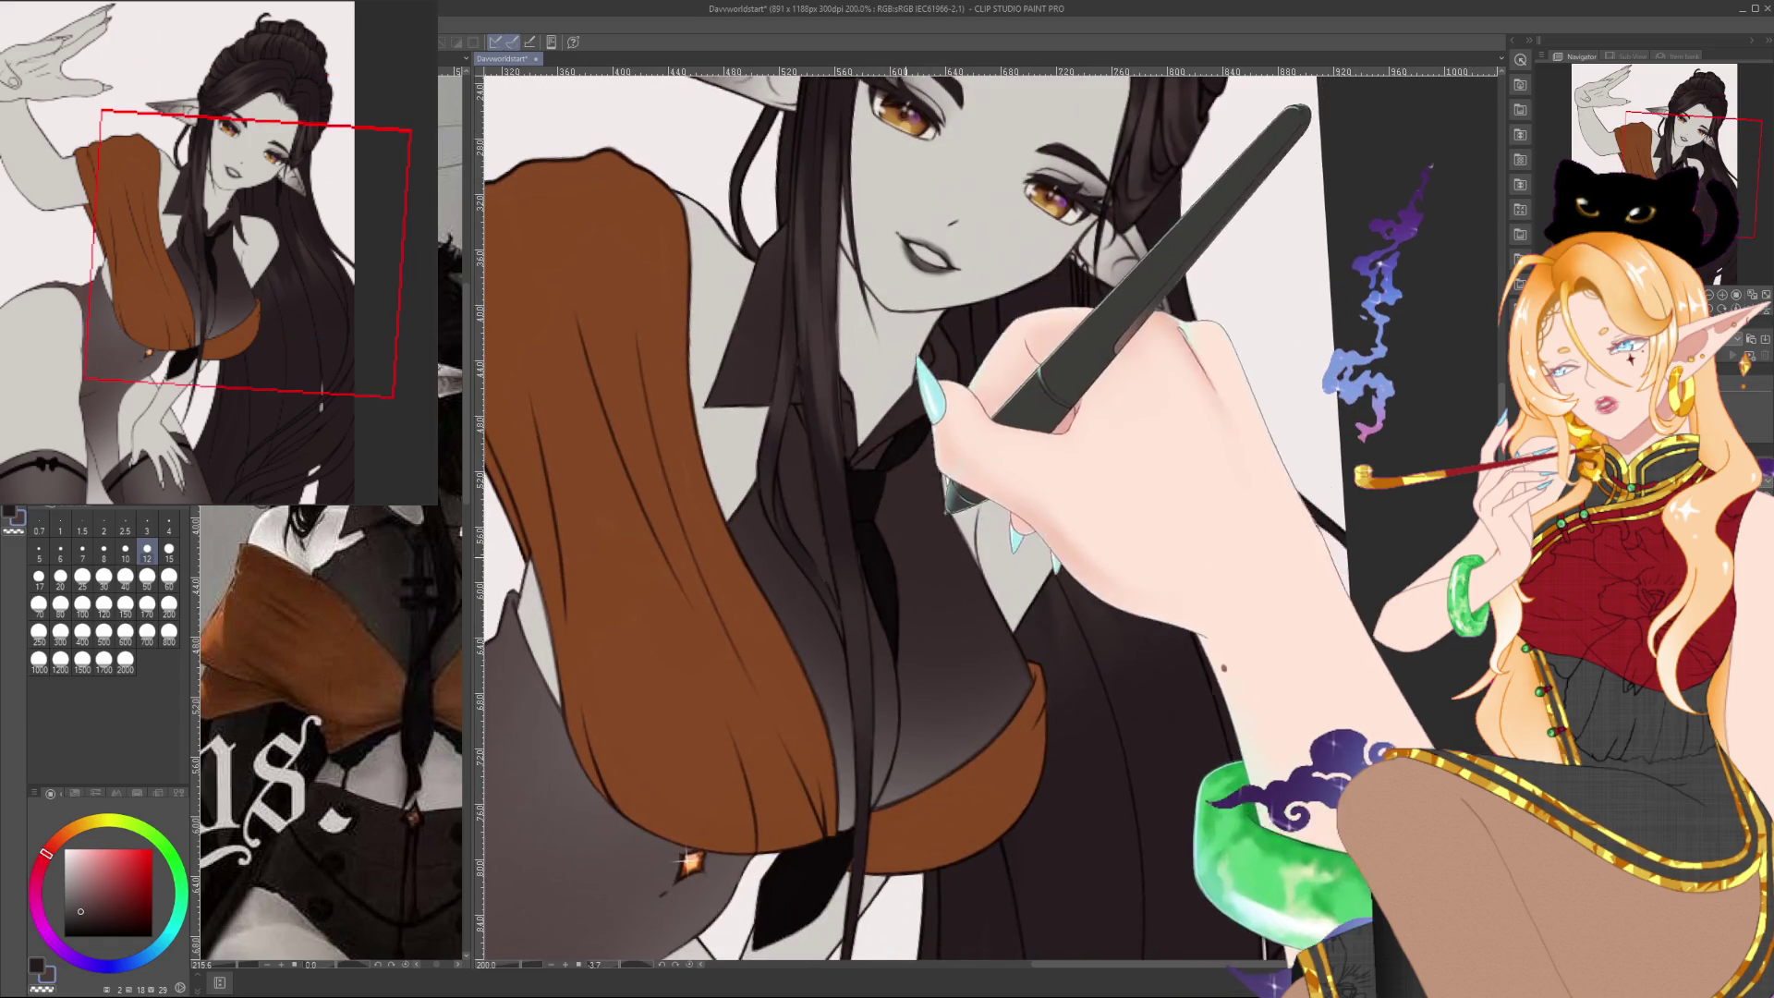
Sample dark and purplish hair tones and paint the long locks over the chest
alt+click(805, 556)
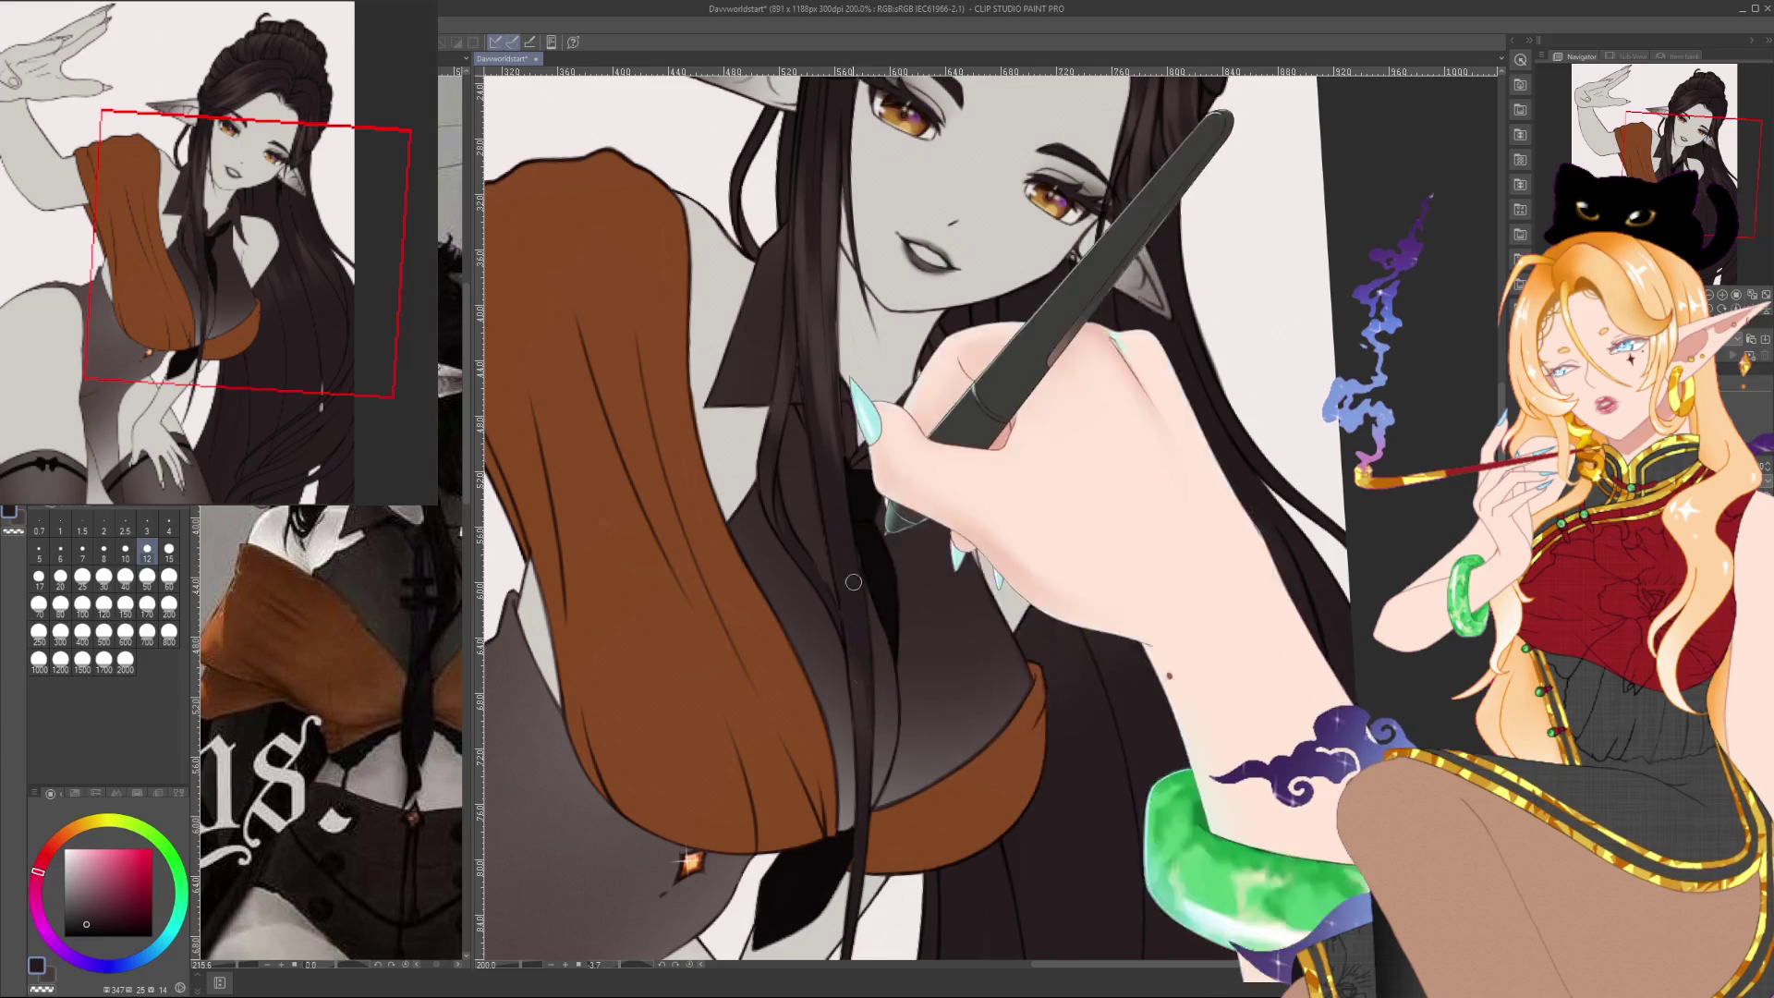
drag(870, 733, 870, 457)
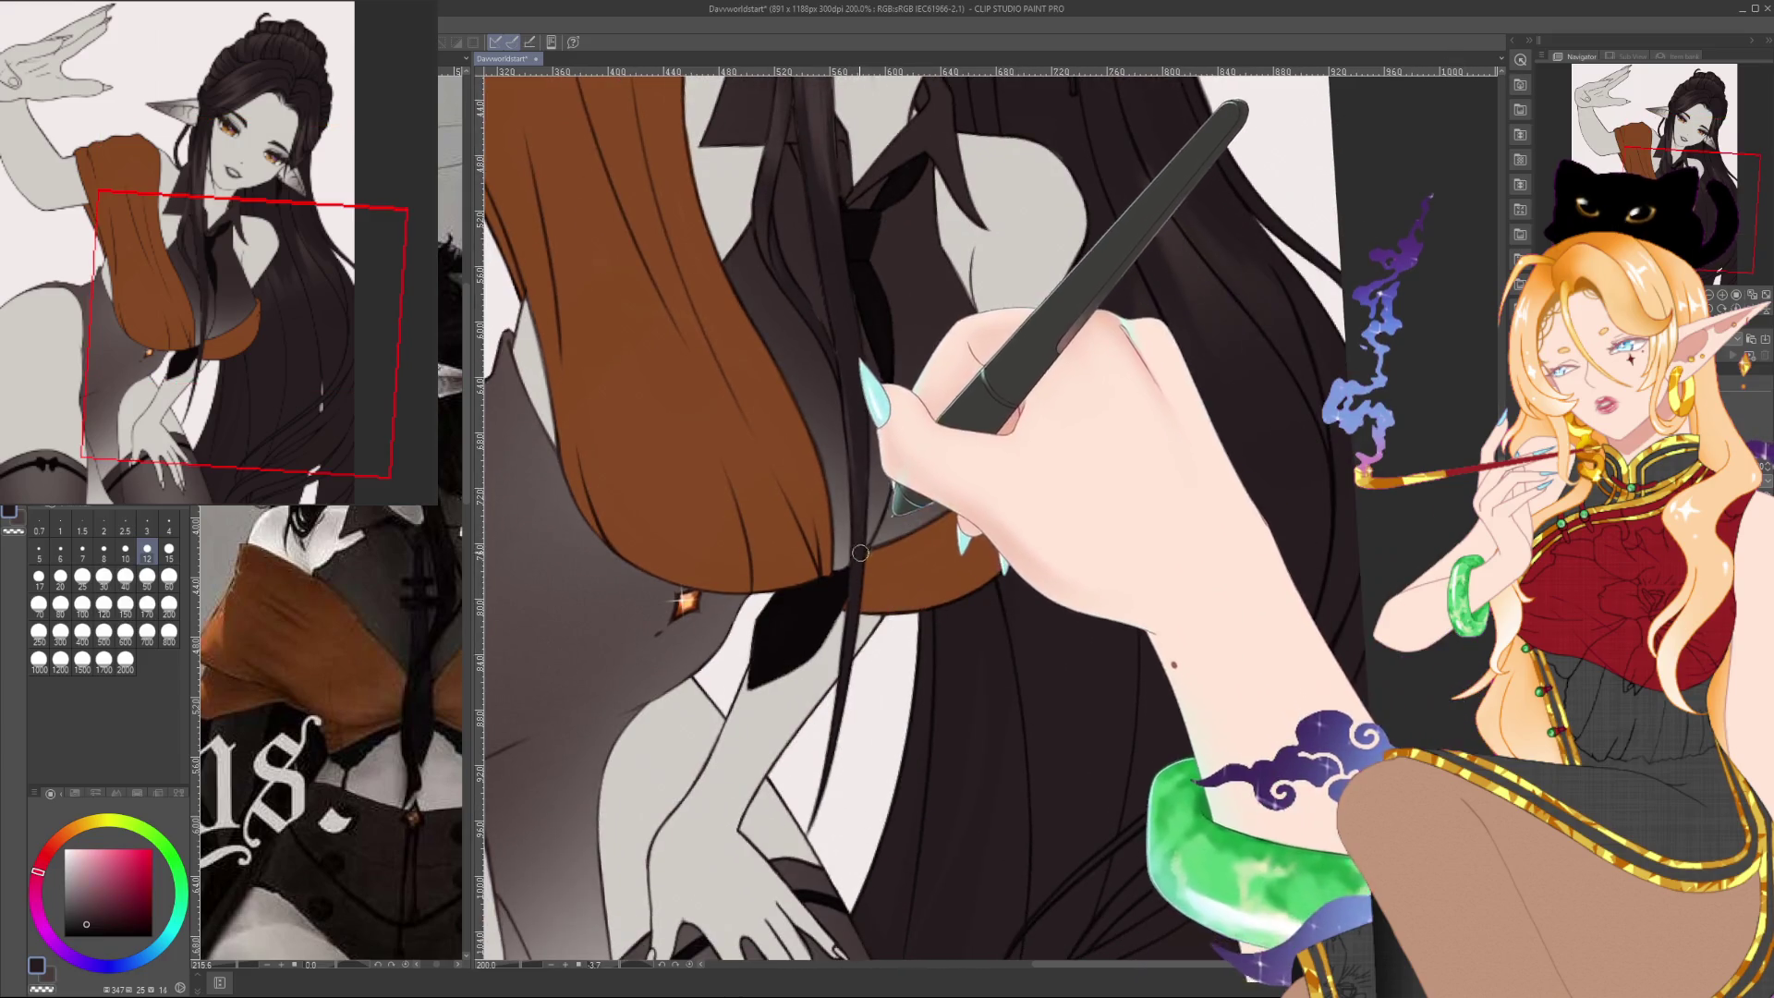
alt+click(851, 681)
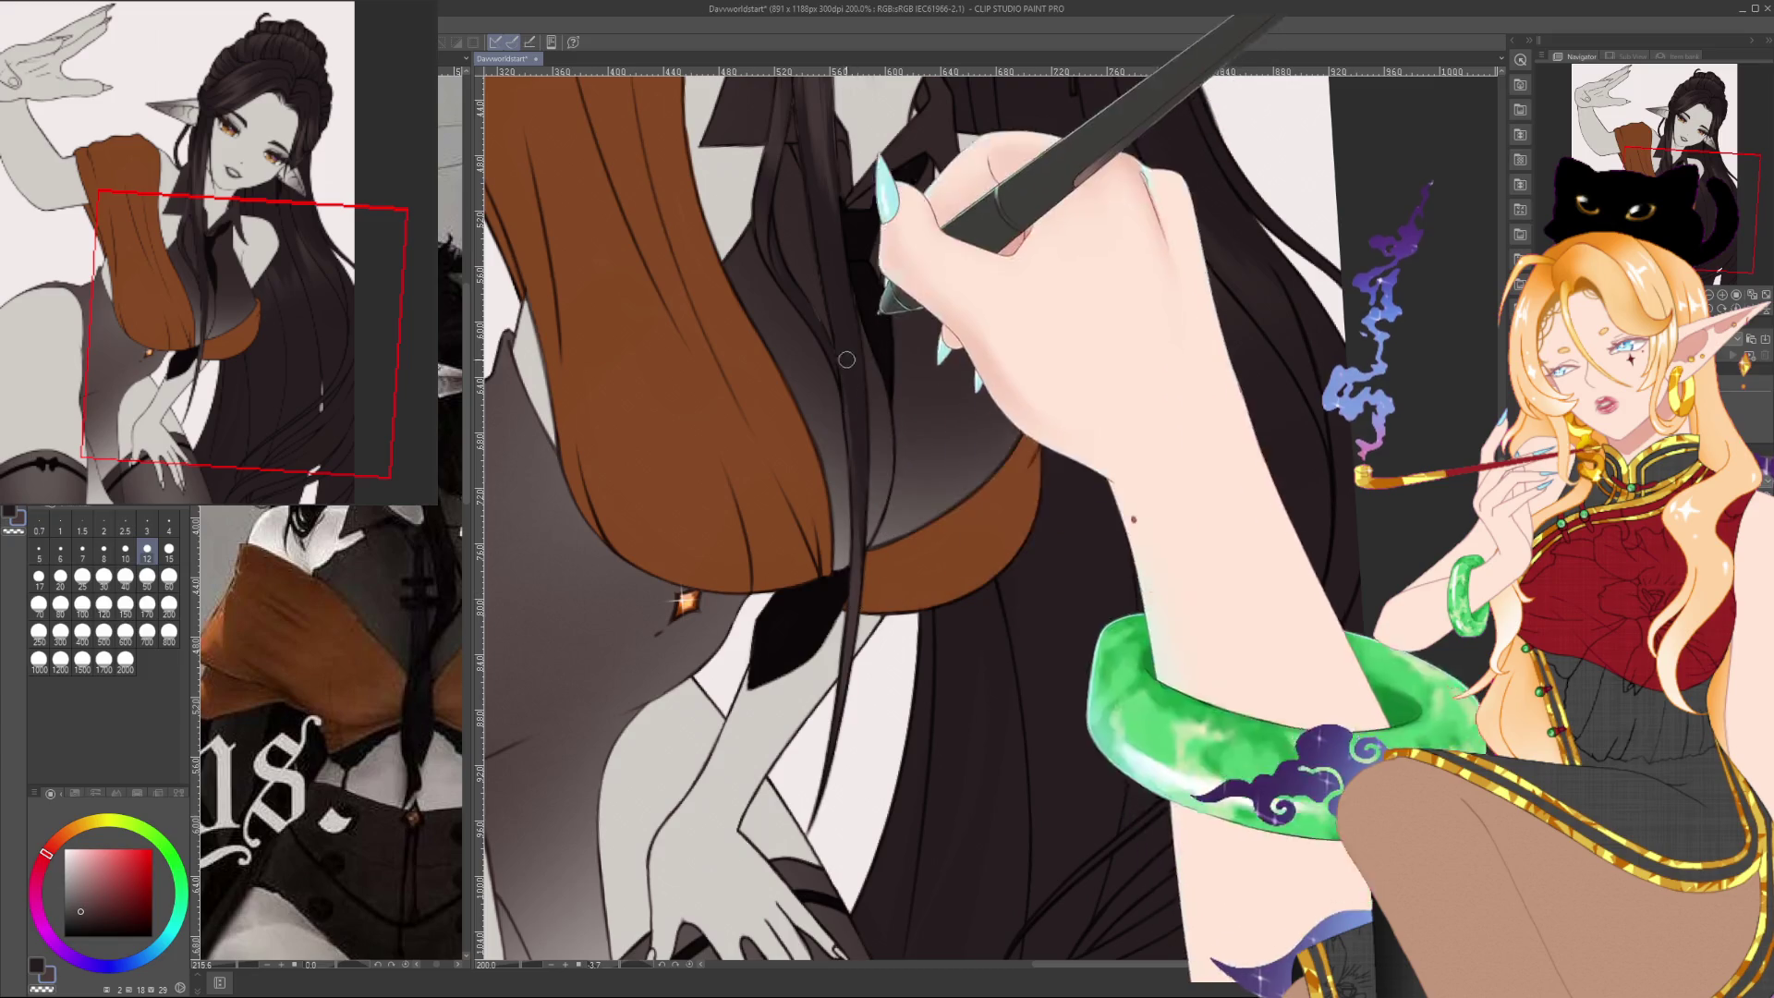
alt+click(856, 472)
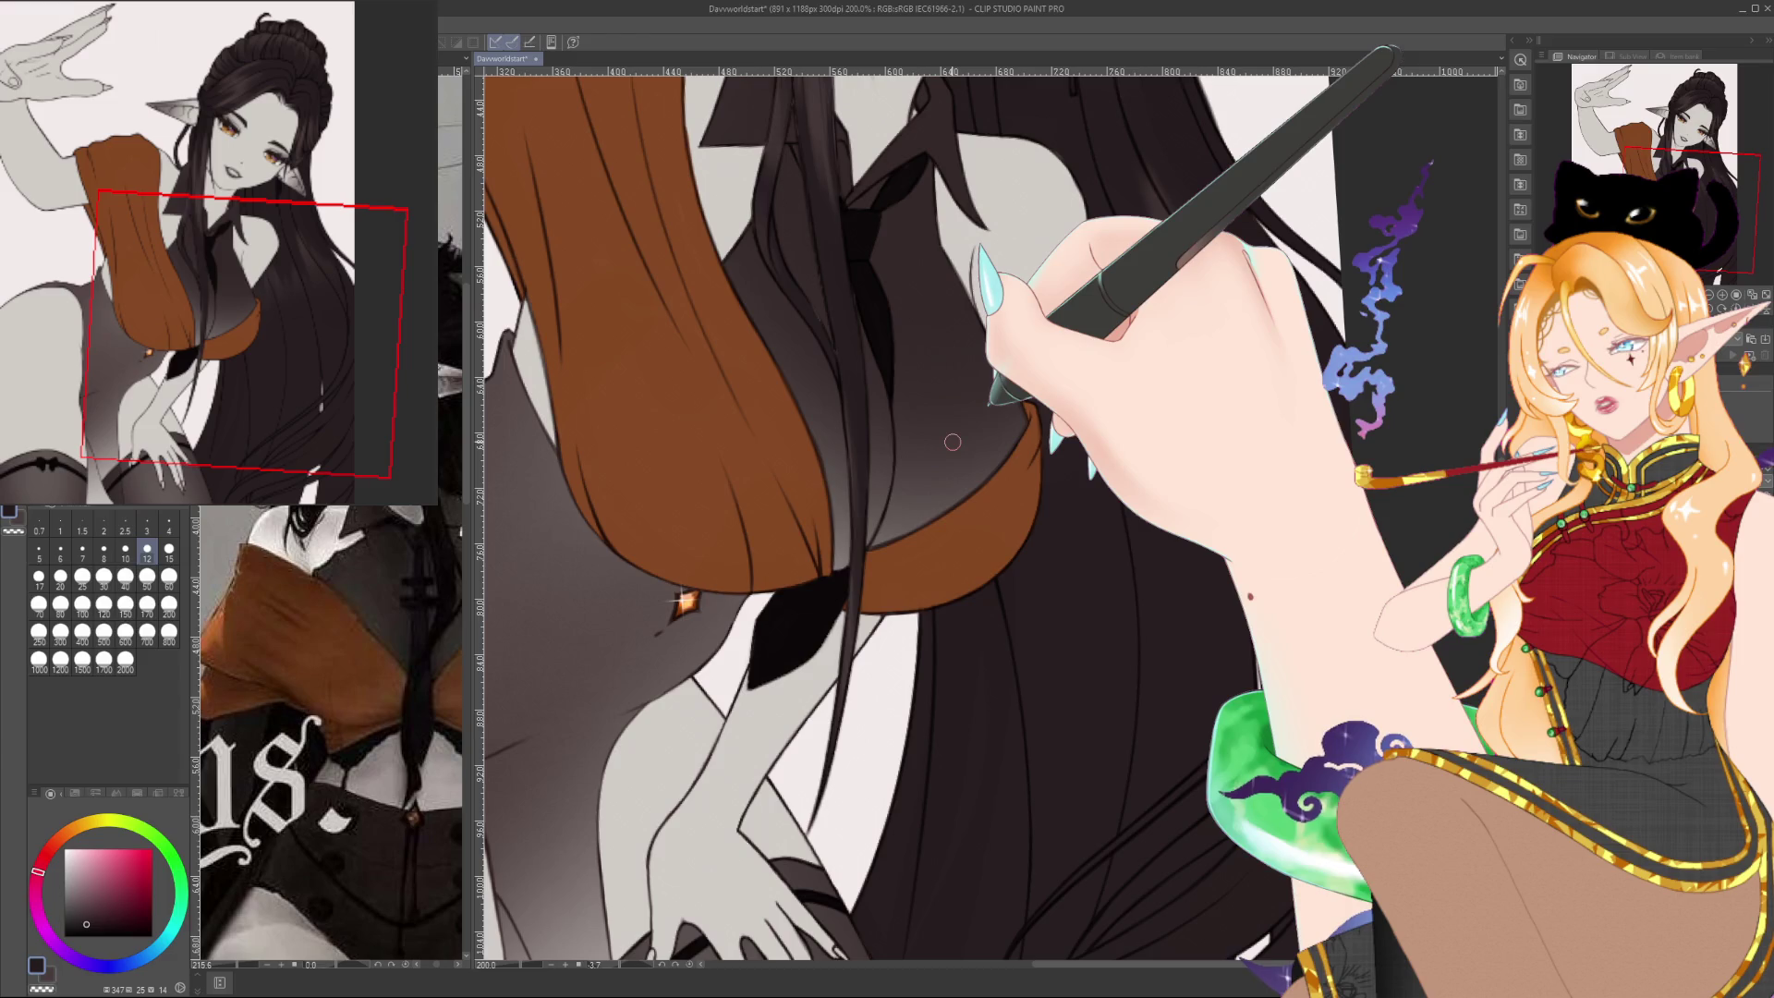
Sample the dark hair colour near the face, shade the upper hair, and zoom out to check
drag(953, 442, 950, 481)
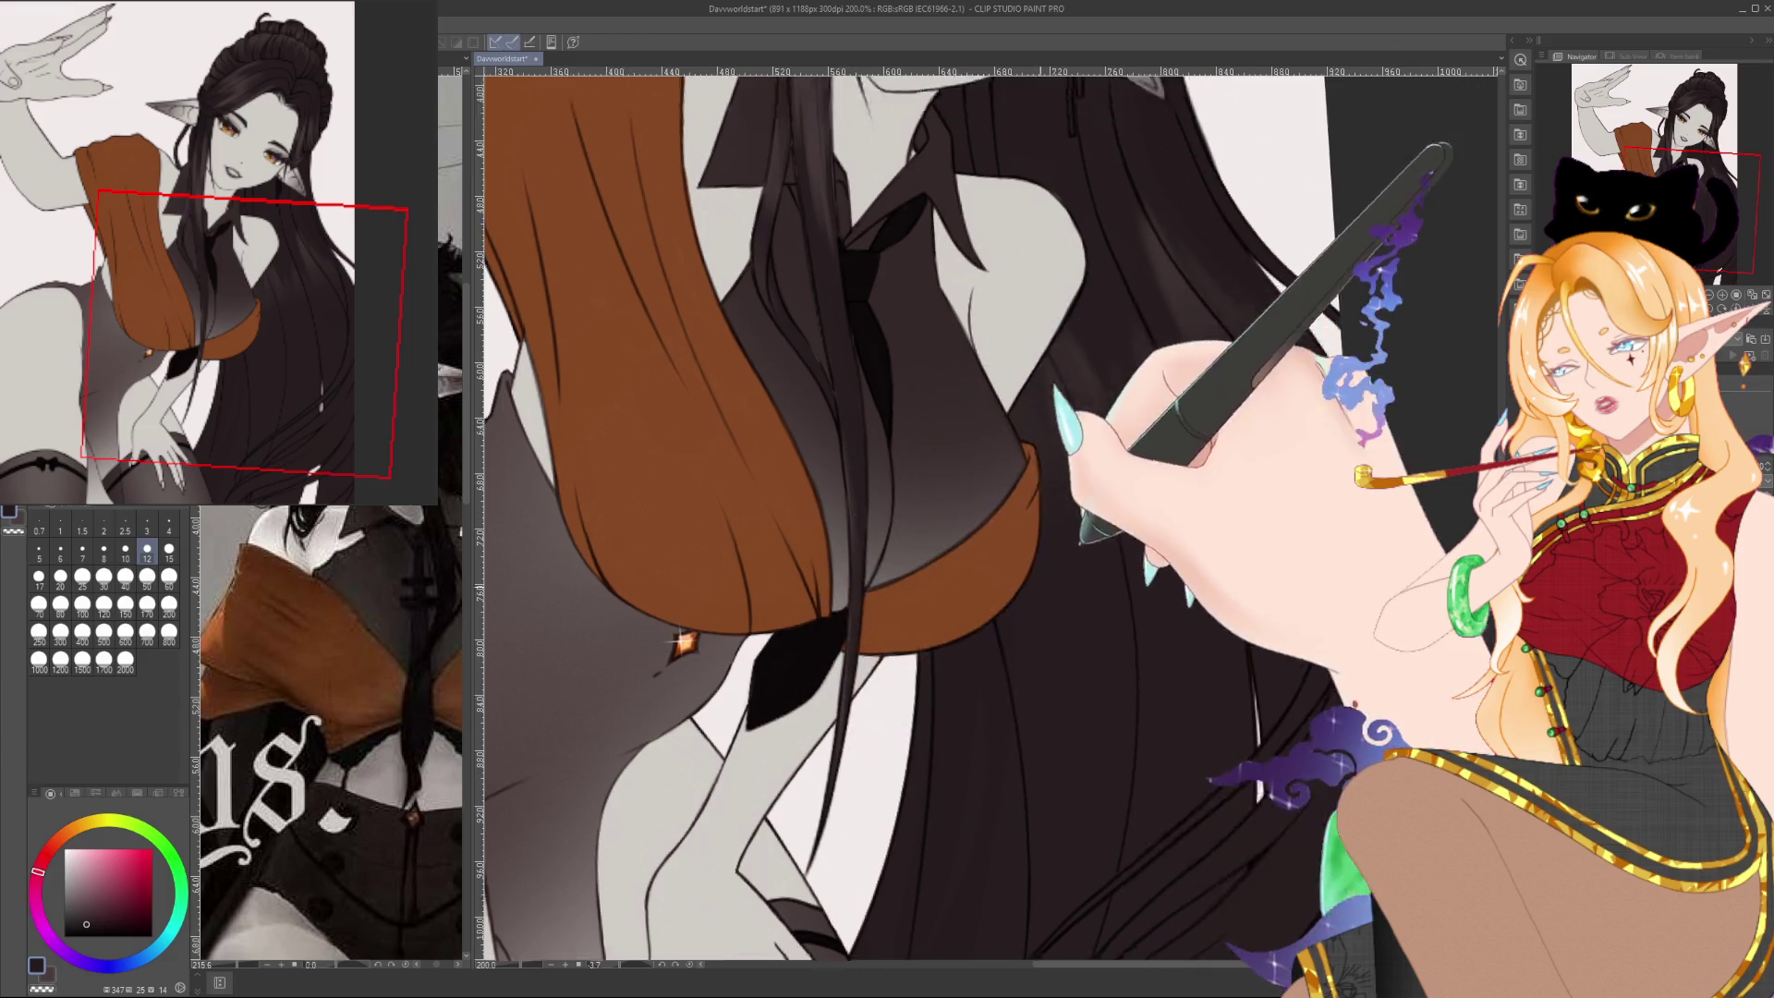
drag(1084, 541, 1087, 702)
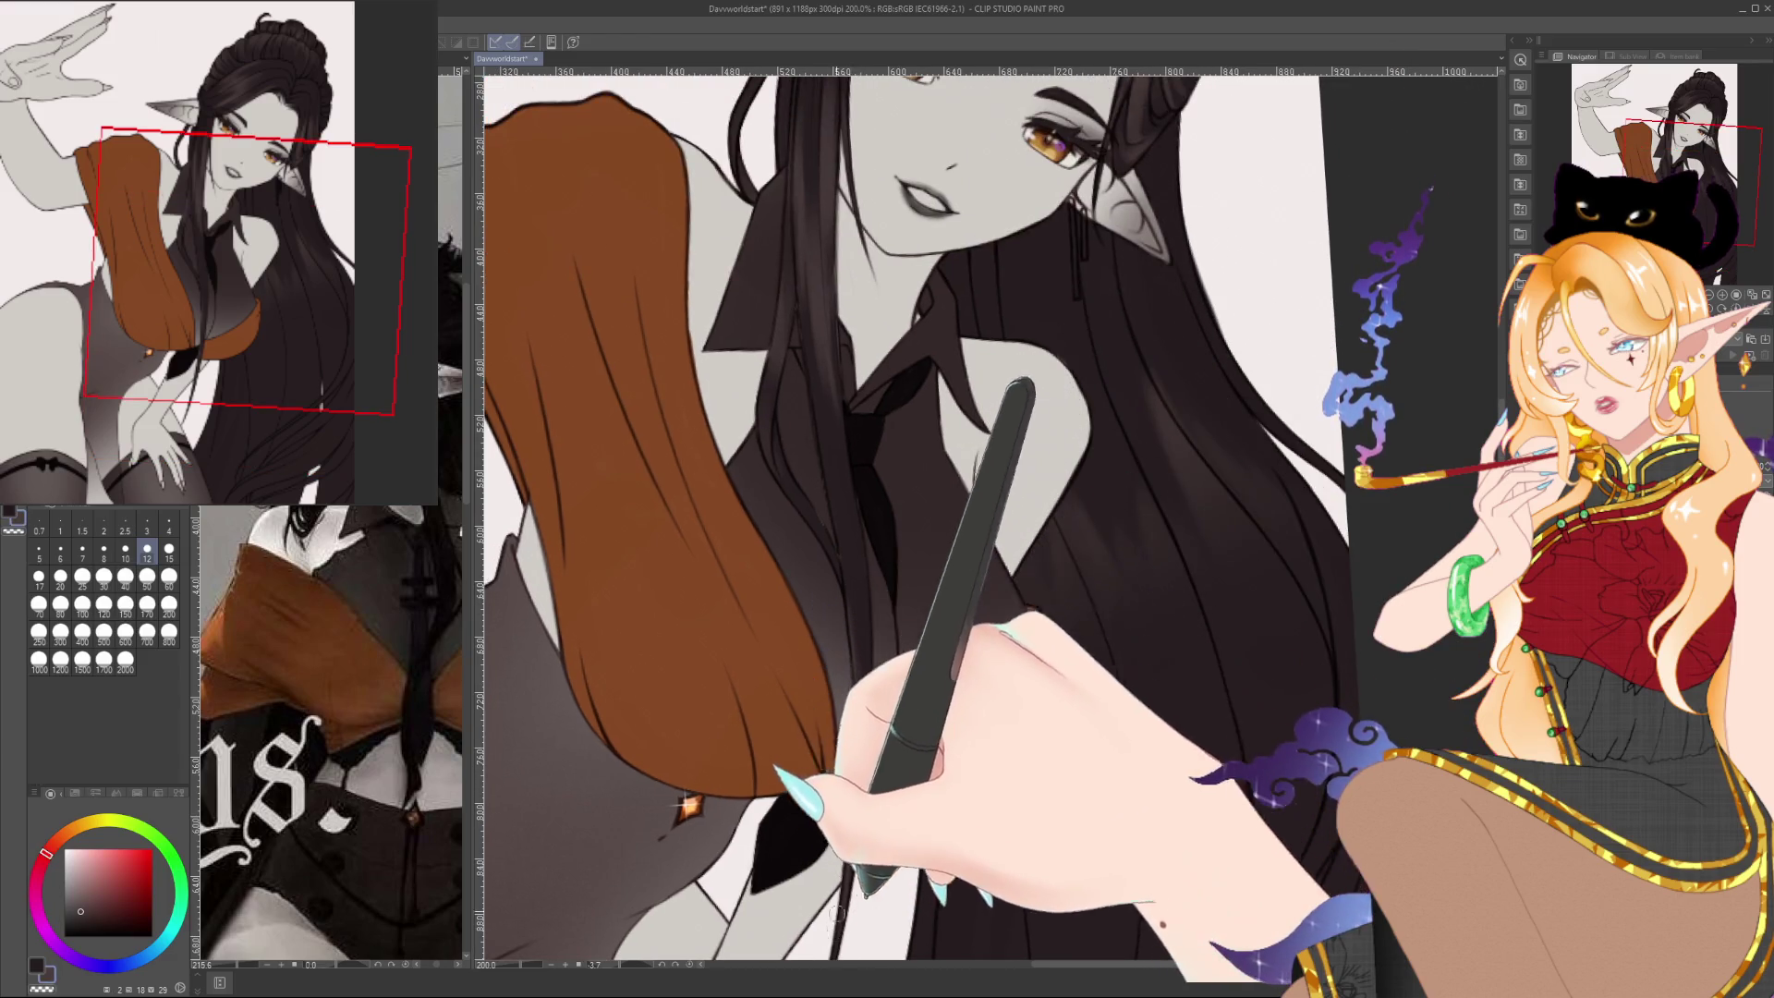
scroll(837, 915, left, 8)
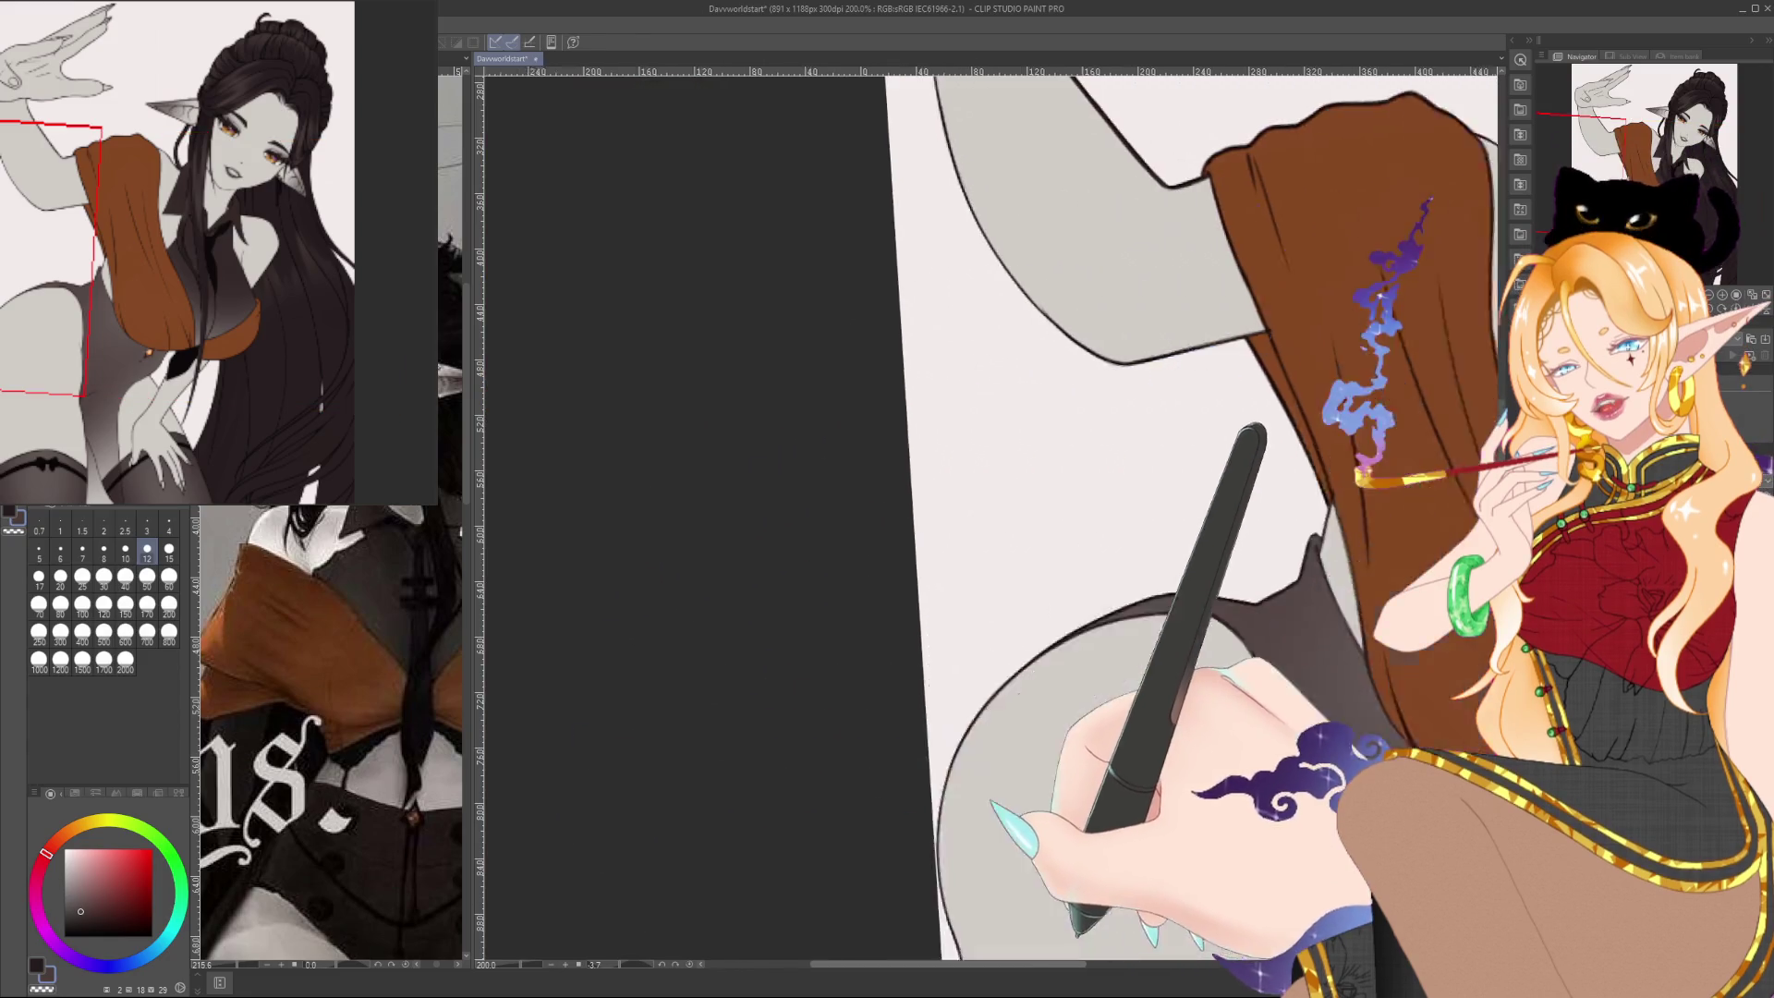
scroll(851, 703, right, 8)
scroll(850, 703, down, 2)
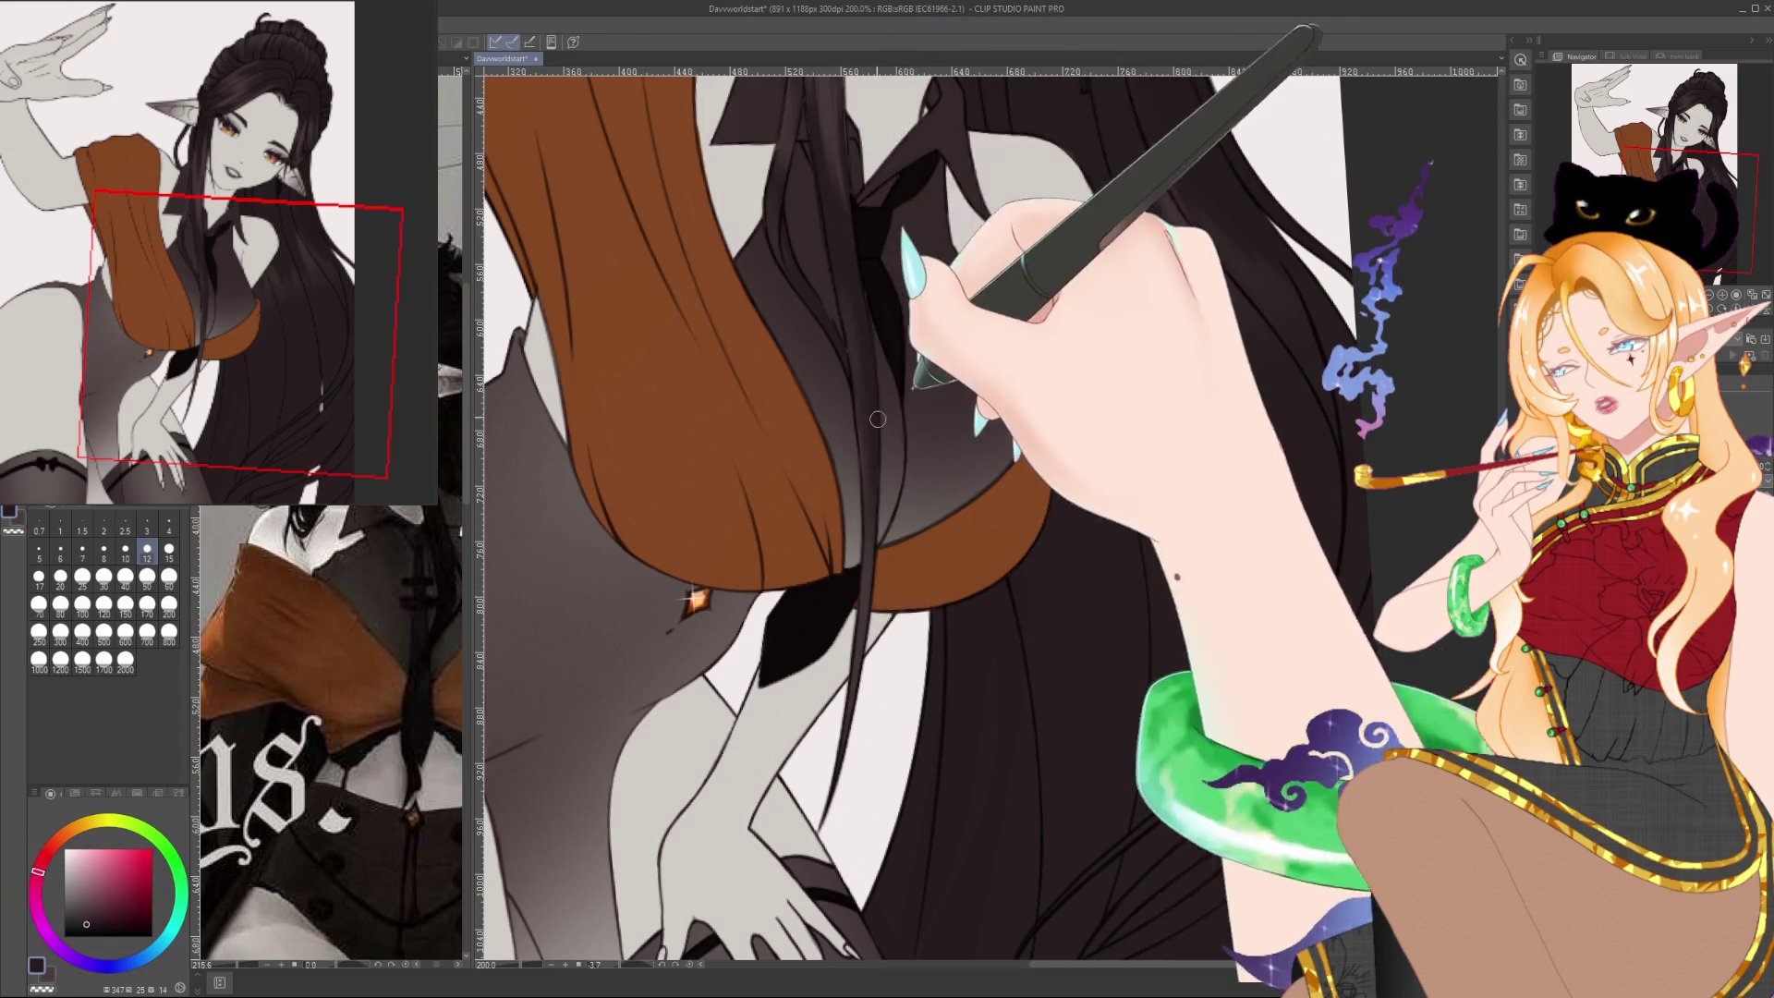
alt+click(904, 373)
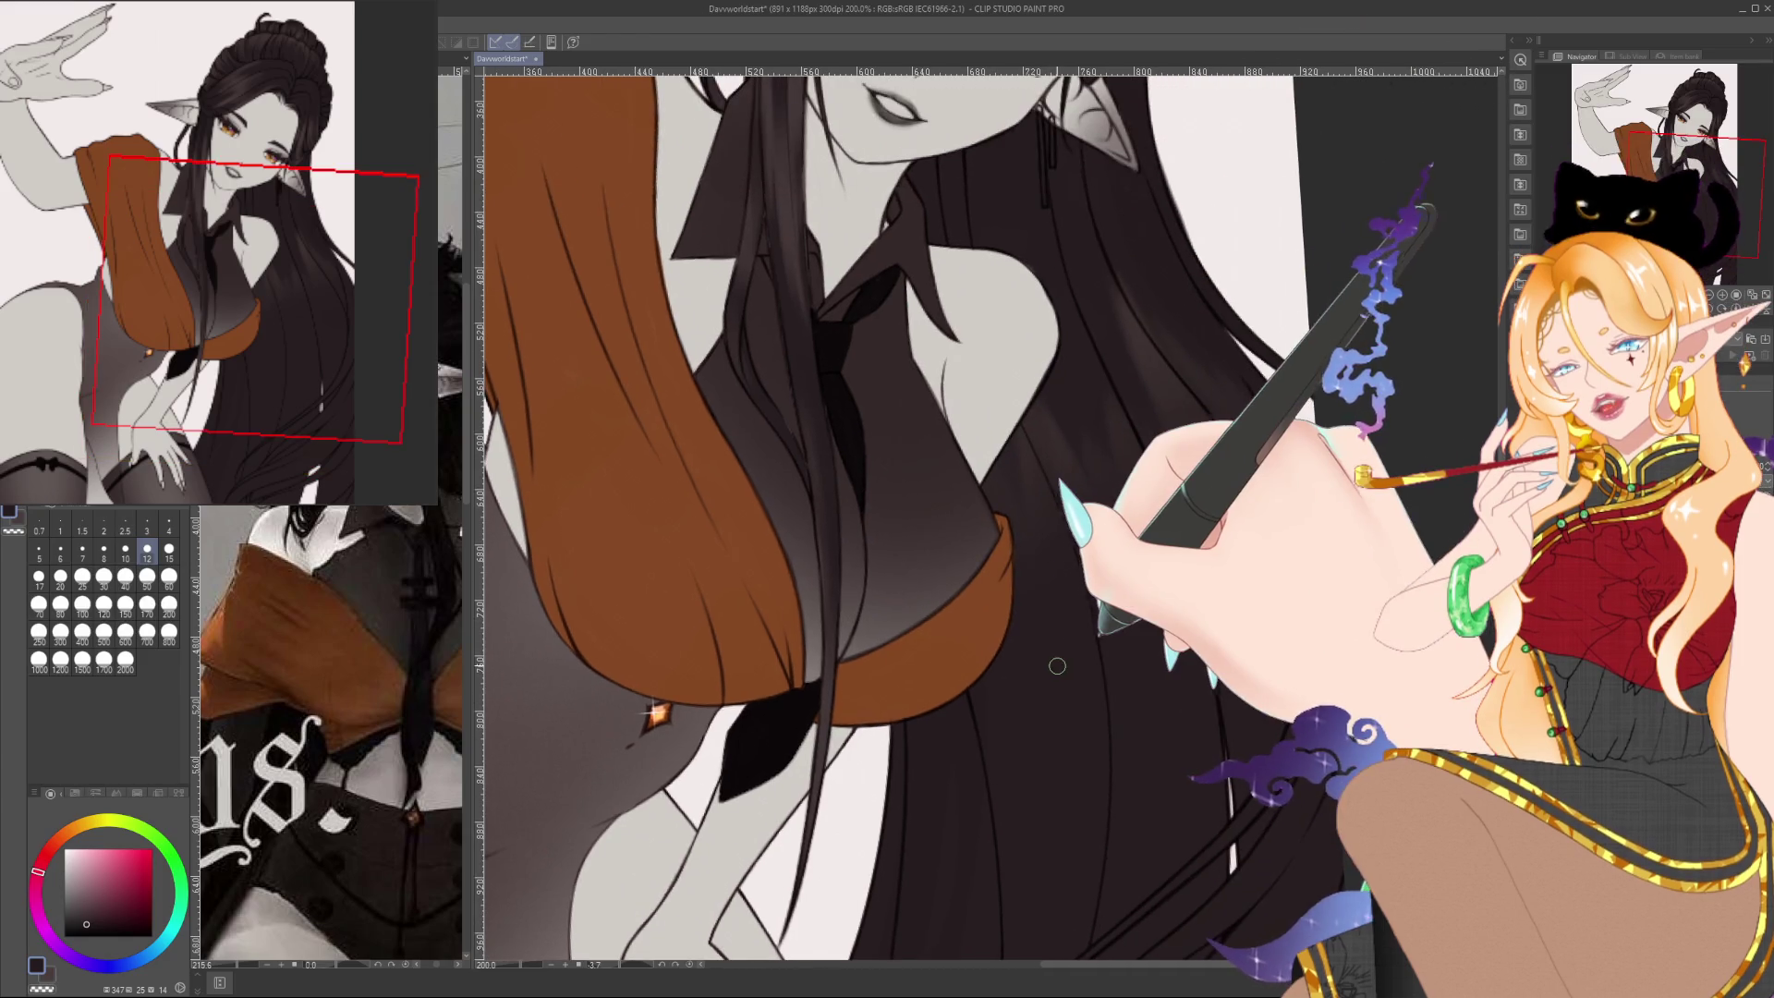
scroll(1050, 655, down, 2)
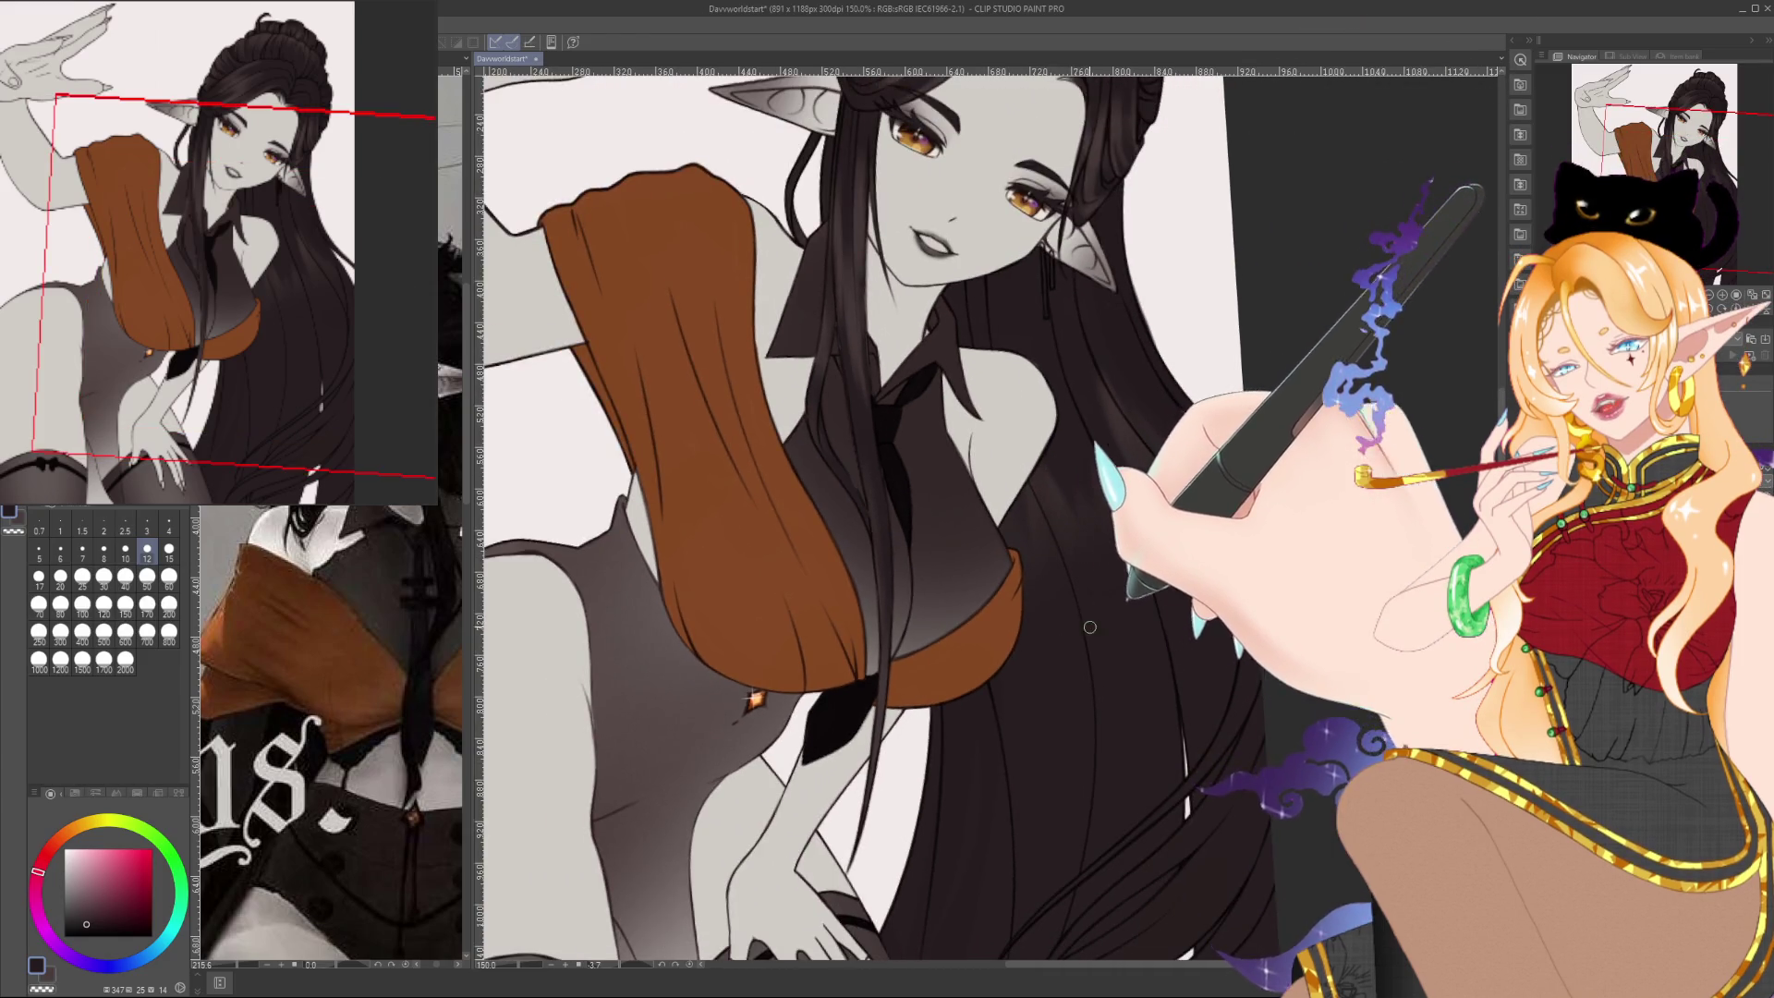
scroll(1089, 628, down, 3)
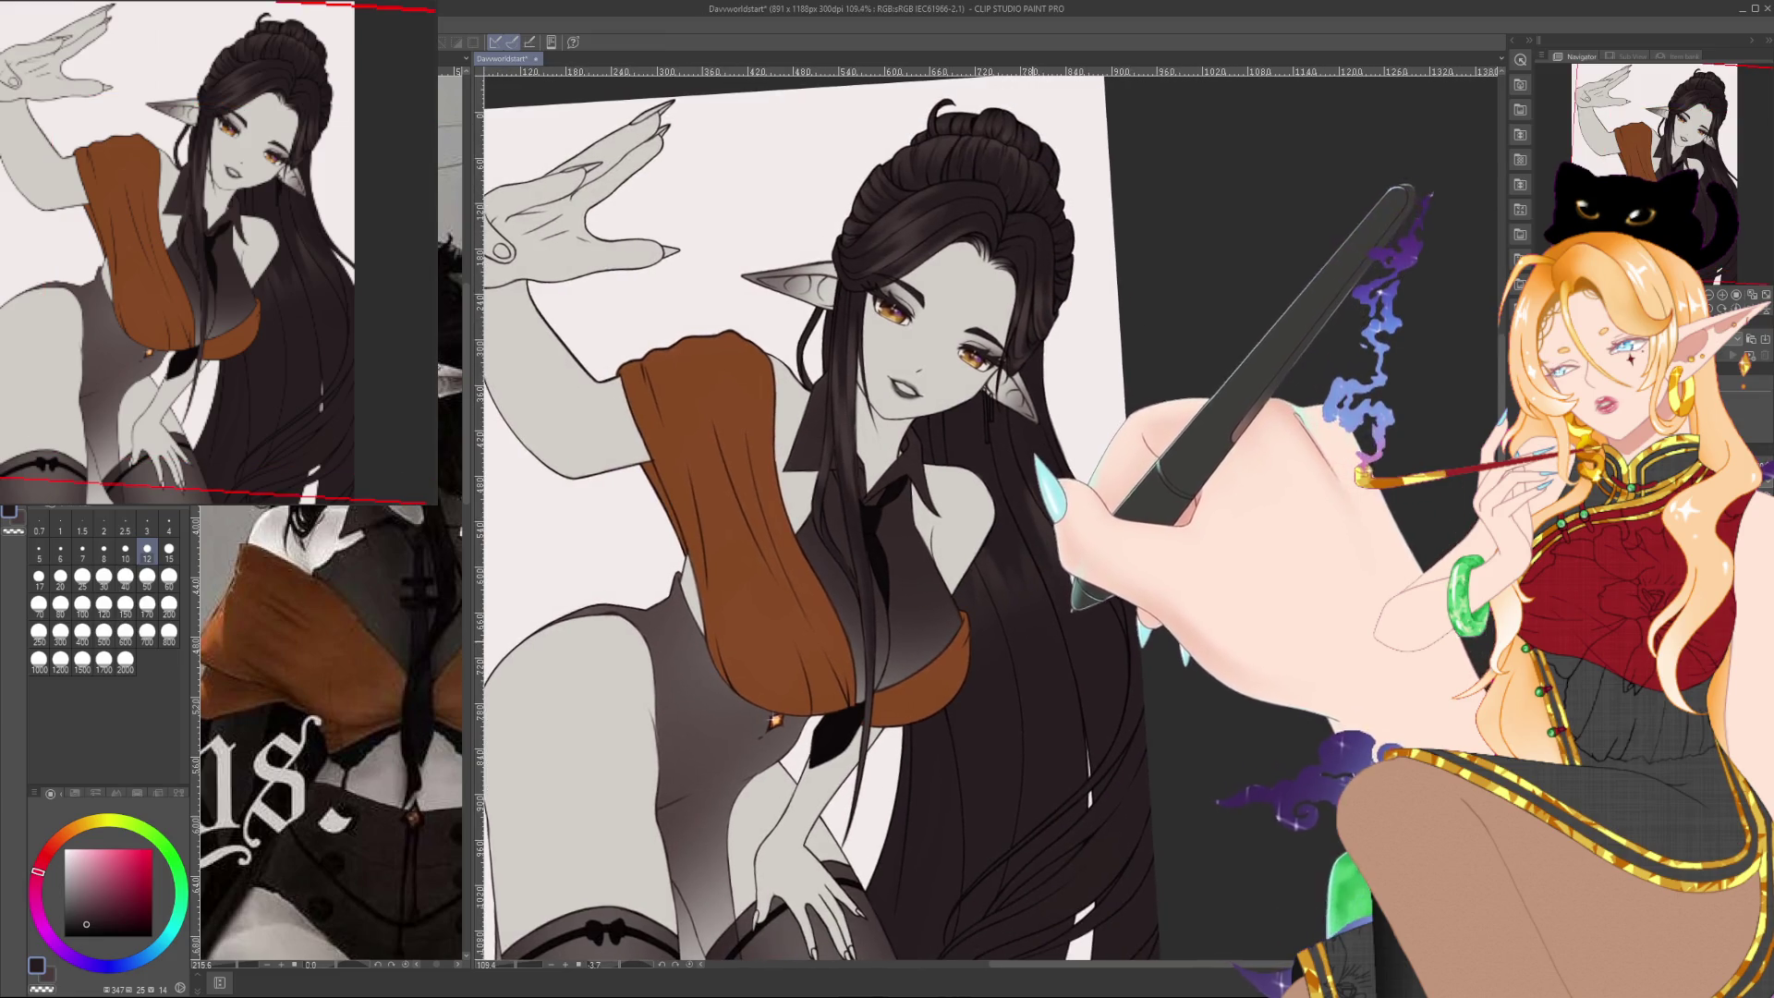
Pick darker reddish-brown shades from the colour wheel and paint shading around the curled lock atop the bun
scroll(1005, 282, up, 3)
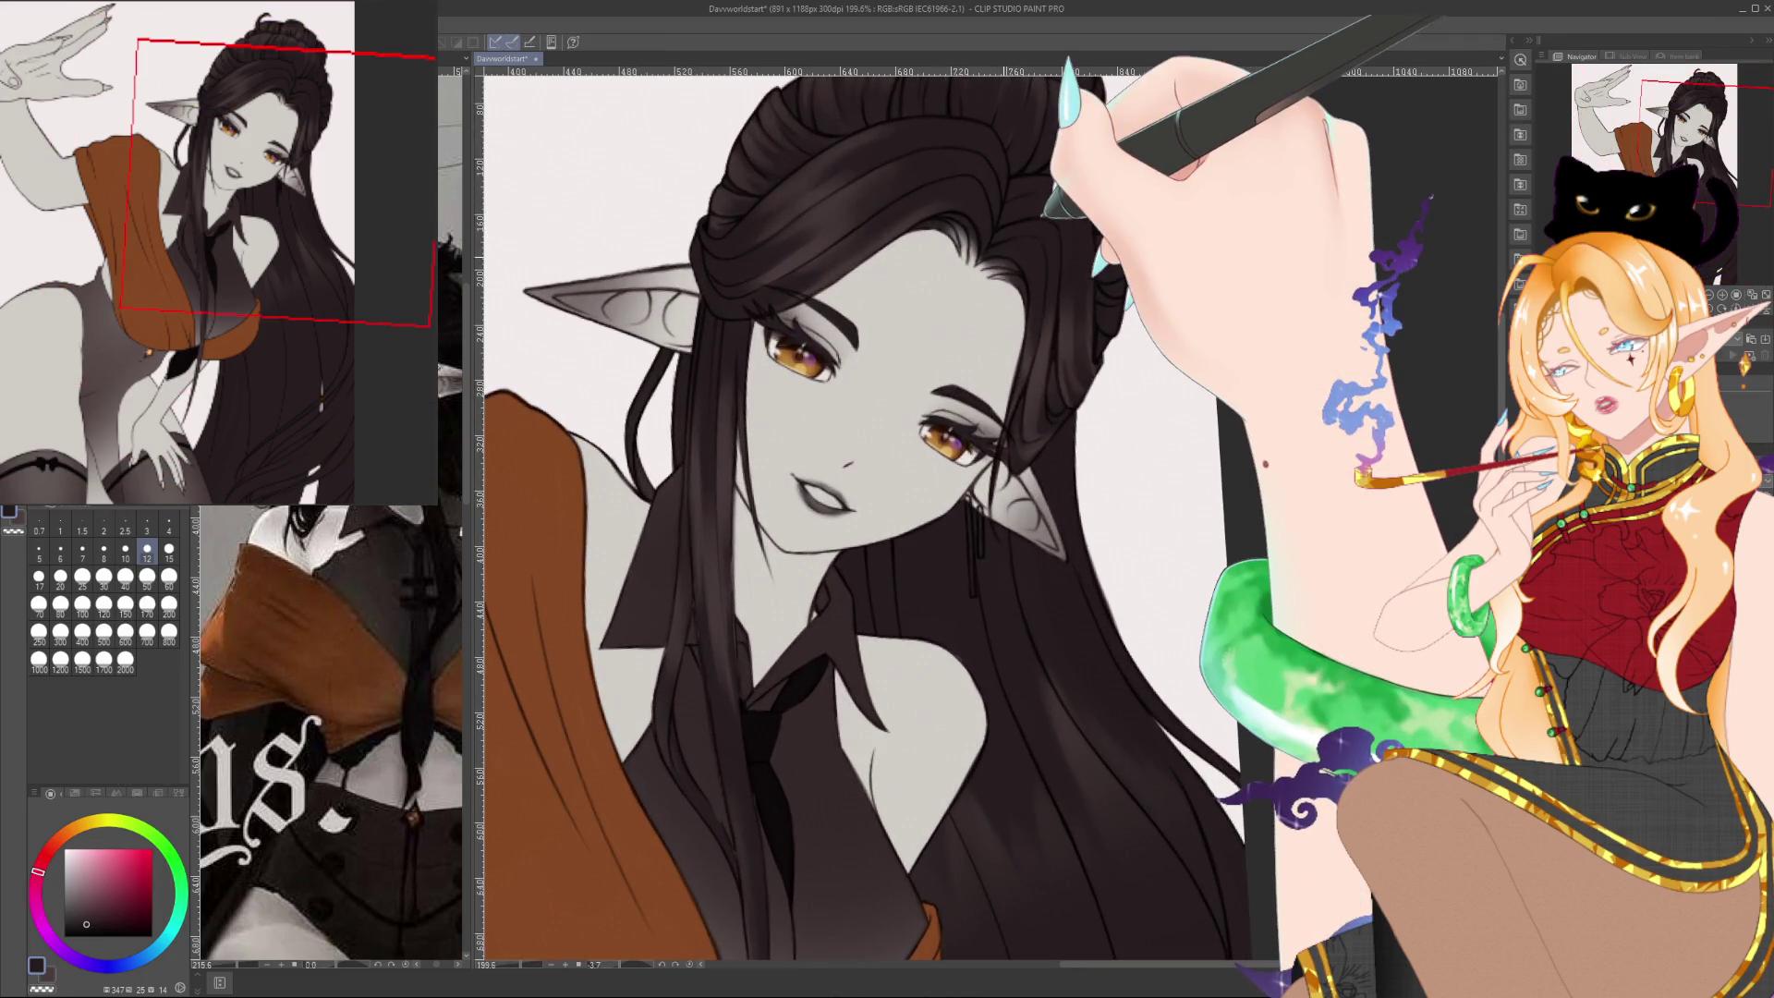
scroll(997, 506, down, 1)
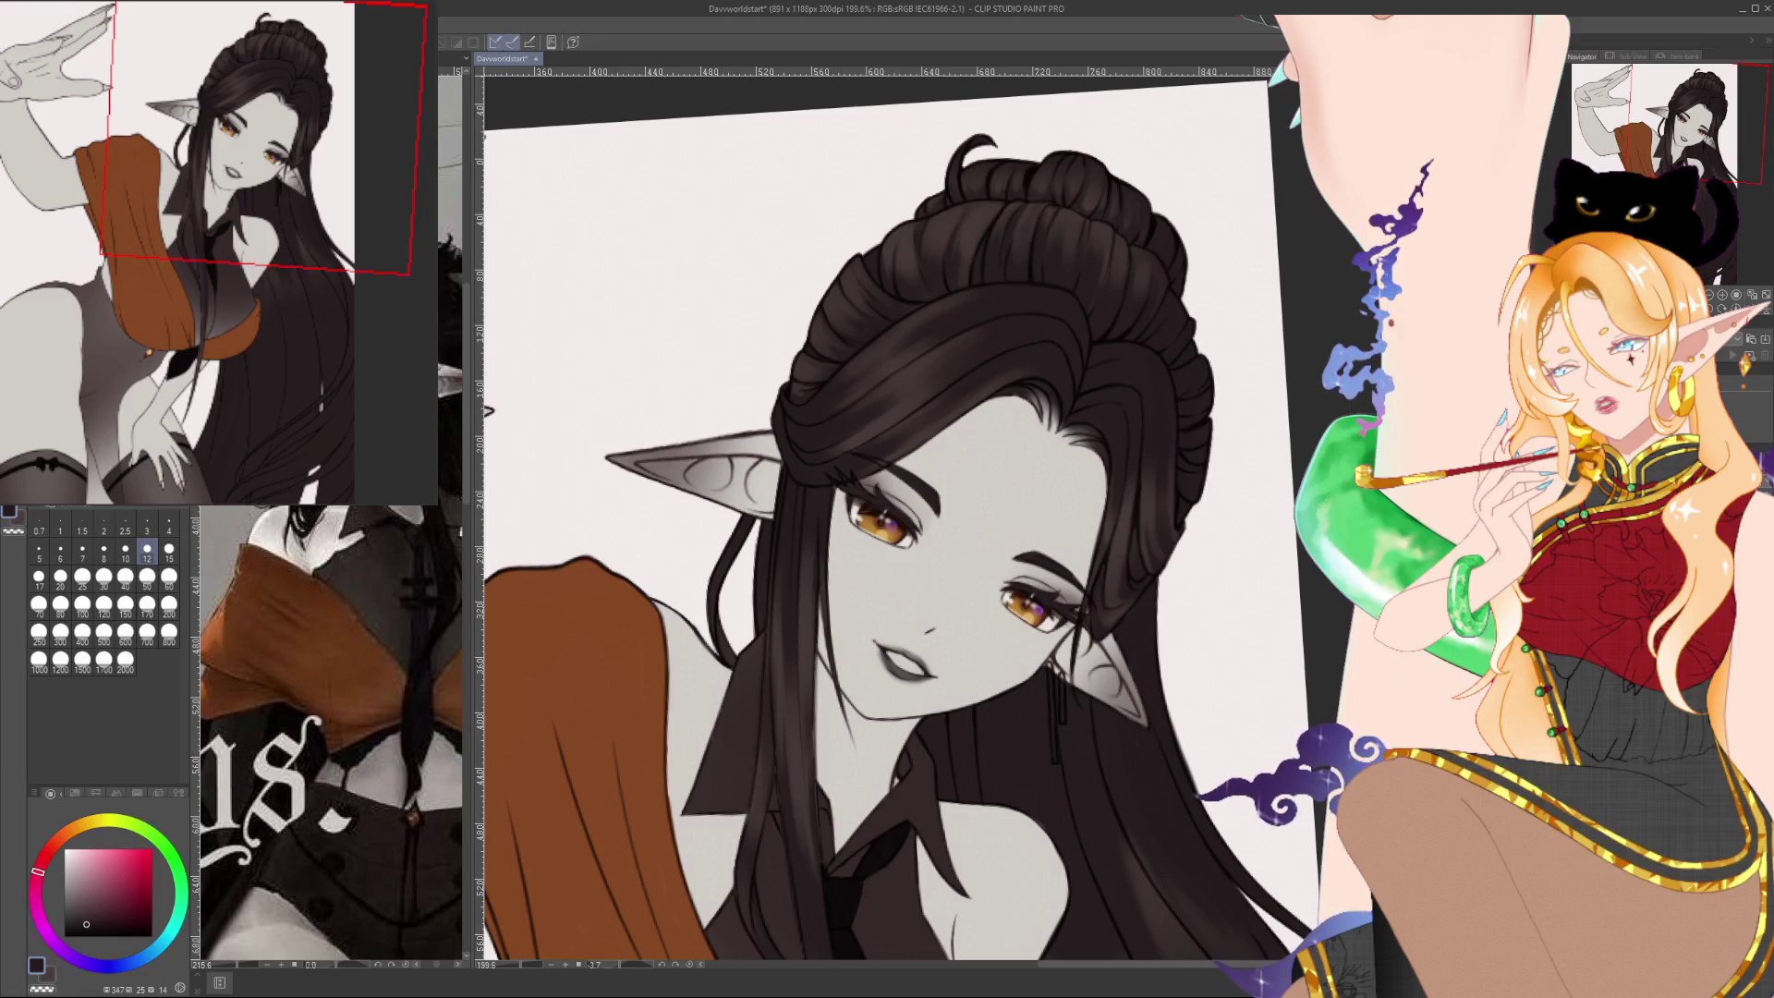
alt+click(1059, 158)
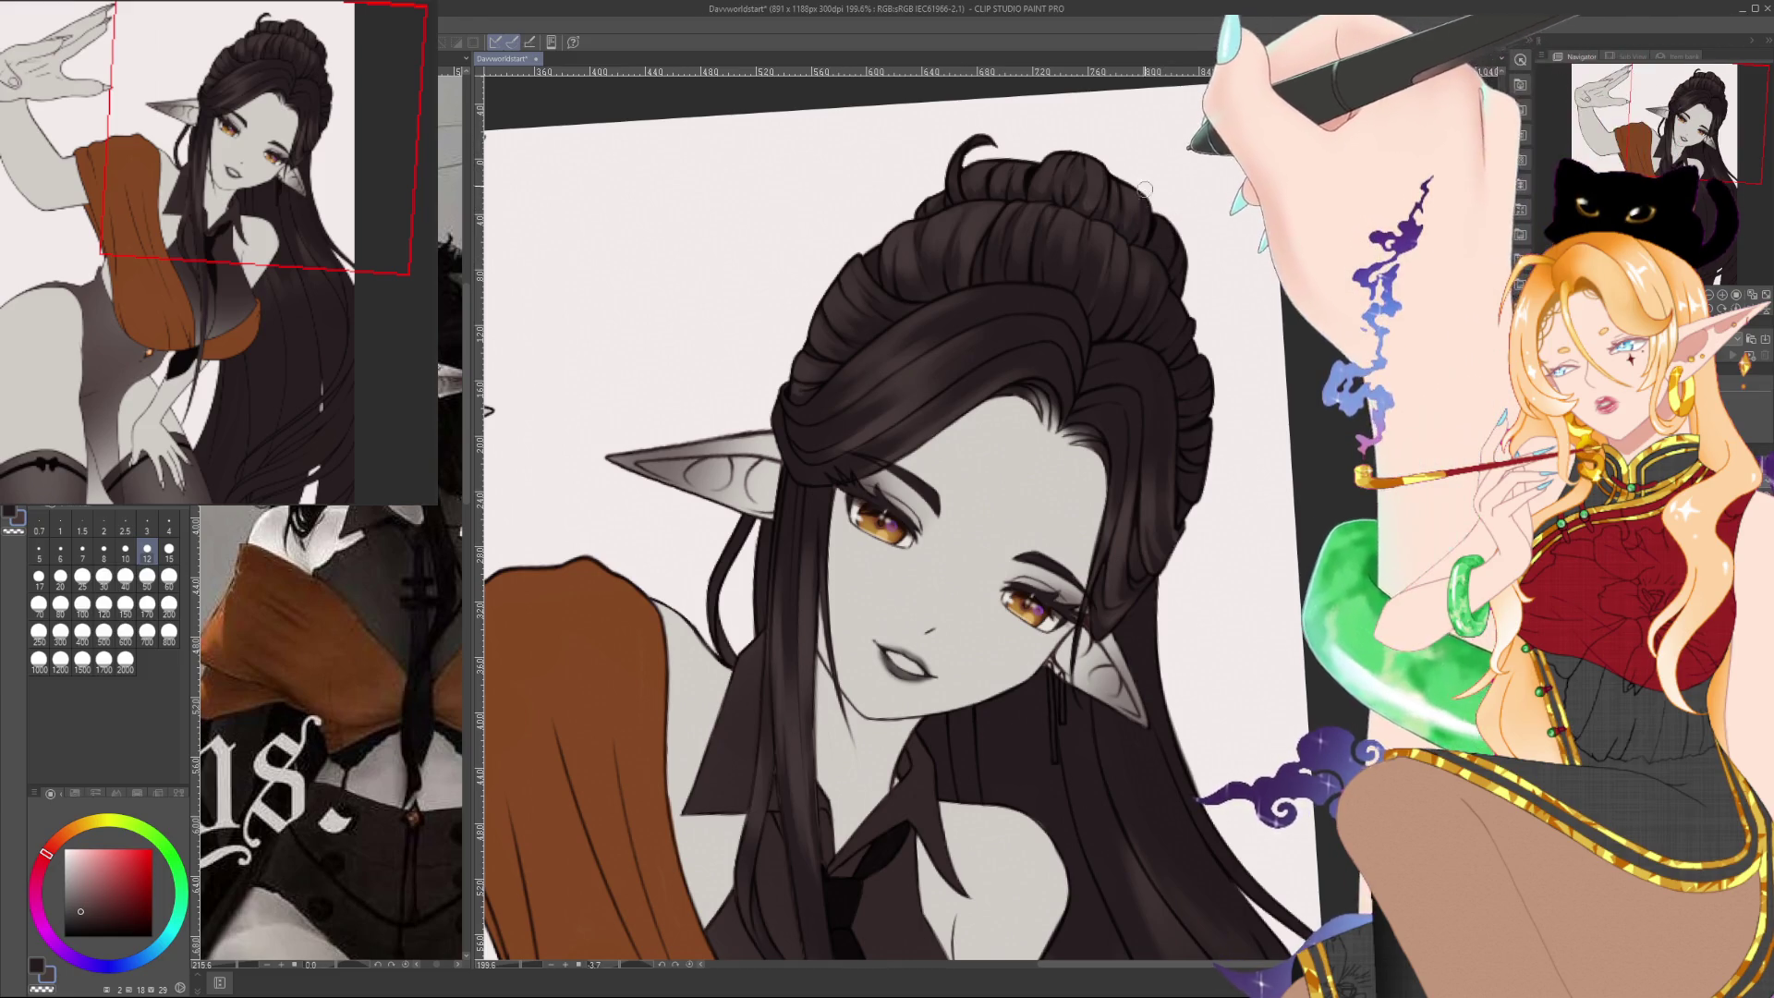
alt+click(1011, 161)
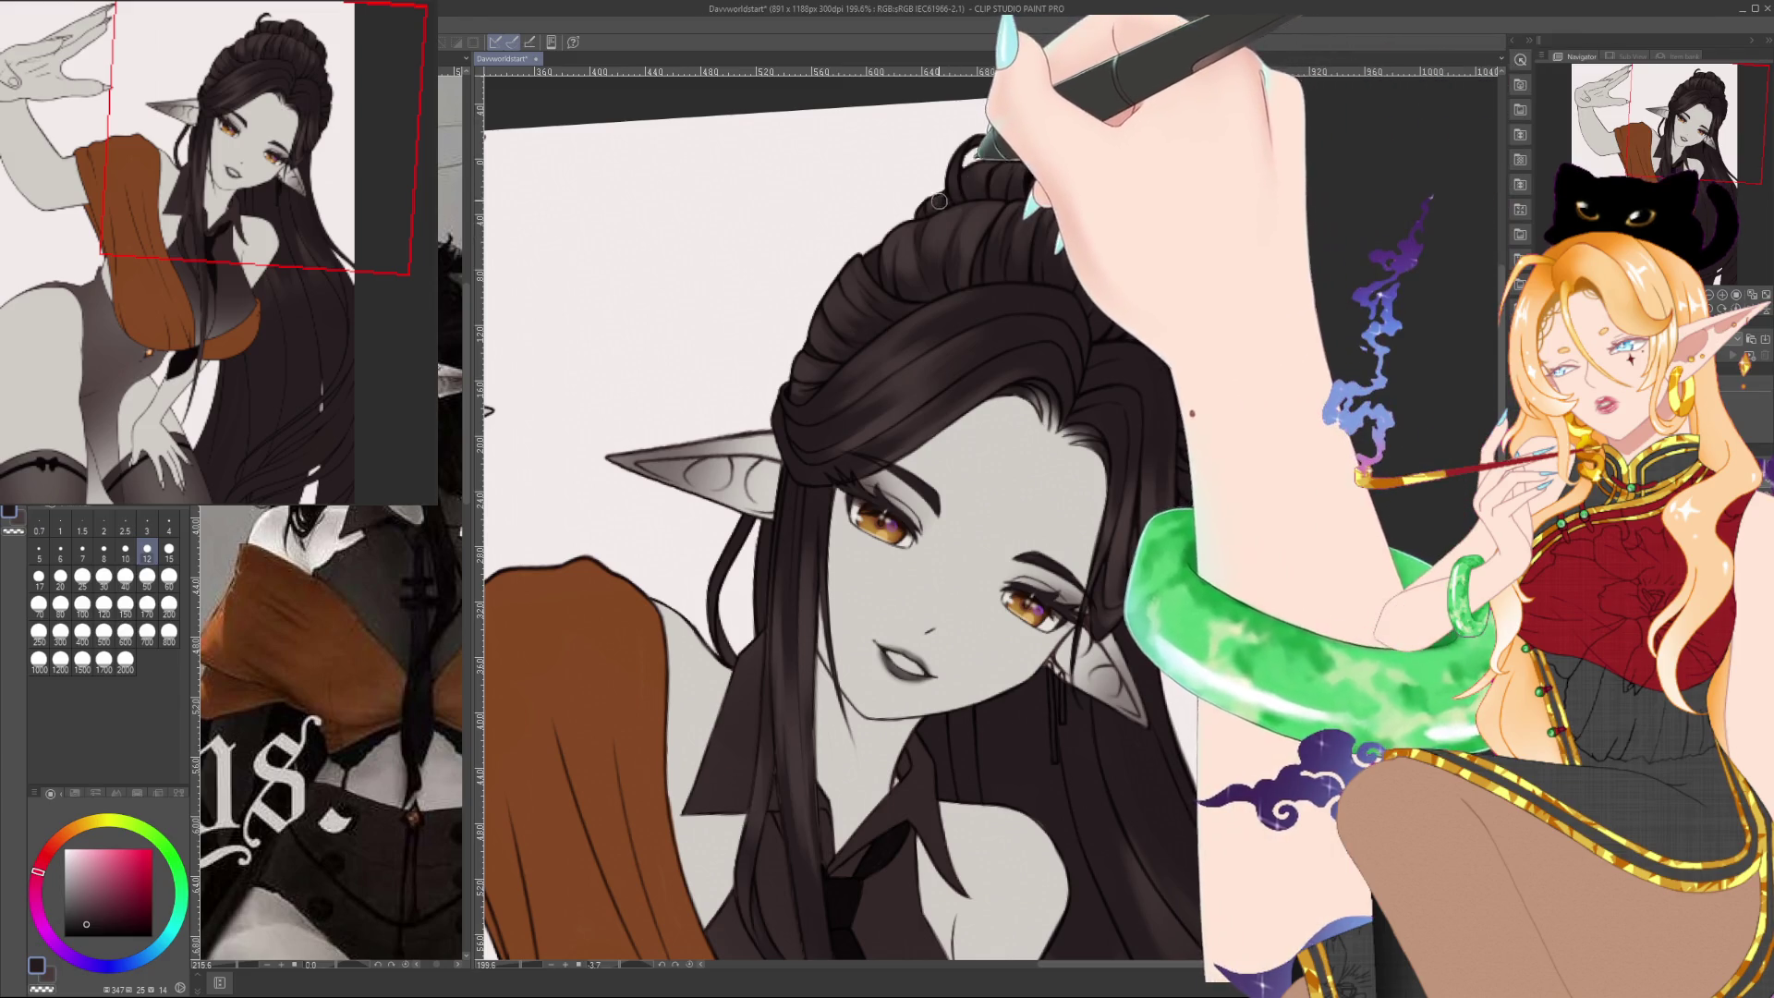
alt+click(956, 172)
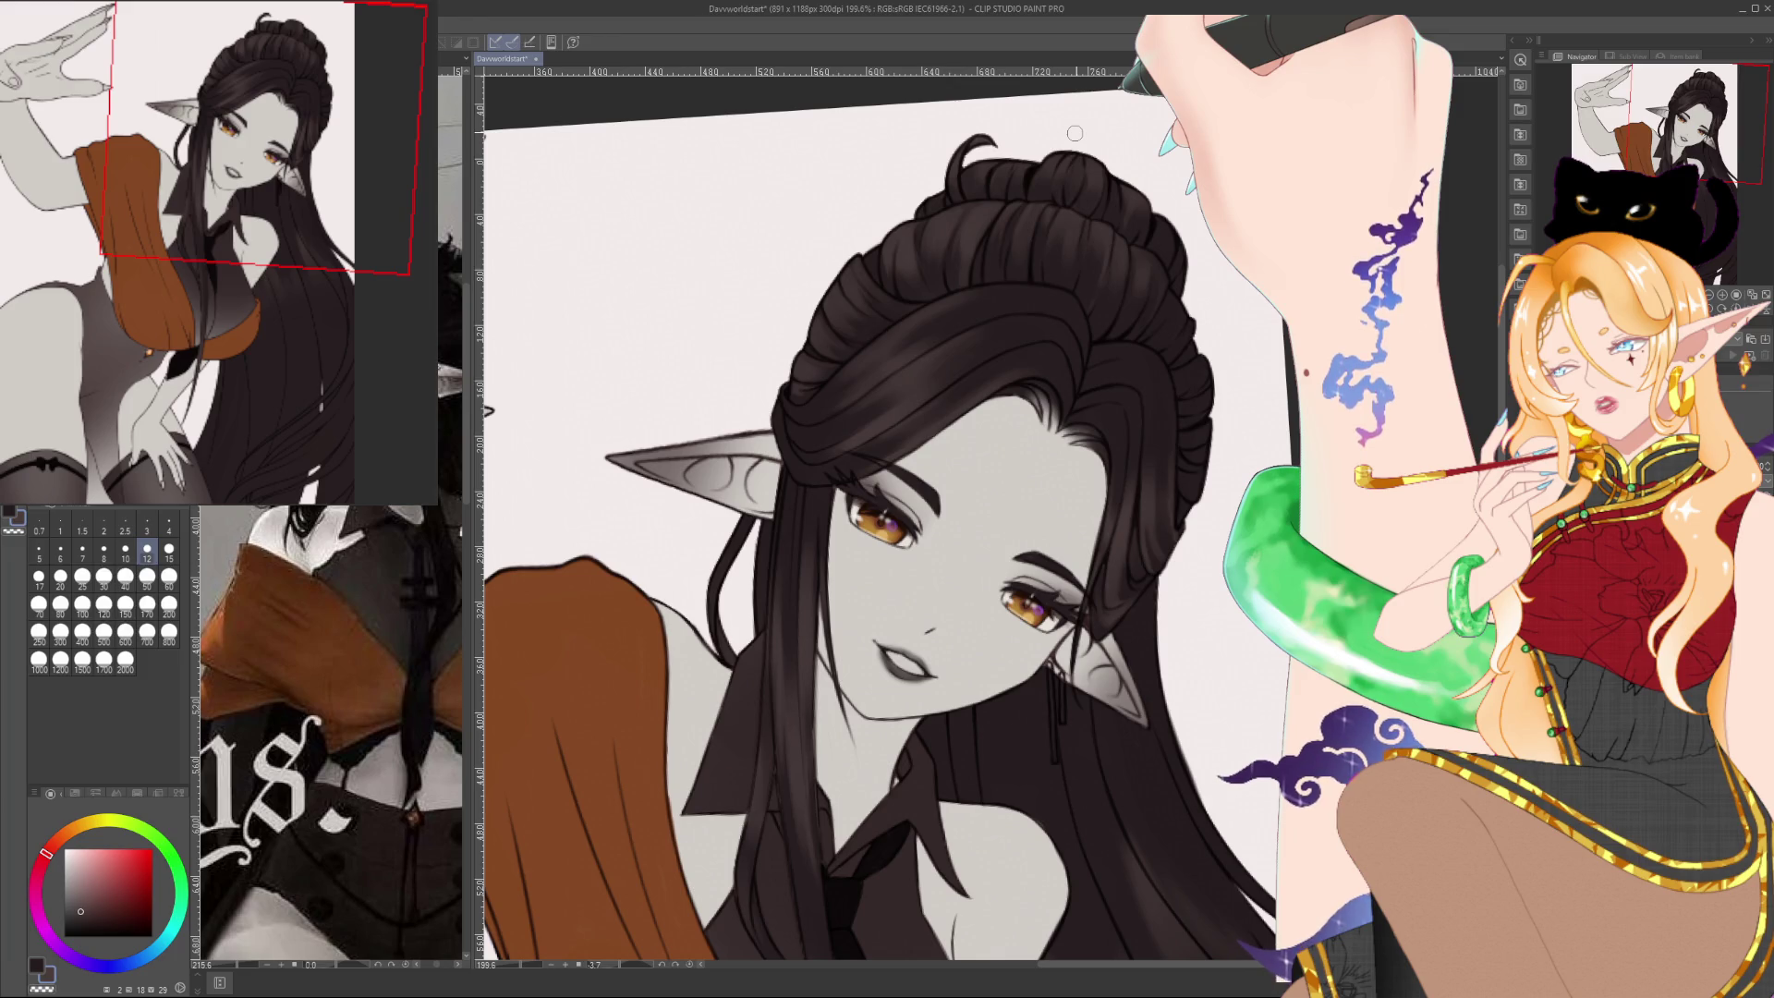
alt+click(1121, 131)
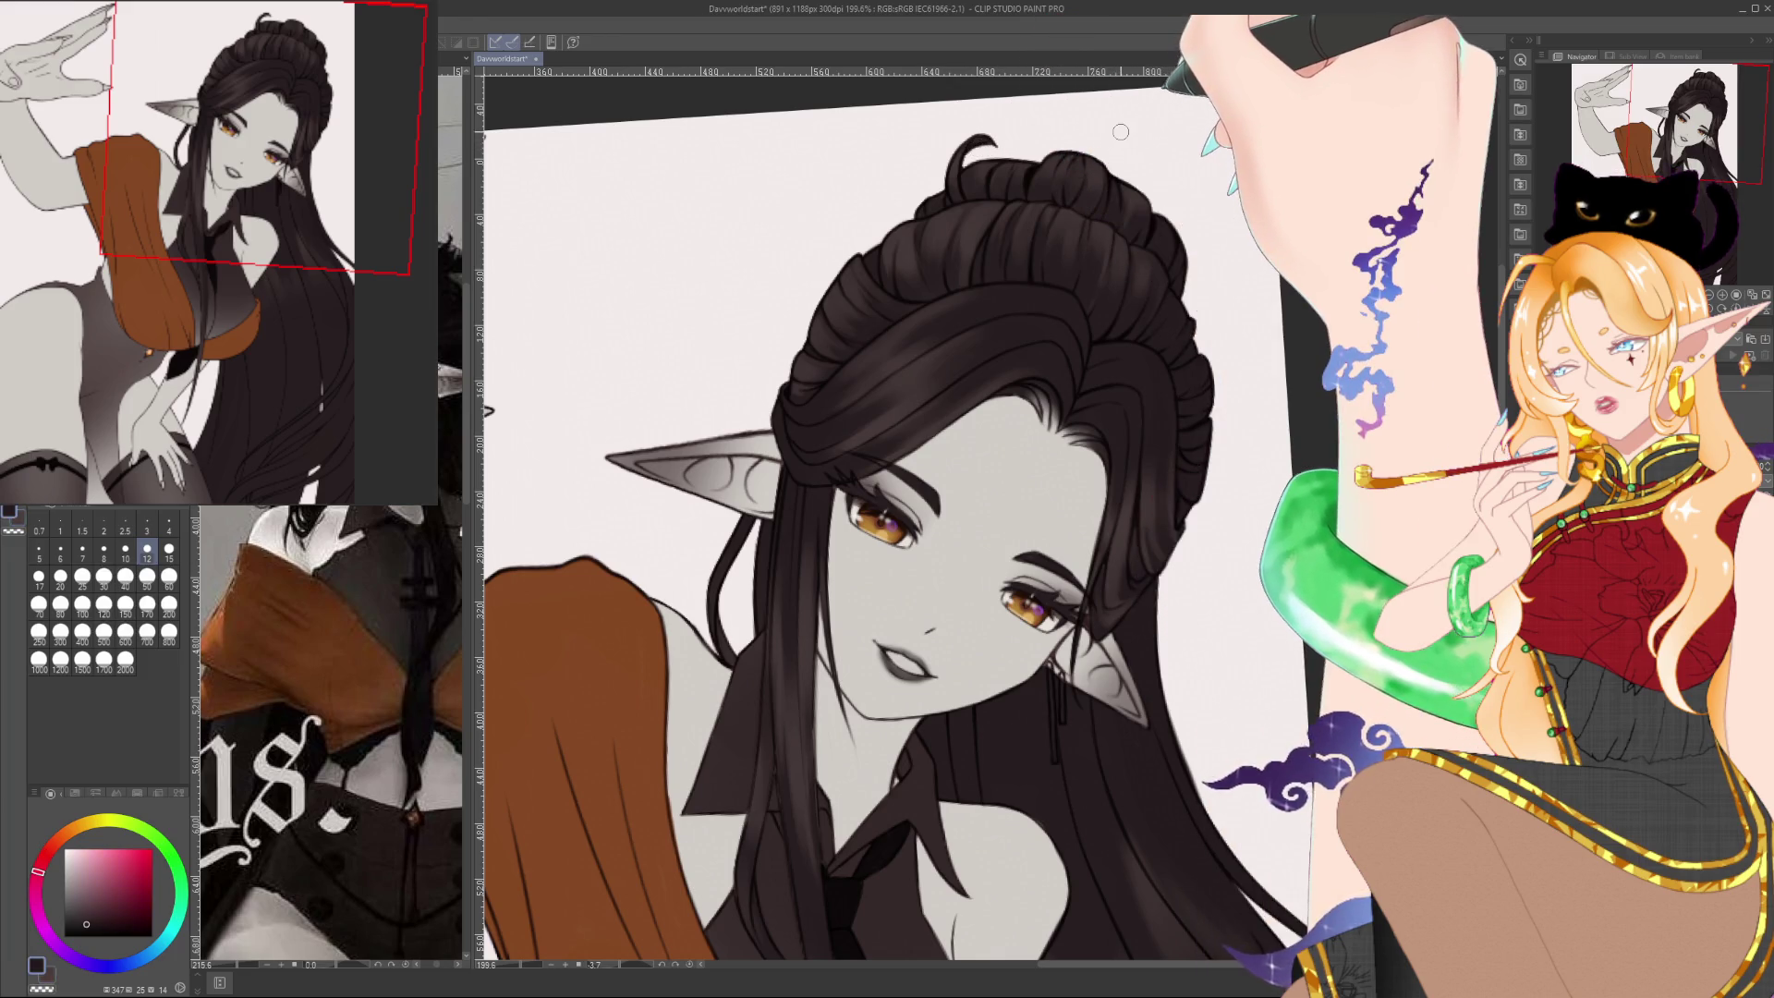
scroll(1121, 131, down, 5)
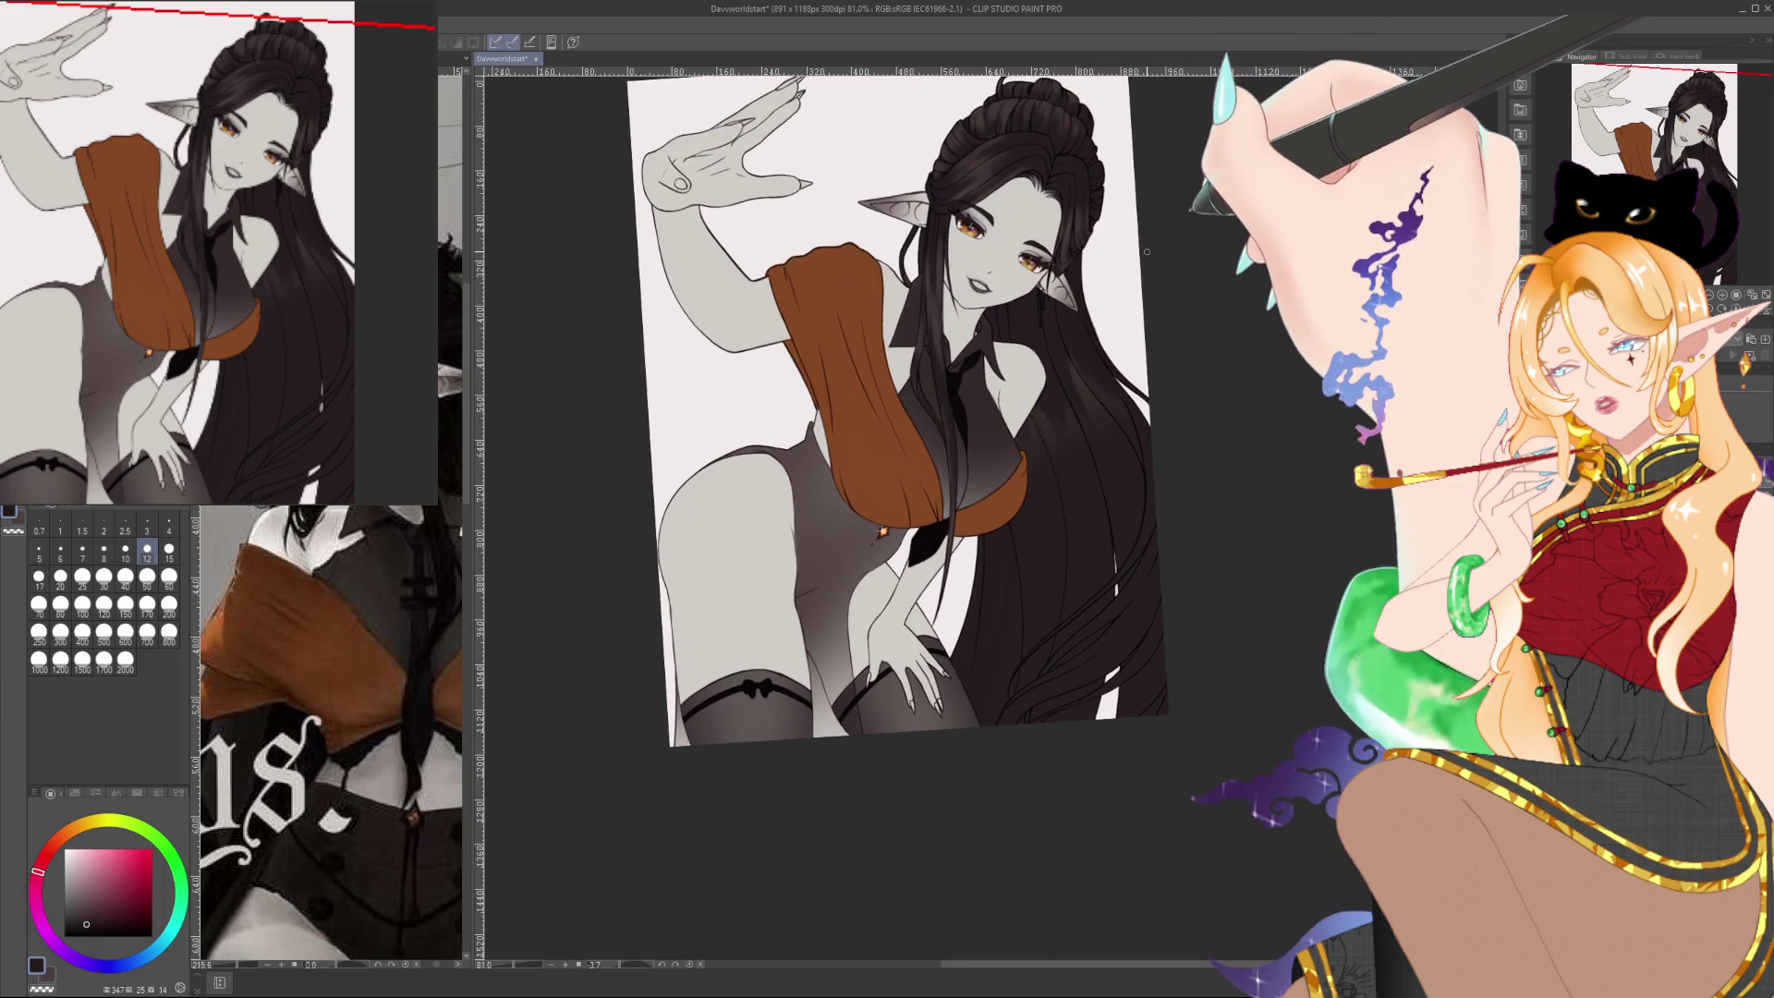
Reset the canvas rotation, zoom into the ear, and shrink the brush to size 4
scroll(1147, 251, up, 2)
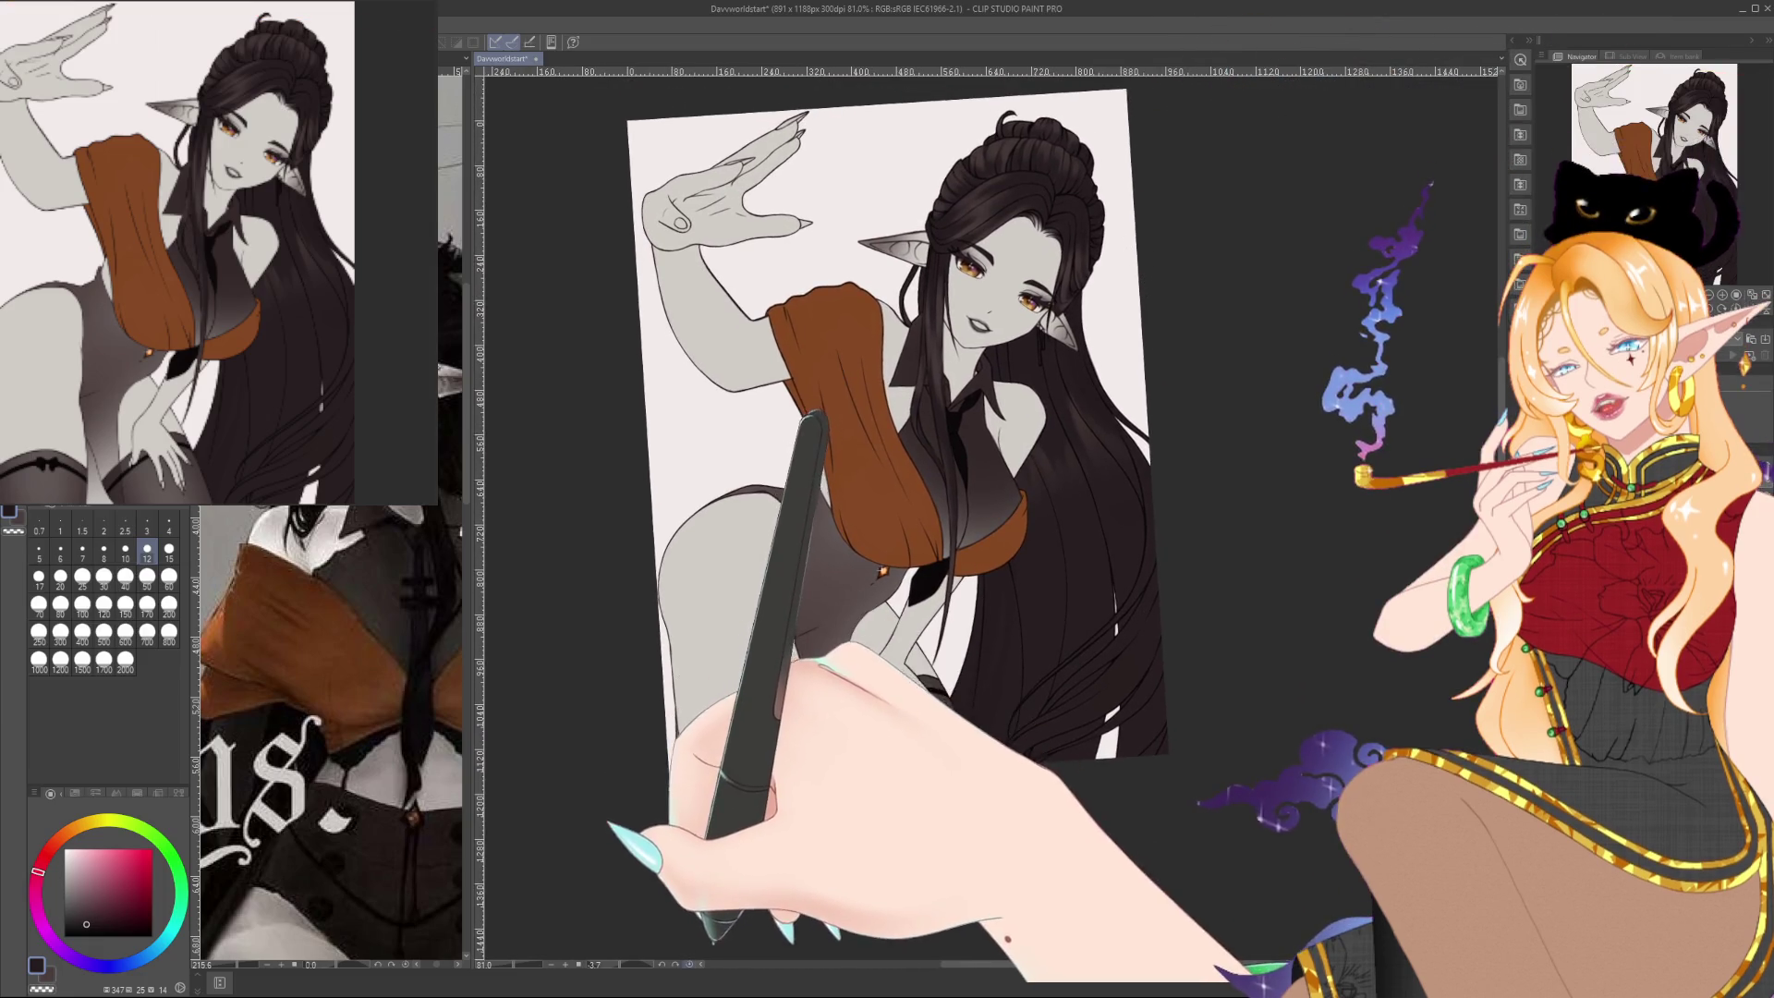
key(ctrl+@)
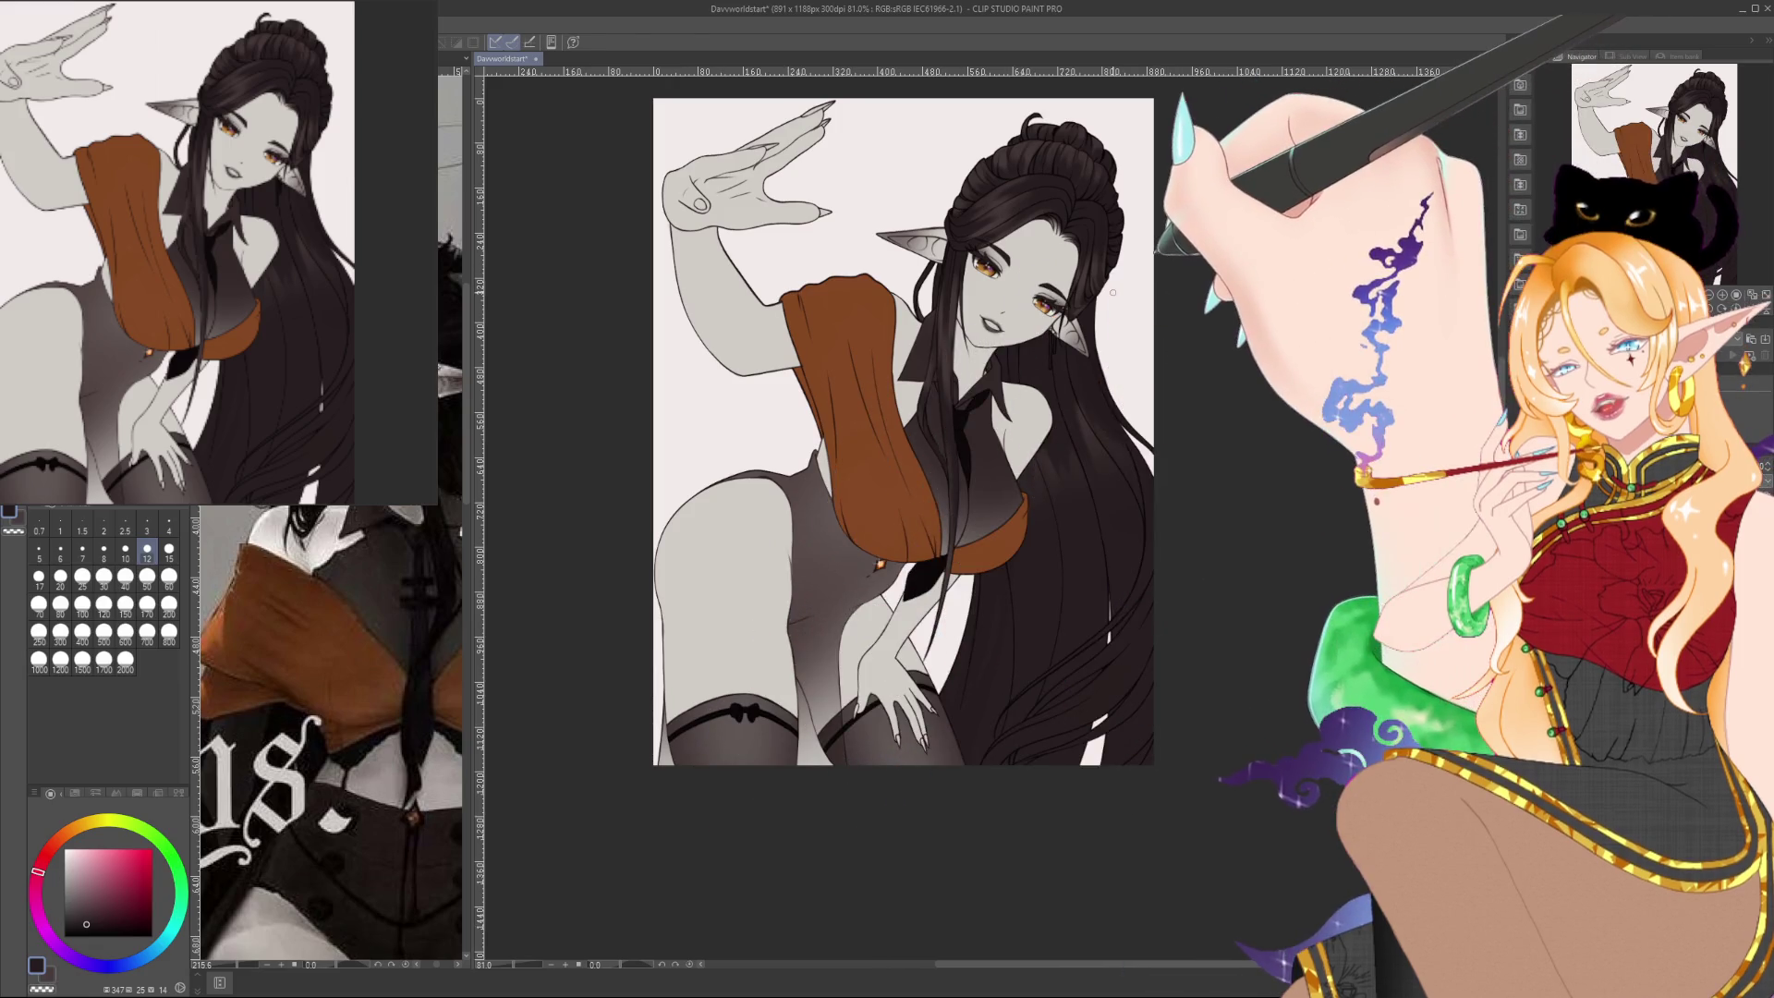
scroll(1113, 292, up, 10)
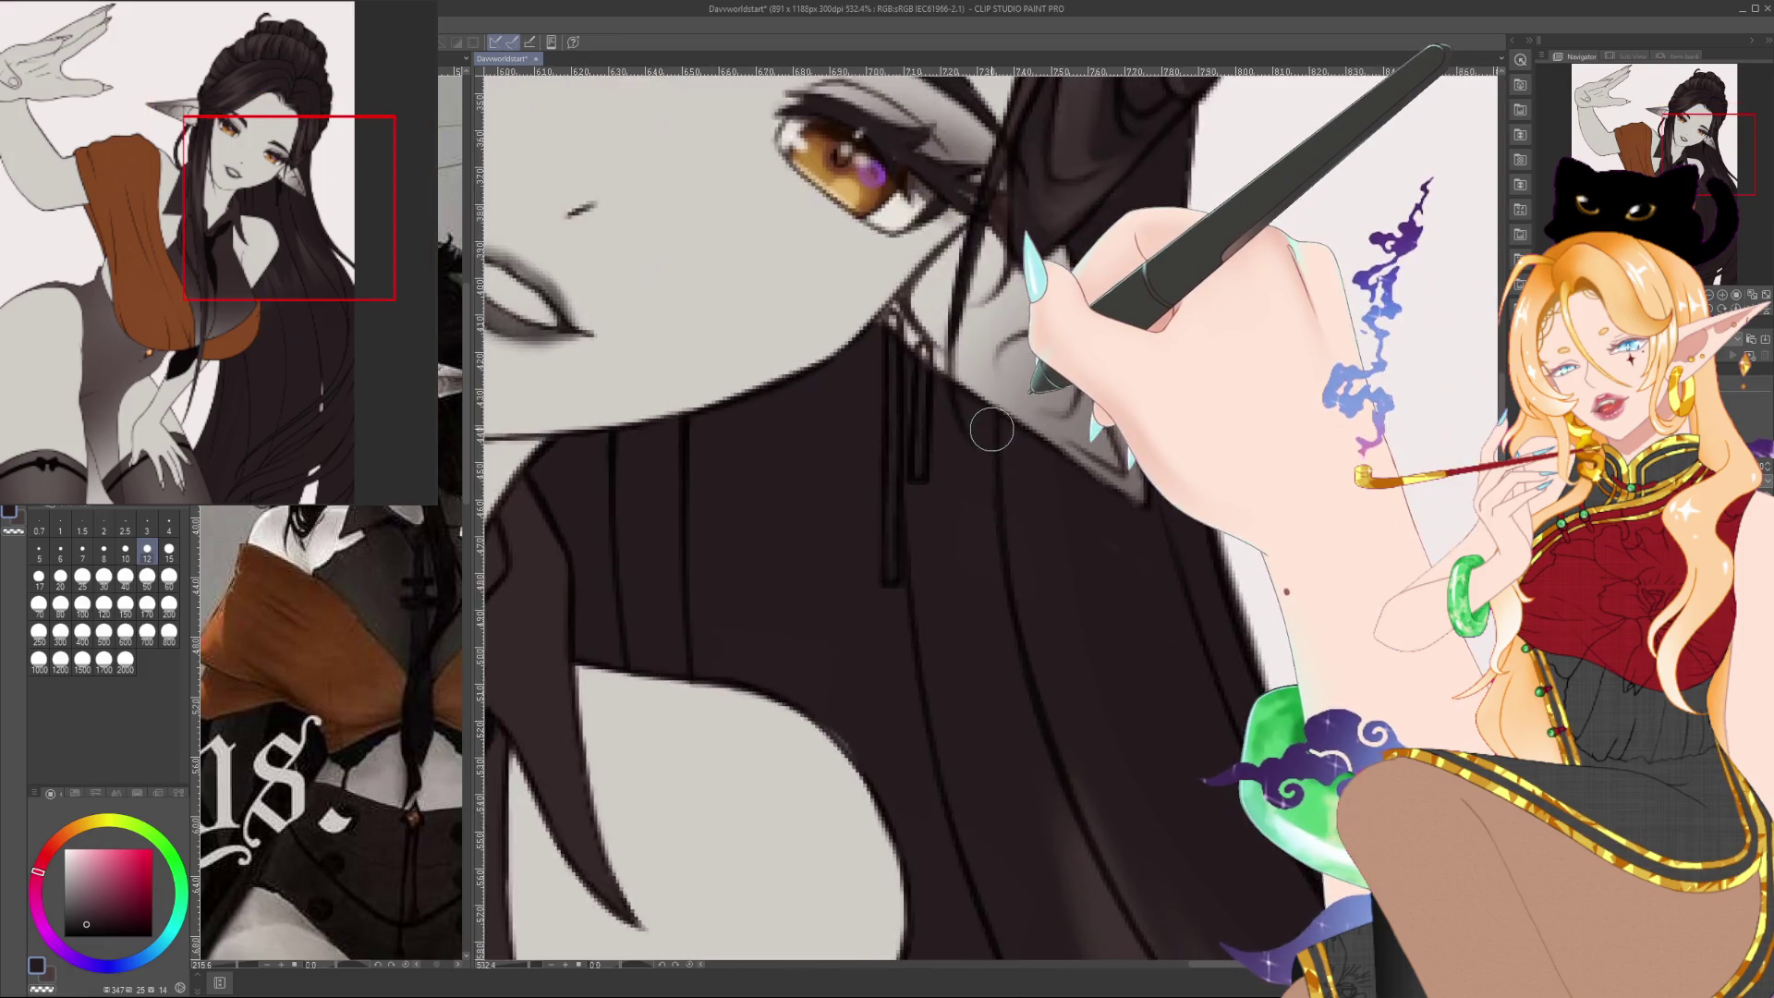
scroll(992, 429, up, 2)
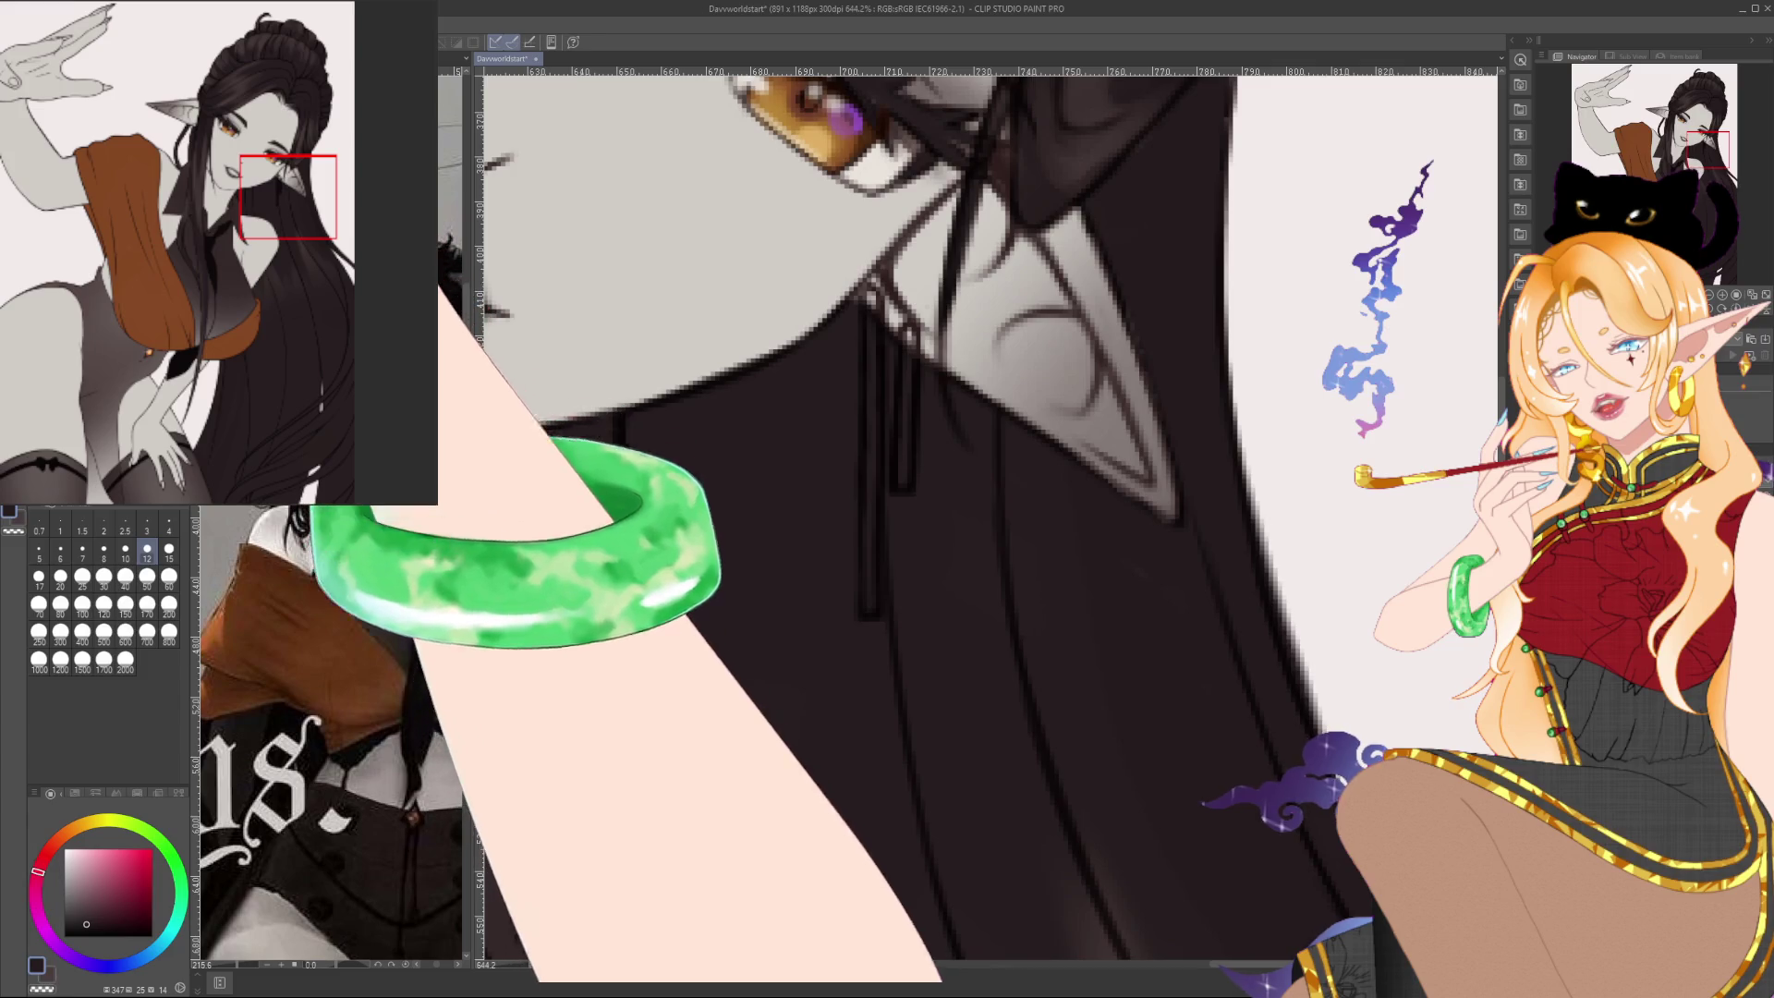
key(bracketleft)
key(bracketleft)
key(bracketleft)
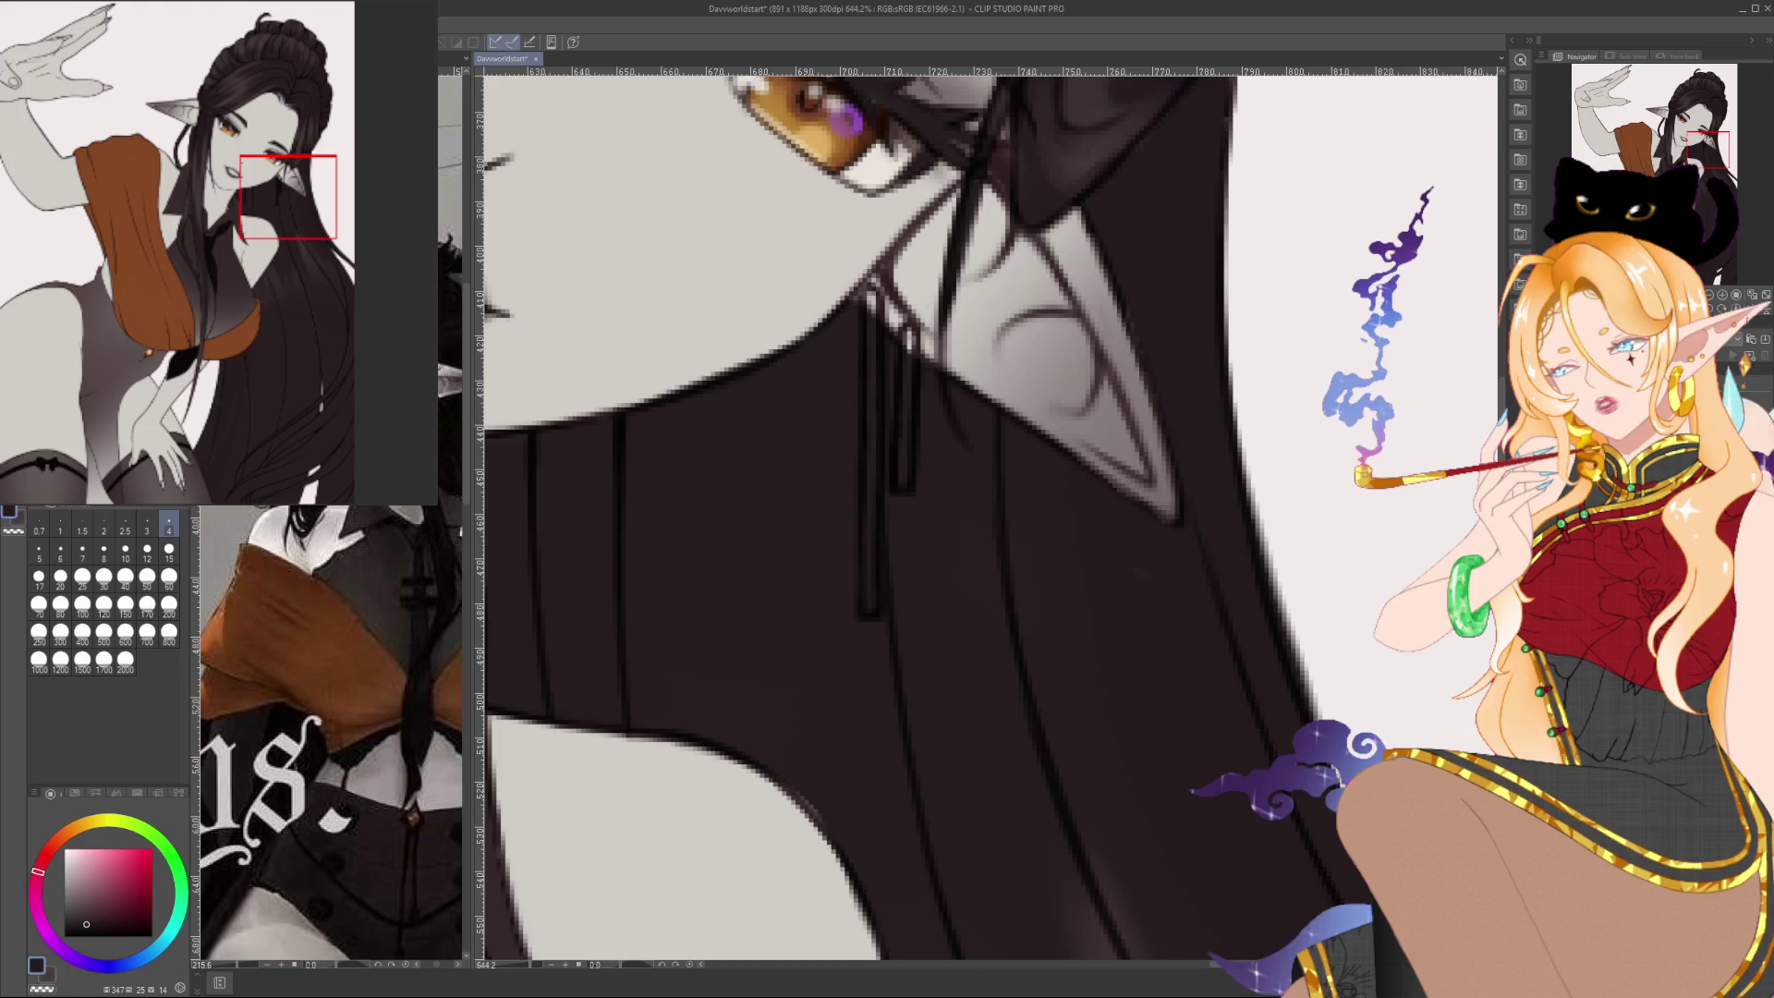
Sample a colour from the artwork and paint pale pink highlights onto the drop earring's bars
alt+click(1172, 517)
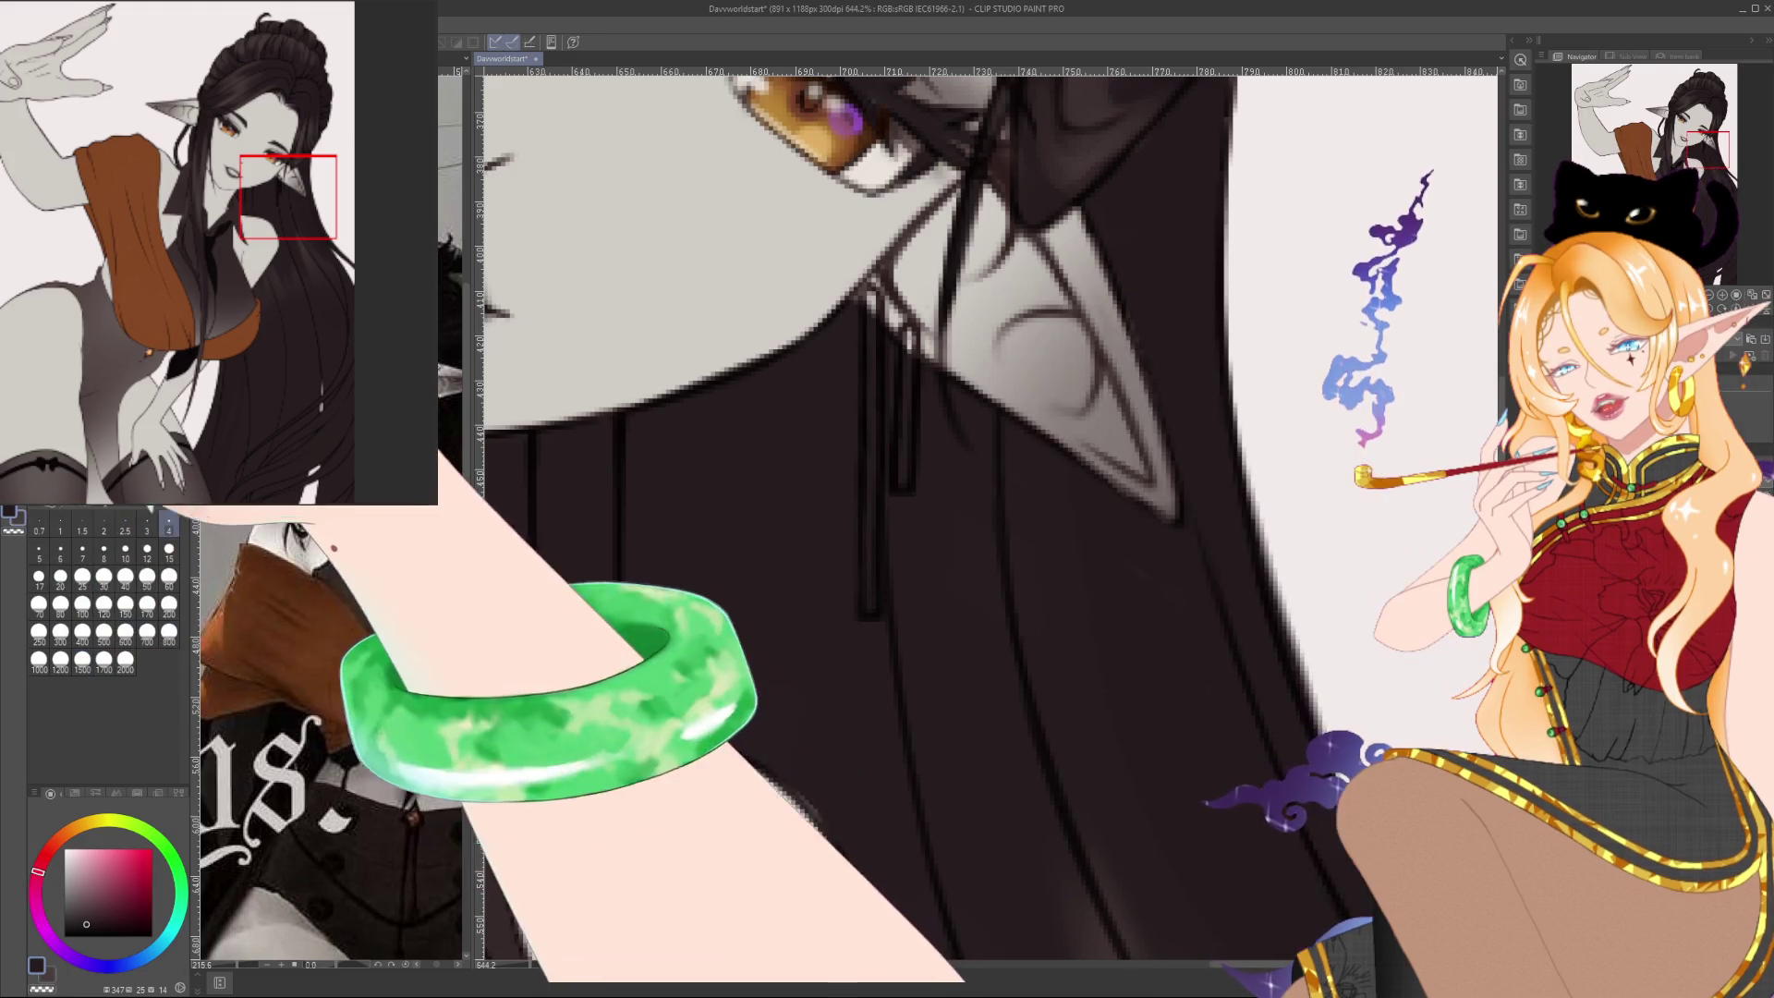
drag(1172, 517, 1143, 516)
drag(849, 351, 775, 352)
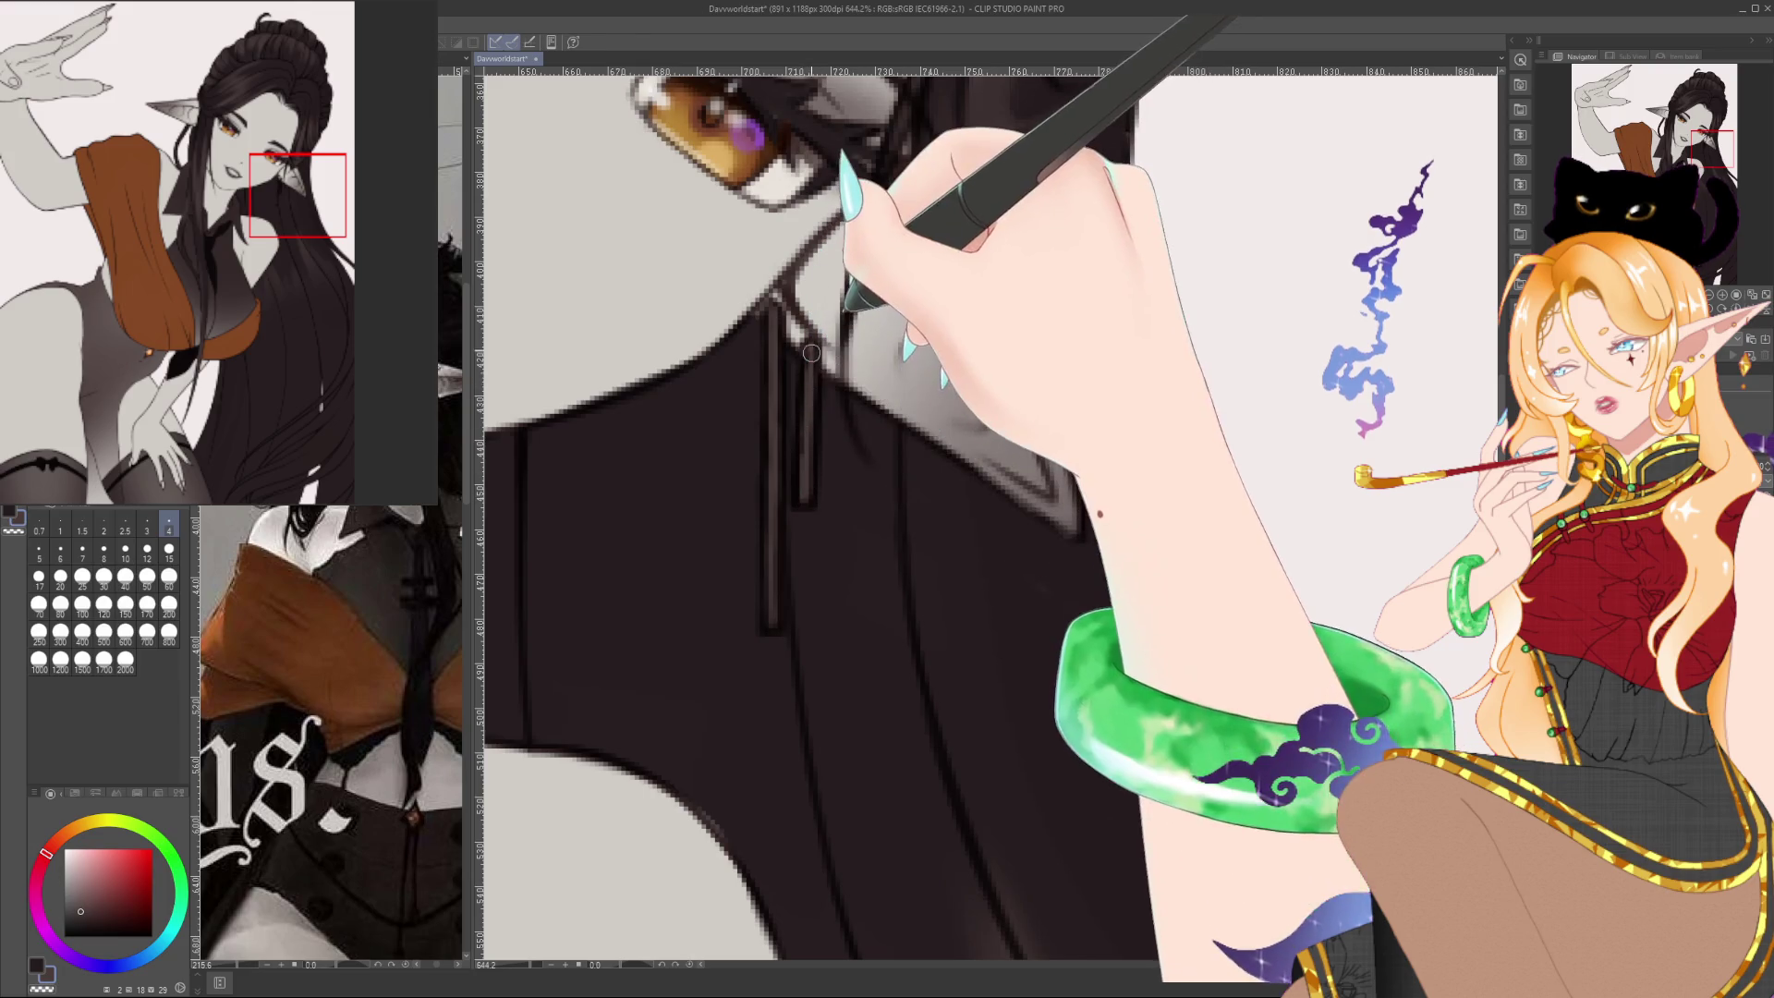
scroll(729, 675, down, 5)
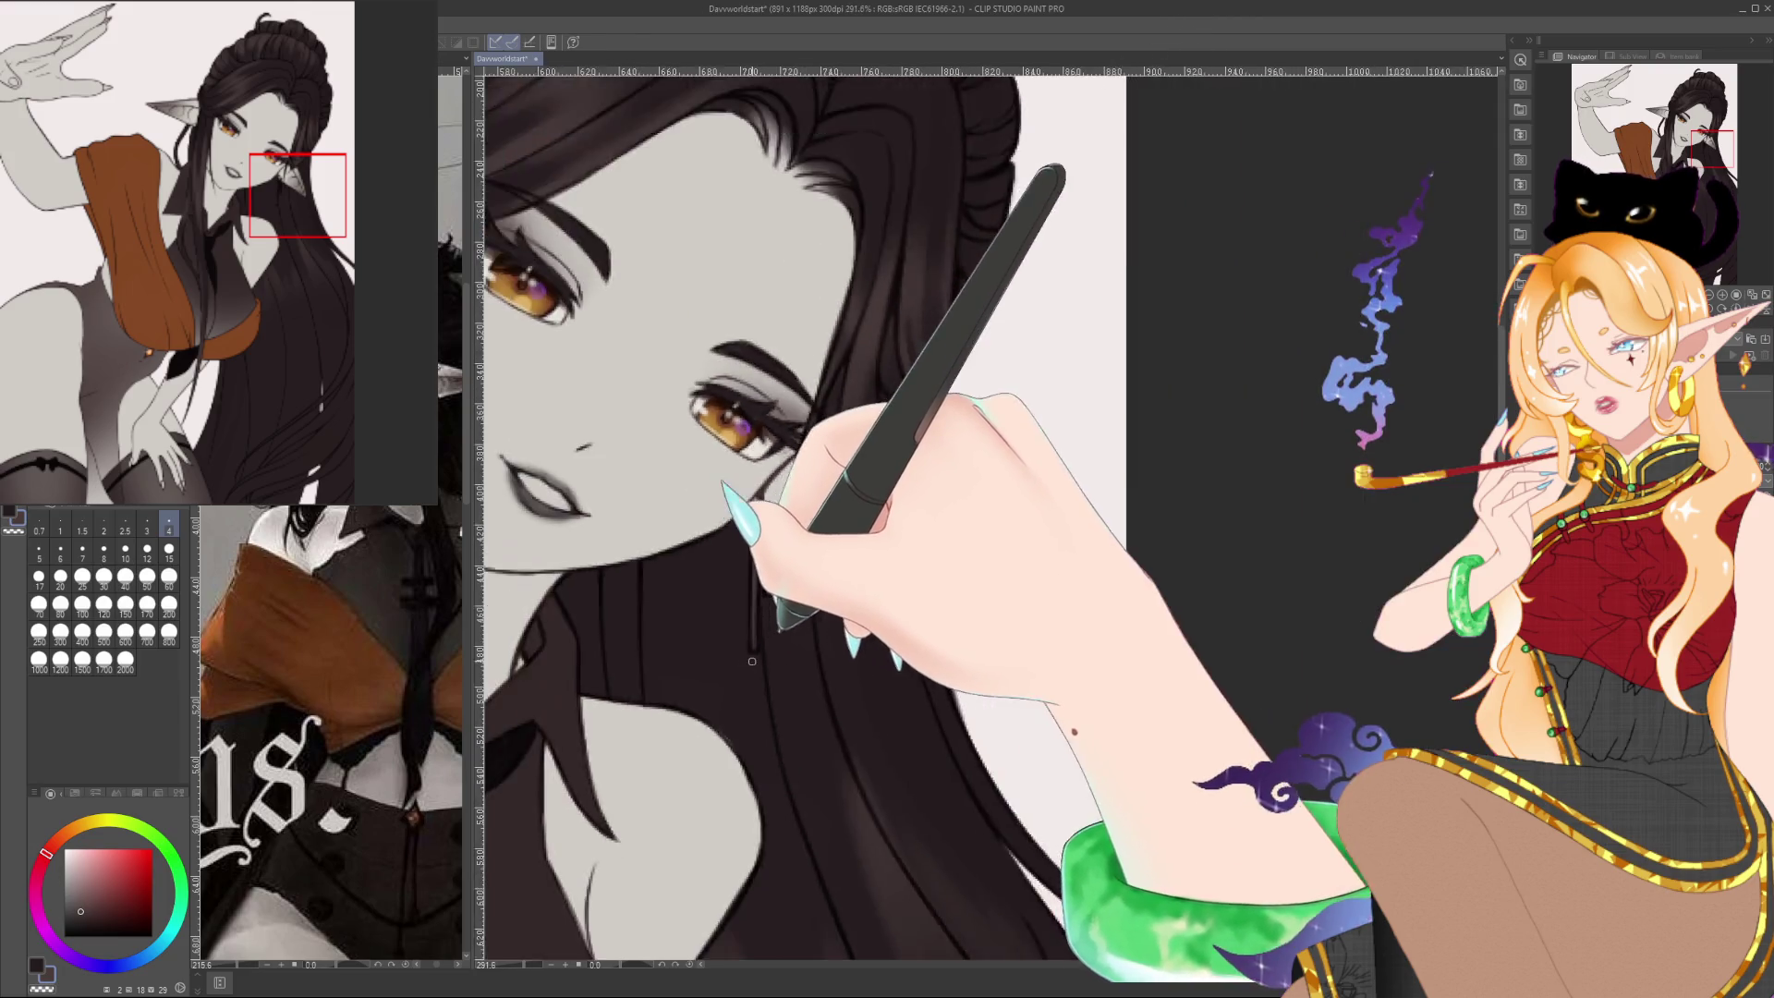
scroll(1005, 511, up, 6)
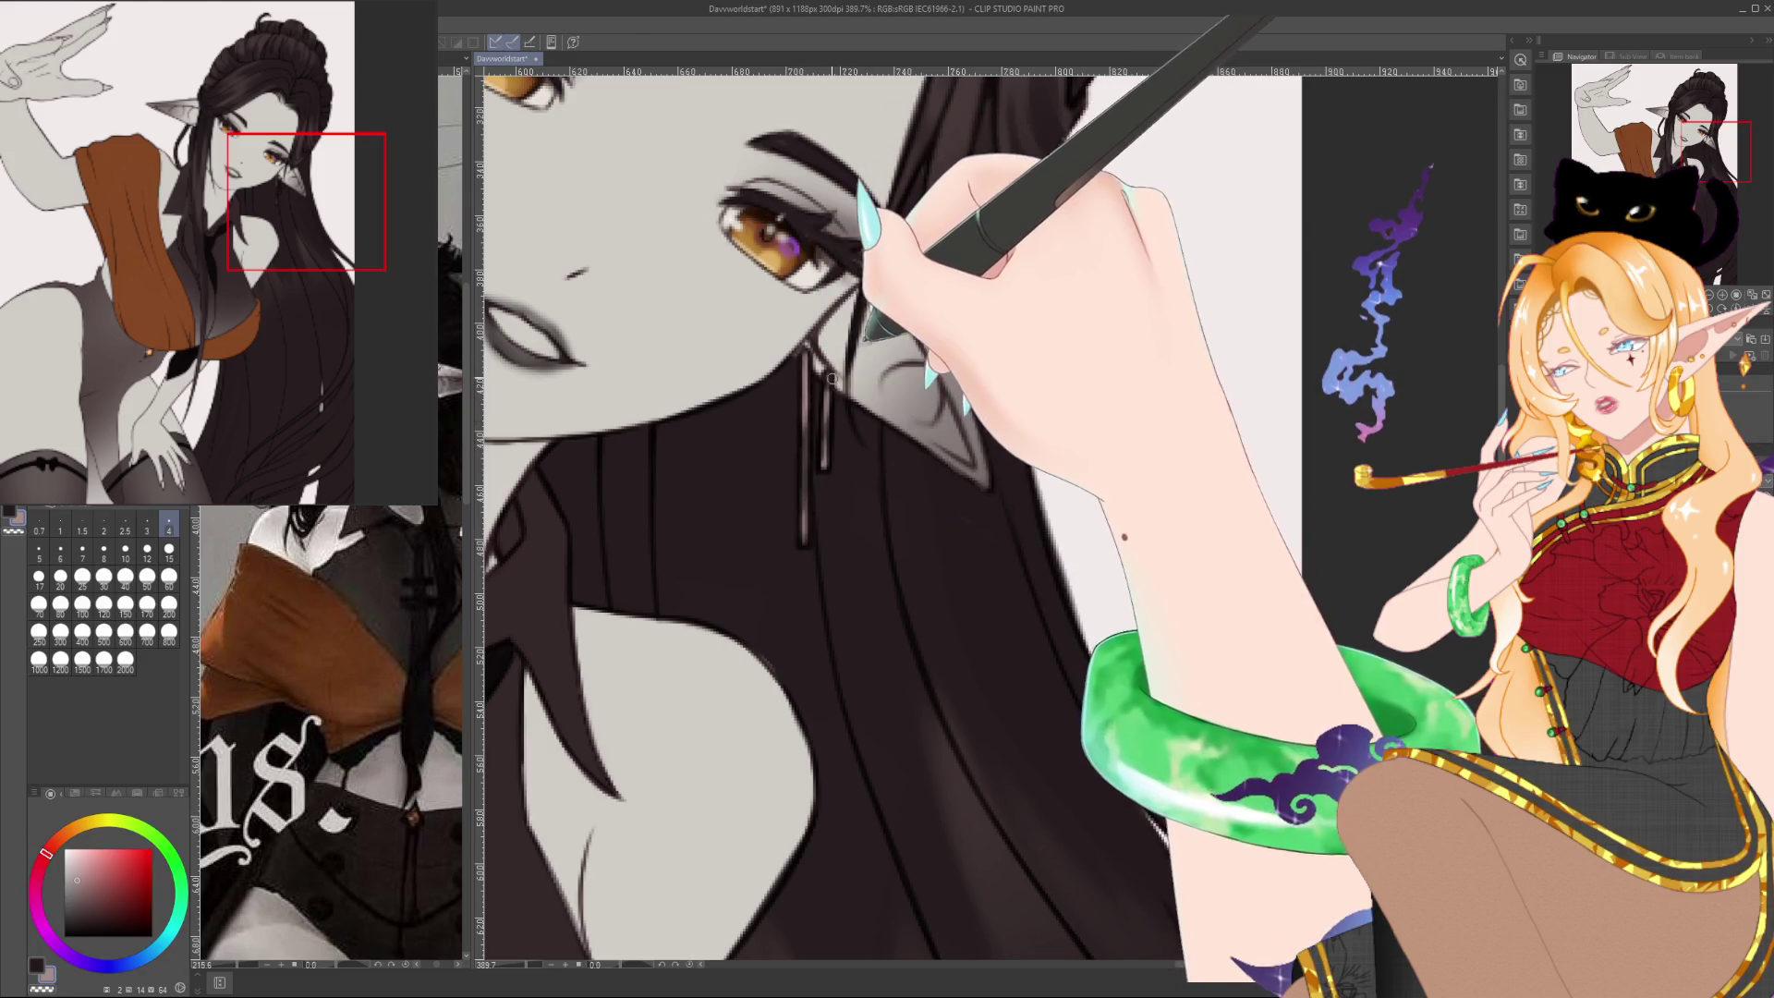
scroll(853, 350, down, 10)
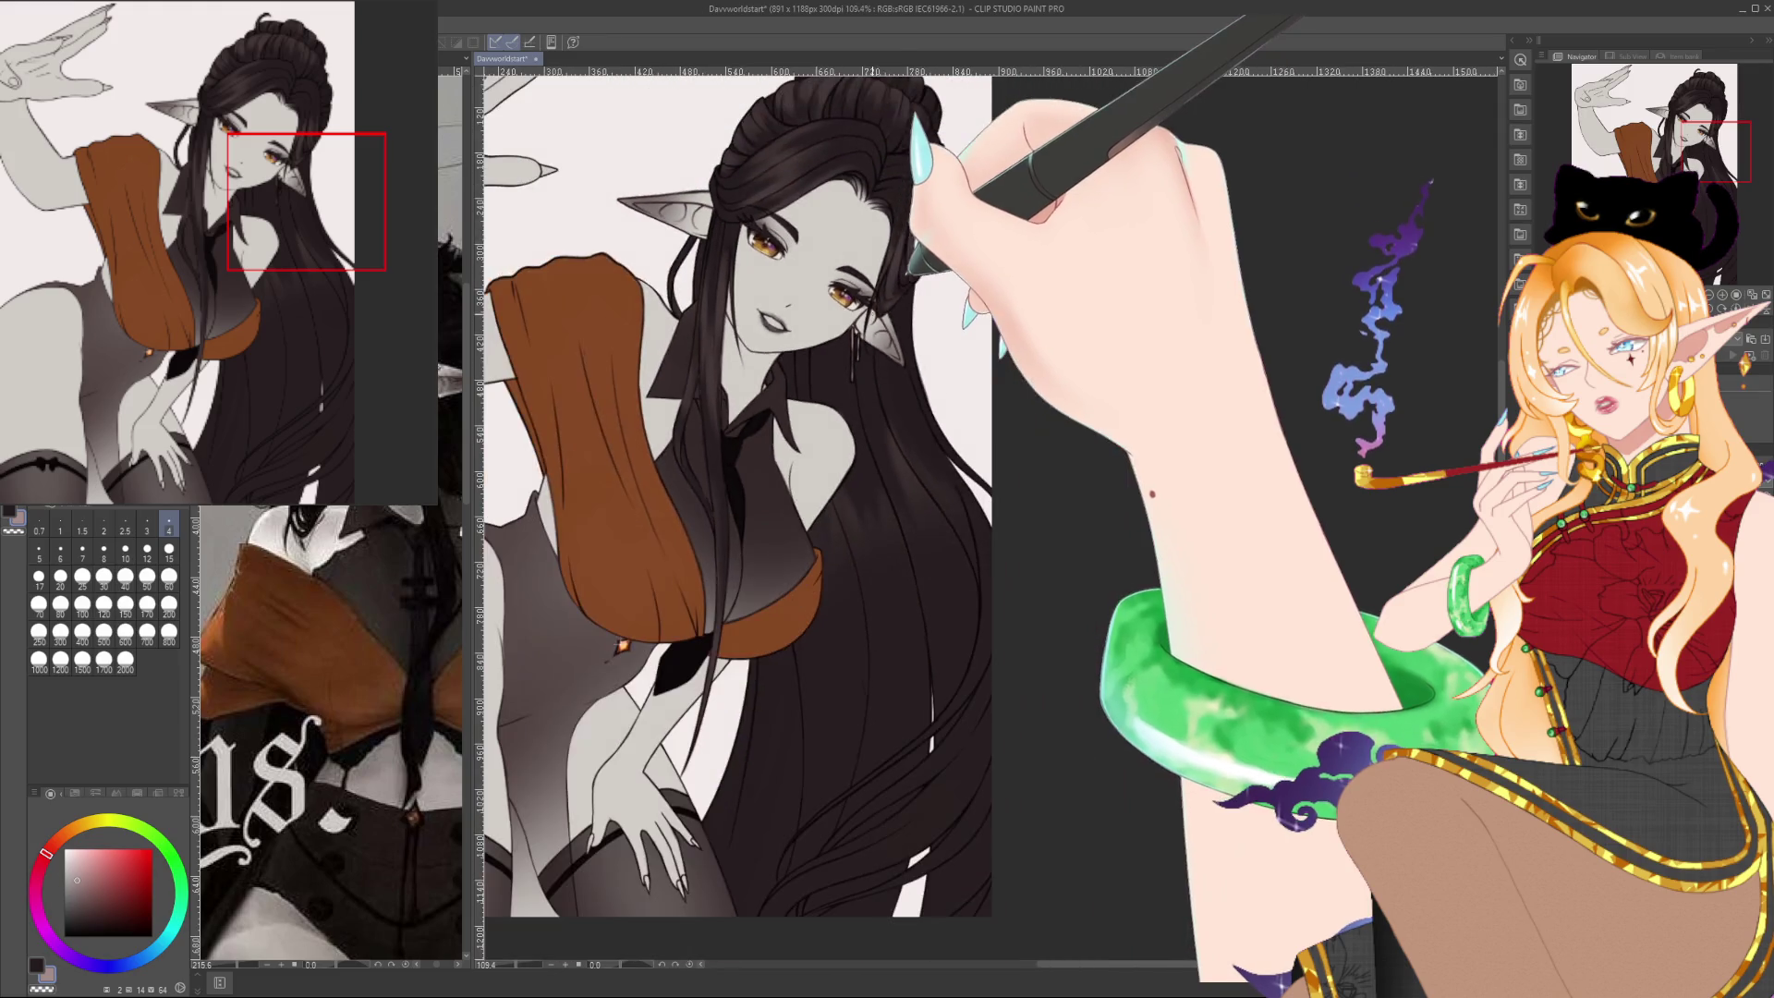
scroll(936, 371, up, 10)
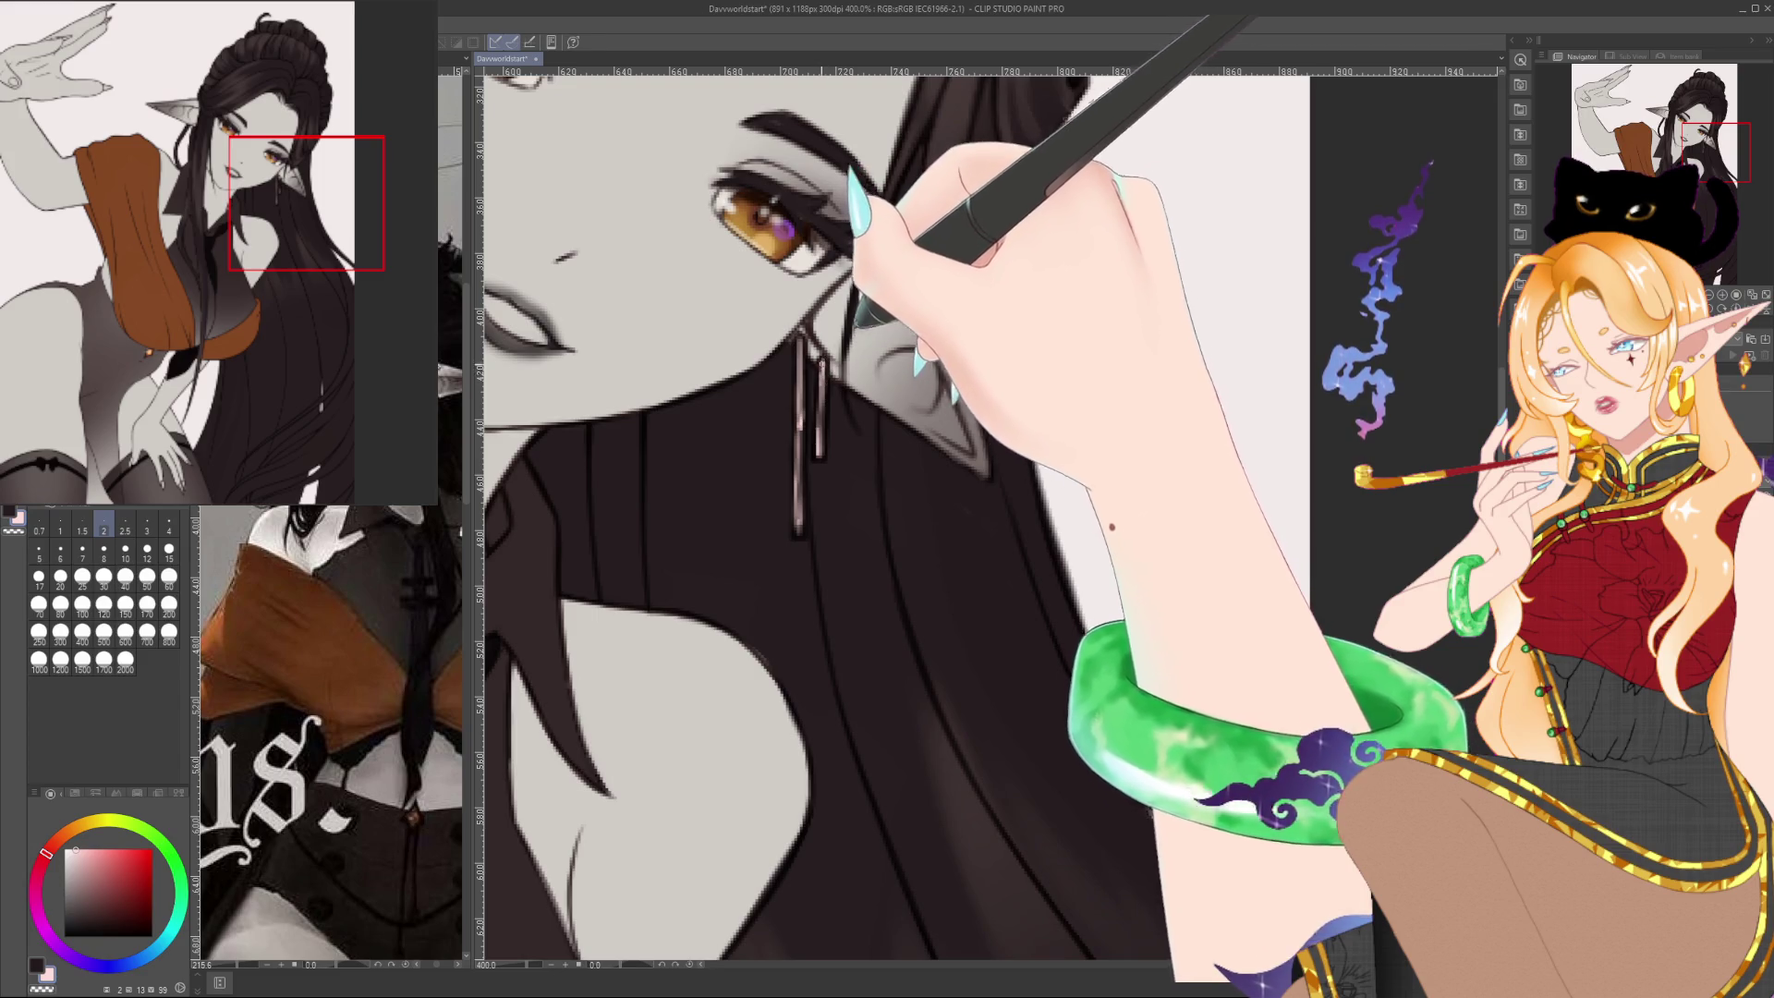
scroll(839, 359, down, 6)
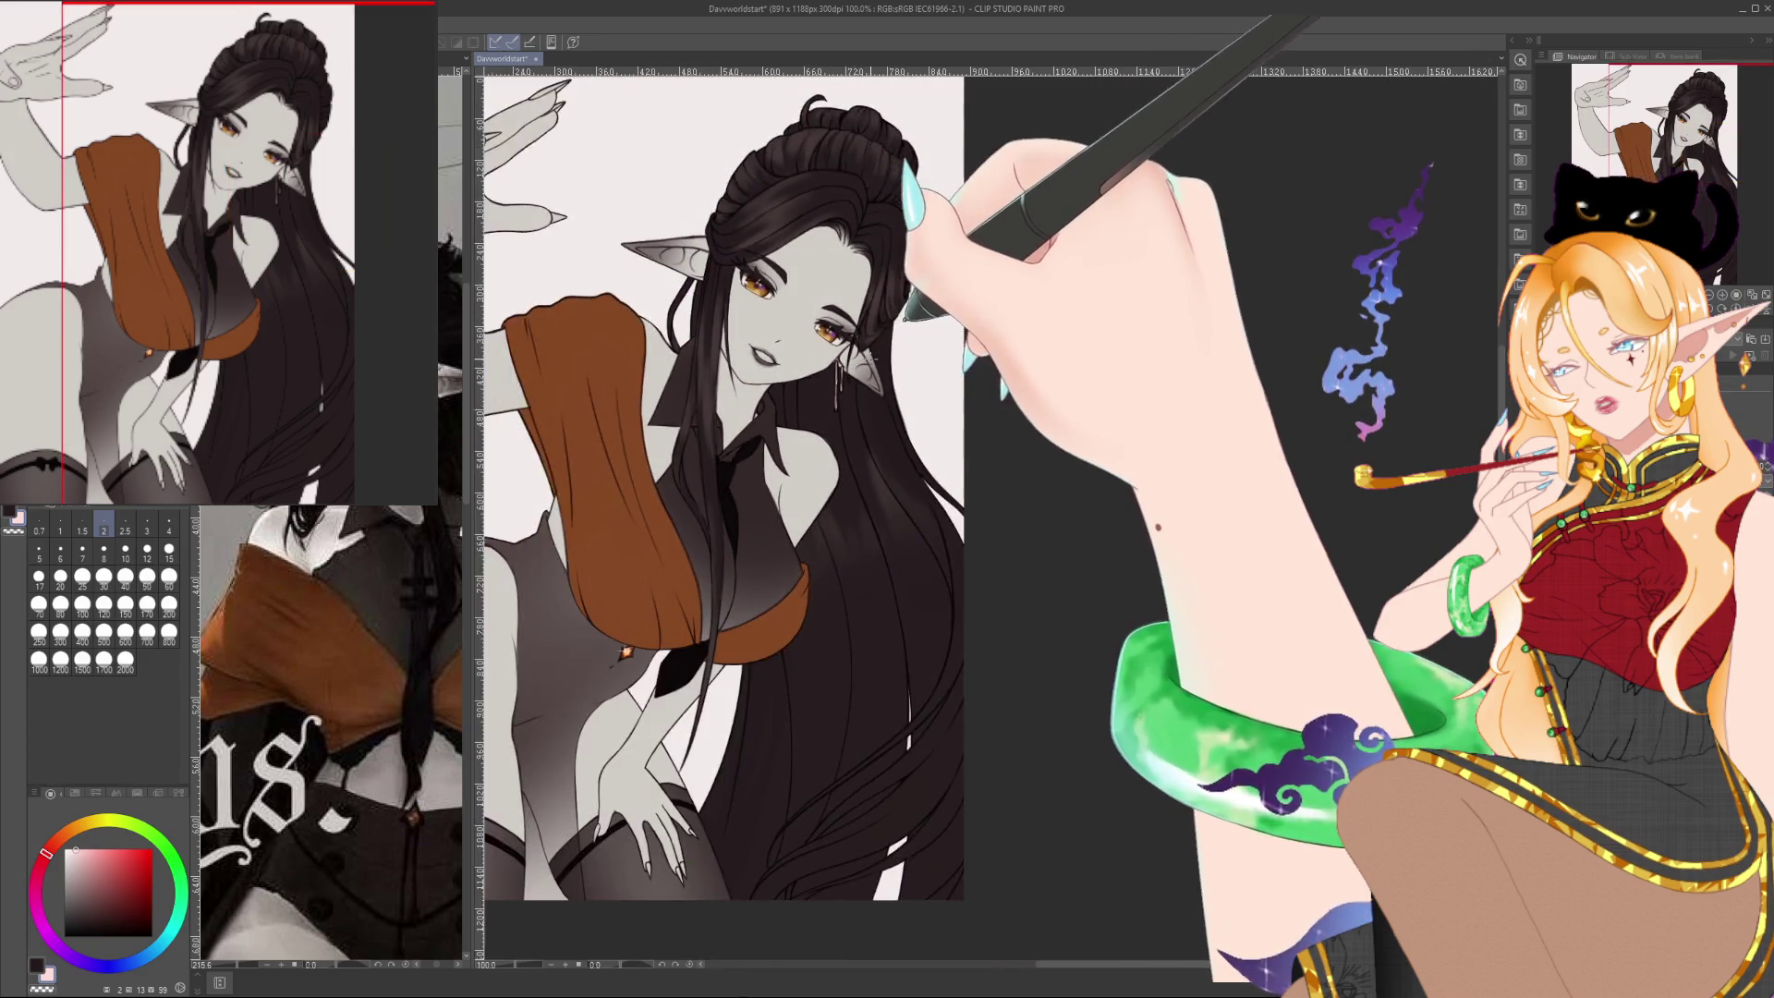
Eyedrop a dark grey and paint edge details on the earring bars at brush sizes 4 and 3
scroll(912, 373, up, 6)
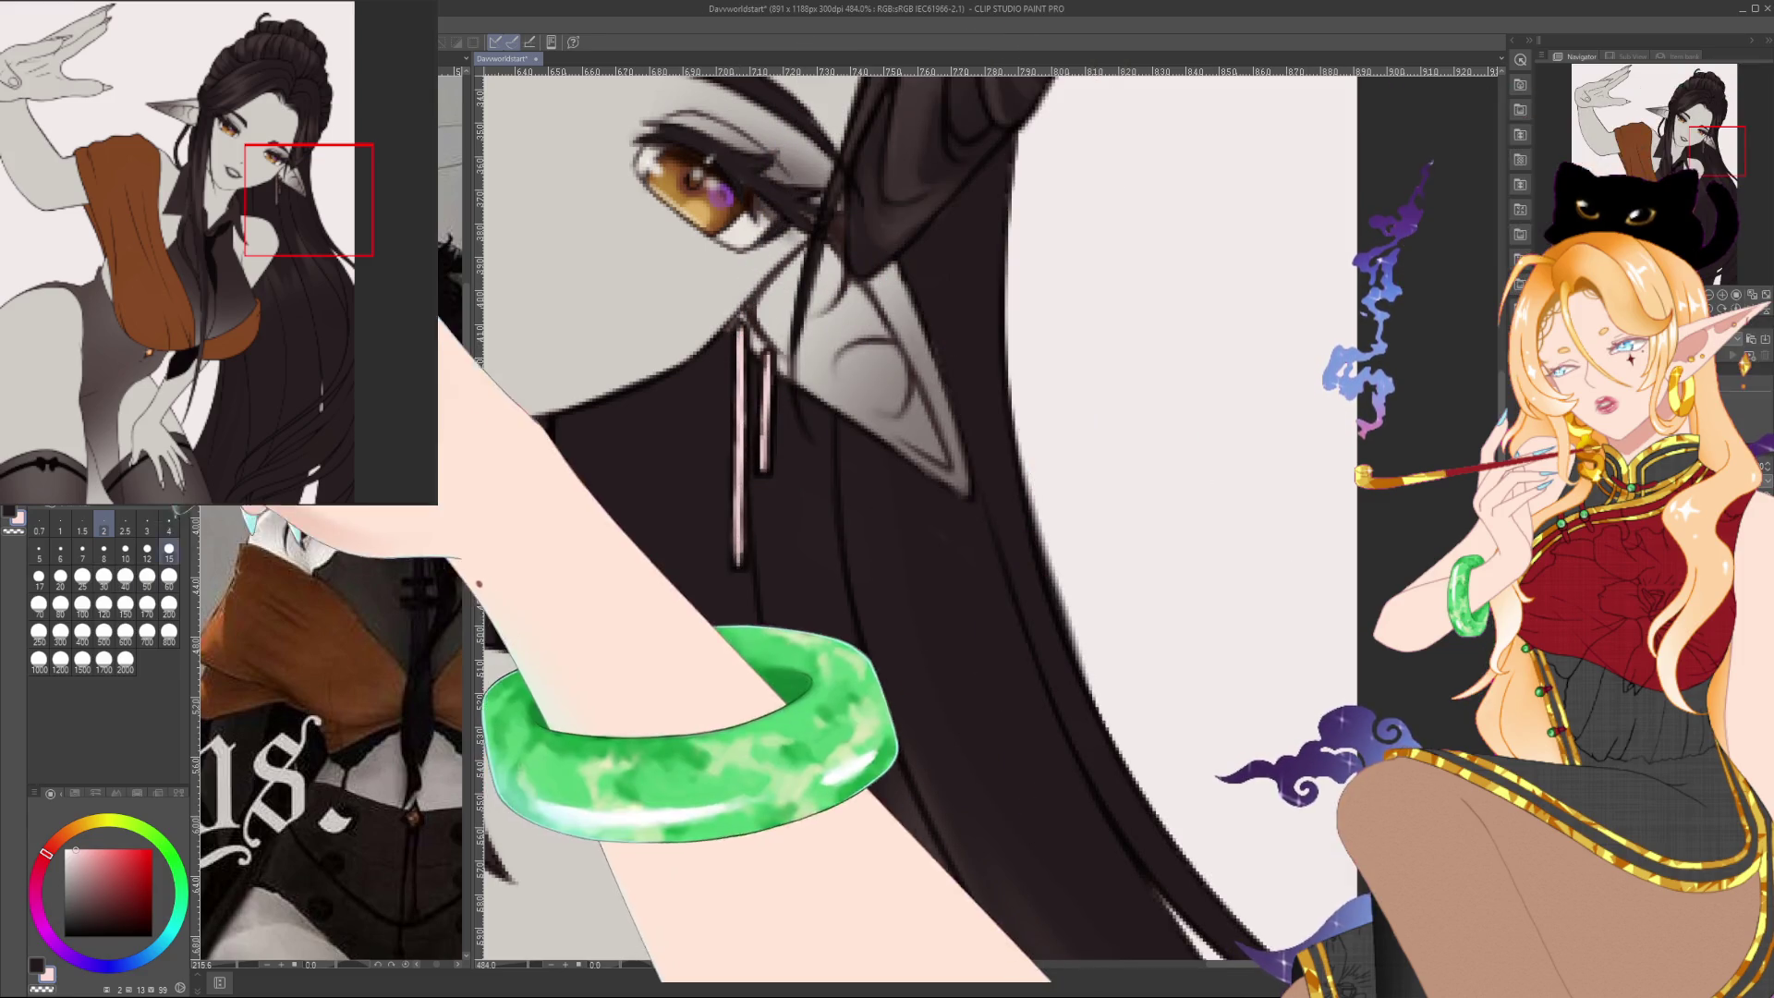
key(bracketright)
key(bracketright)
key(bracketright)
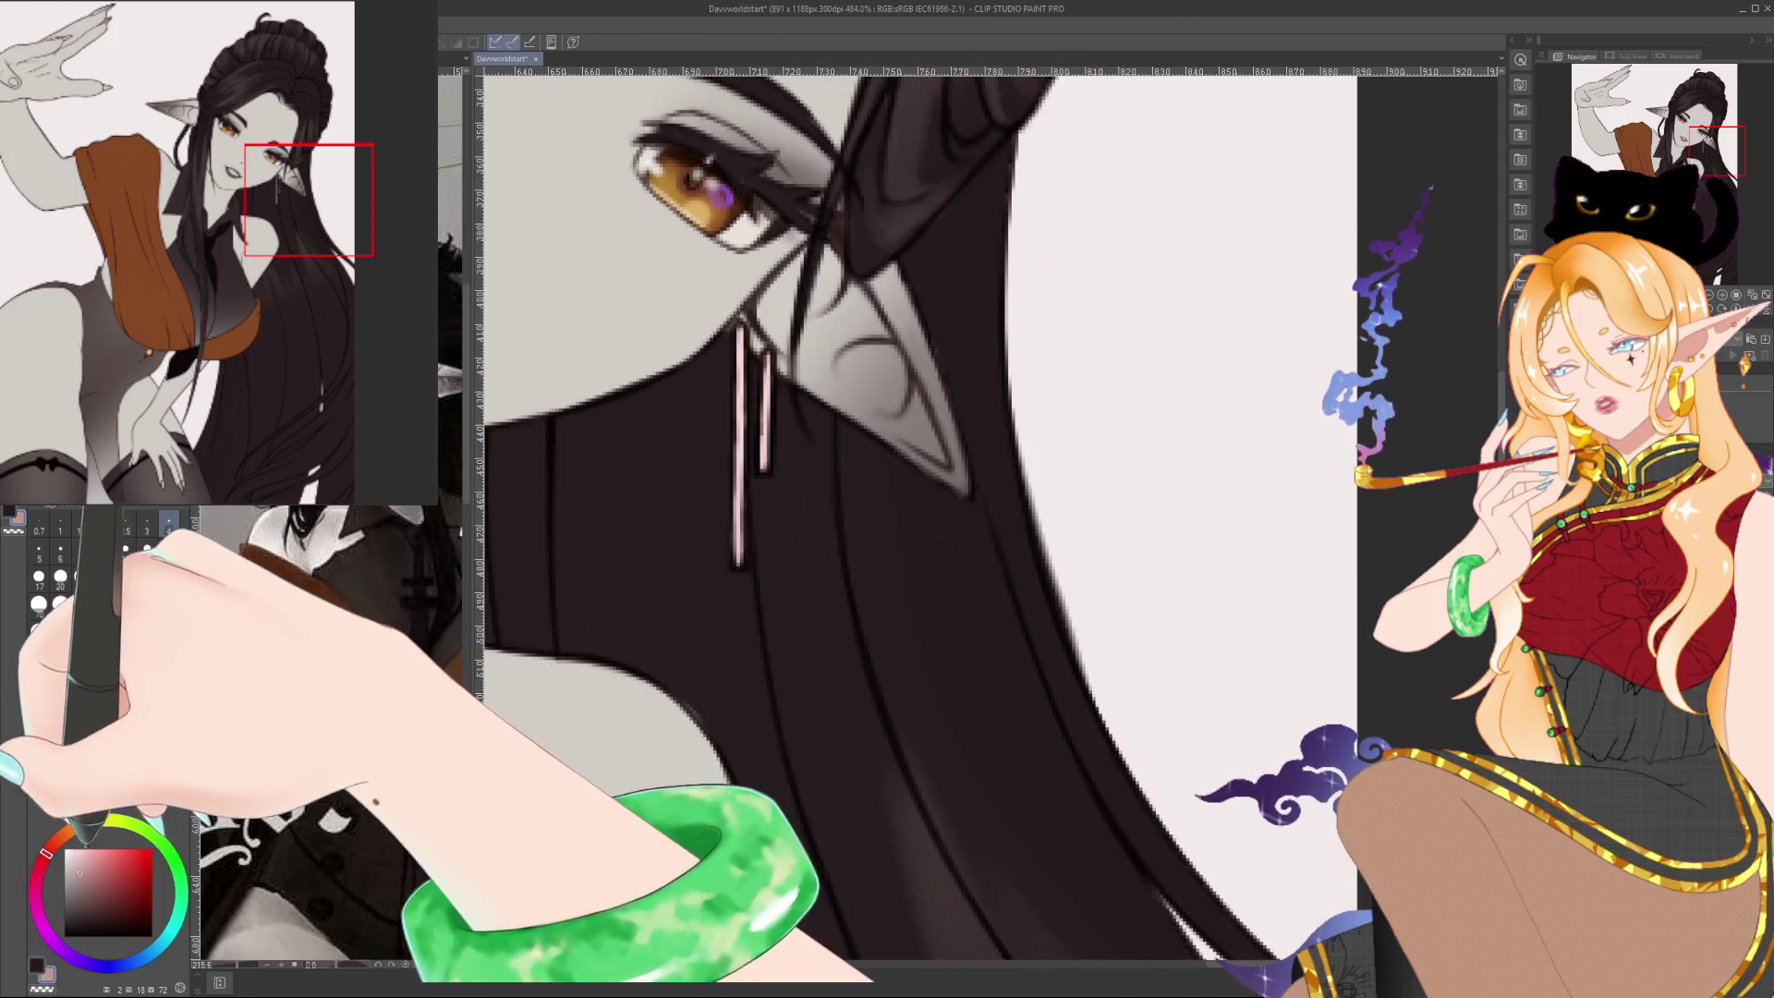
alt+click(611, 407)
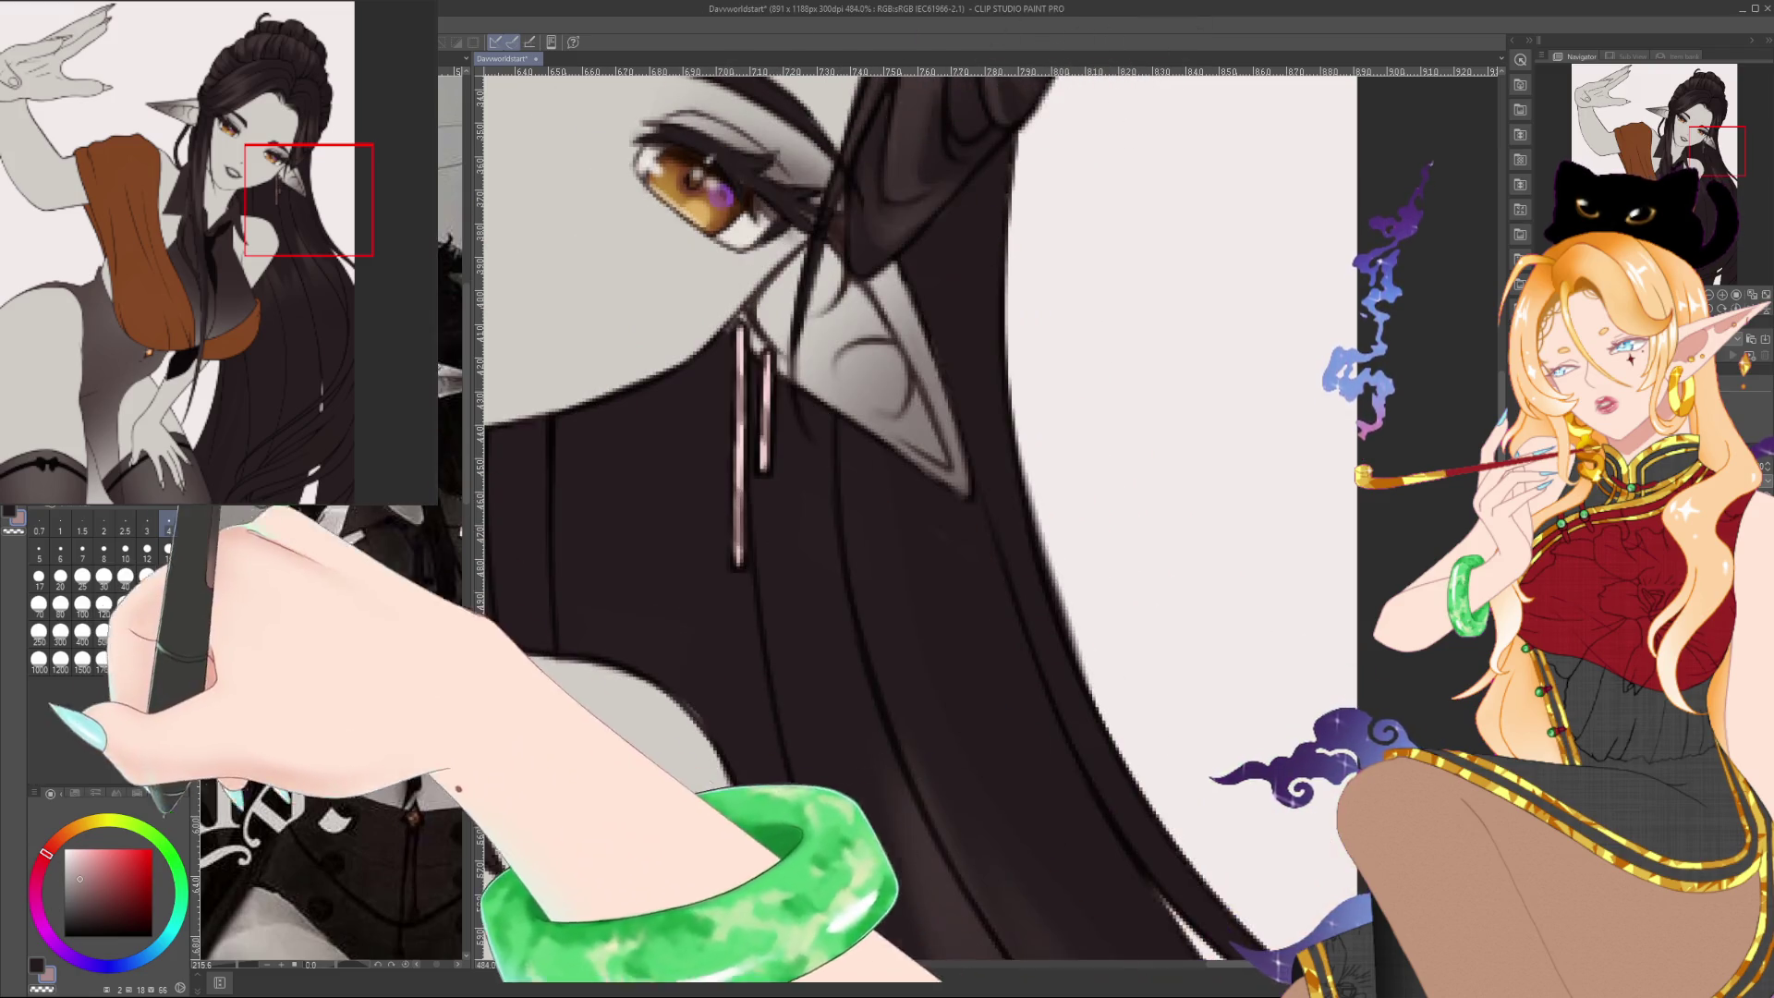
key(bracketleft)
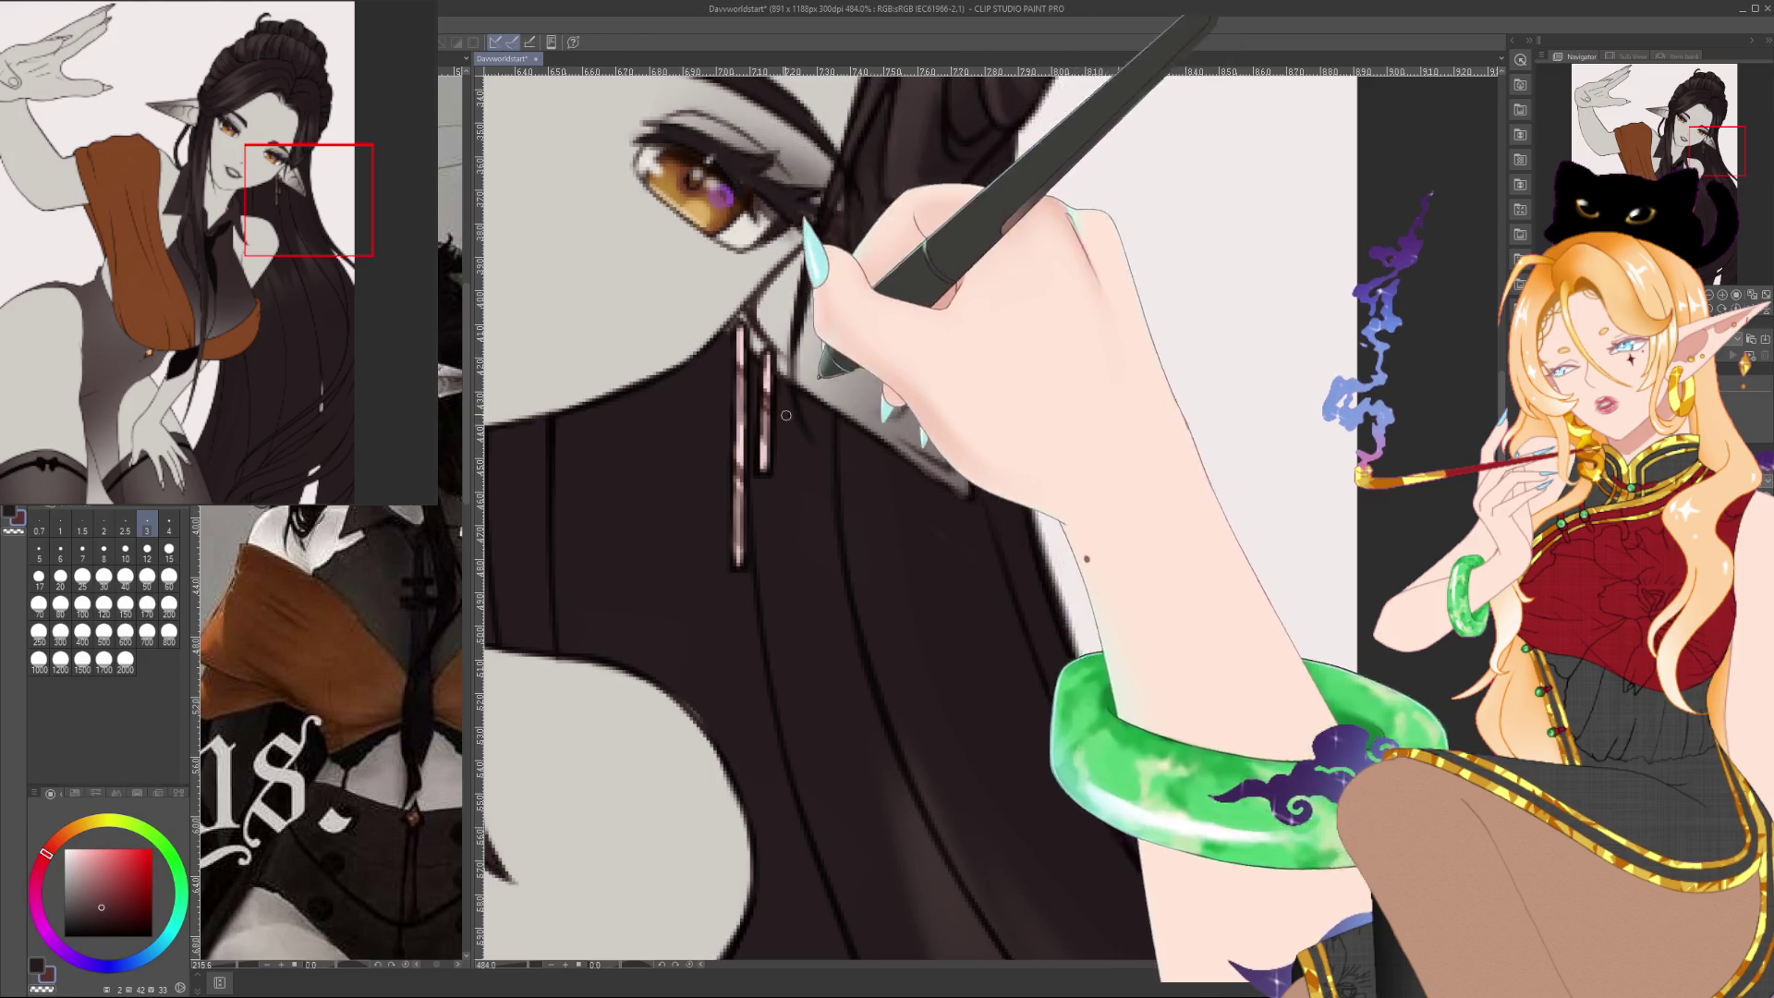
scroll(799, 402, down, 4)
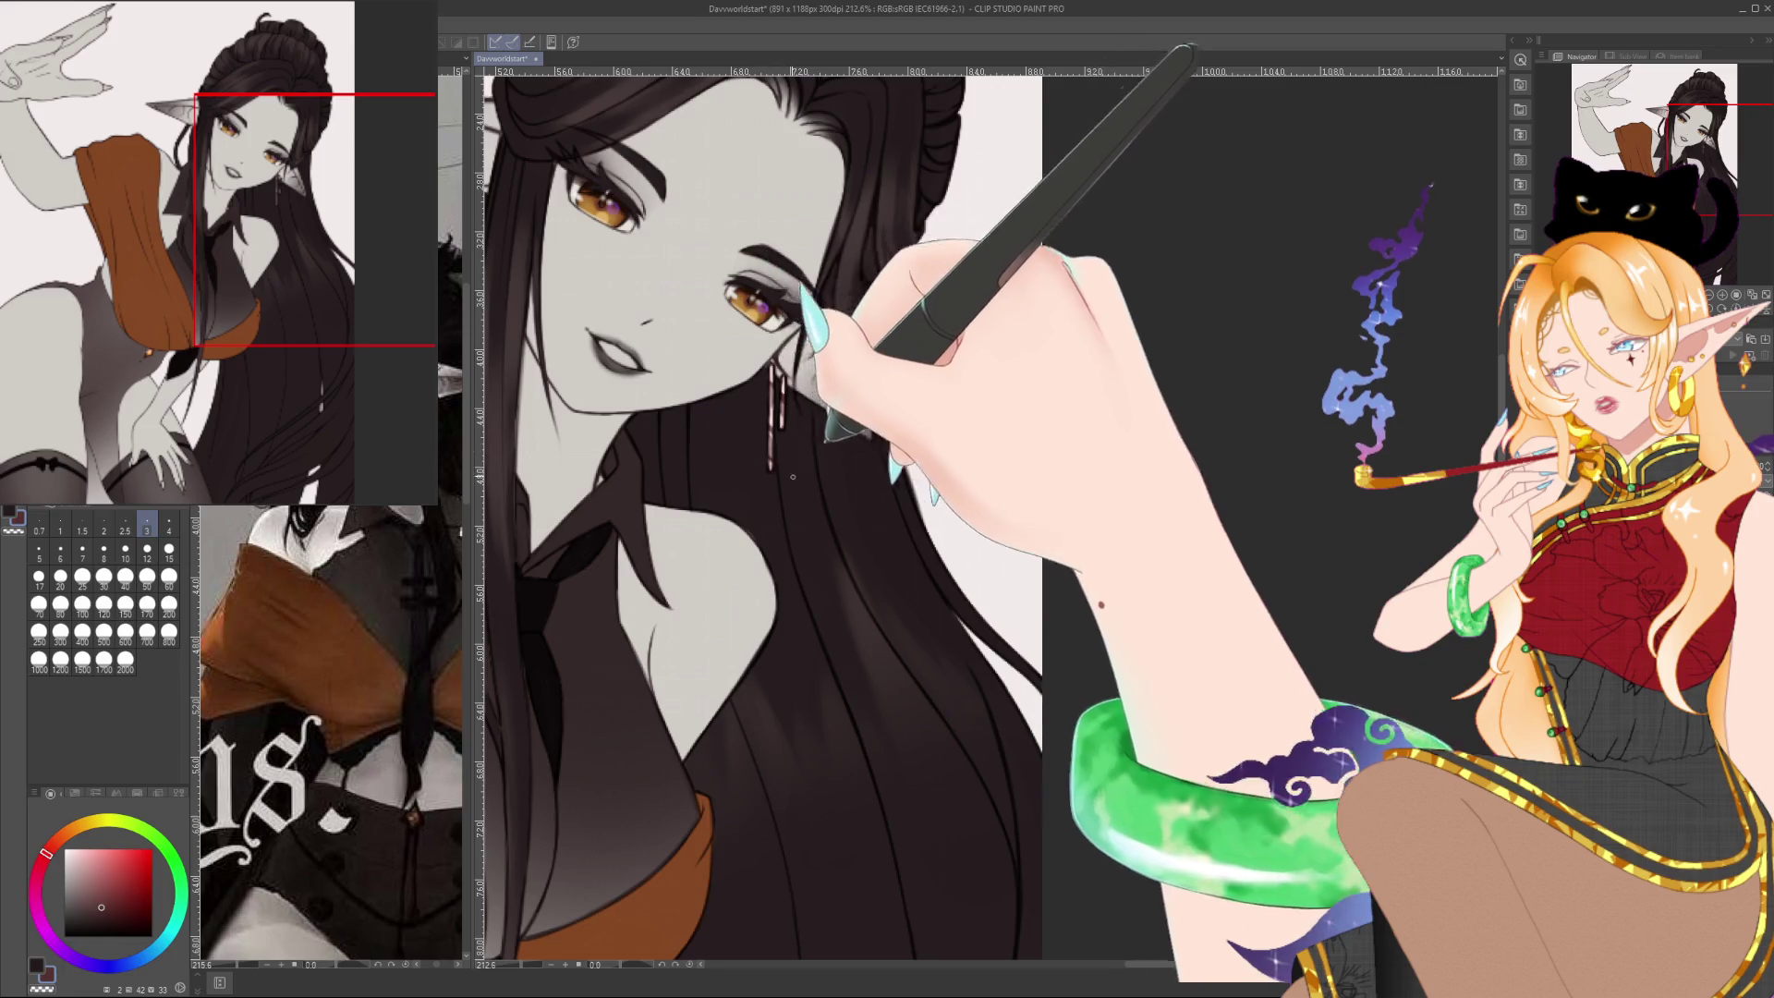
scroll(831, 492, down, 5)
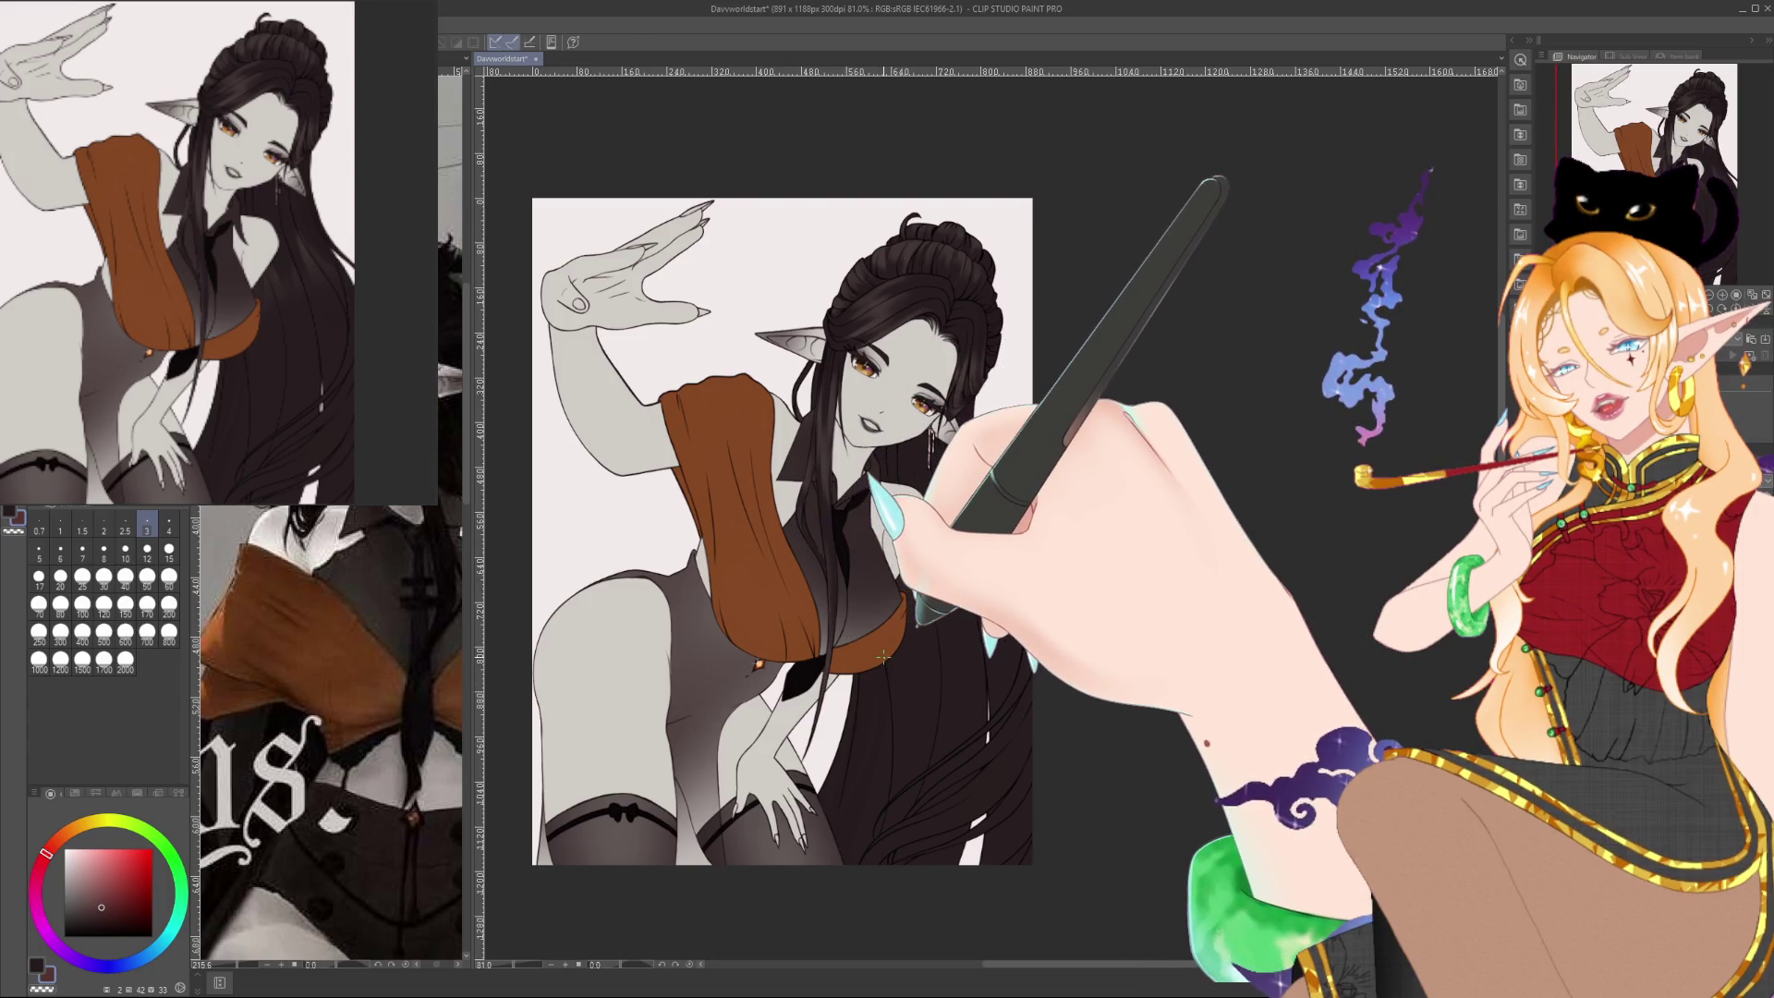
scroll(892, 430, up, 5)
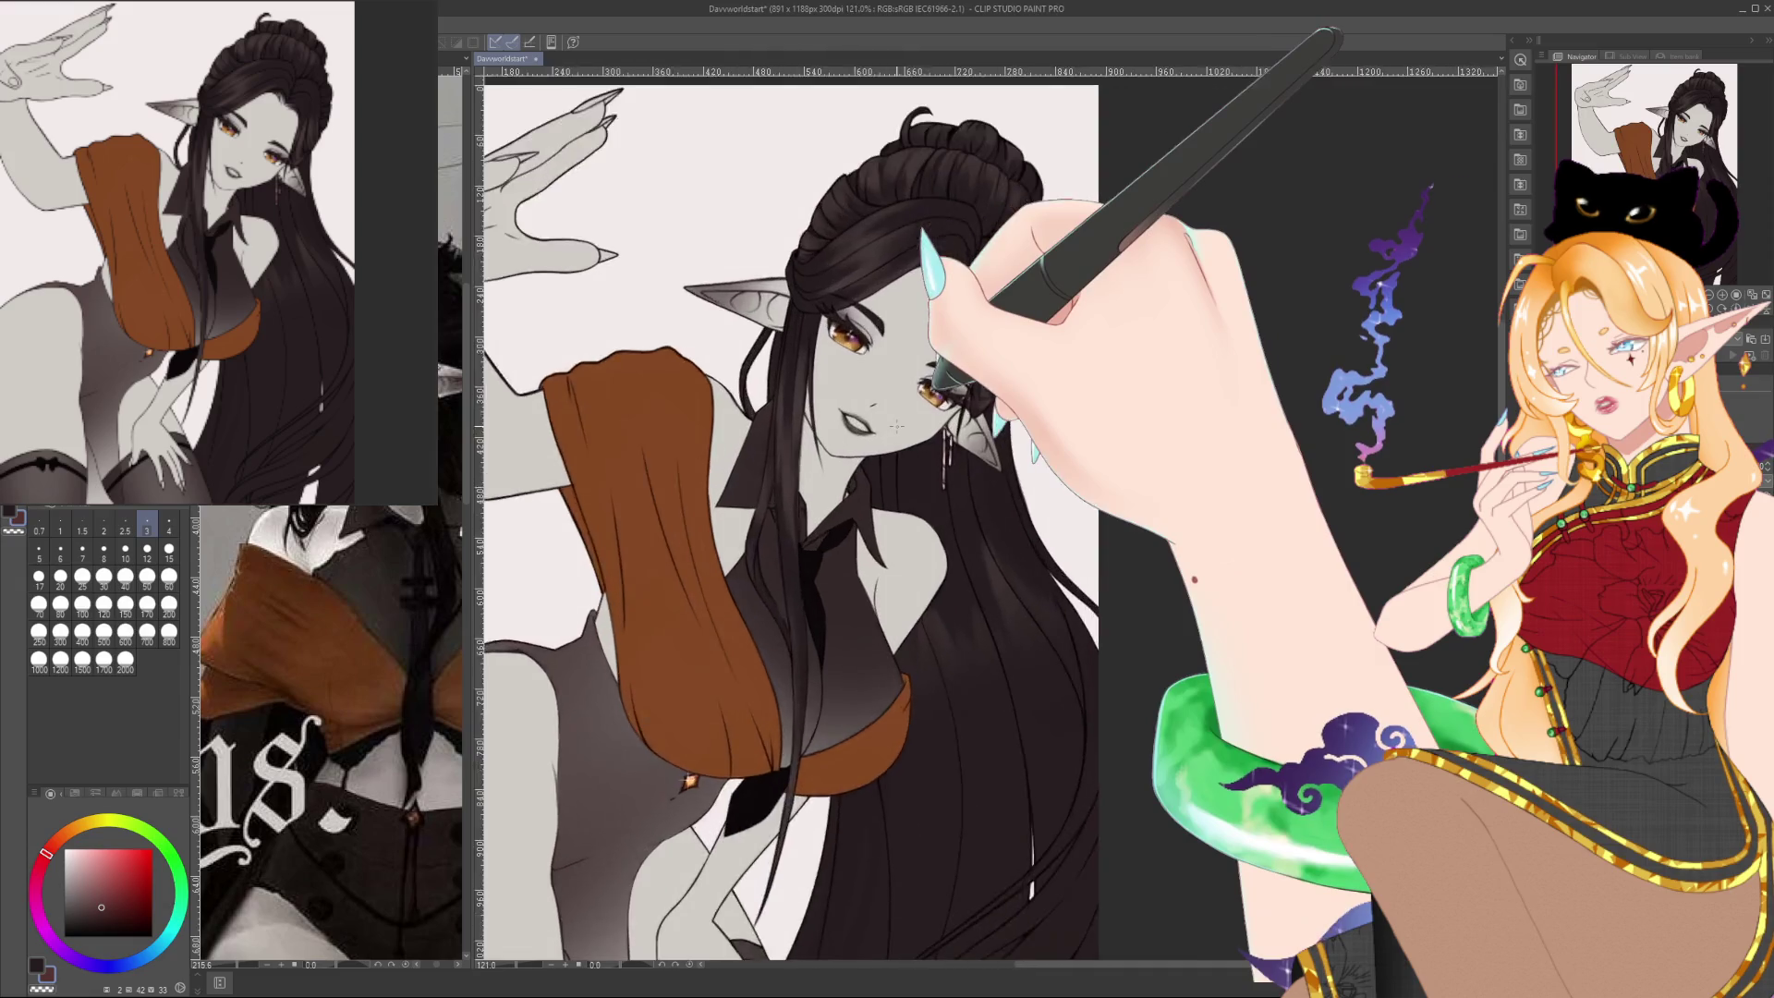
scroll(896, 426, up, 4)
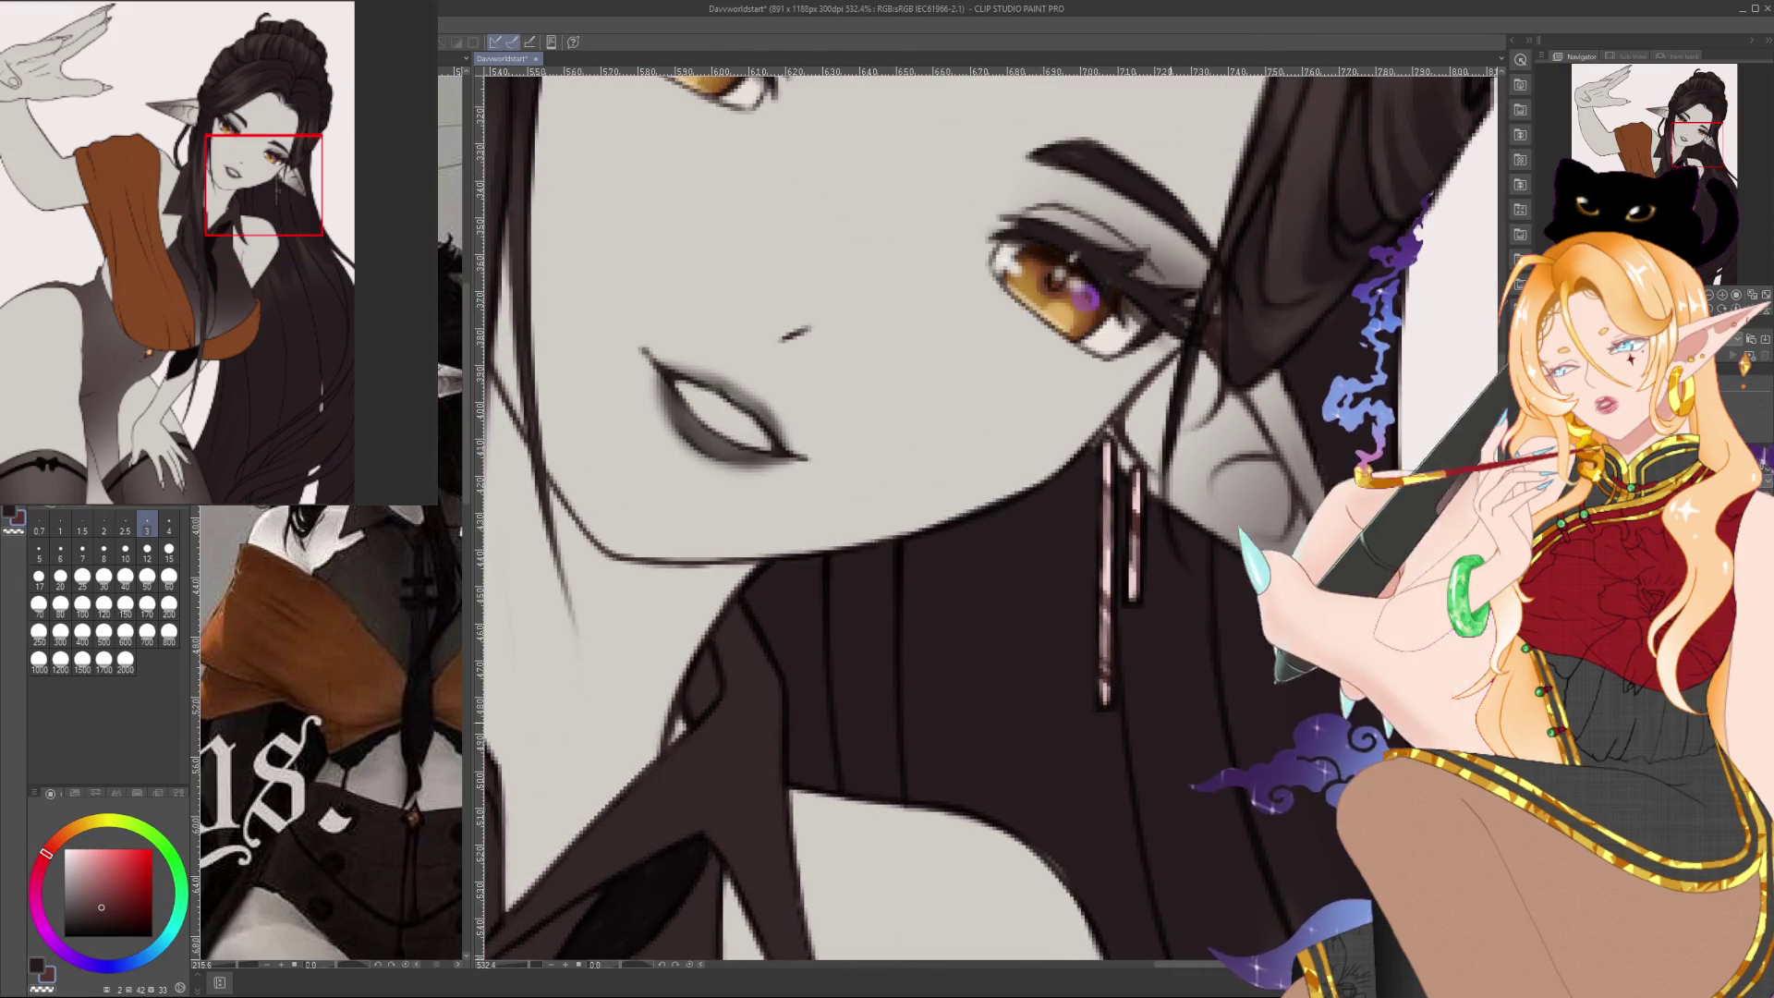
Paint the teeth off-white inside the parted lips, then pan across to the eyes
drag(987, 514, 1001, 563)
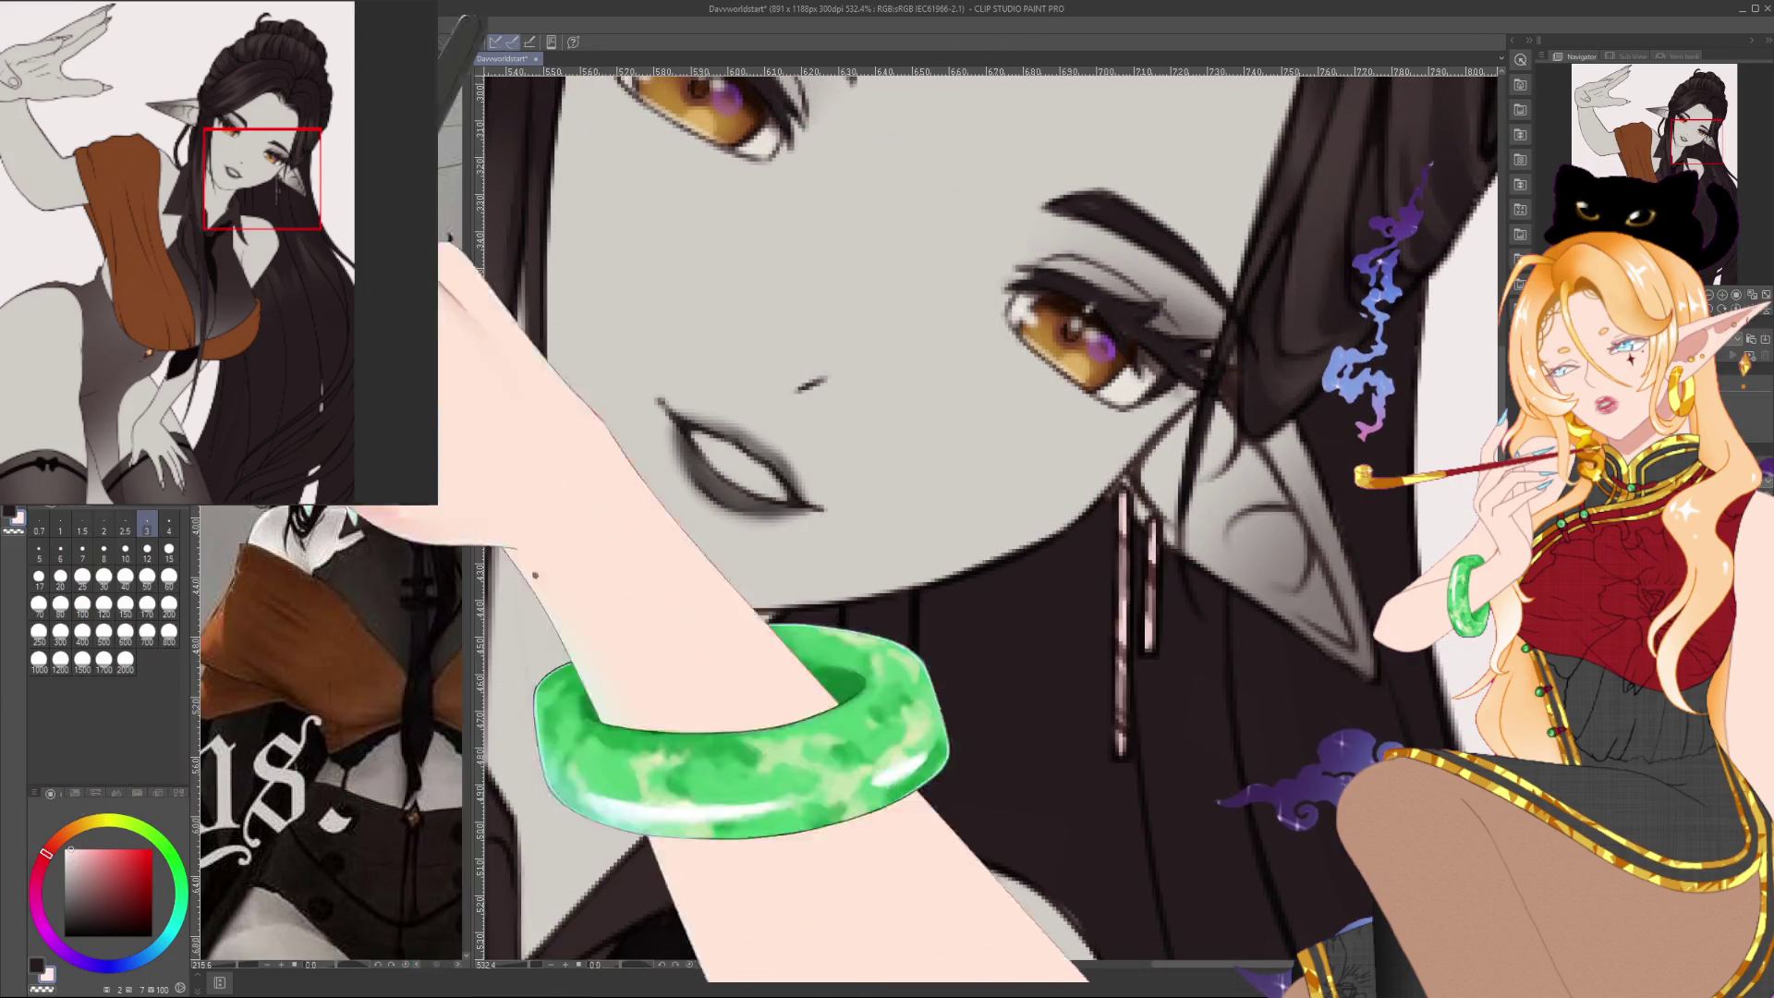
drag(707, 454, 727, 471)
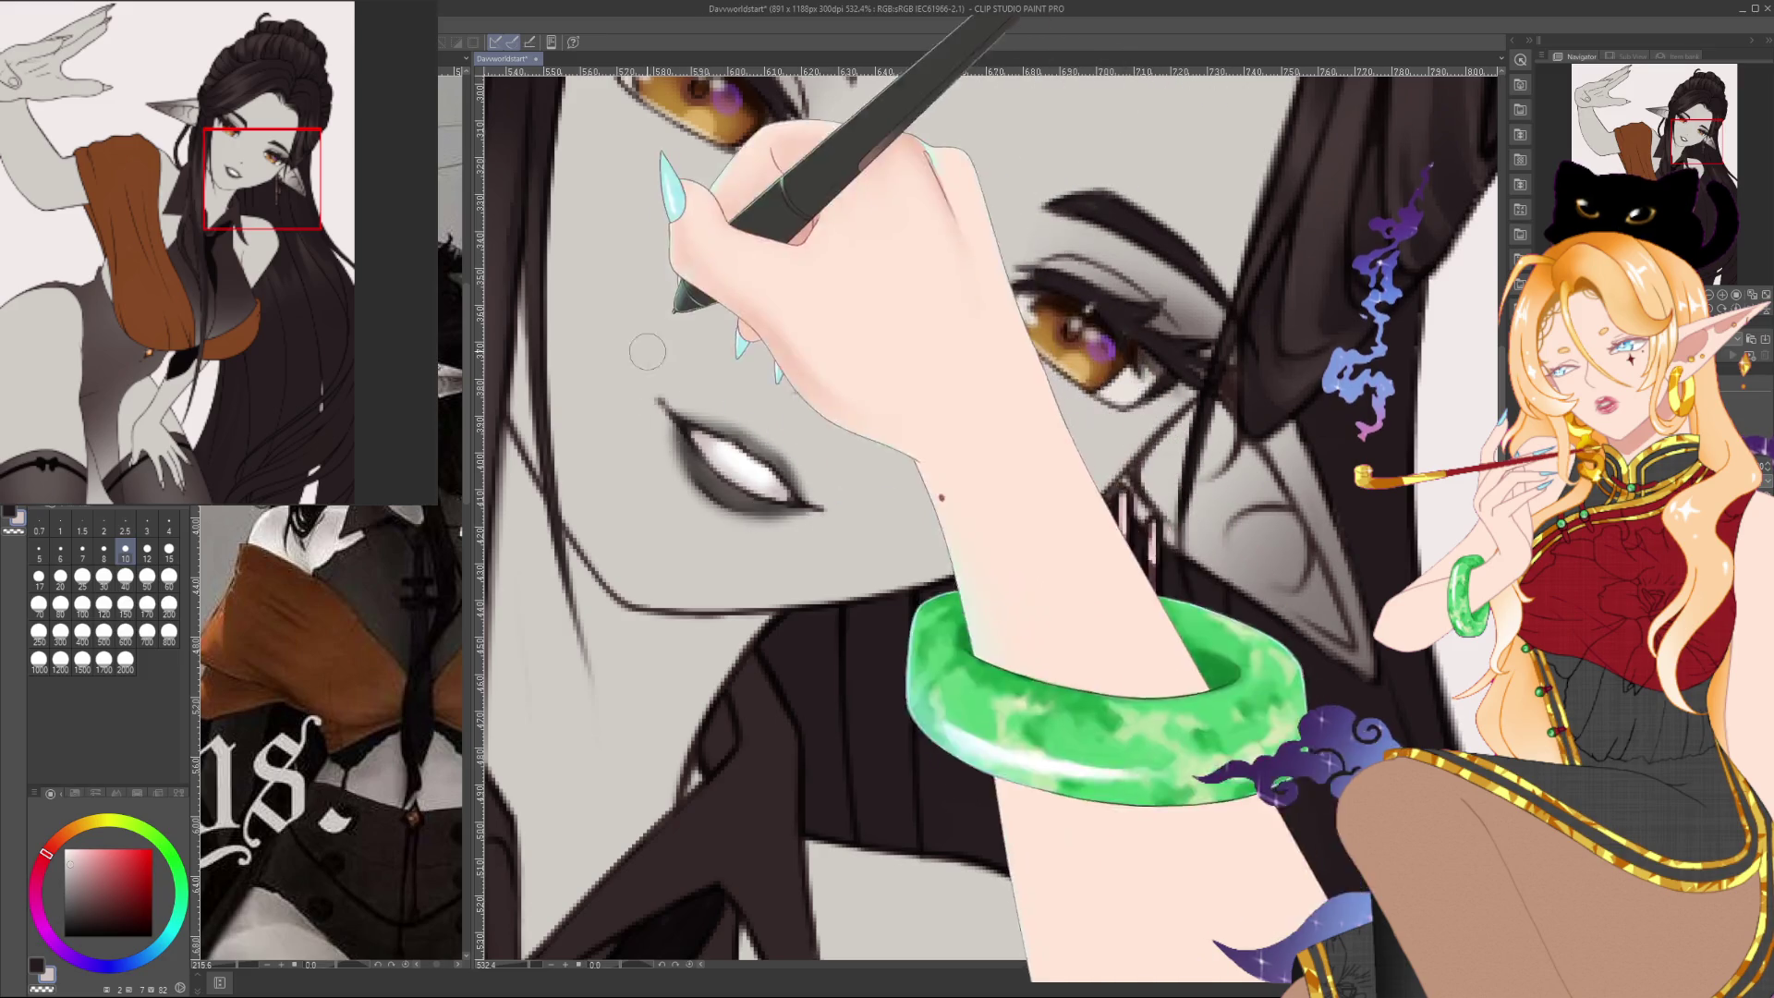
drag(721, 416, 781, 651)
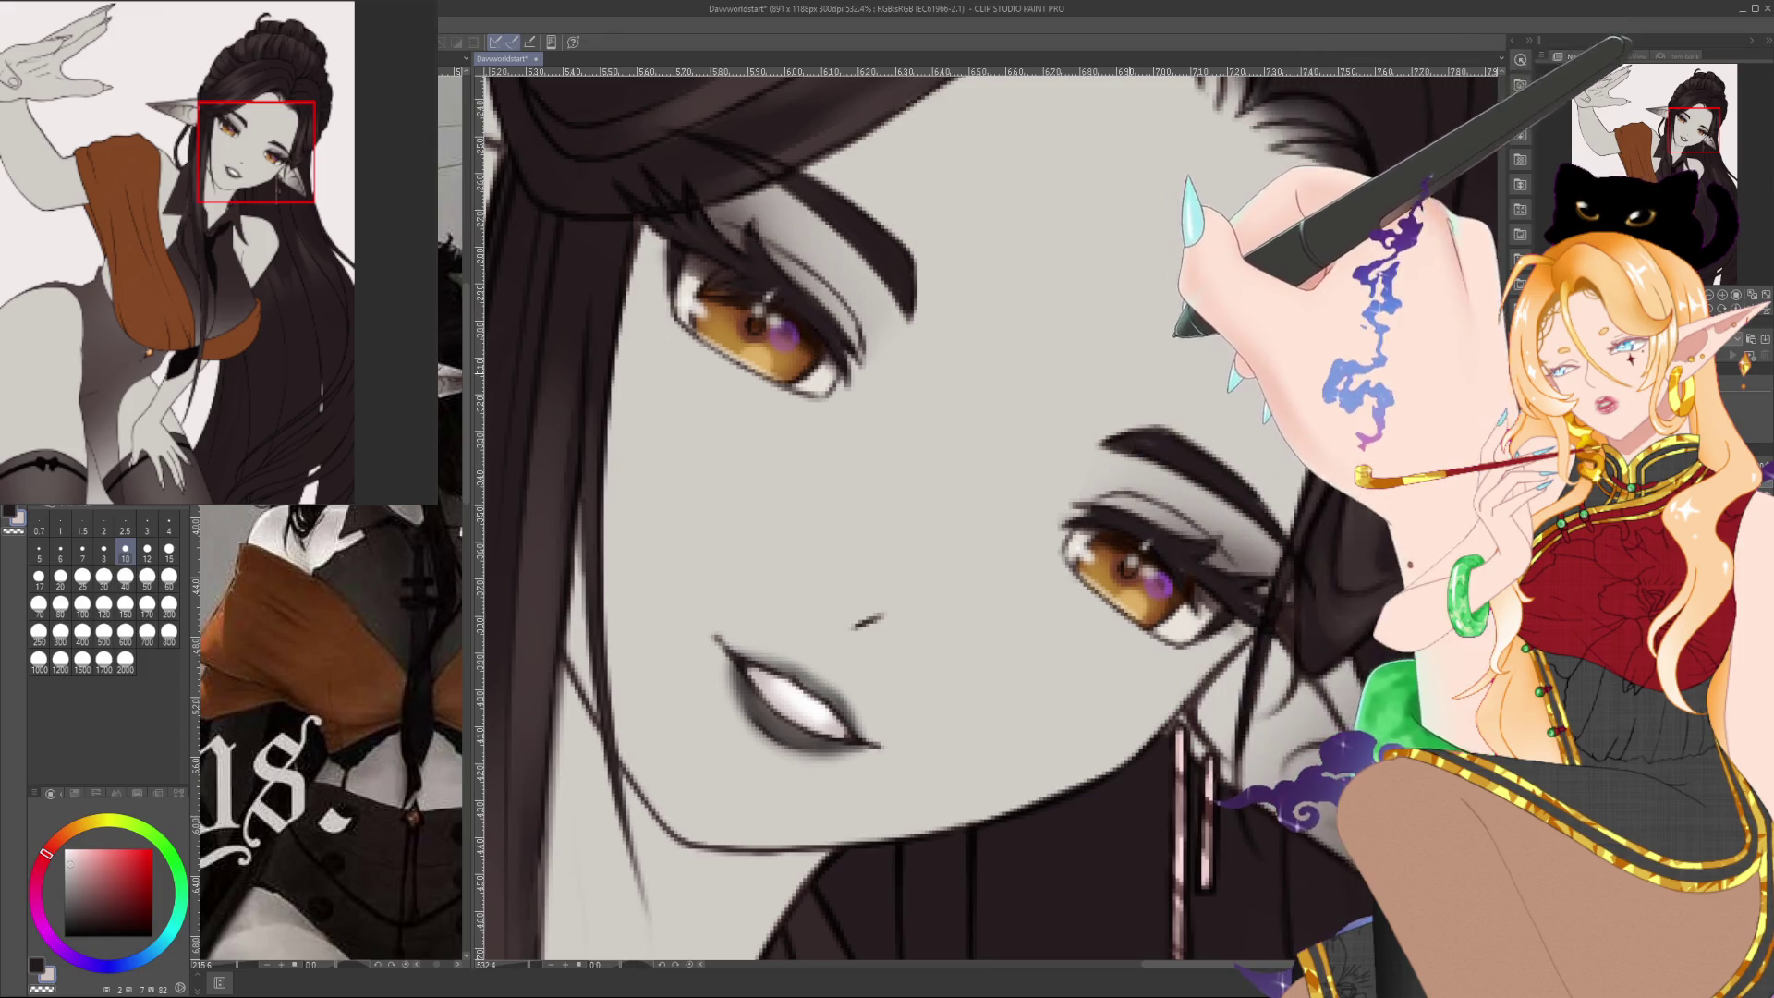
drag(1220, 619, 1063, 601)
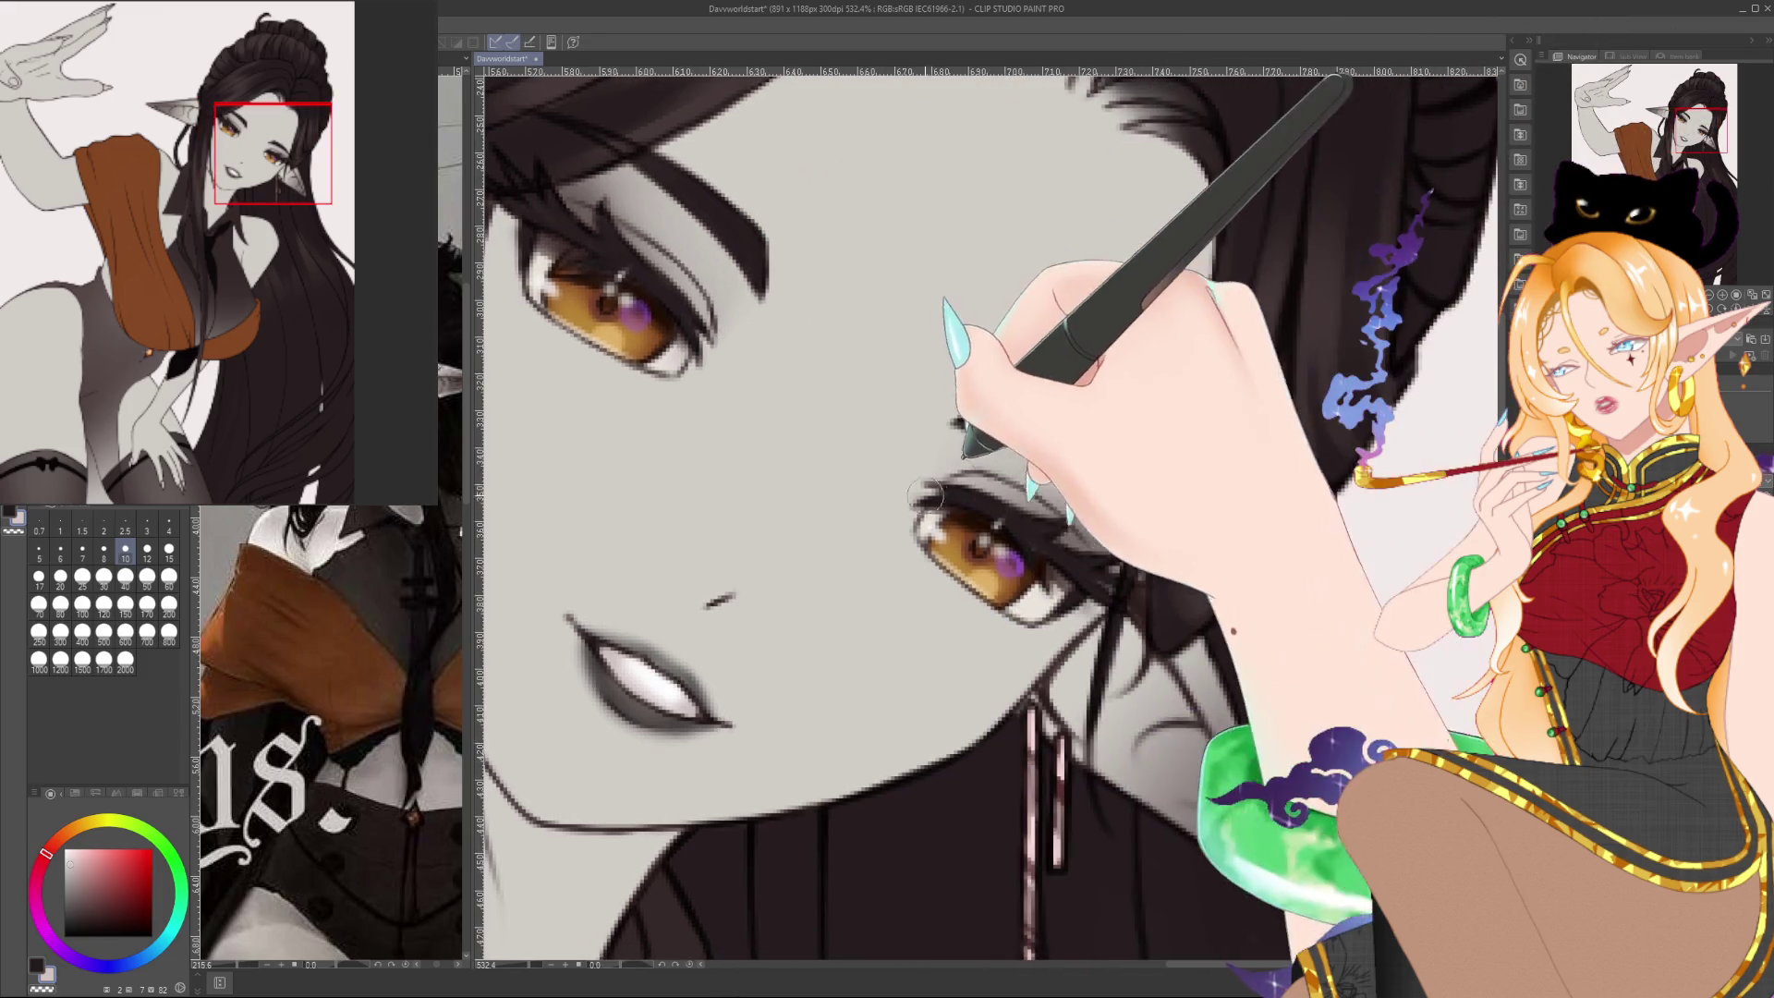
scroll(1093, 606, down, 6)
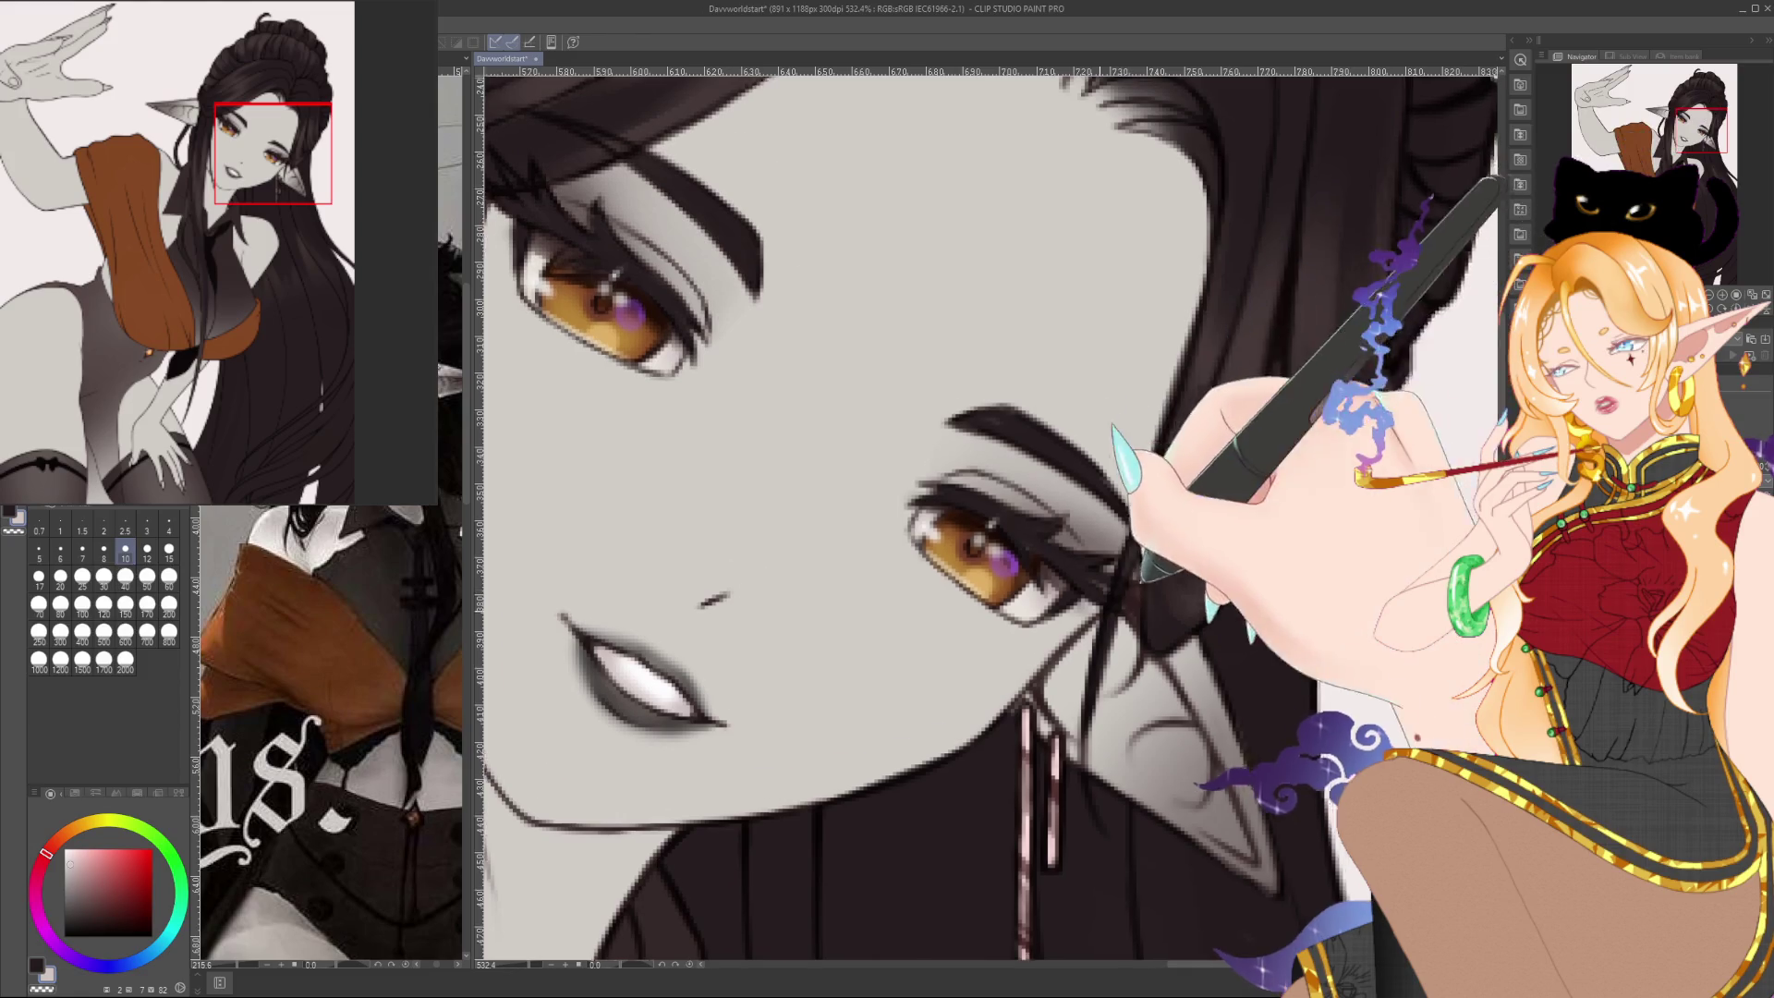
scroll(1261, 455, down, 3)
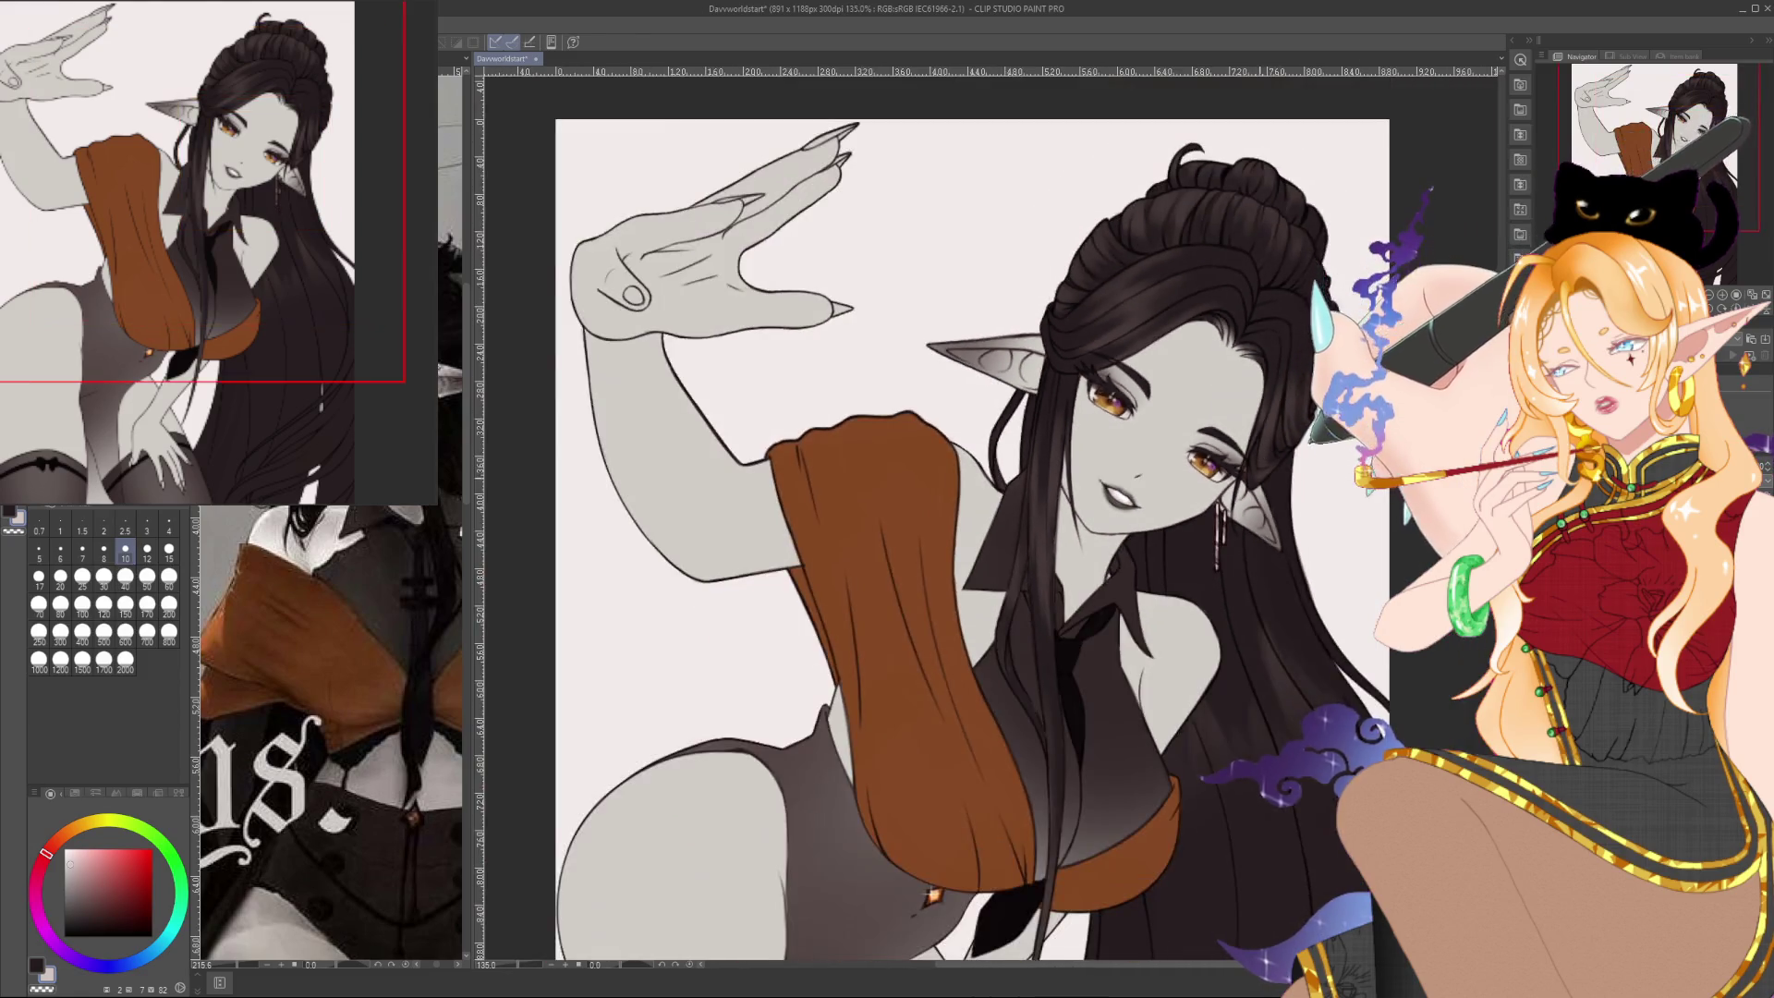
Pick a light warm grey and a very small brush for fine detailing around the eyes and mouth
scroll(905, 518, up, 3)
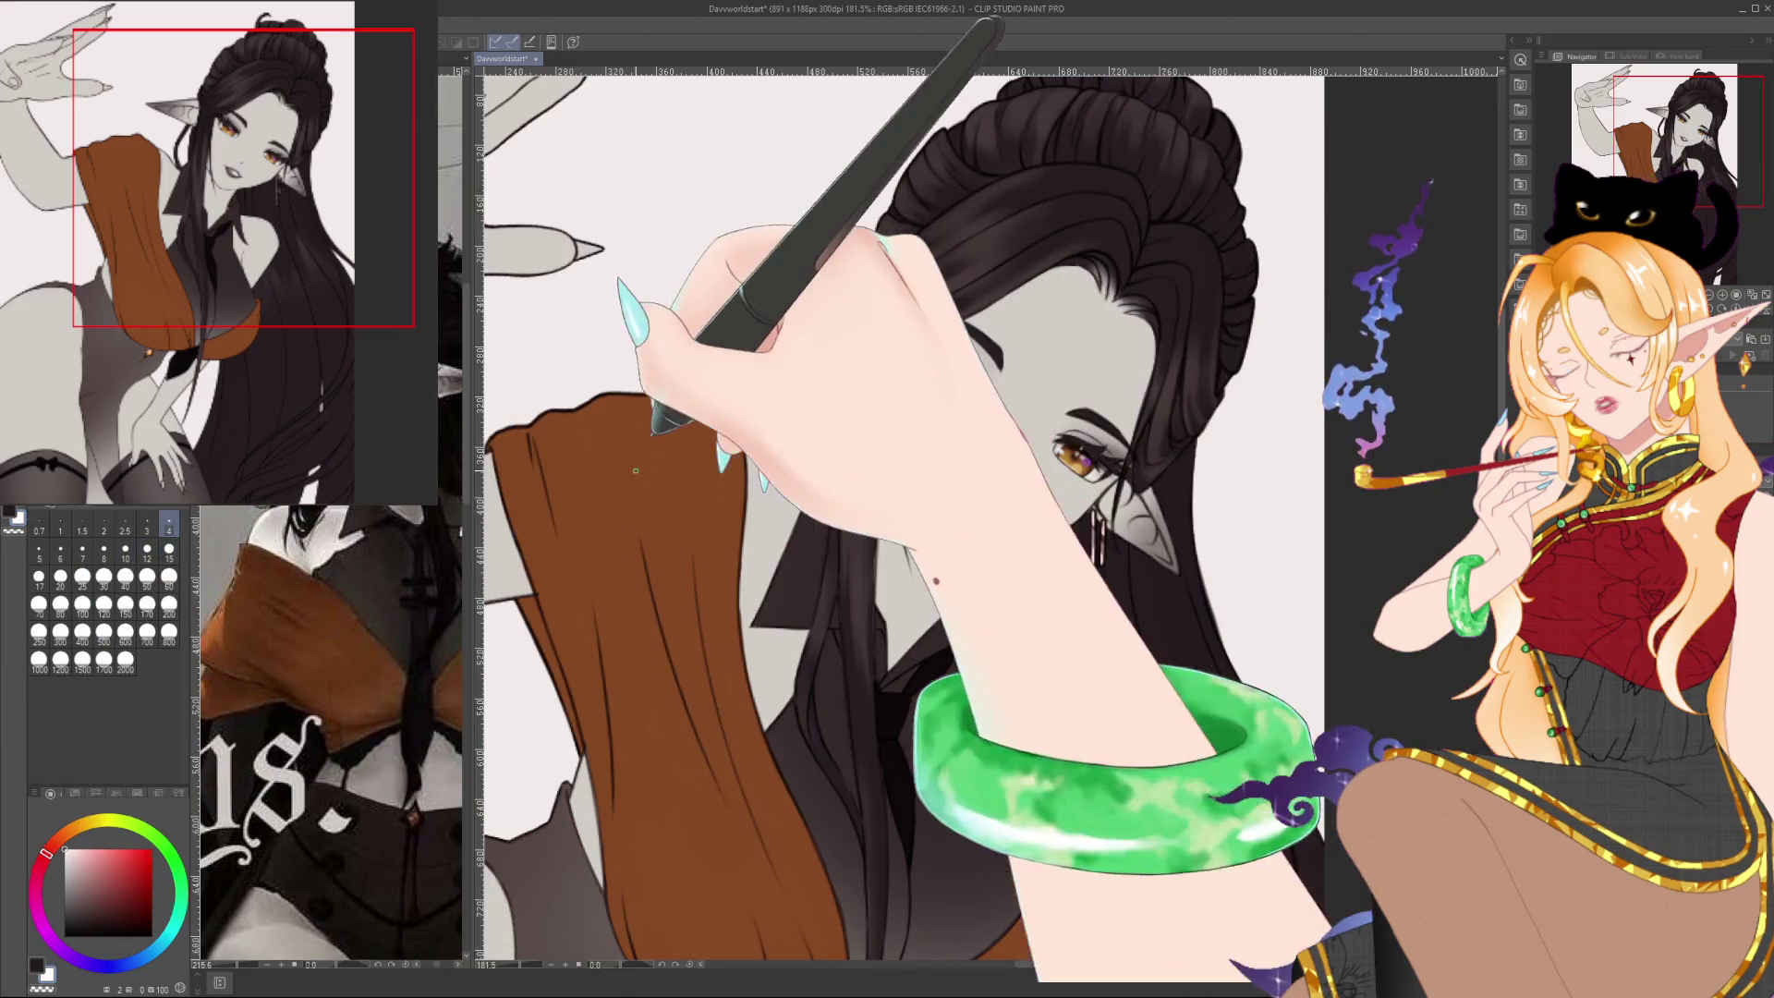
click(60, 552)
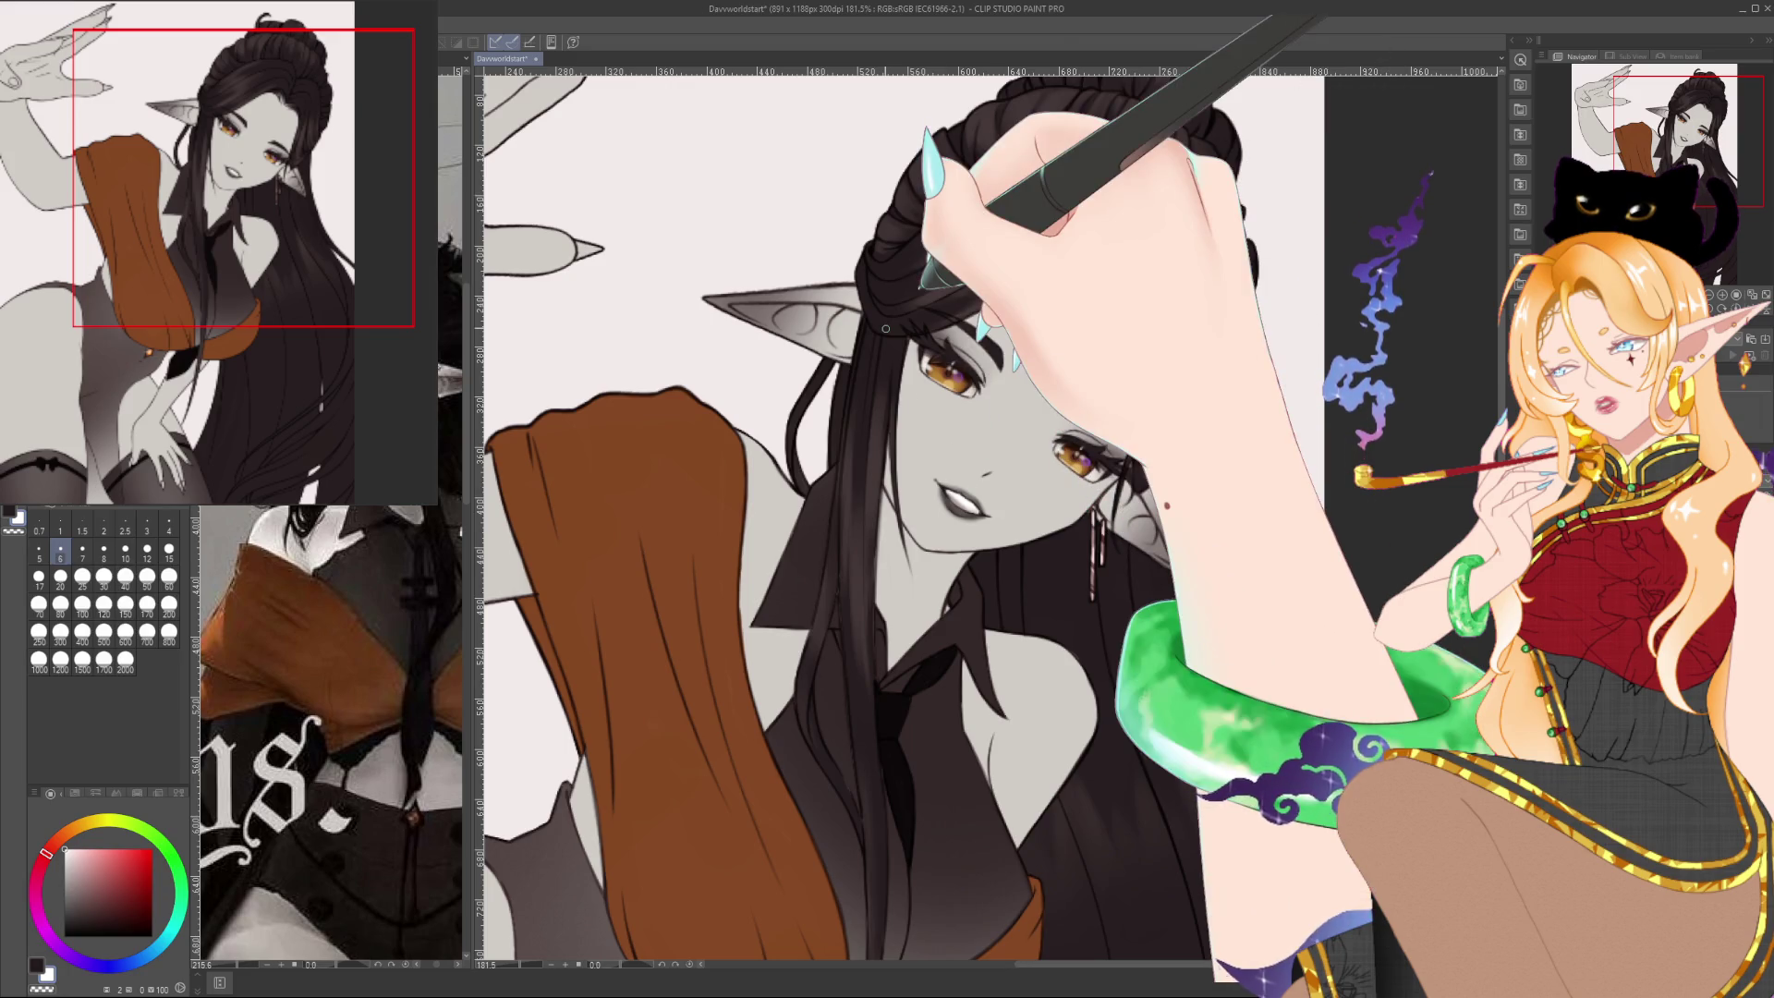
click(76, 873)
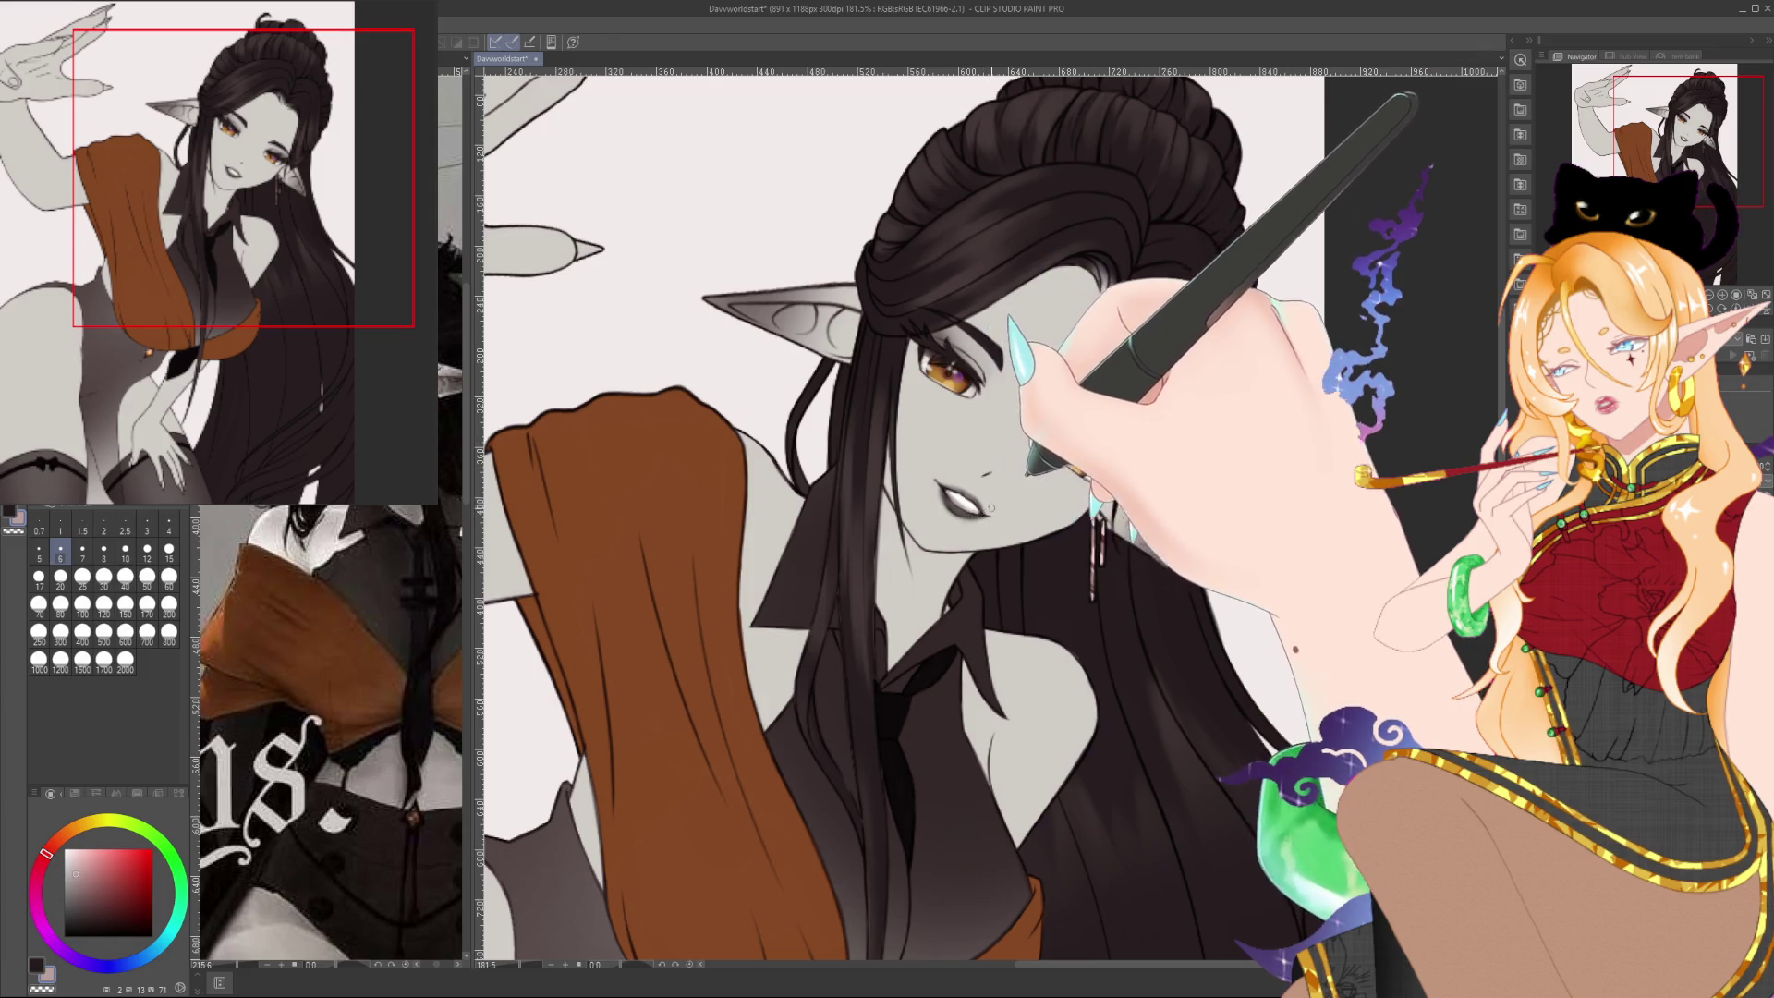
click(168, 525)
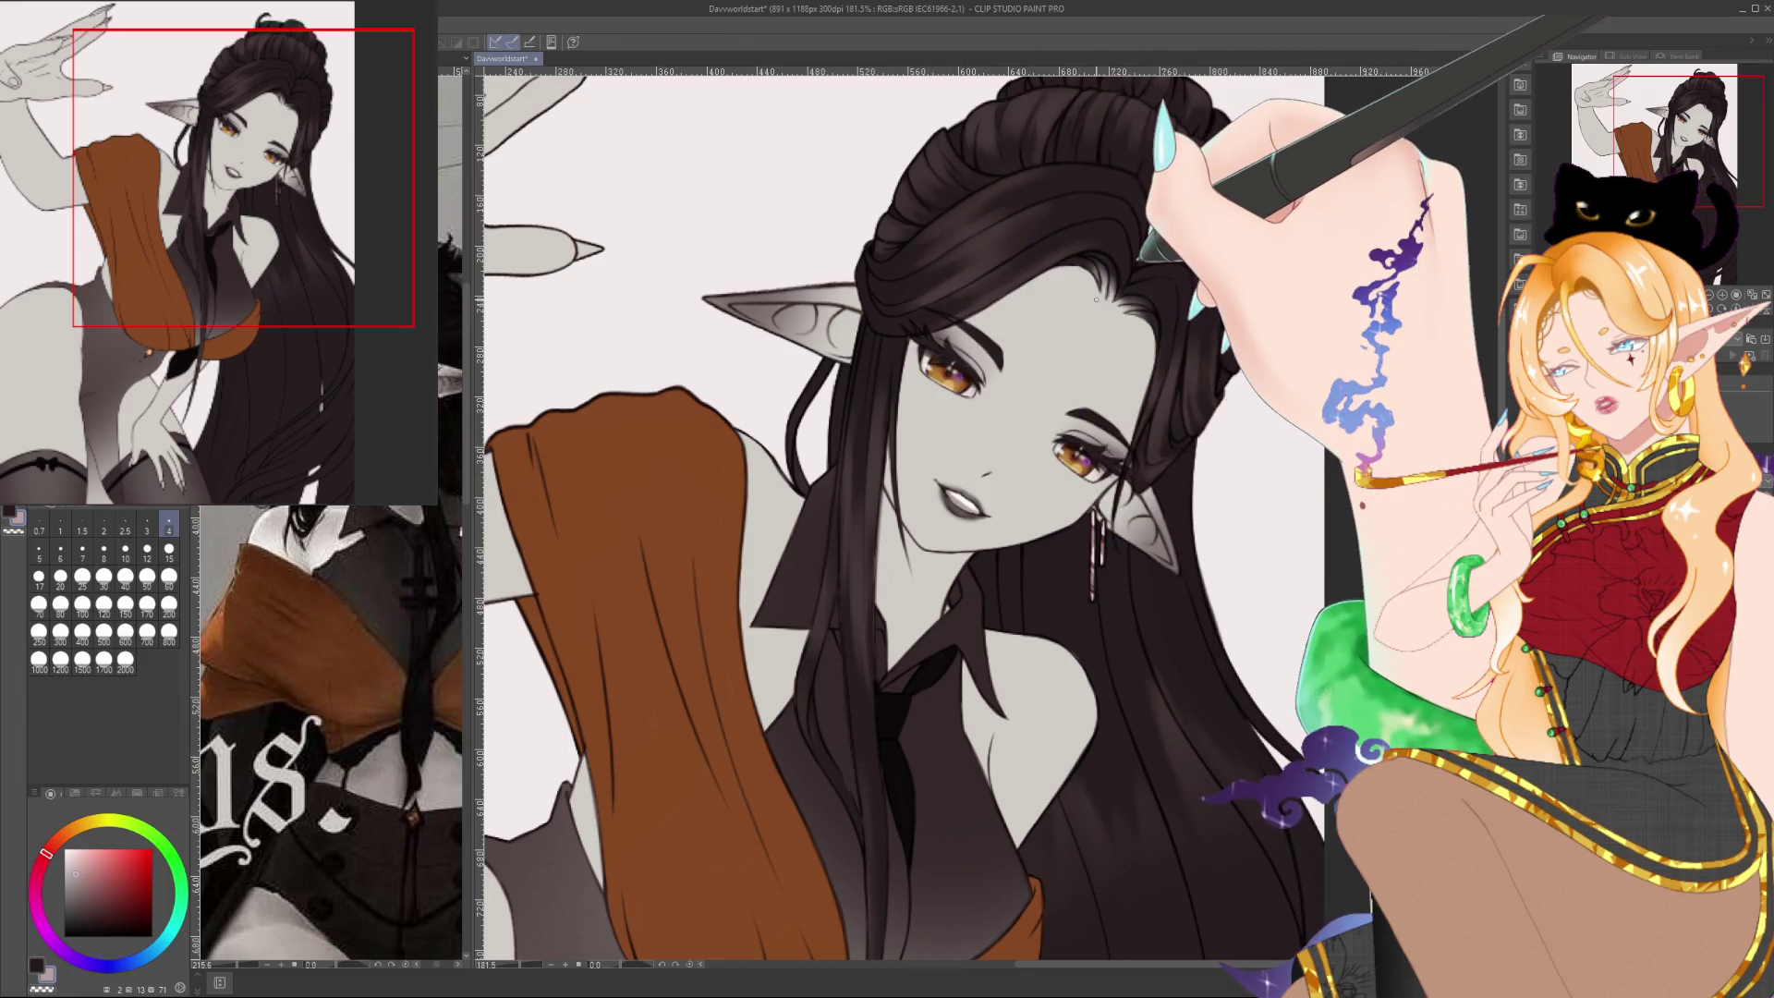
scroll(1096, 298, down, 3)
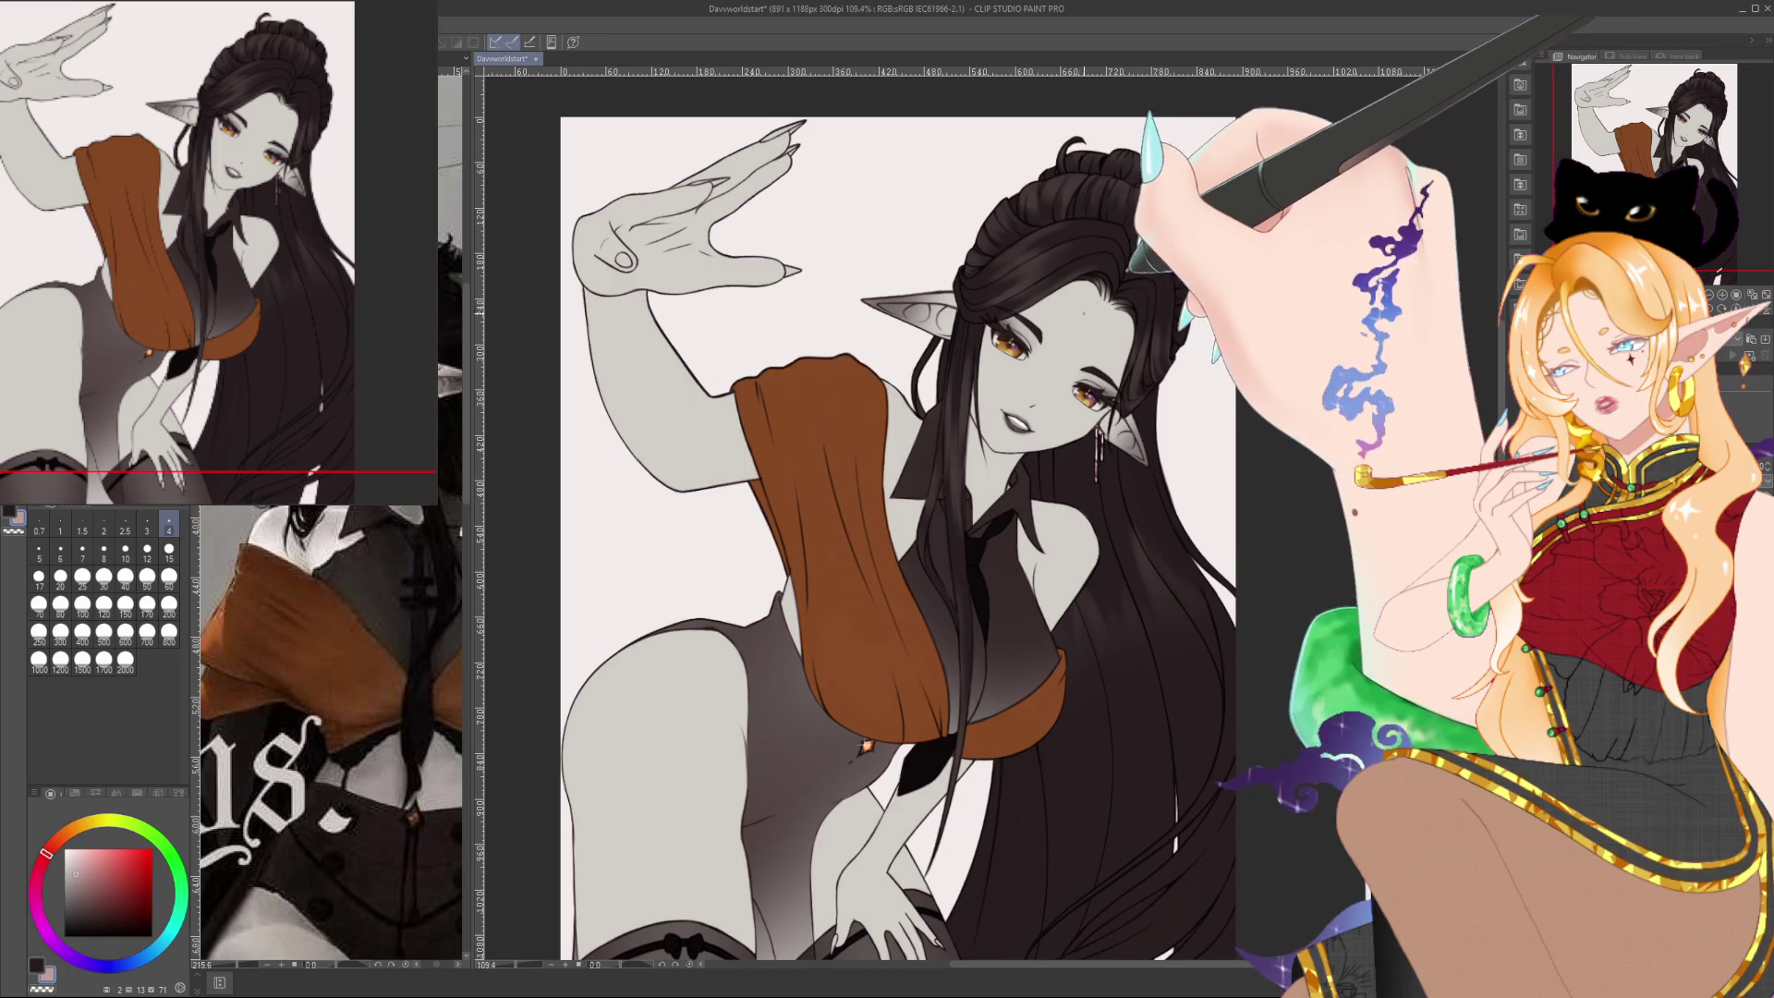
scroll(1049, 416, up, 5)
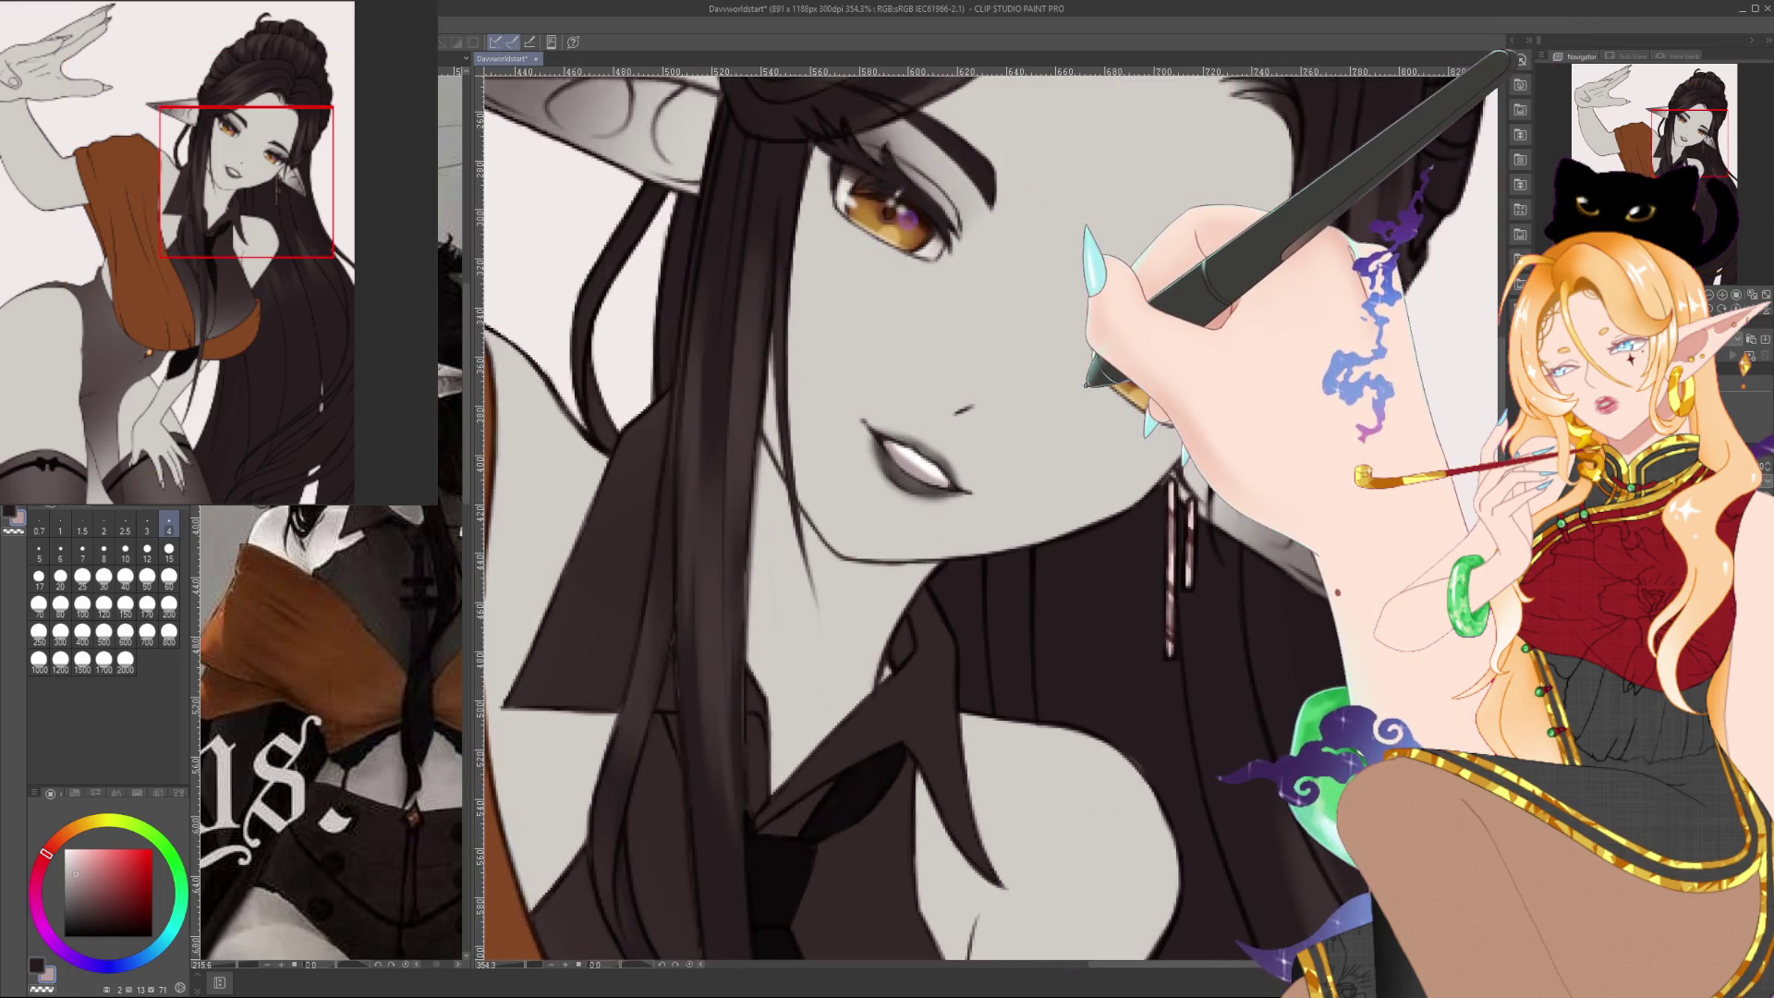
Detail the lips and teeth in a slightly different grey with a size 2 brush
click(85, 881)
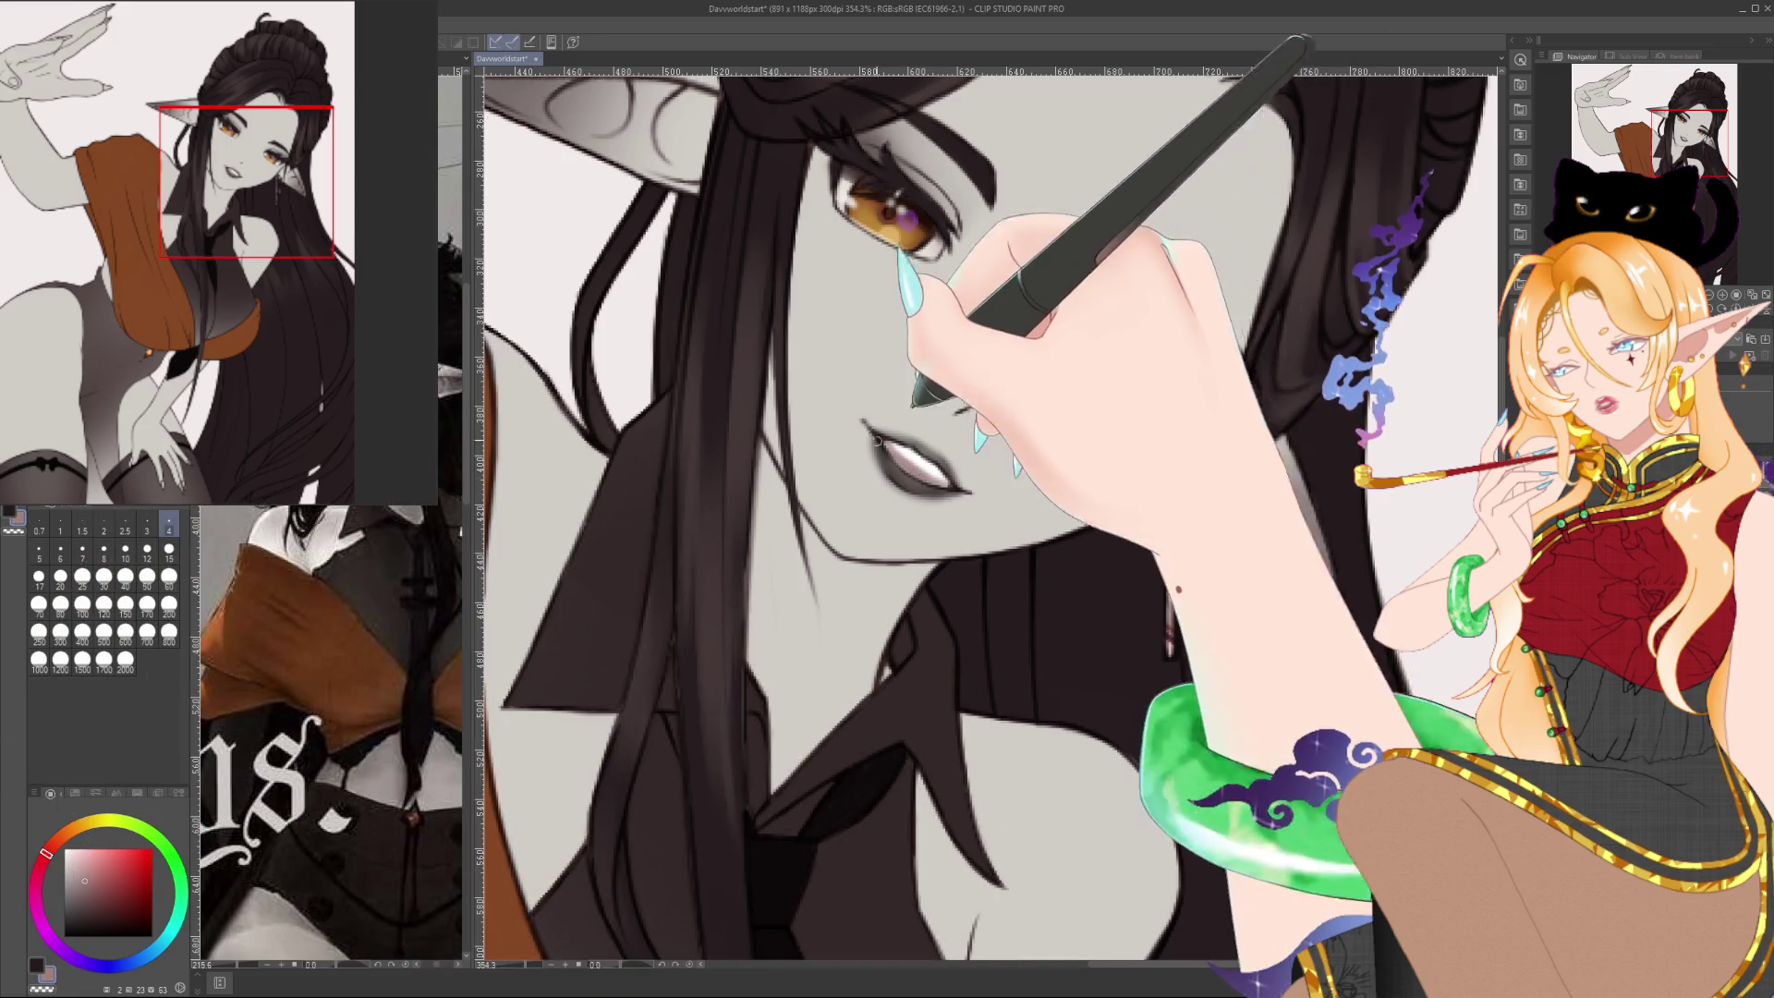
scroll(817, 300, down, 5)
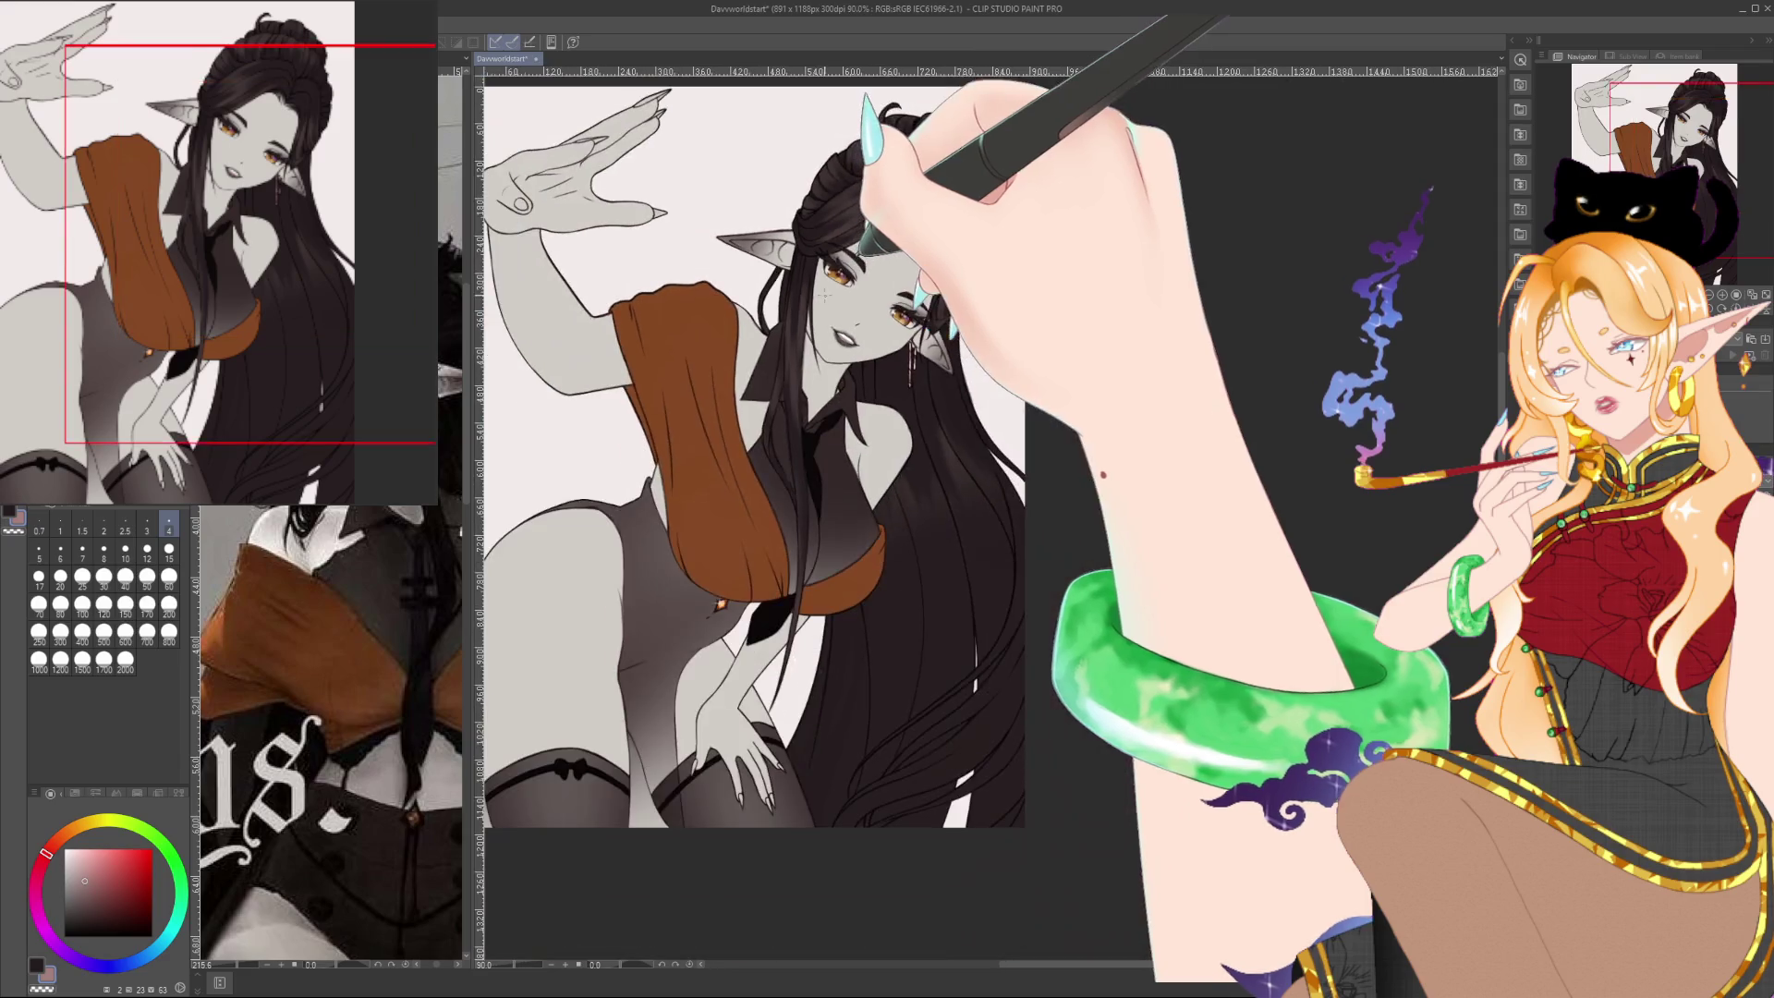
drag(984, 338, 993, 341)
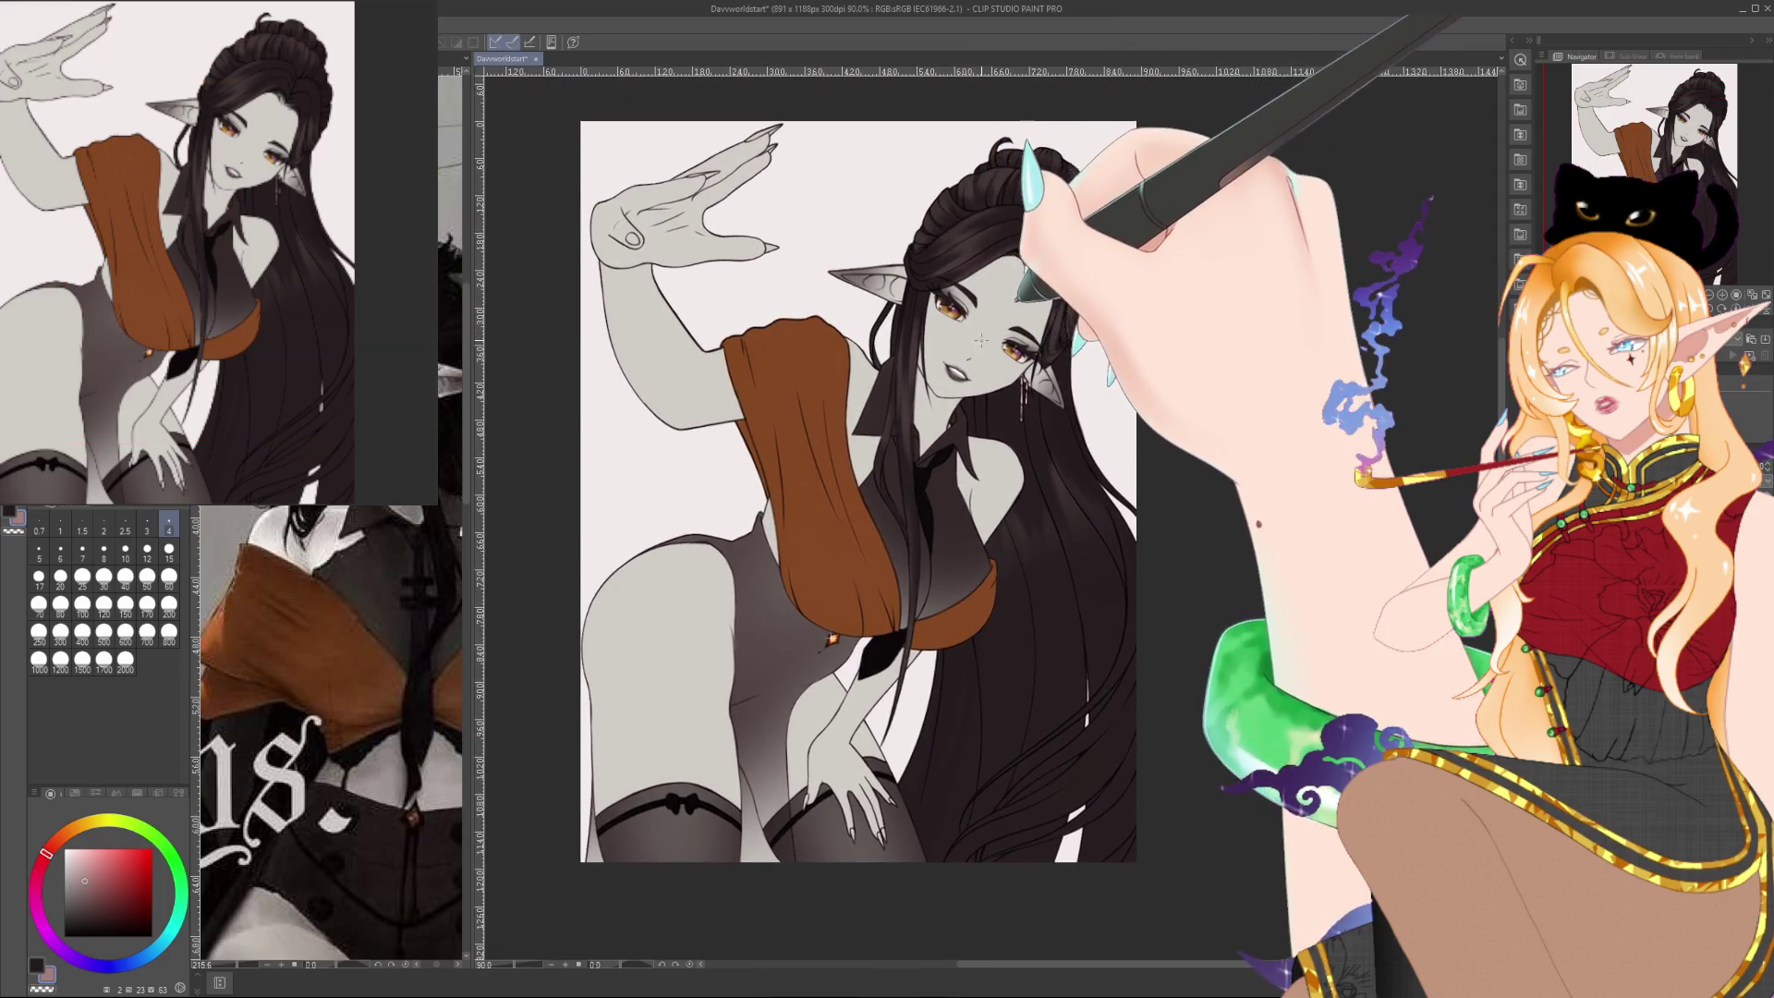
scroll(992, 337, up, 6)
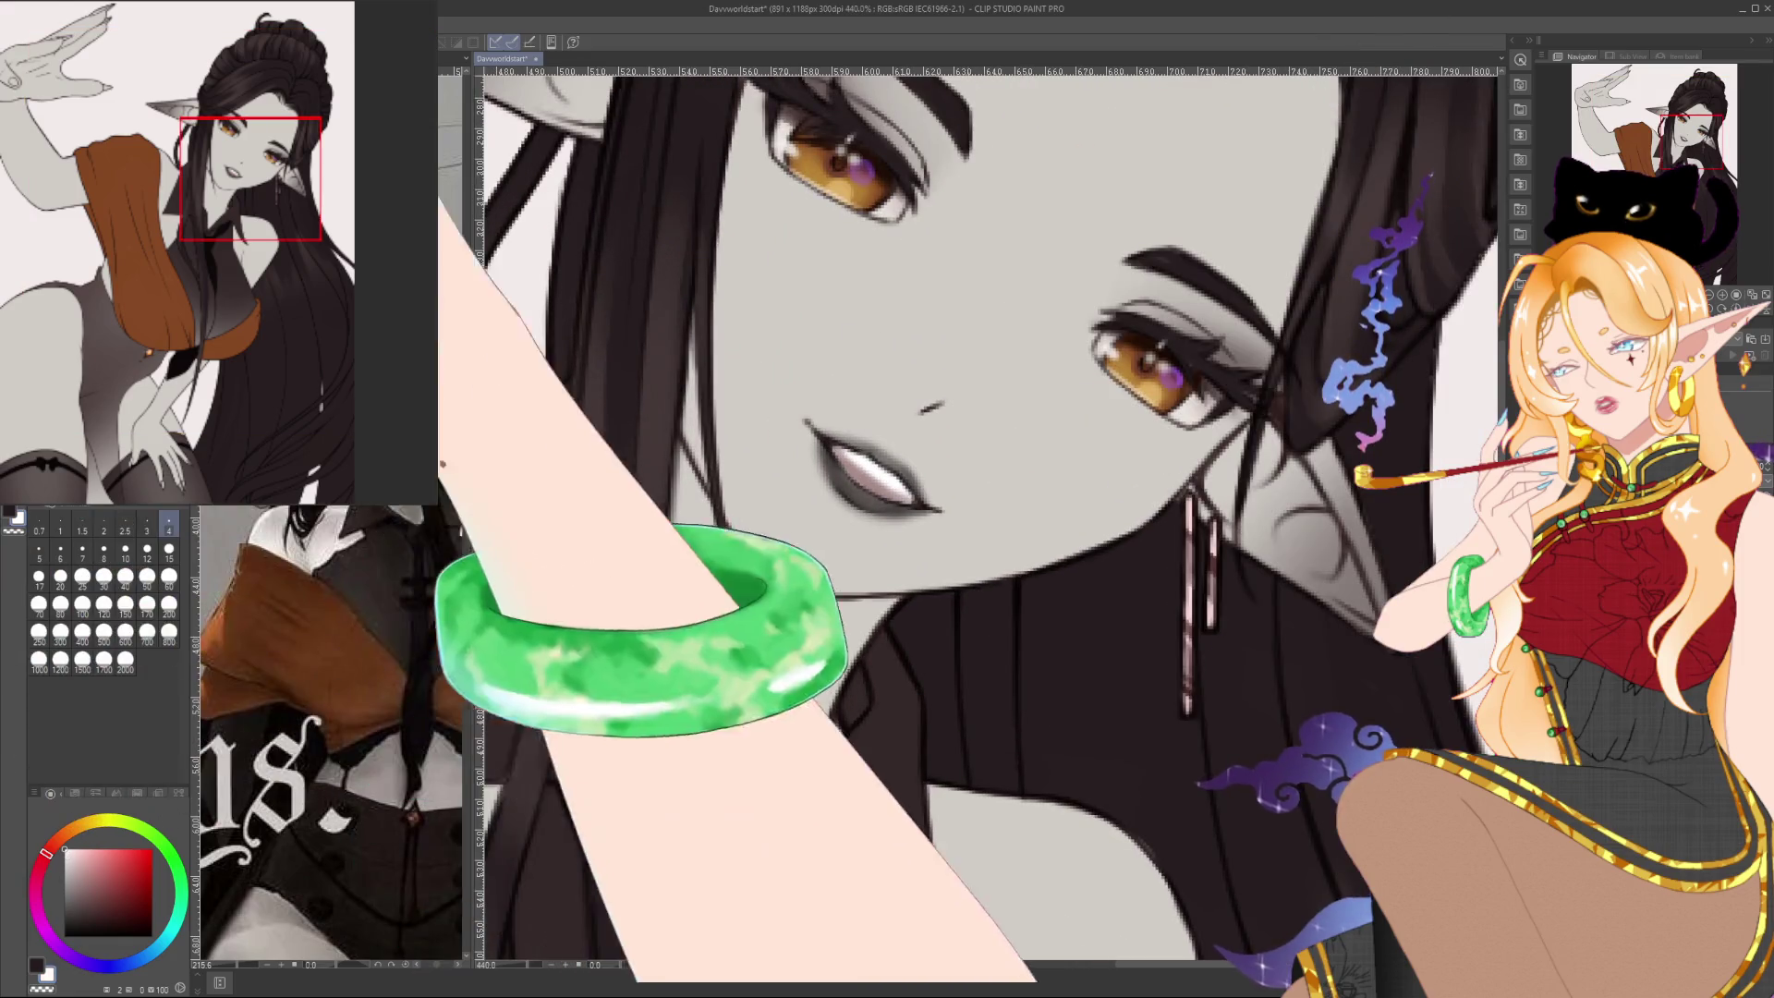
click(103, 524)
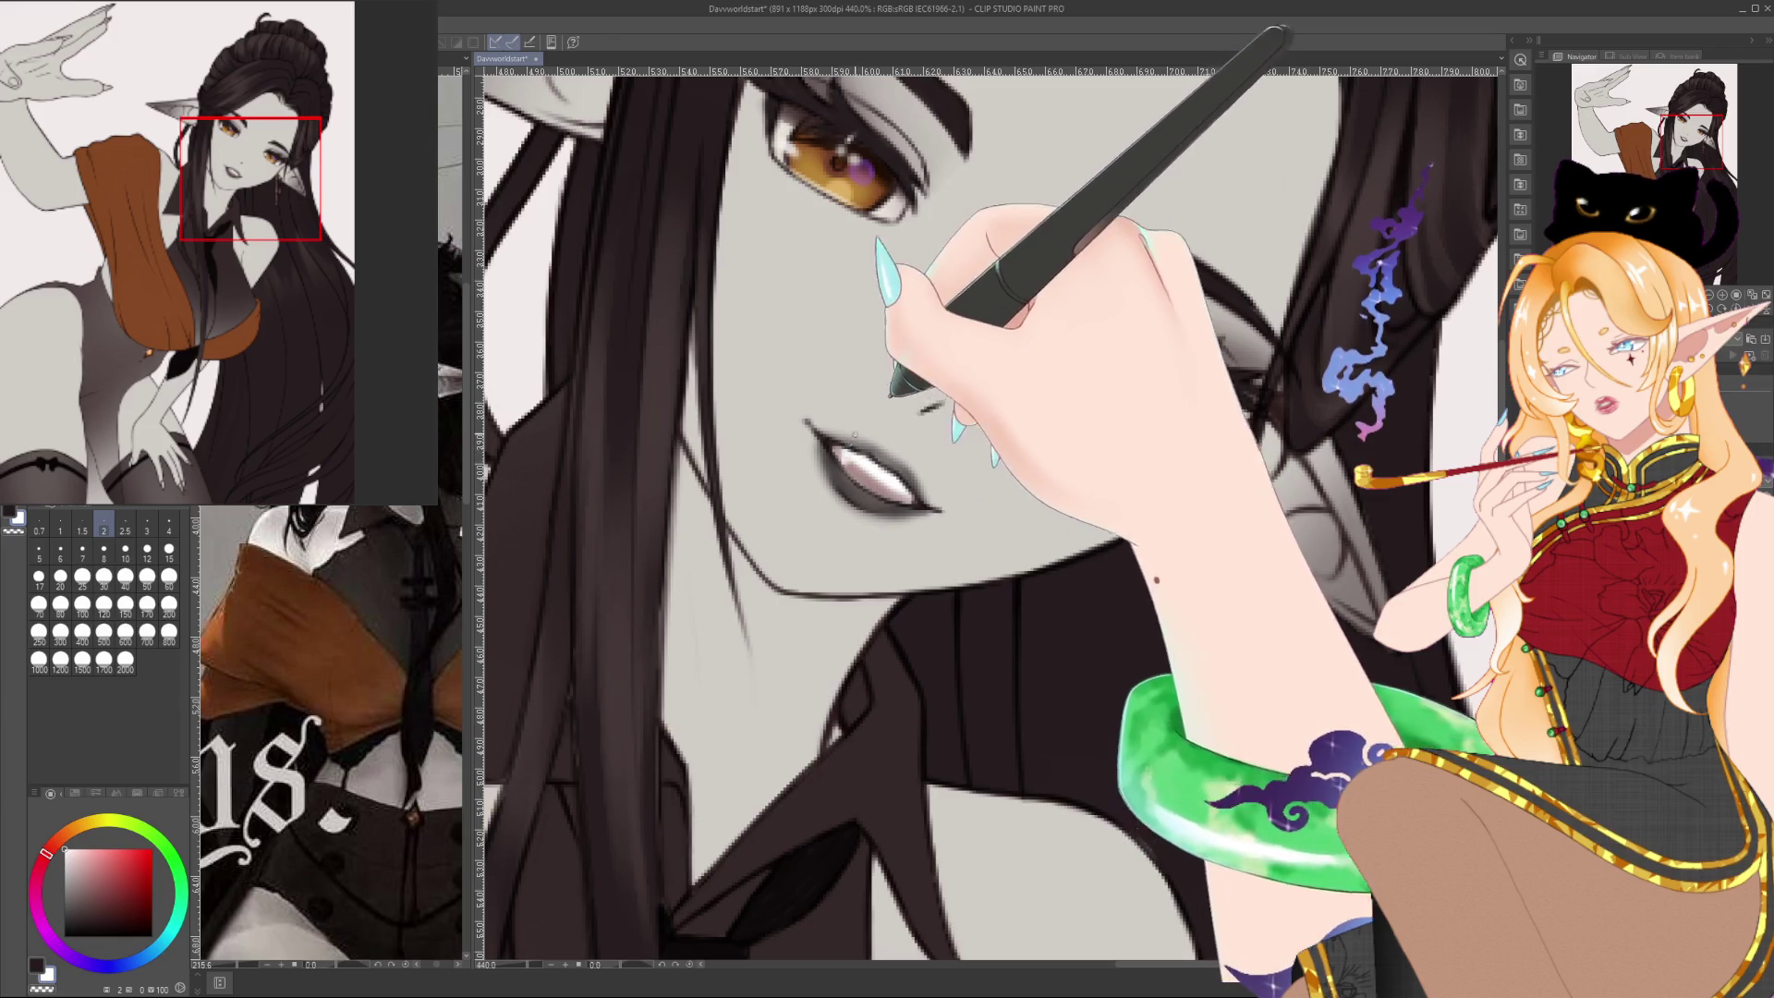
scroll(843, 468, down, 6)
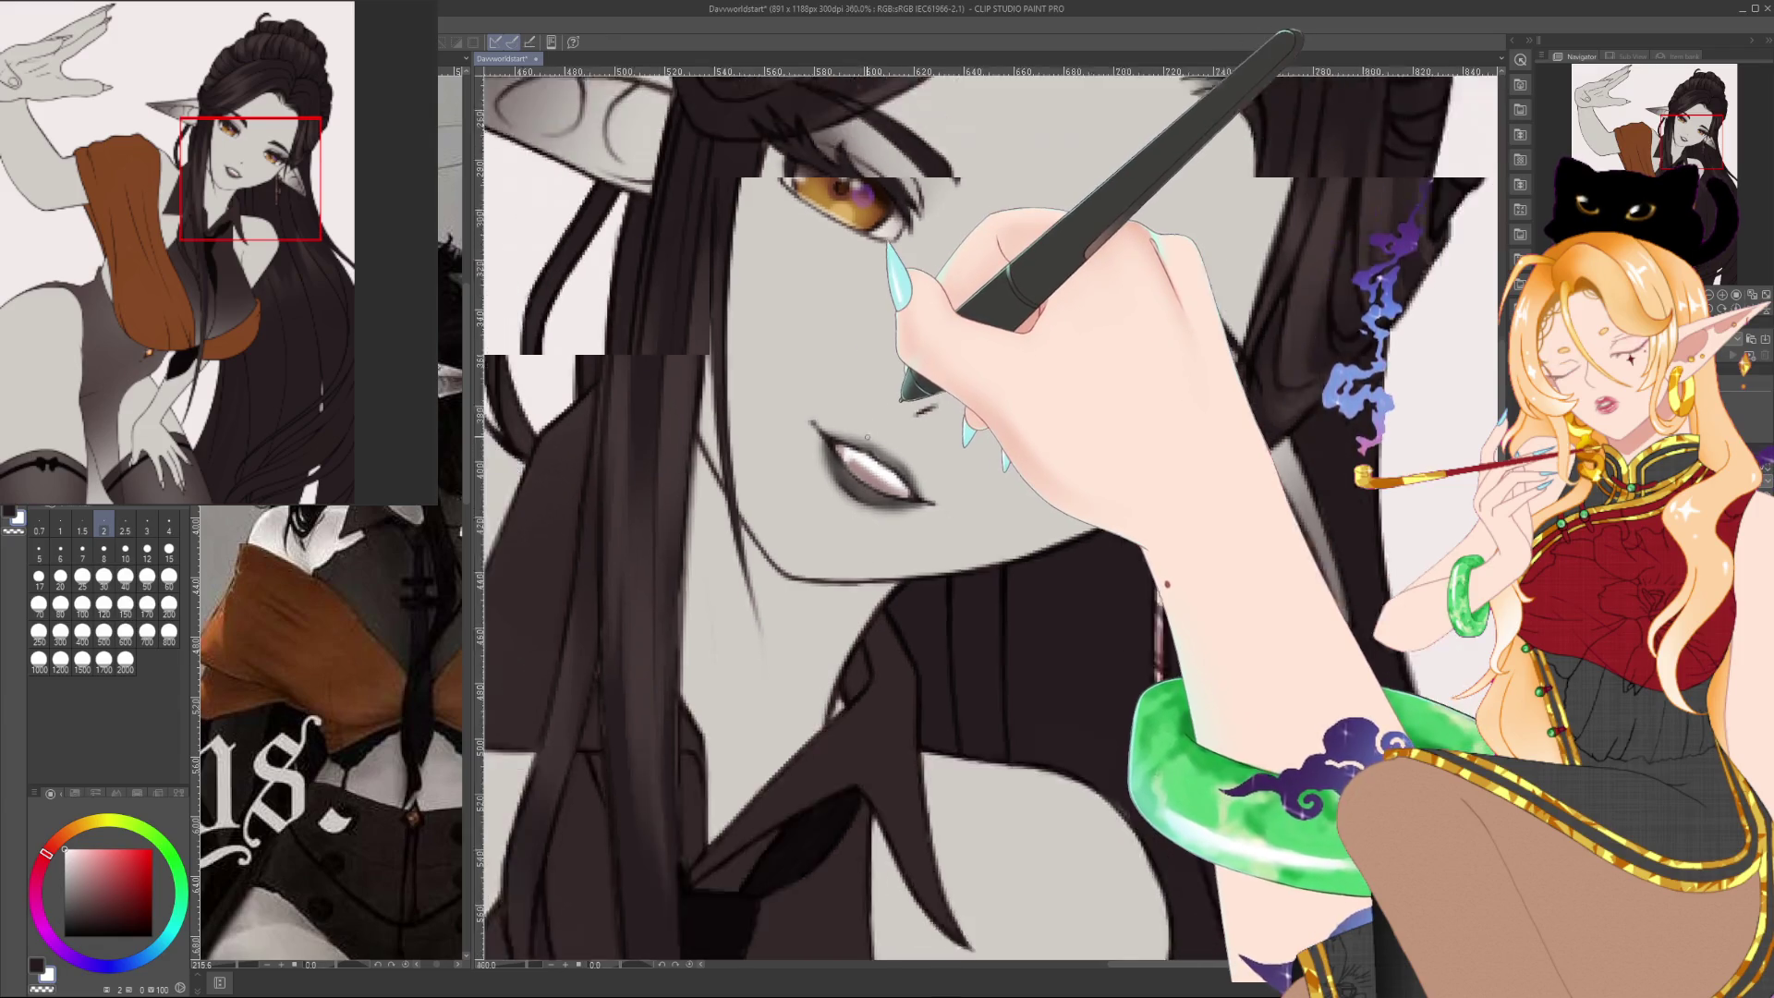
scroll(901, 419, down, 1)
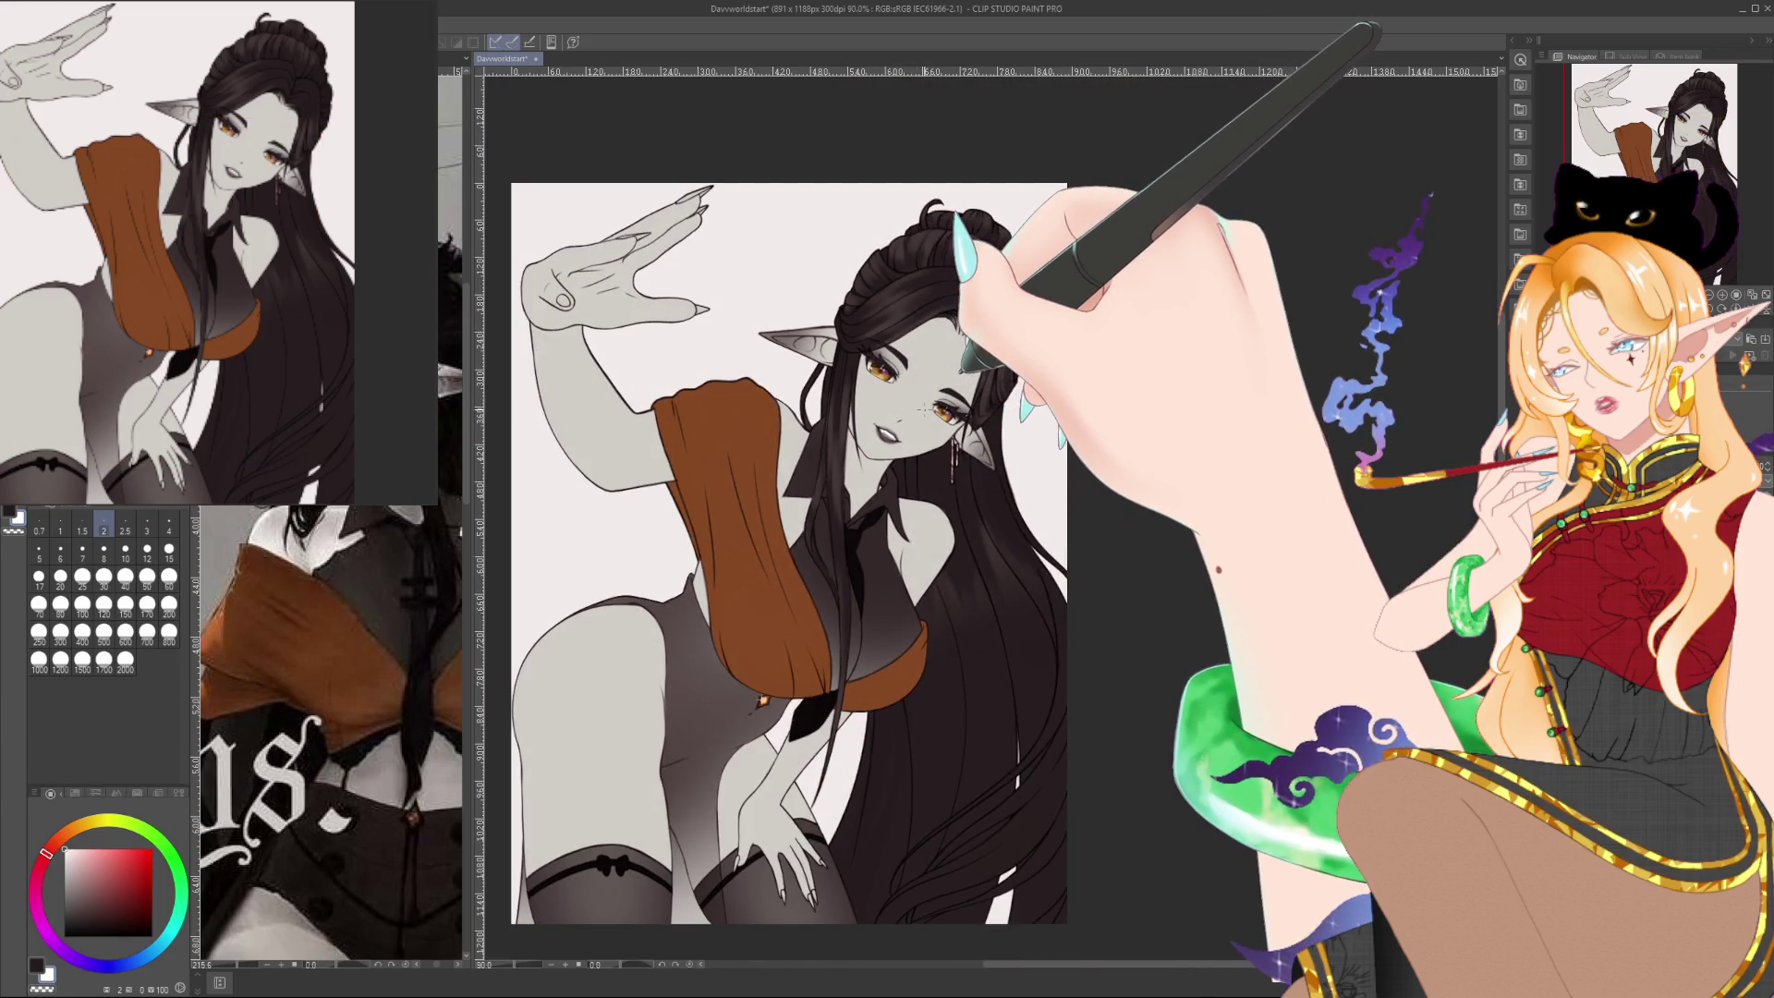
scroll(924, 407, up, 5)
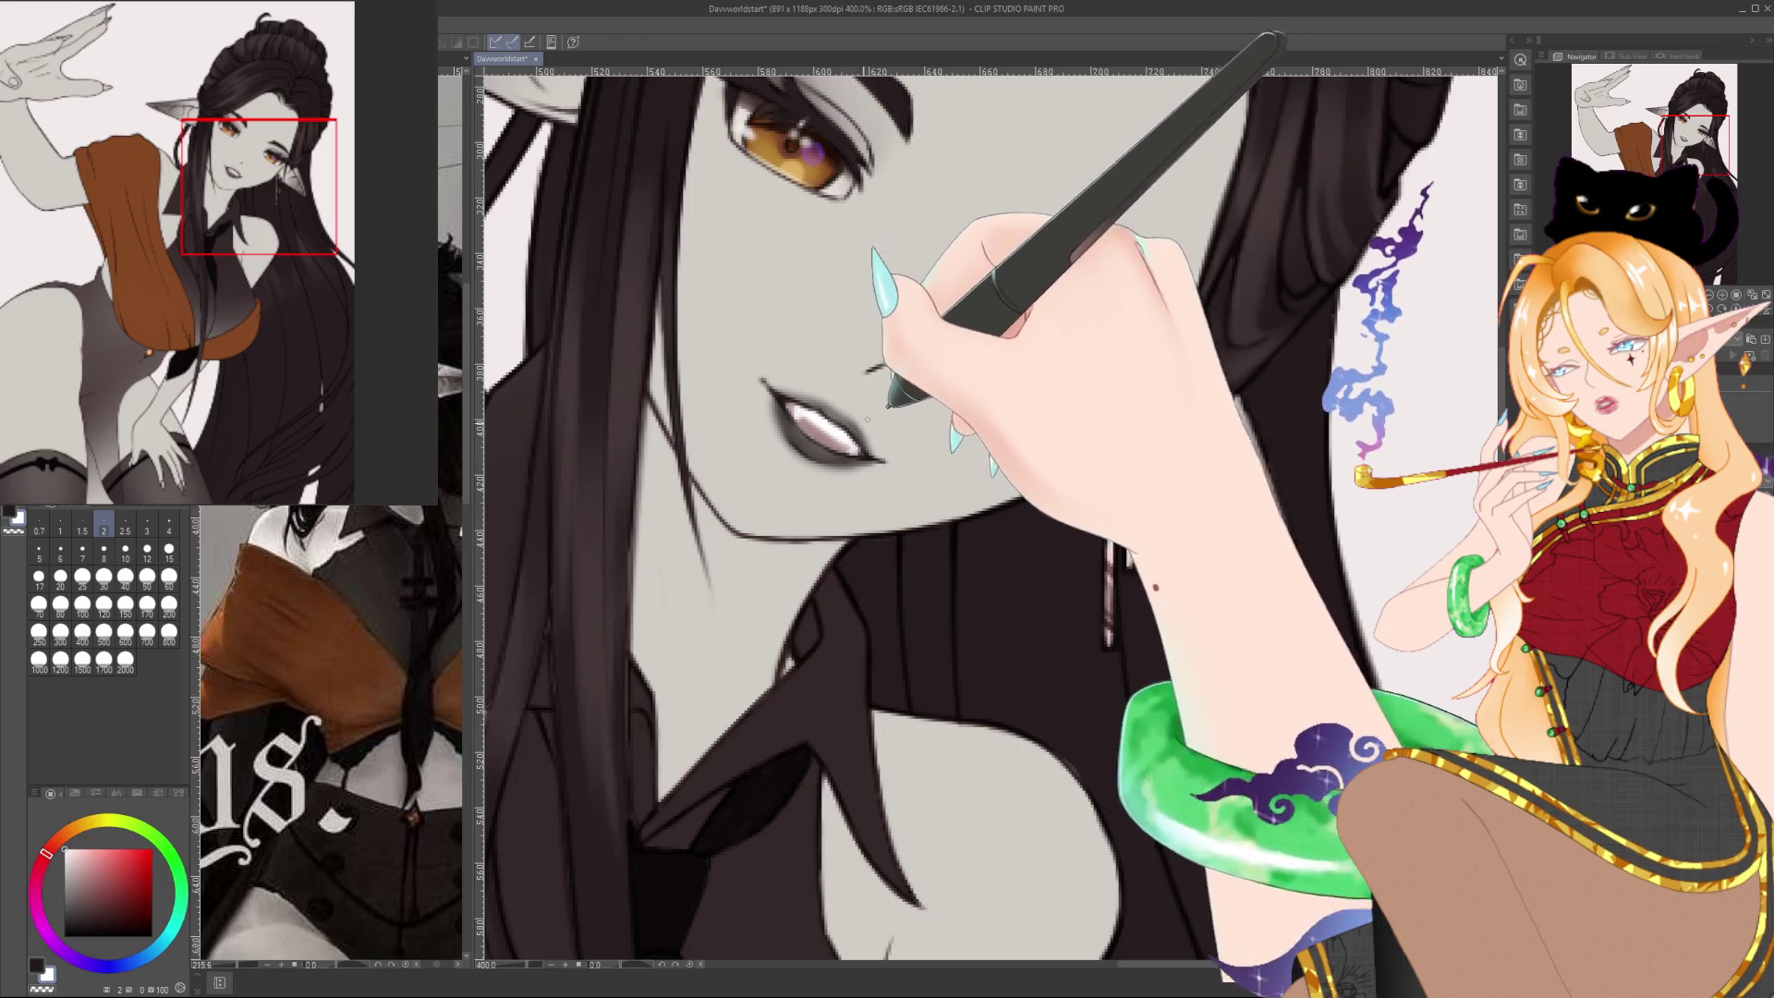
scroll(867, 419, down, 4)
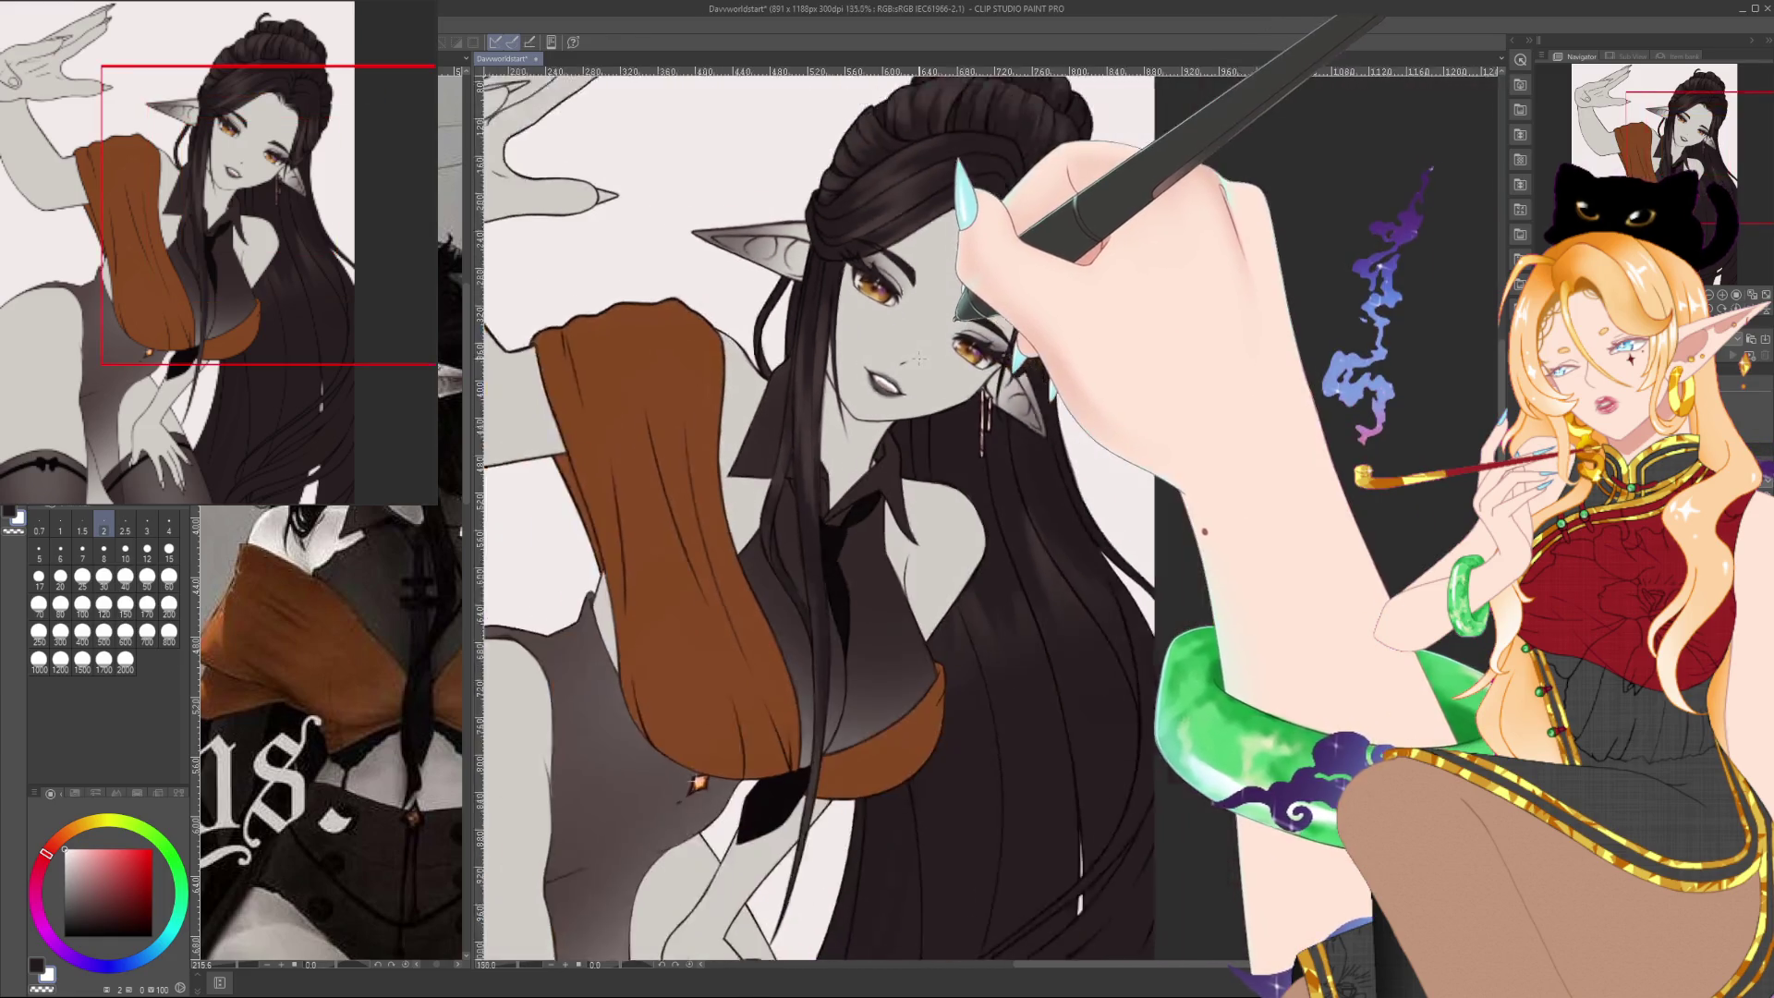
scroll(920, 358, down, 1)
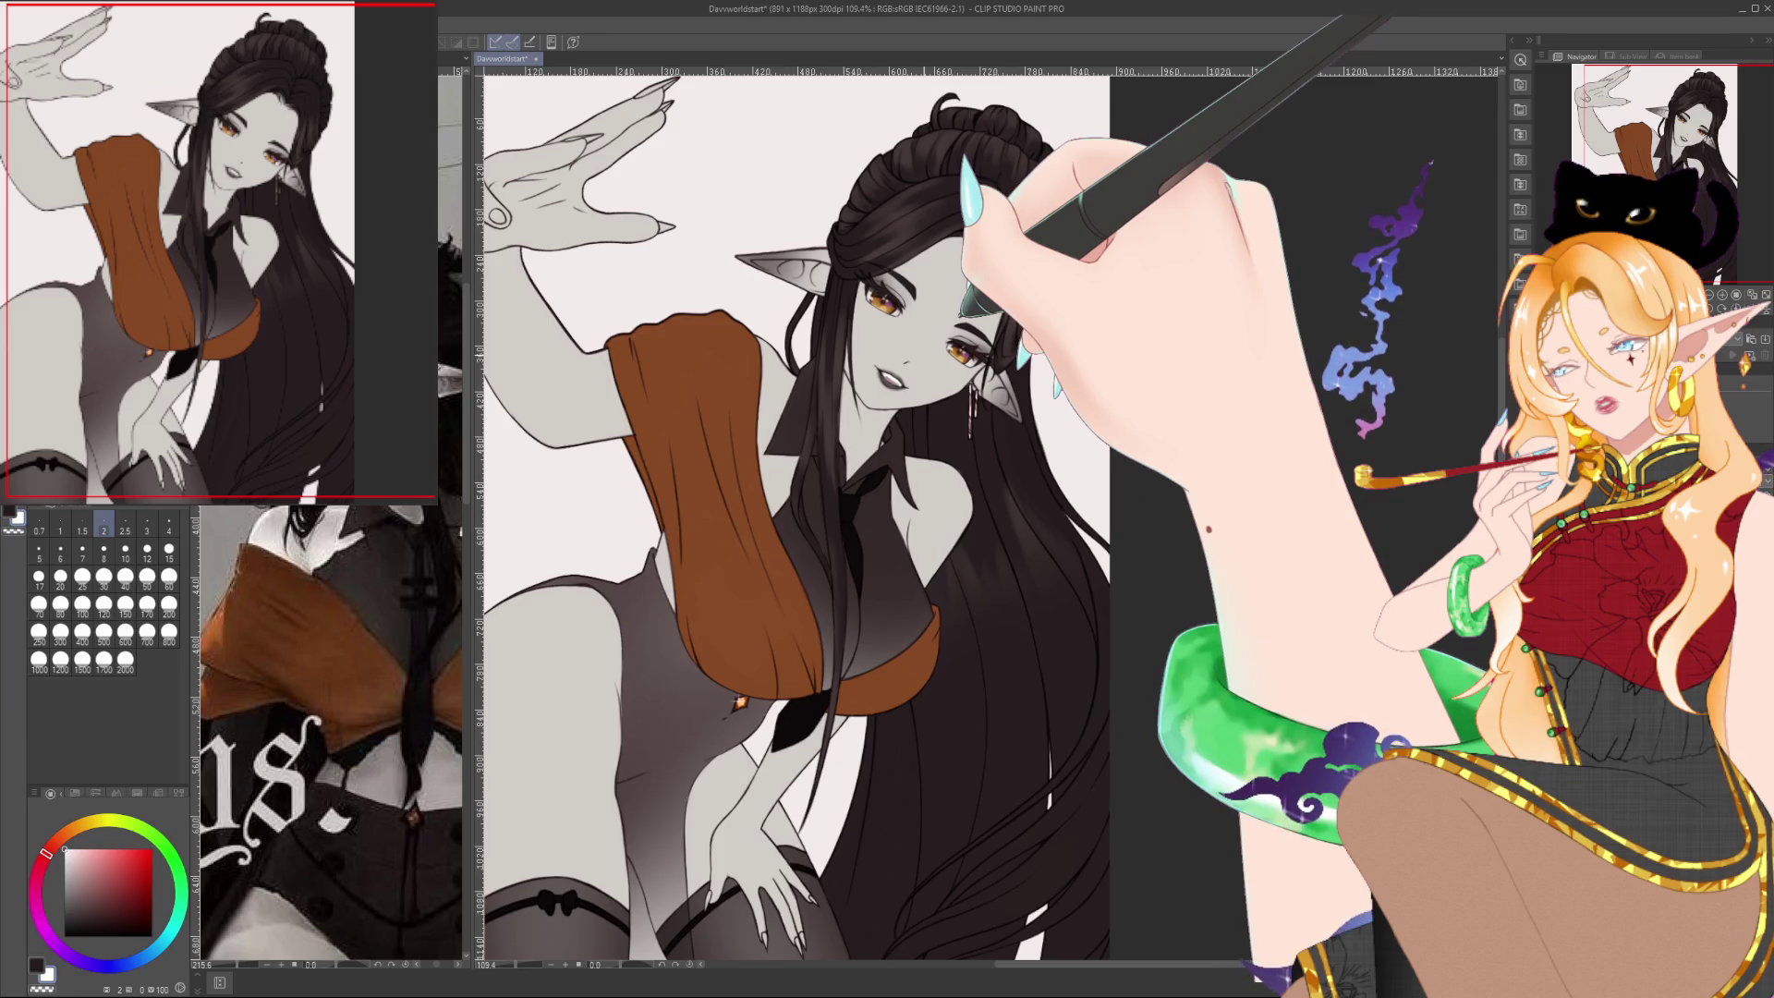
scroll(920, 359, up, 3)
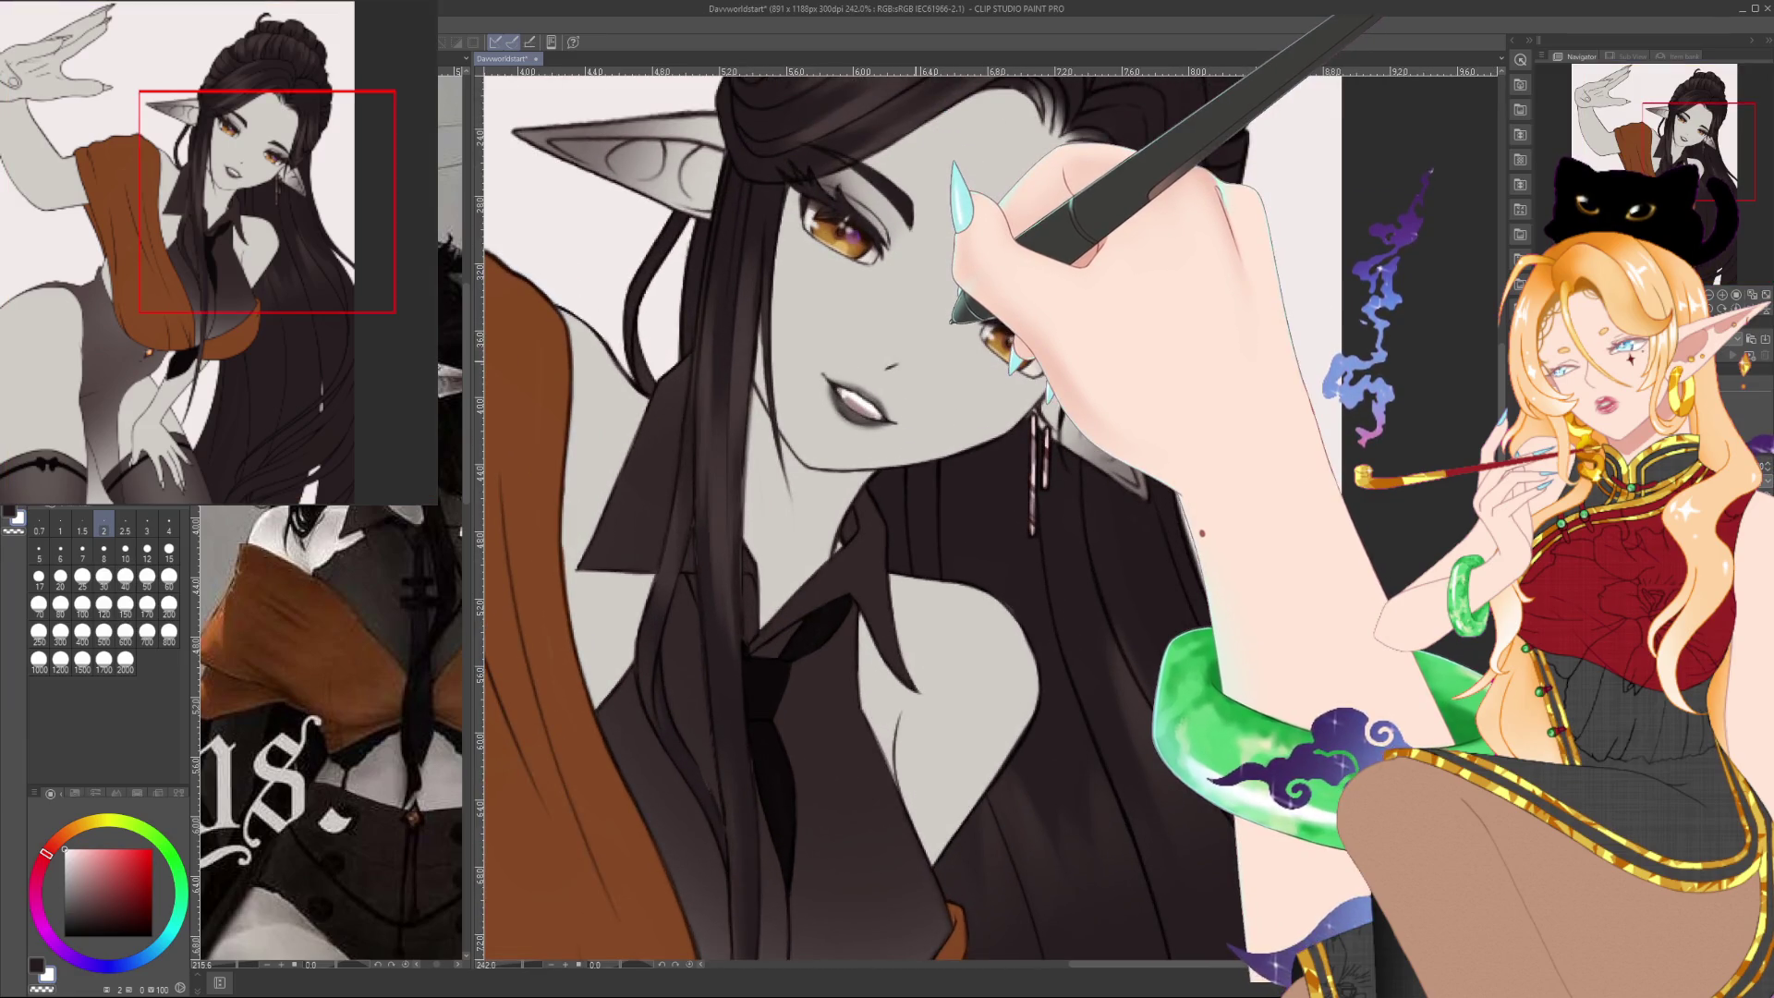
scroll(916, 360, up, 2)
scroll(989, 517, up, 1)
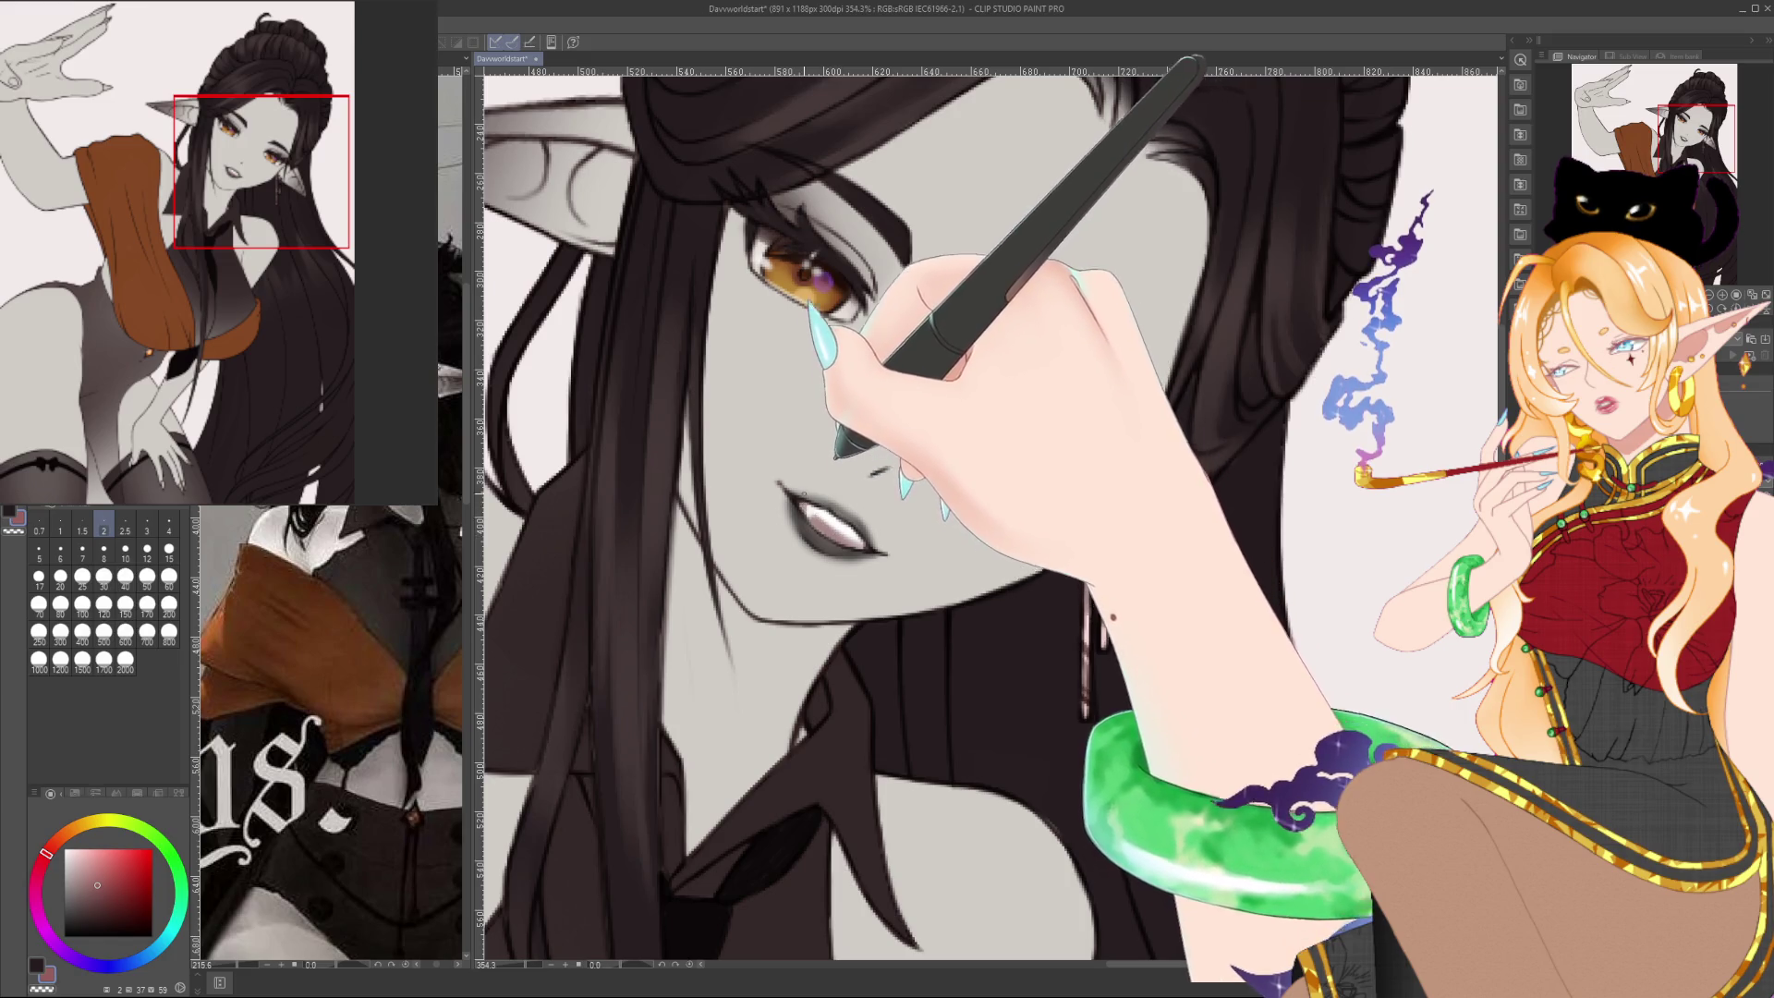
scroll(817, 395, down, 5)
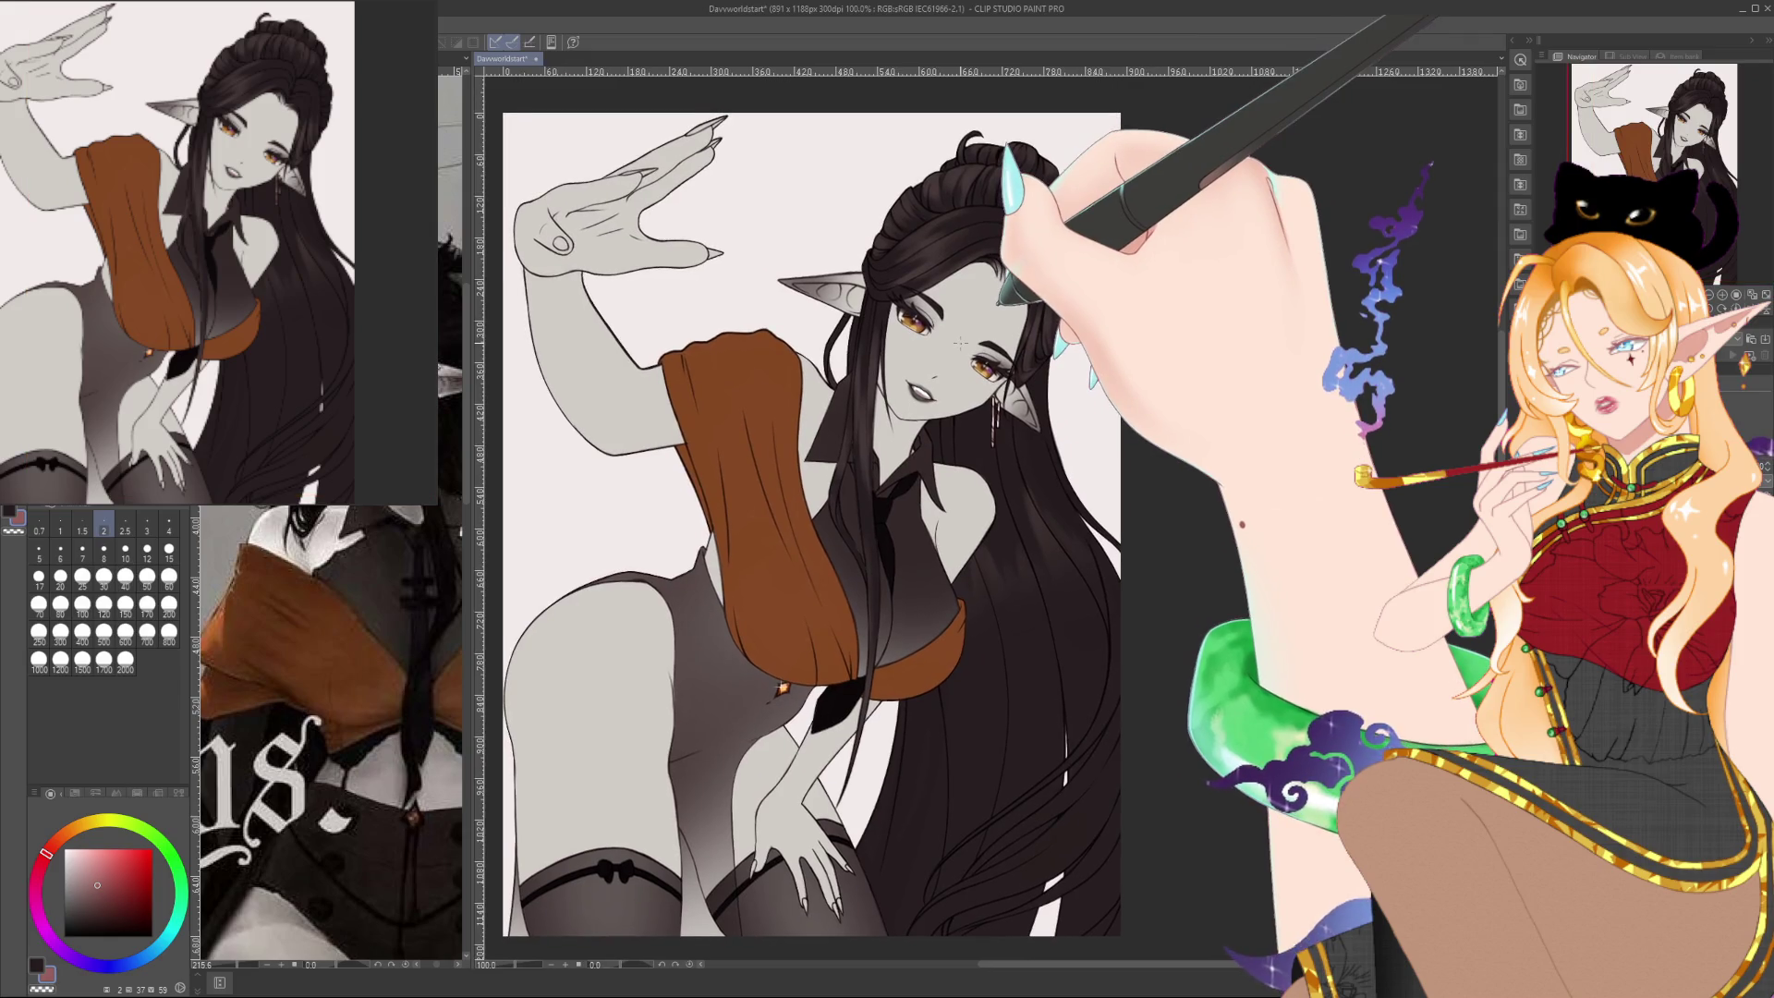
scroll(960, 343, down, 1)
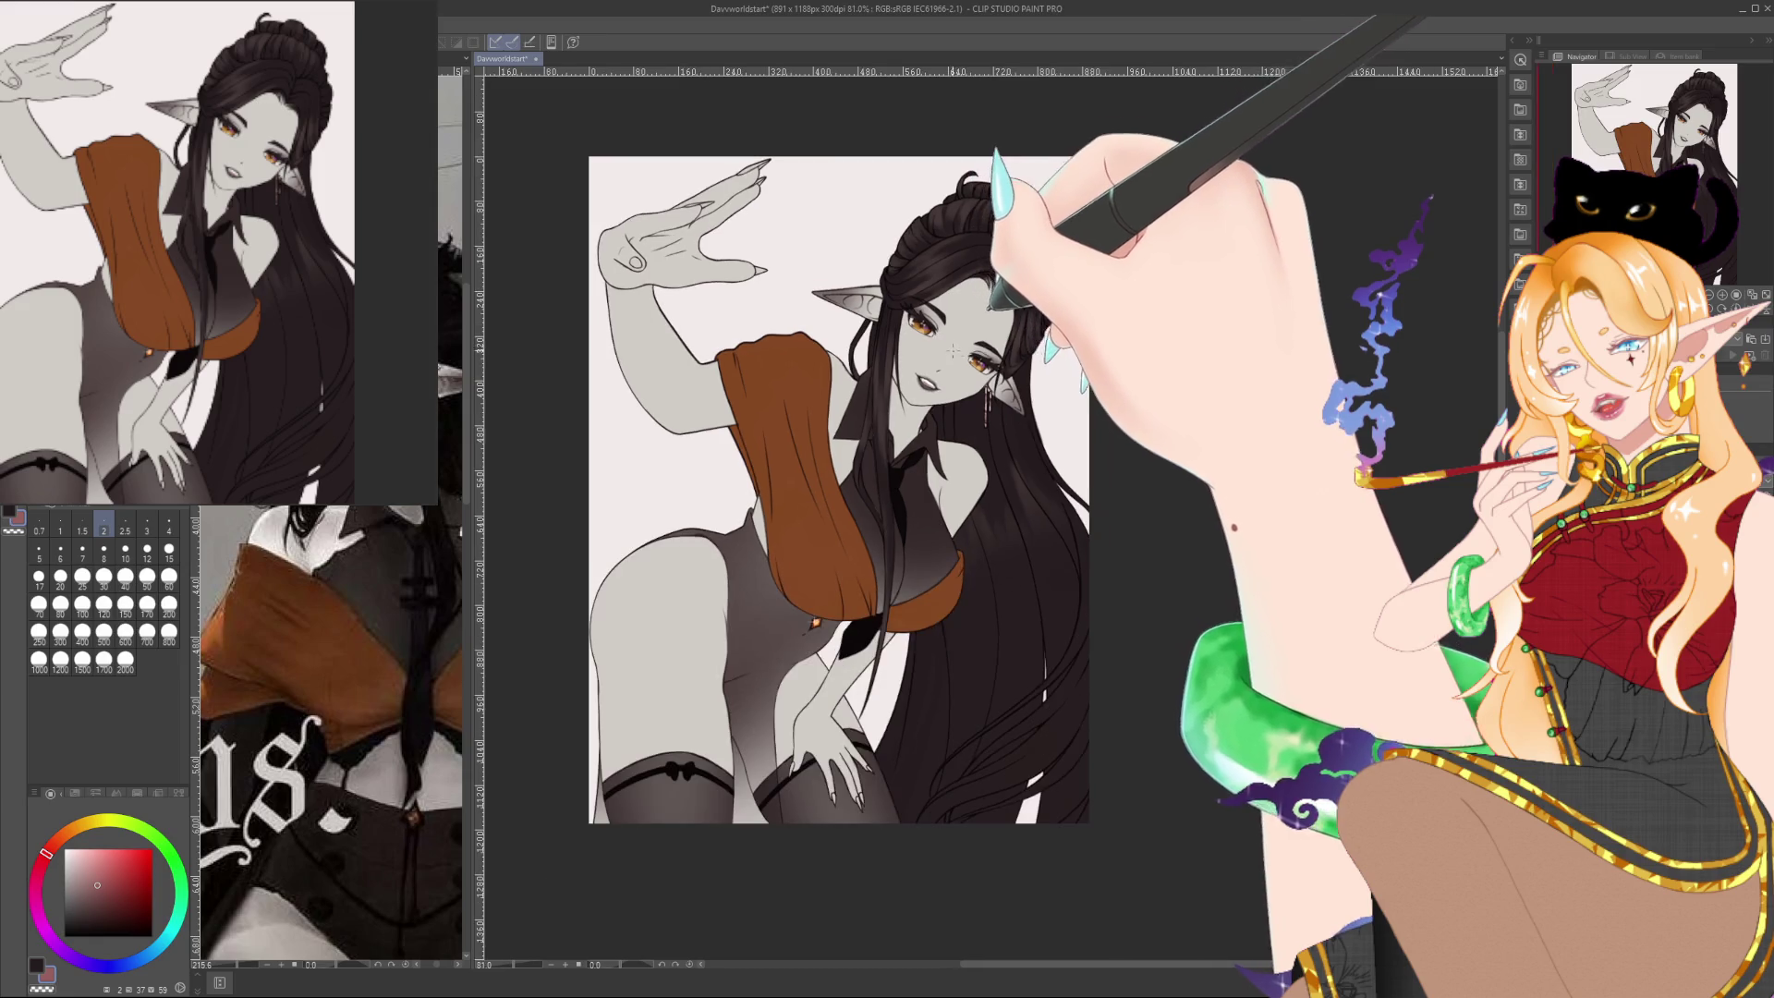
scroll(1065, 540, up, 1)
scroll(1064, 541, up, 3)
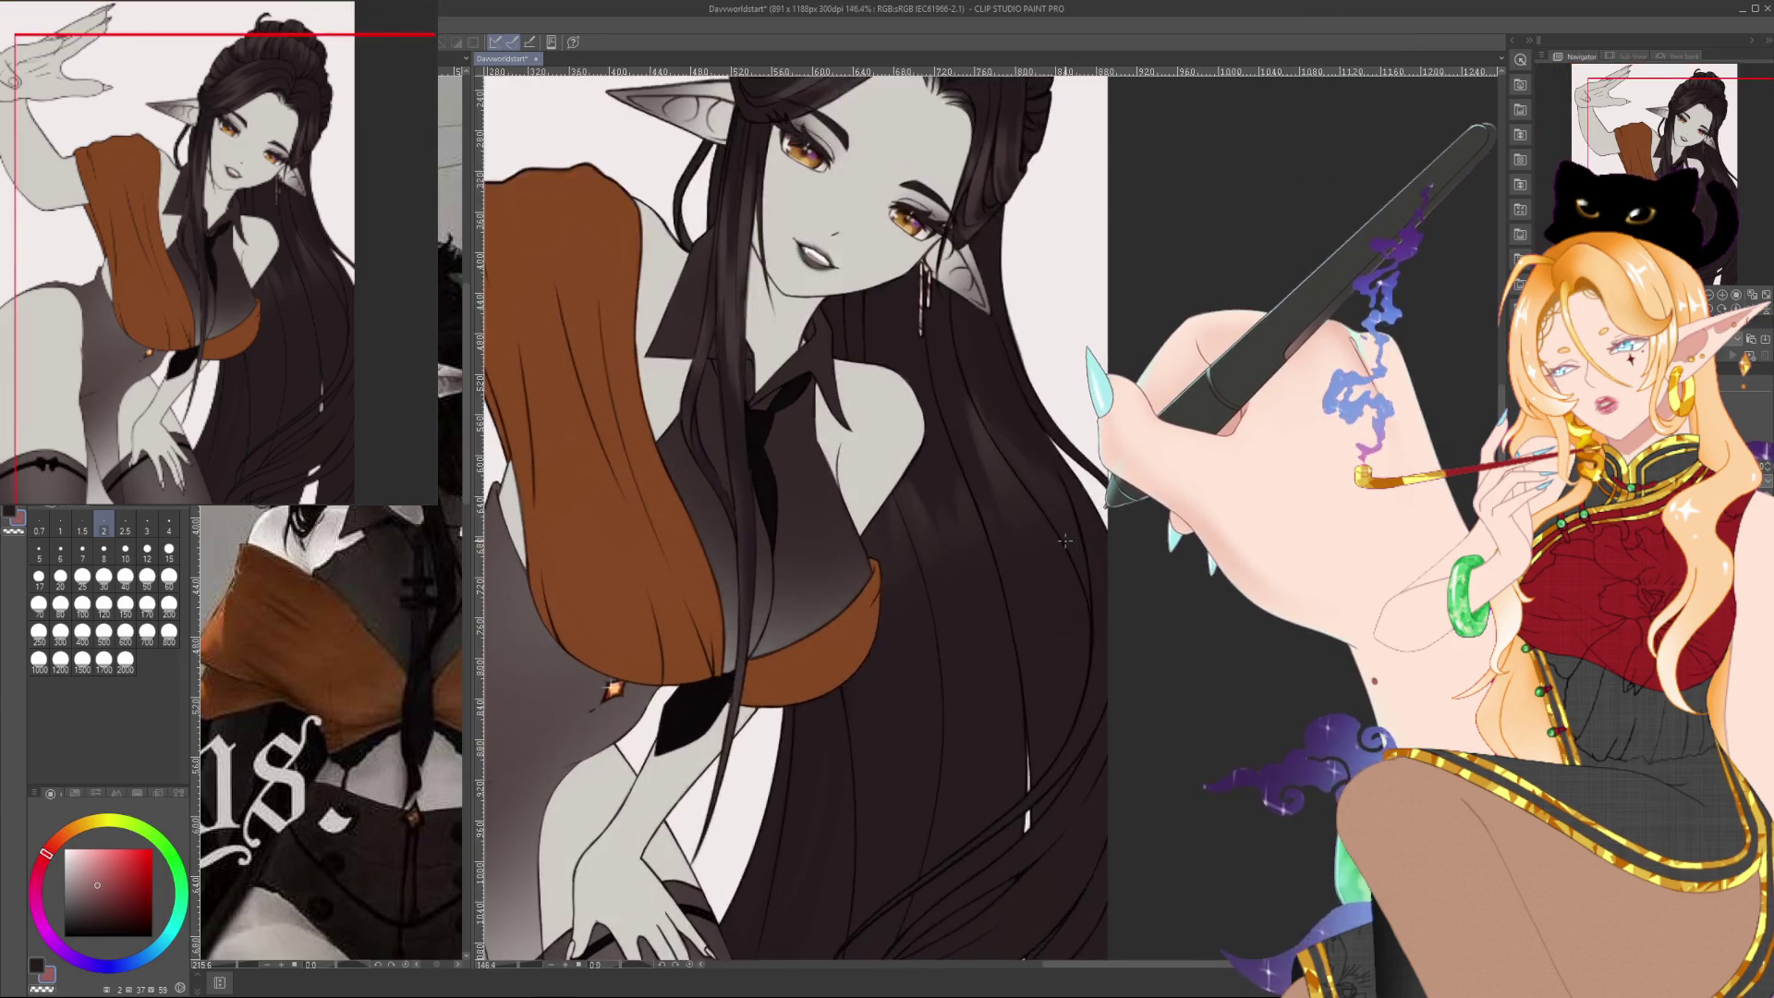
Enlarge the brush and airbrush soft light sheen onto the hair right of the neck
drag(1065, 540, 1055, 841)
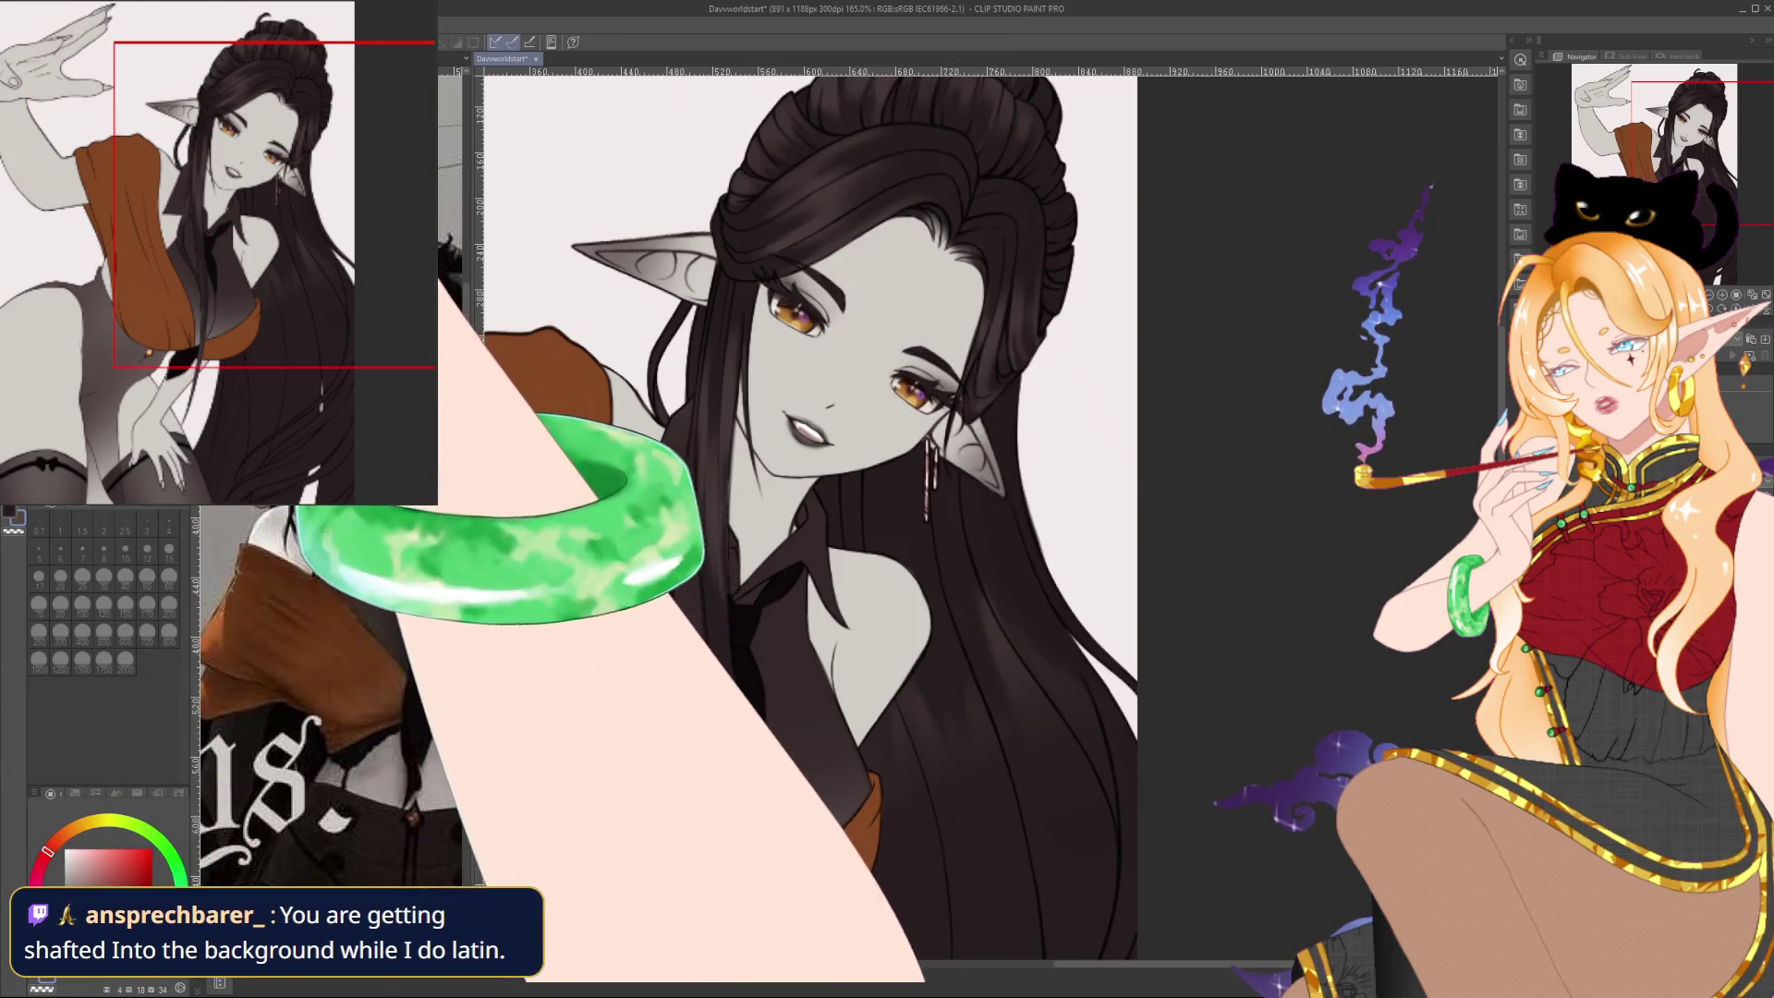
drag(866, 646, 830, 533)
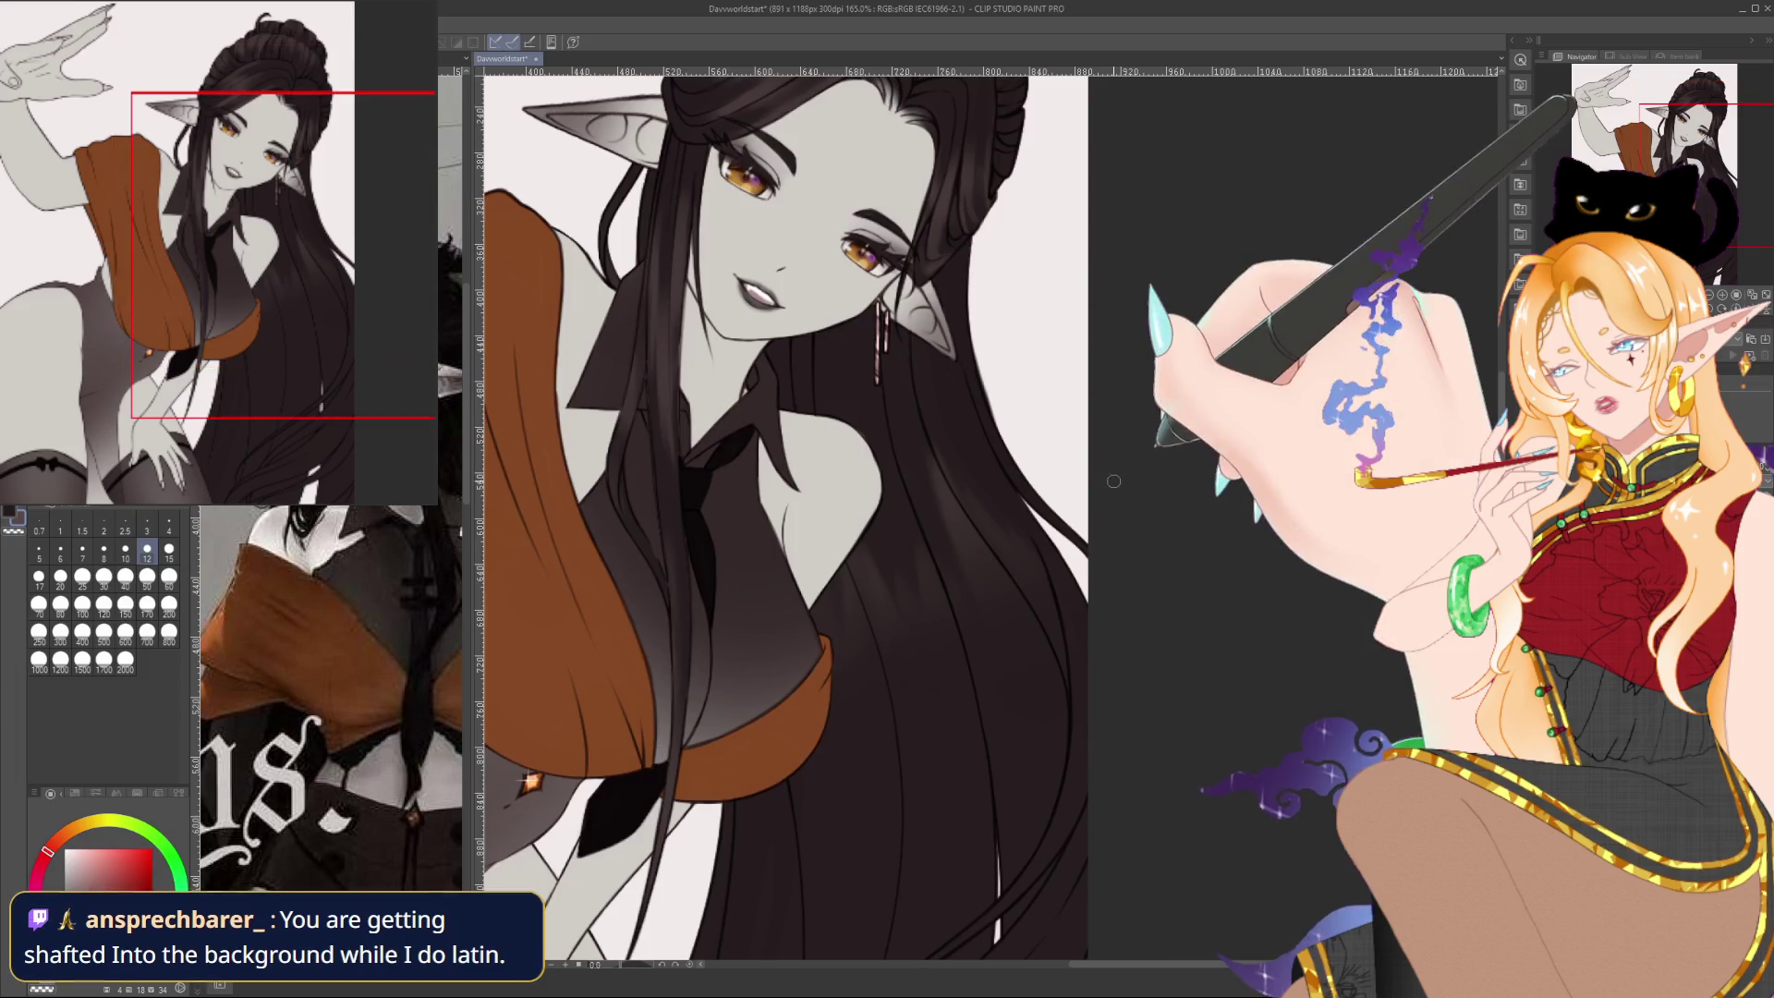
key(bracketright)
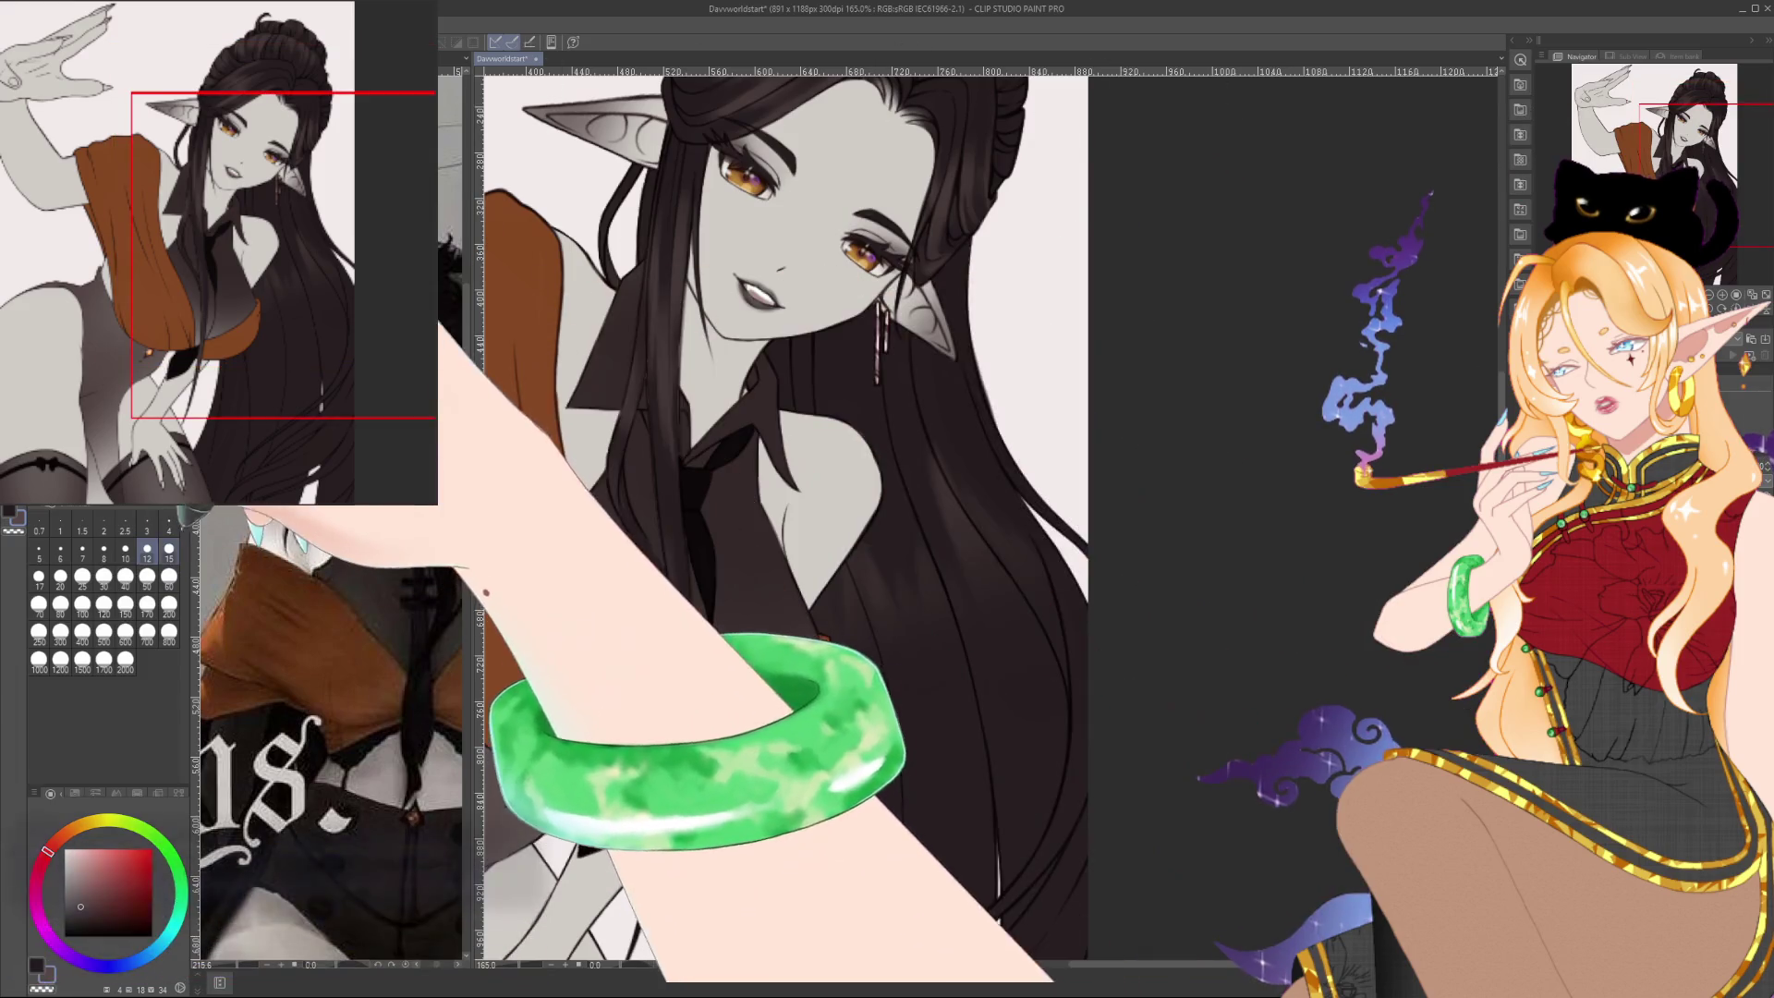
drag(874, 546, 910, 647)
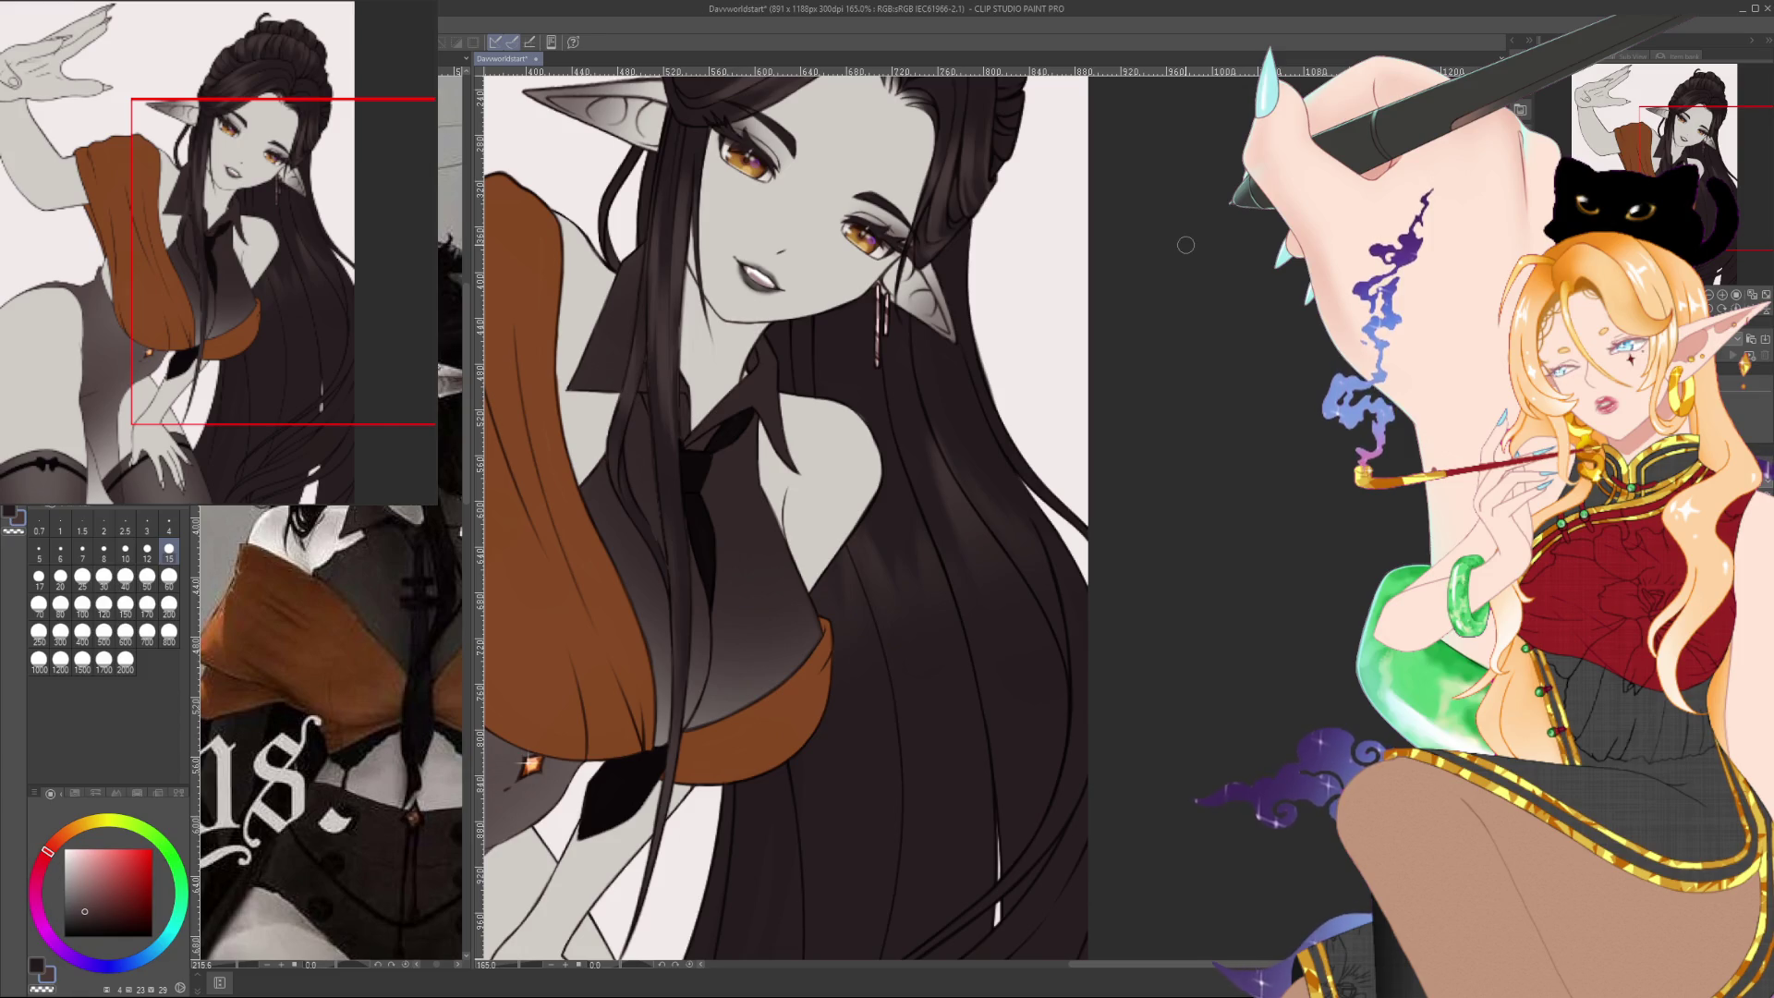
scroll(1185, 245, down, 3)
Pick very dark reddish-brown tones and airbrush strand highlights into the lower hair beside the hip
scroll(1186, 244, down, 1)
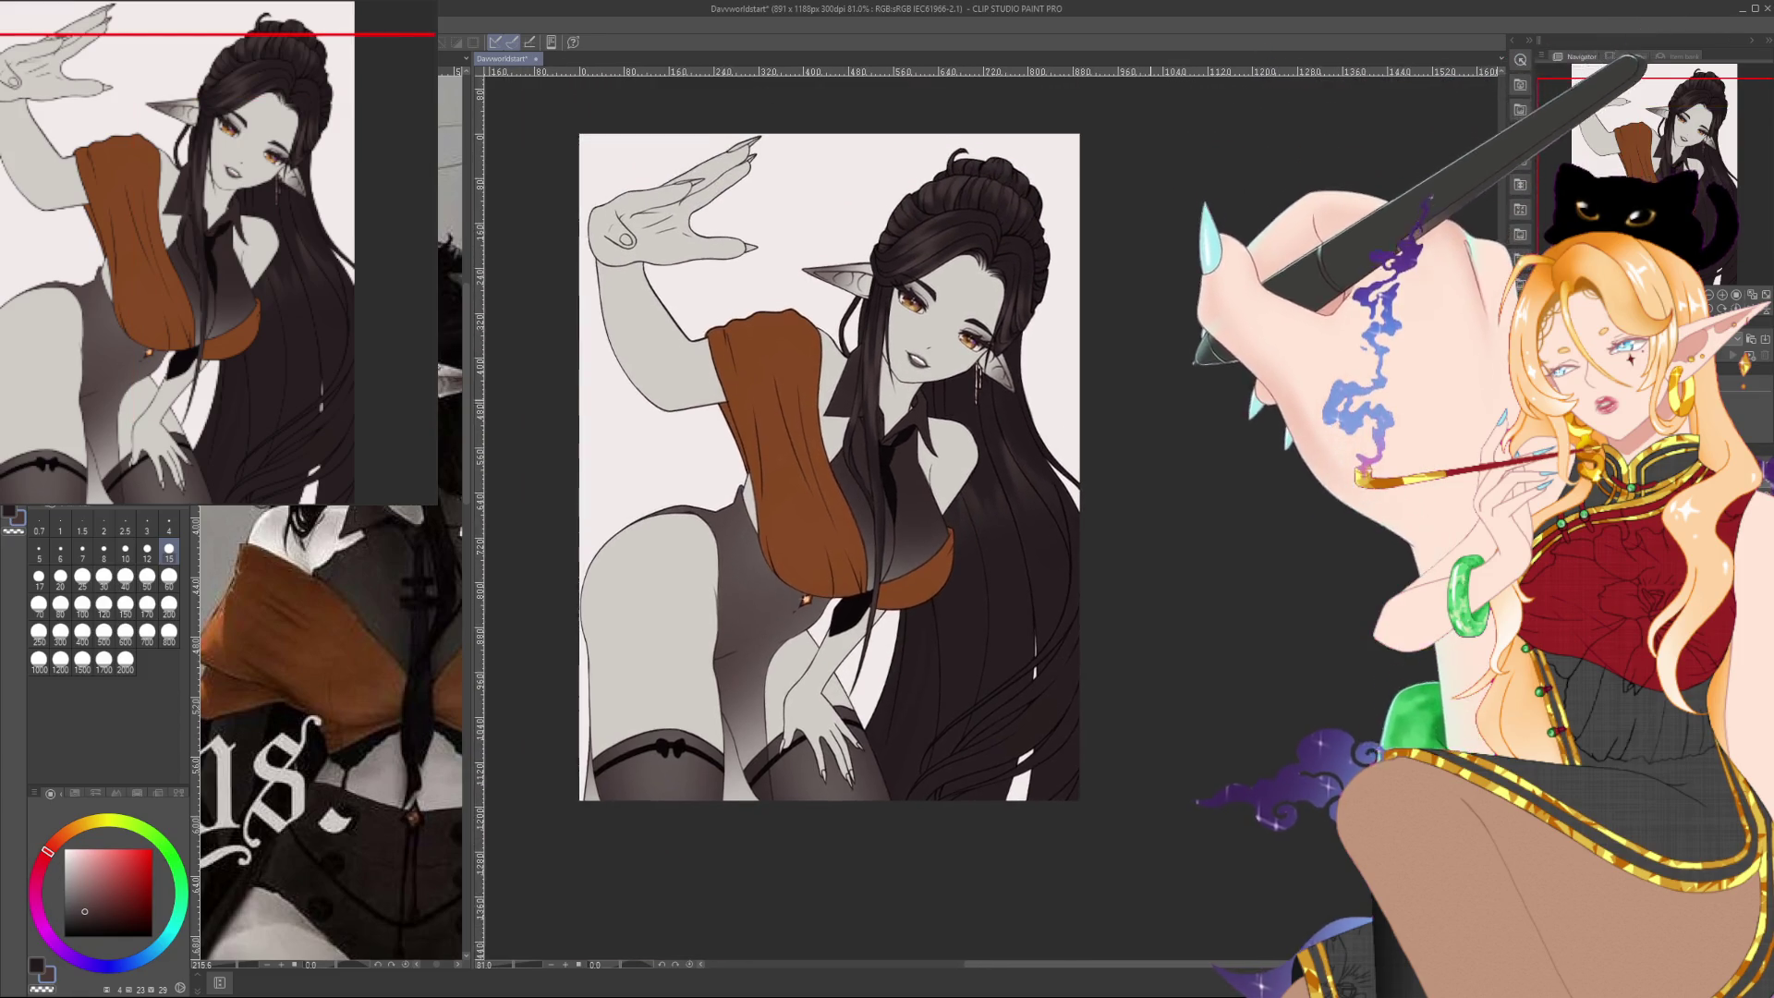
scroll(1099, 311, up, 5)
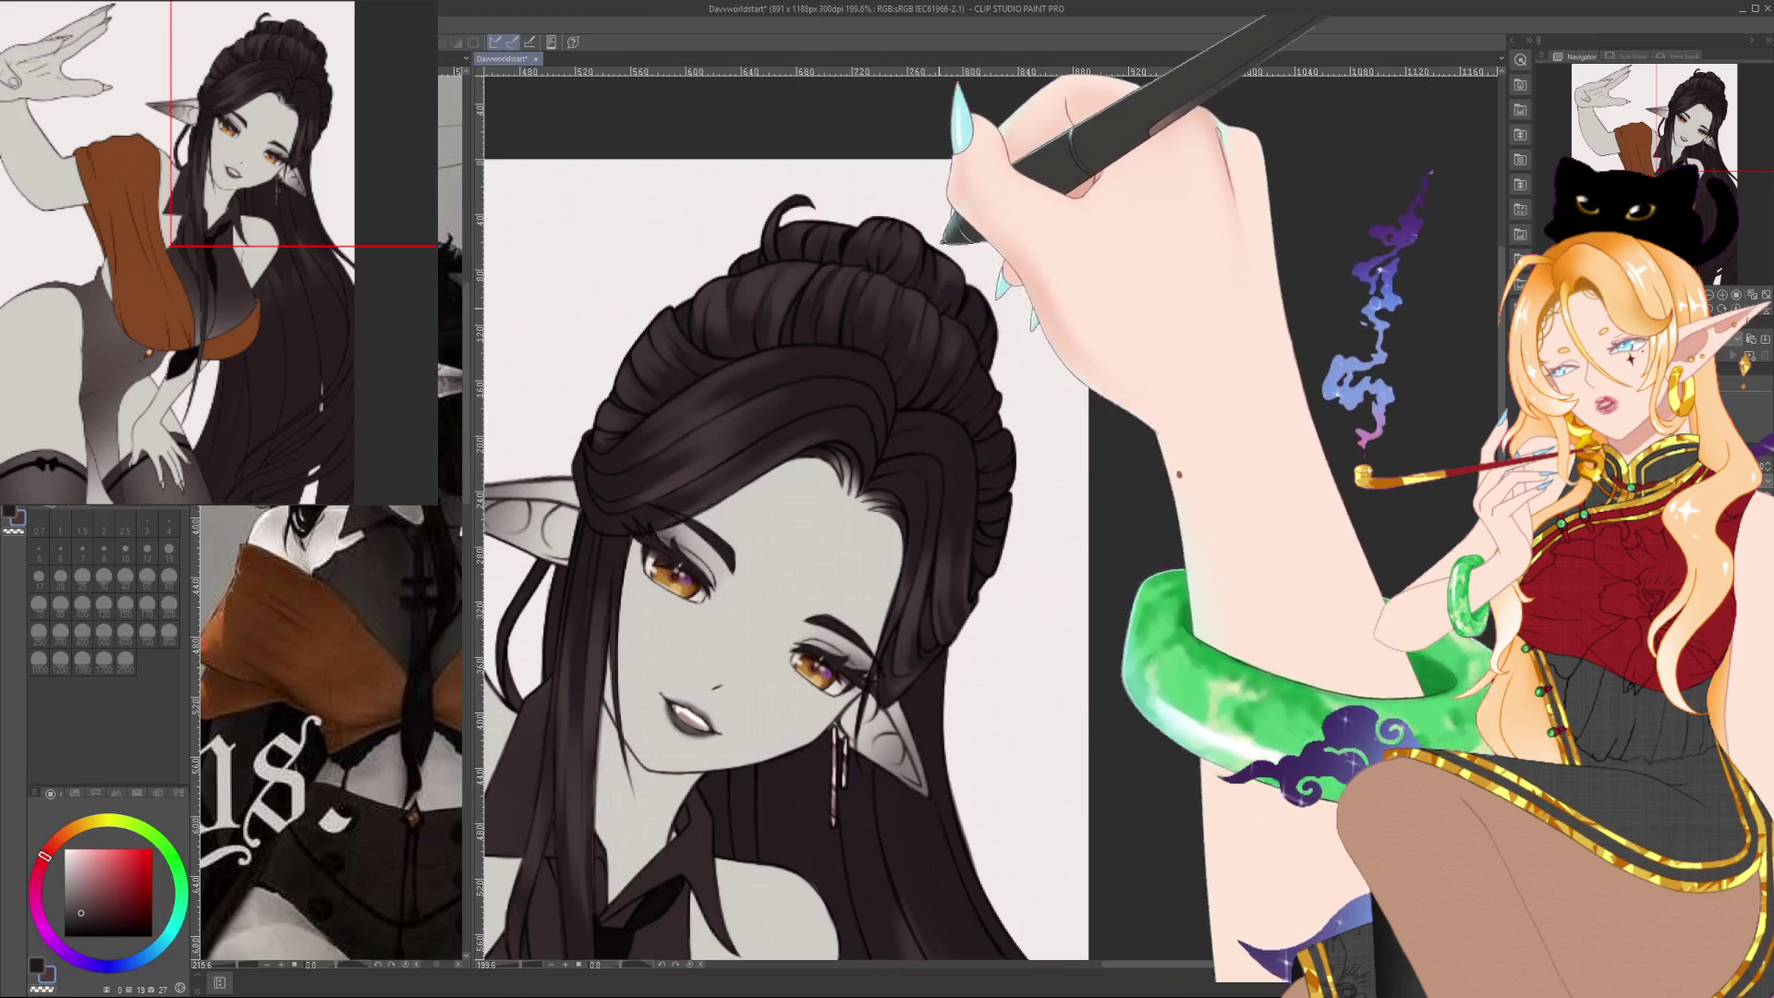
scroll(786, 518, down, 15)
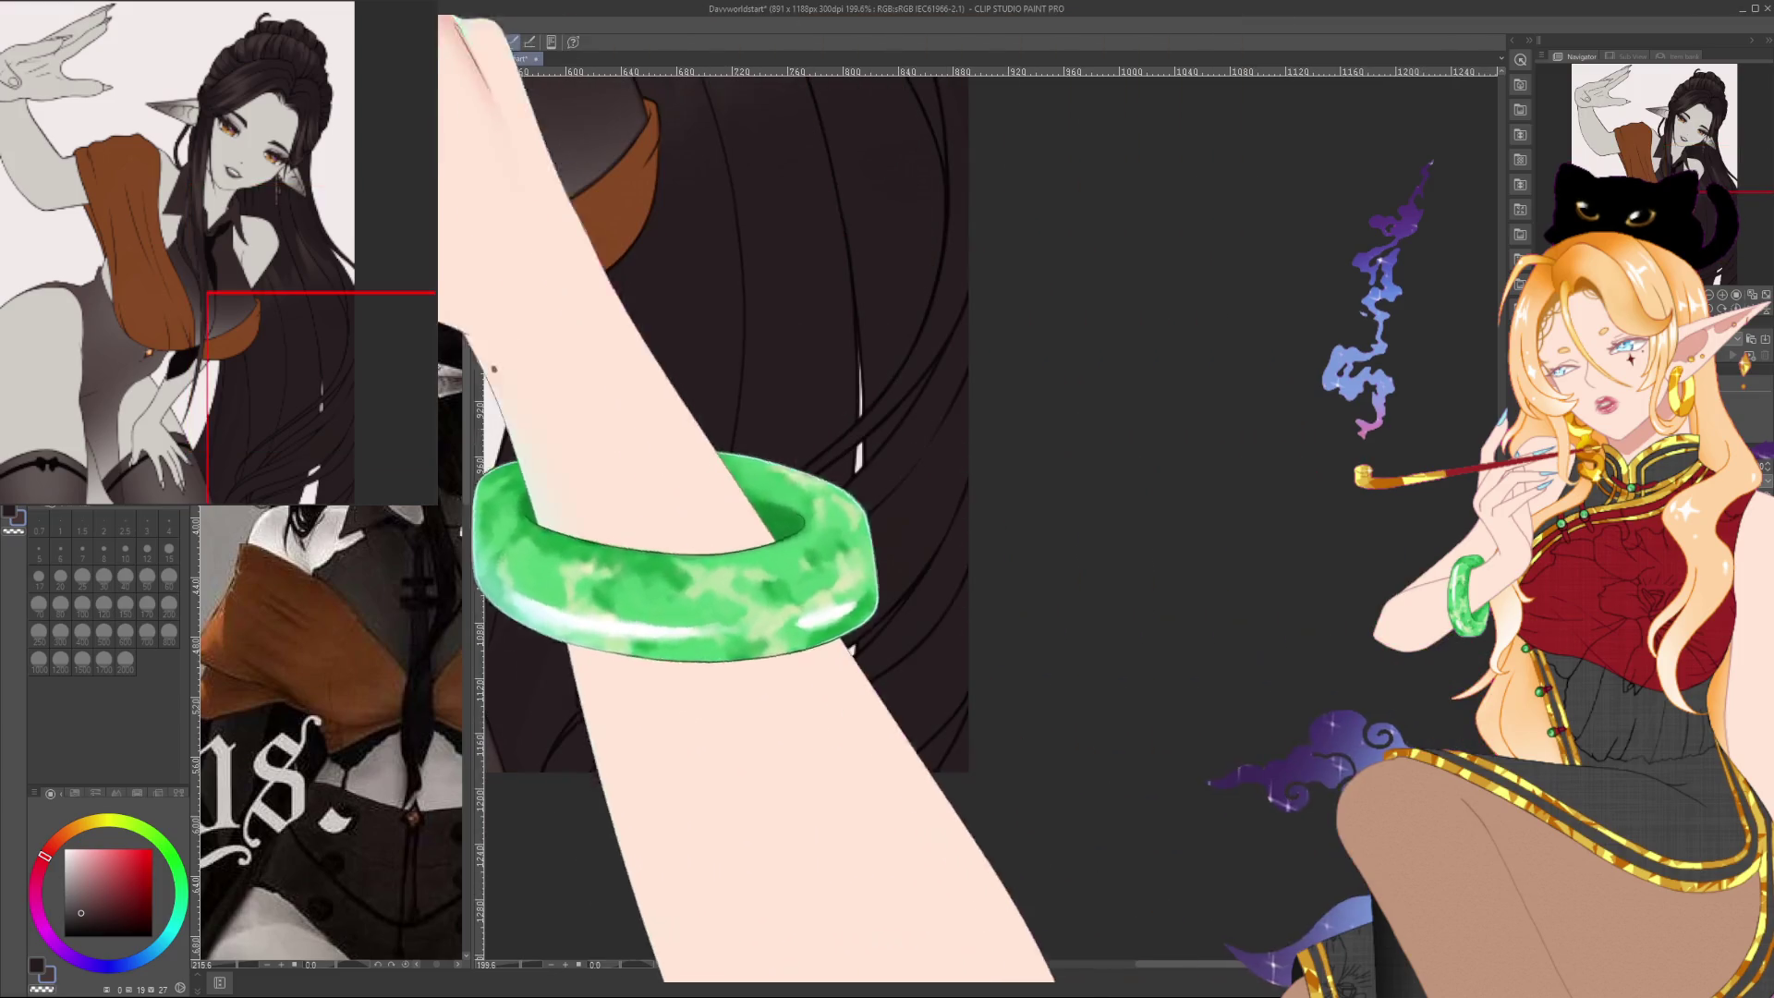
drag(861, 476, 823, 404)
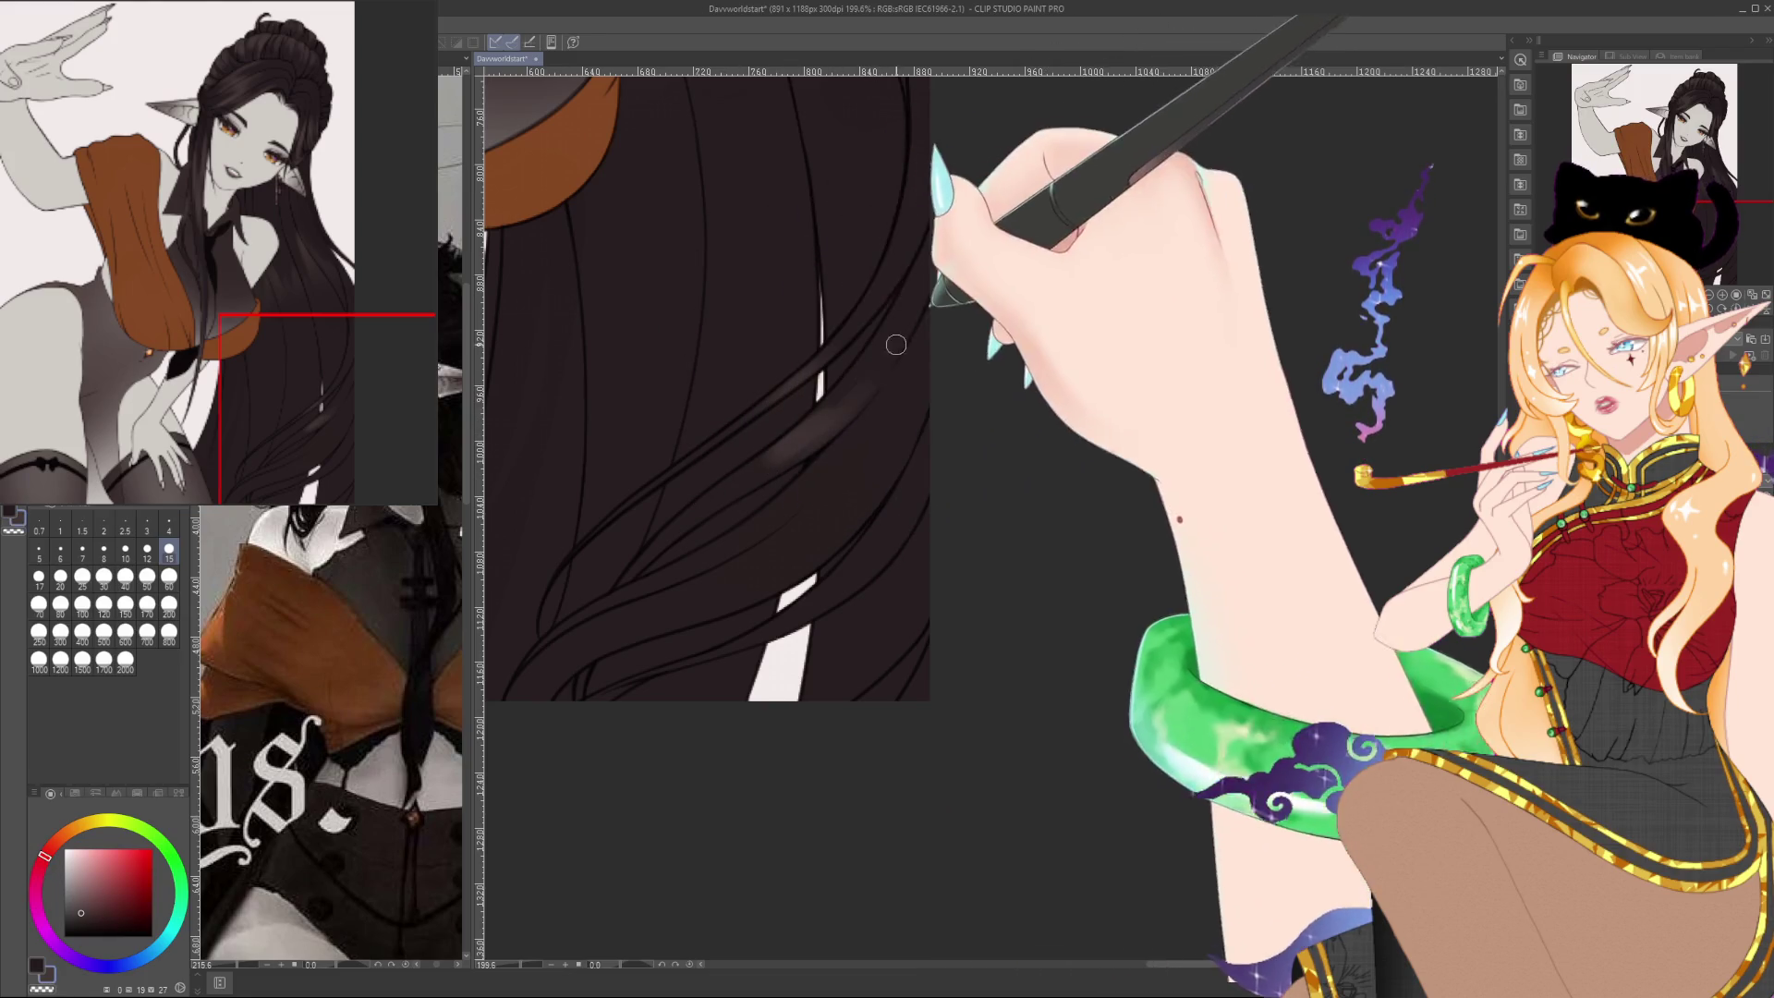
alt+click(729, 489)
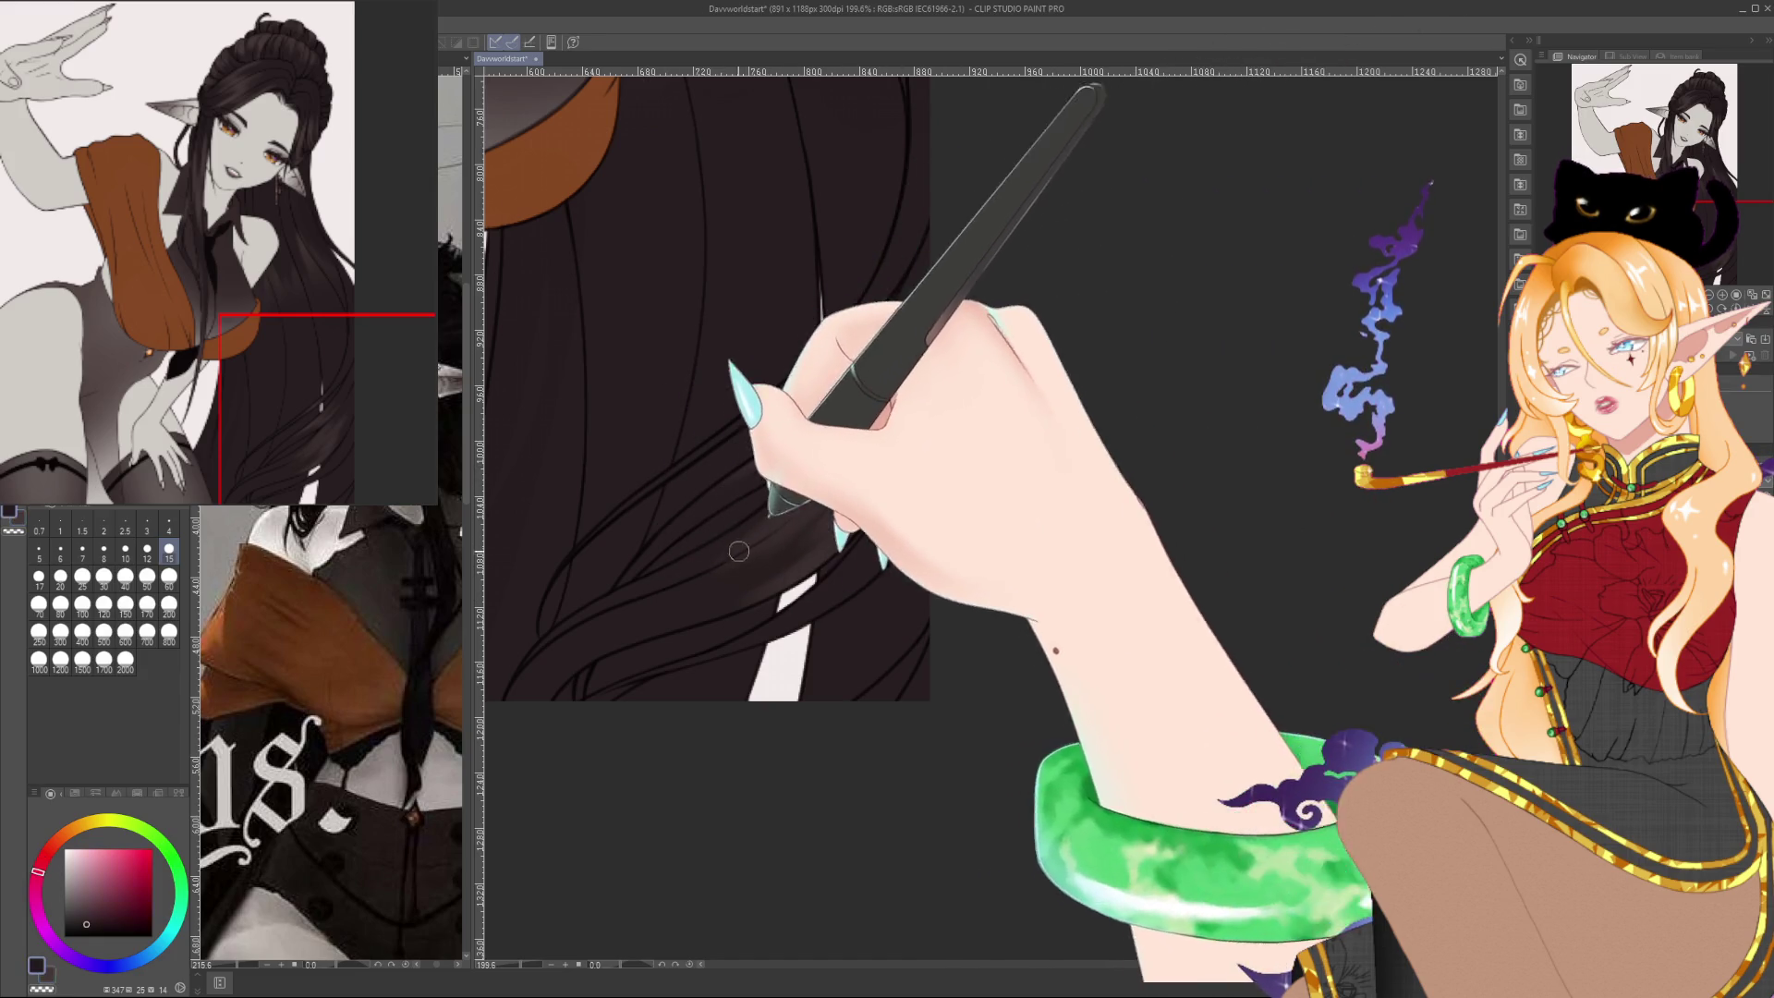
alt+click(902, 380)
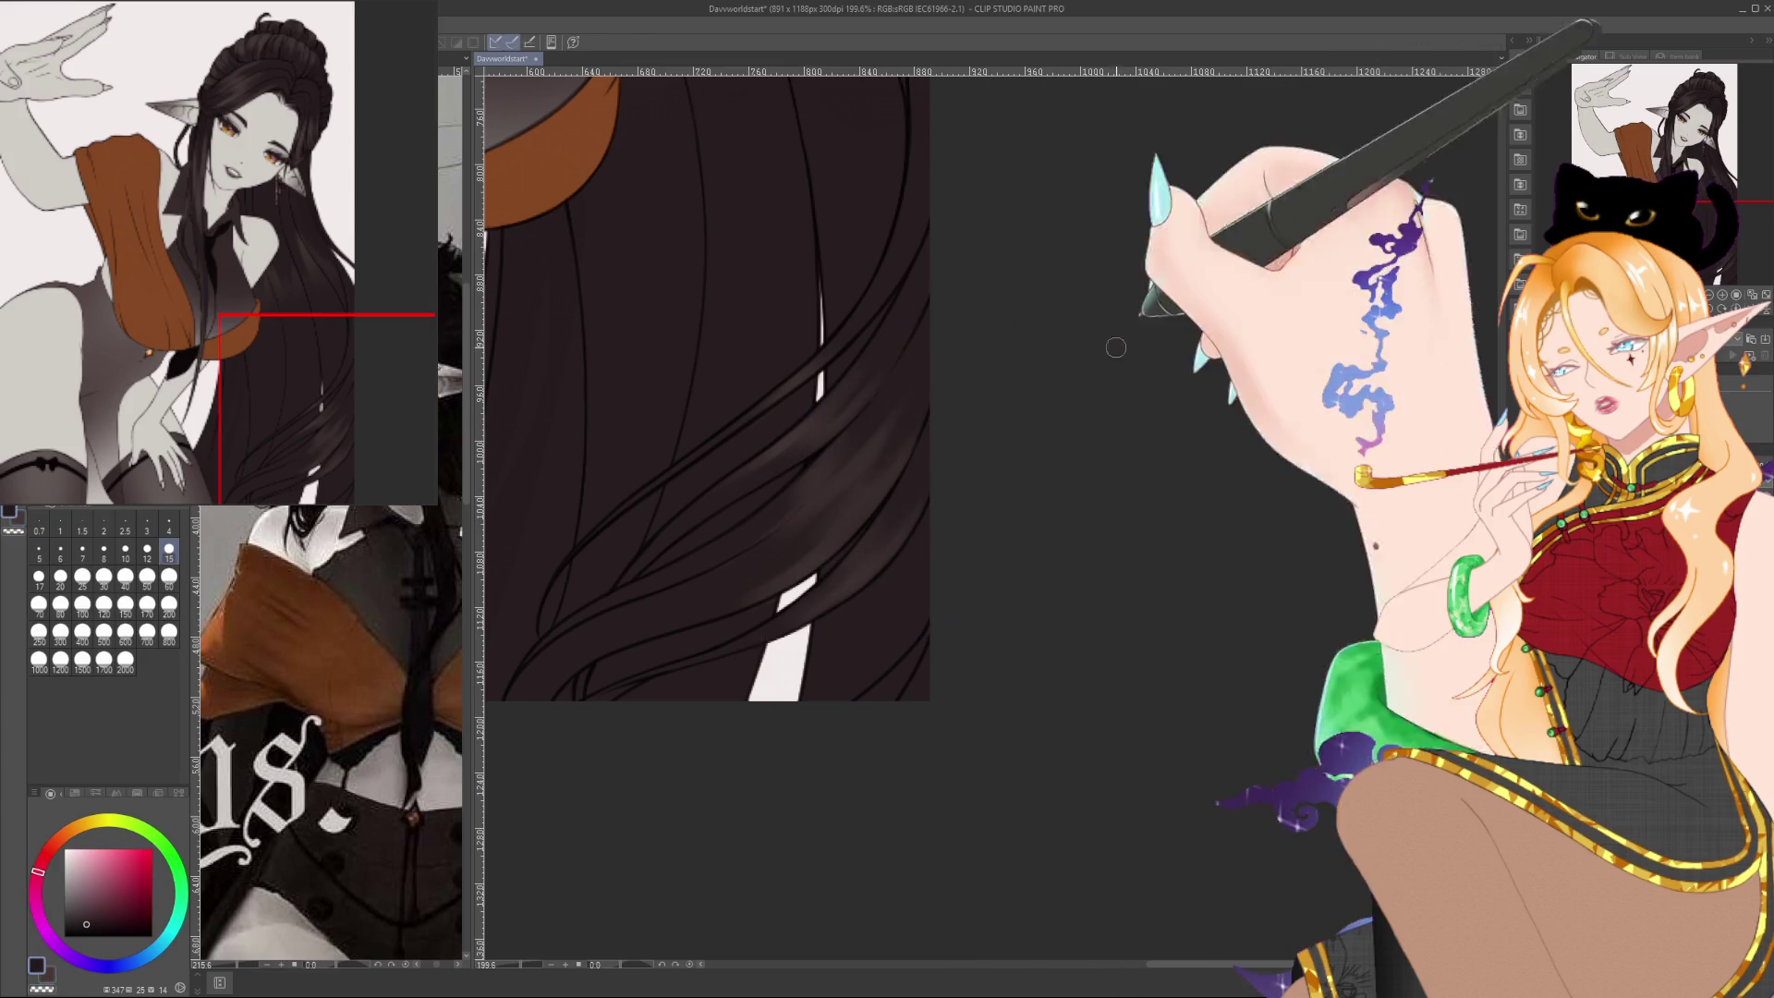
scroll(1117, 348, left, 3)
Zoom in to check the hair strands, eyedrop a lighter reddish-grey, then zoom to about 133% on face and torso
scroll(1177, 573, down, 5)
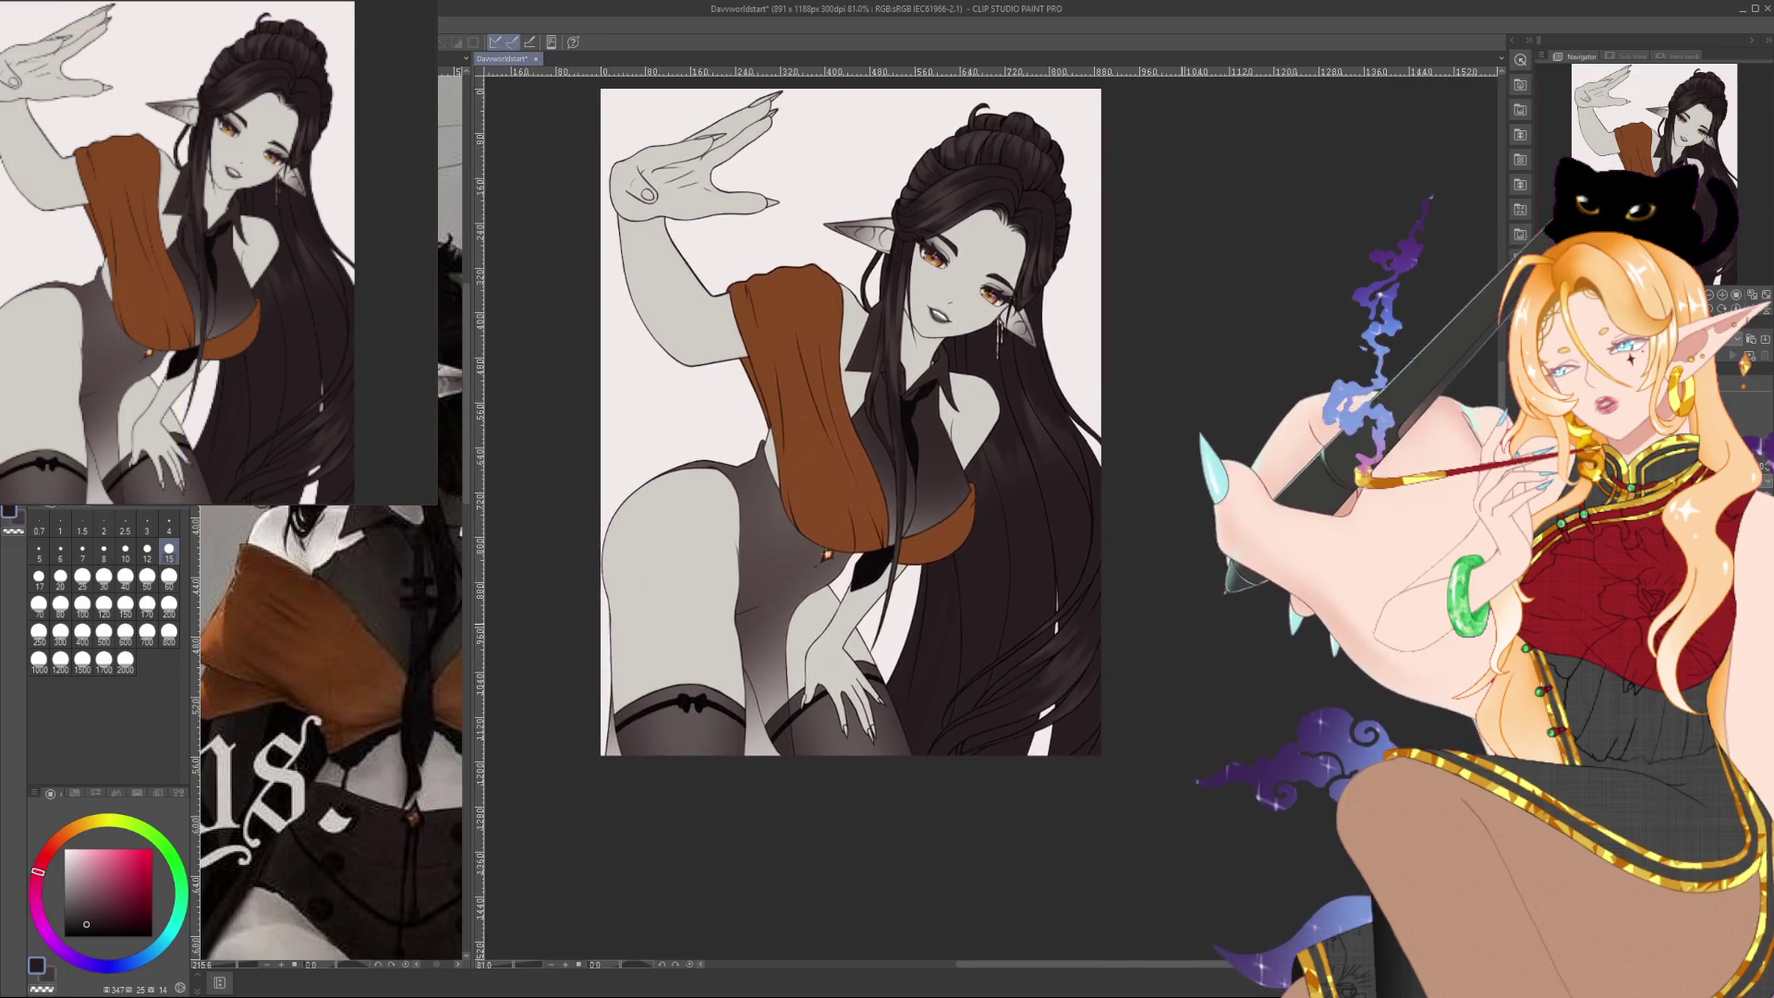
scroll(1228, 663, down, 1)
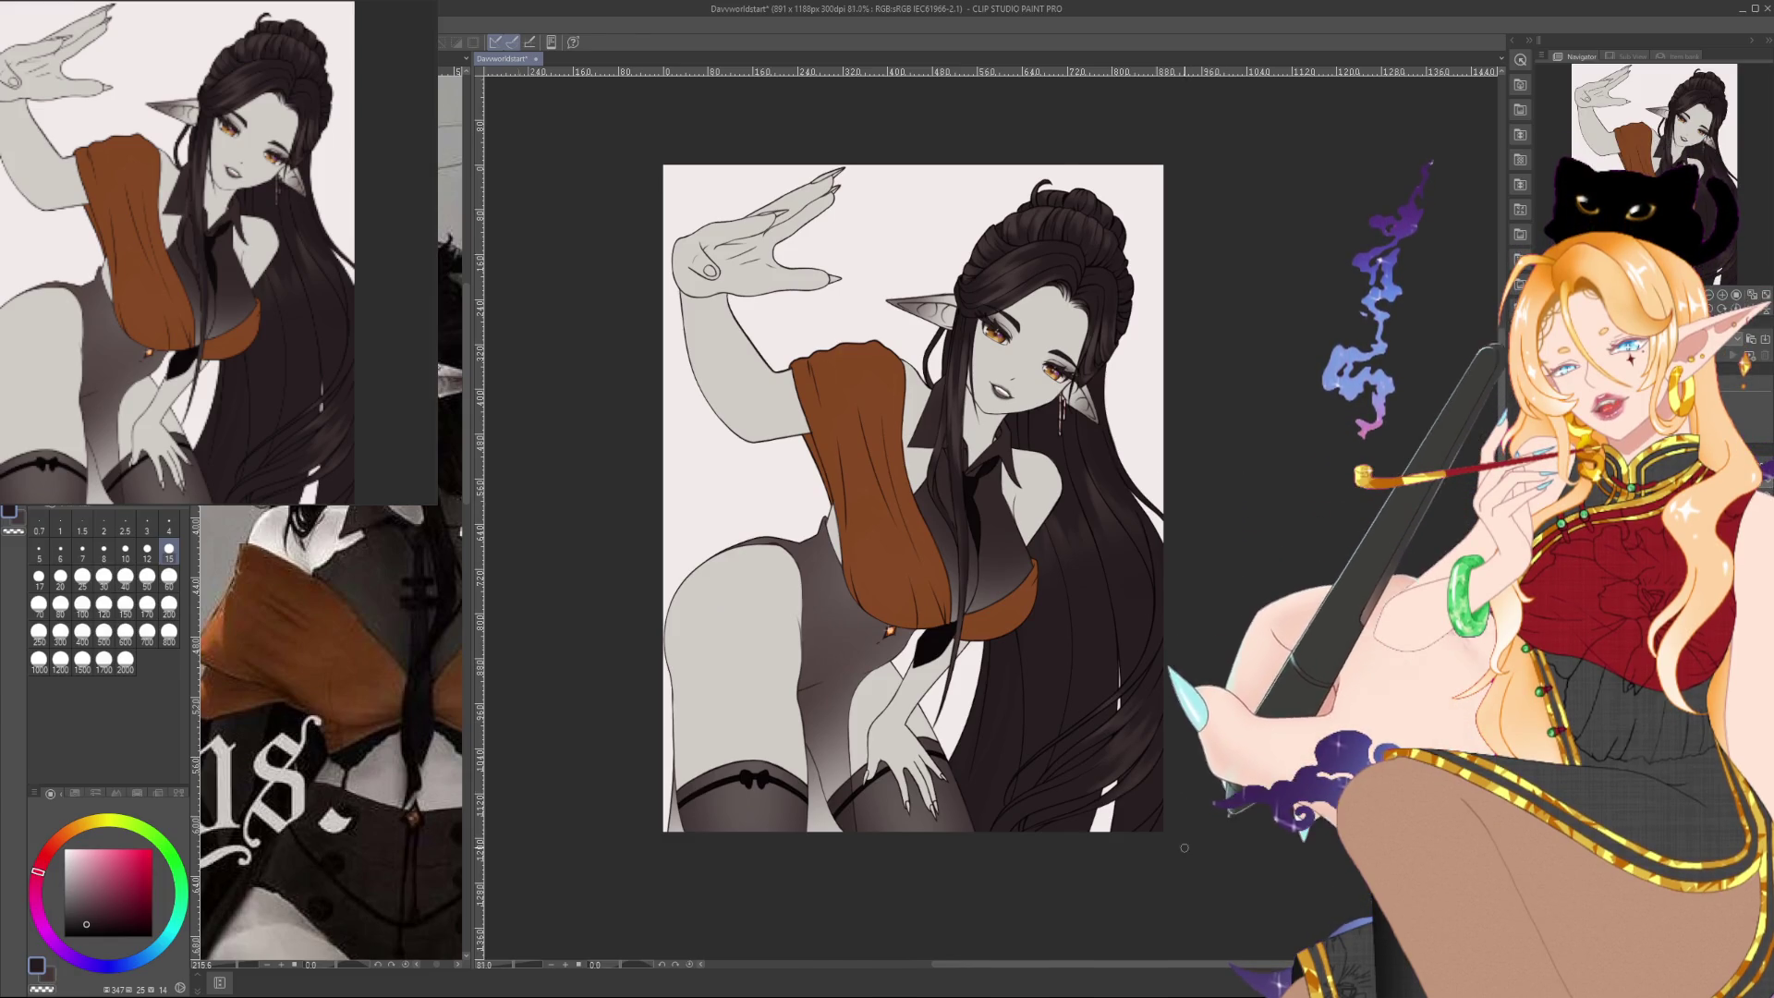
scroll(1183, 855, up, 4)
scroll(1182, 854, up, 2)
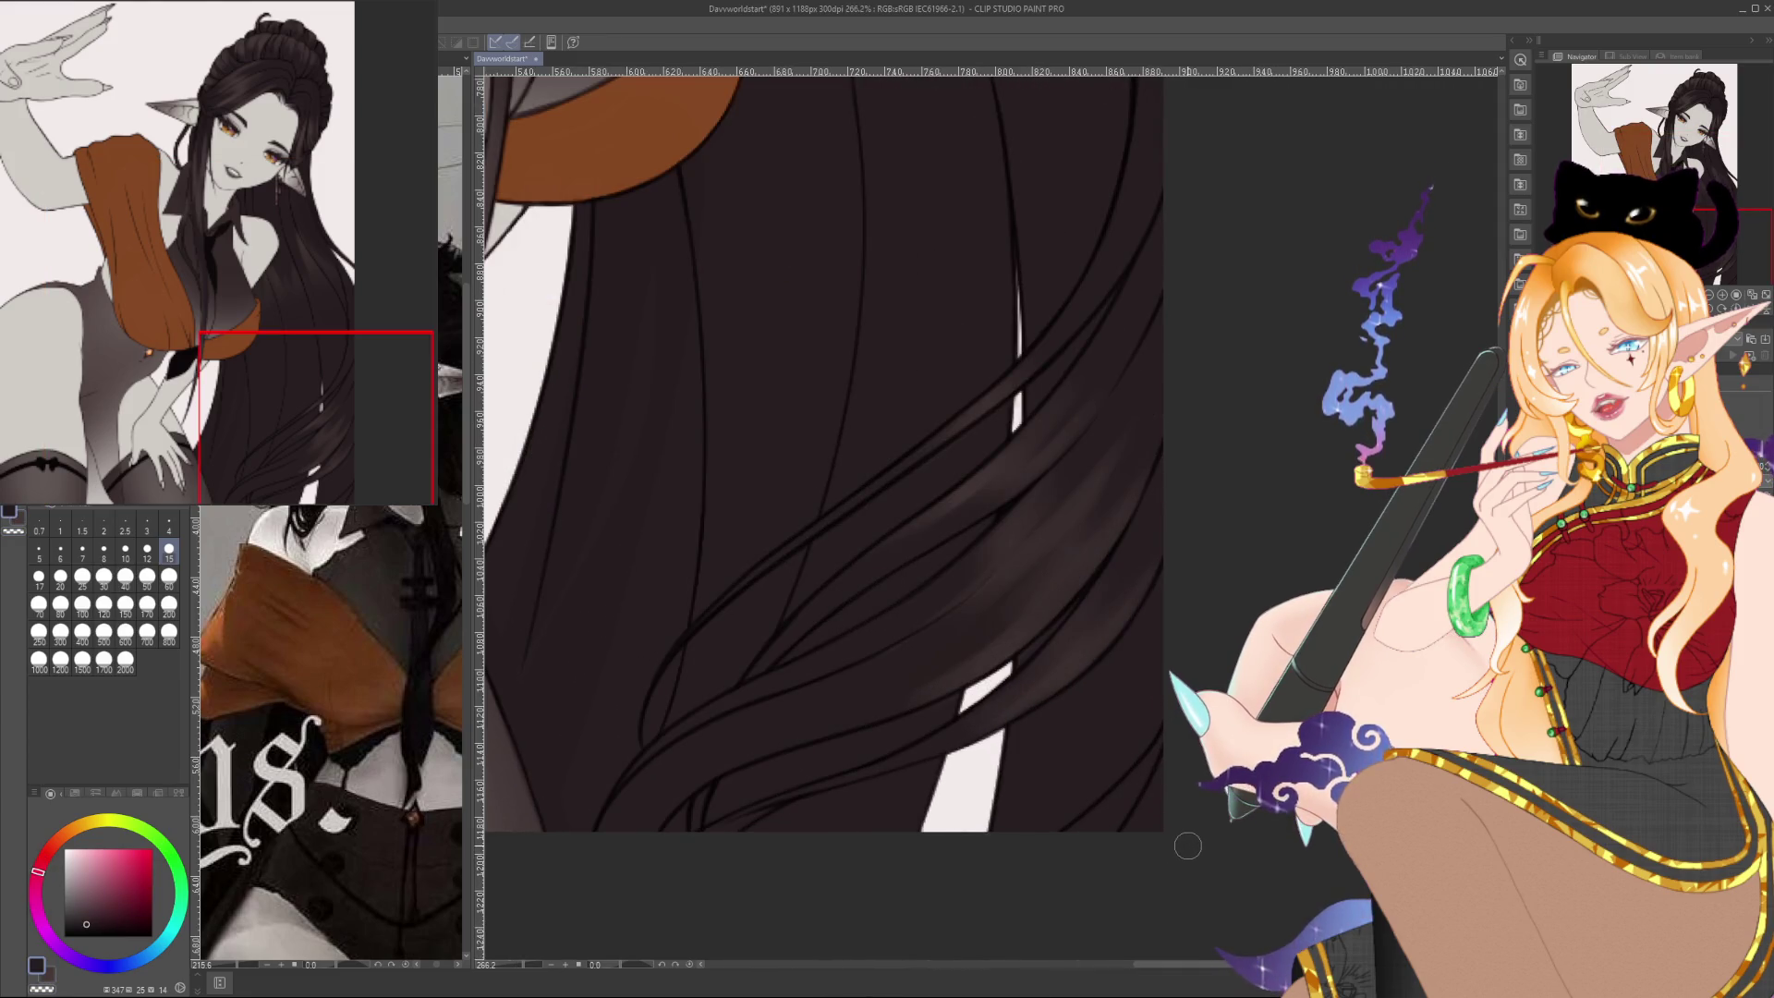
alt+click(1155, 730)
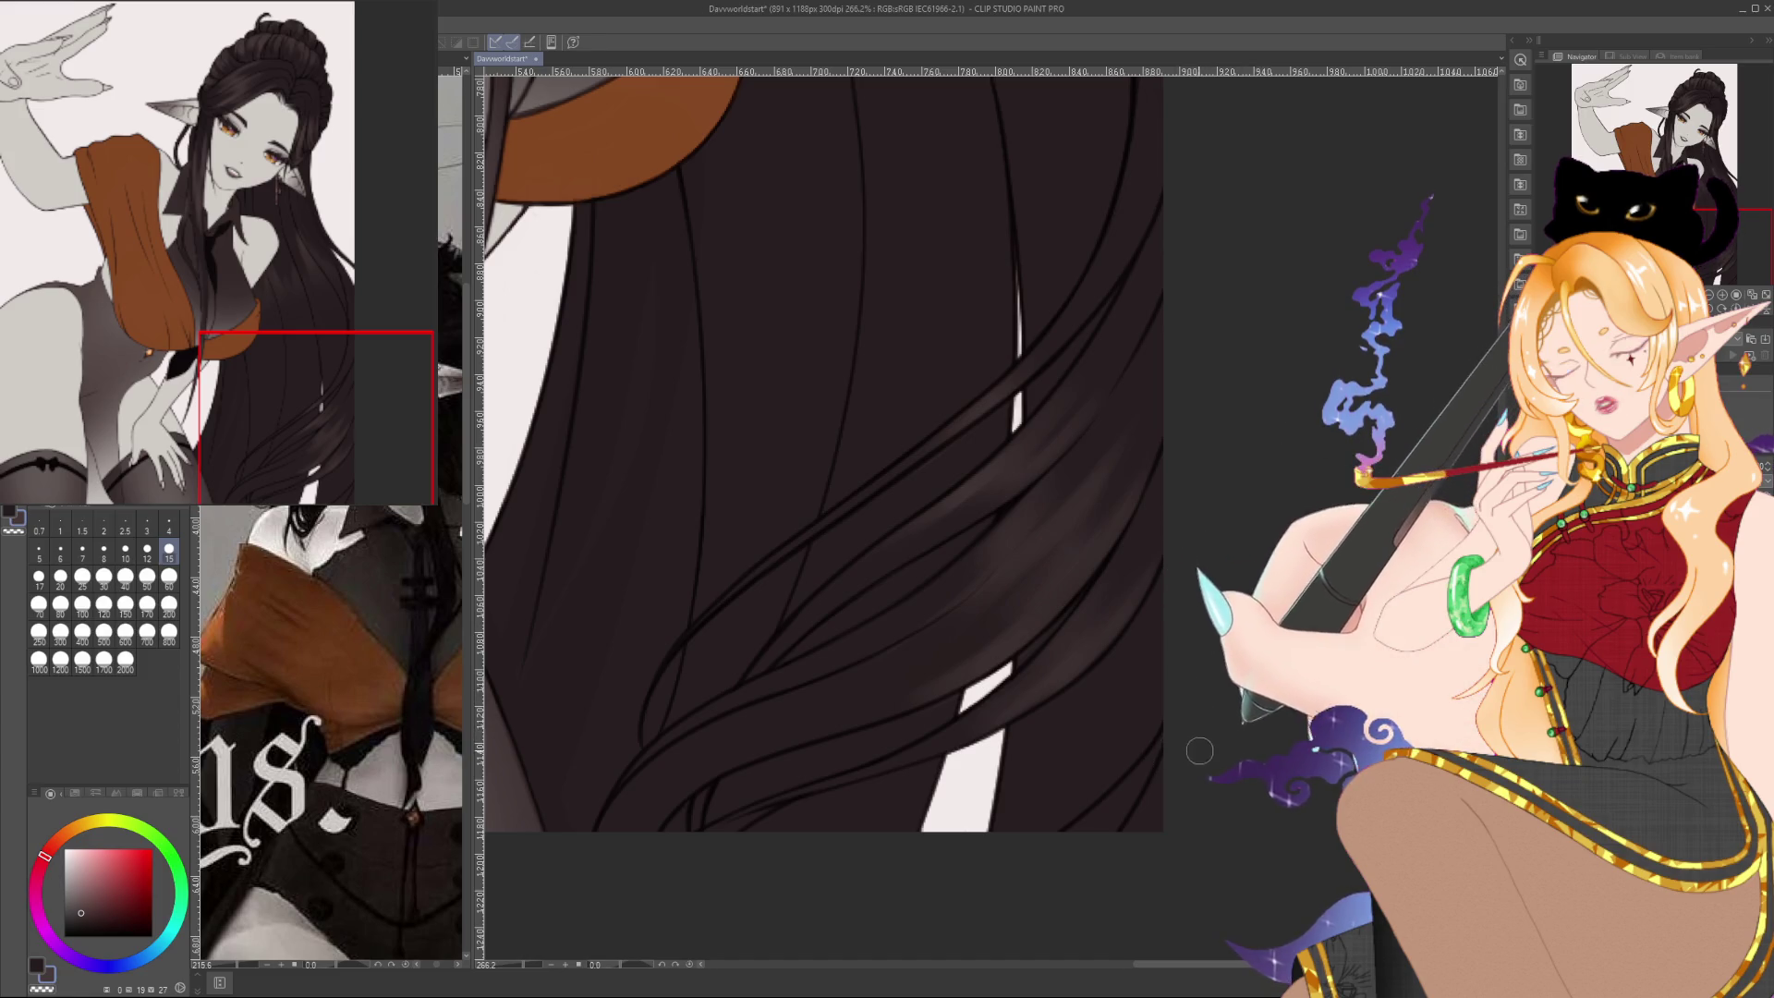
scroll(1200, 751, down, 5)
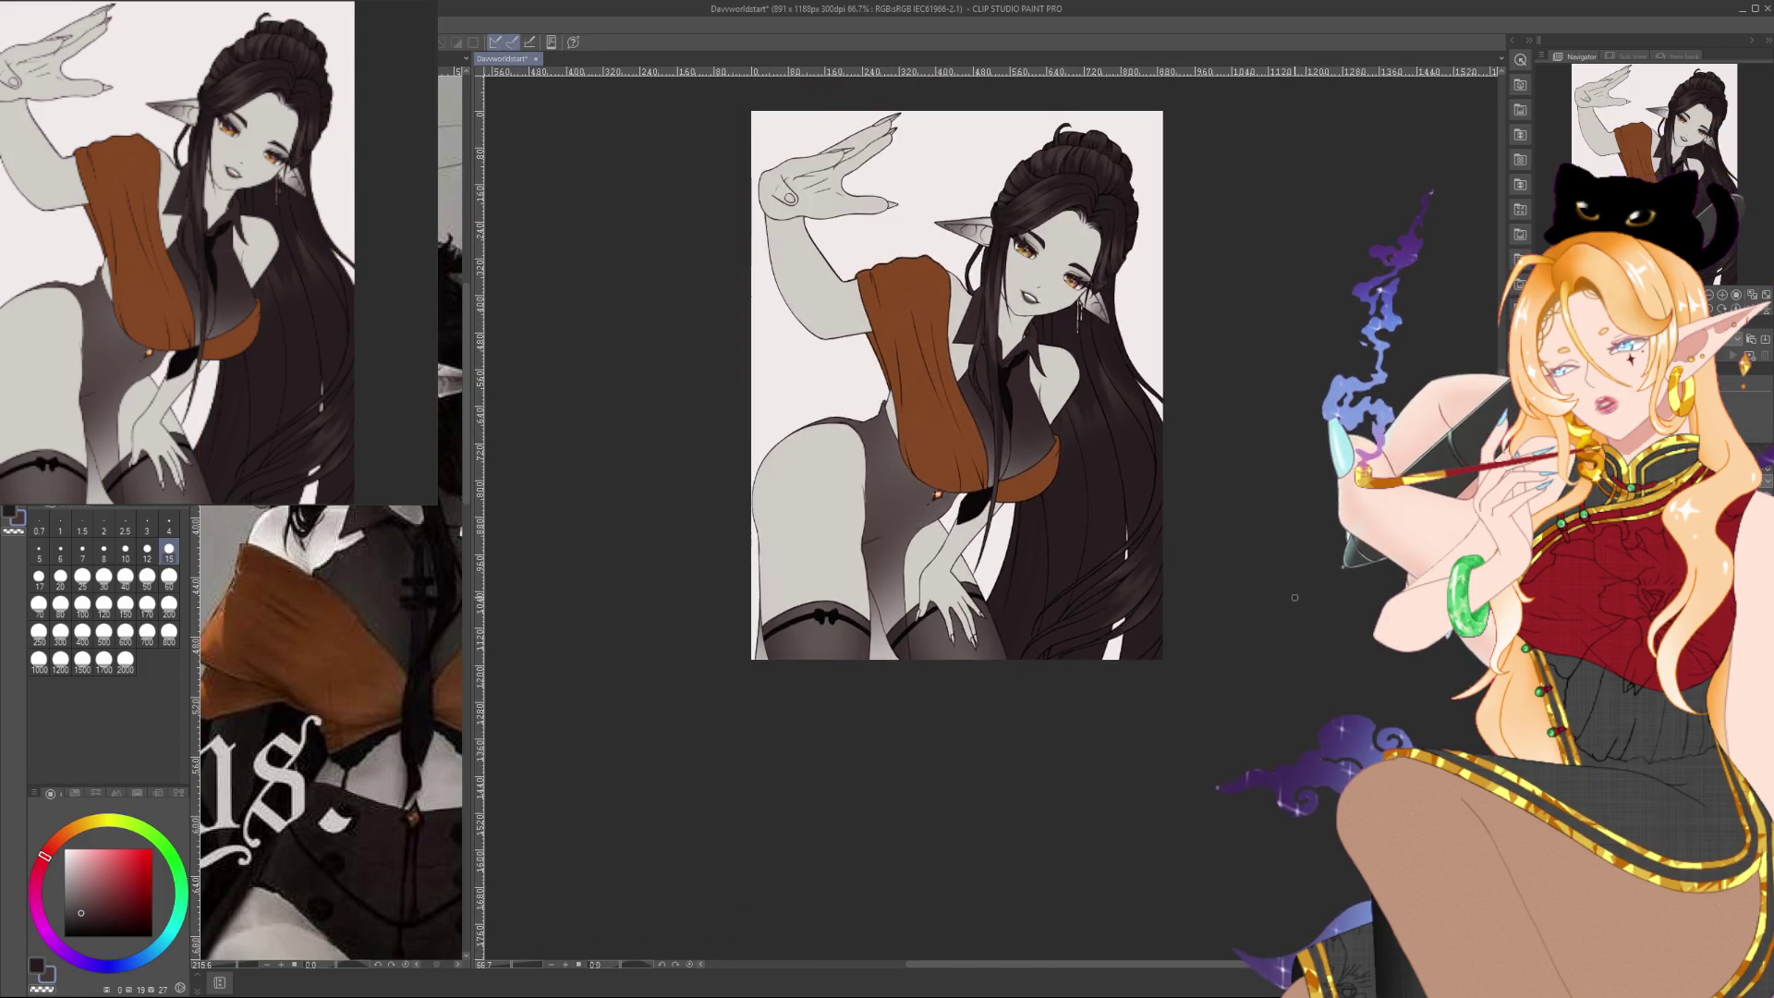
scroll(1165, 744, up, 4)
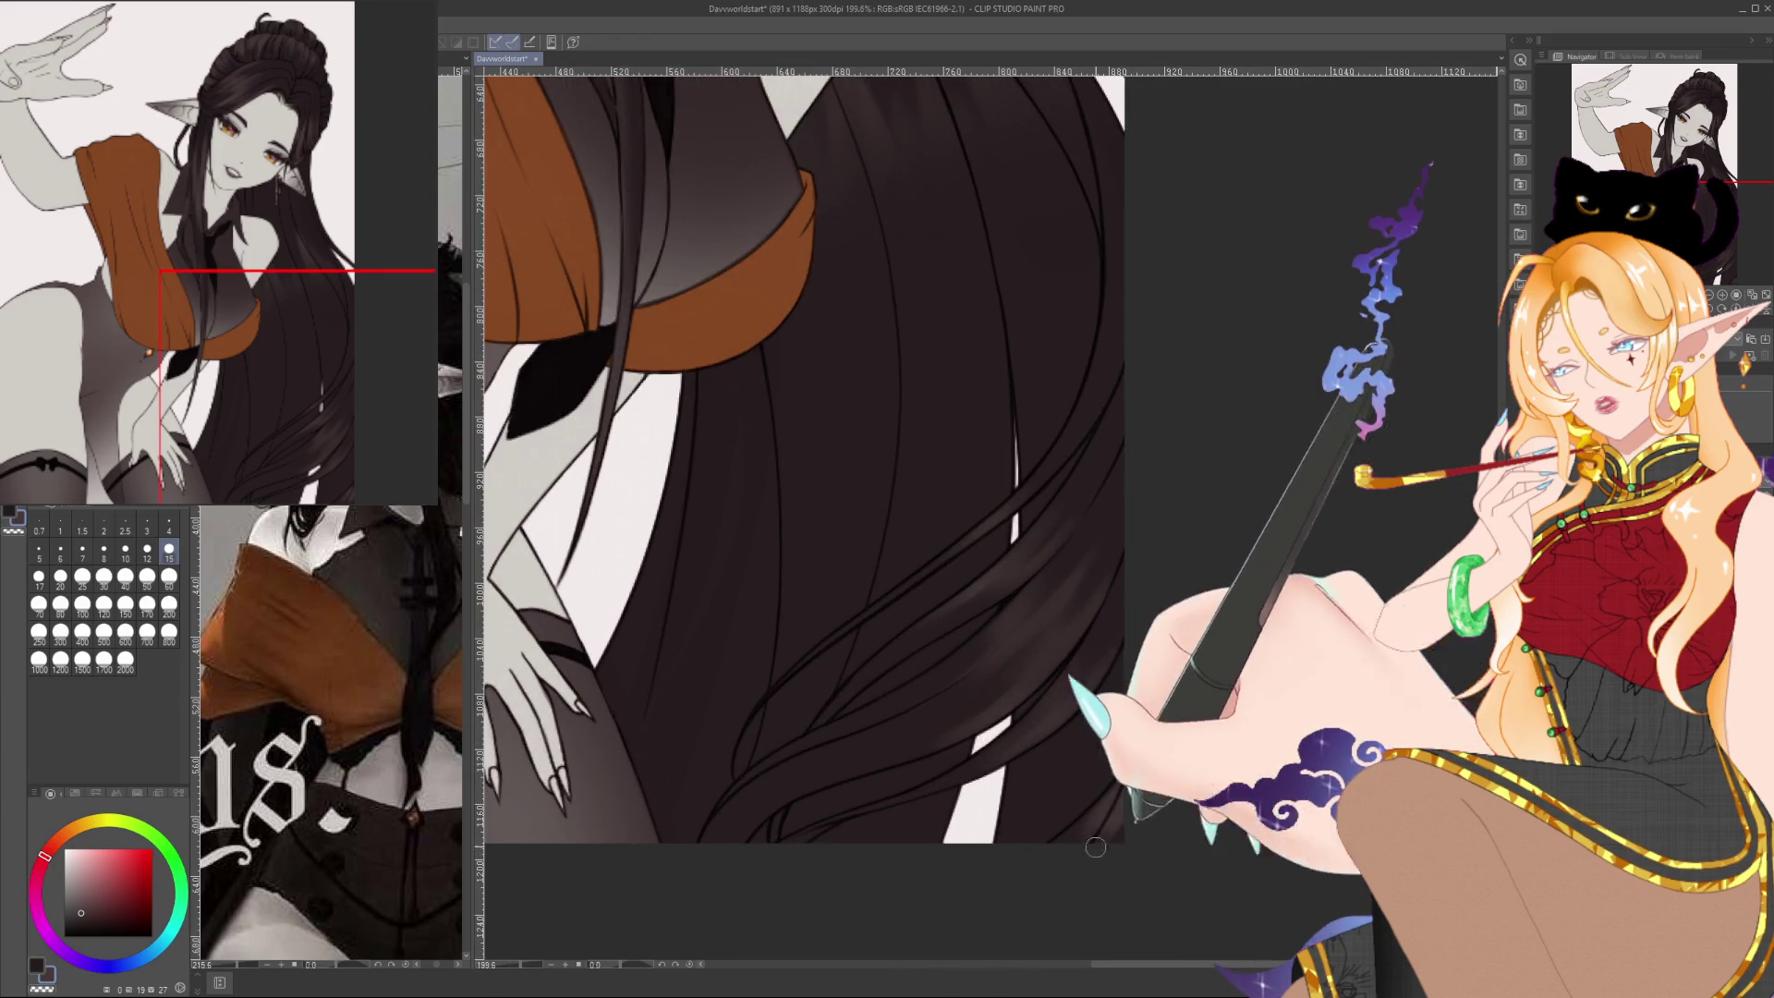
scroll(1192, 758, down, 4)
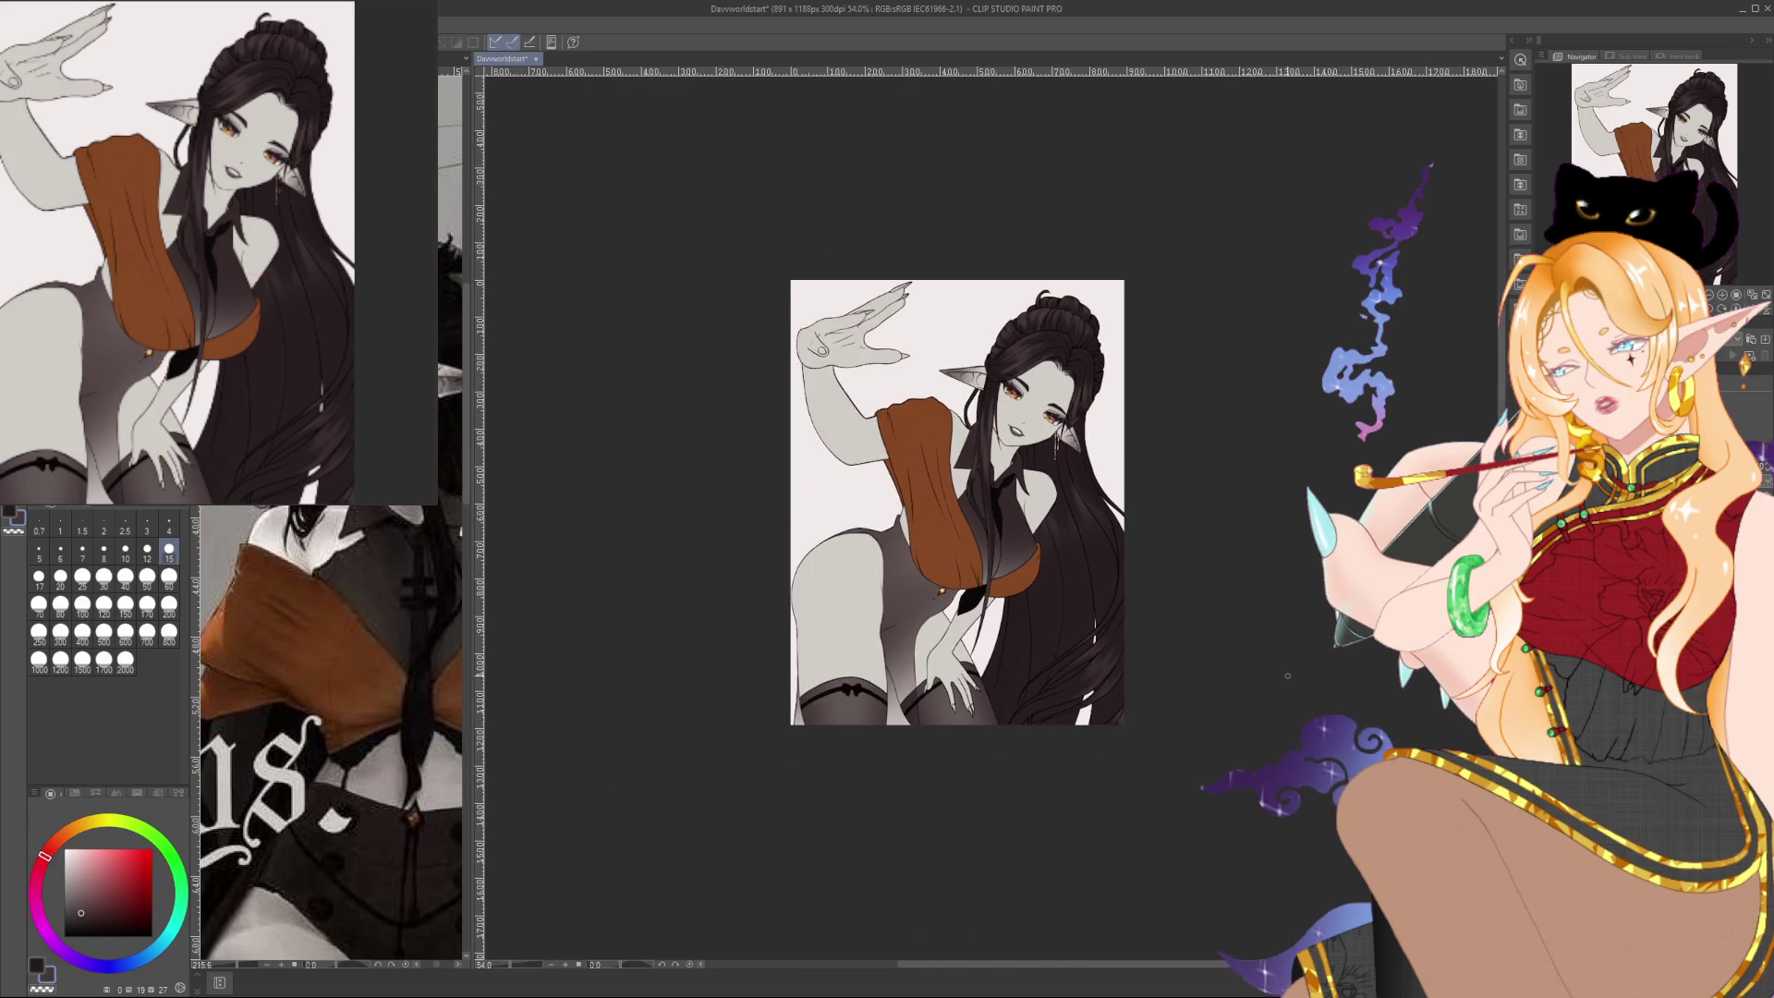
scroll(1275, 670, up, 2)
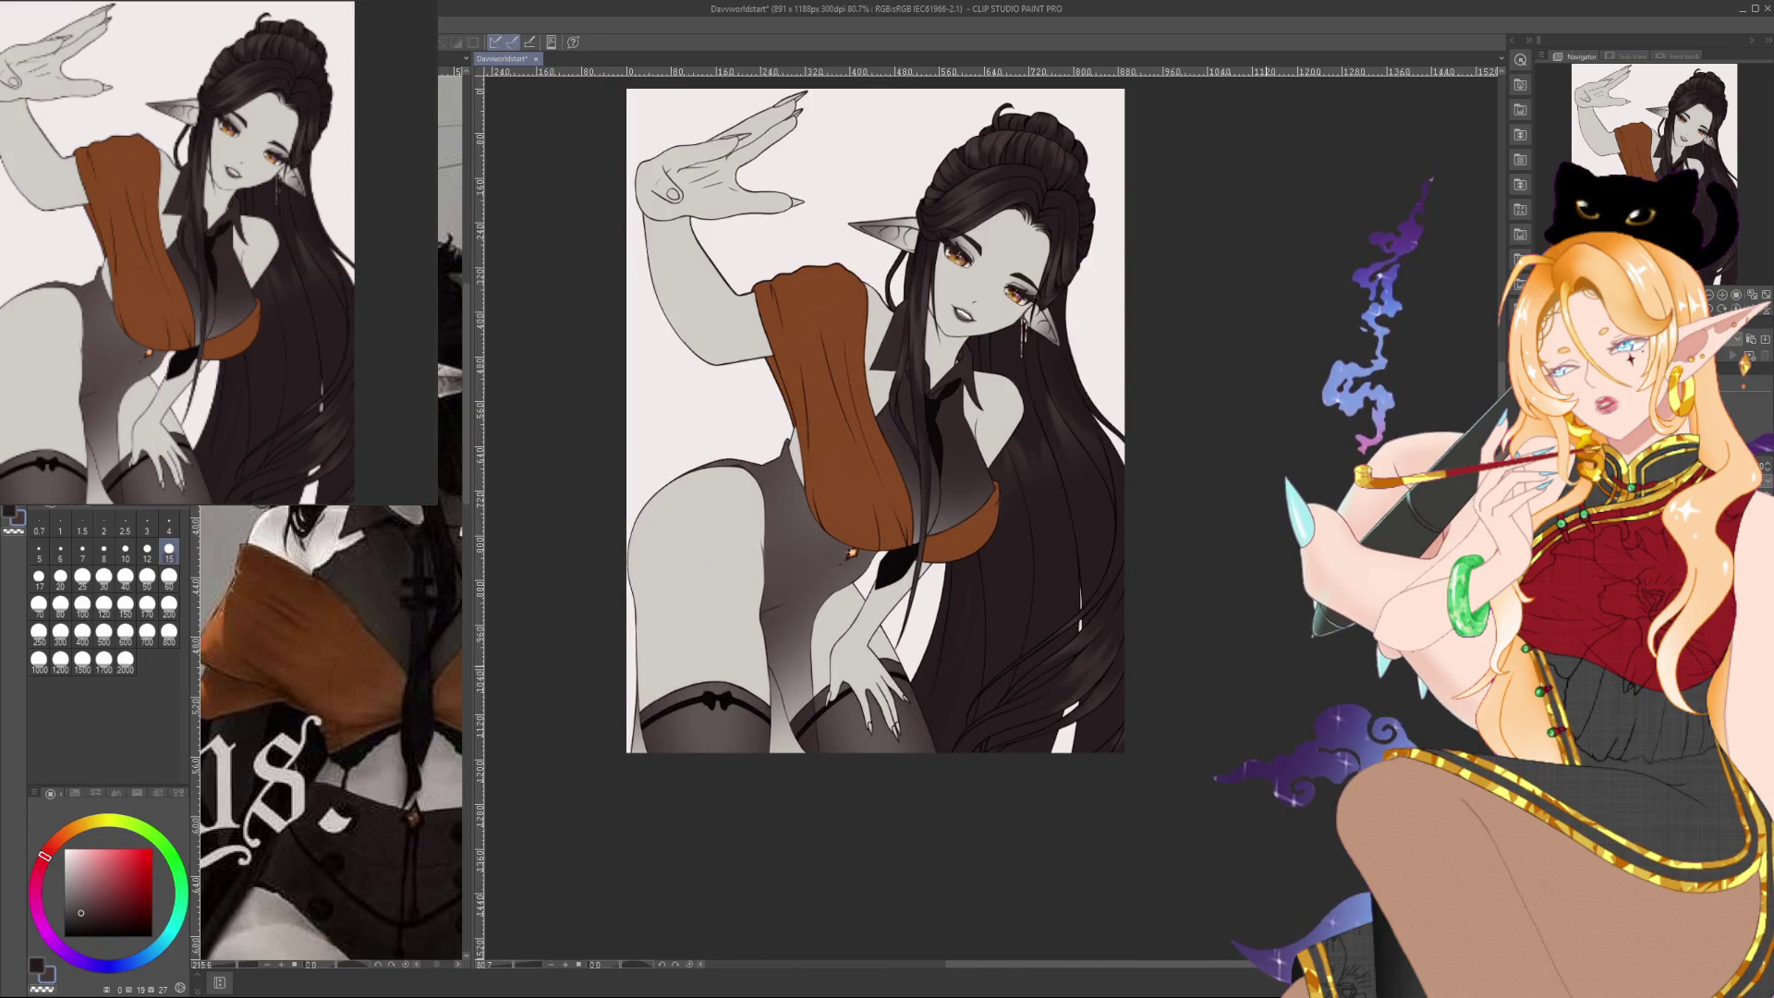
scroll(877, 416, up, 3)
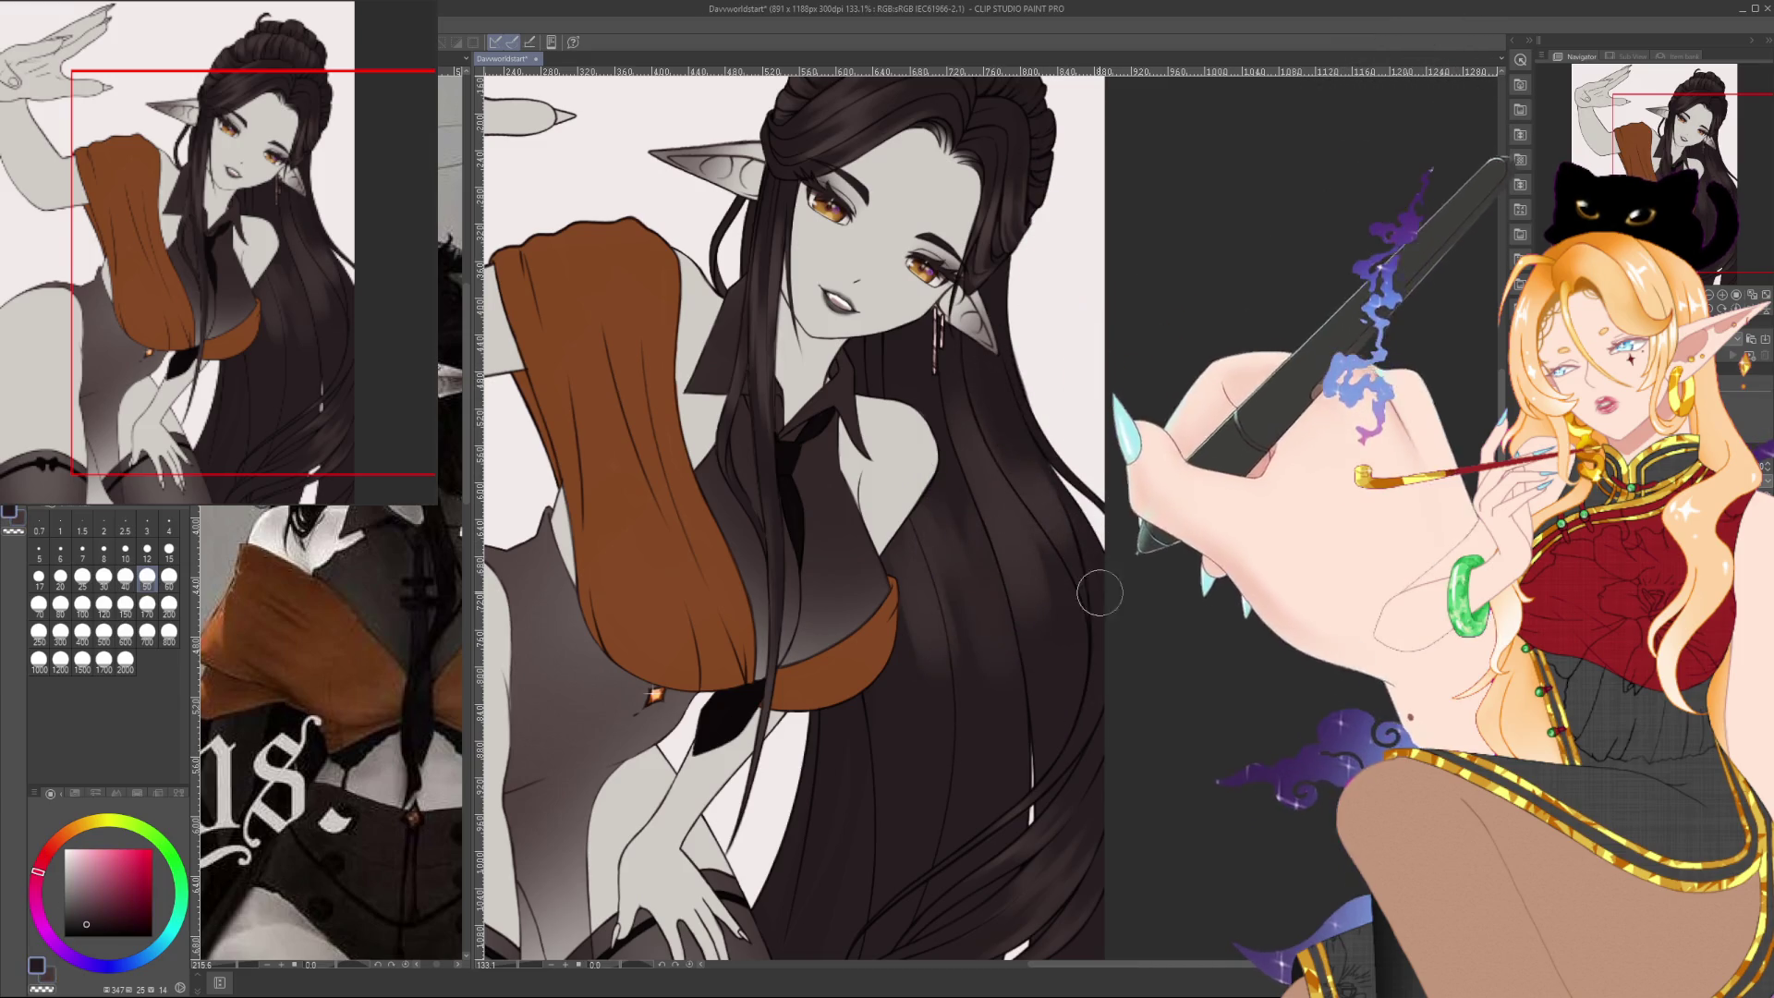
Eyedrop darker red-brown and reddish-grey hair tones and airbrush soft shading into the hair beside the chest
alt+click(1072, 551)
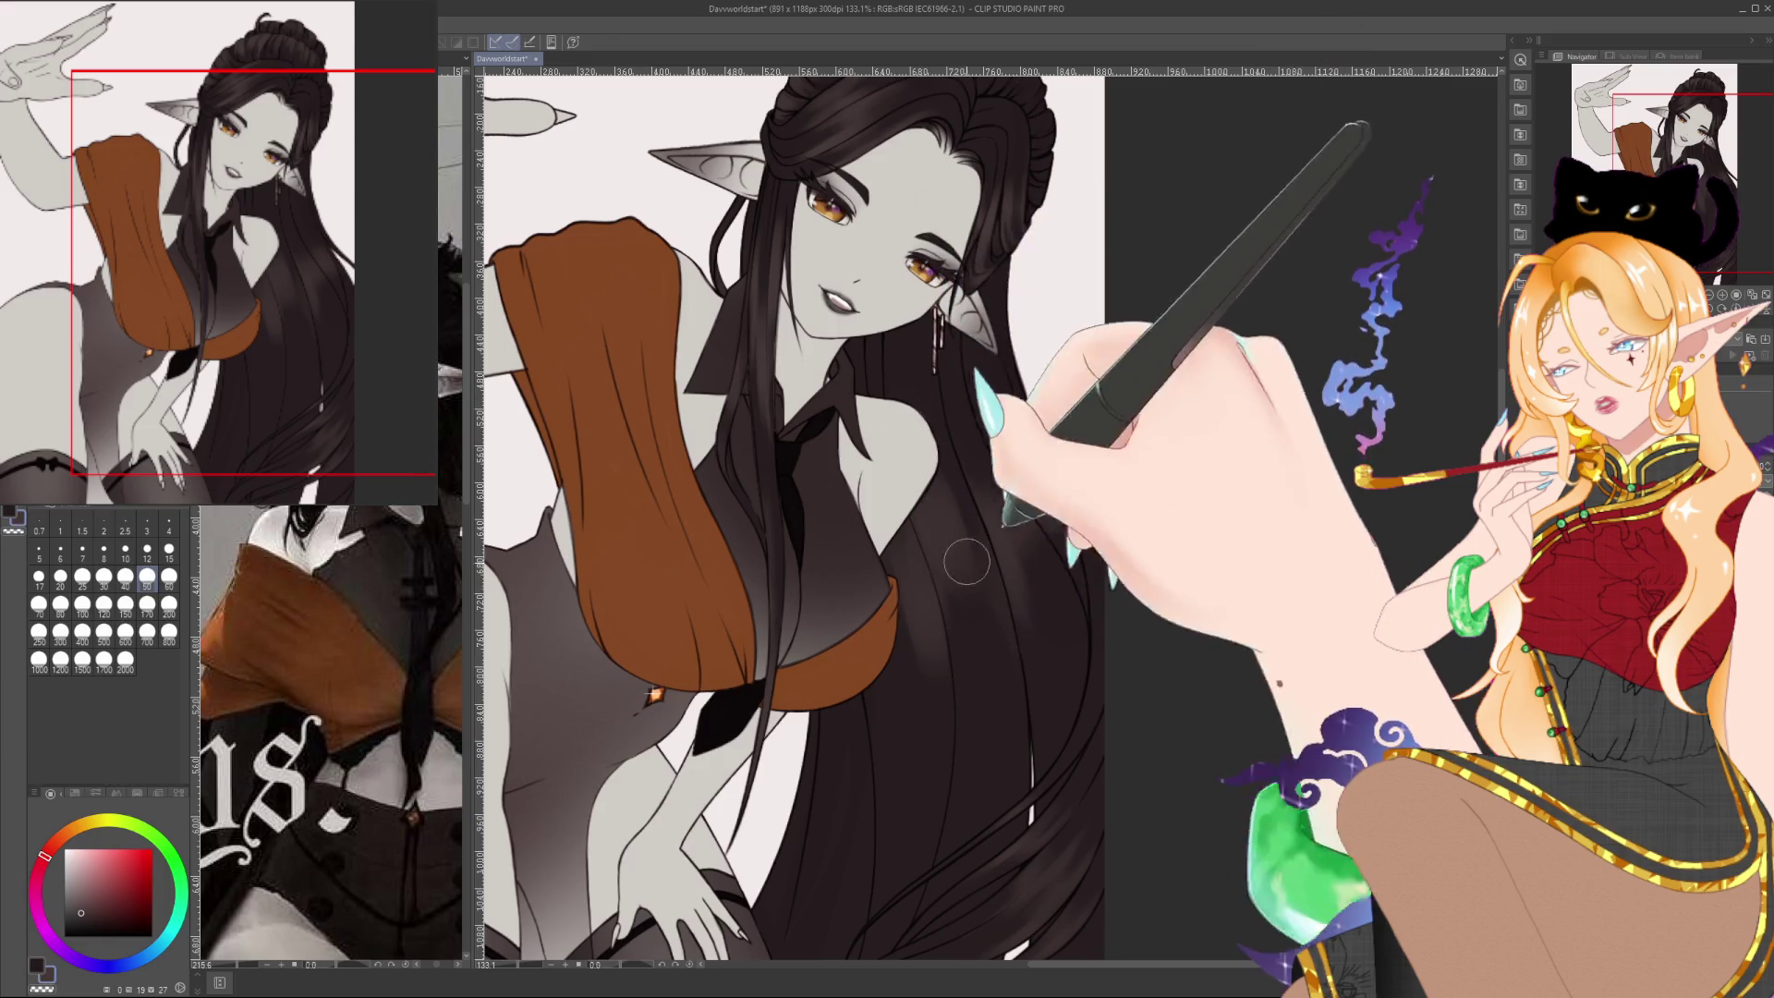
alt+click(987, 623)
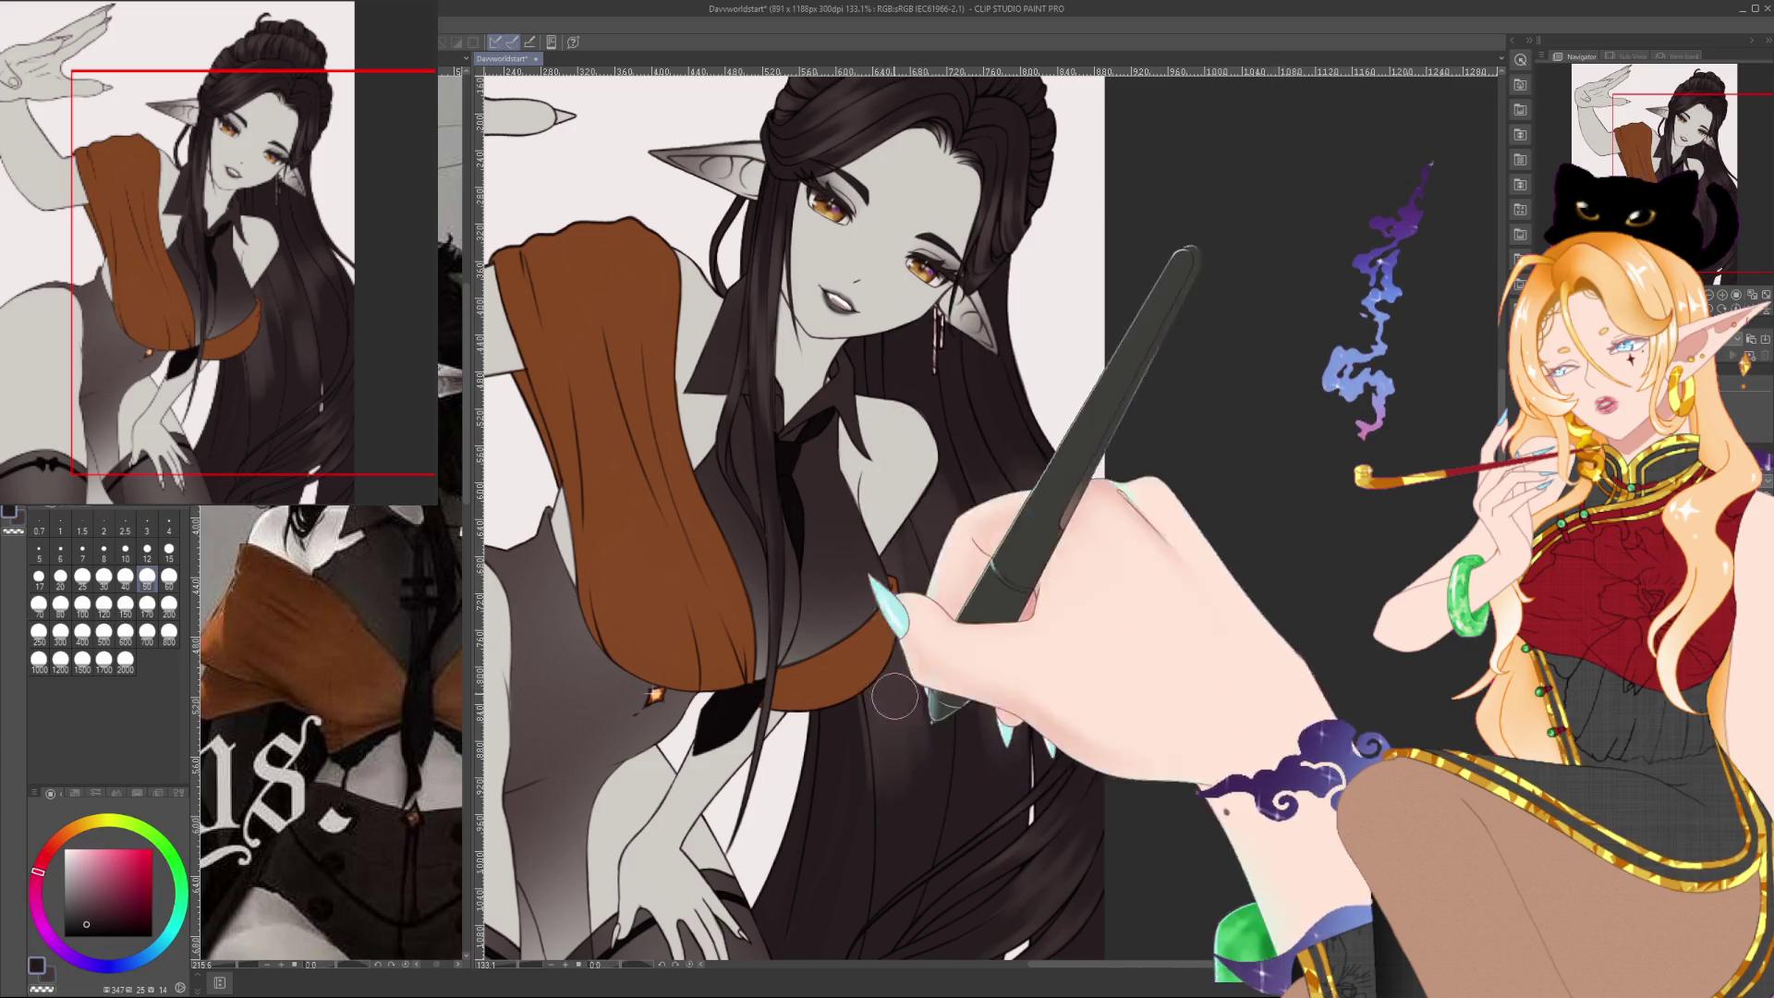
alt+click(927, 812)
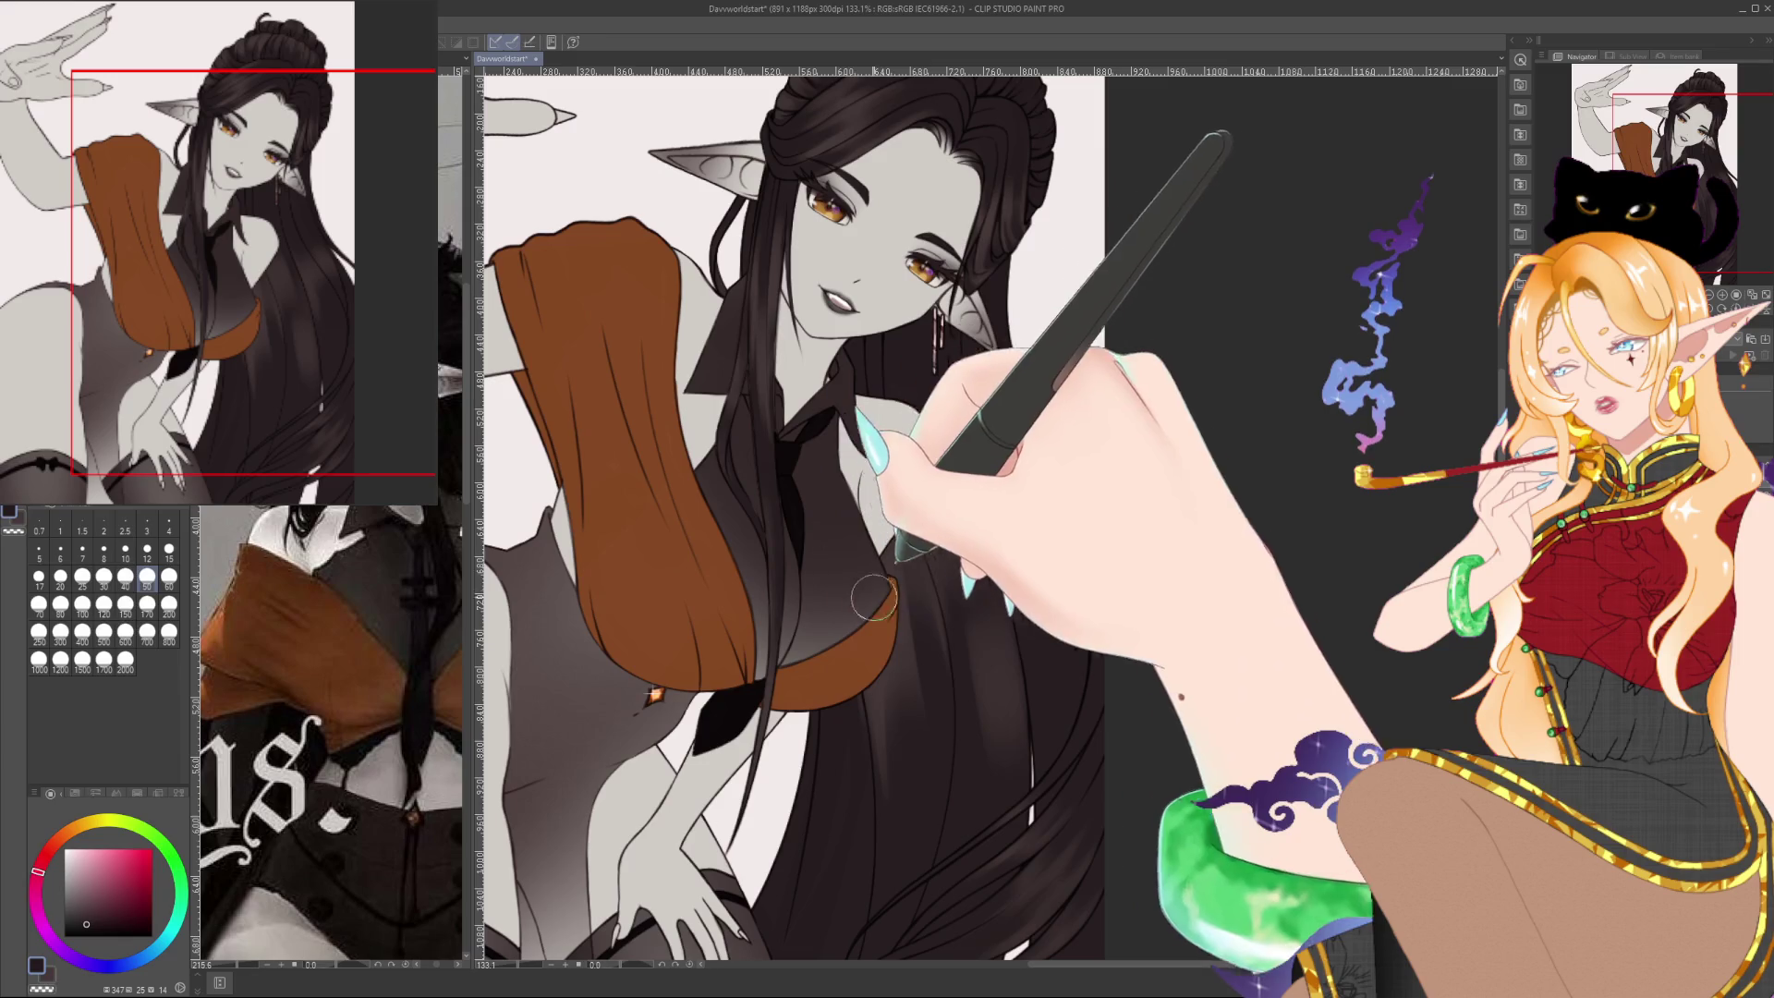
alt+click(838, 626)
alt+click(840, 634)
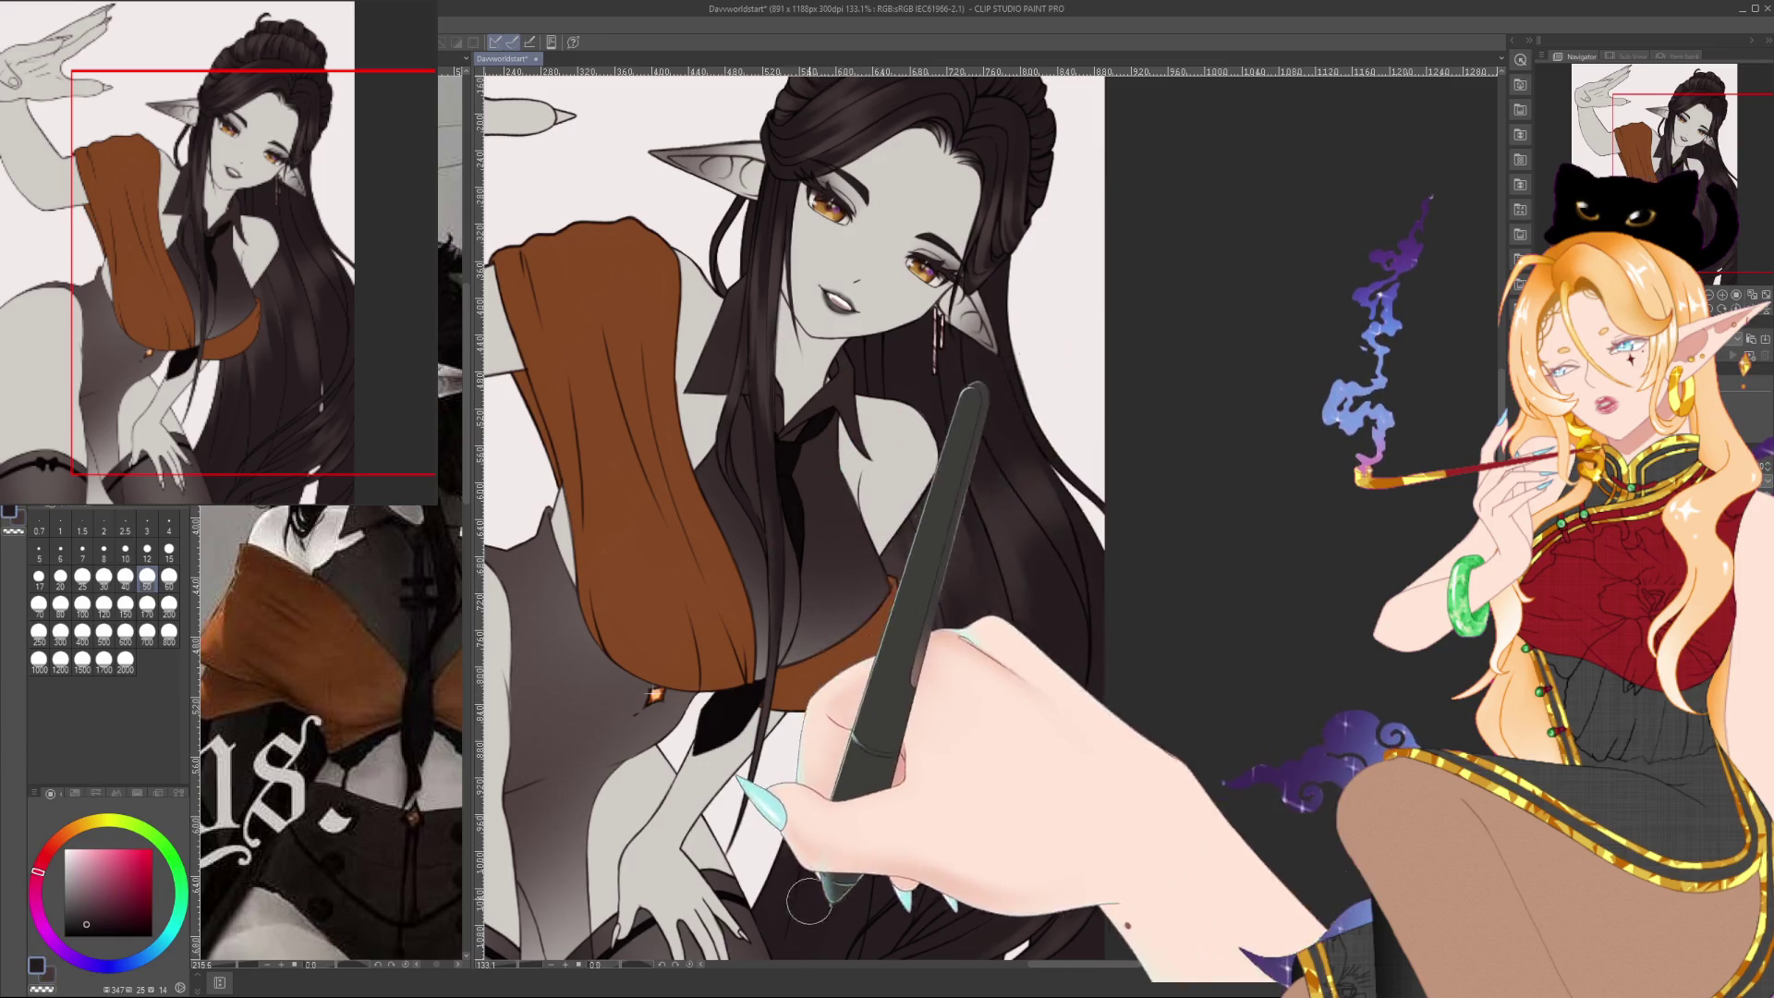
alt+click(885, 506)
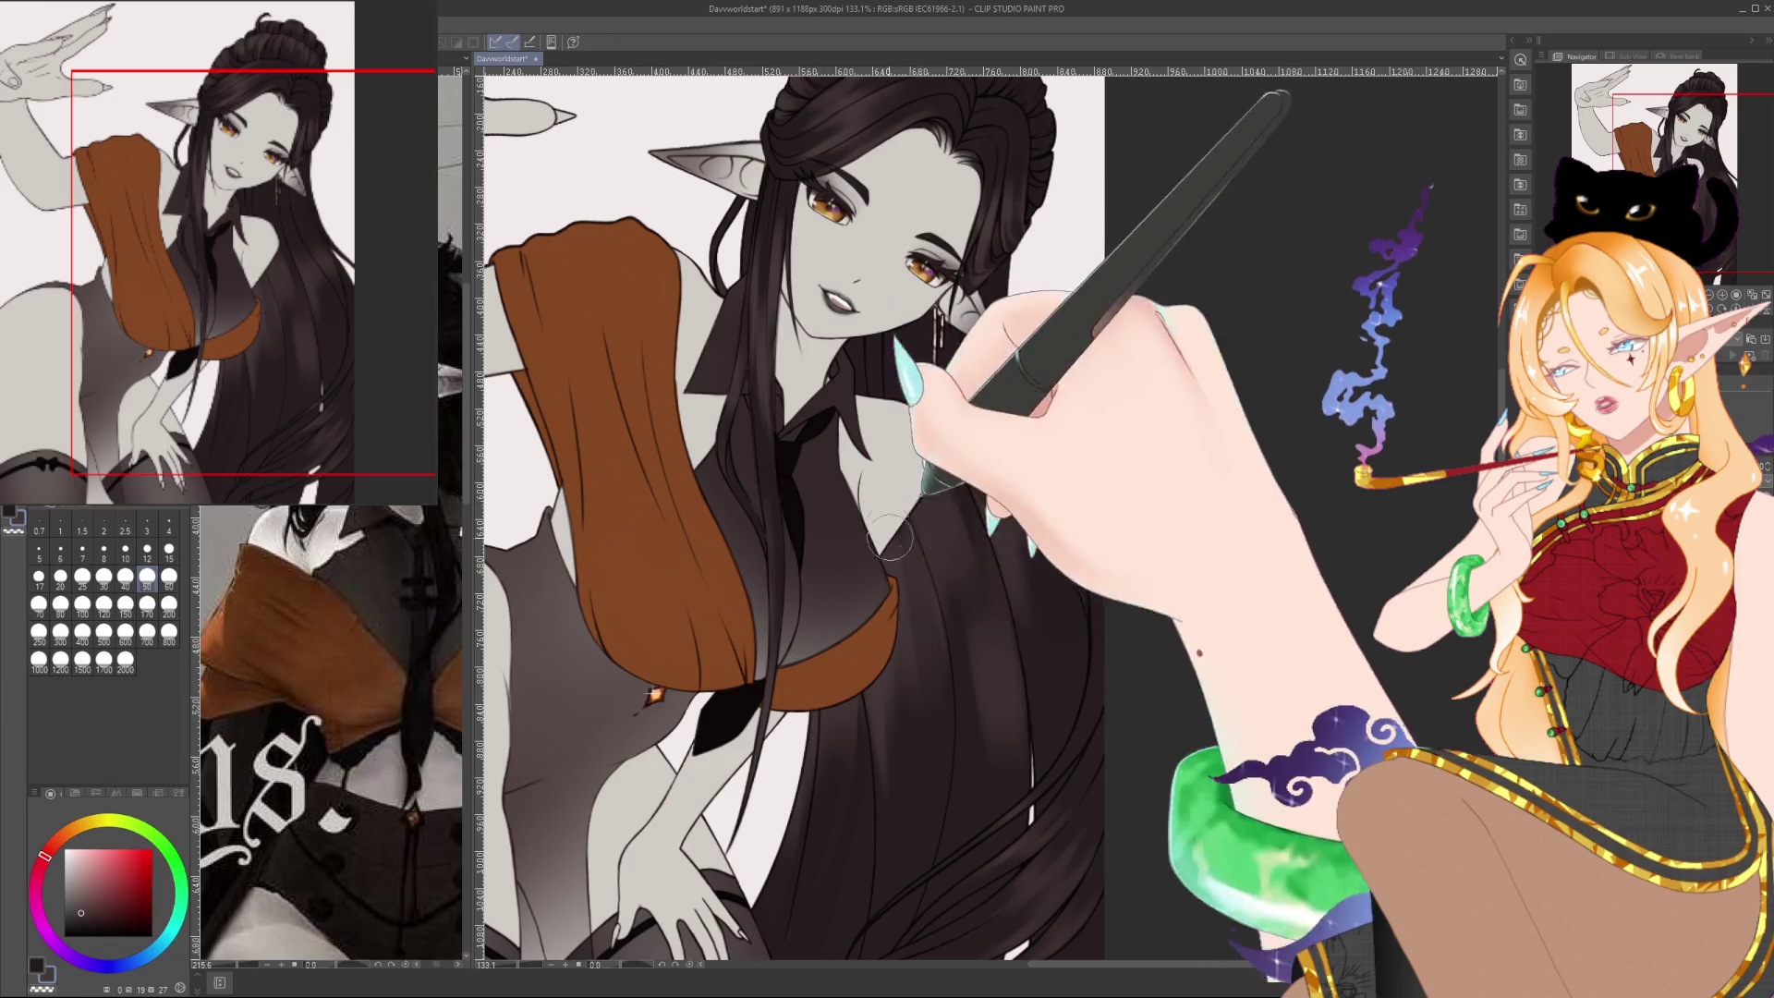
alt+click(907, 636)
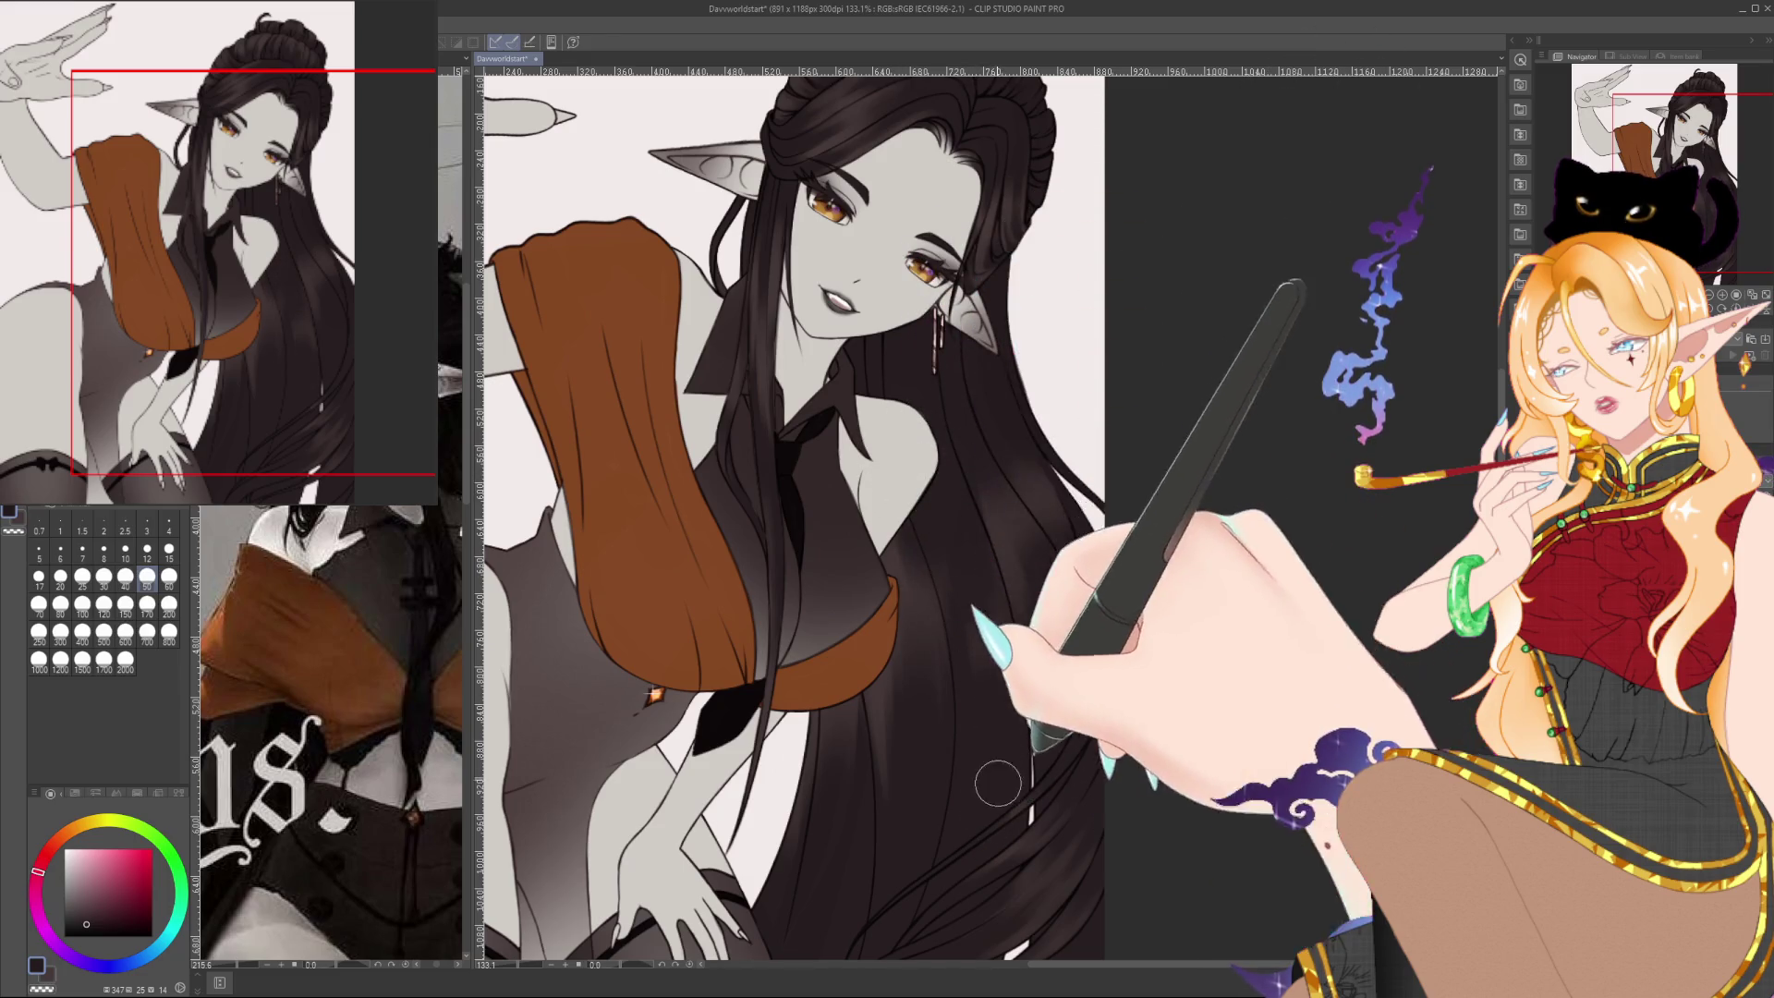
alt+click(958, 547)
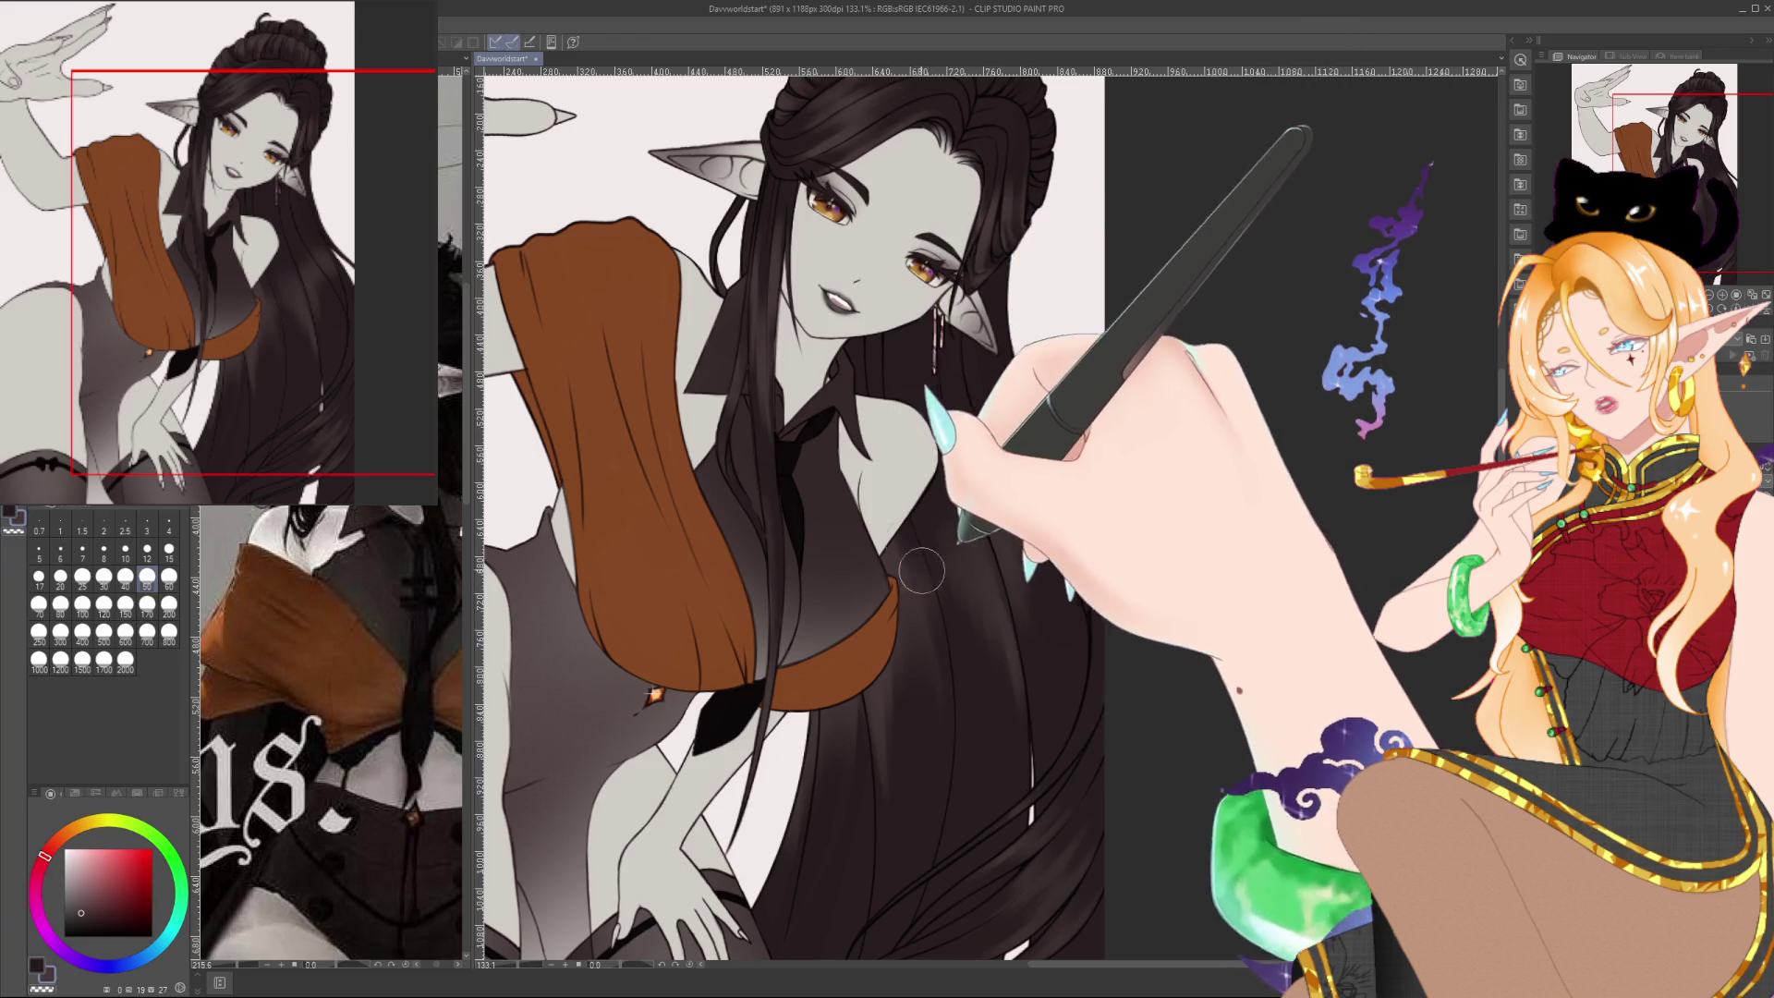
alt+click(898, 591)
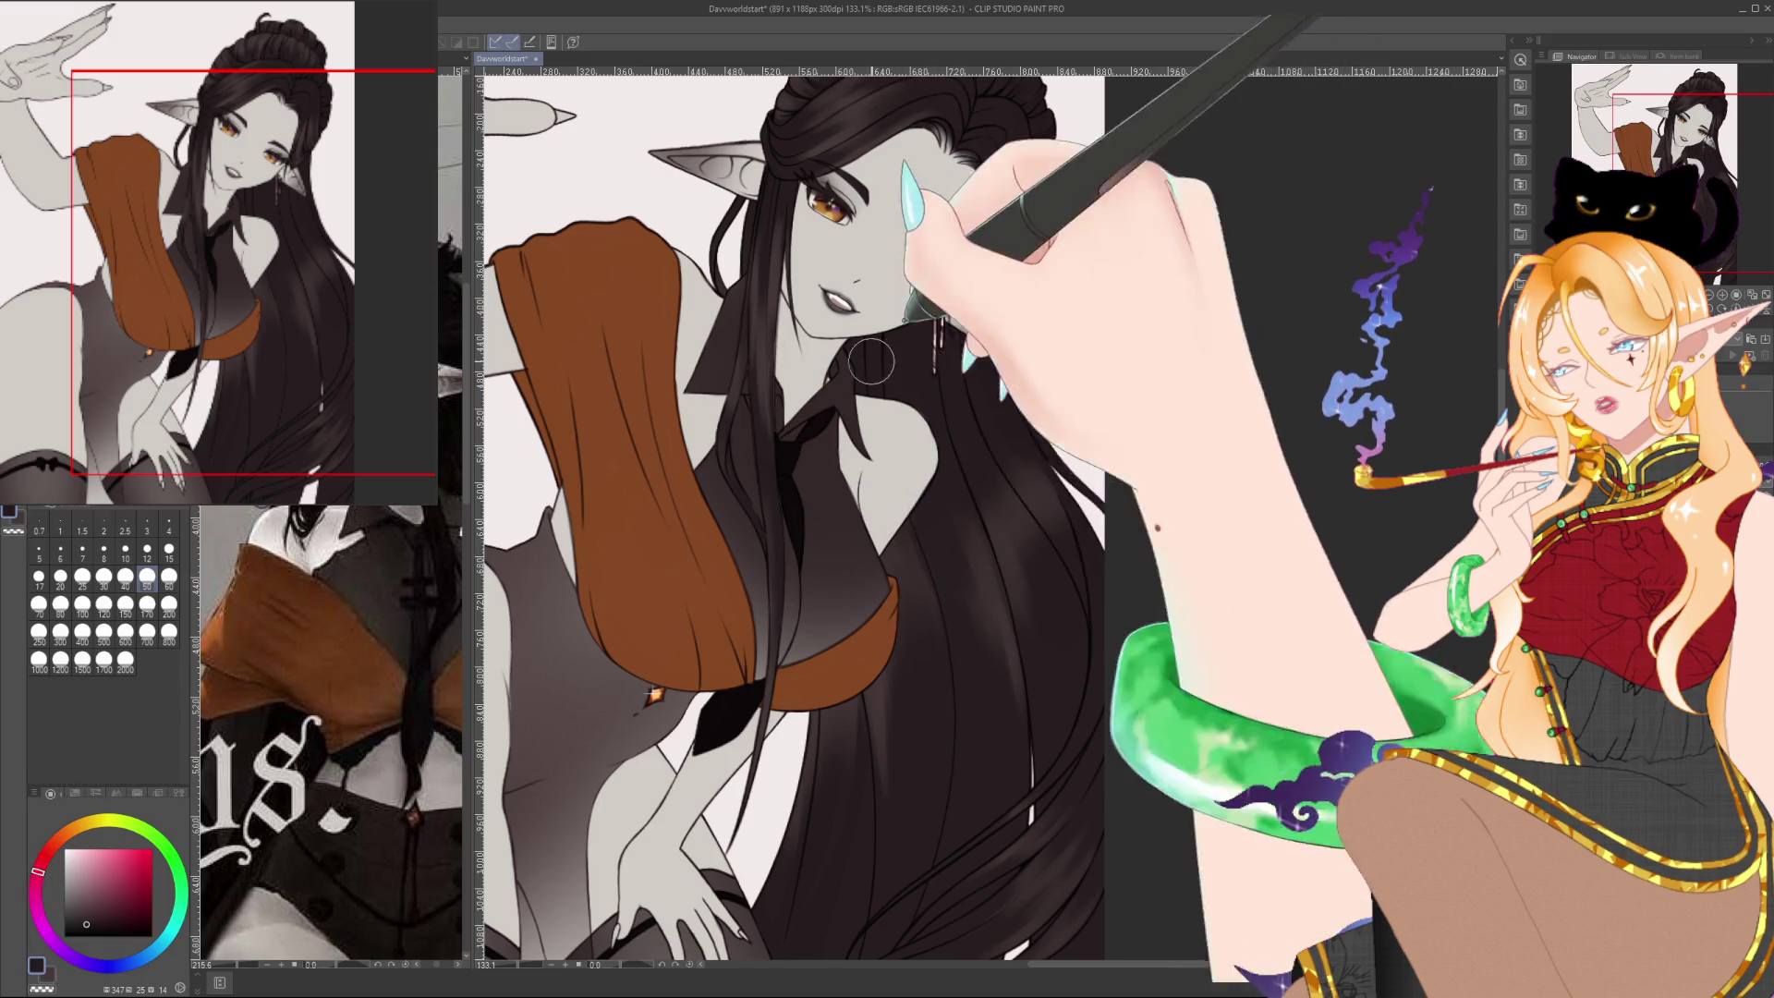
Alternate brush sizes 15 and 50 to add fine strands and broad shading, resampling light and dark hair tones
key(bracketleft)
key(bracketleft)
key(bracketleft)
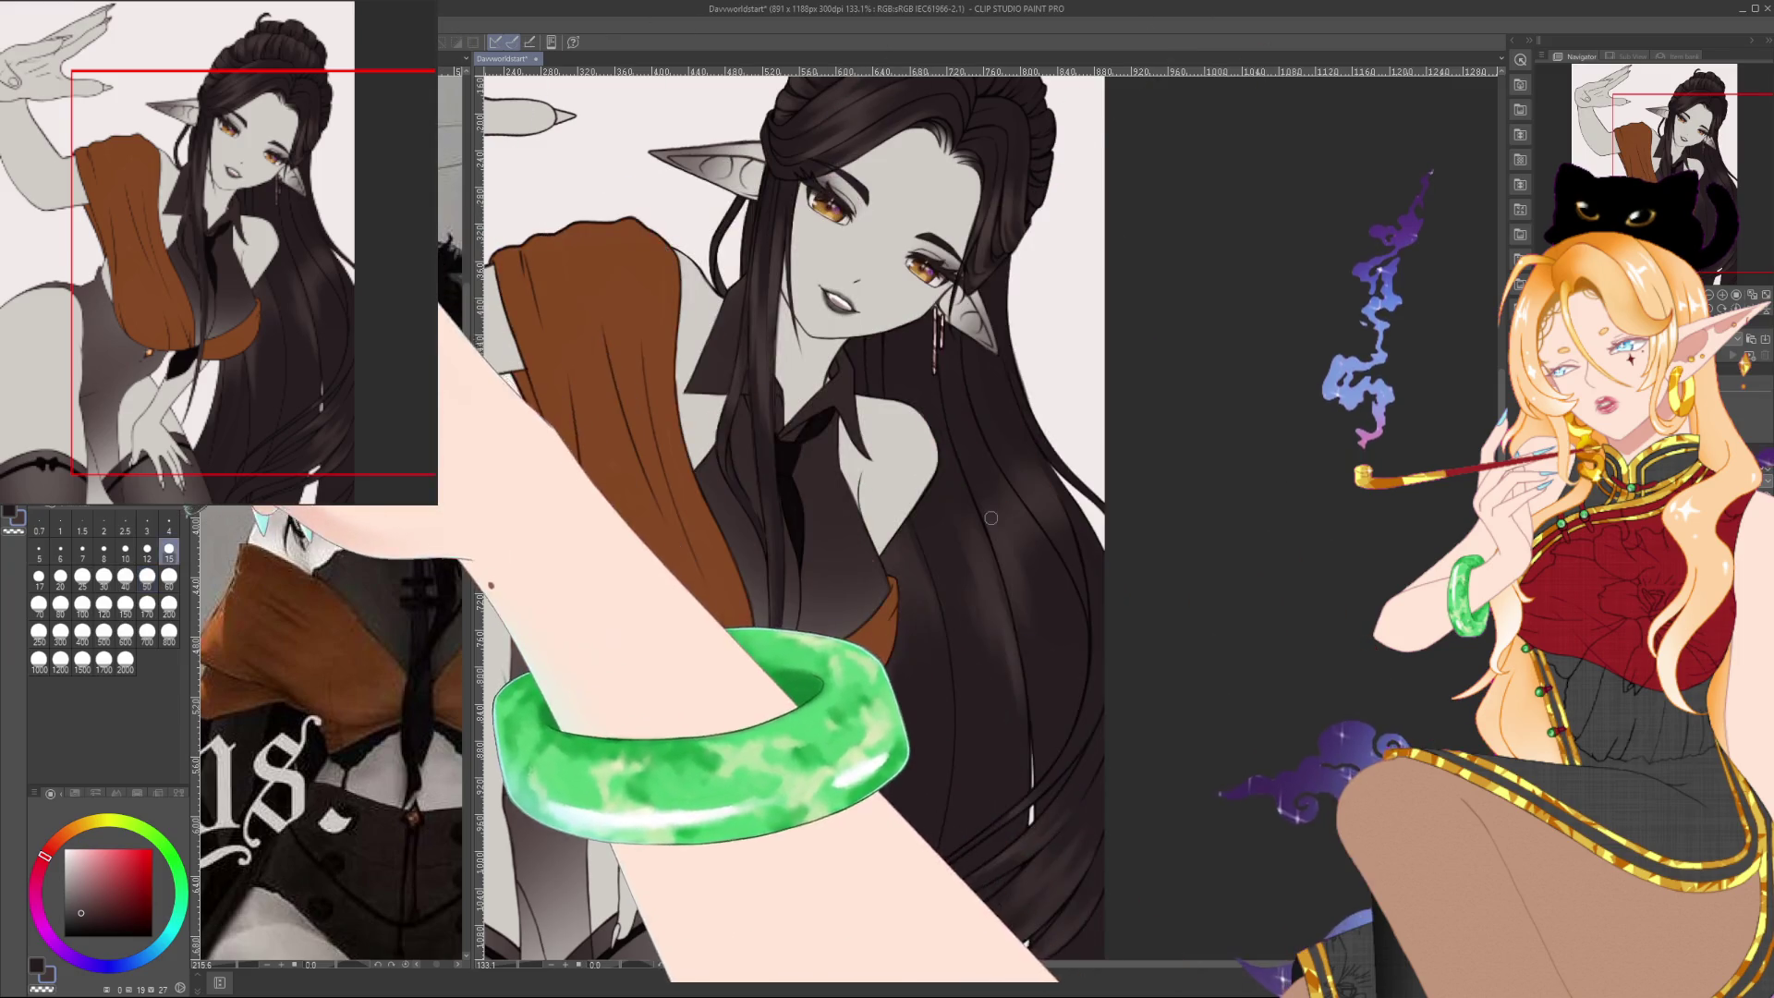
alt+click(906, 501)
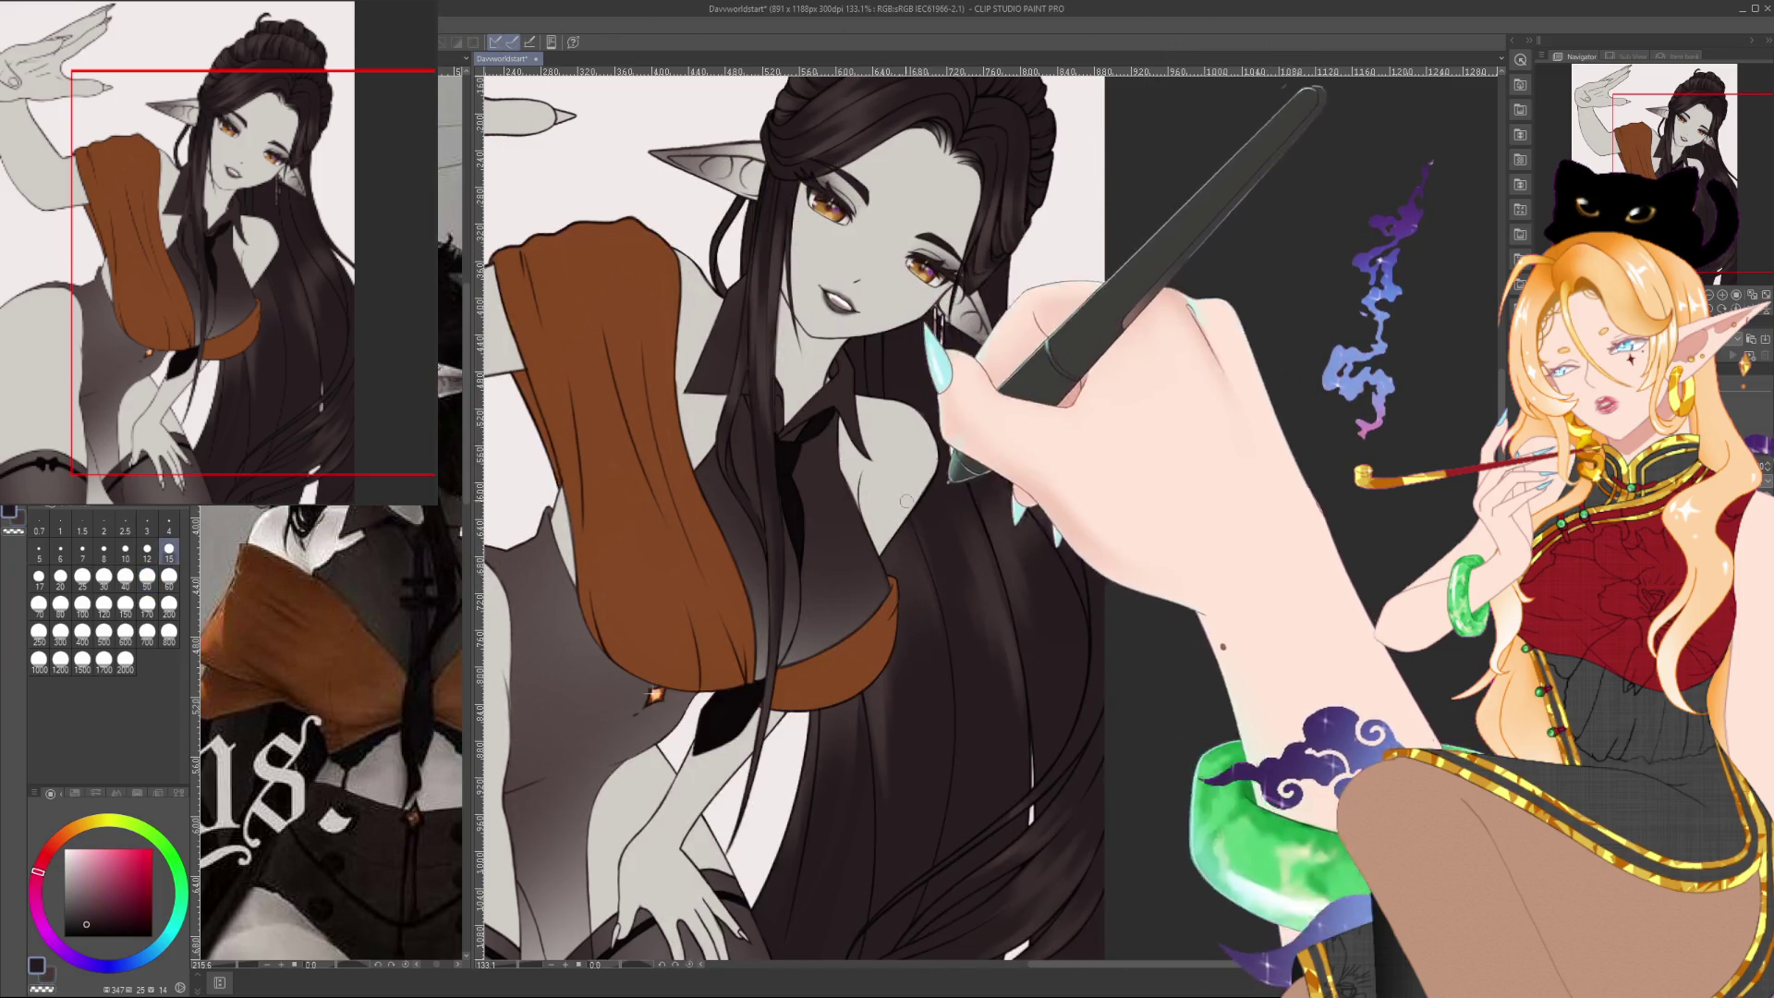
key(ctrl+minus)
key(ctrl+minus)
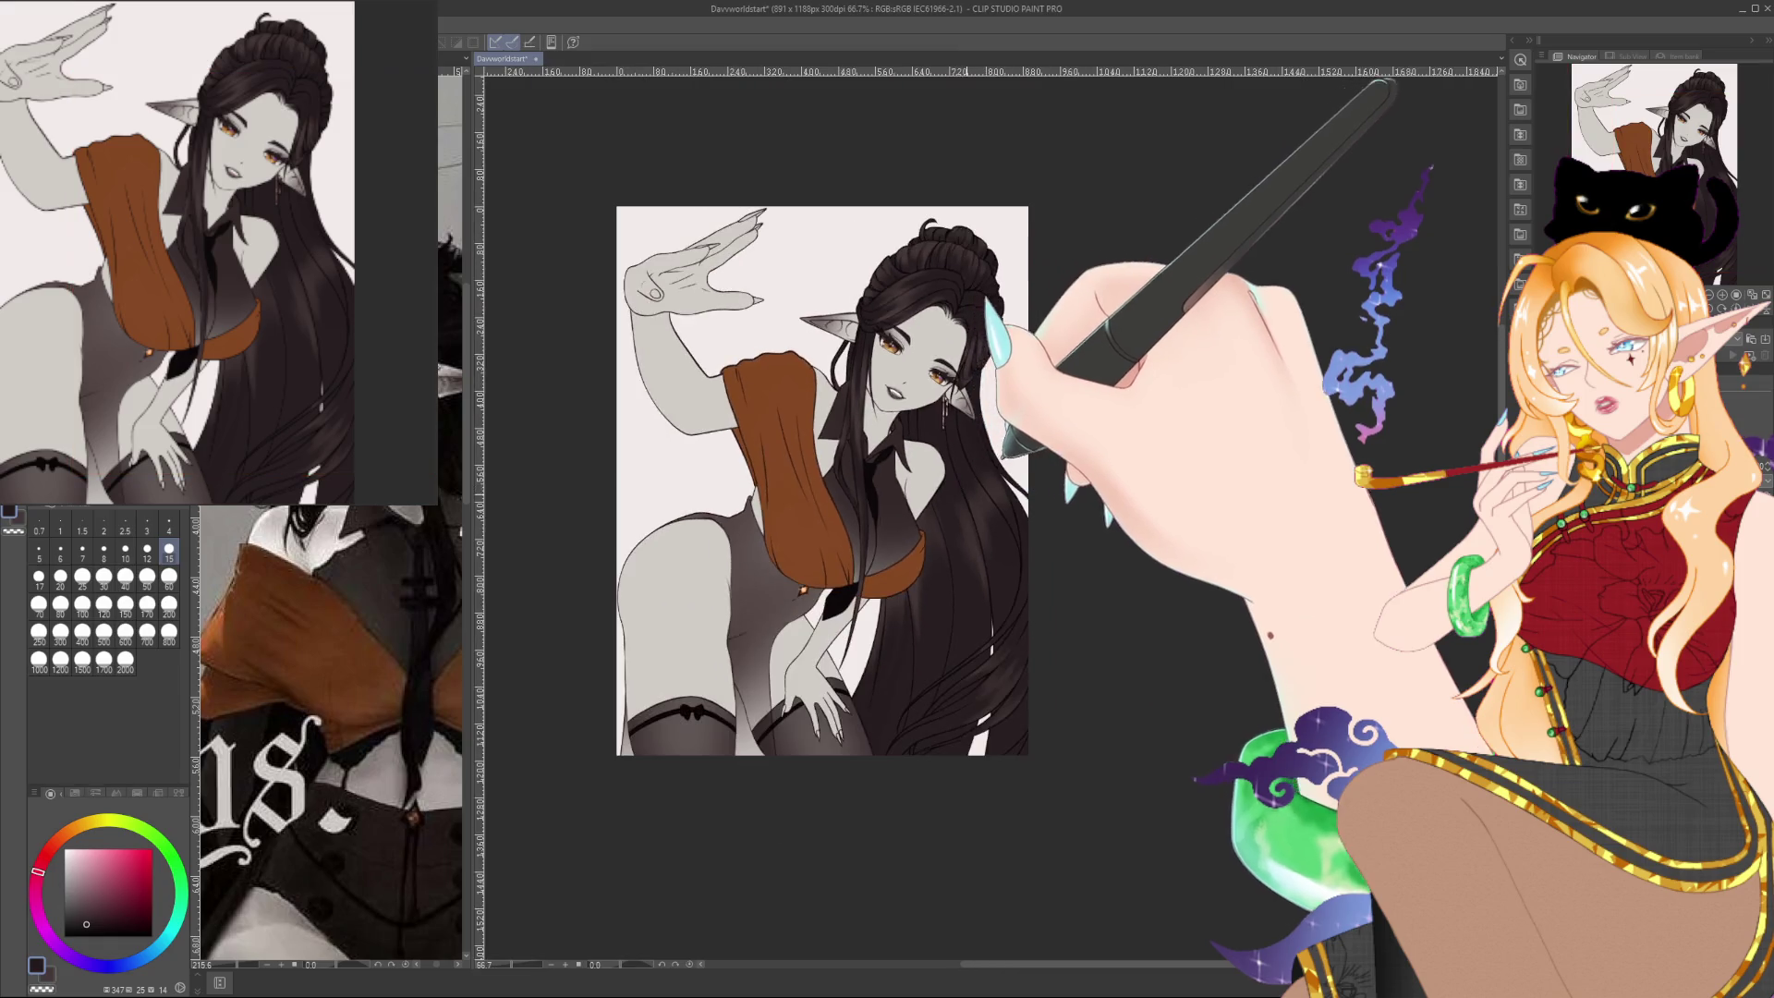
key(ctrl+plus)
key(ctrl+plus)
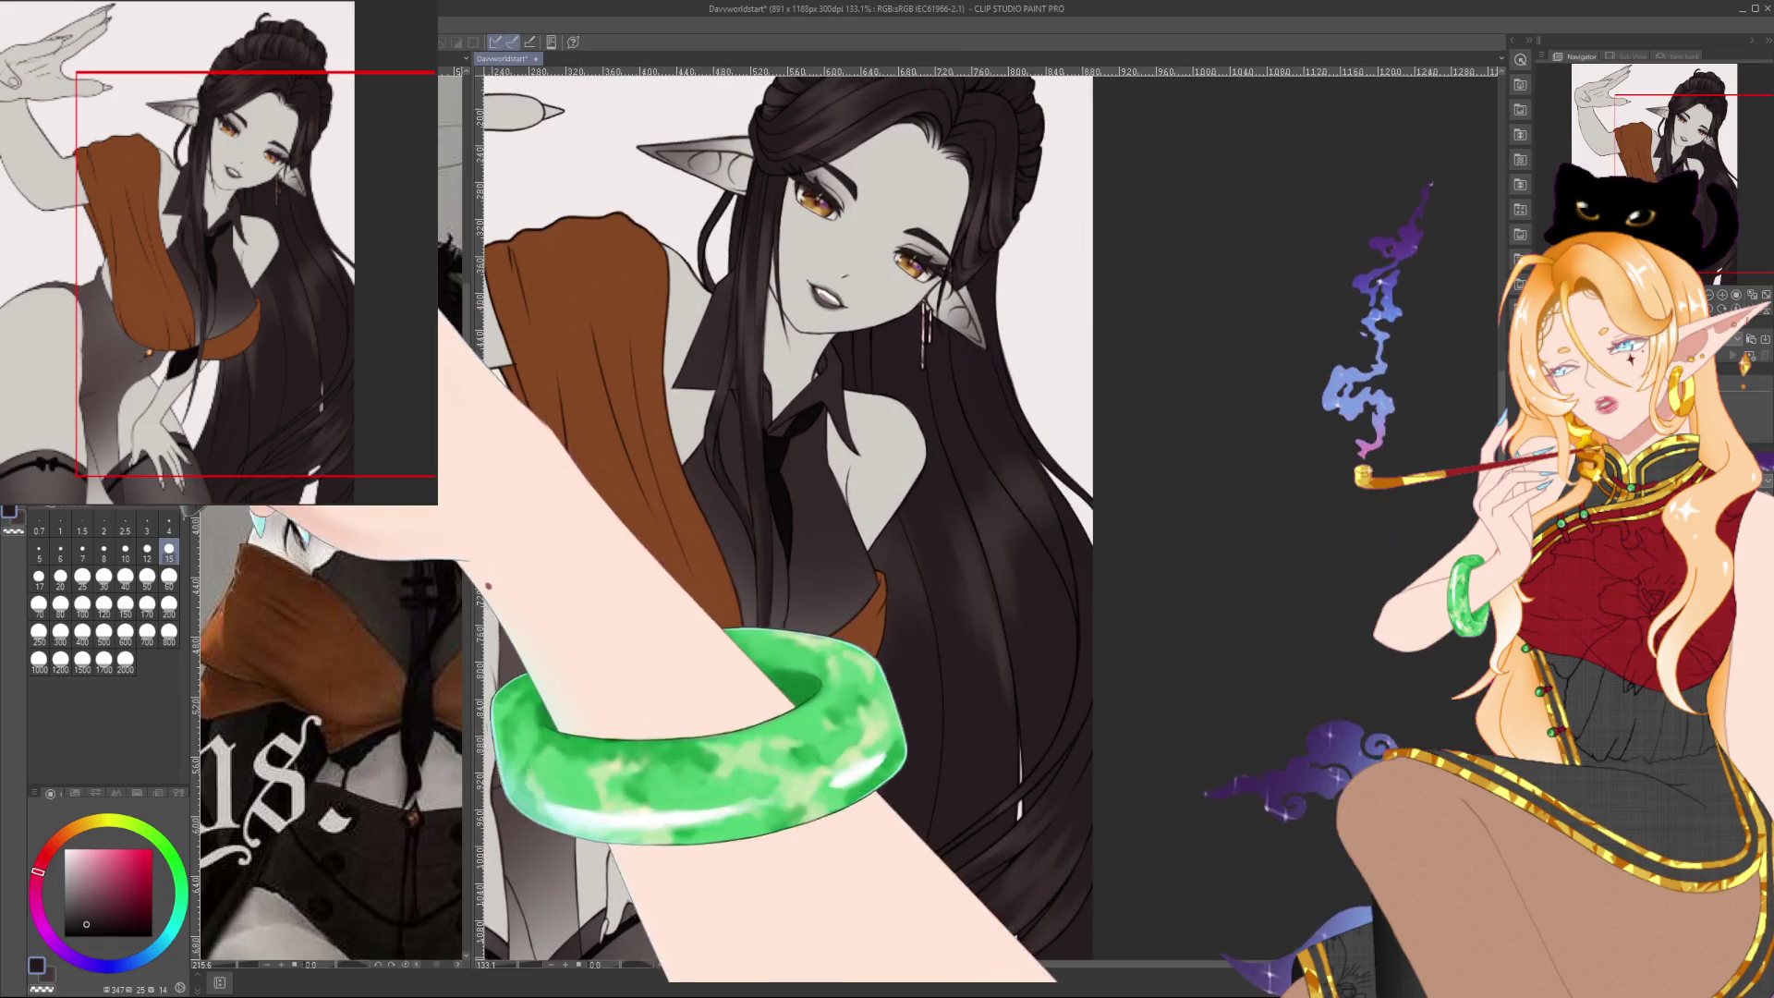
key(bracketright)
key(bracketright)
key(bracketright)
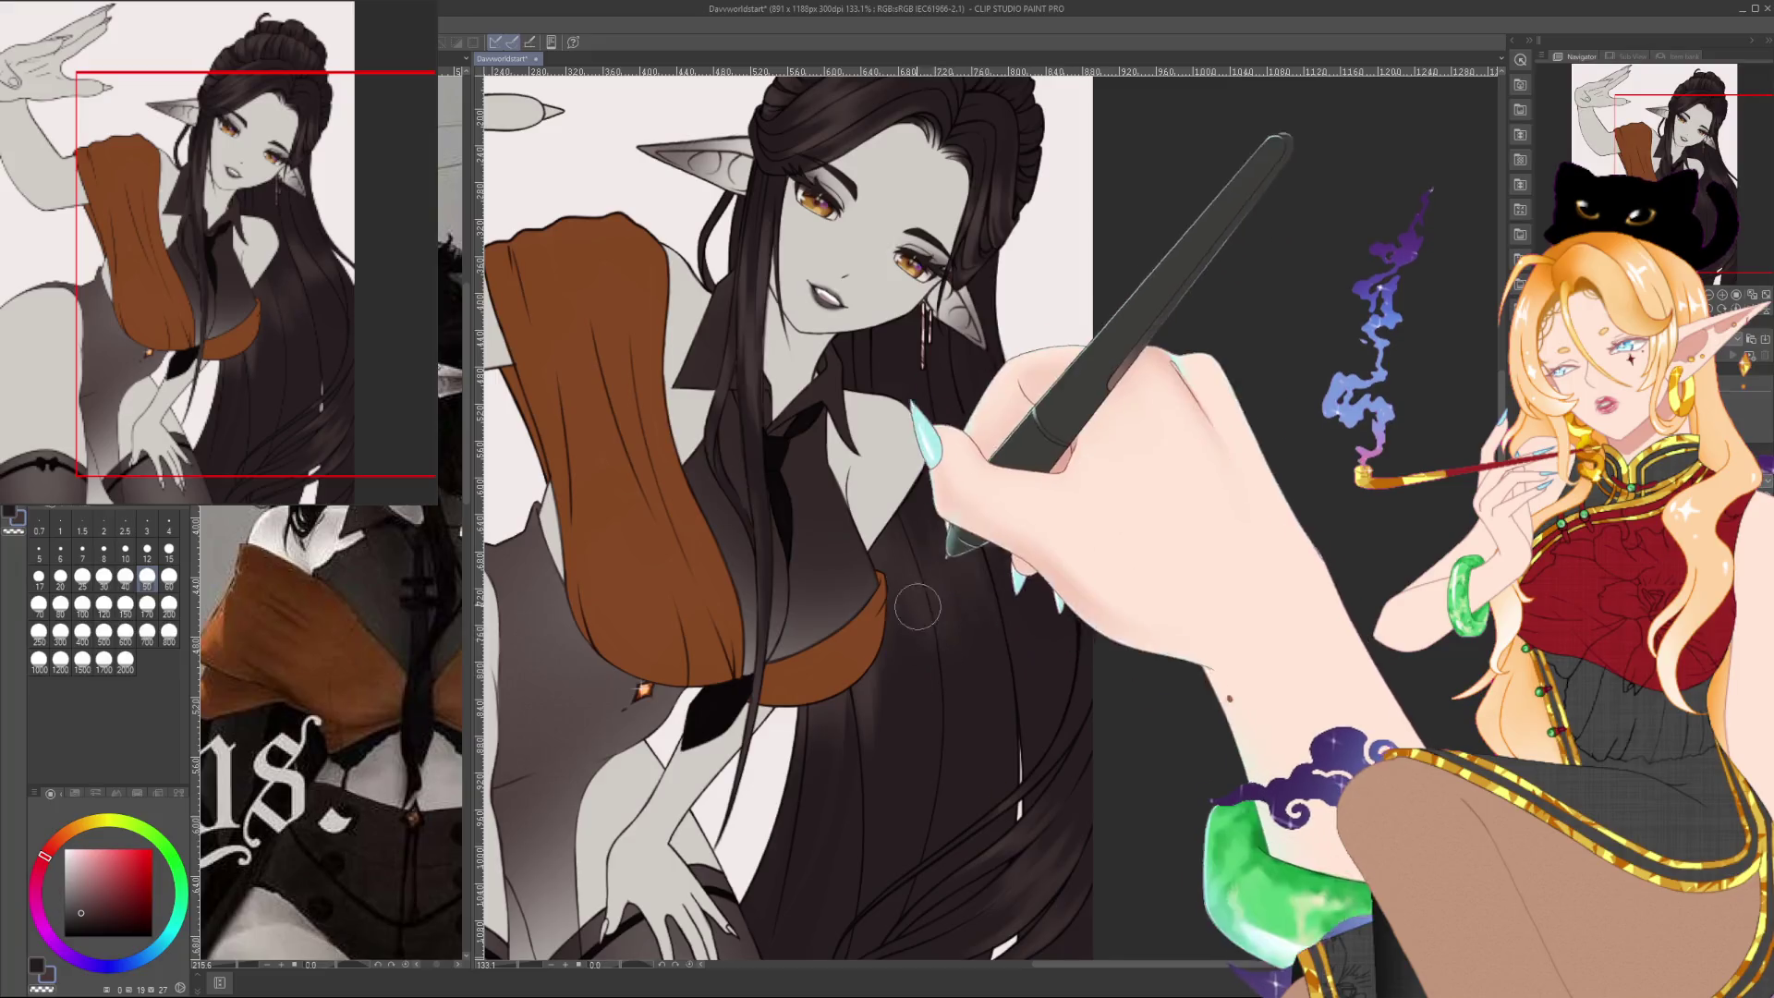
alt+click(941, 552)
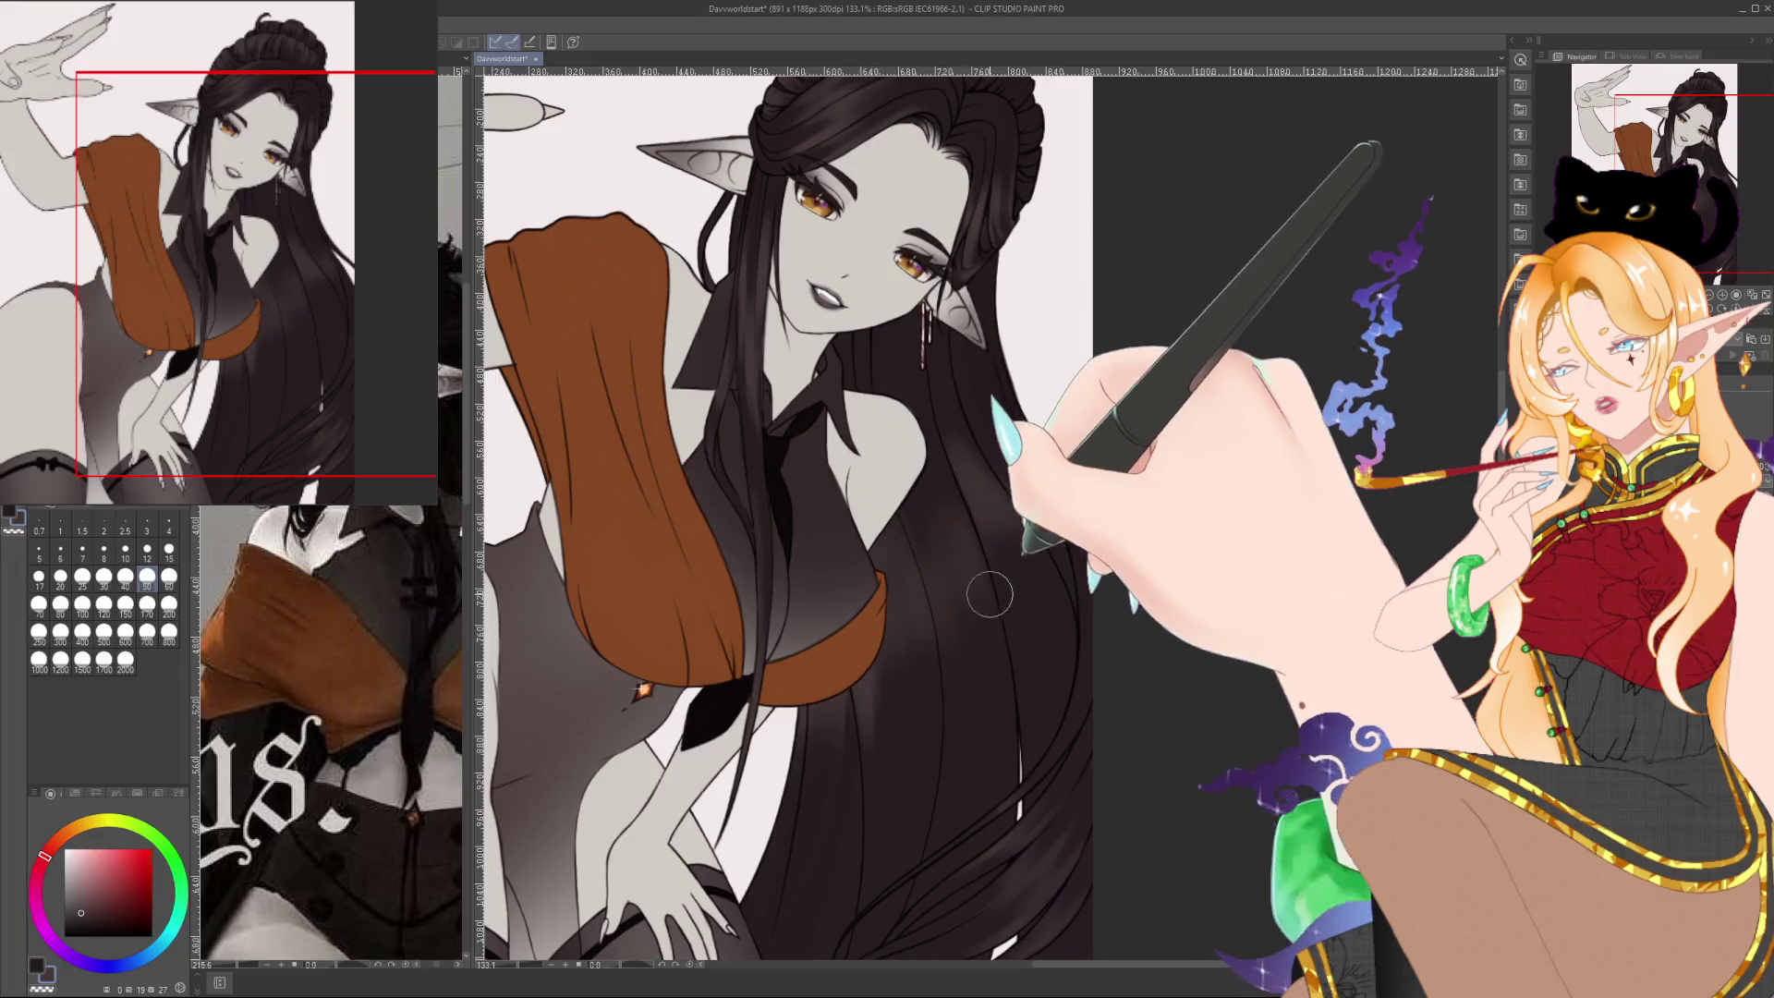
alt+click(968, 579)
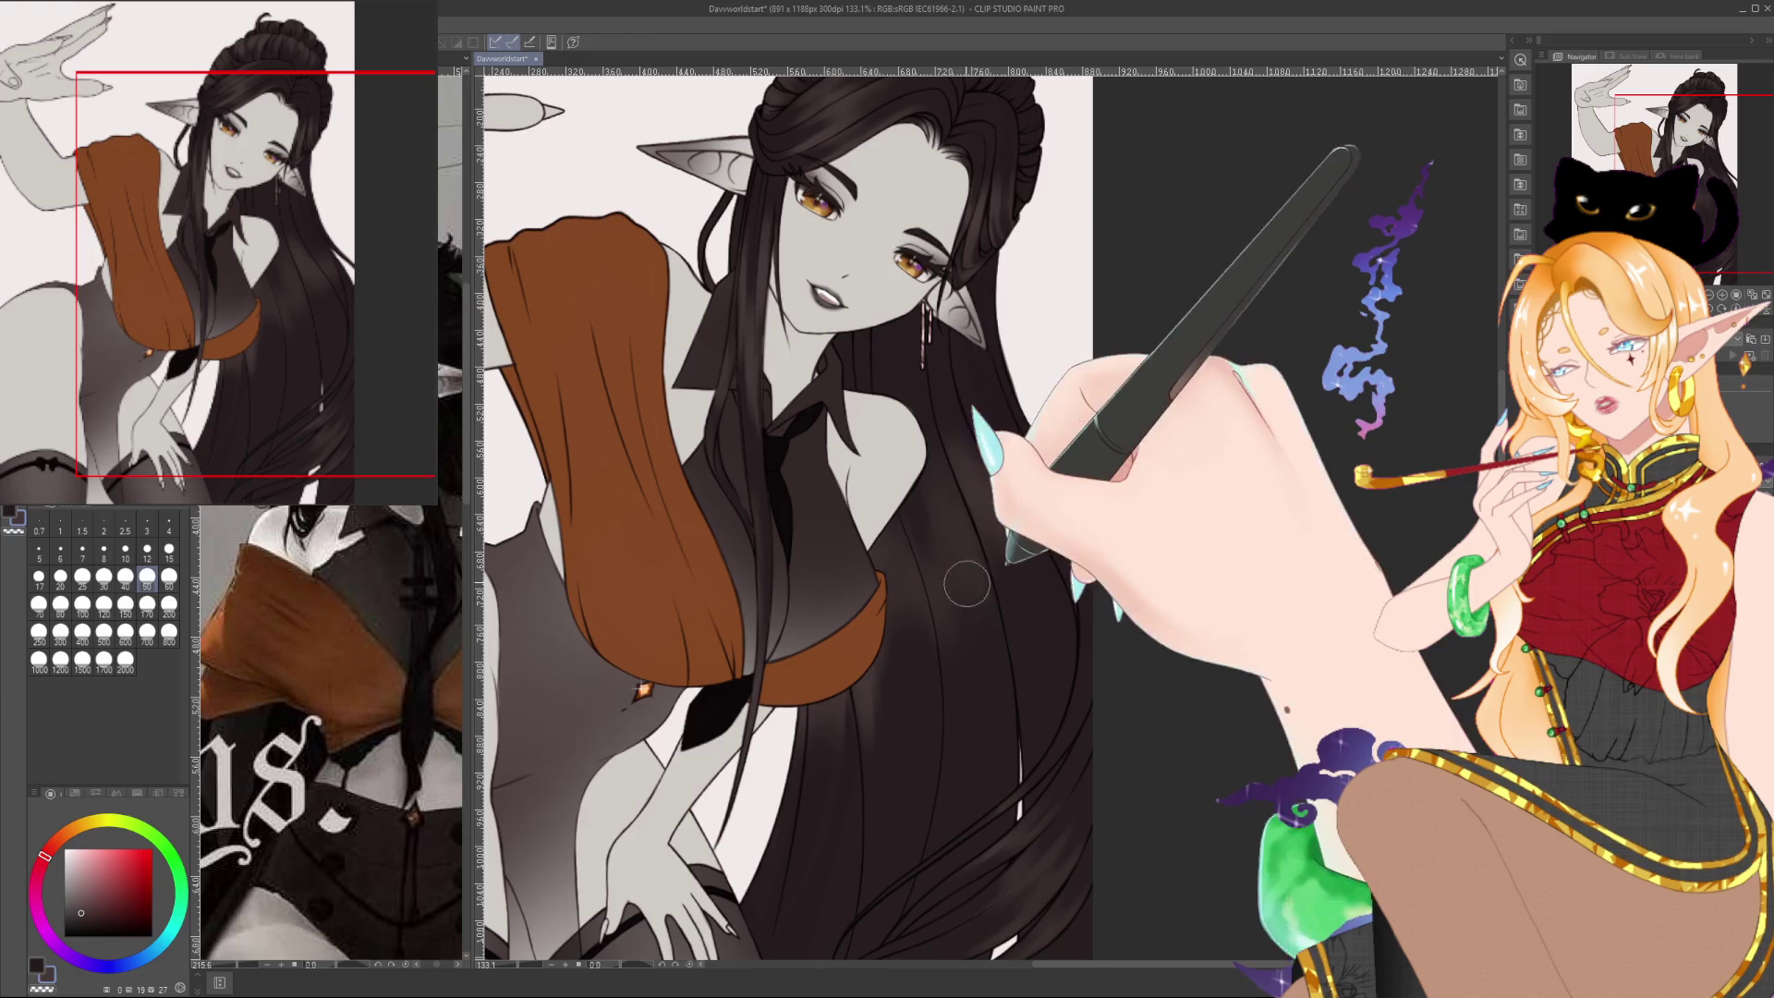
key(x)
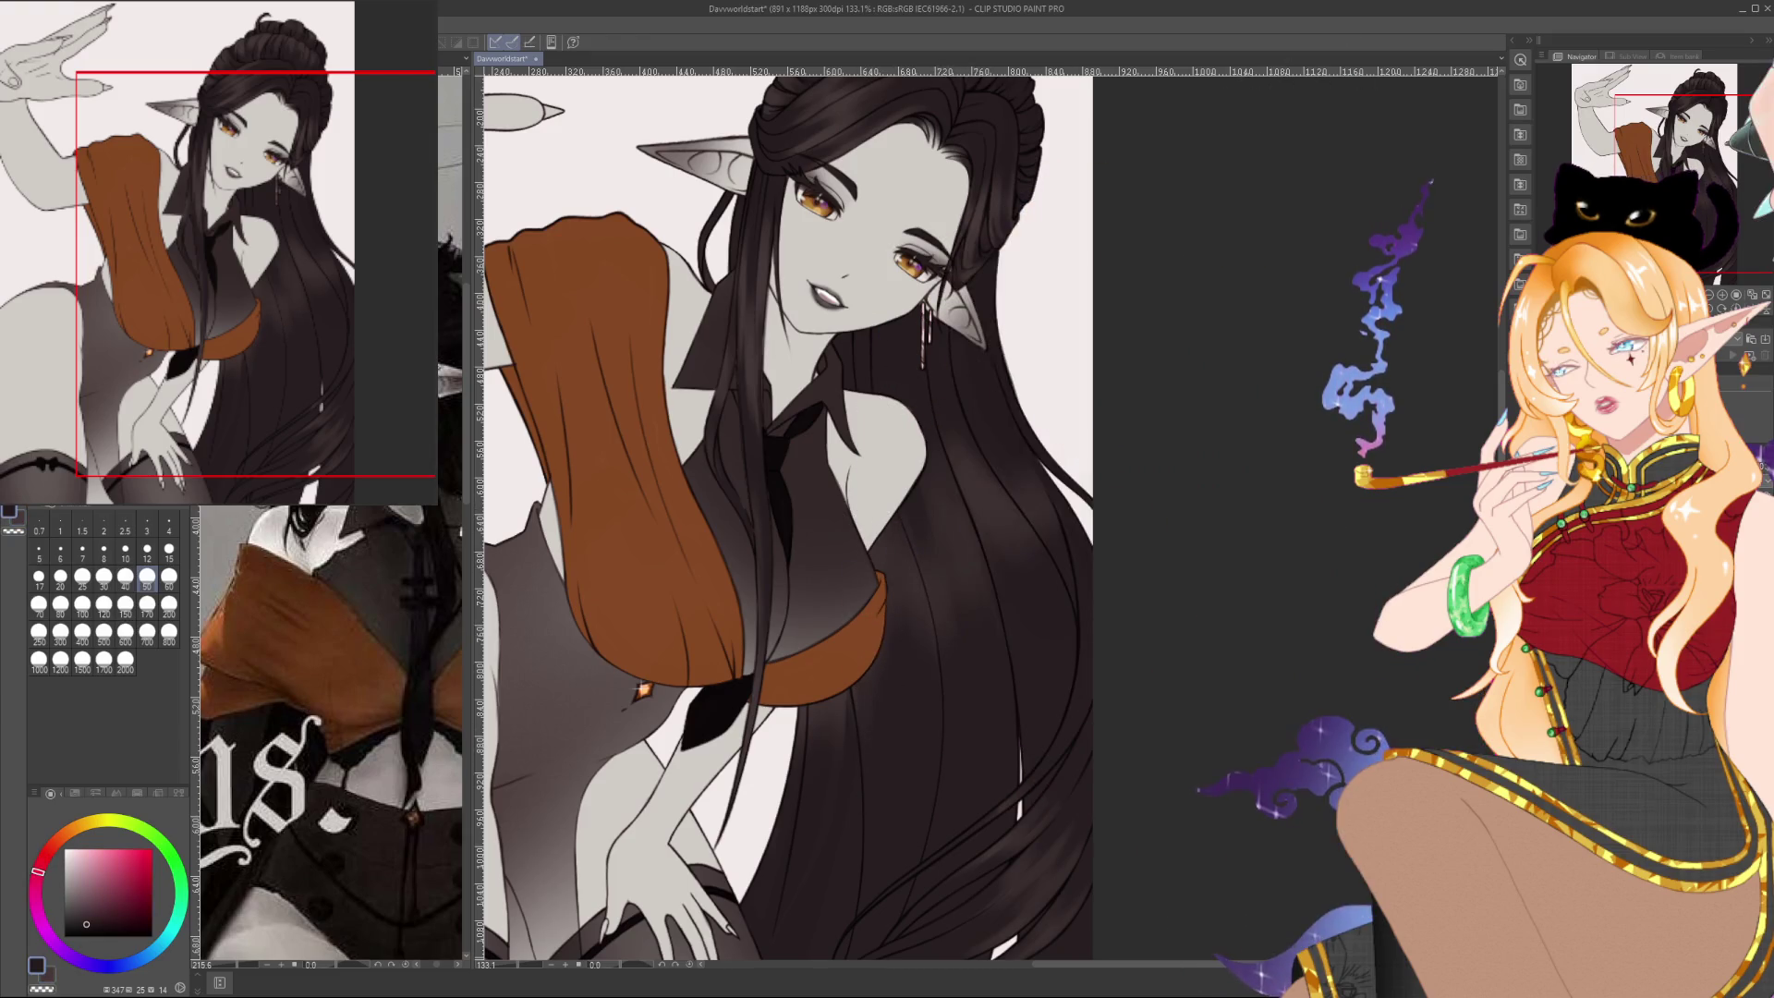
Zoom out to 80.7%, reposition the canvas, and sample dark brown hair tones with brush size 30
scroll(1238, 358, down, 2)
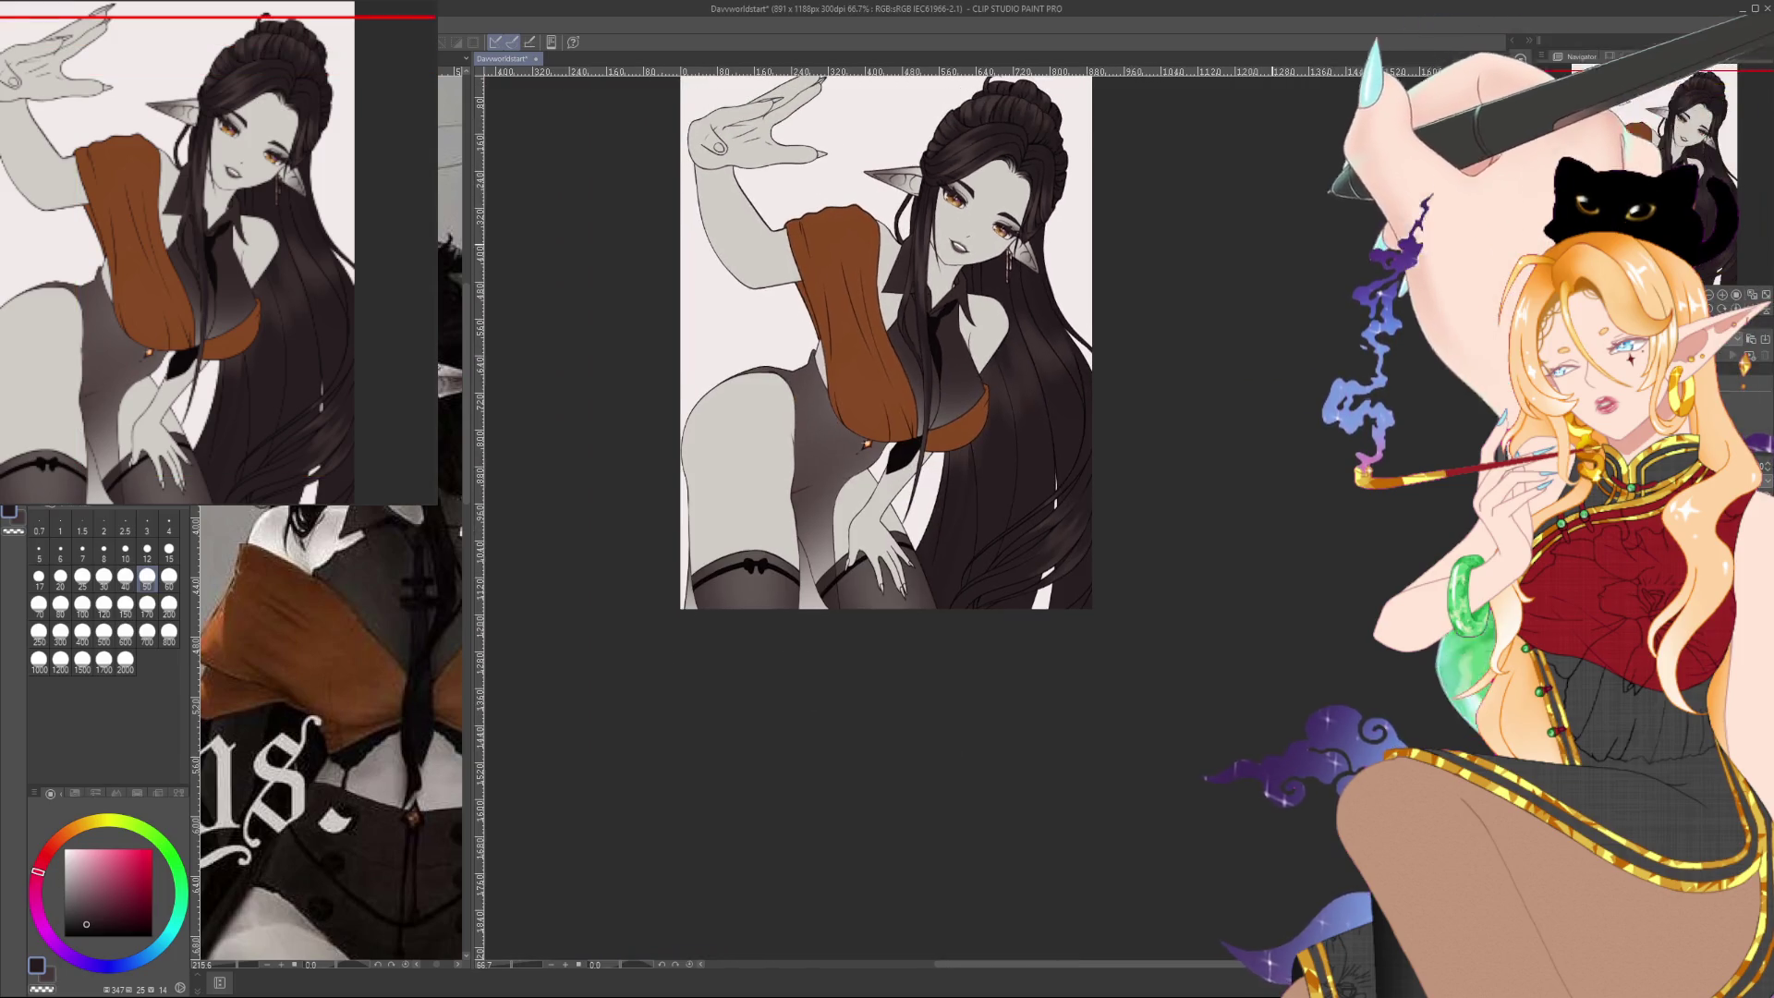
scroll(1238, 357, up, 1)
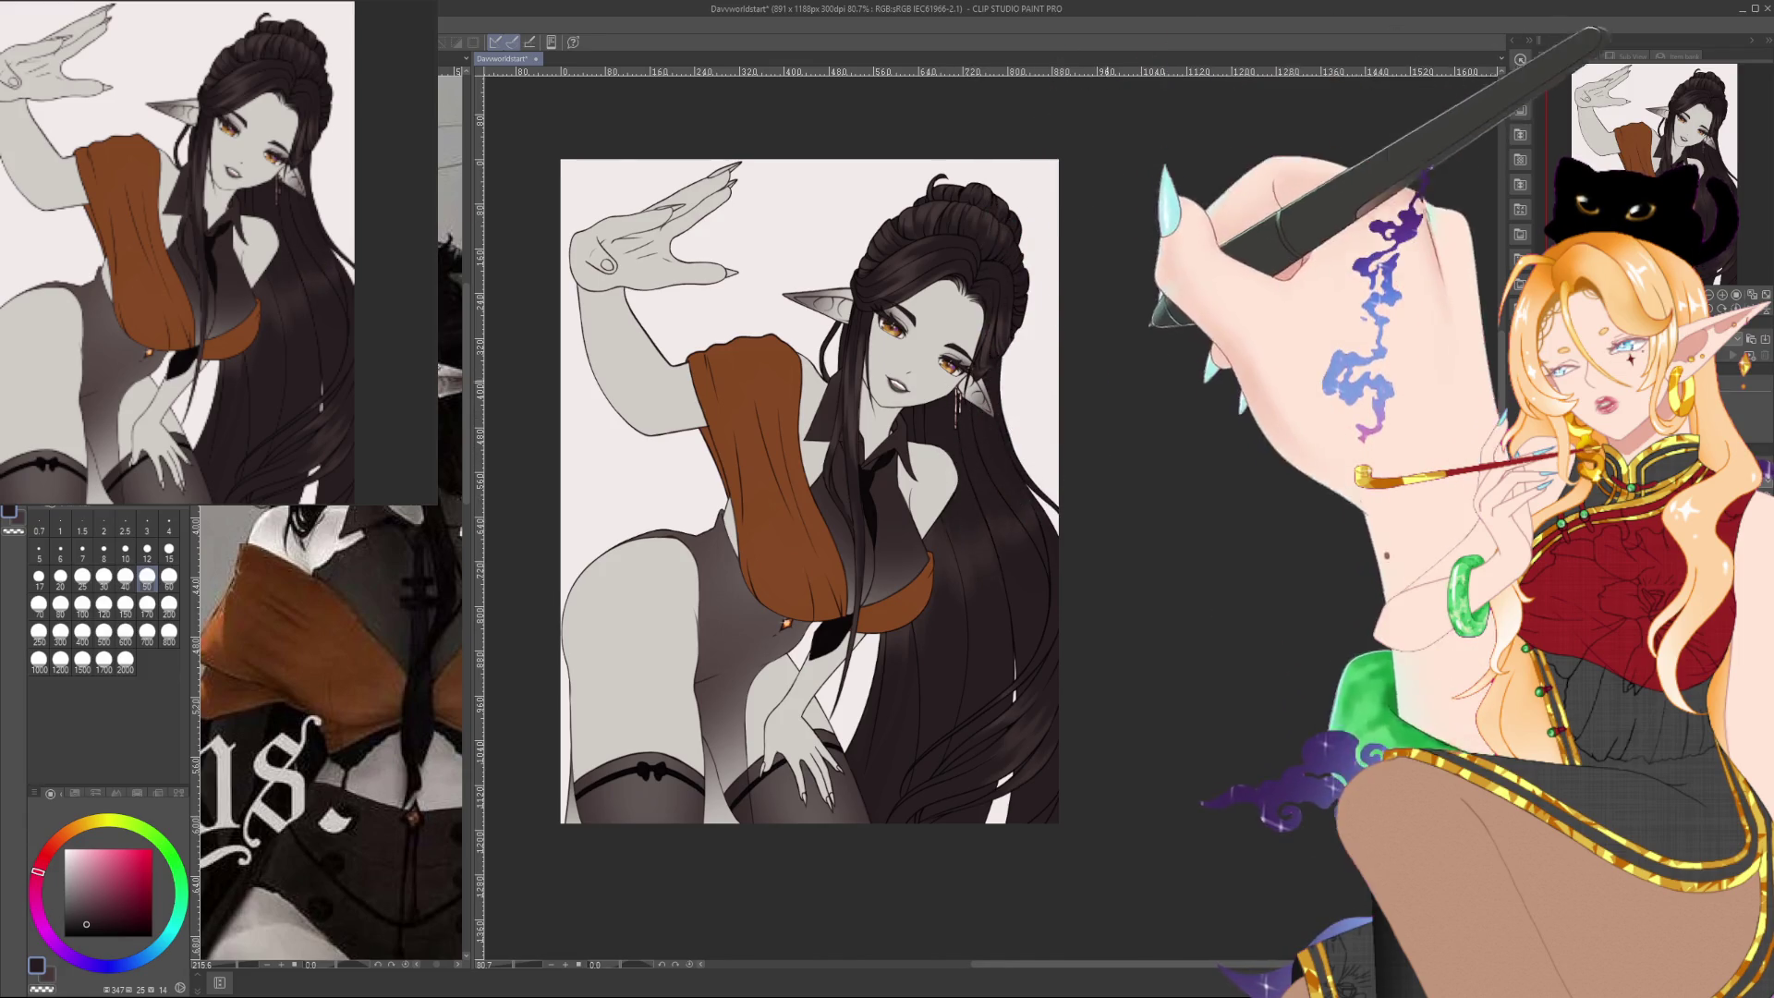
drag(1092, 451, 1143, 515)
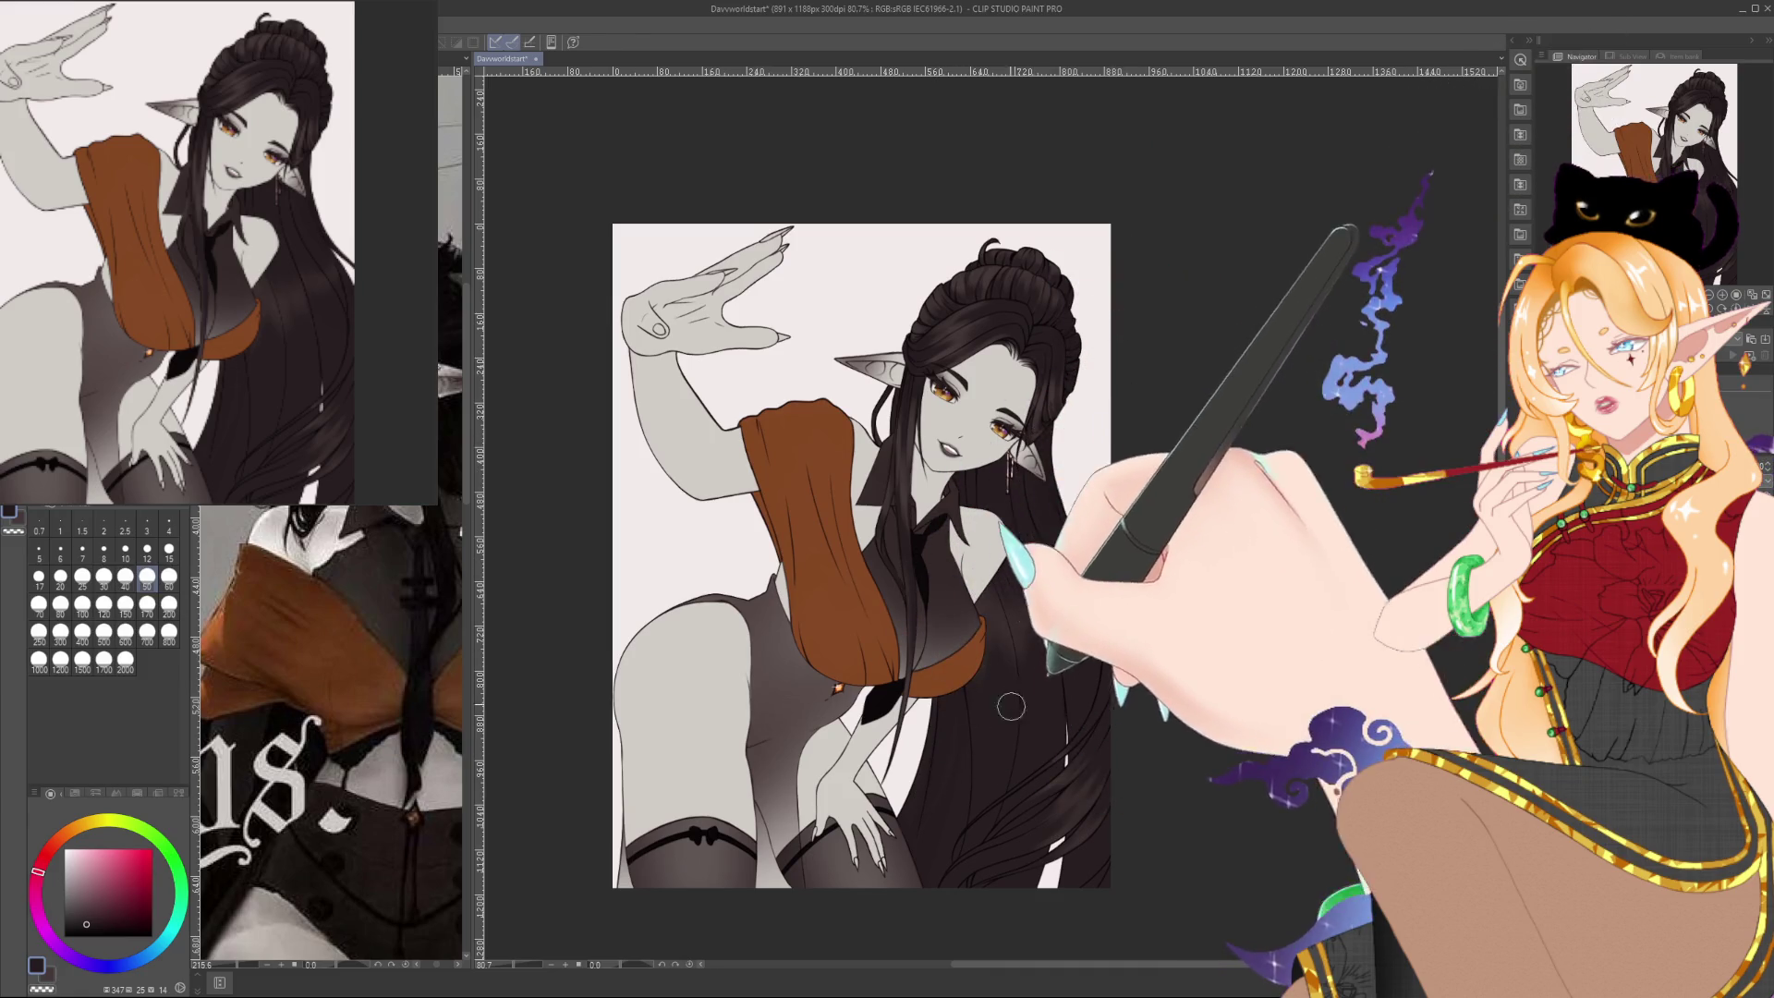
alt+click(1024, 615)
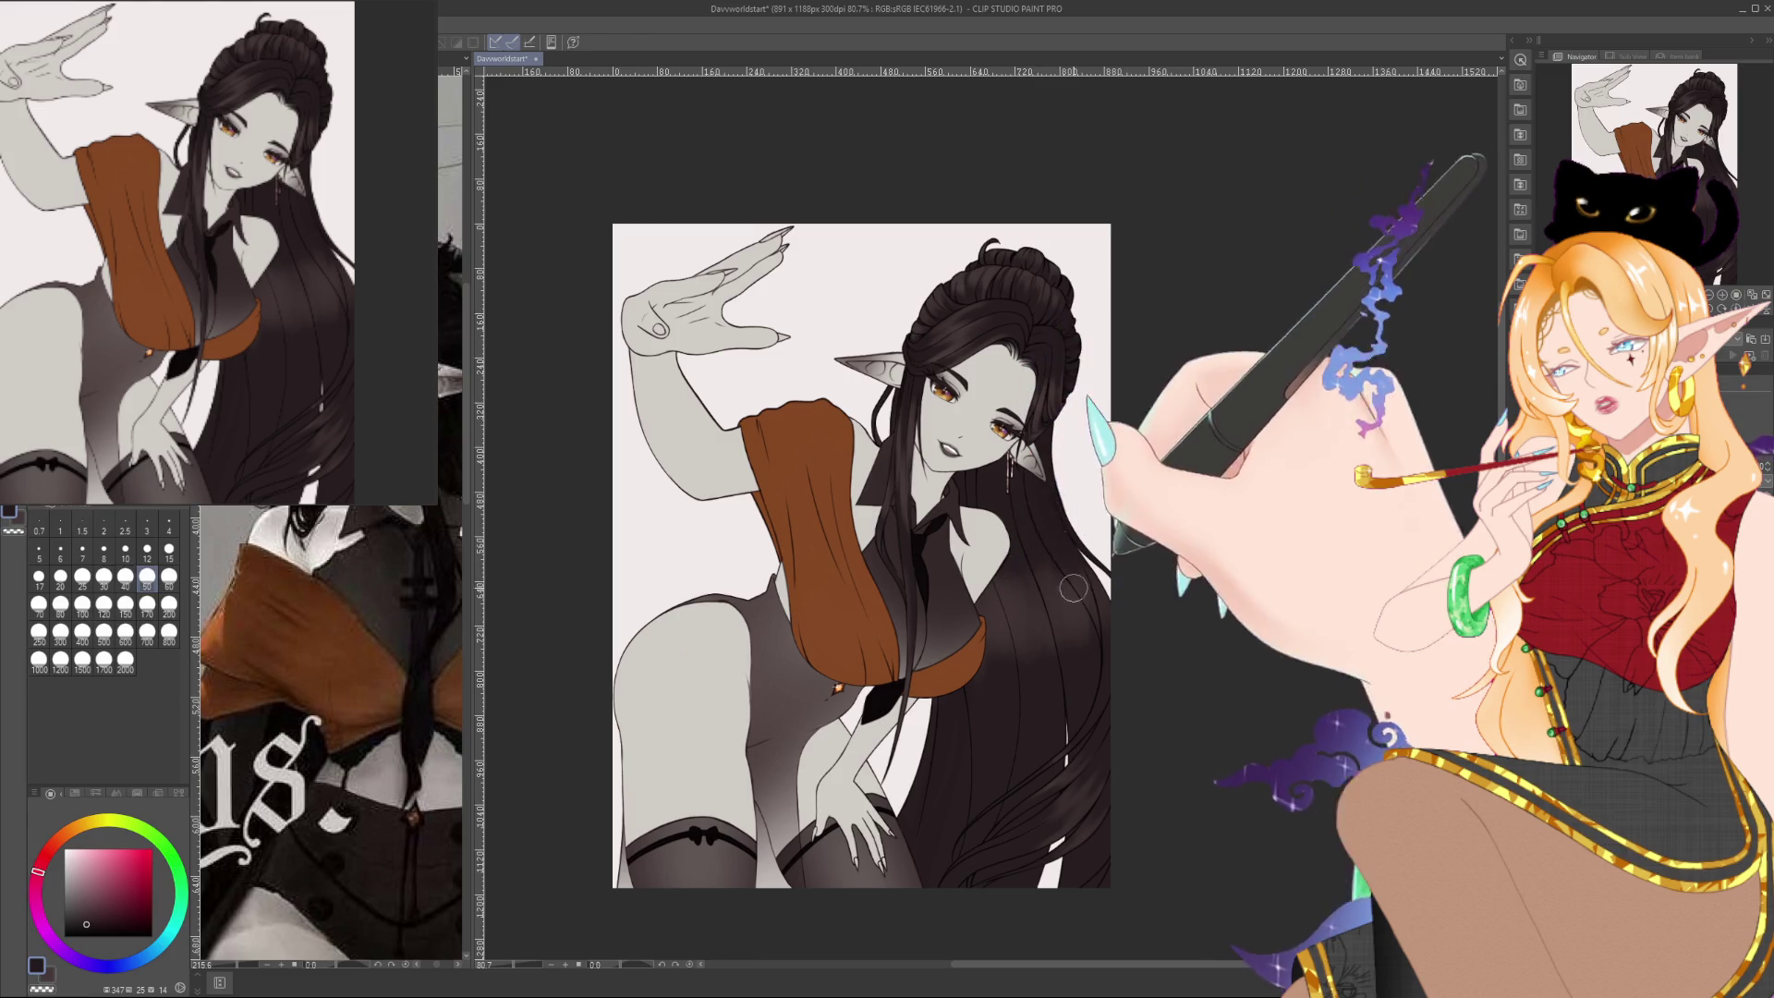
alt+click(1008, 582)
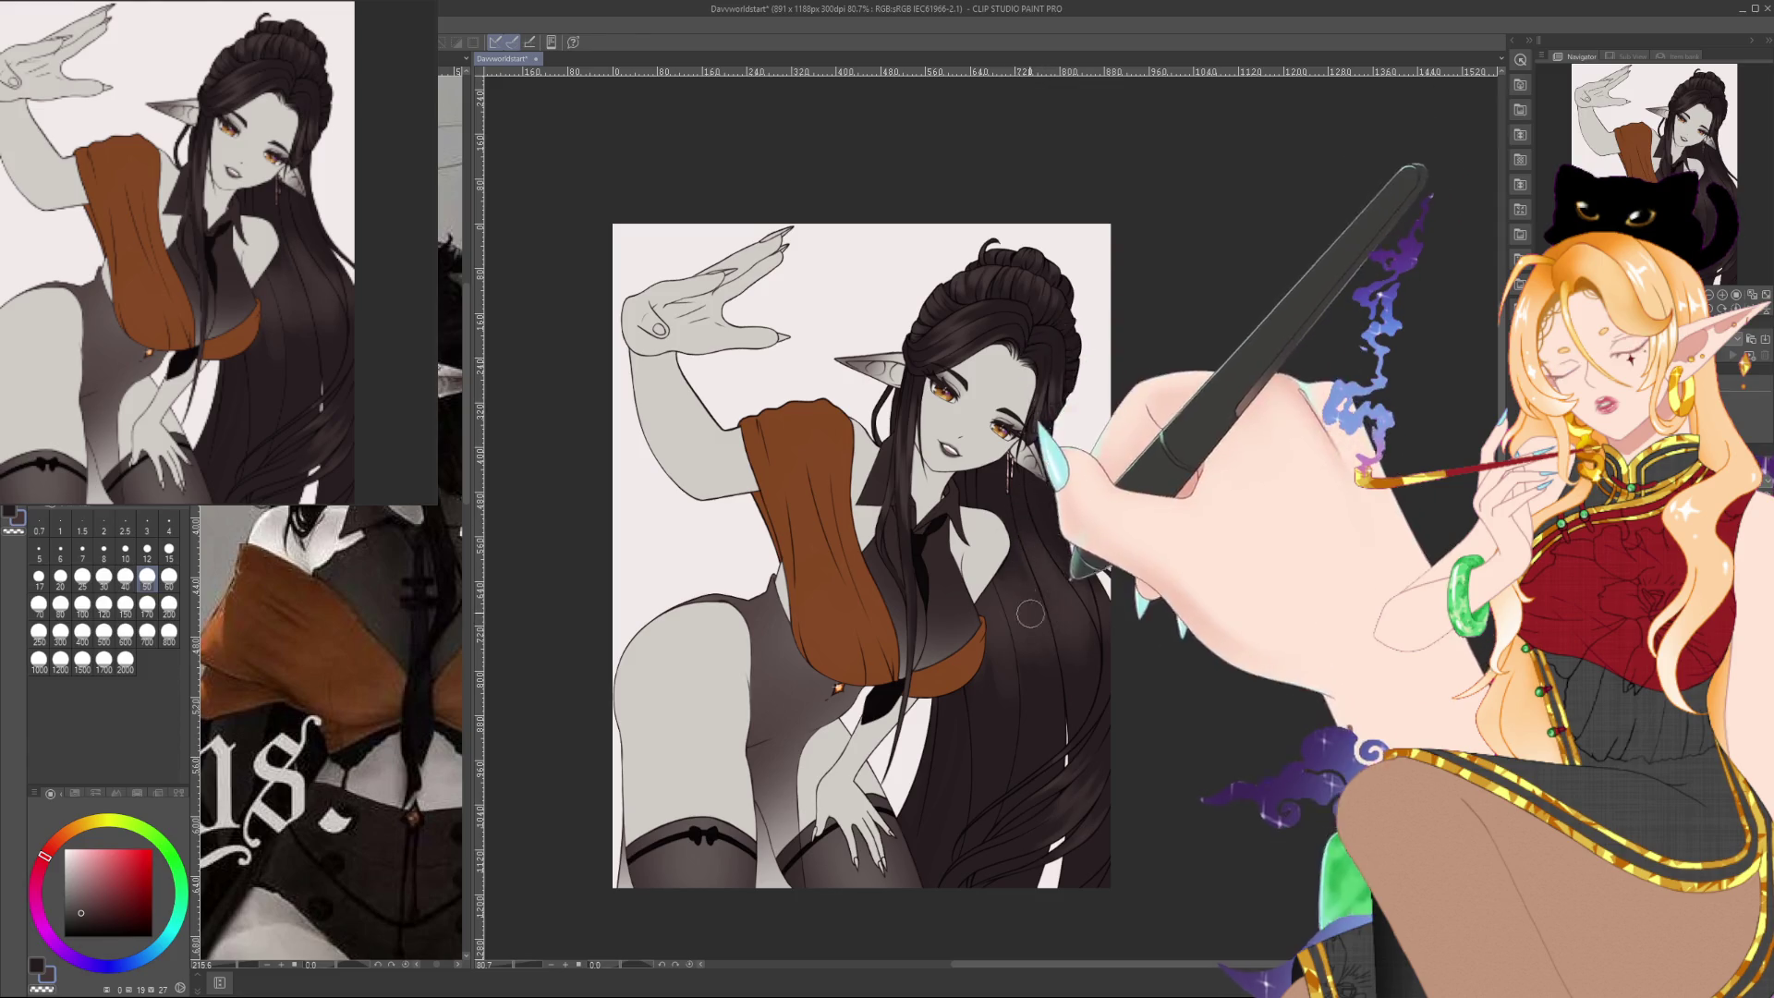
alt+click(1019, 537)
key(bracketleft)
key(bracketleft)
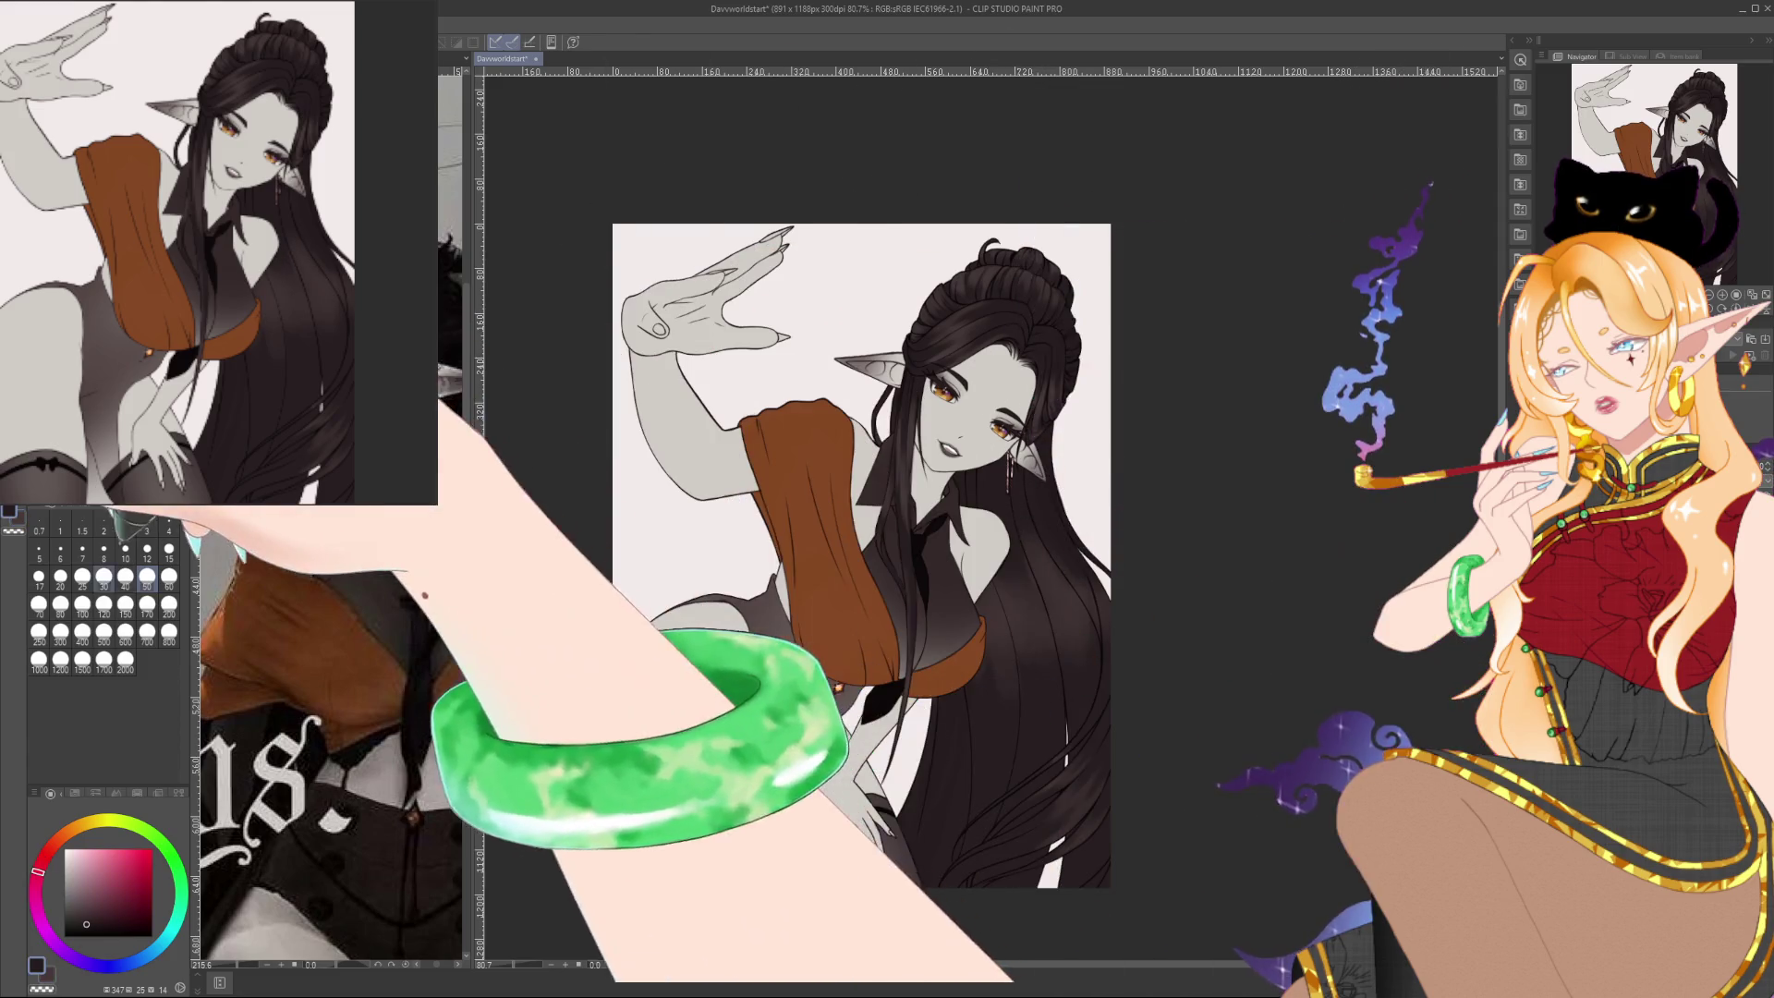
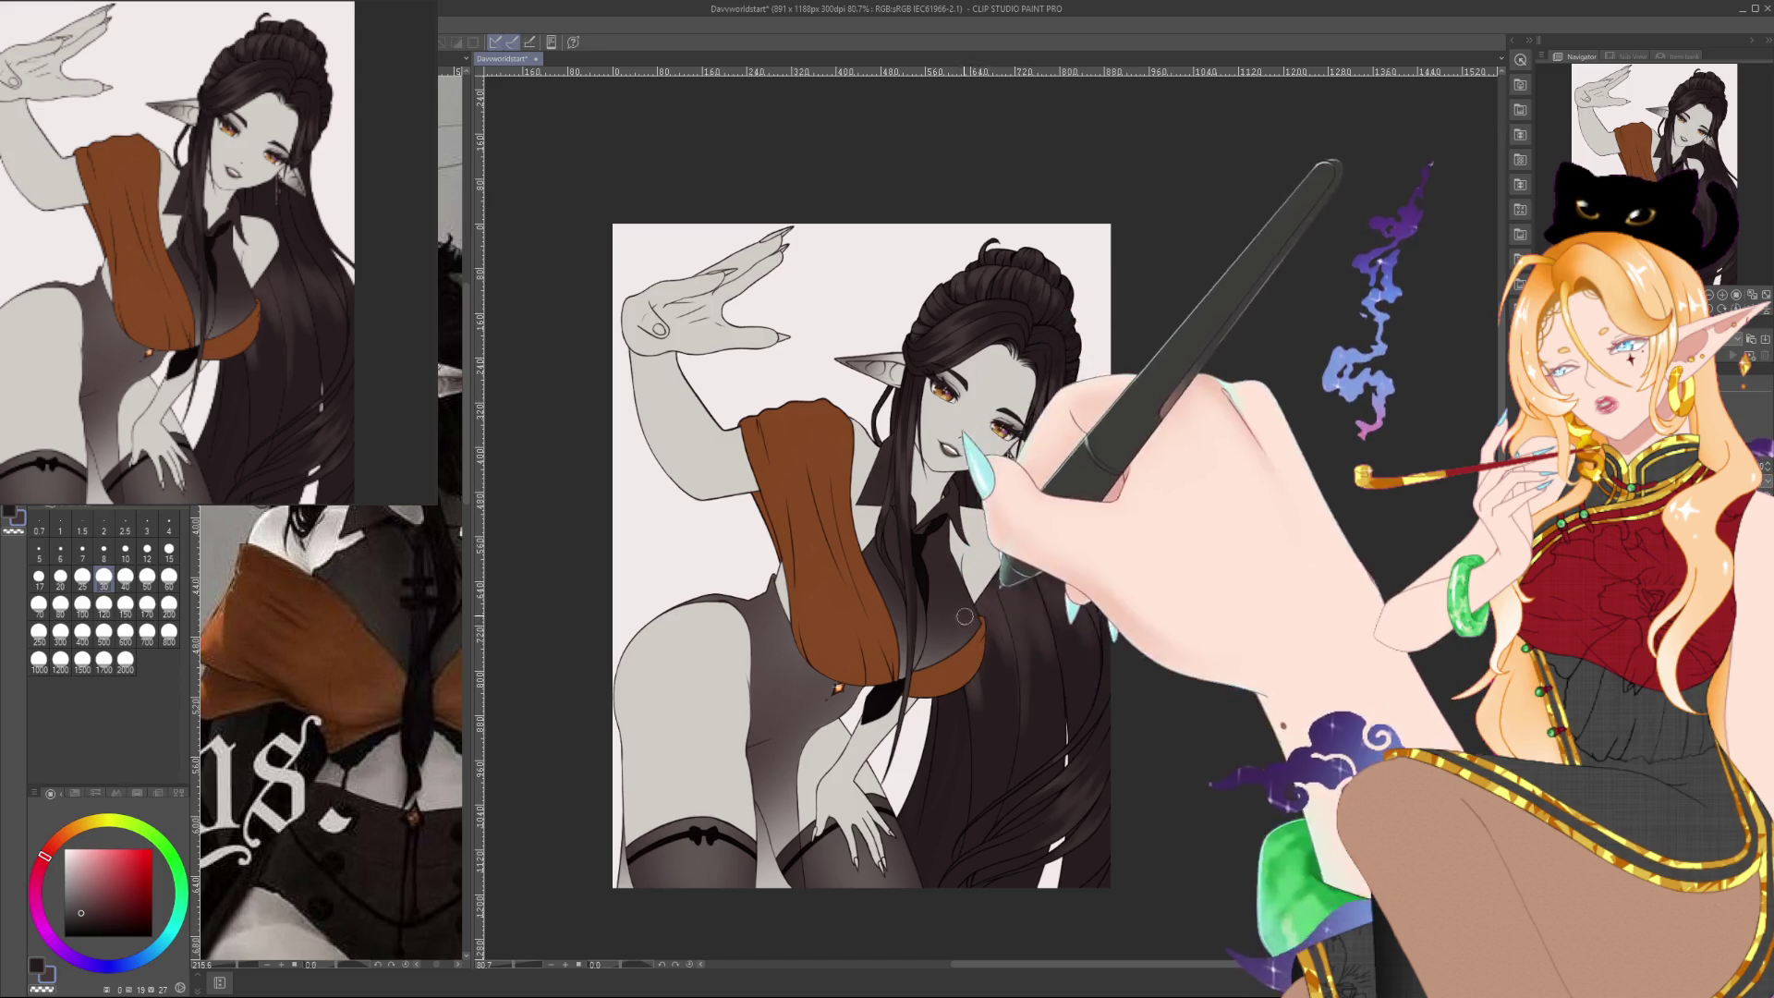
Eyedrop the elf's long dark hair several times to settle on a dark, slightly bluish hair colour
alt+click(981, 723)
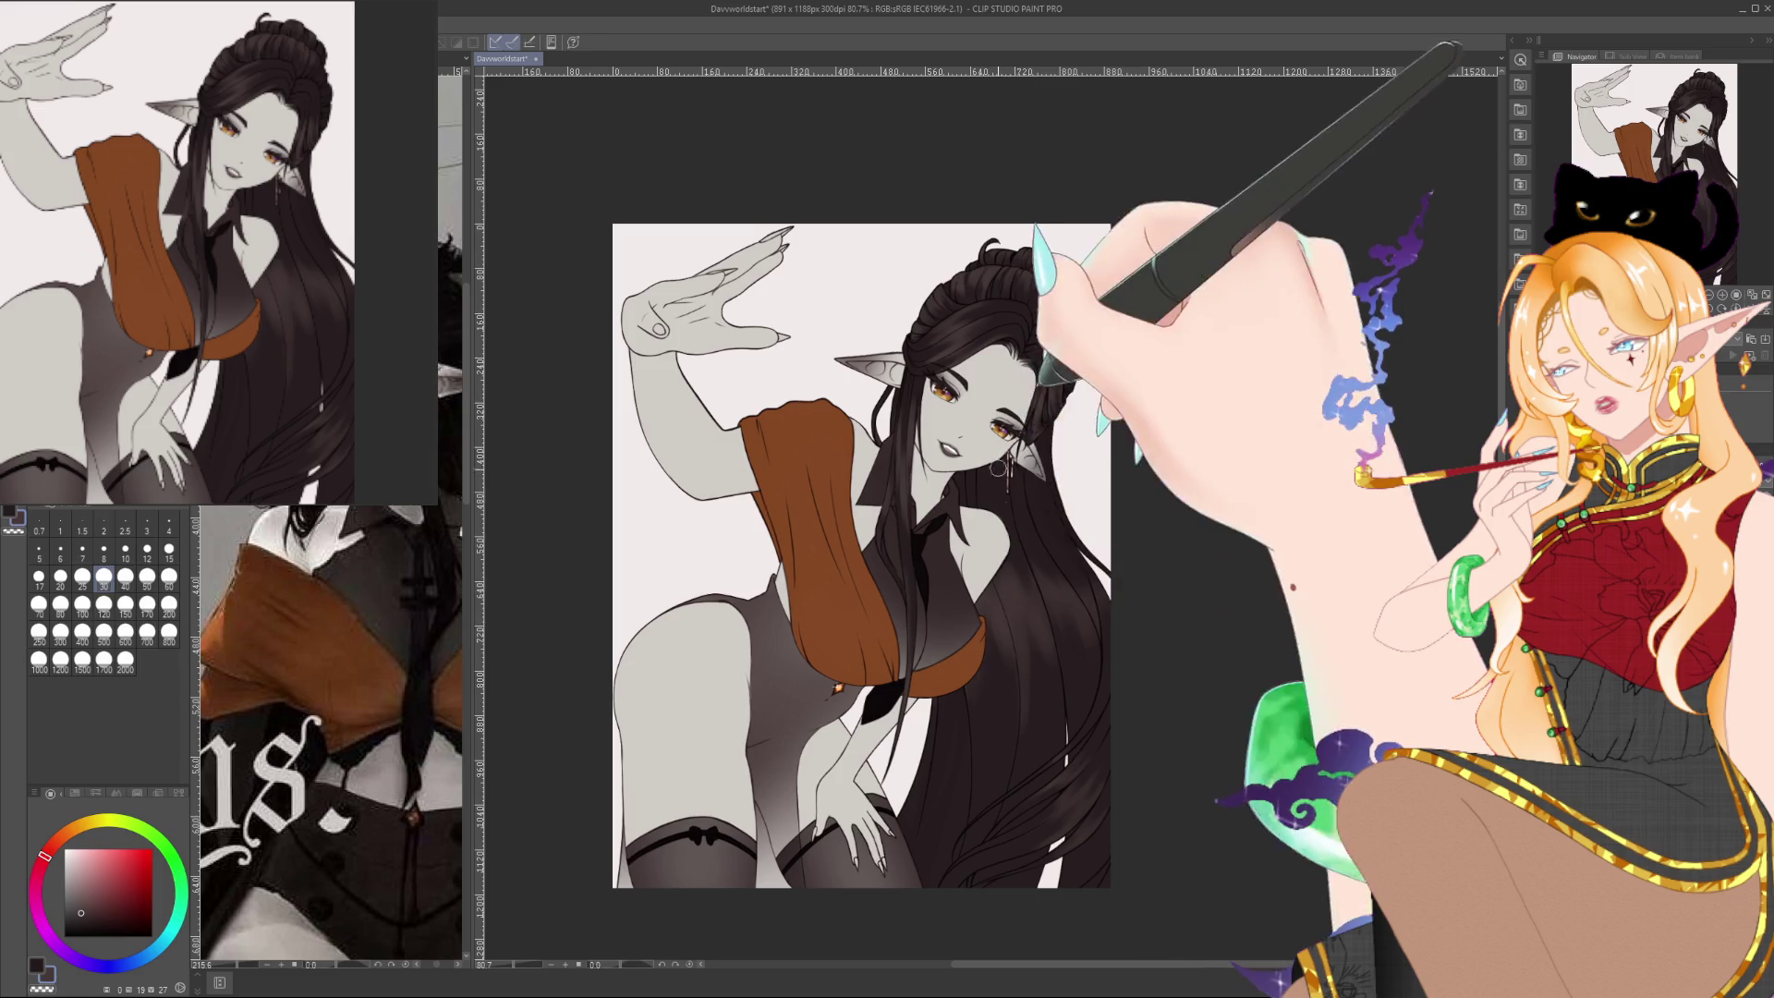
alt+click(996, 444)
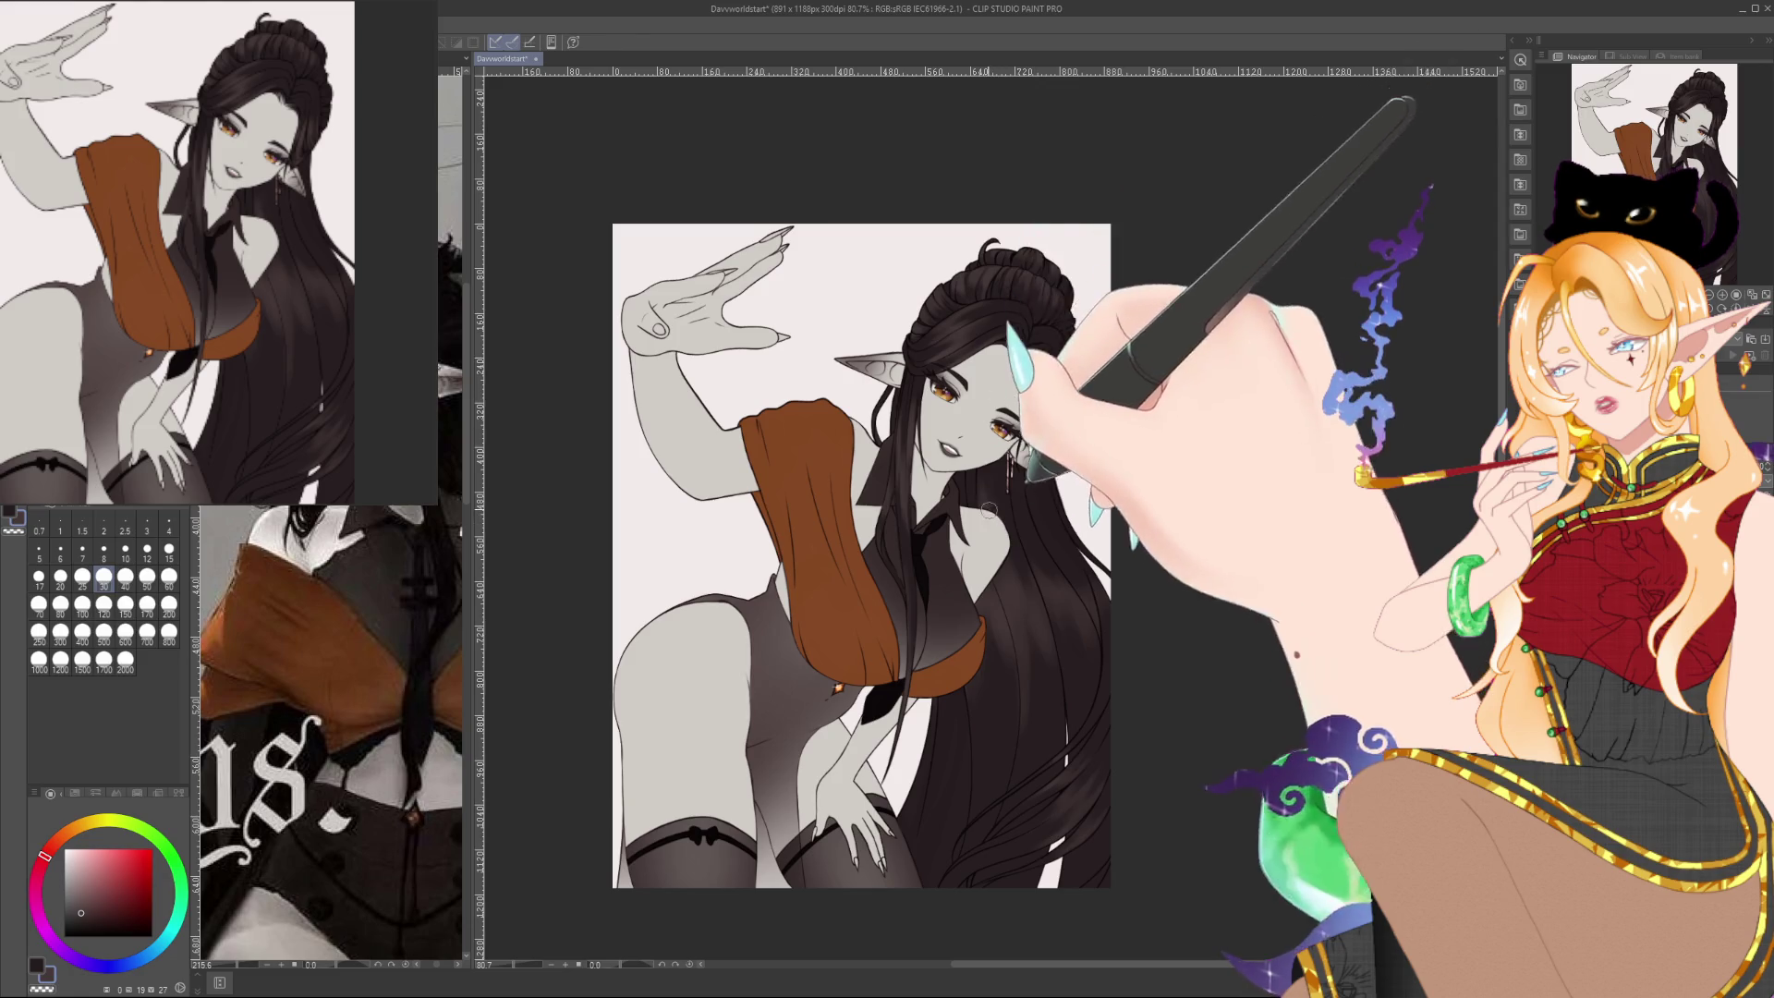
alt+click(1002, 475)
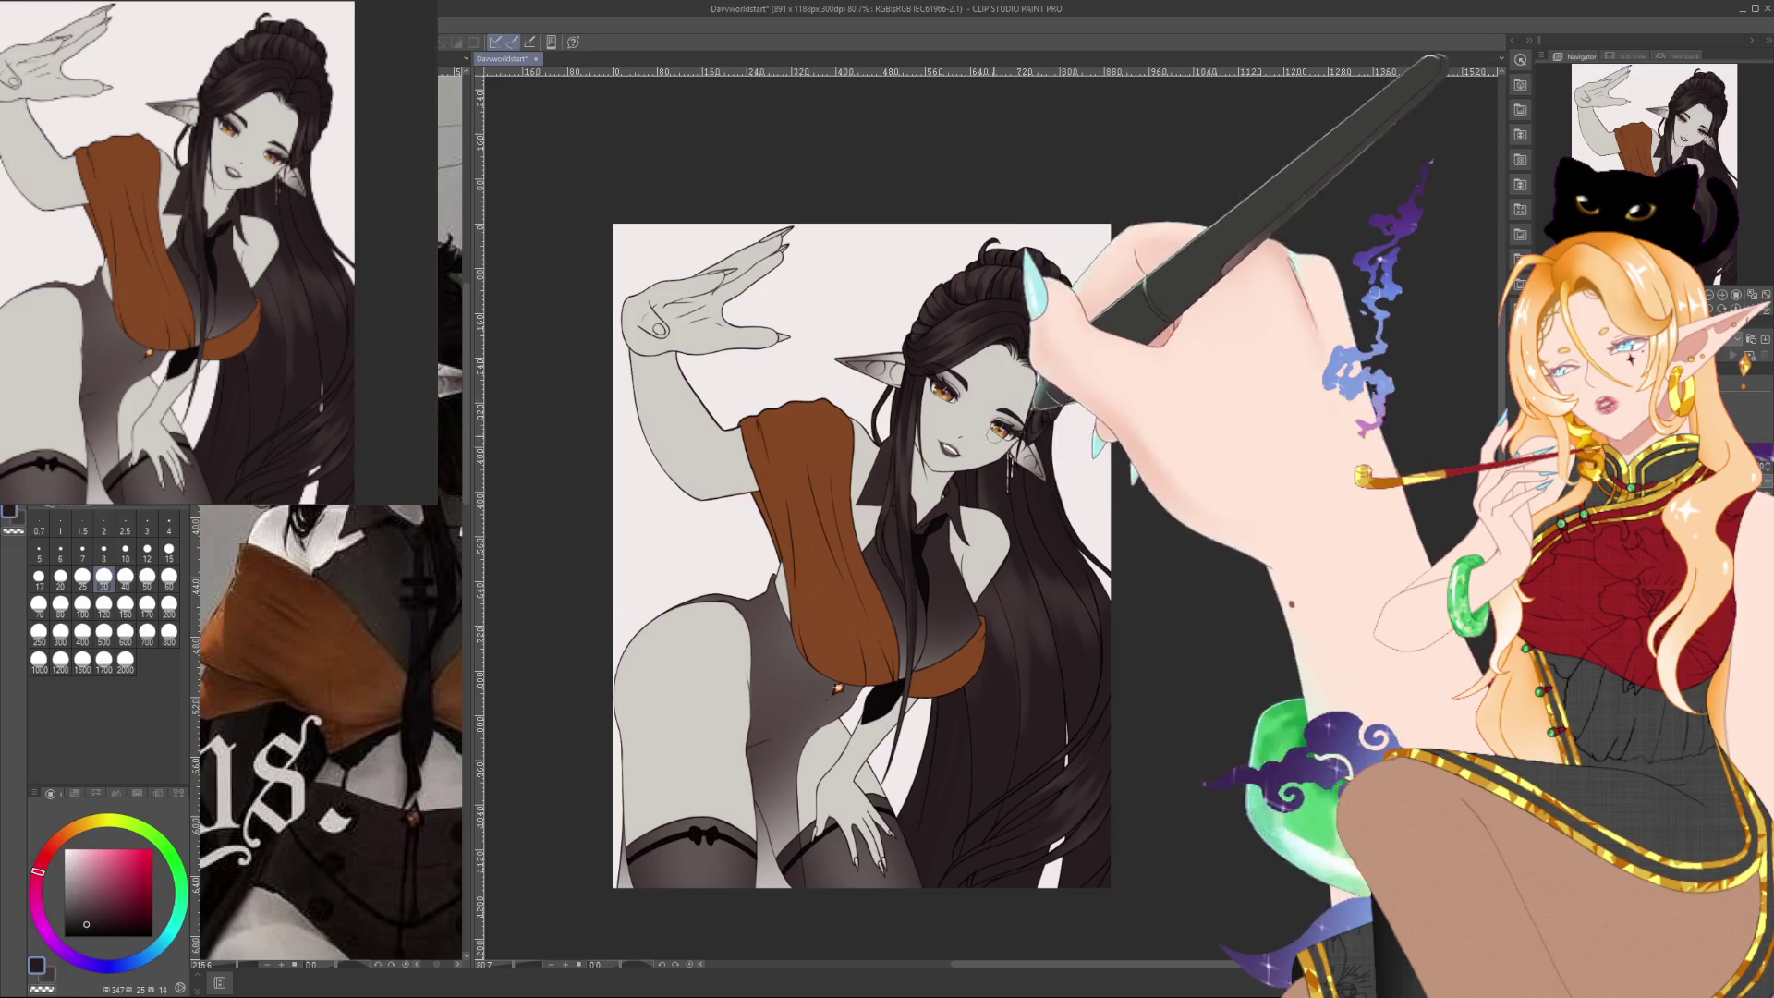
alt+click(1041, 471)
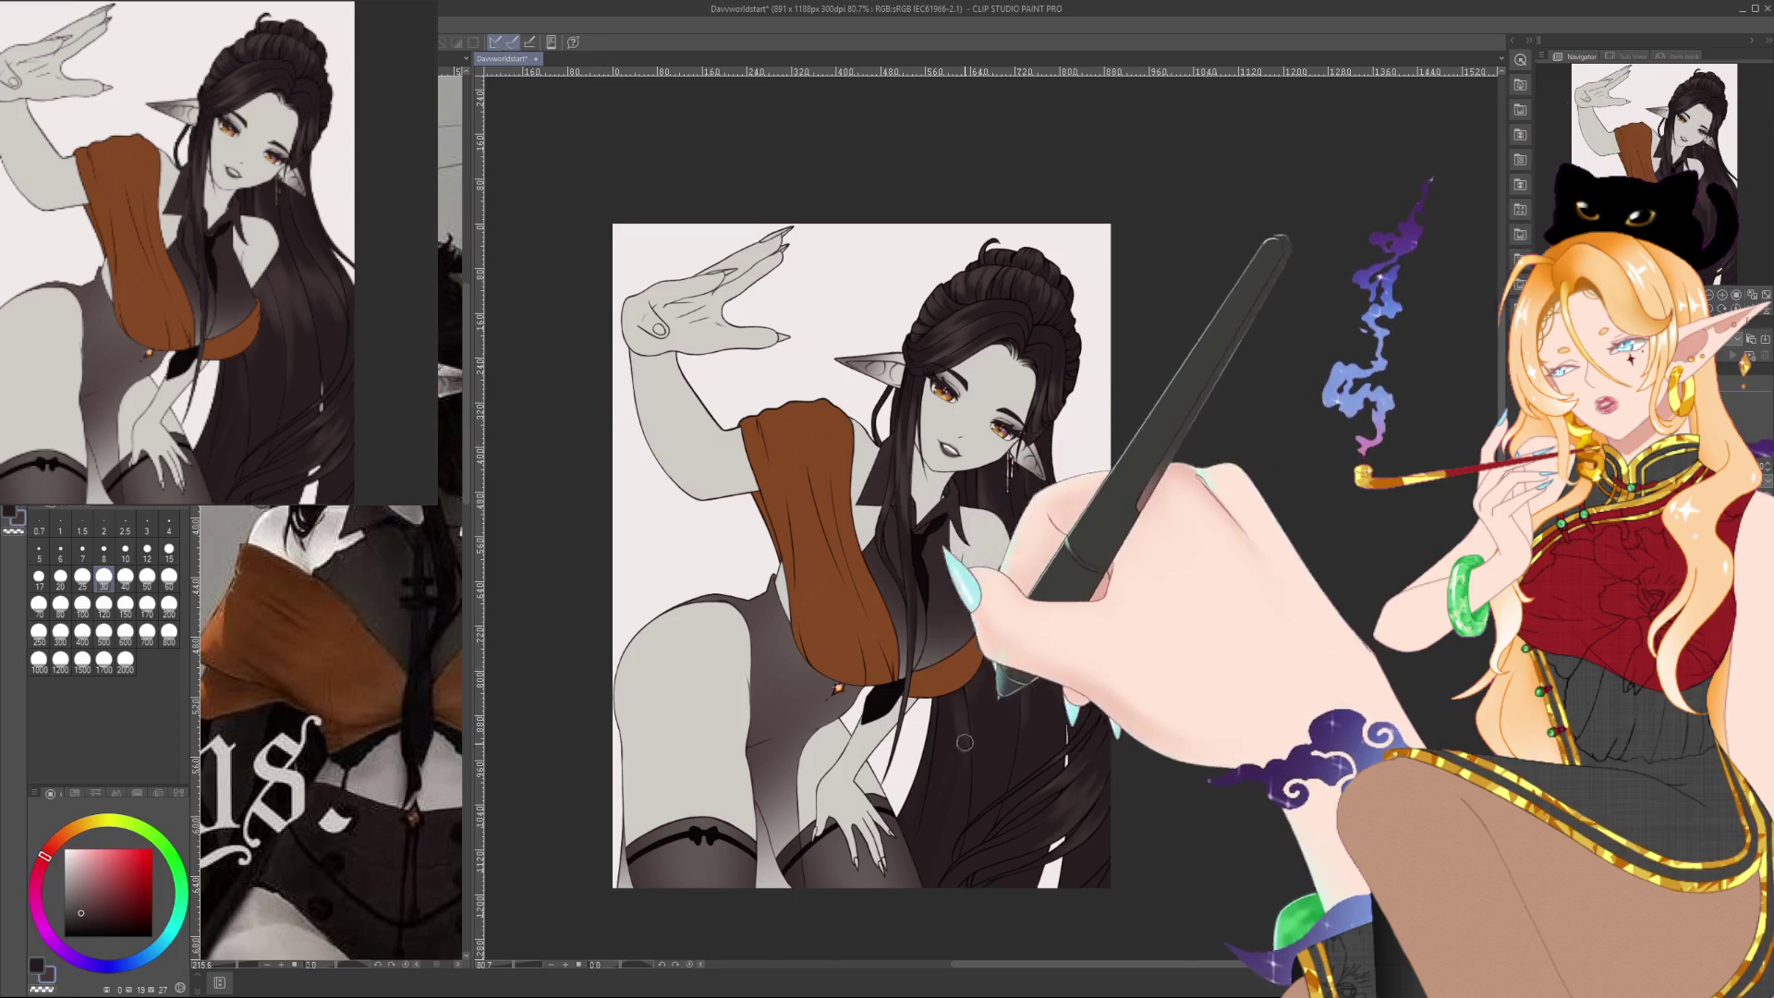
alt+click(955, 840)
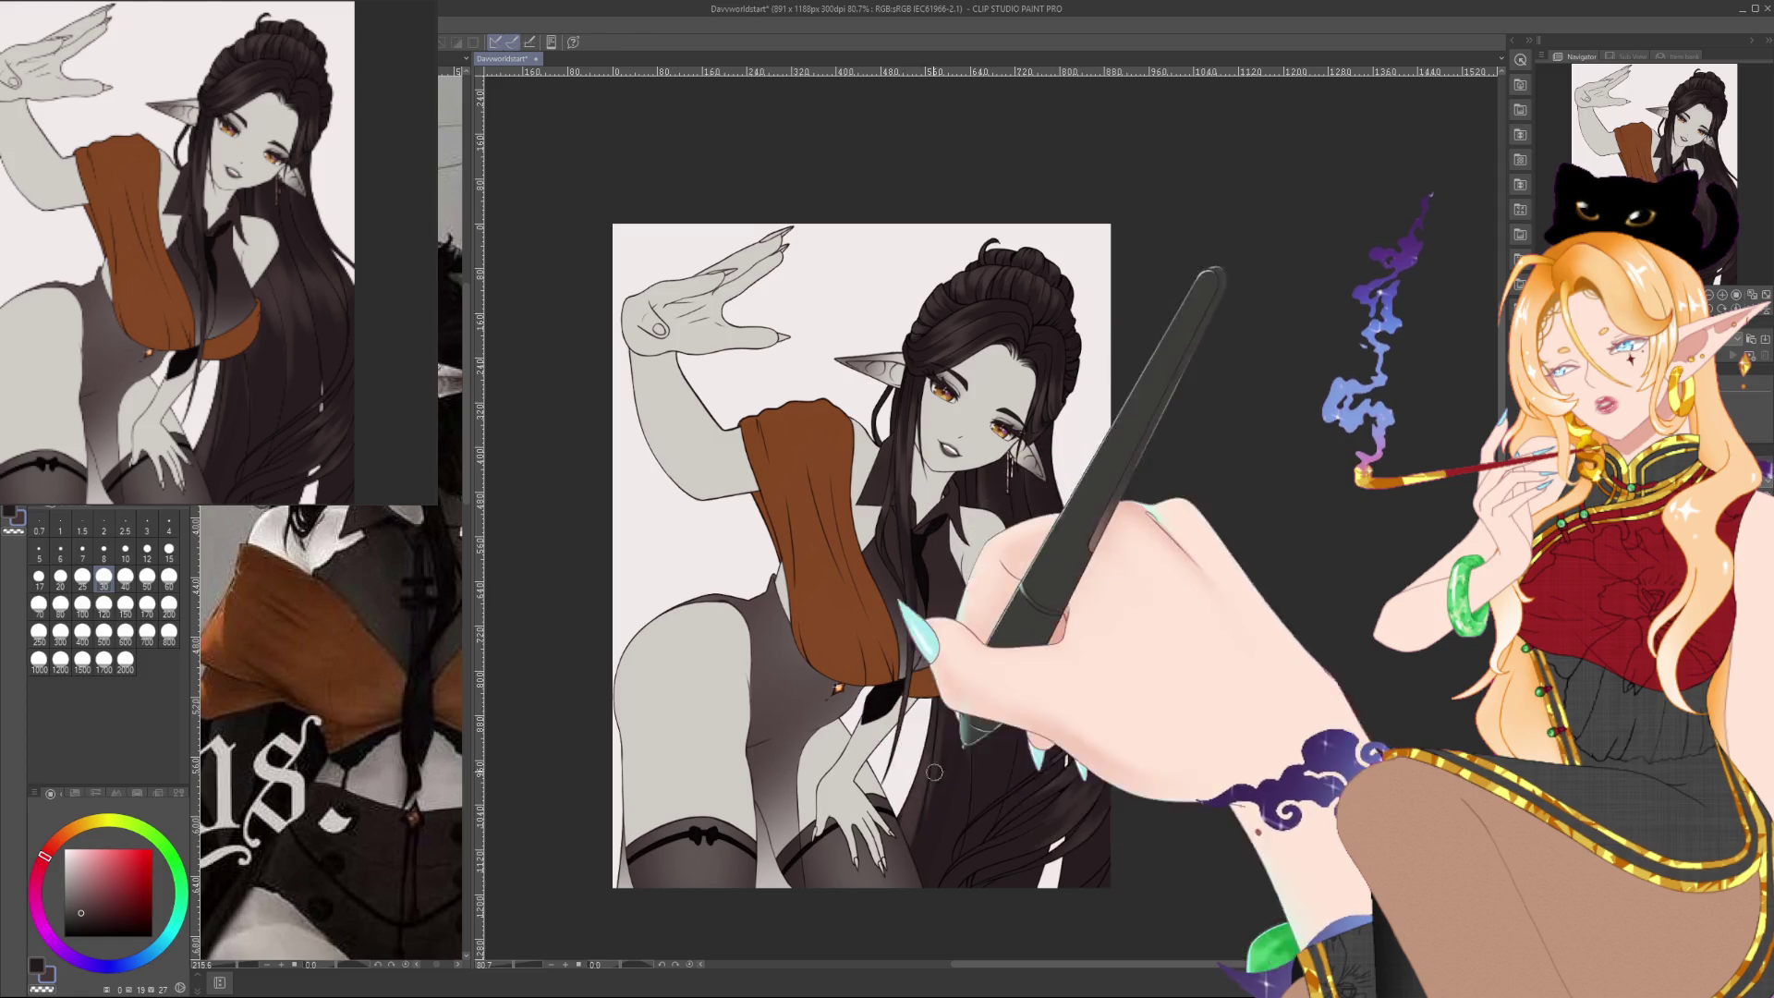
alt+click(873, 712)
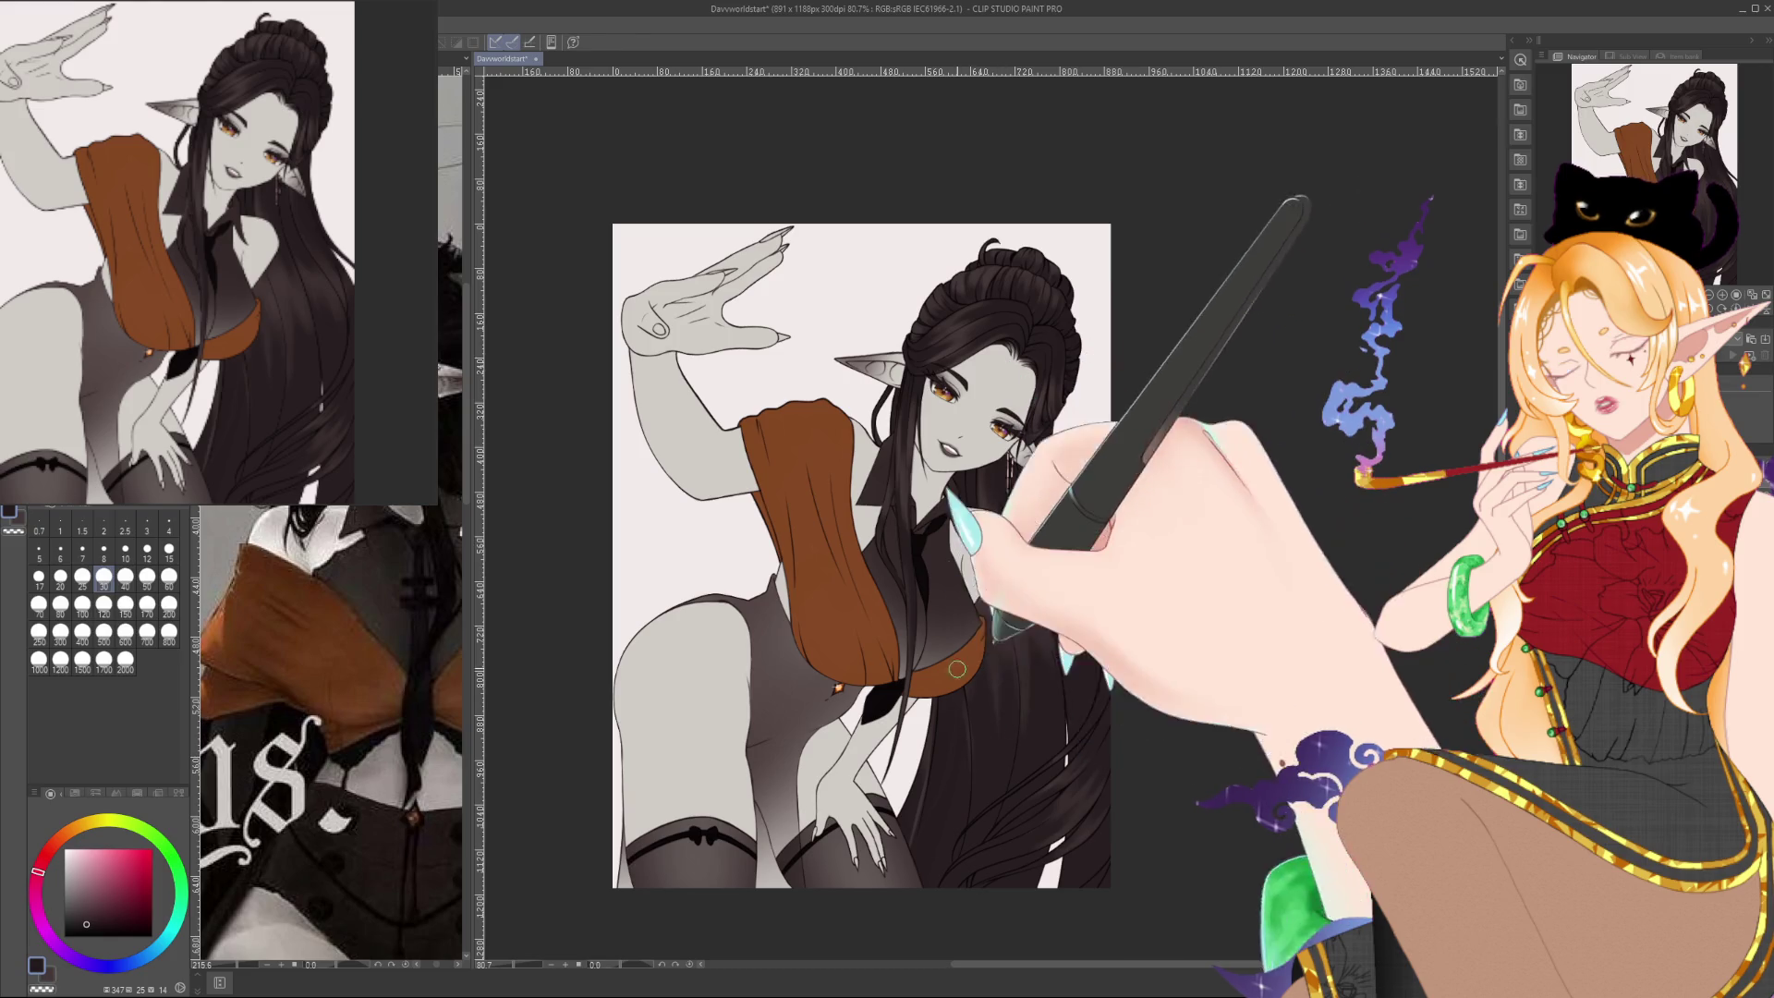
alt+click(959, 804)
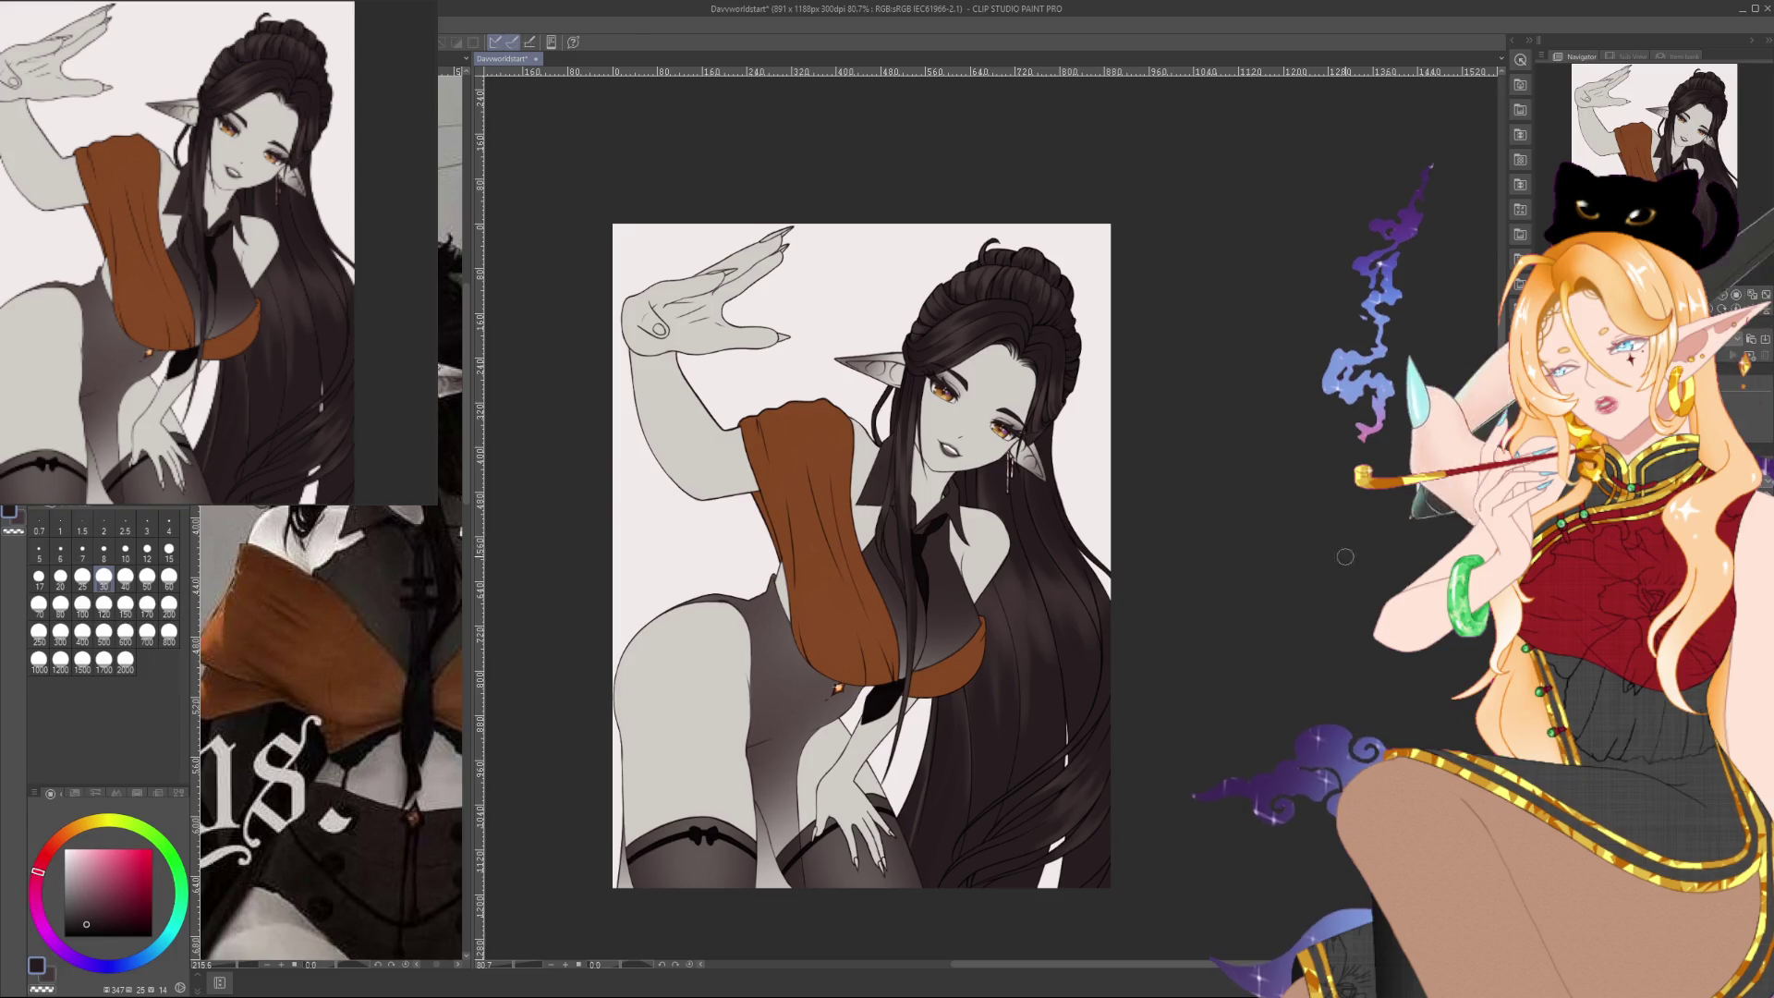
Zoom in on the figure's upper body and make the brush much smaller
scroll(1109, 570, up, 1)
scroll(1109, 571, up, 1)
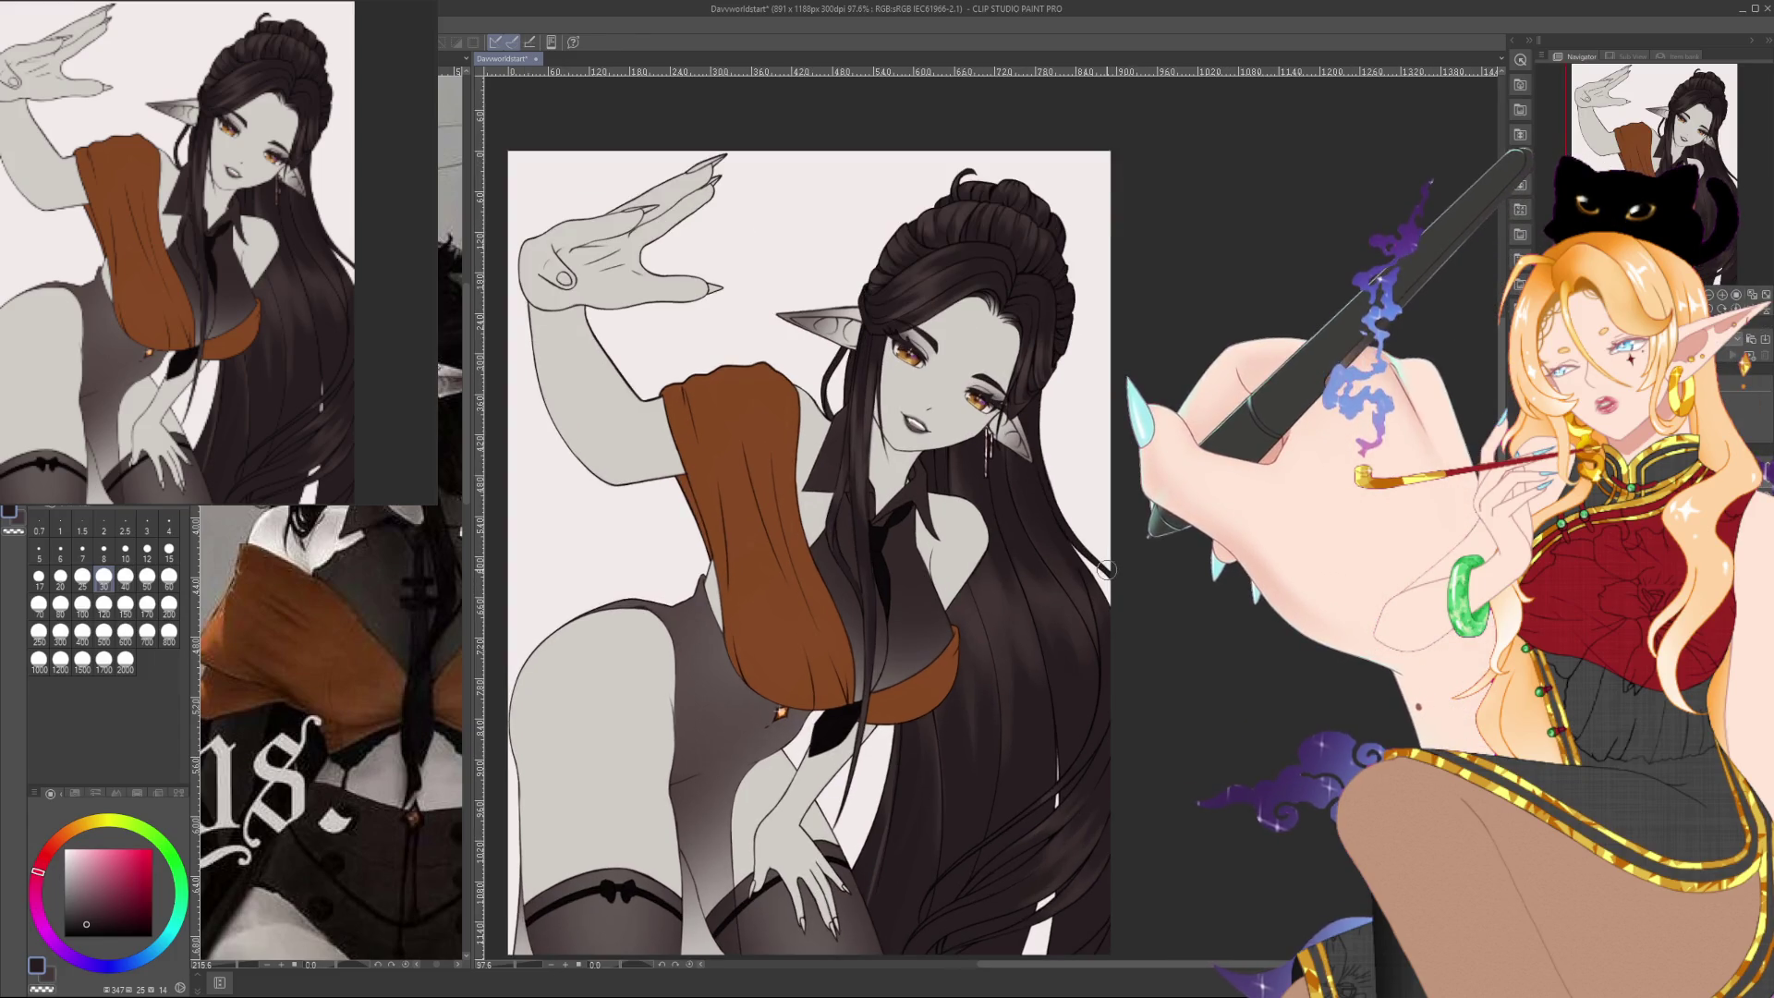
drag(1012, 577, 1052, 582)
scroll(1052, 582, up, 1)
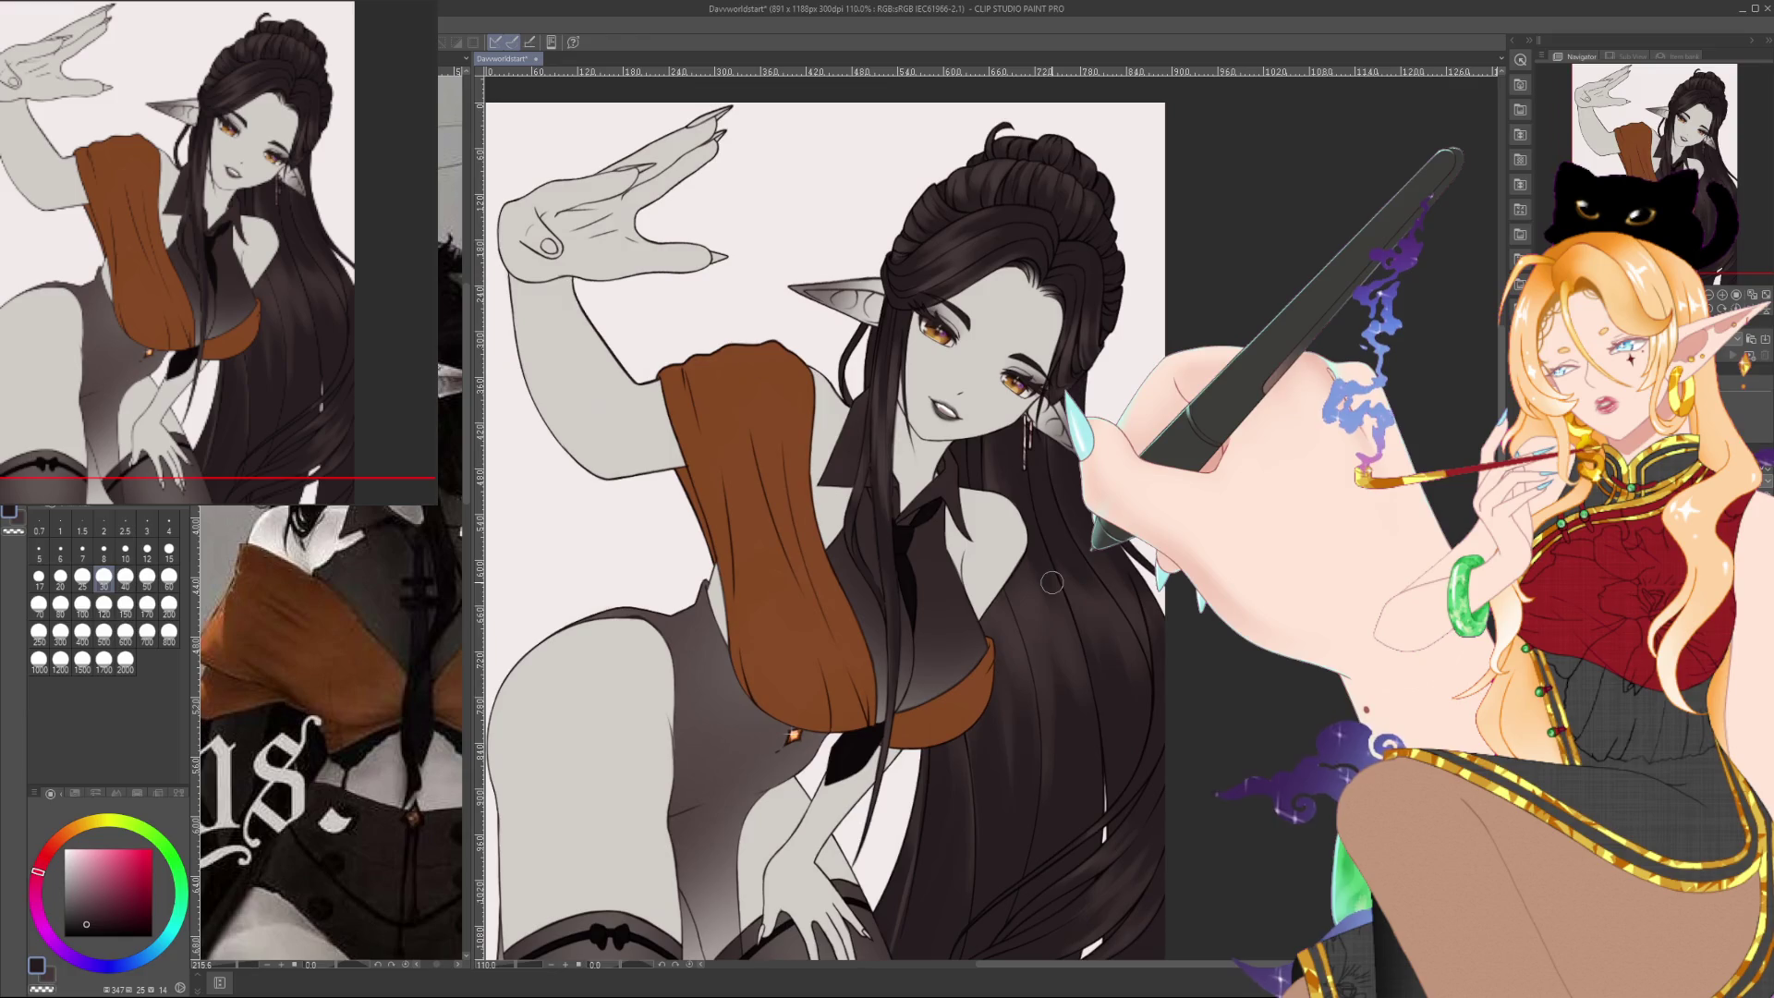
click(147, 524)
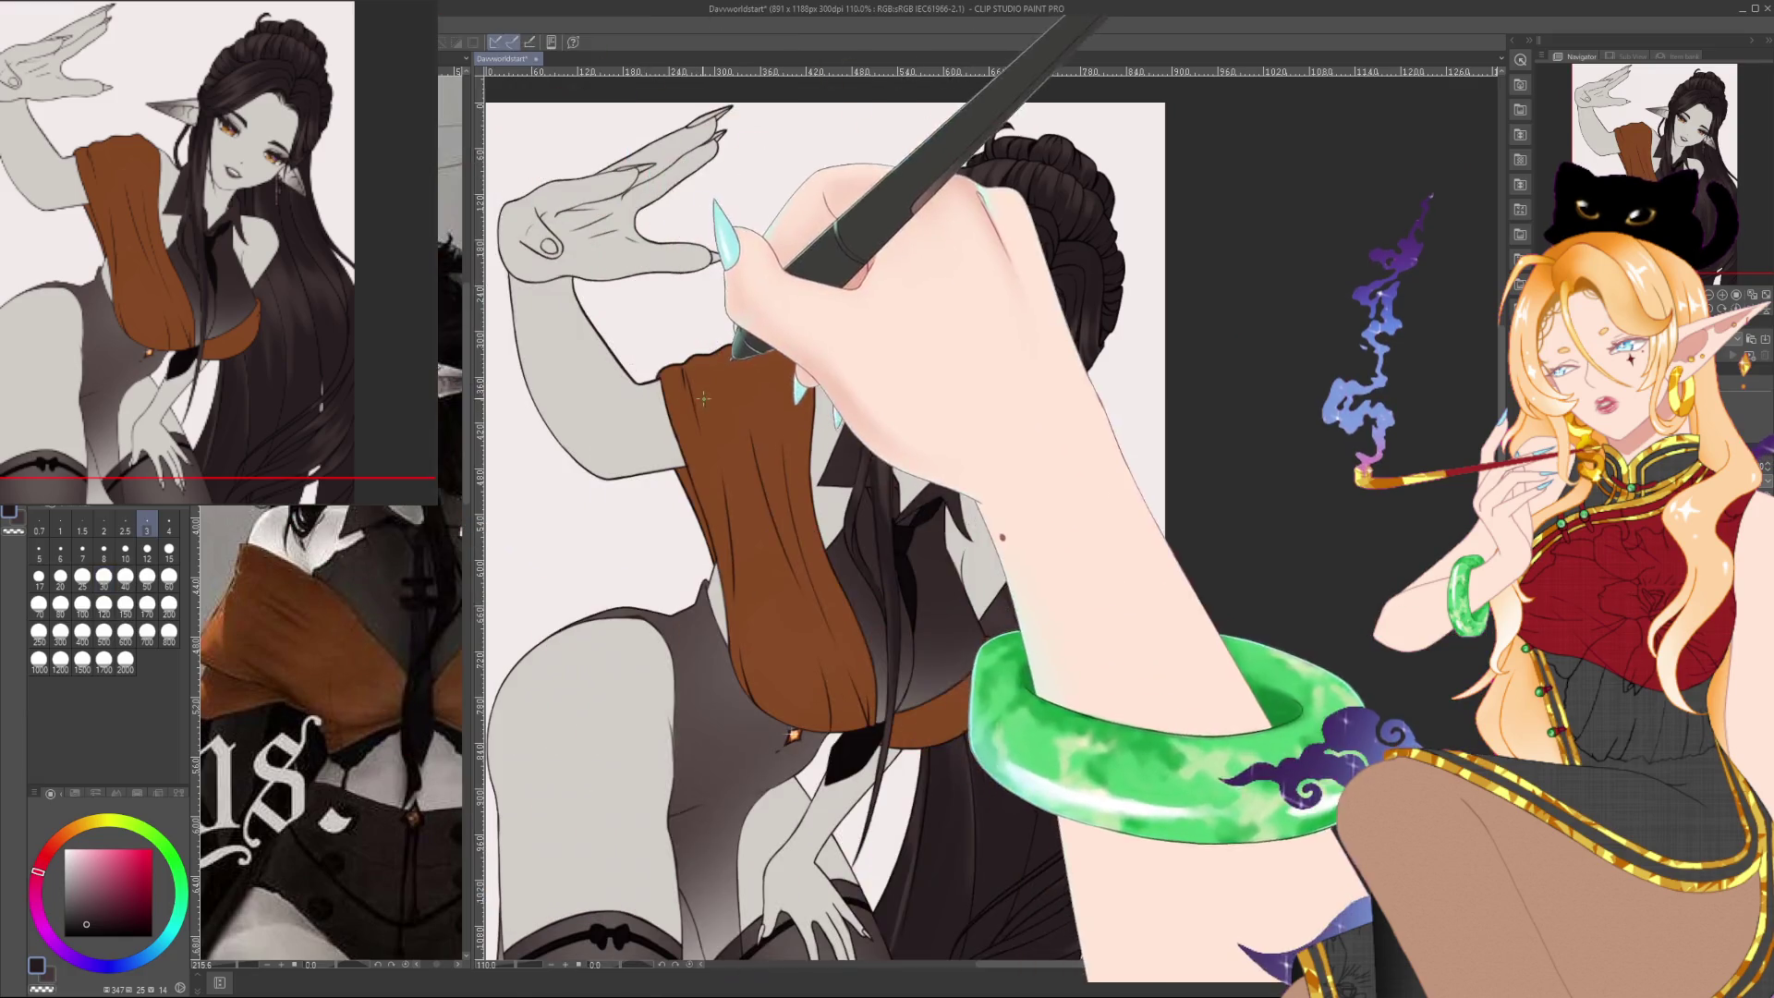
Sample darker and more orange browns from the top for shading, using a small brush
alt+click(792, 735)
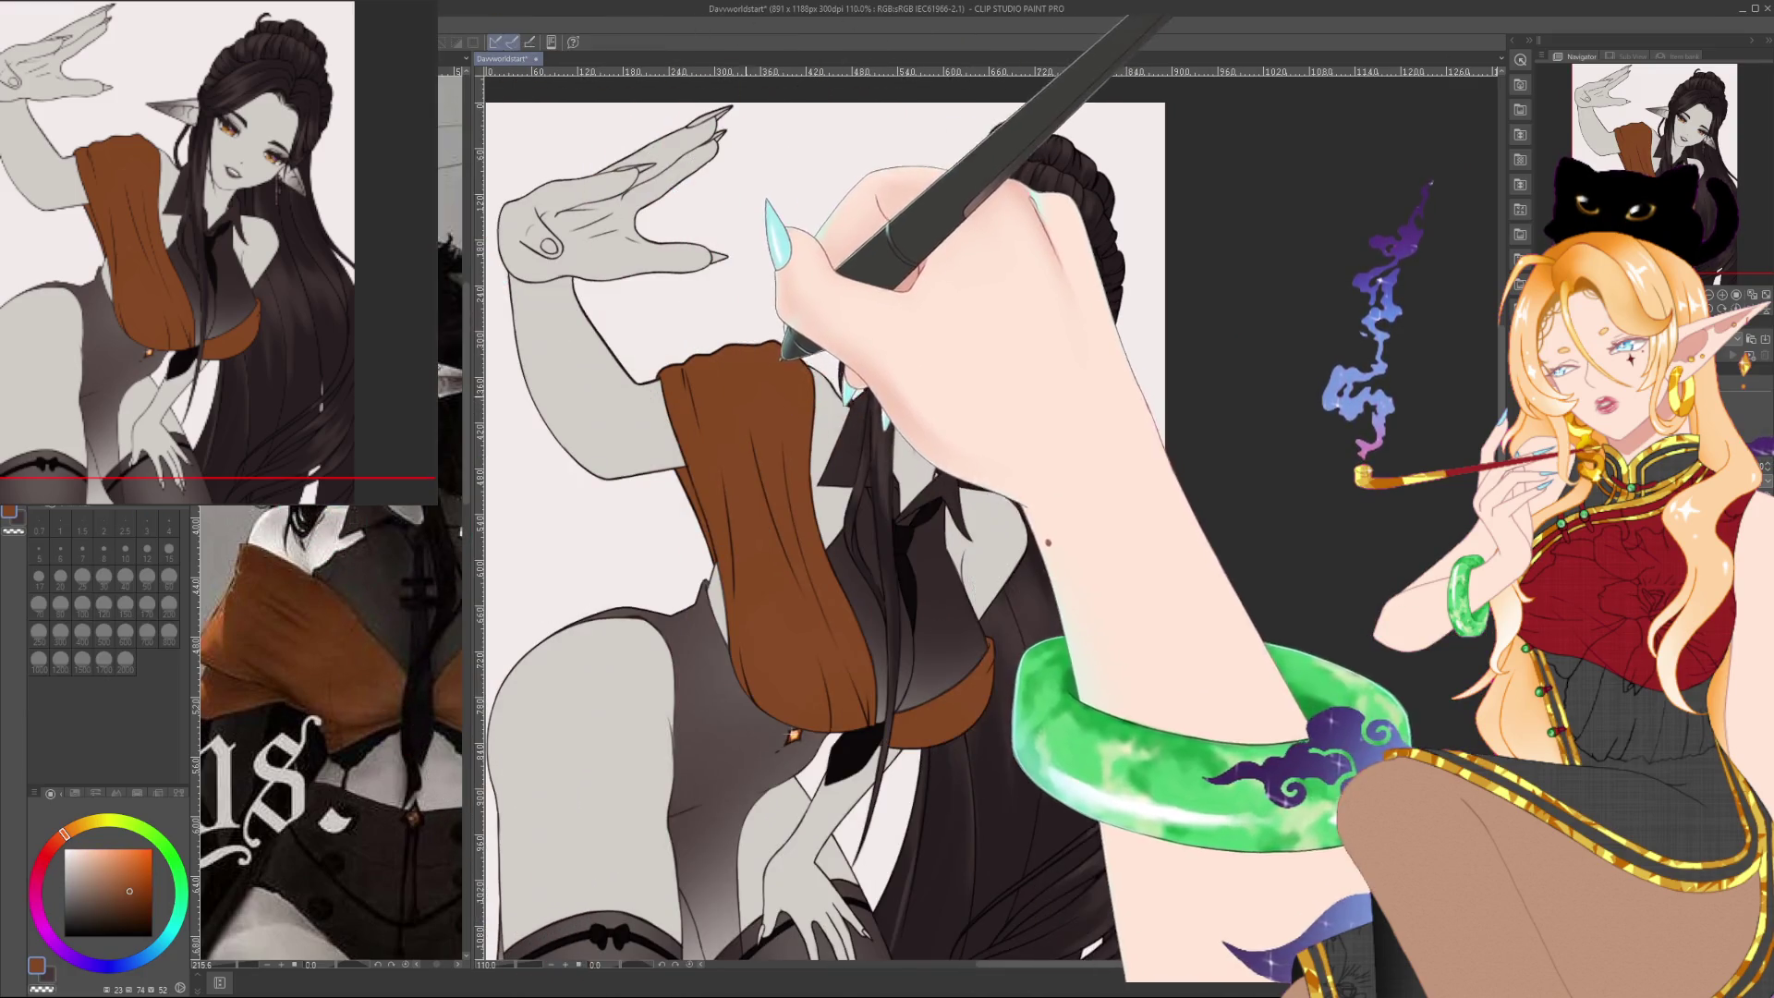
alt+click(792, 734)
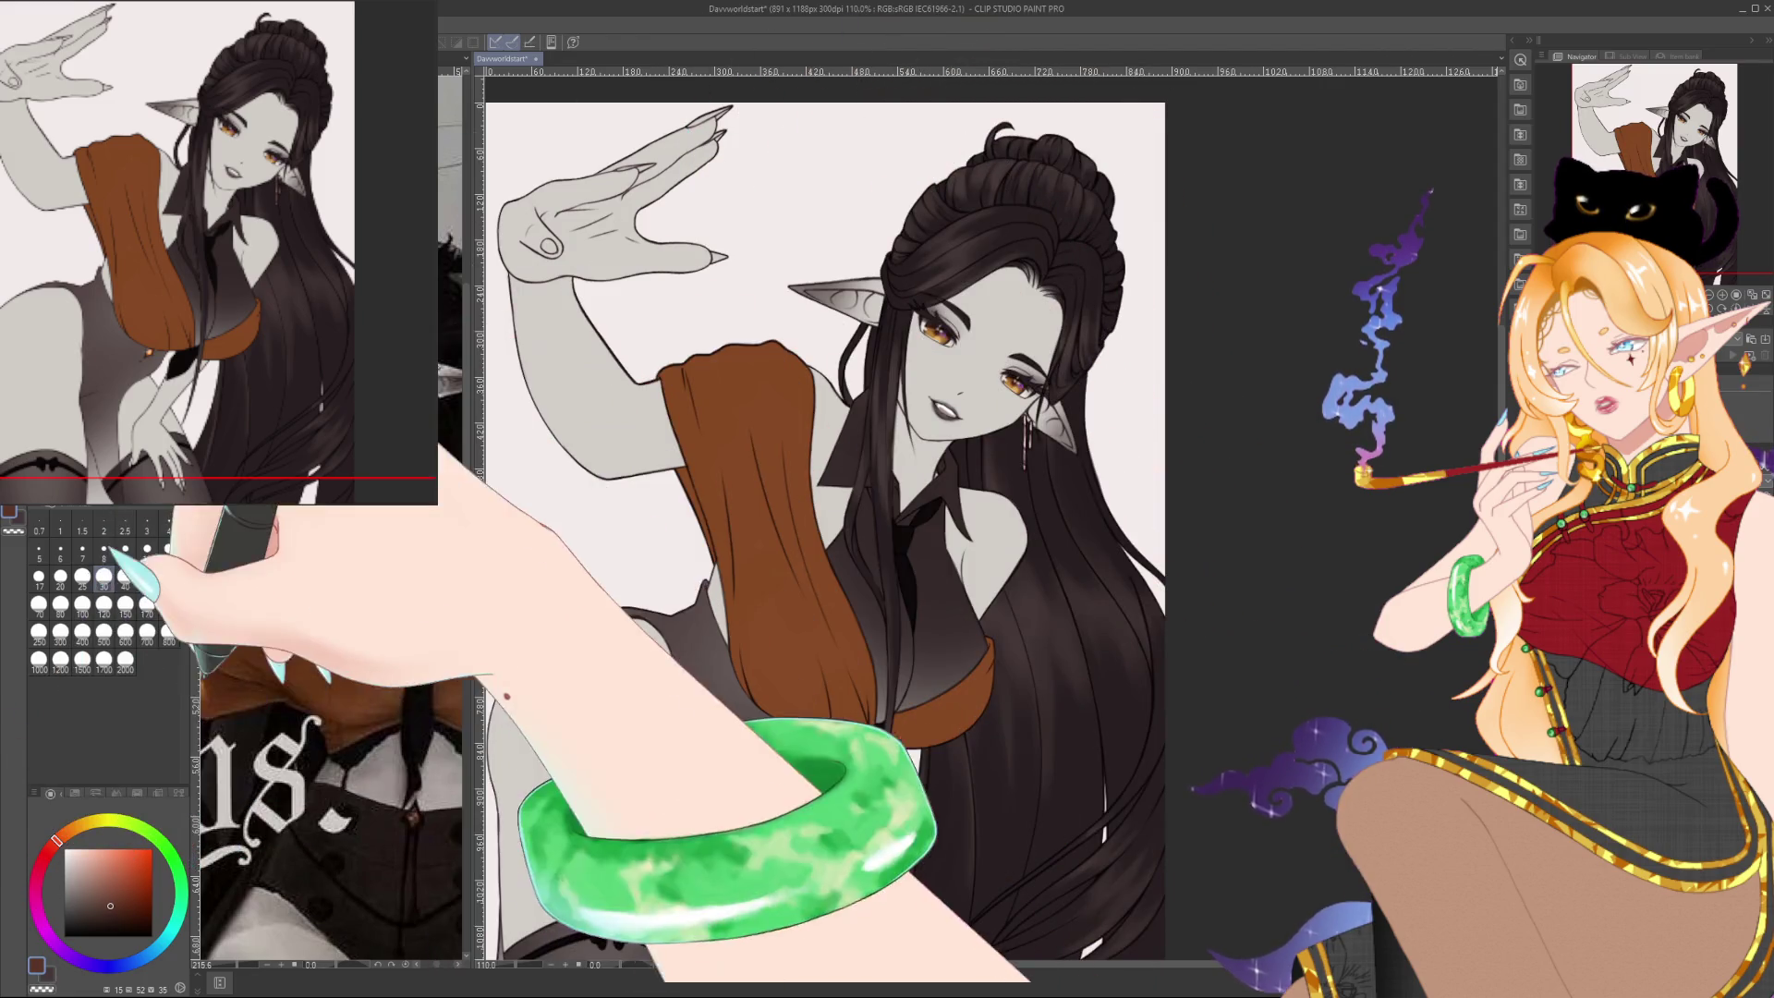
alt+click(670, 450)
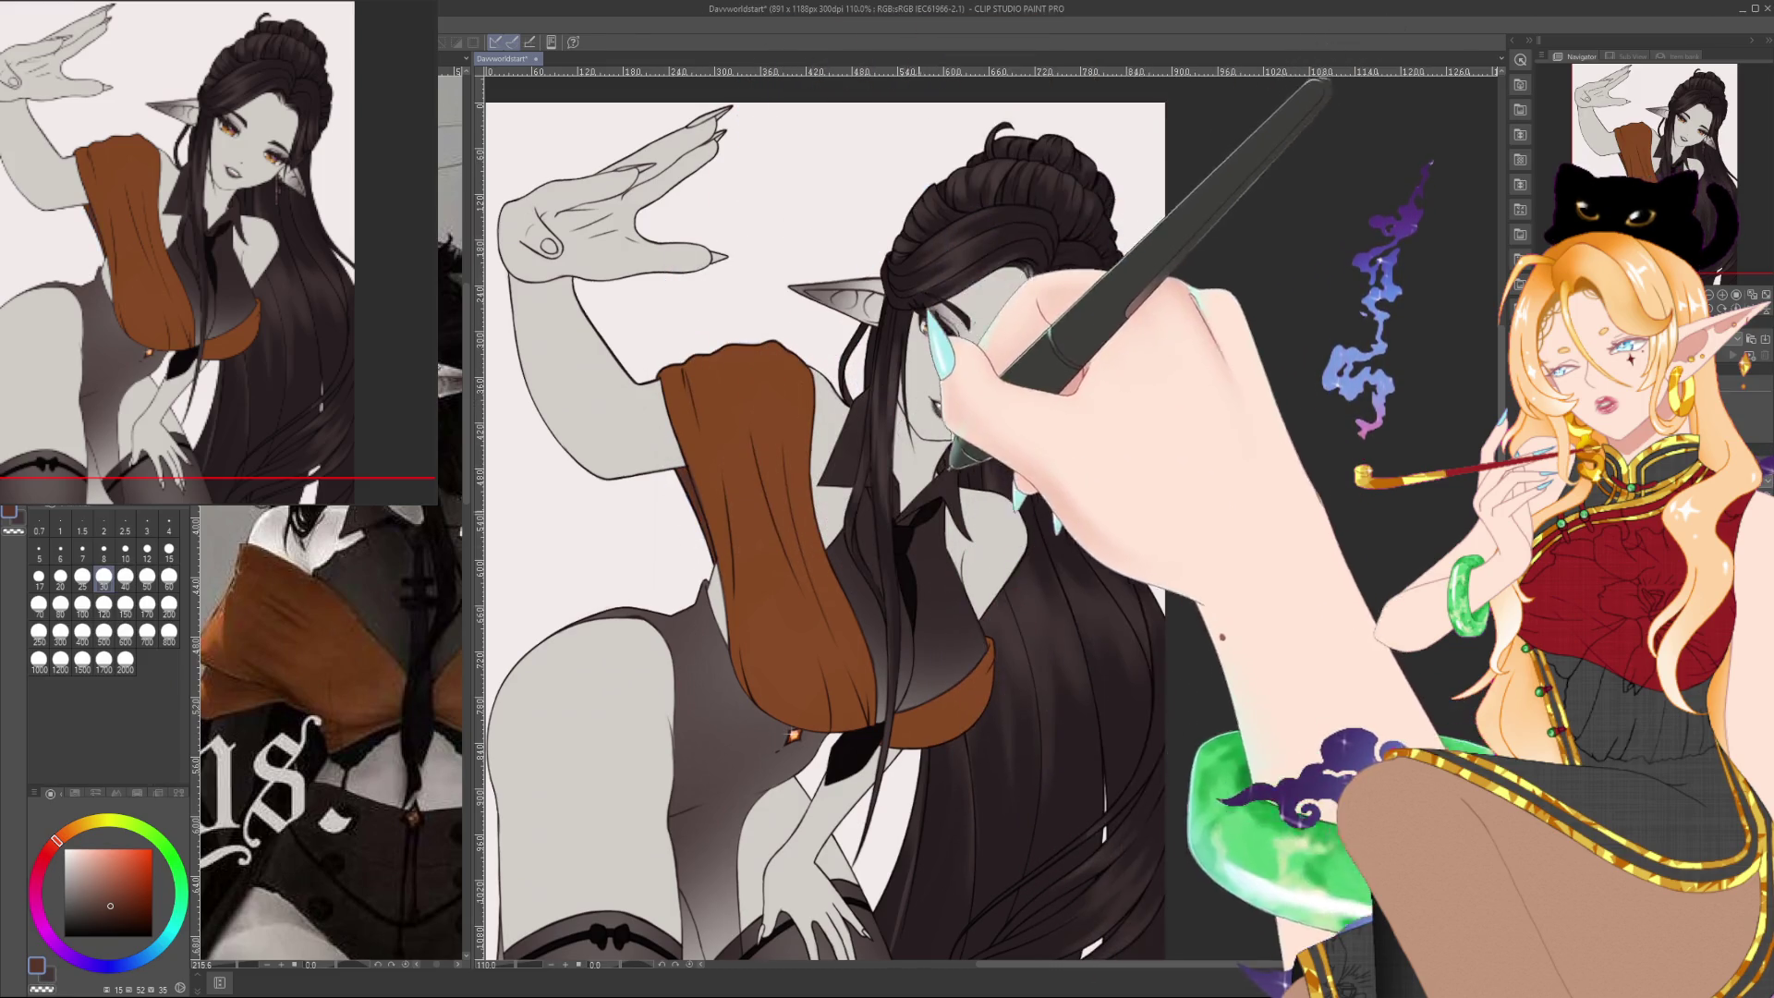
mouse_move(806, 512)
mouse_down()
mouse_move(783, 459)
mouse_move(735, 452)
mouse_move(726, 520)
mouse_move(758, 462)
mouse_move(777, 453)
mouse_move(788, 475)
mouse_up()
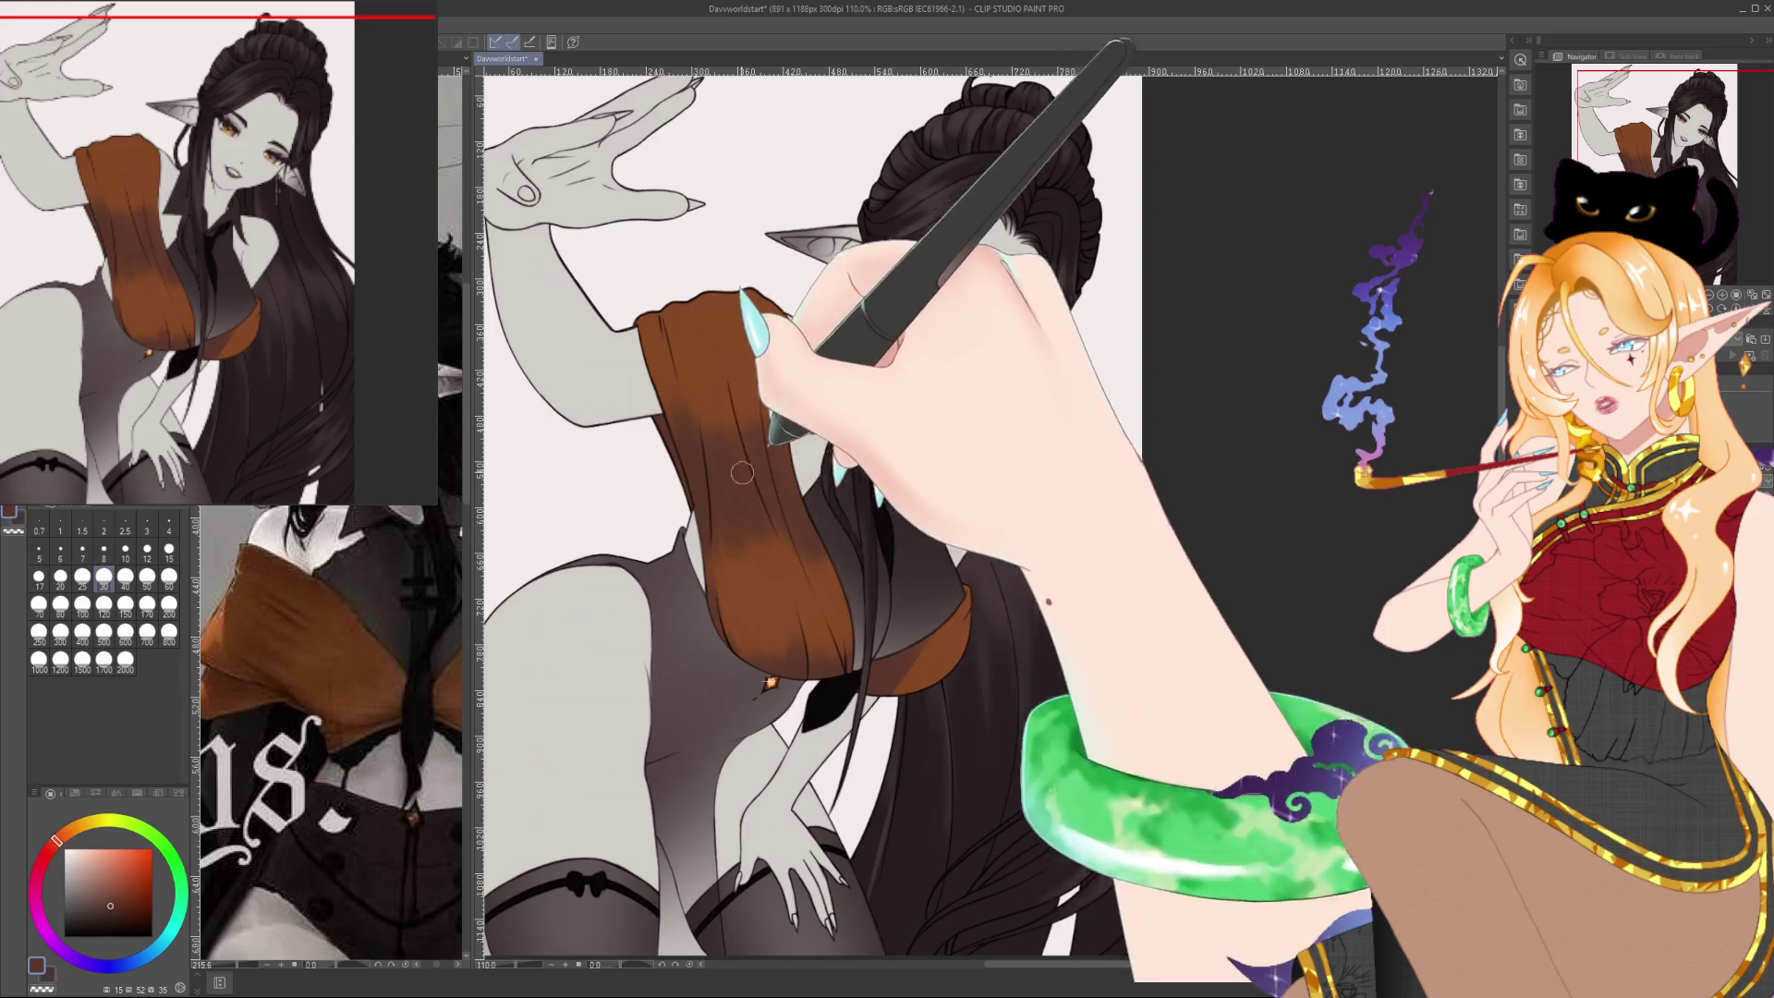
drag(1143, 685, 1180, 654)
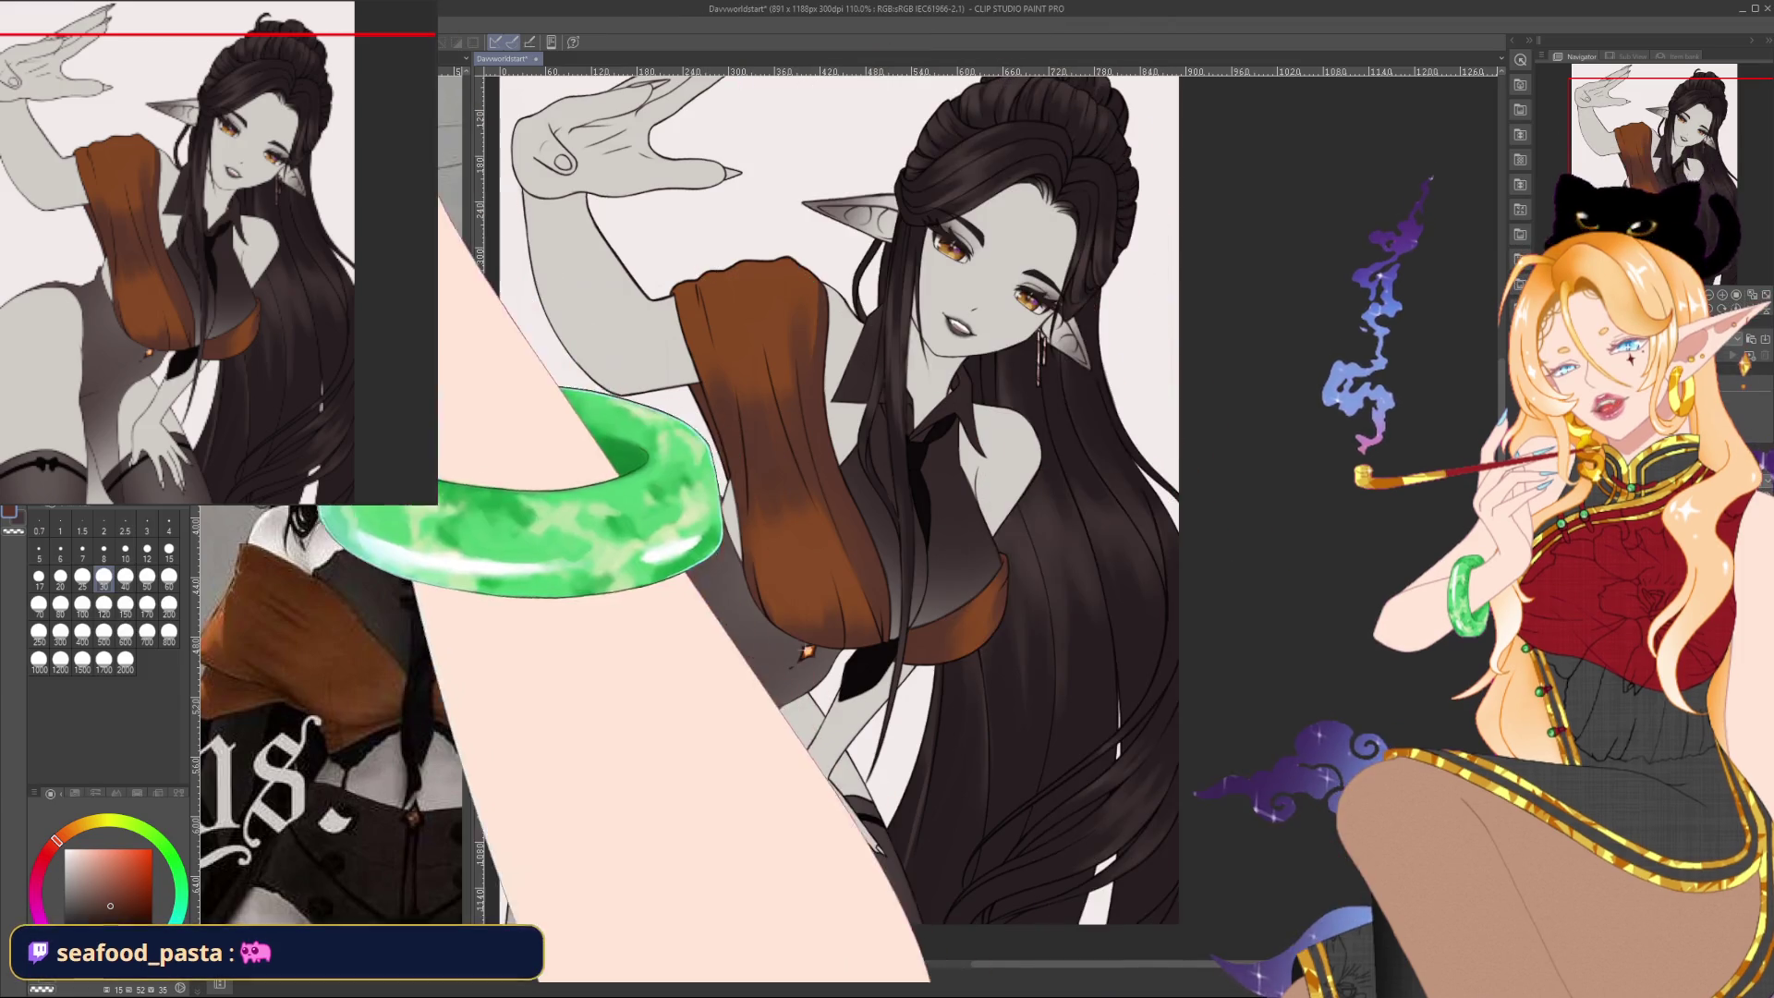
alt+click(748, 277)
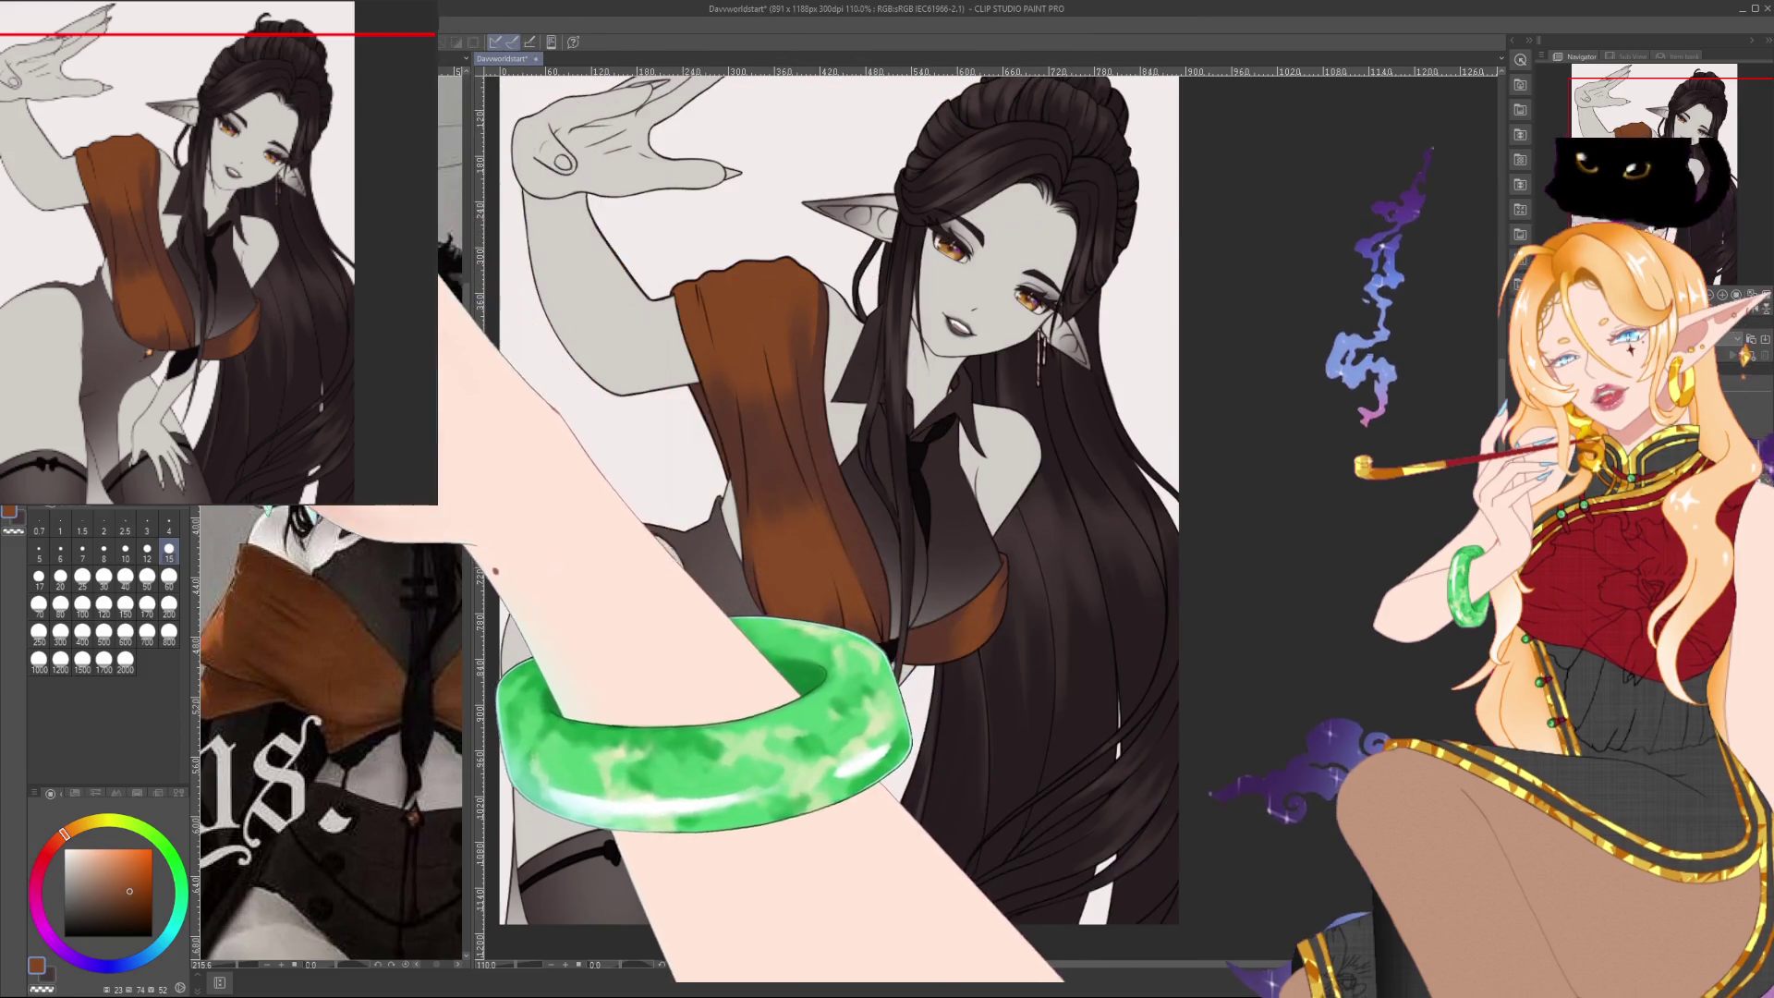
click(169, 524)
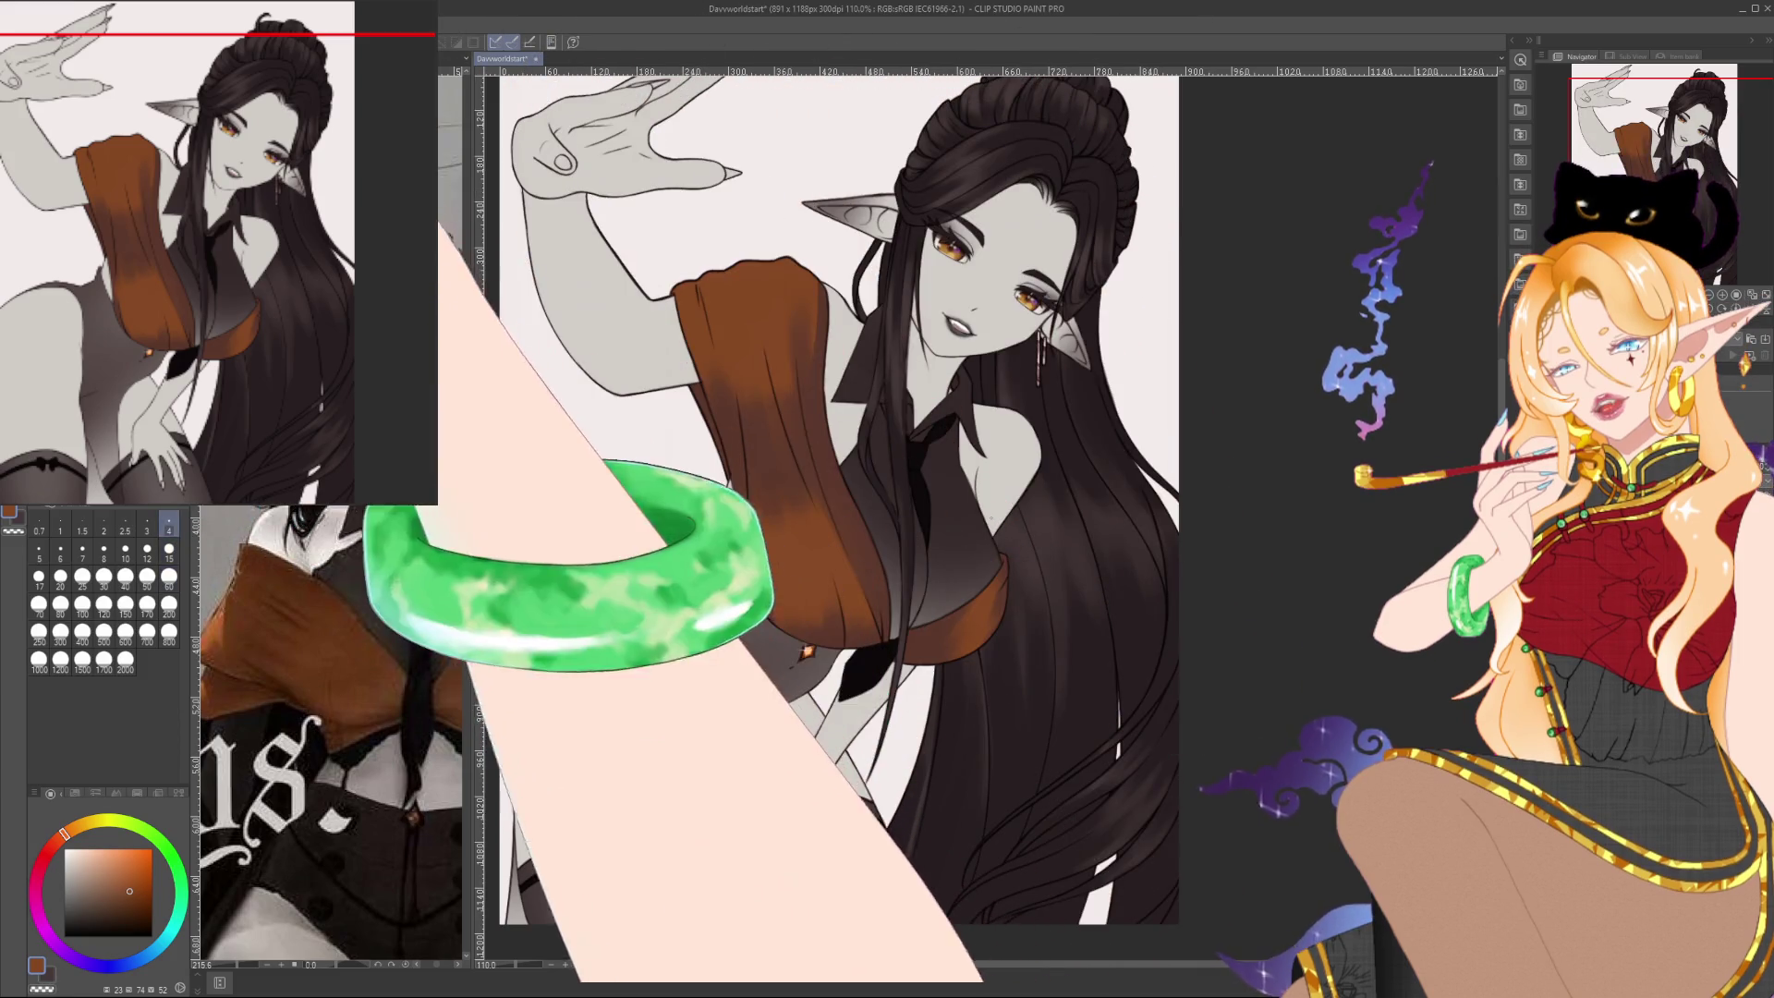
Use a large brush and pick a muted dark reddish-brown from the collar and colour wheel
click(104, 577)
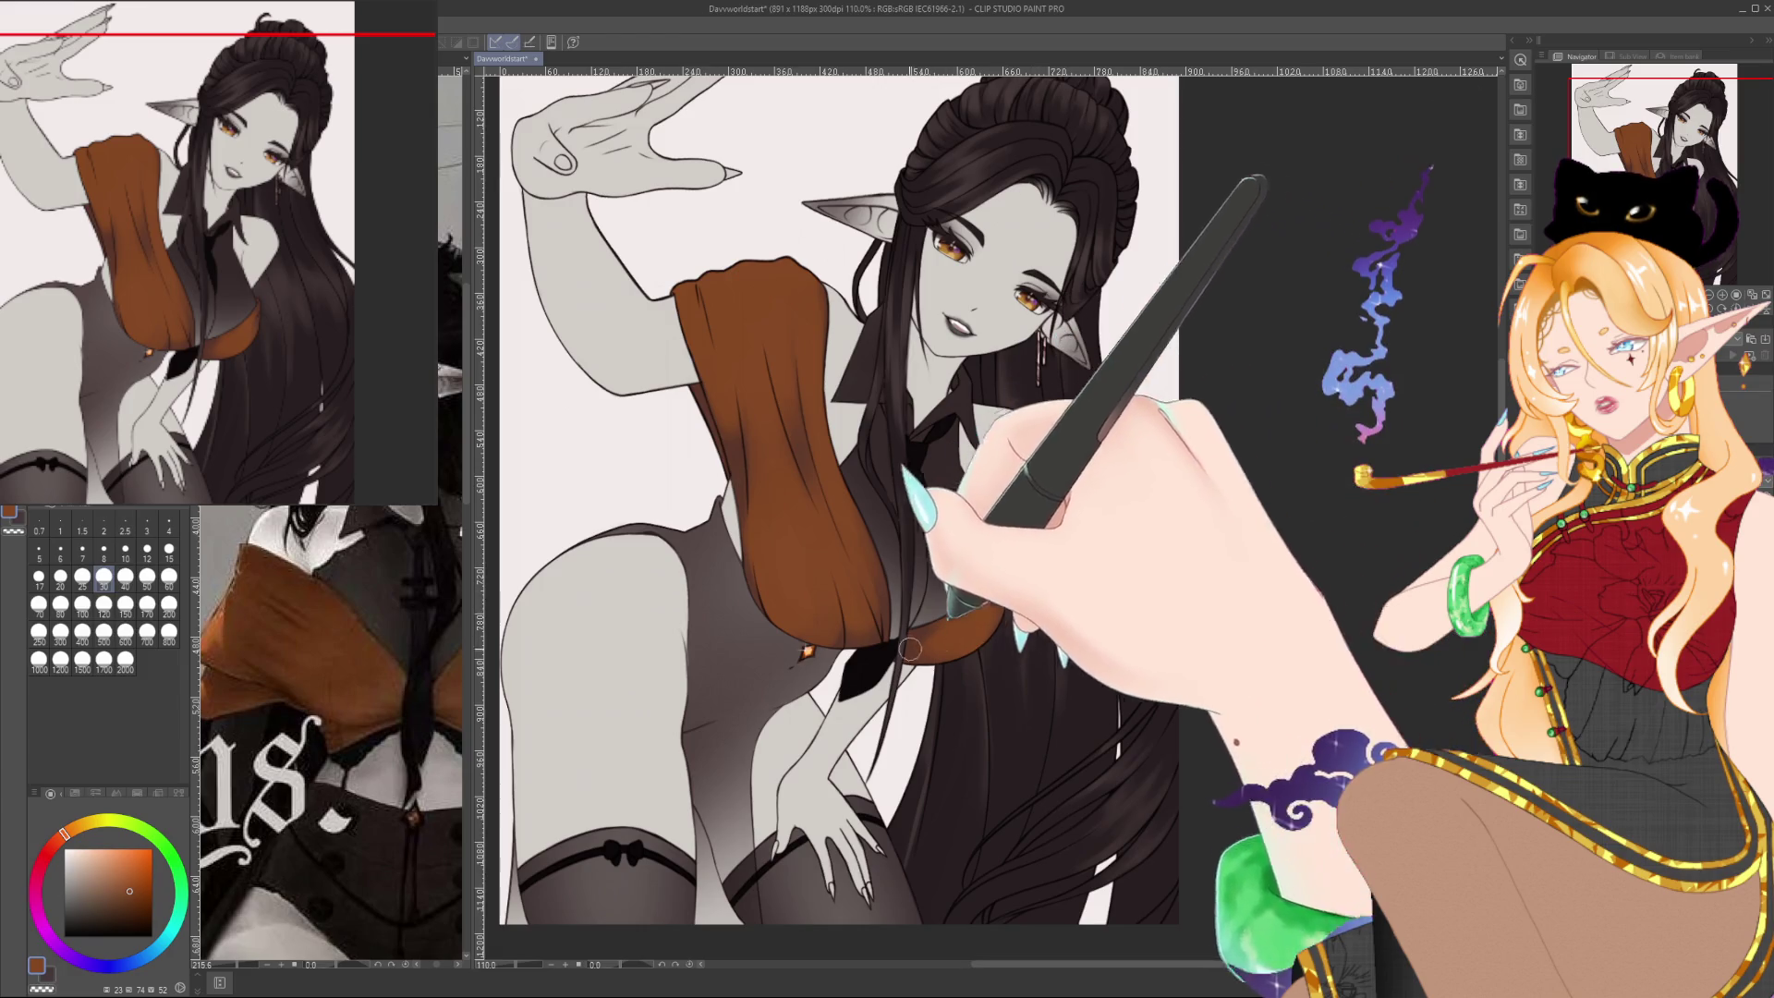
alt+click(859, 664)
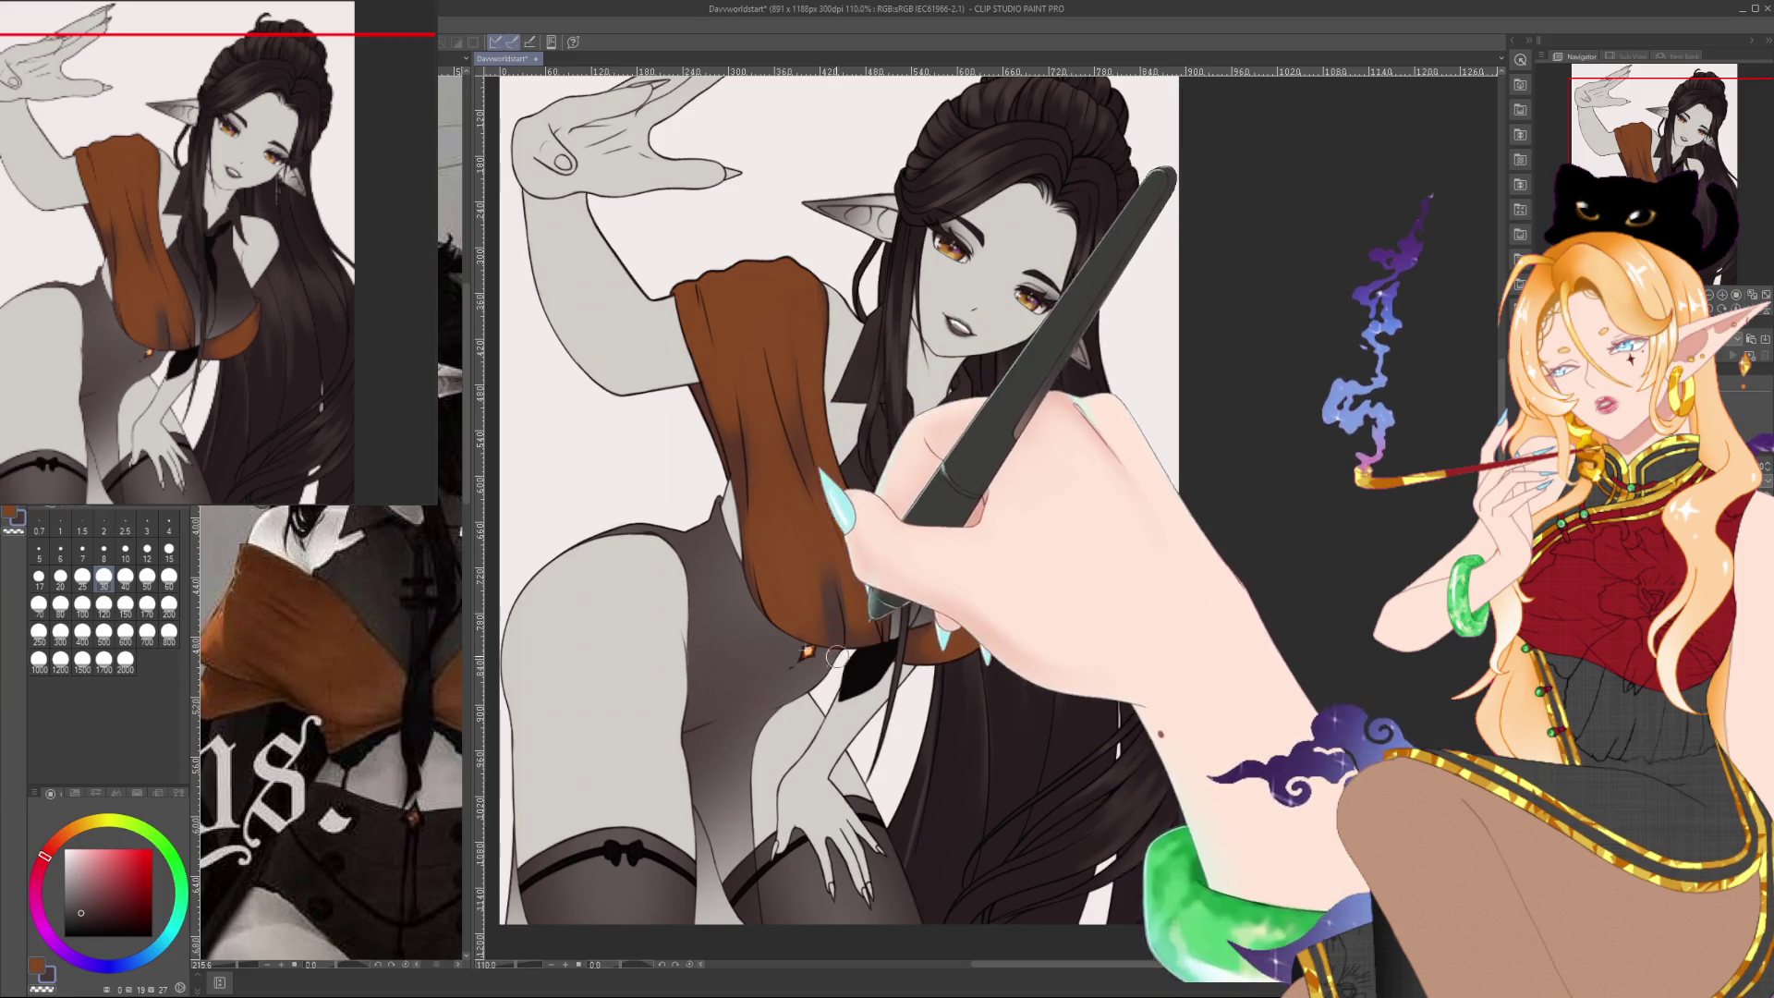
alt+click(834, 569)
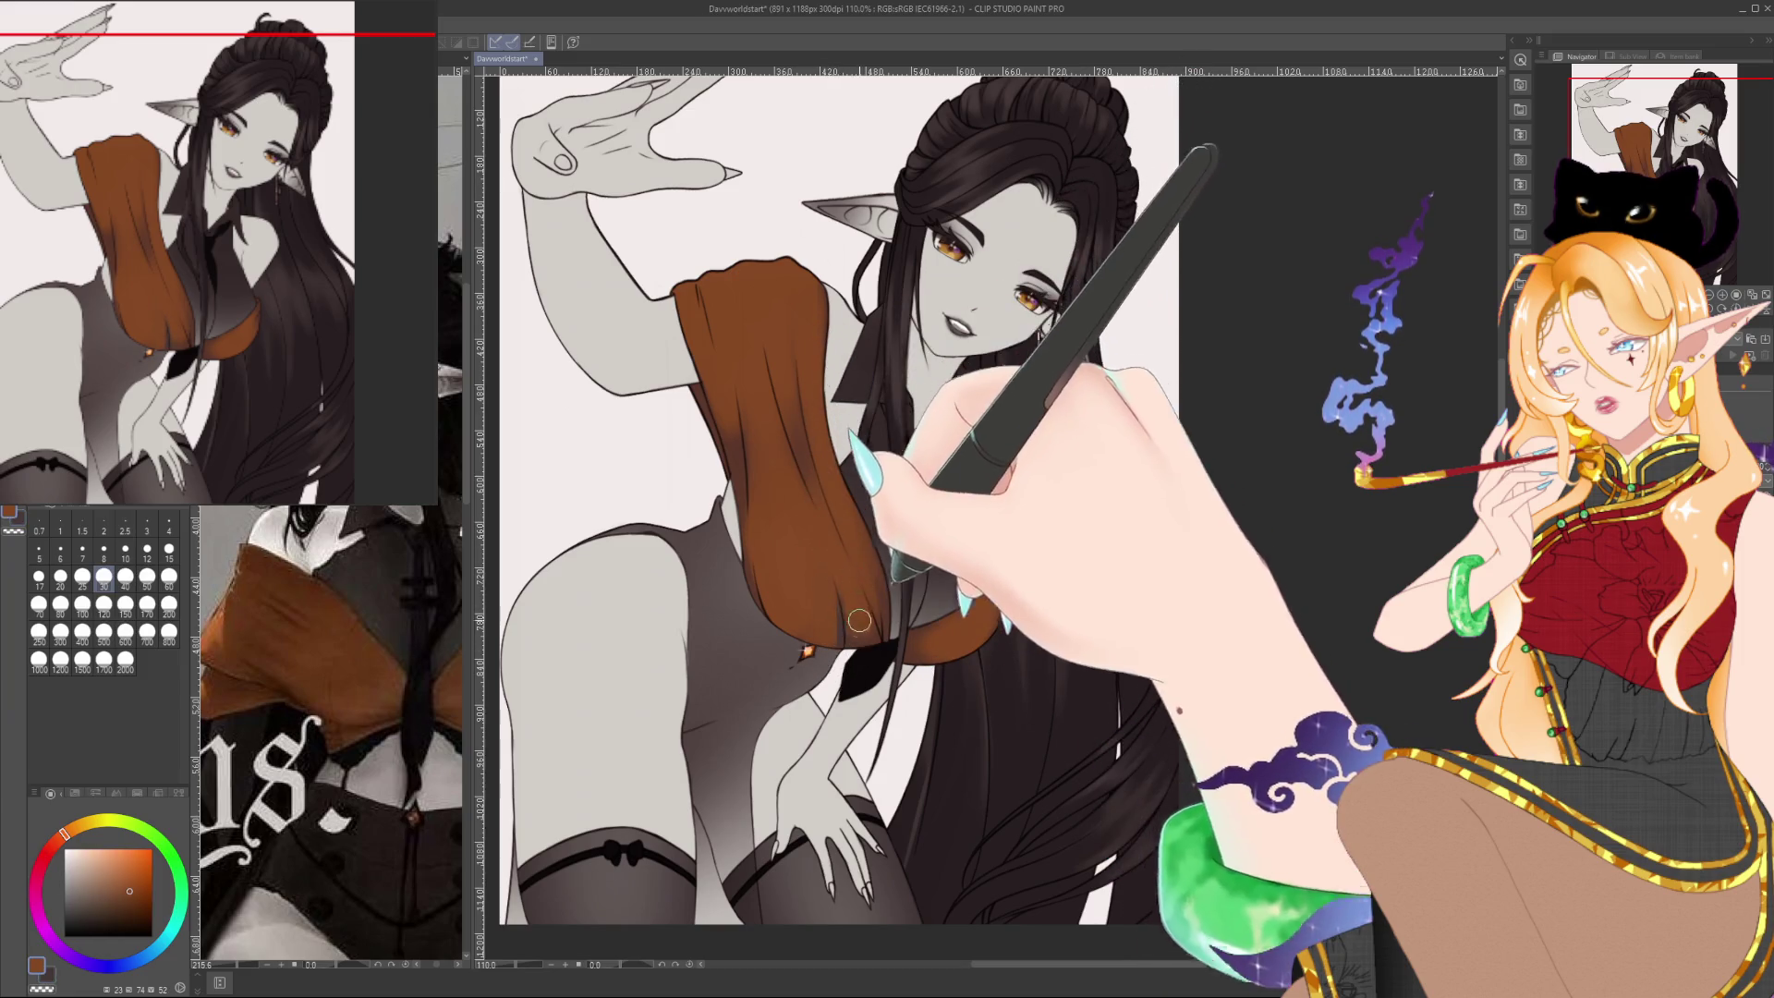
alt+click(839, 655)
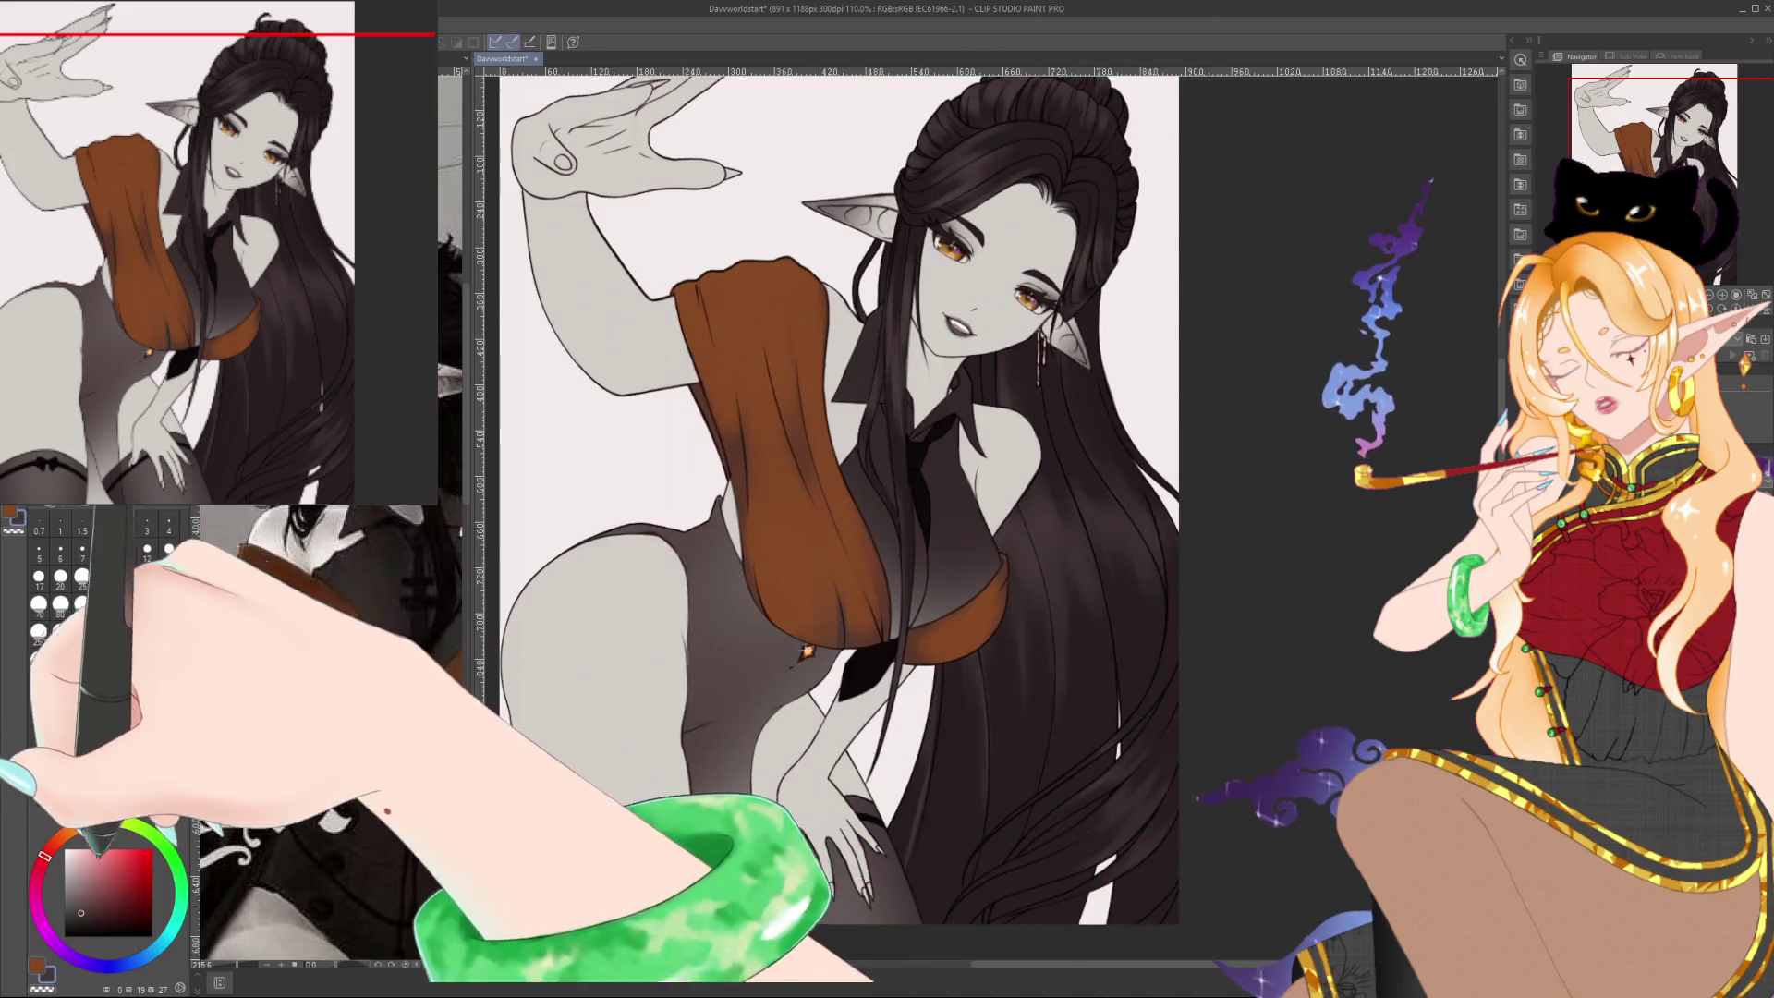
click(125, 899)
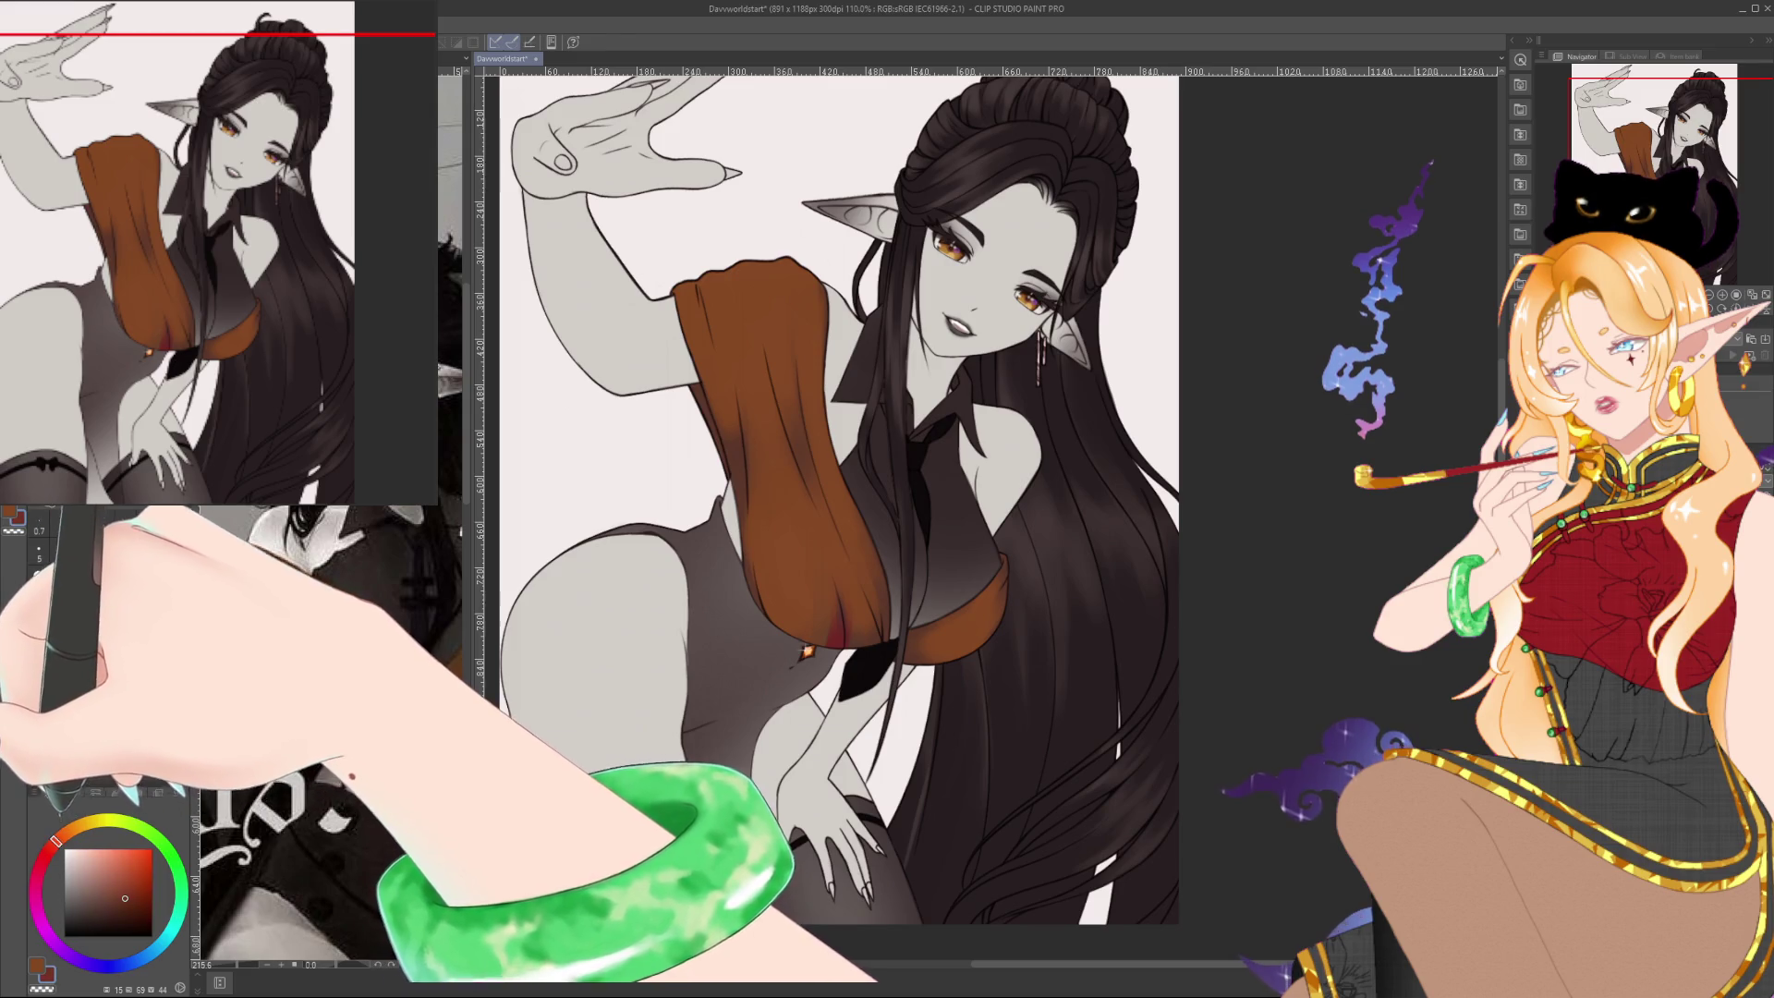
click(56, 841)
click(101, 899)
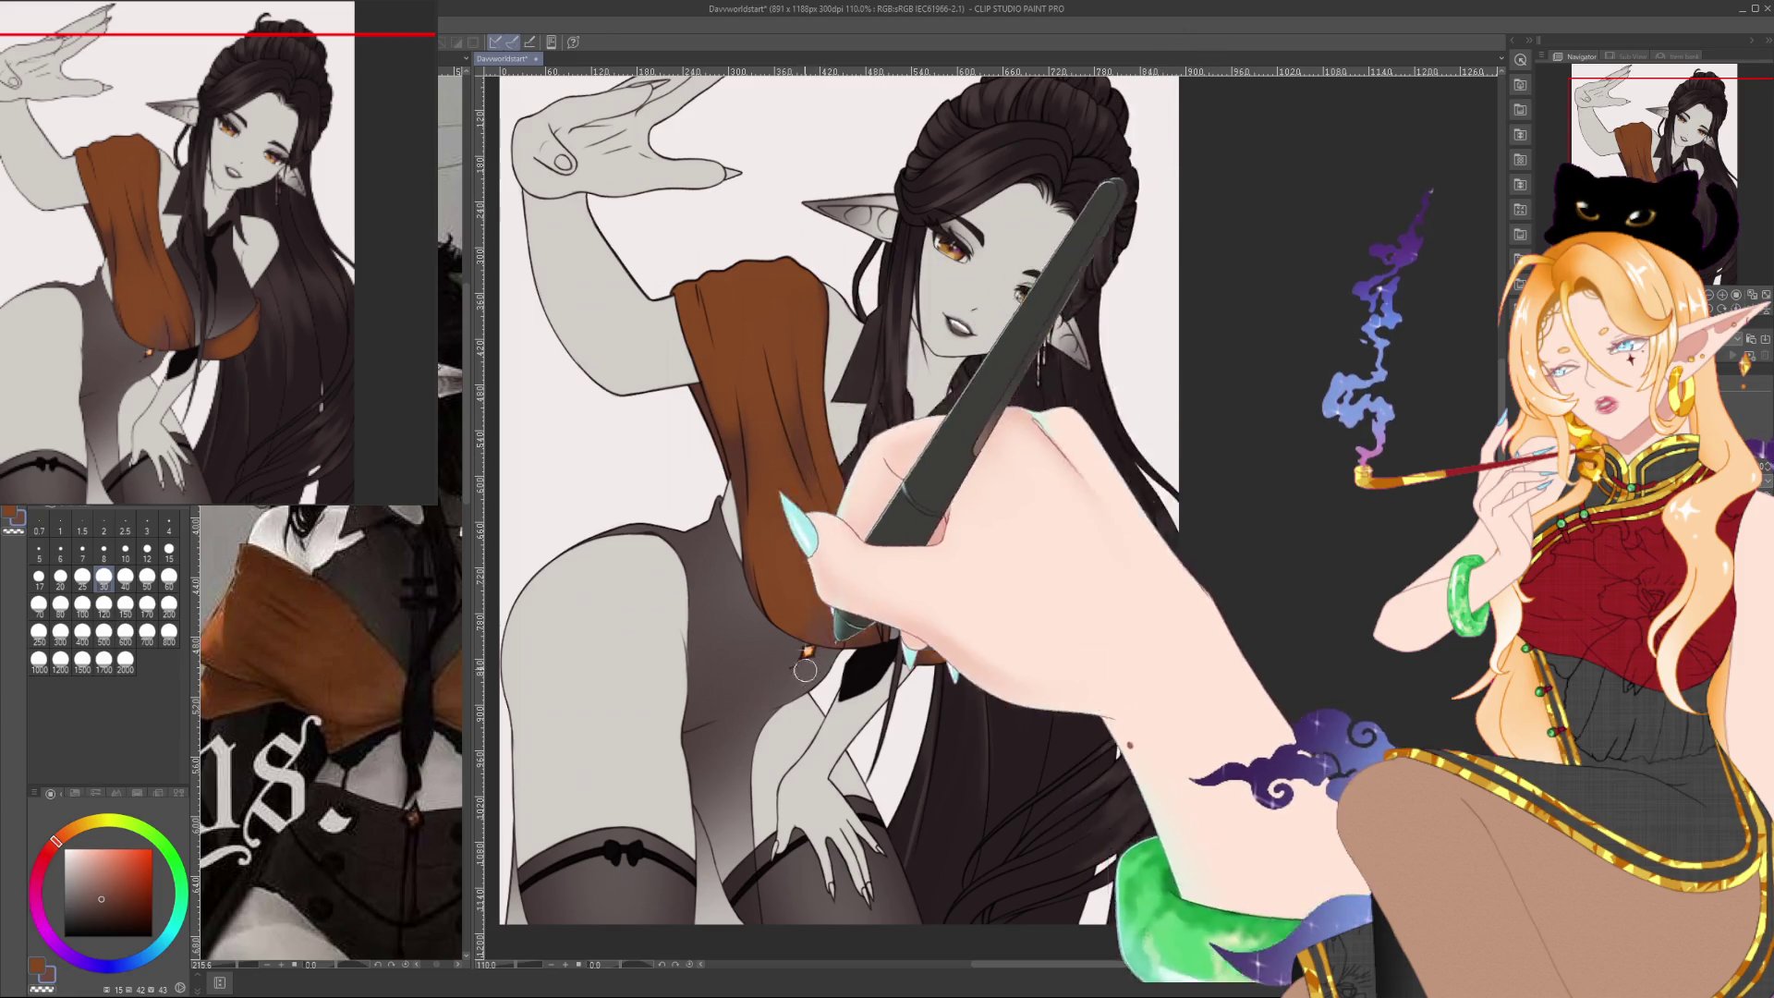
Refine the reddish-brown and brush dark red shadow strokes onto the lower orange sash
alt+click(810, 588)
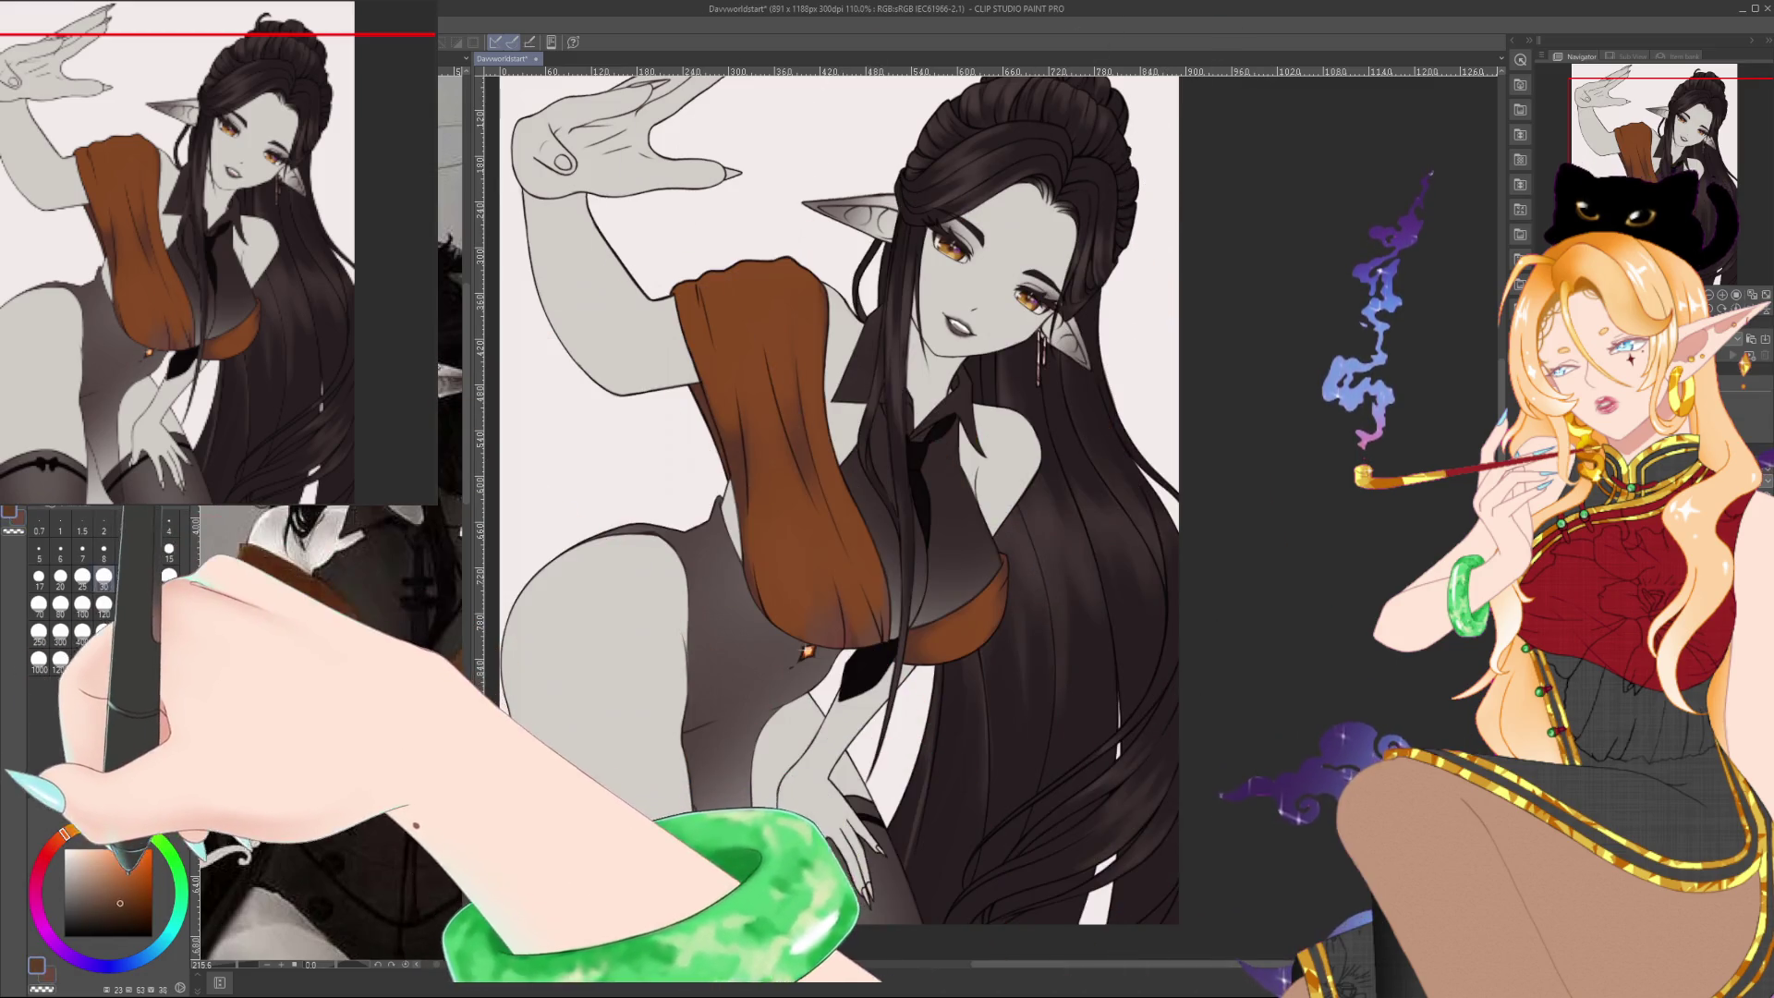
click(113, 910)
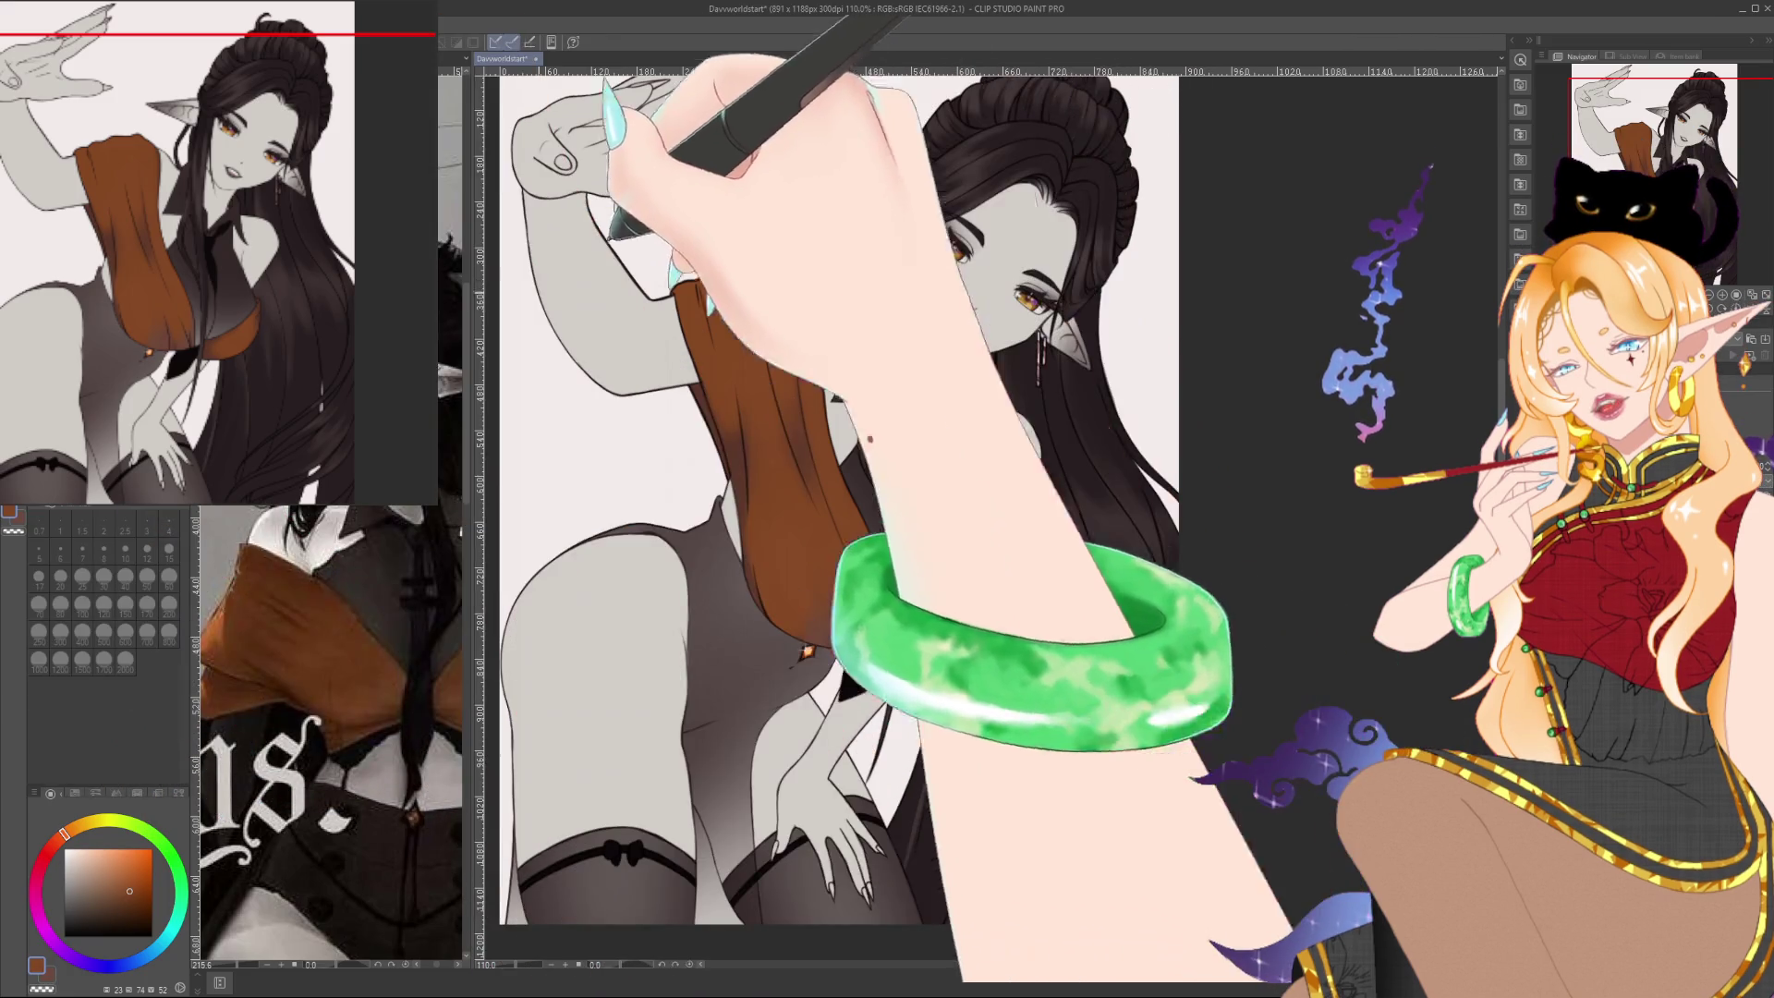
alt+click(810, 587)
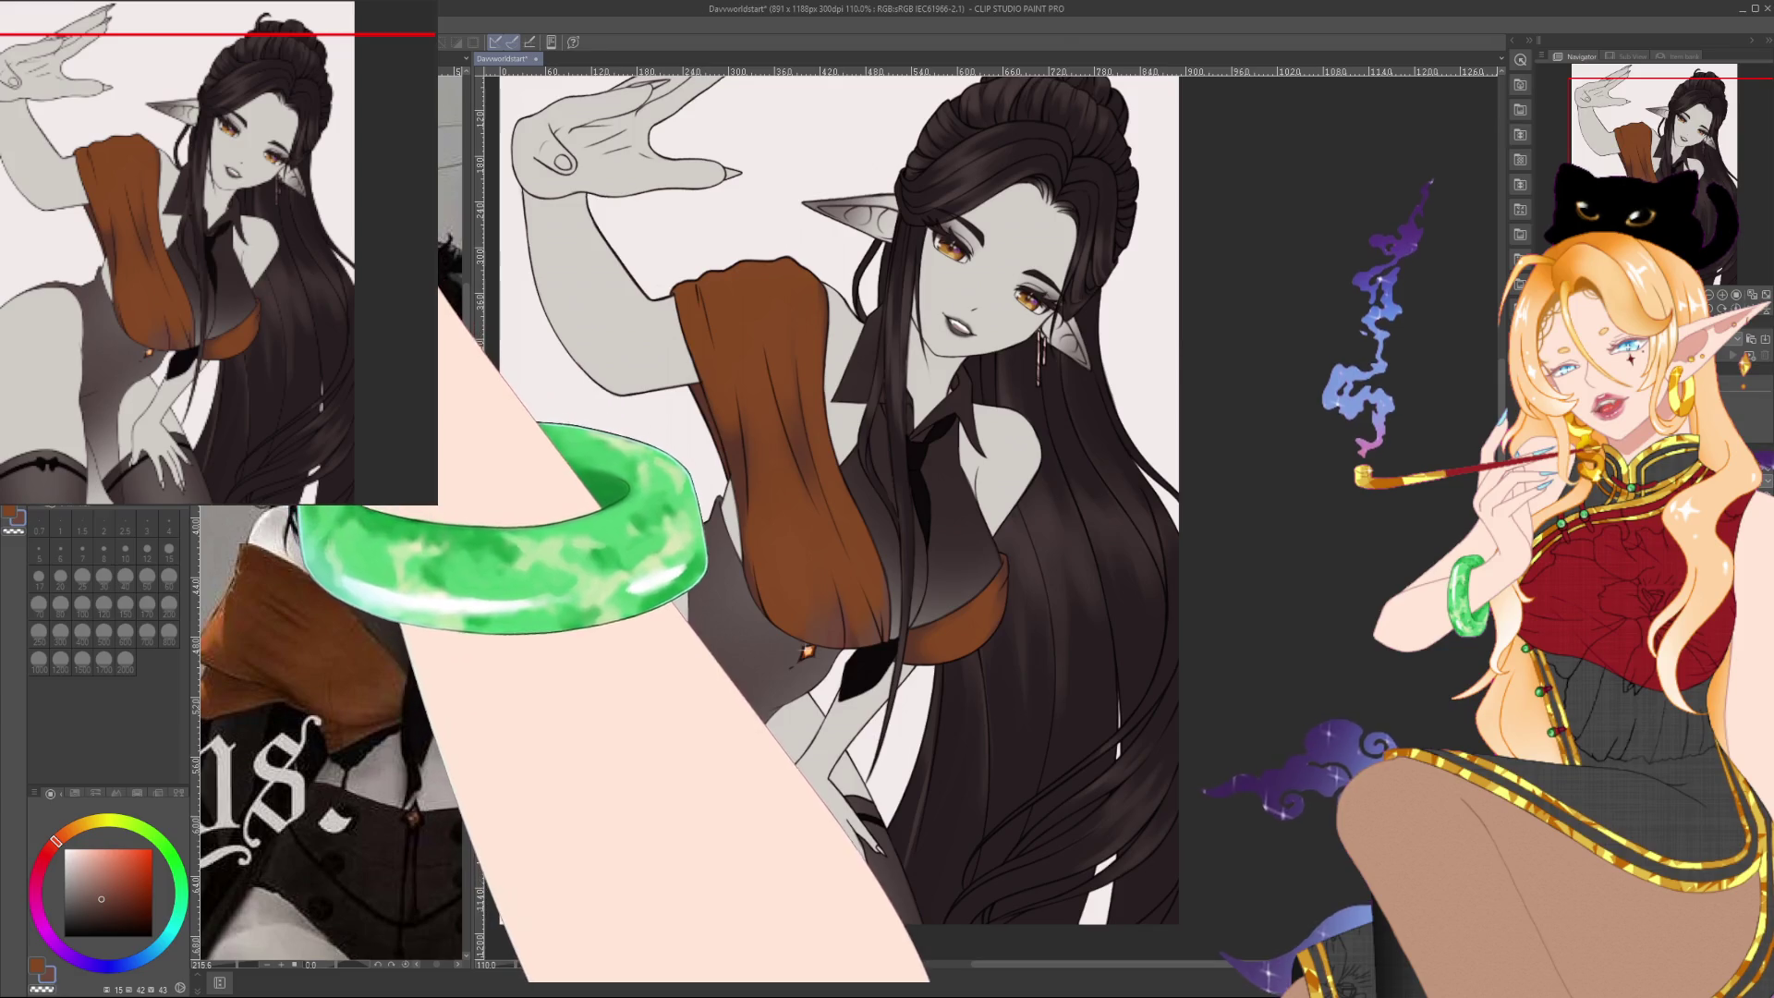
alt+click(859, 555)
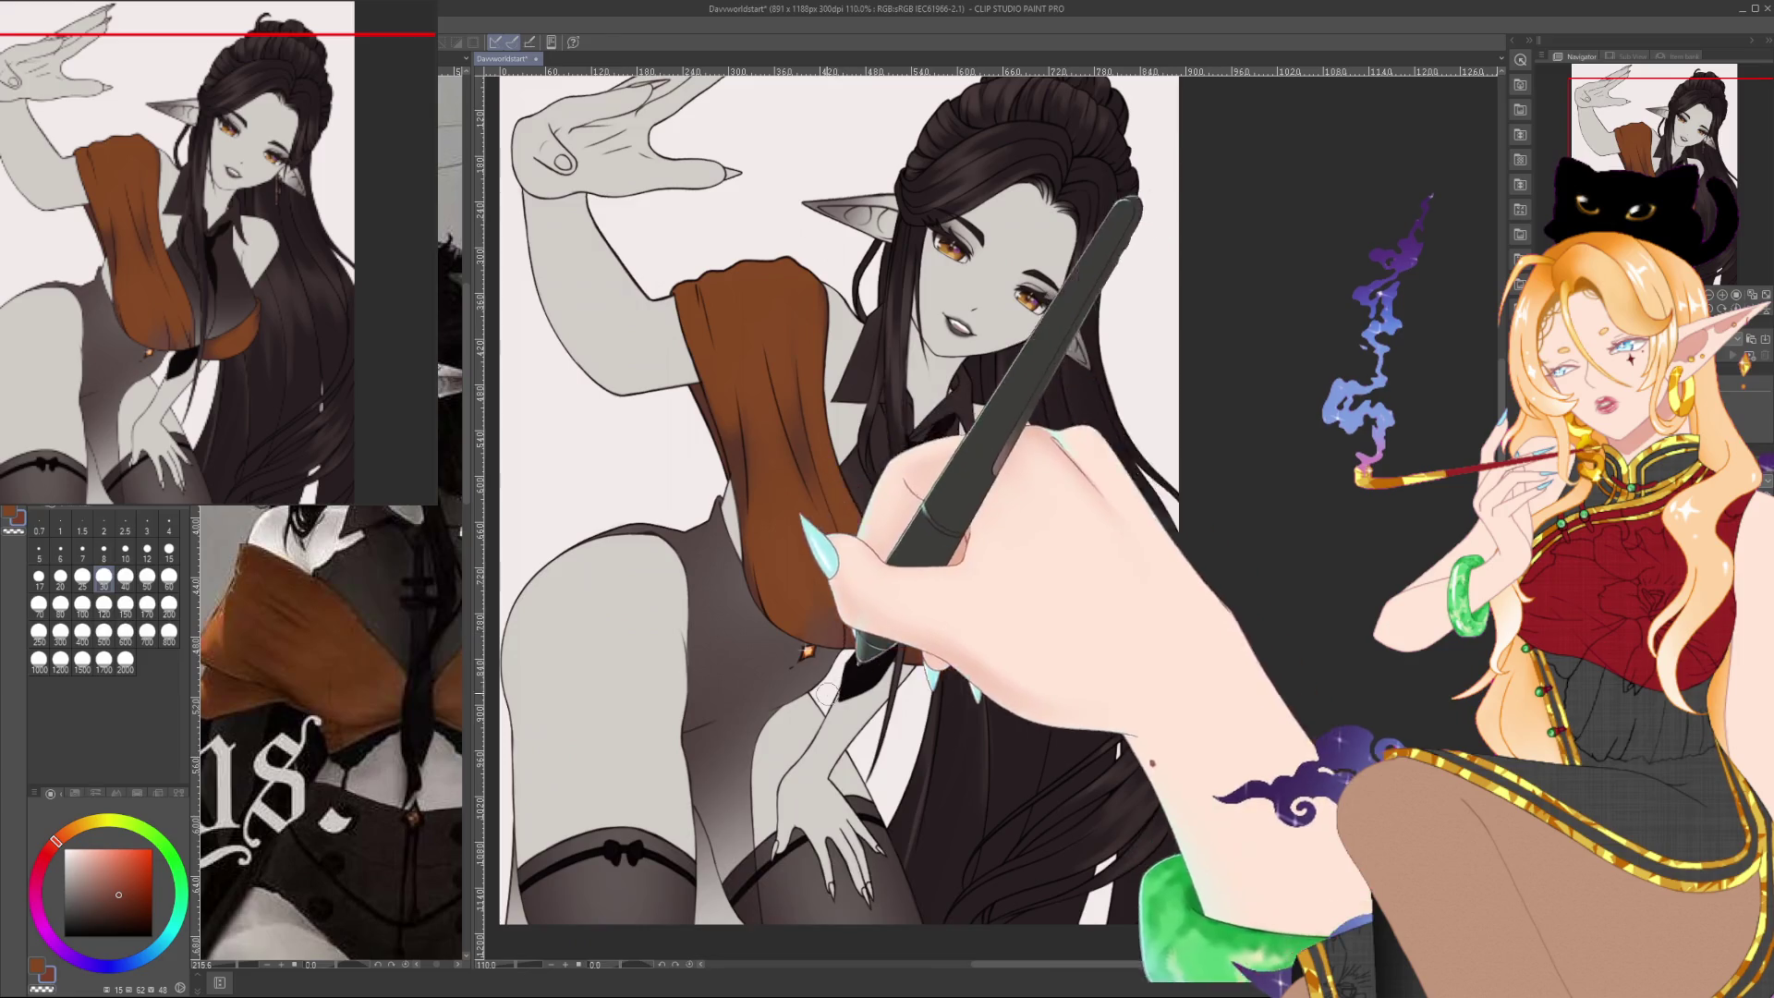
alt+click(841, 566)
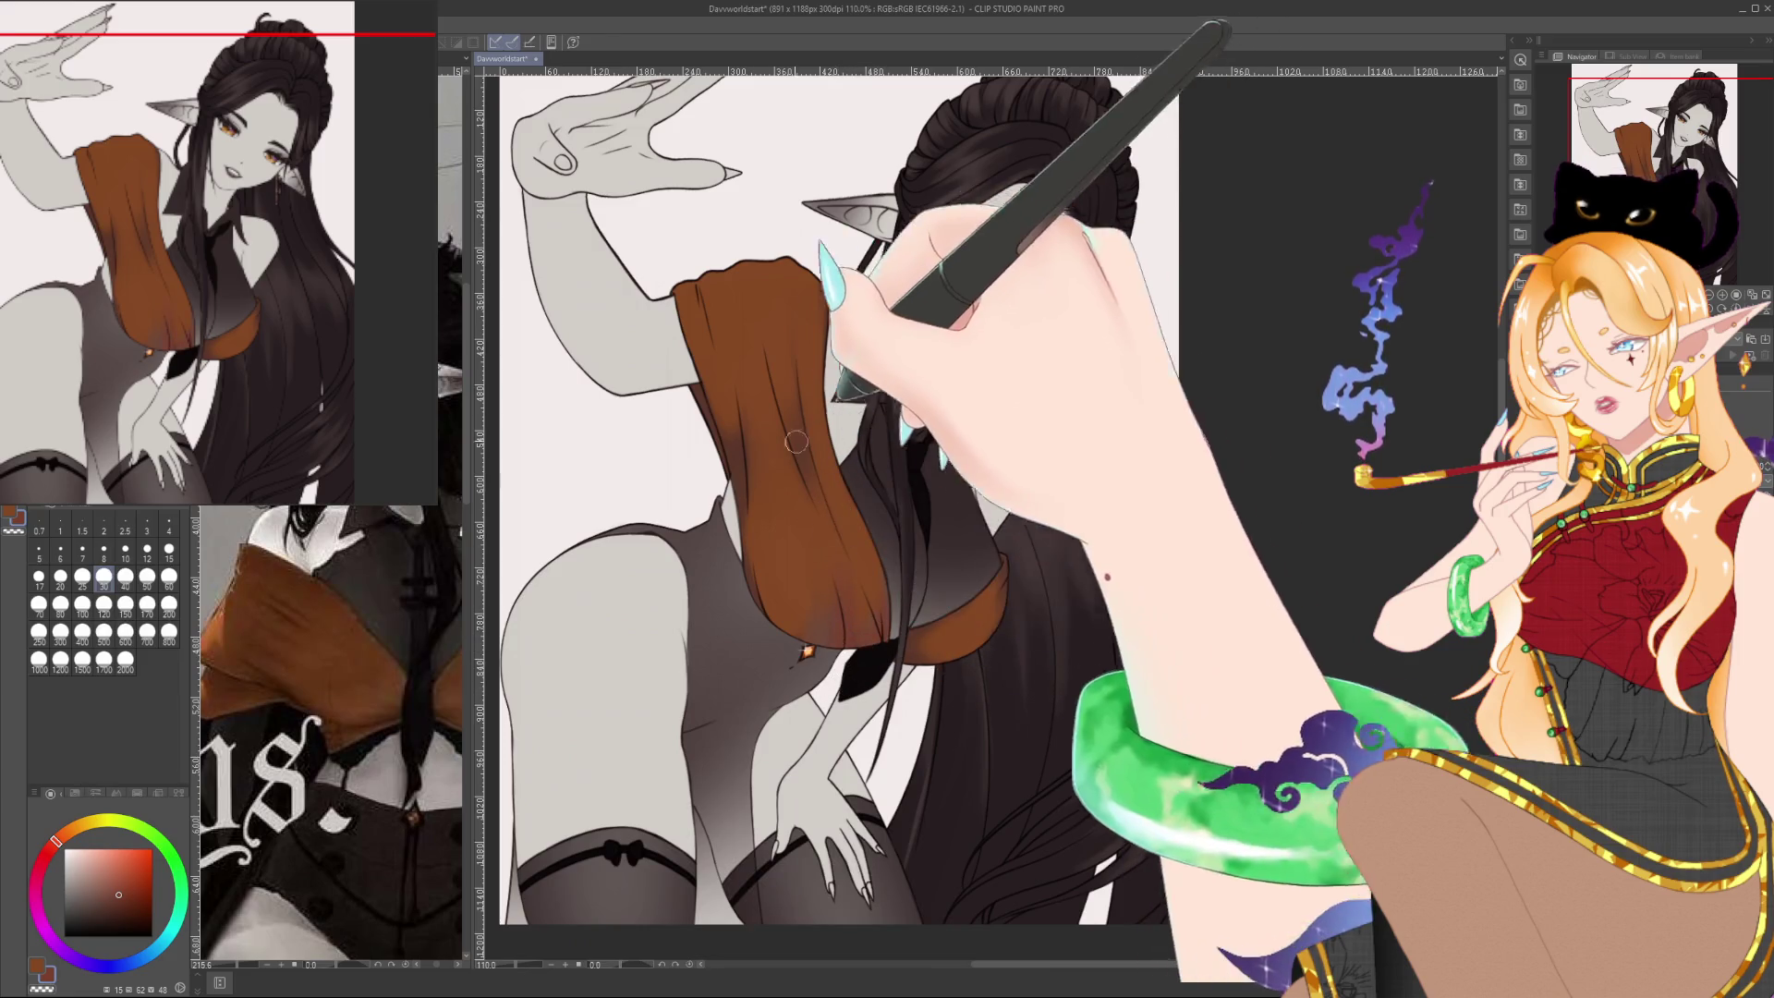
drag(56, 841, 50, 847)
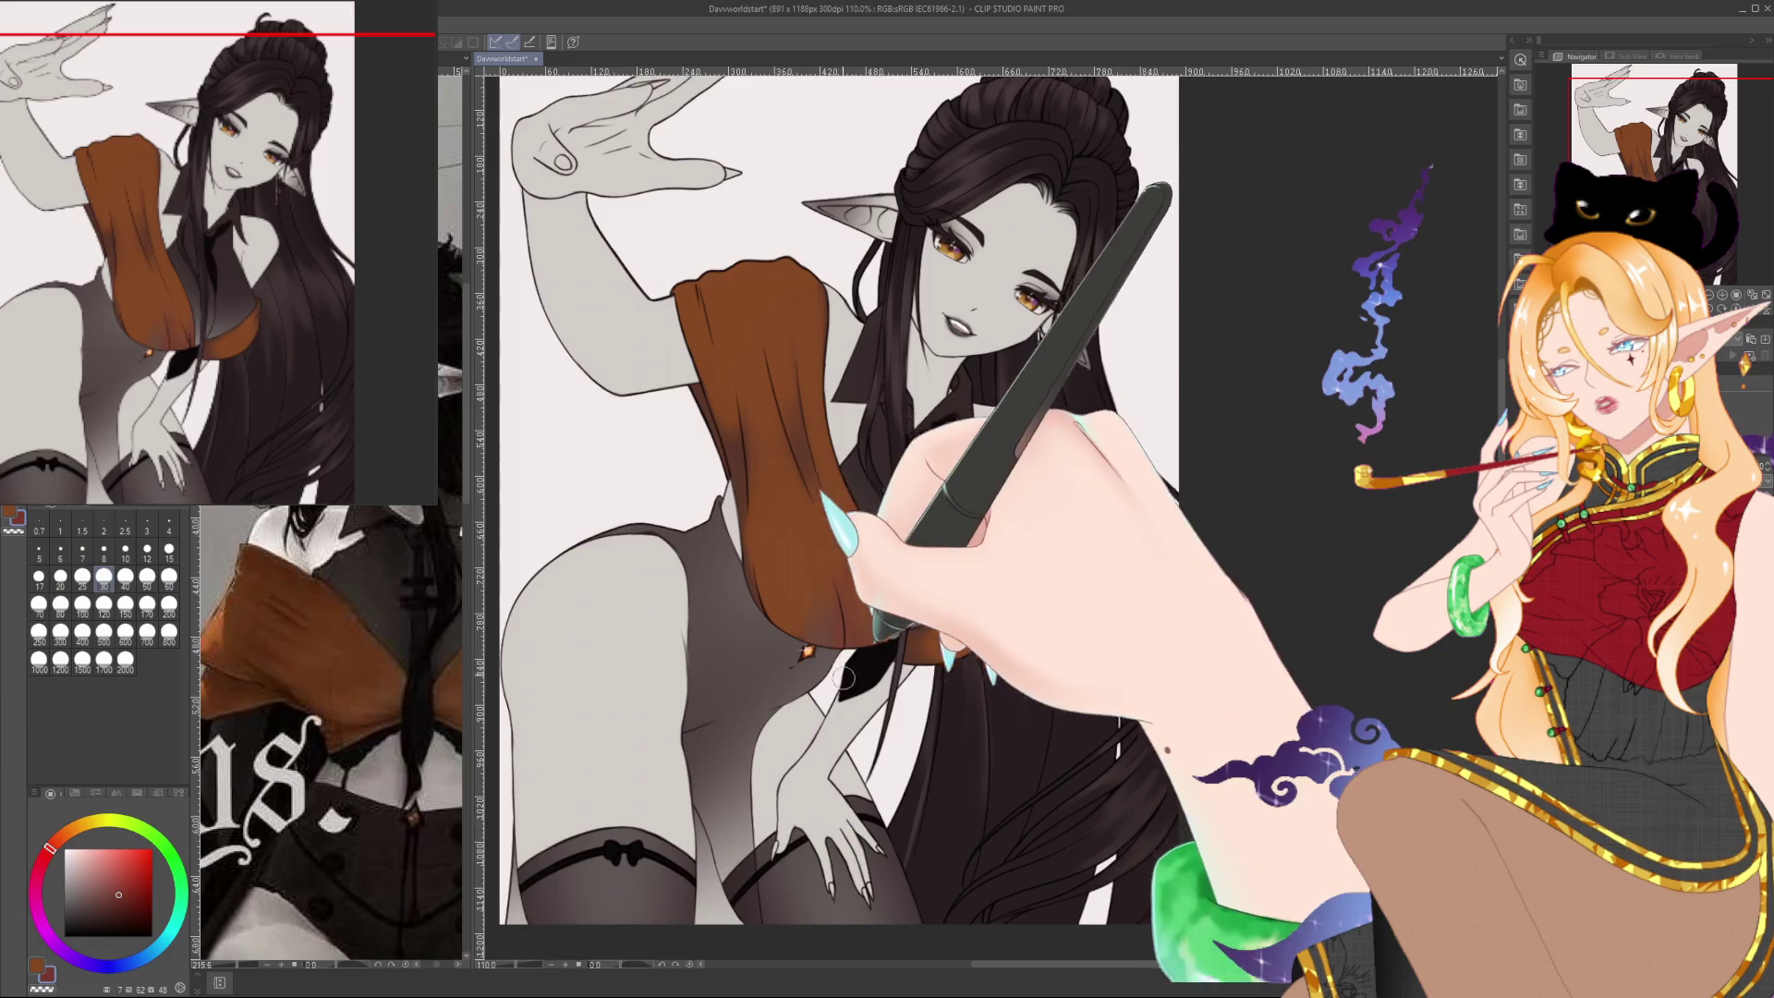
drag(845, 629, 831, 555)
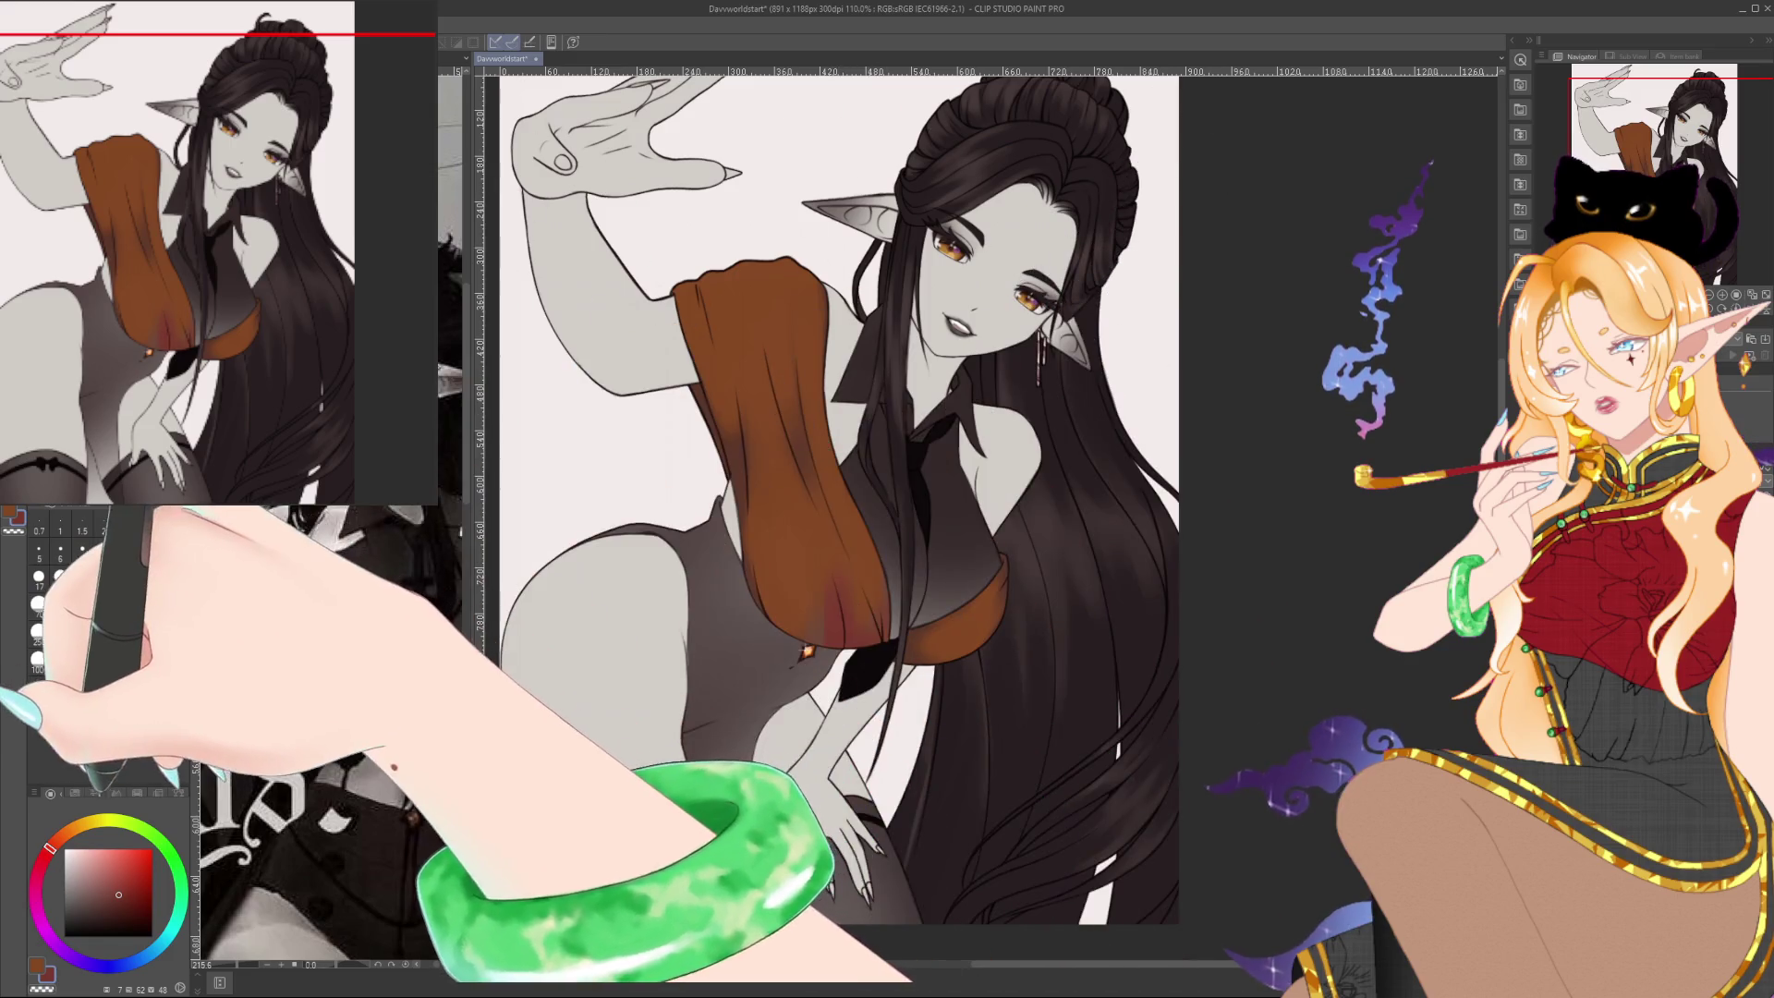
Paint brown-red shading on the cloth's lower part and a red-pink accent stroke on the top
click(86, 823)
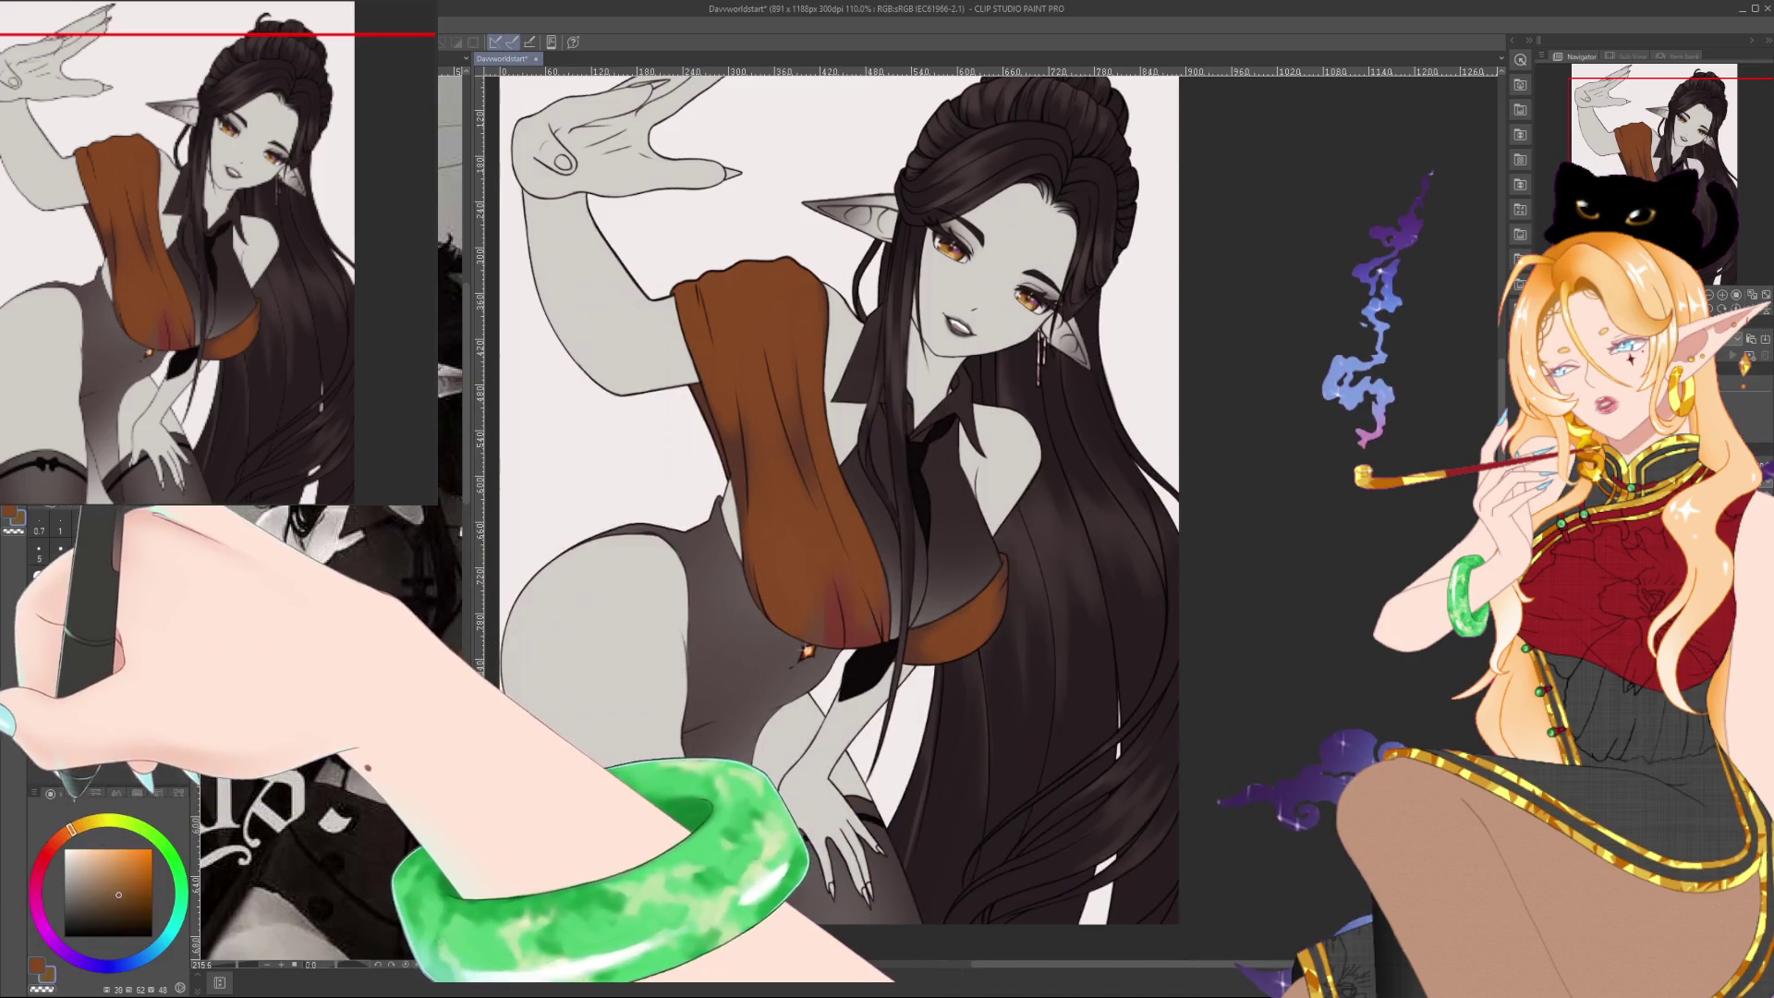
click(58, 837)
click(129, 893)
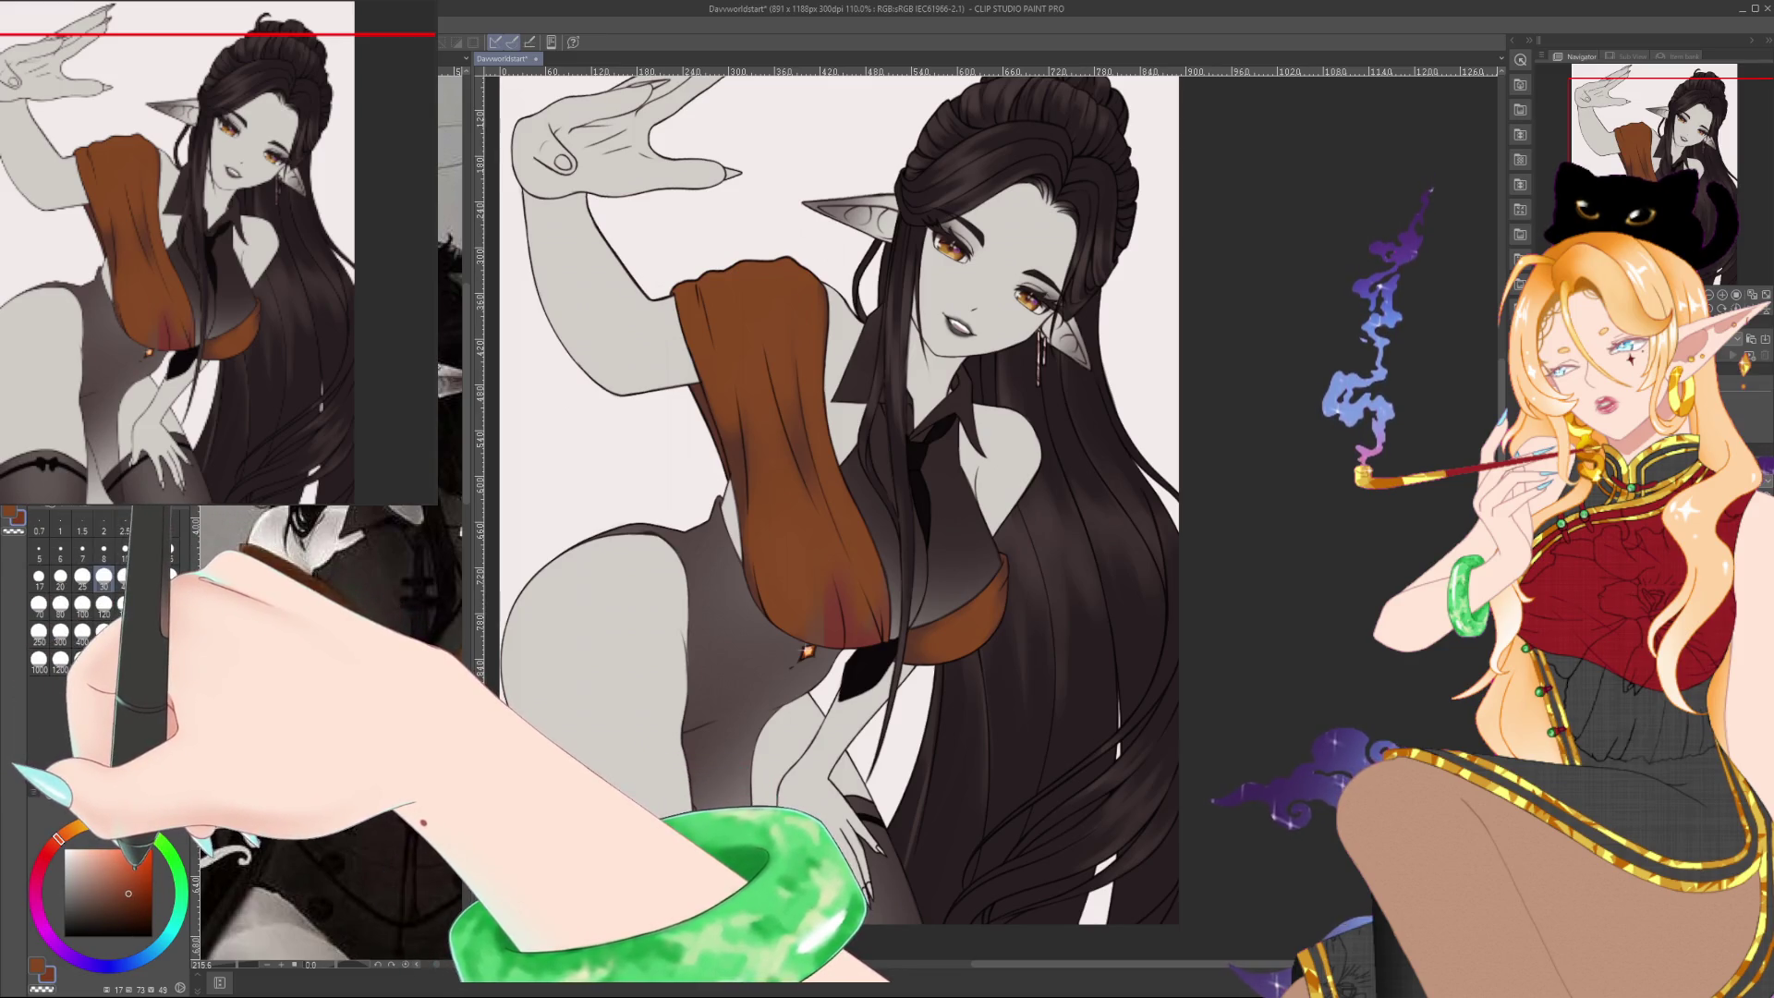
mouse_move(699, 612)
mouse_down()
mouse_move(813, 592)
mouse_move(822, 684)
mouse_move(813, 613)
mouse_move(730, 462)
mouse_move(739, 480)
mouse_move(814, 296)
mouse_move(871, 676)
mouse_up()
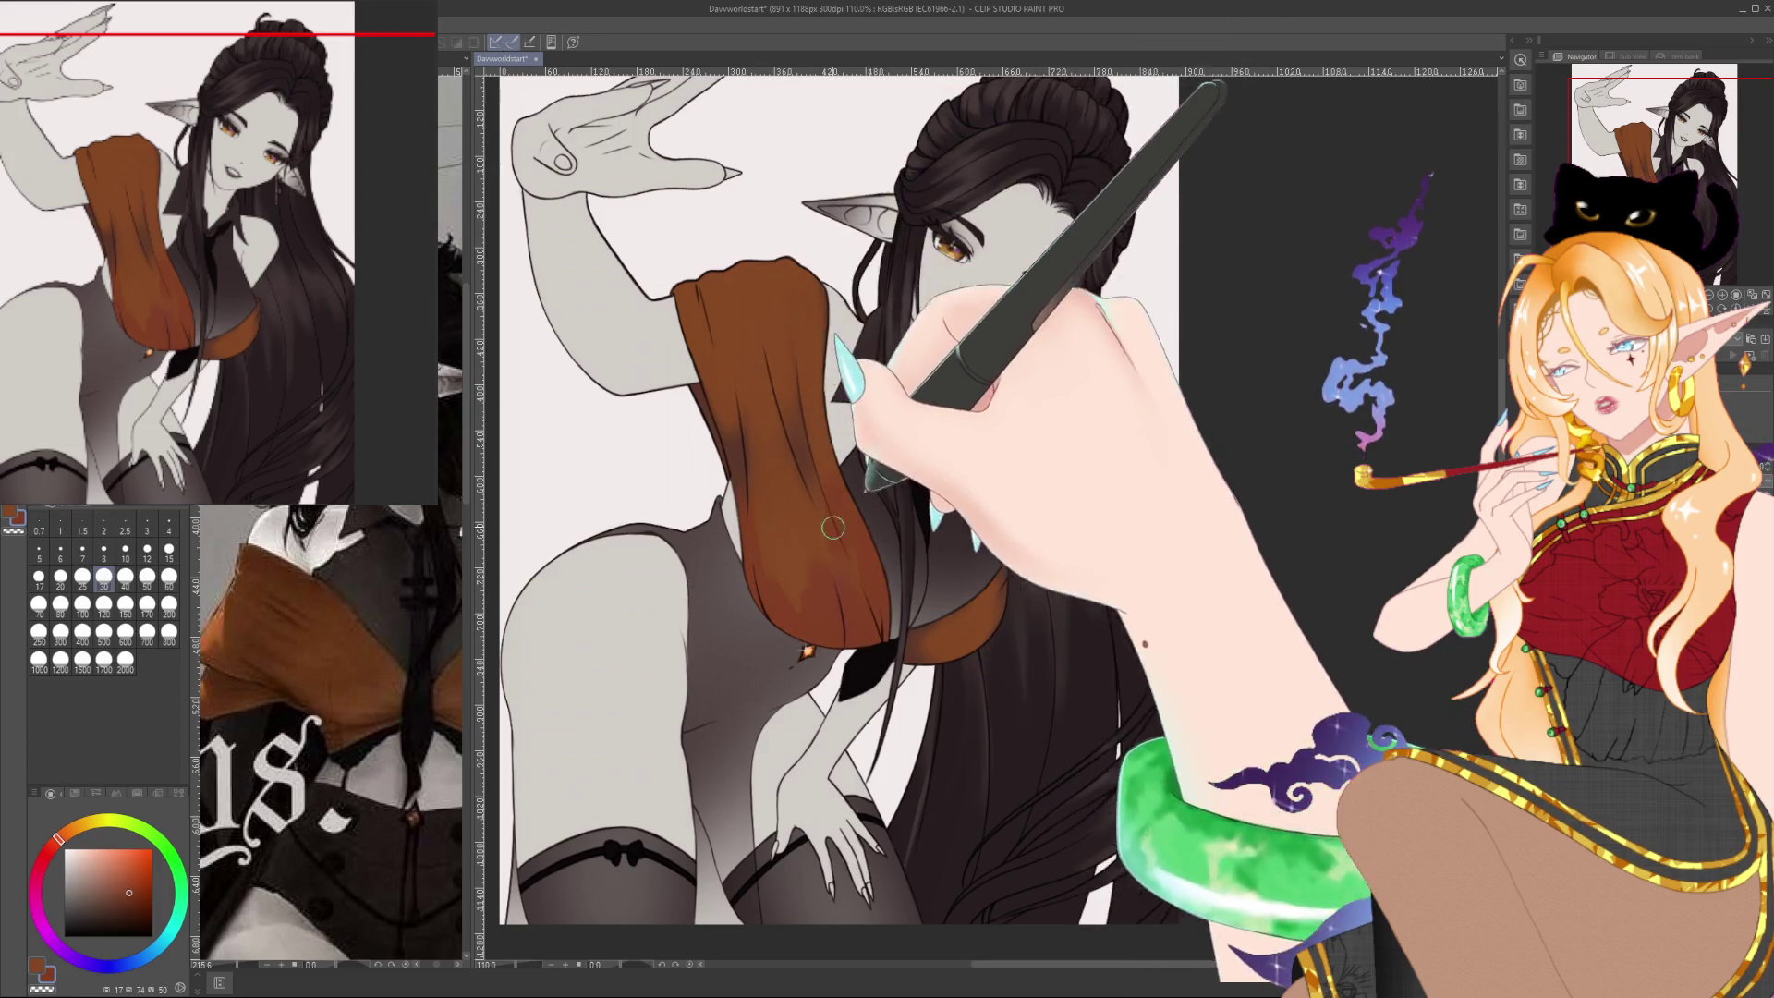
alt+click(776, 490)
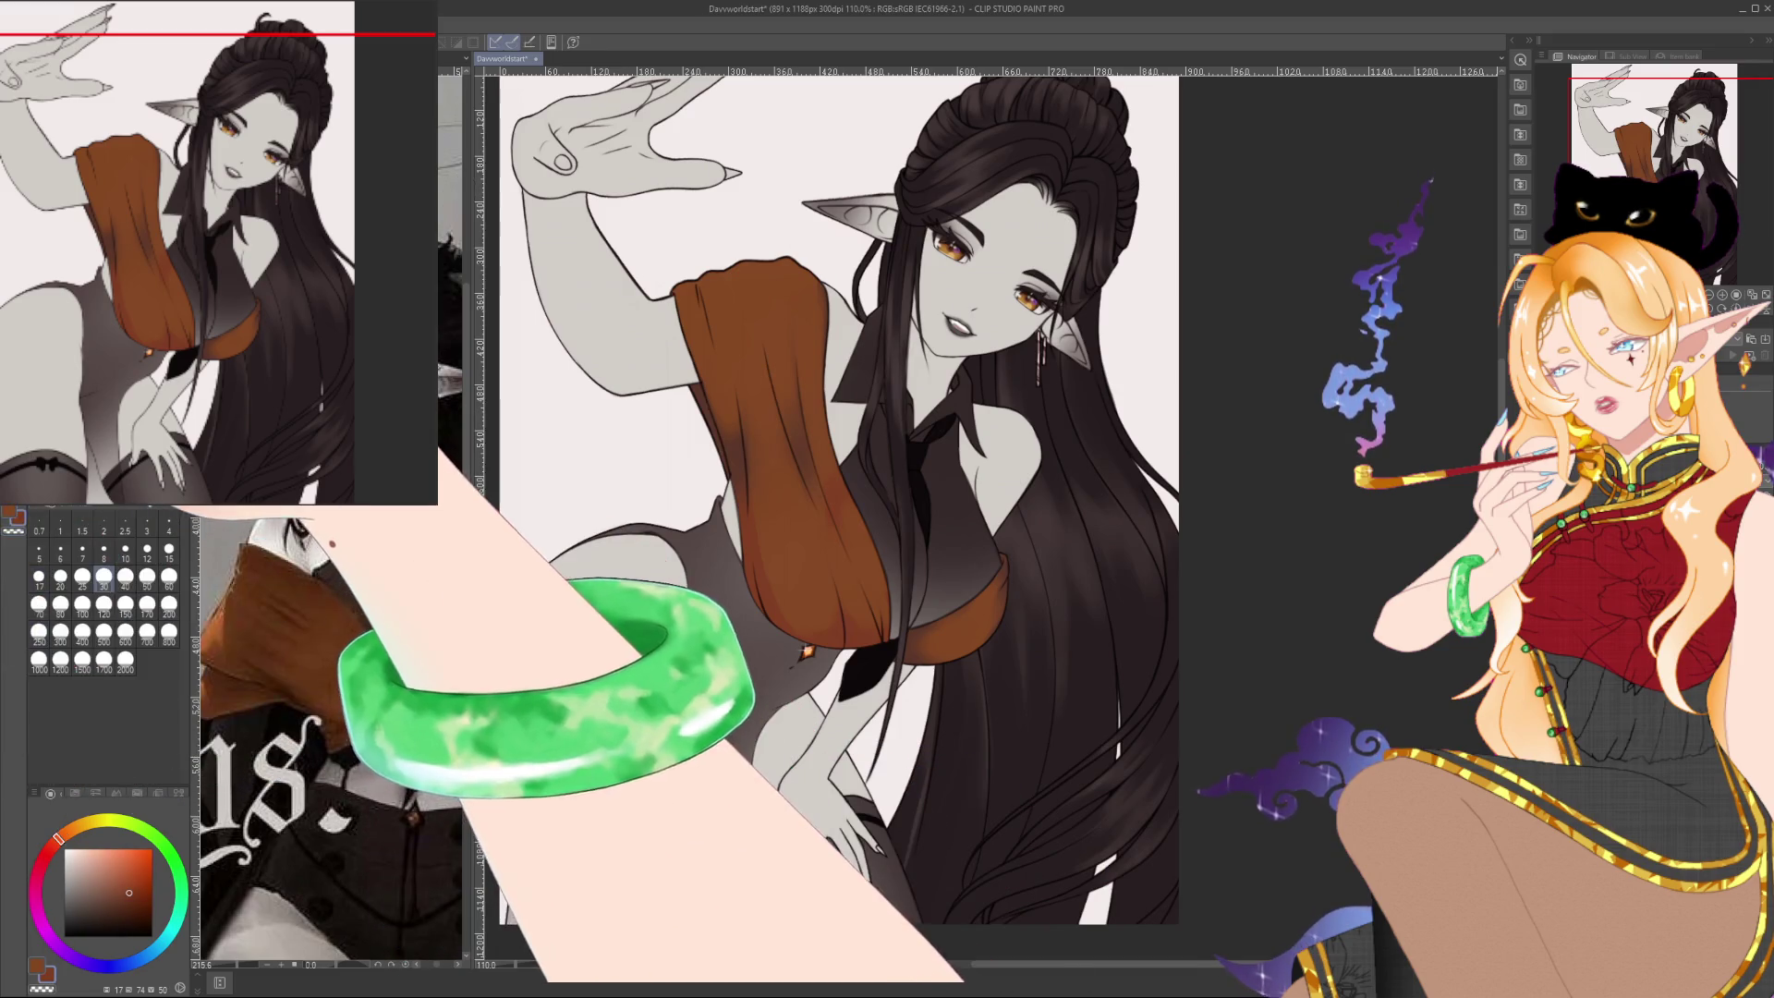
click(36, 871)
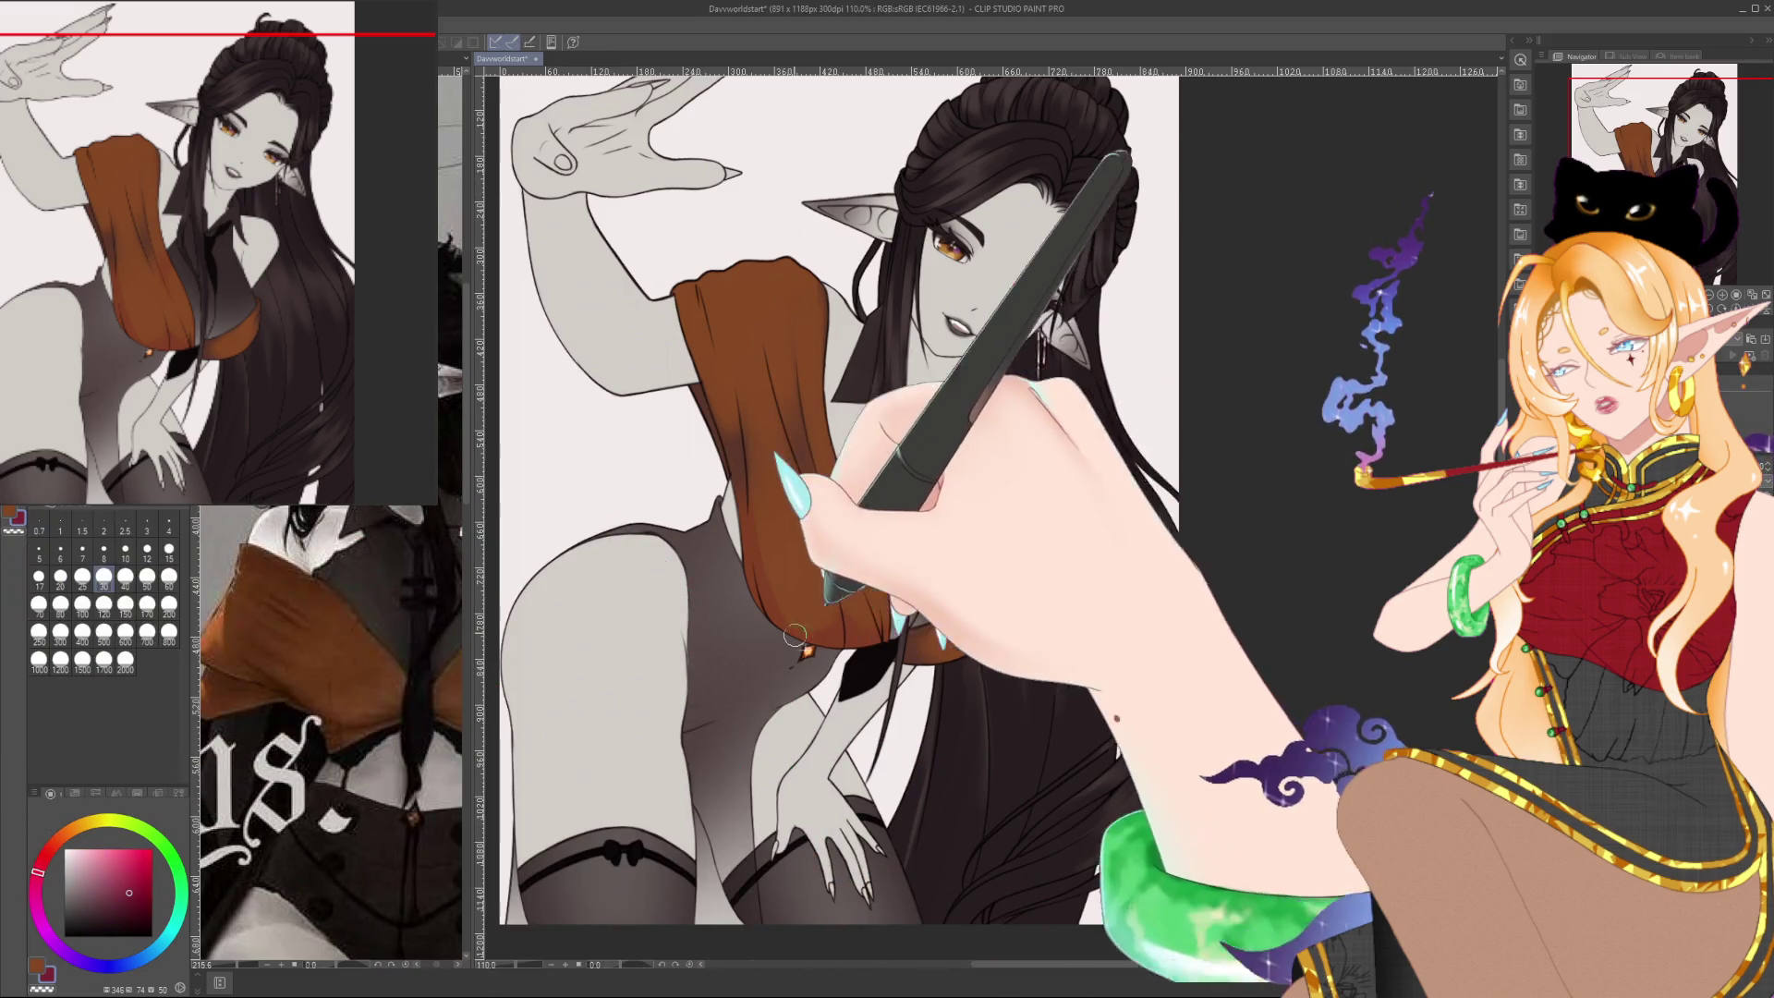
drag(765, 434, 772, 509)
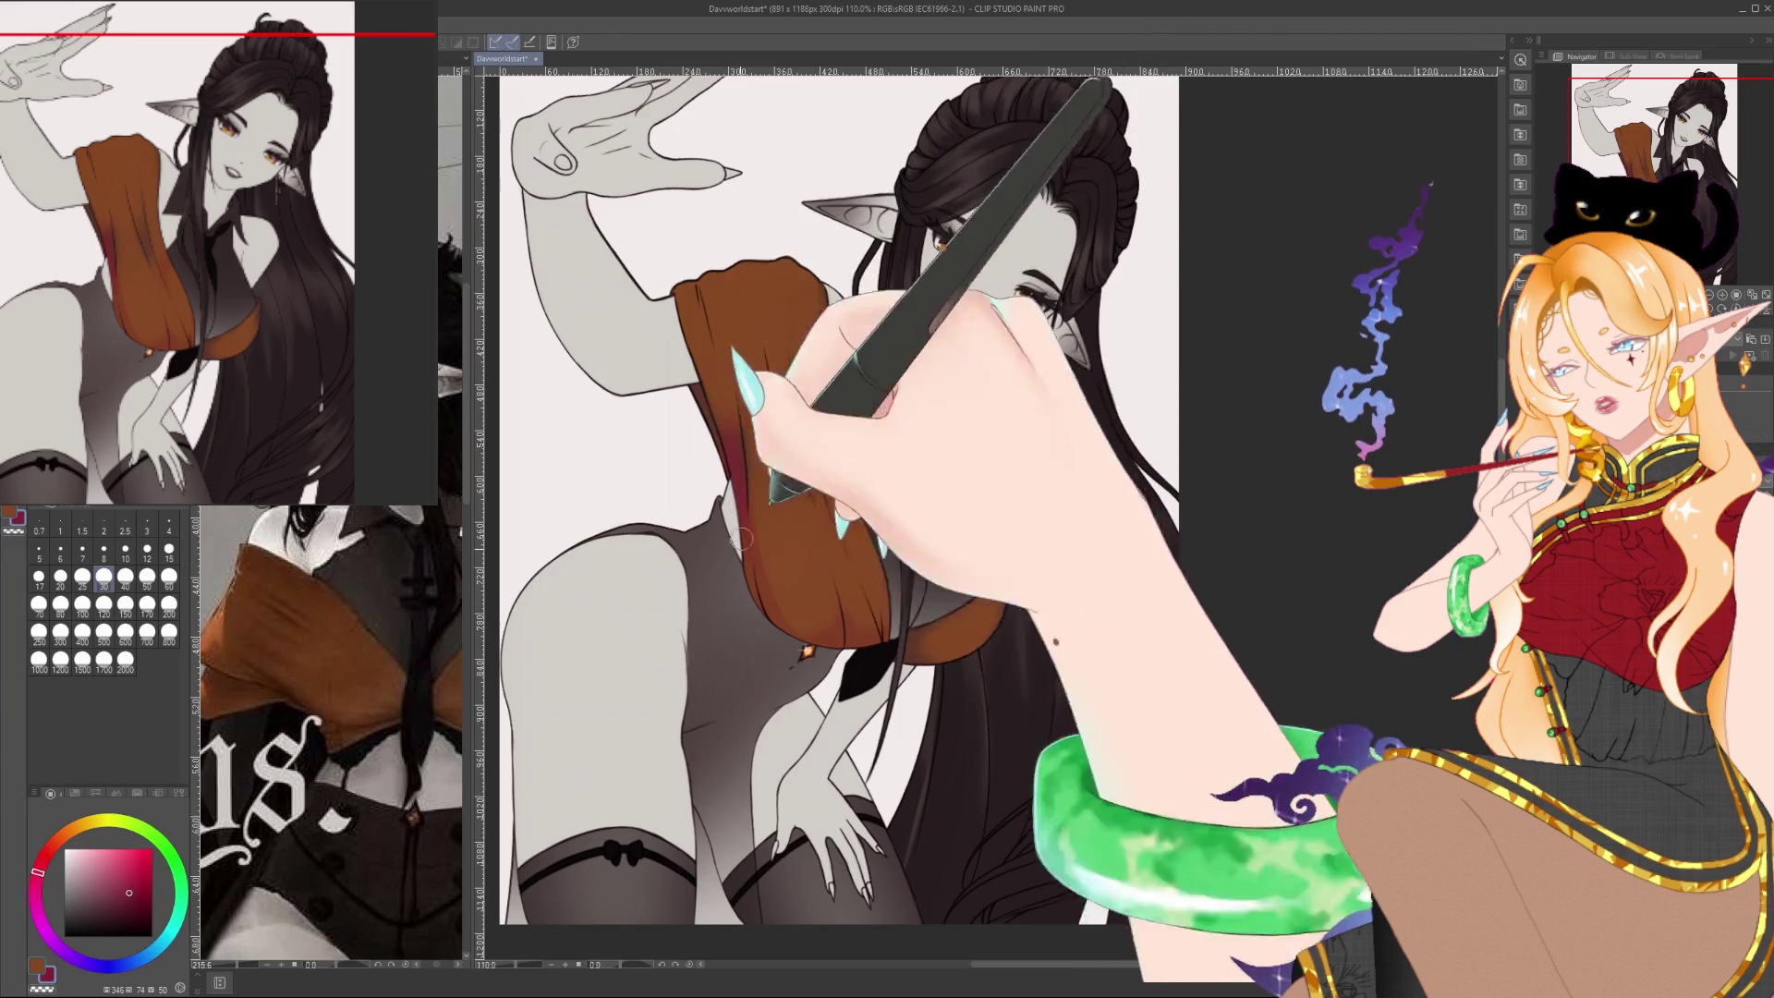
Desaturate the red and sample dark reddish-brown, orange and shadow tones from the cloth
click(100, 890)
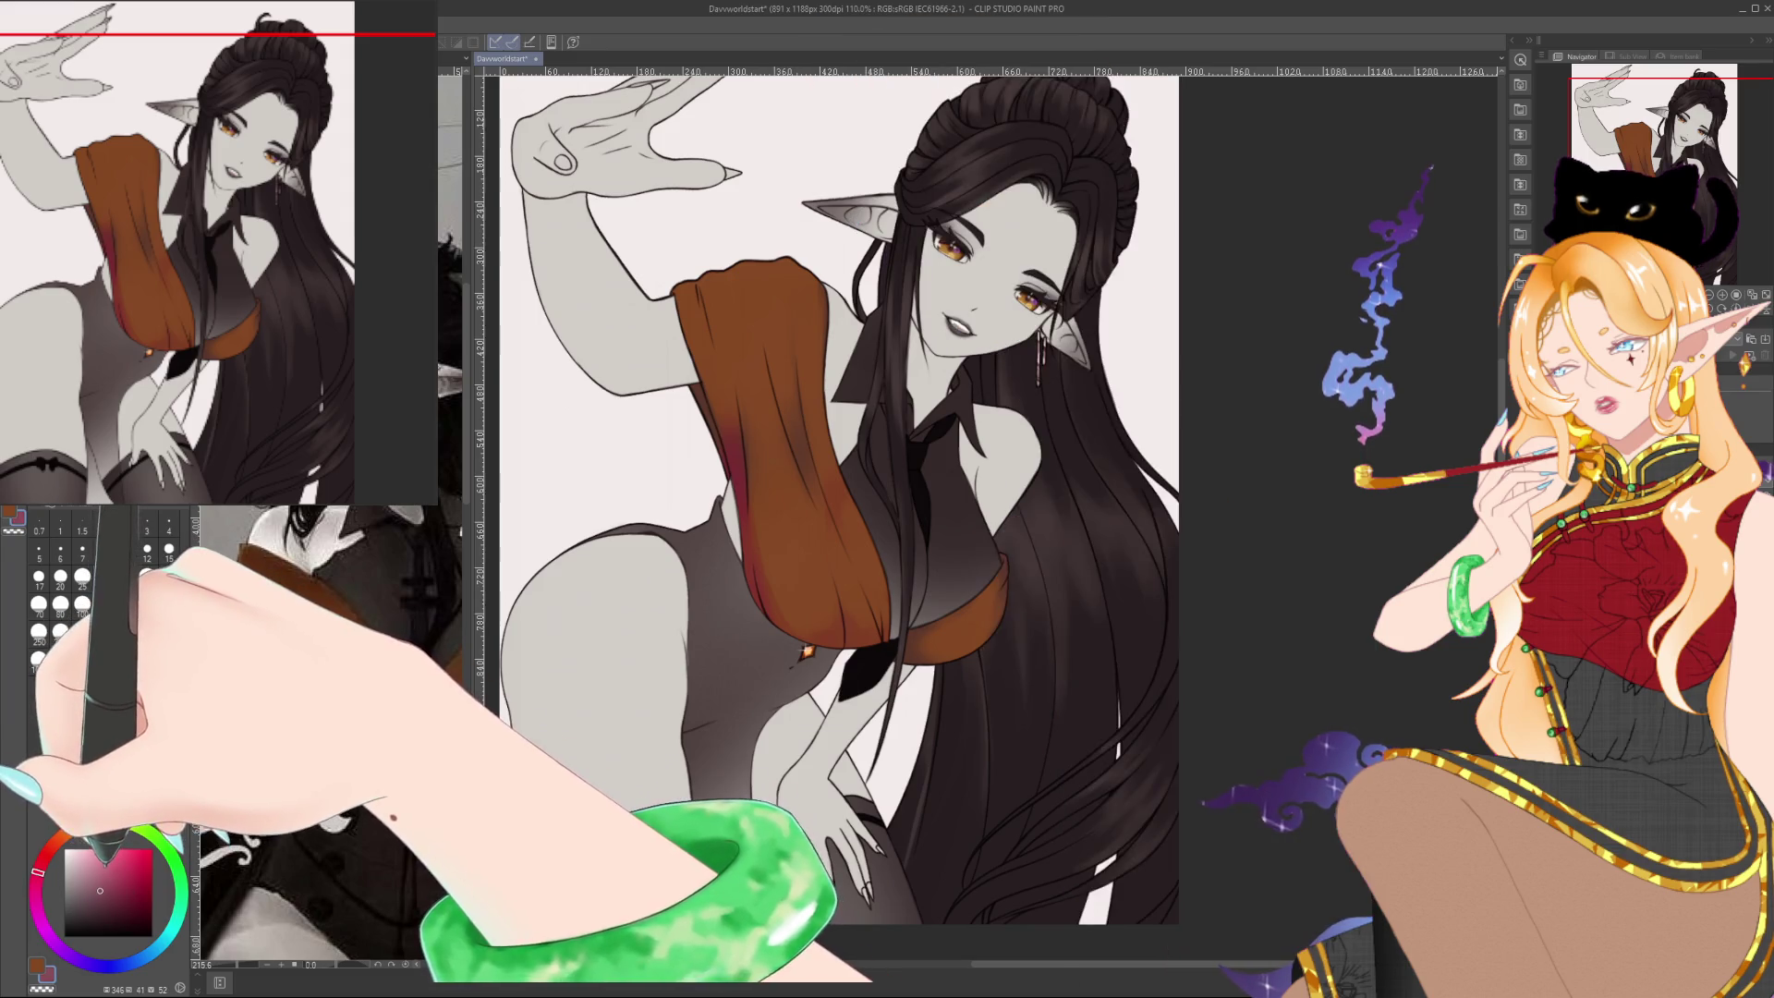
alt+click(778, 529)
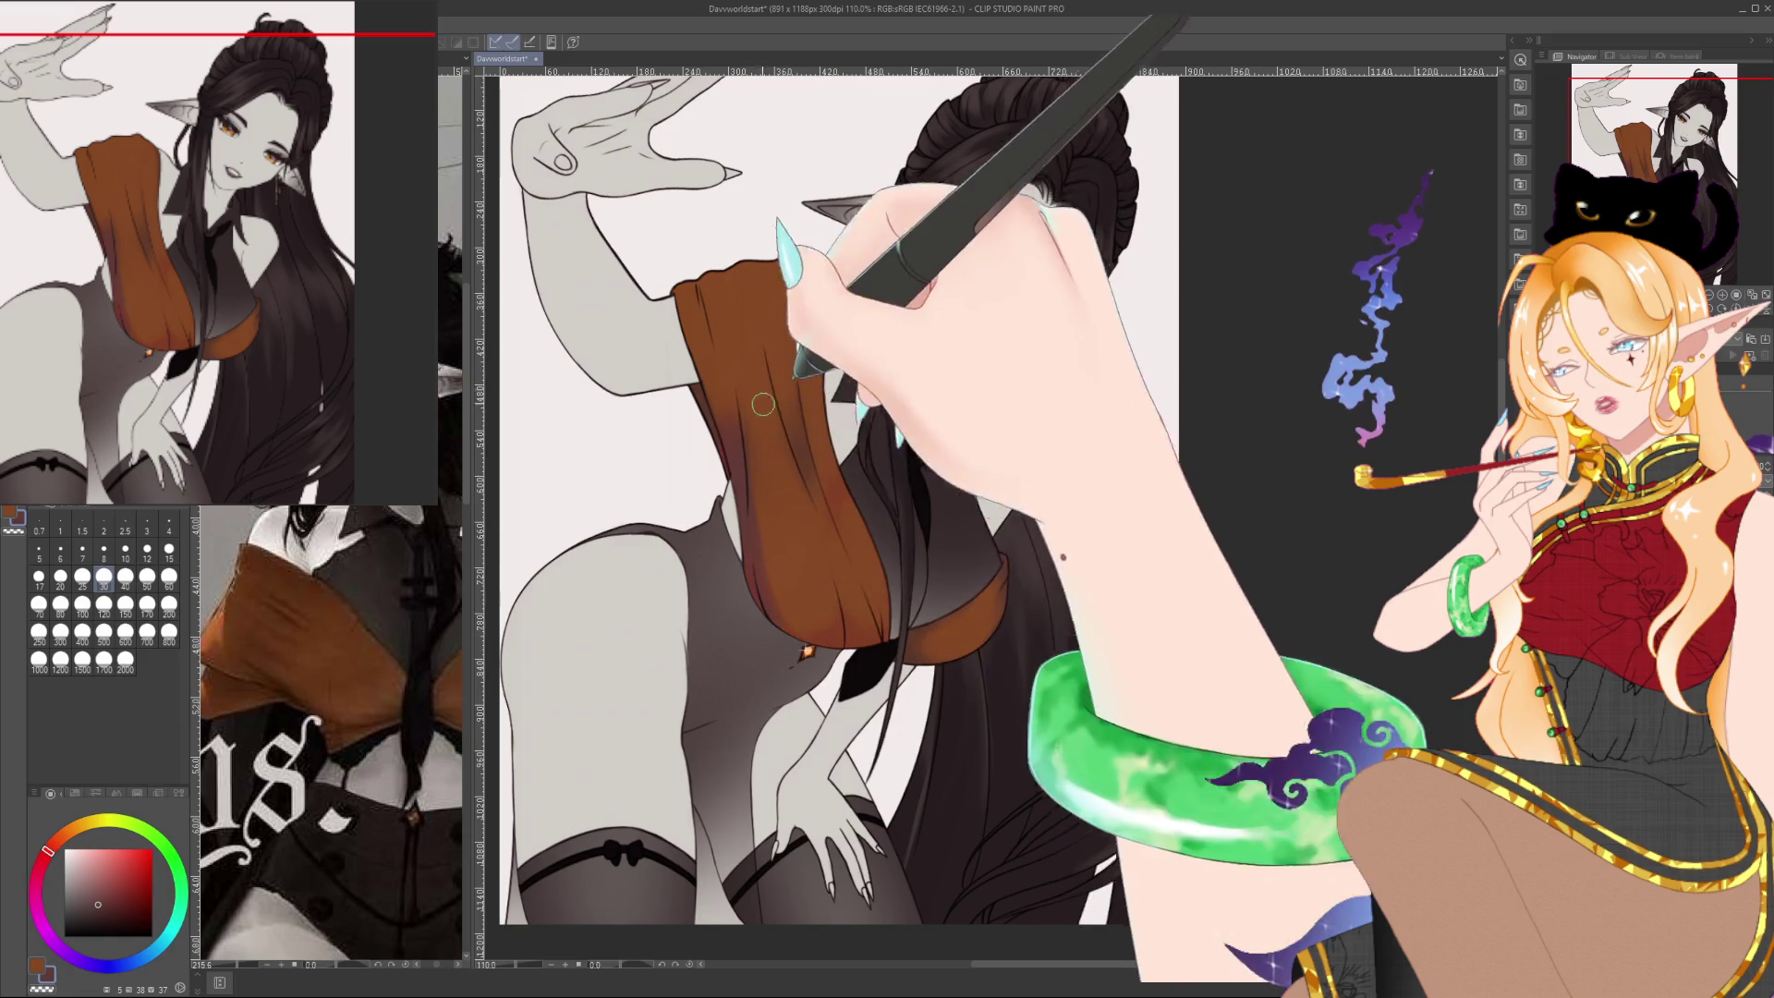
alt+click(807, 531)
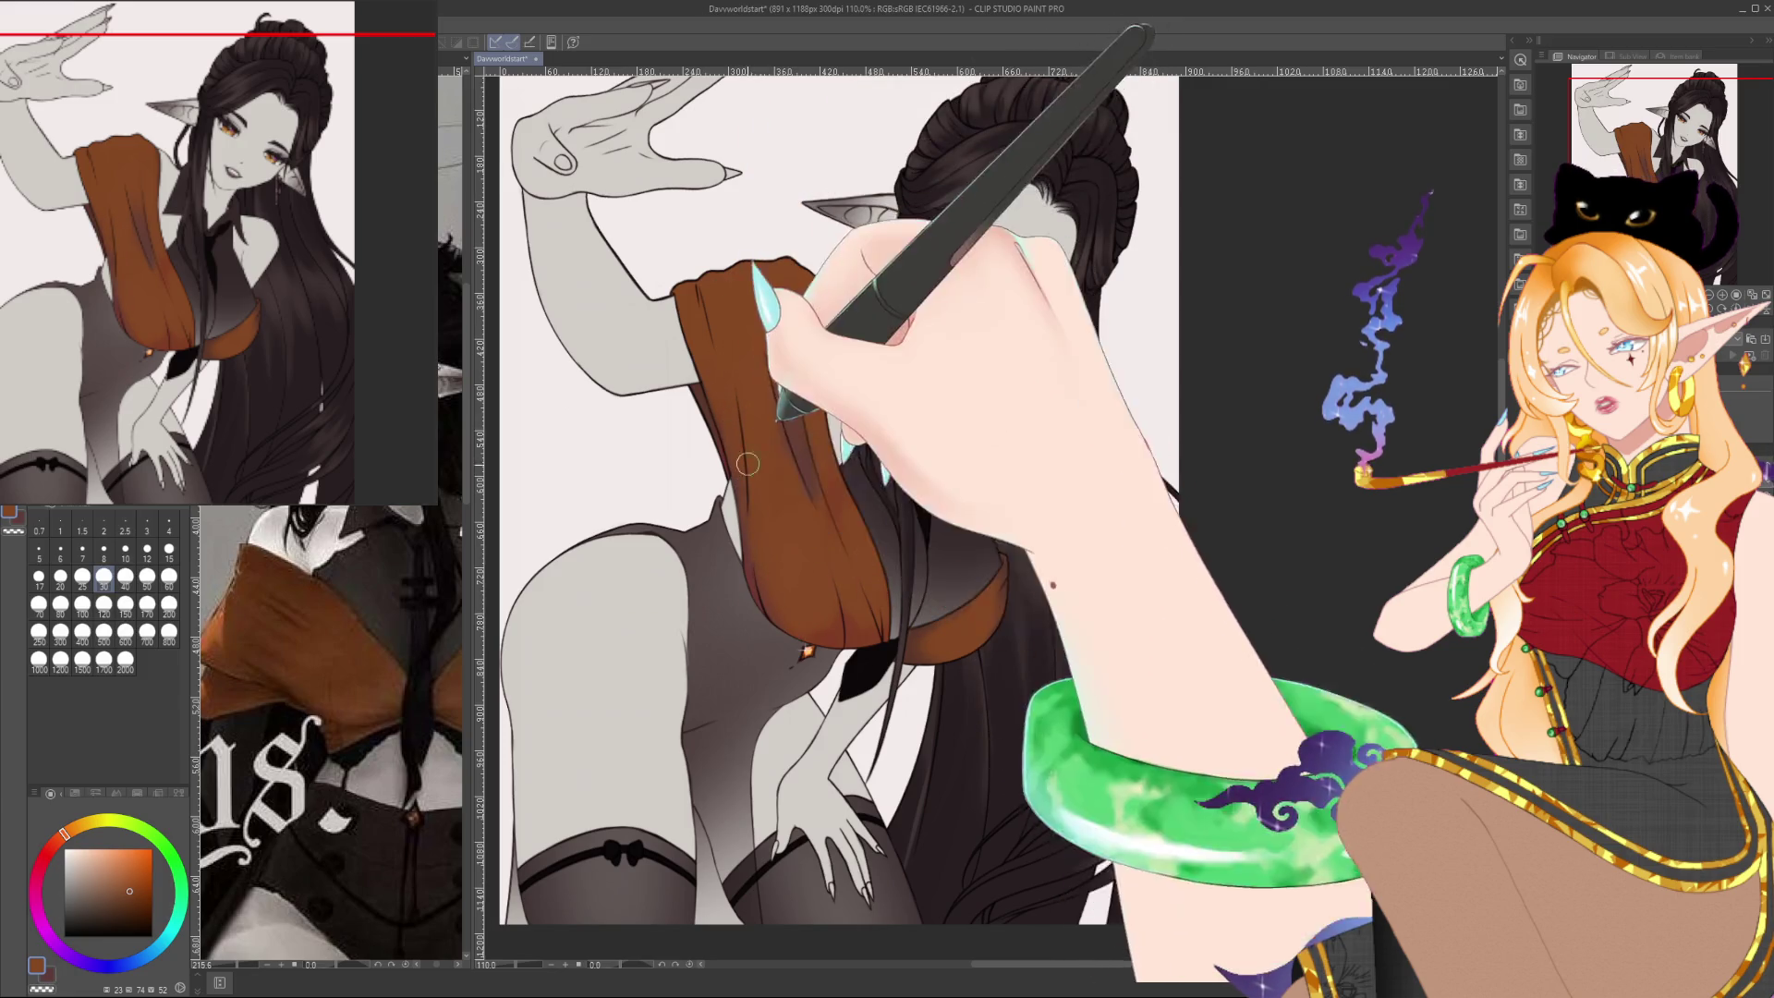
alt+click(749, 587)
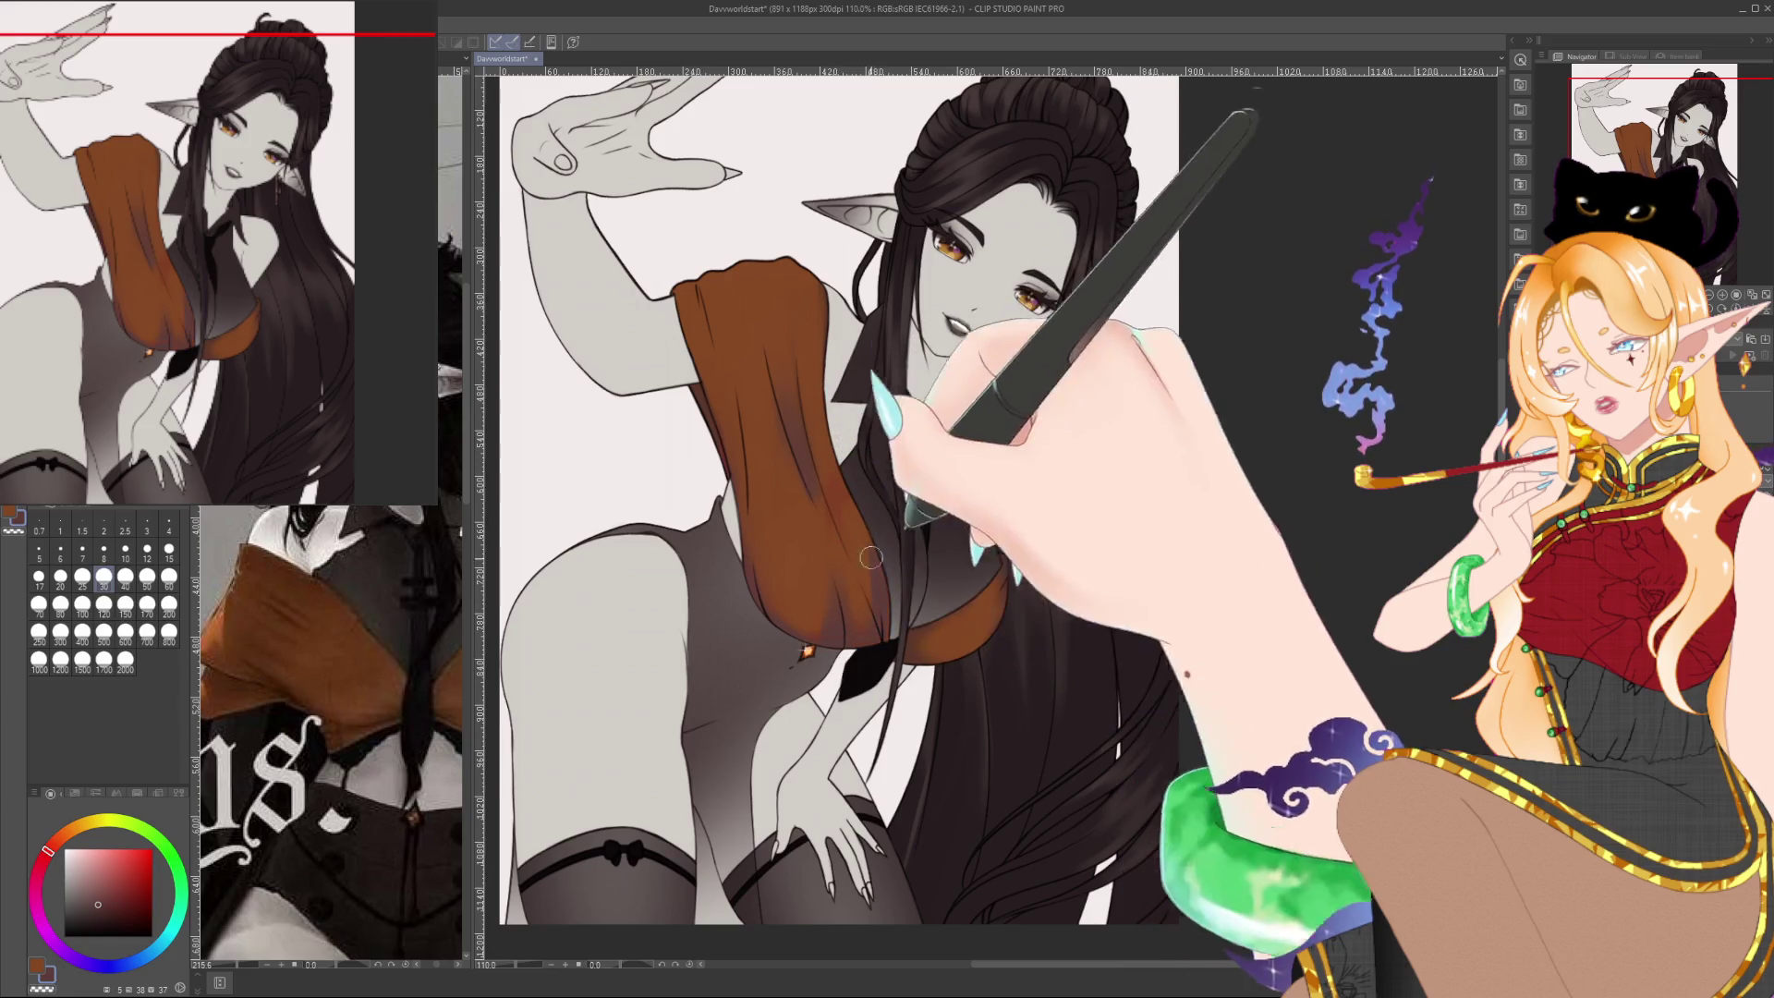
alt+click(818, 420)
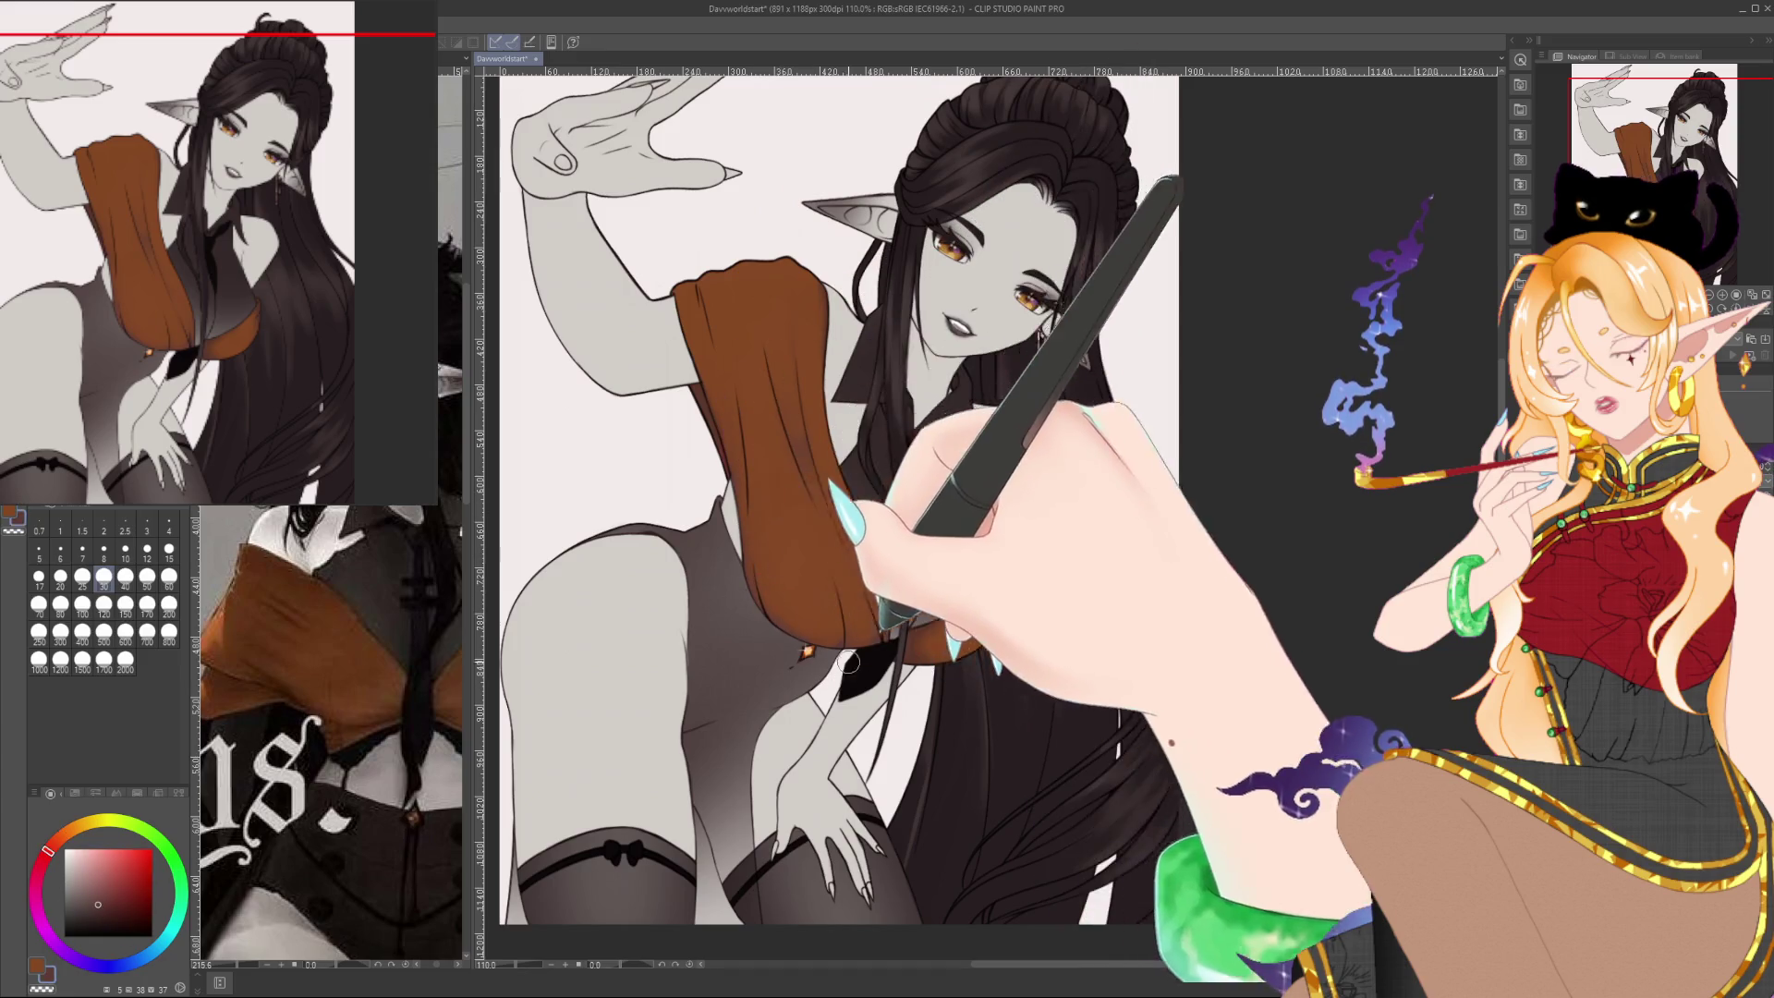
Blend the cloth shading by alternately sampling orange-brown and dark reddish-brown from the top
alt+click(775, 527)
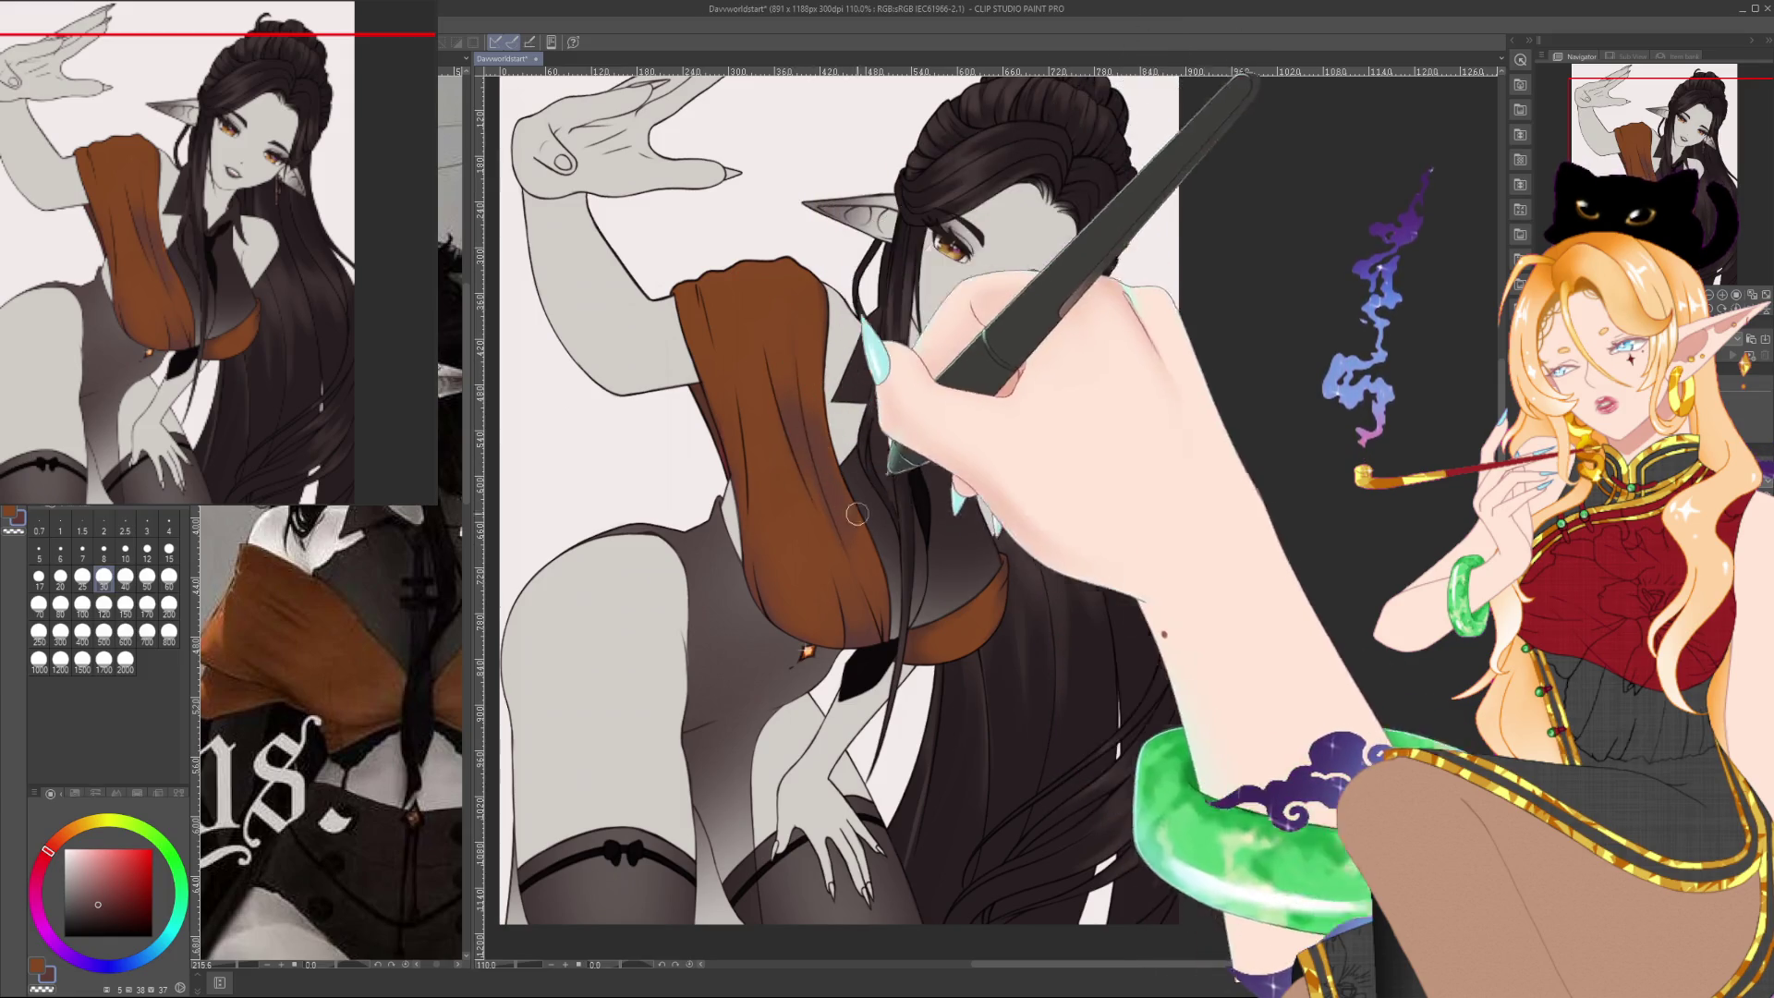
alt+click(821, 459)
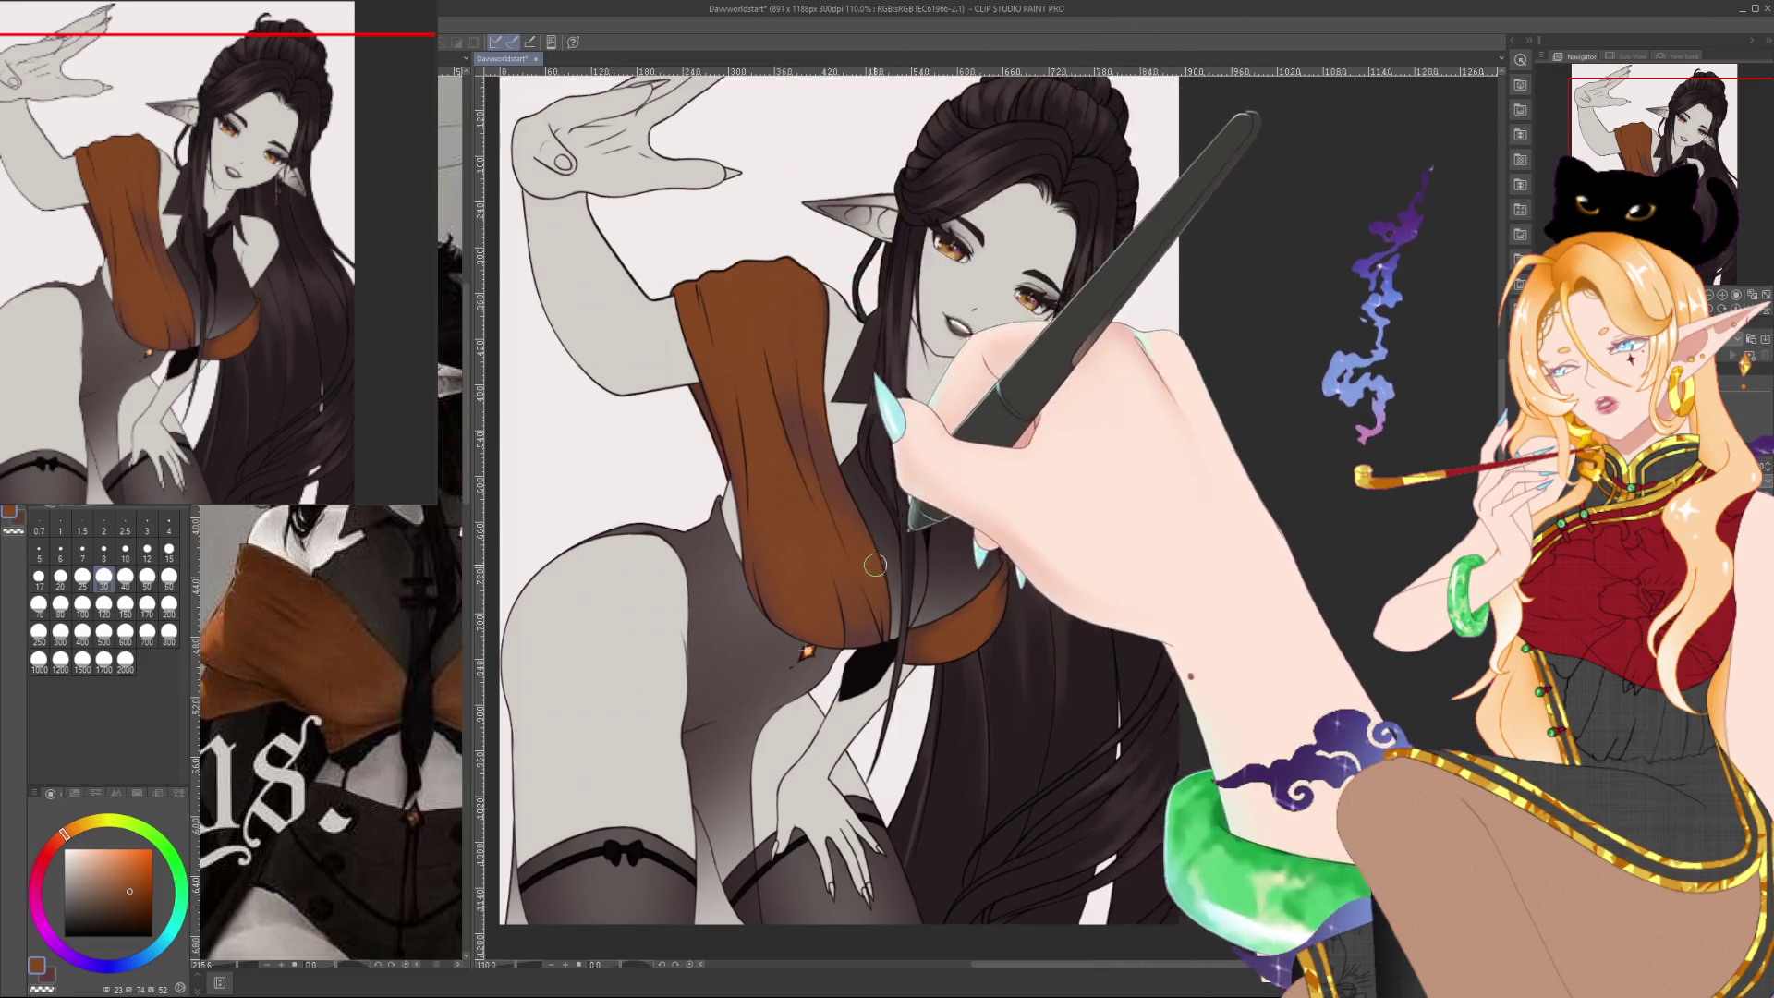
alt+click(721, 423)
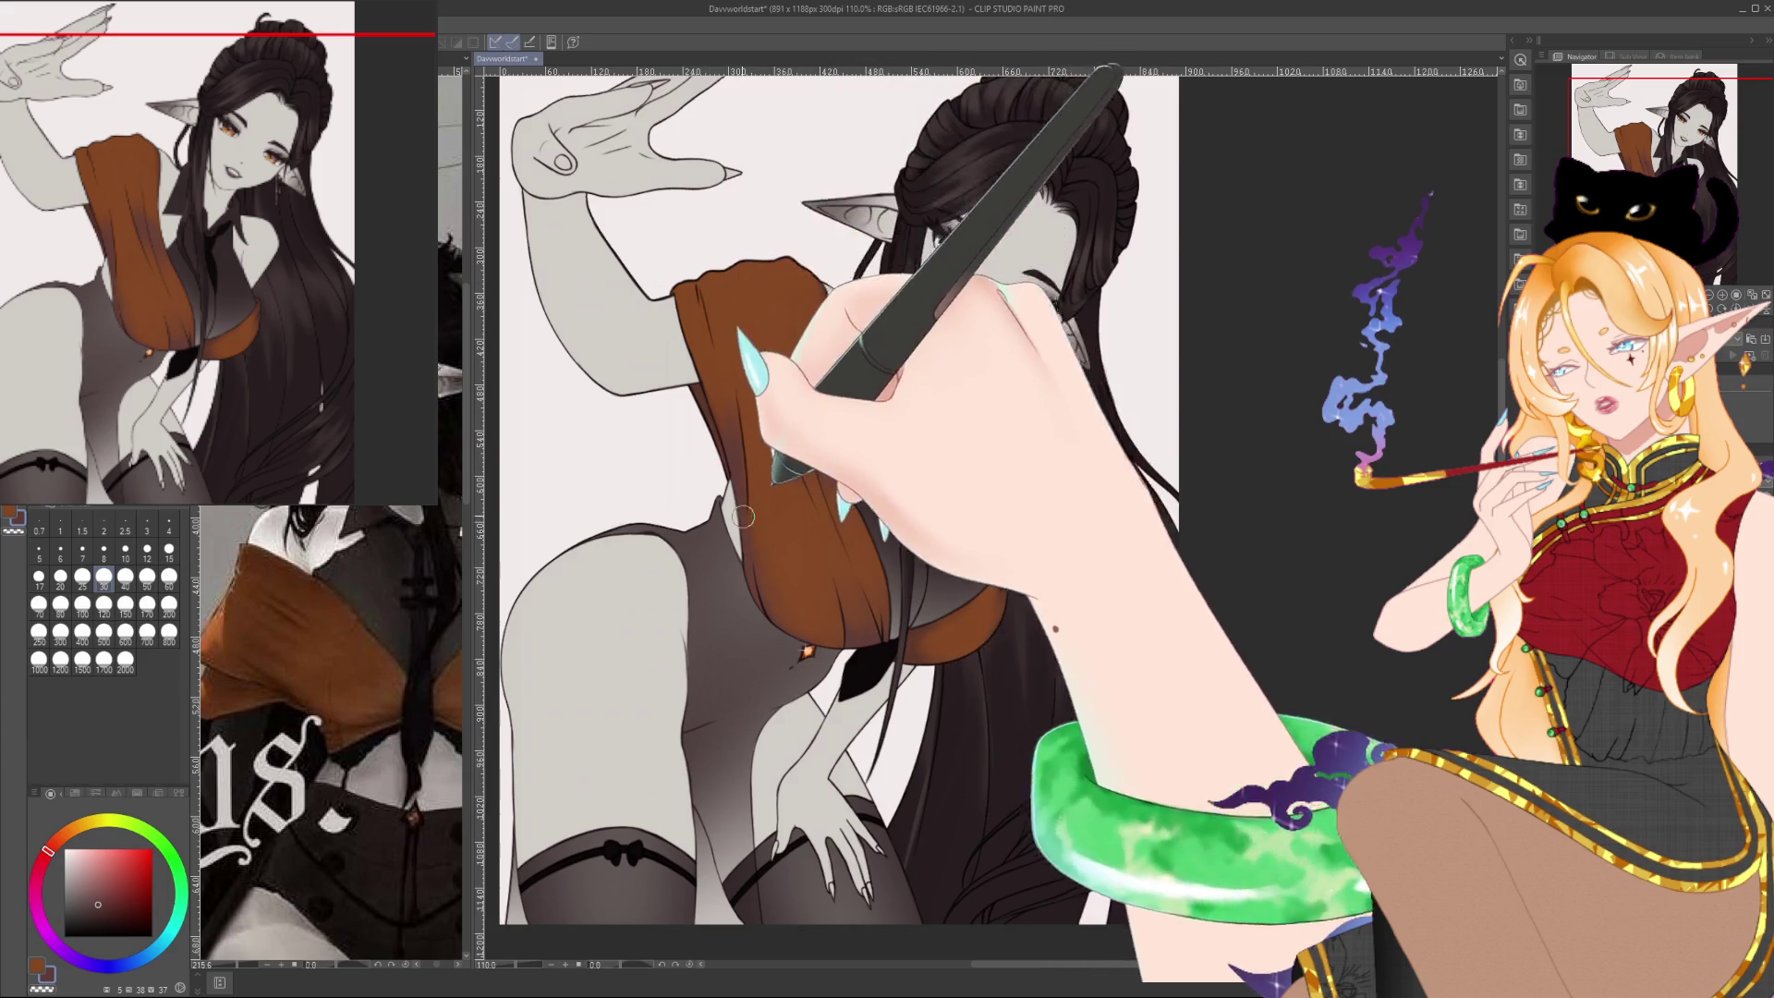
alt+click(740, 482)
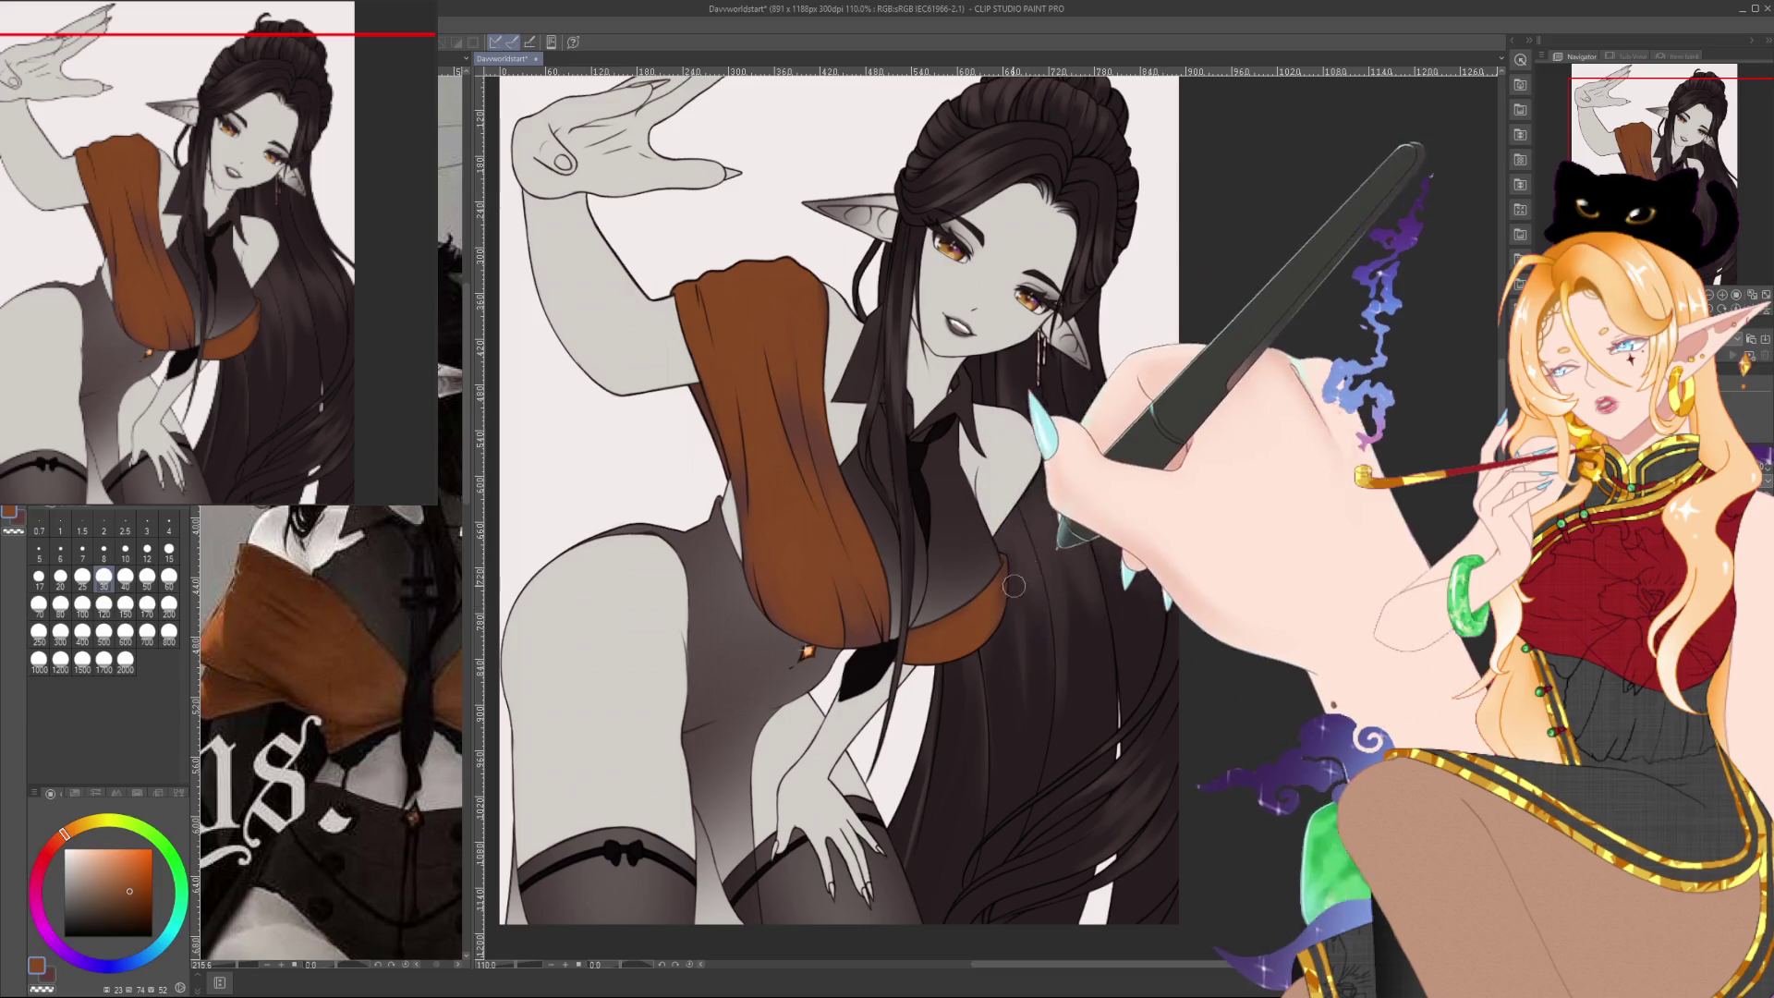
alt+click(956, 634)
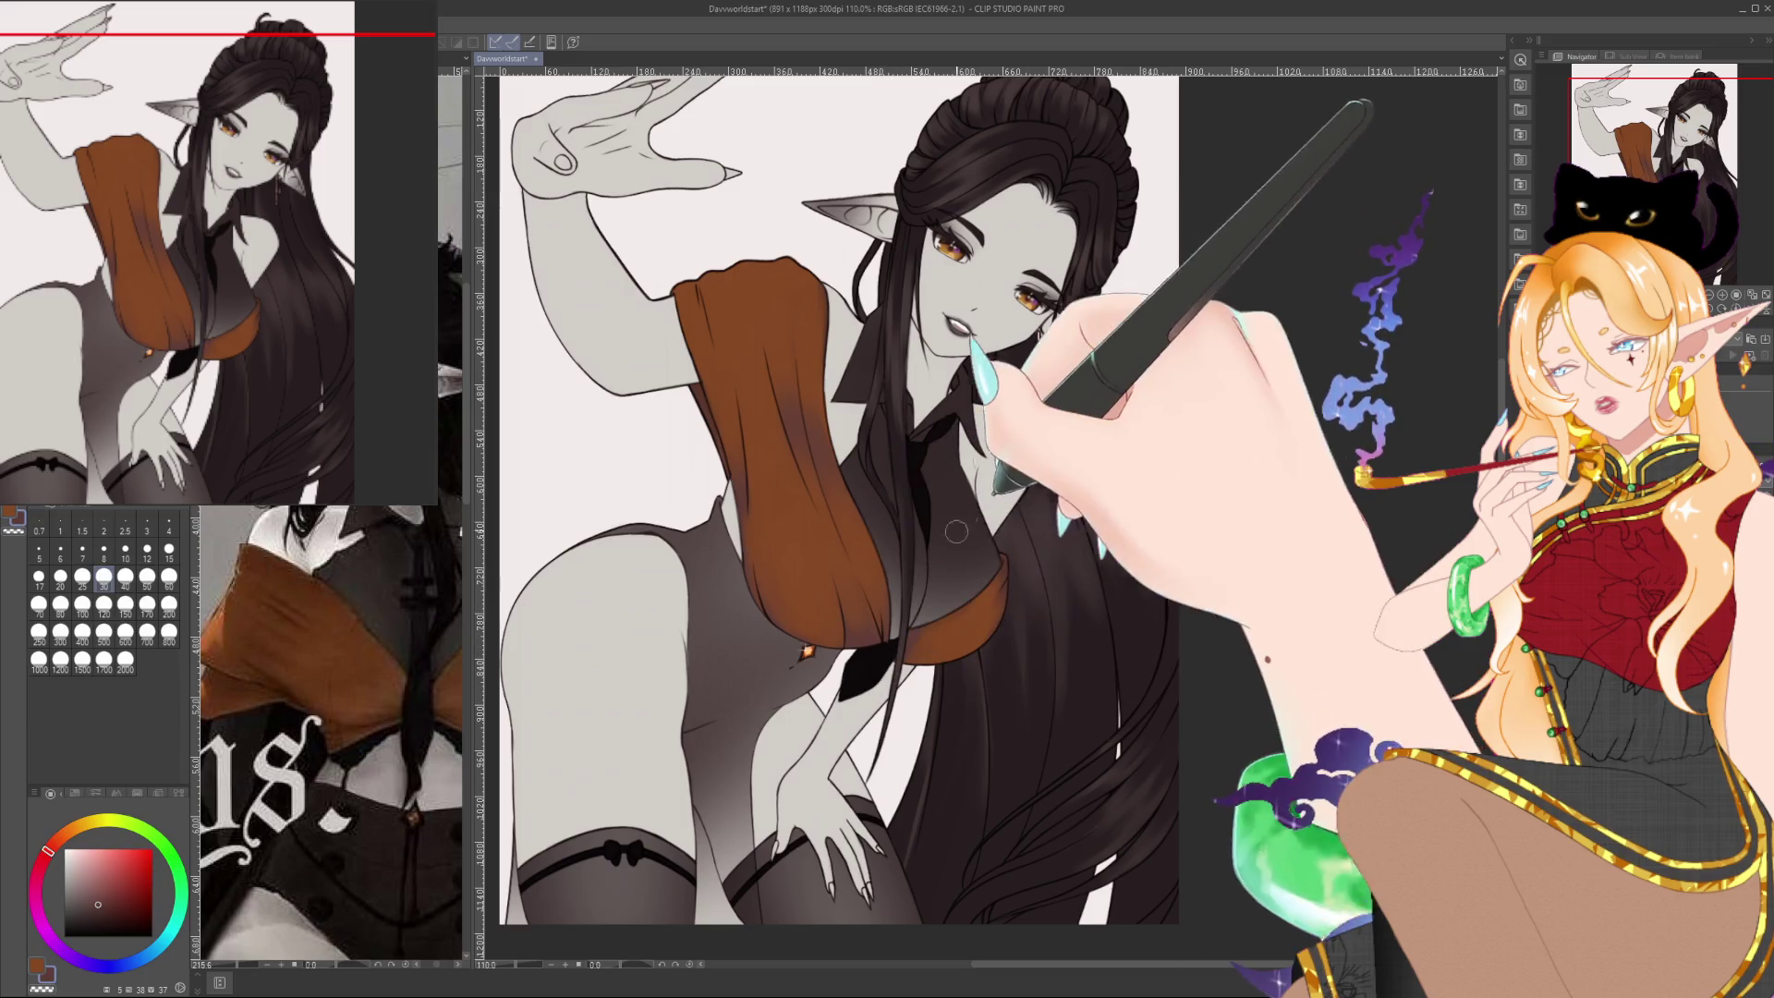
alt+click(928, 640)
alt+click(882, 659)
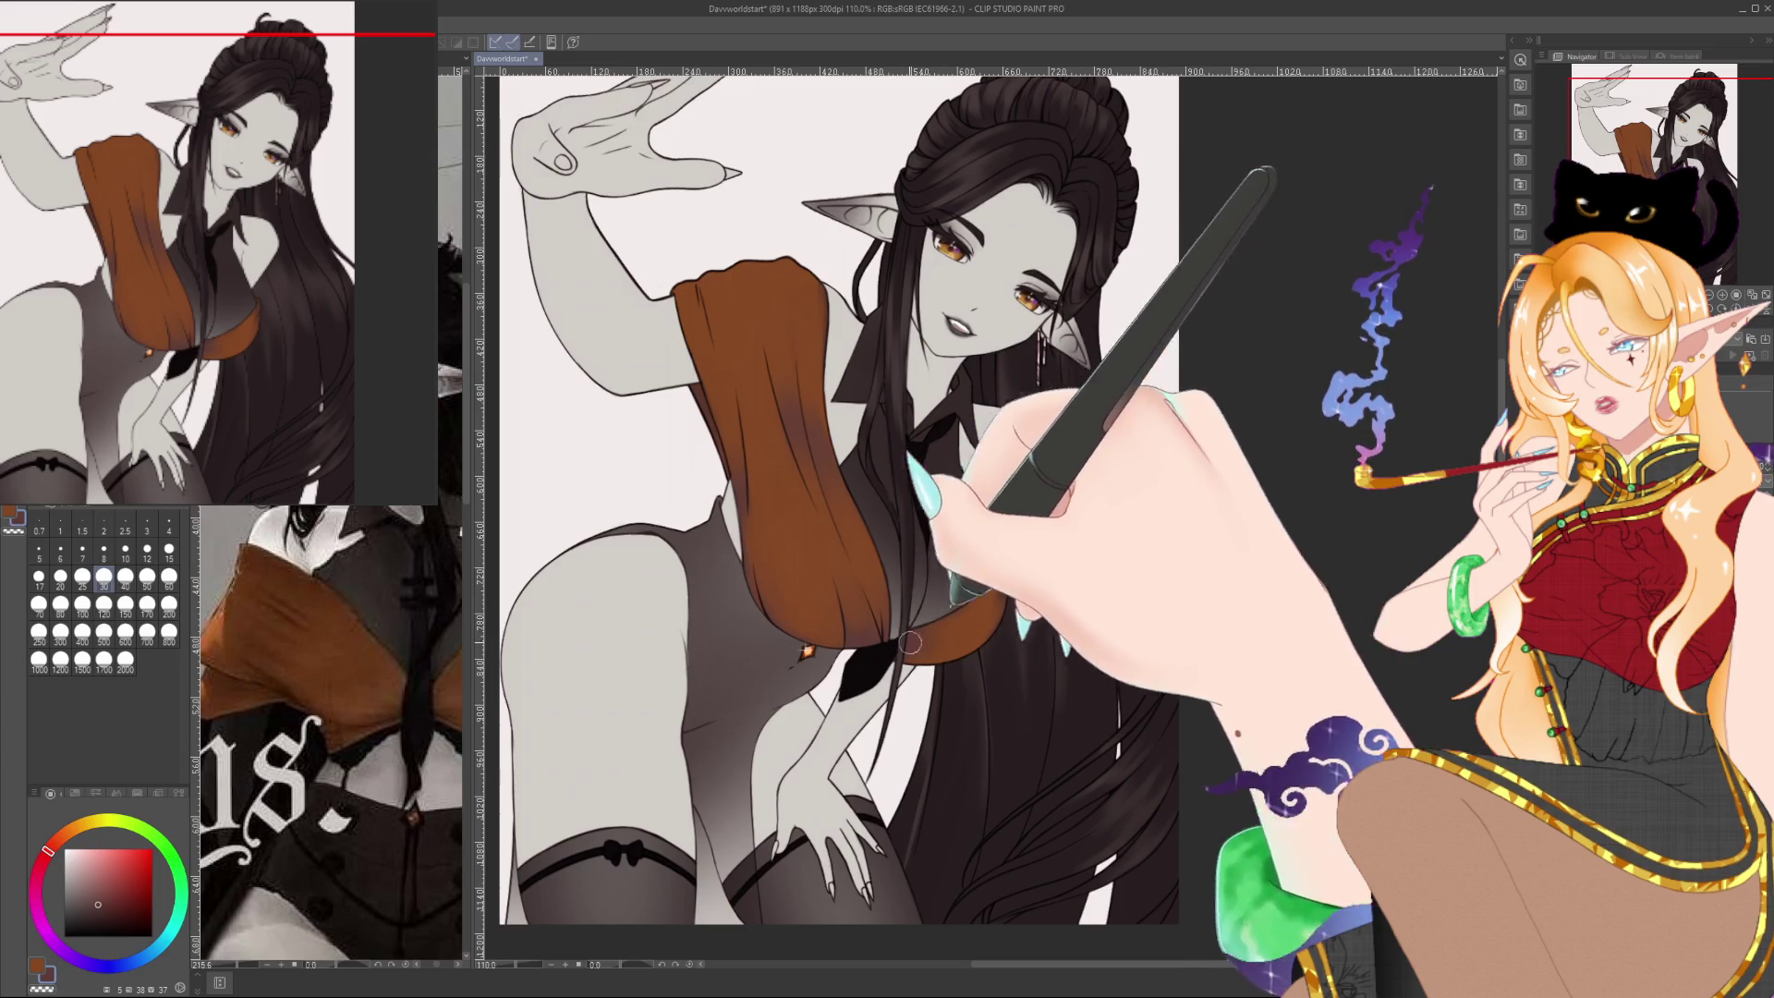
alt+click(953, 626)
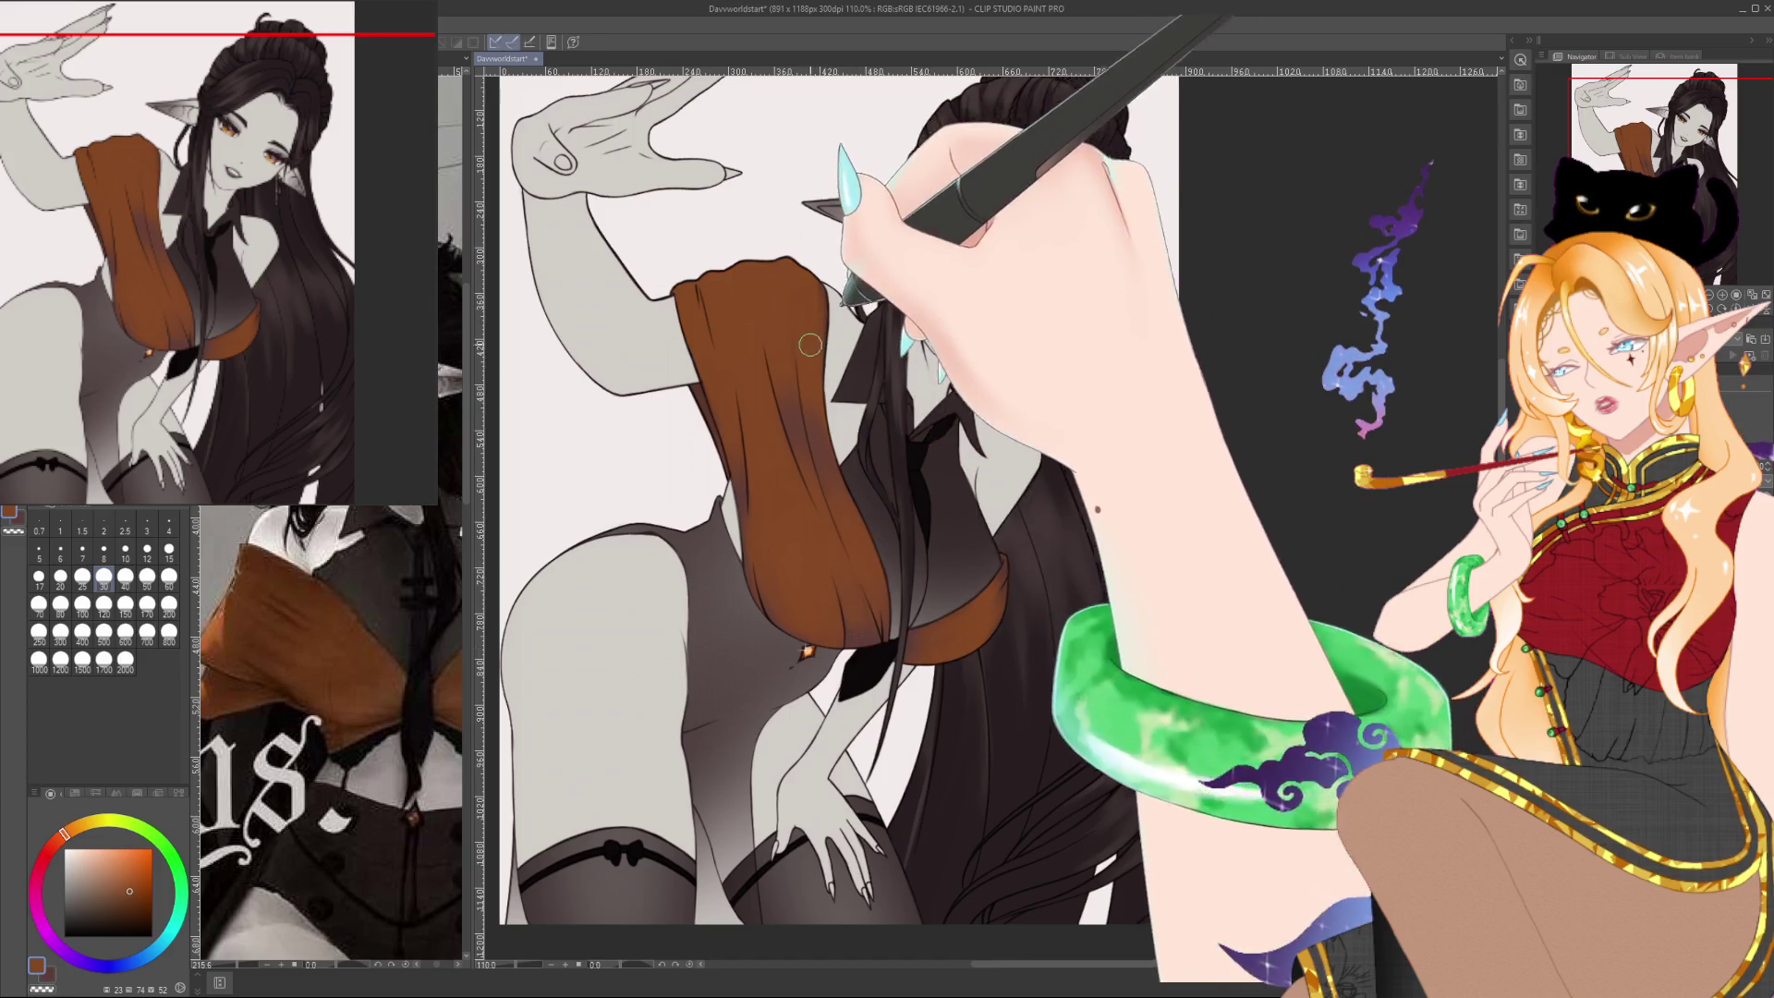
Blend dark and orange tones along the sleeve and top edge, then zoom out to fit the canvas
alt+click(829, 278)
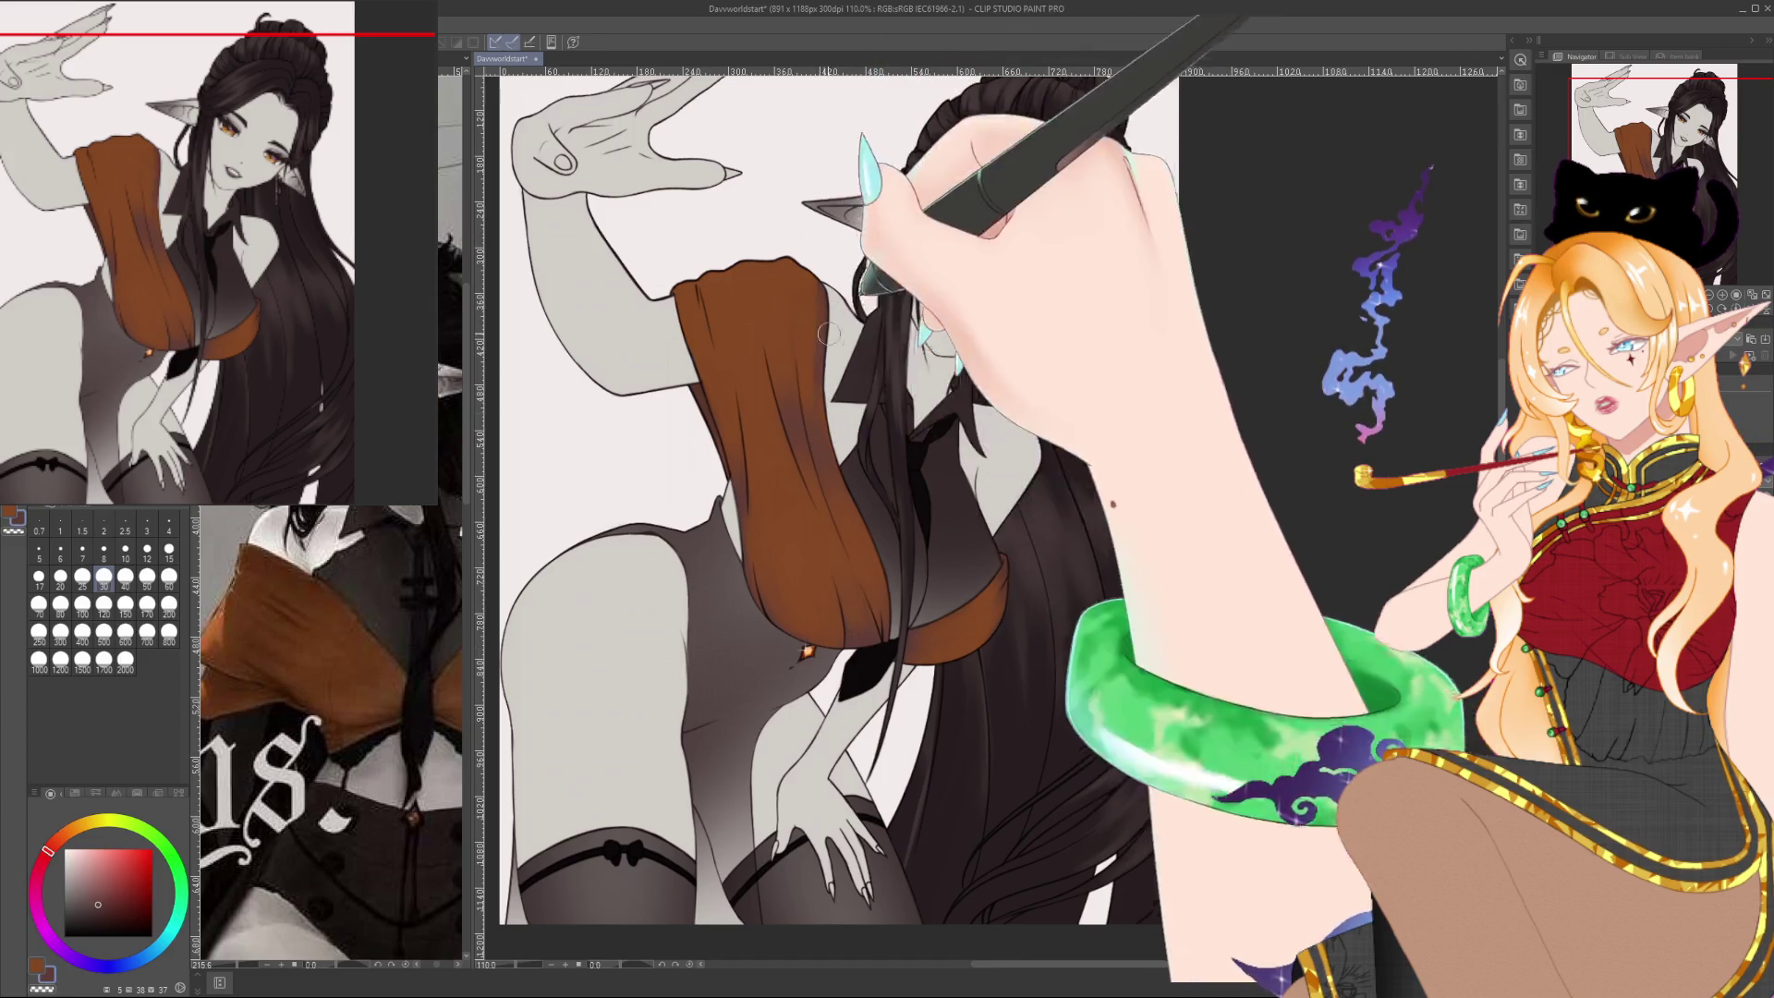
alt+click(810, 272)
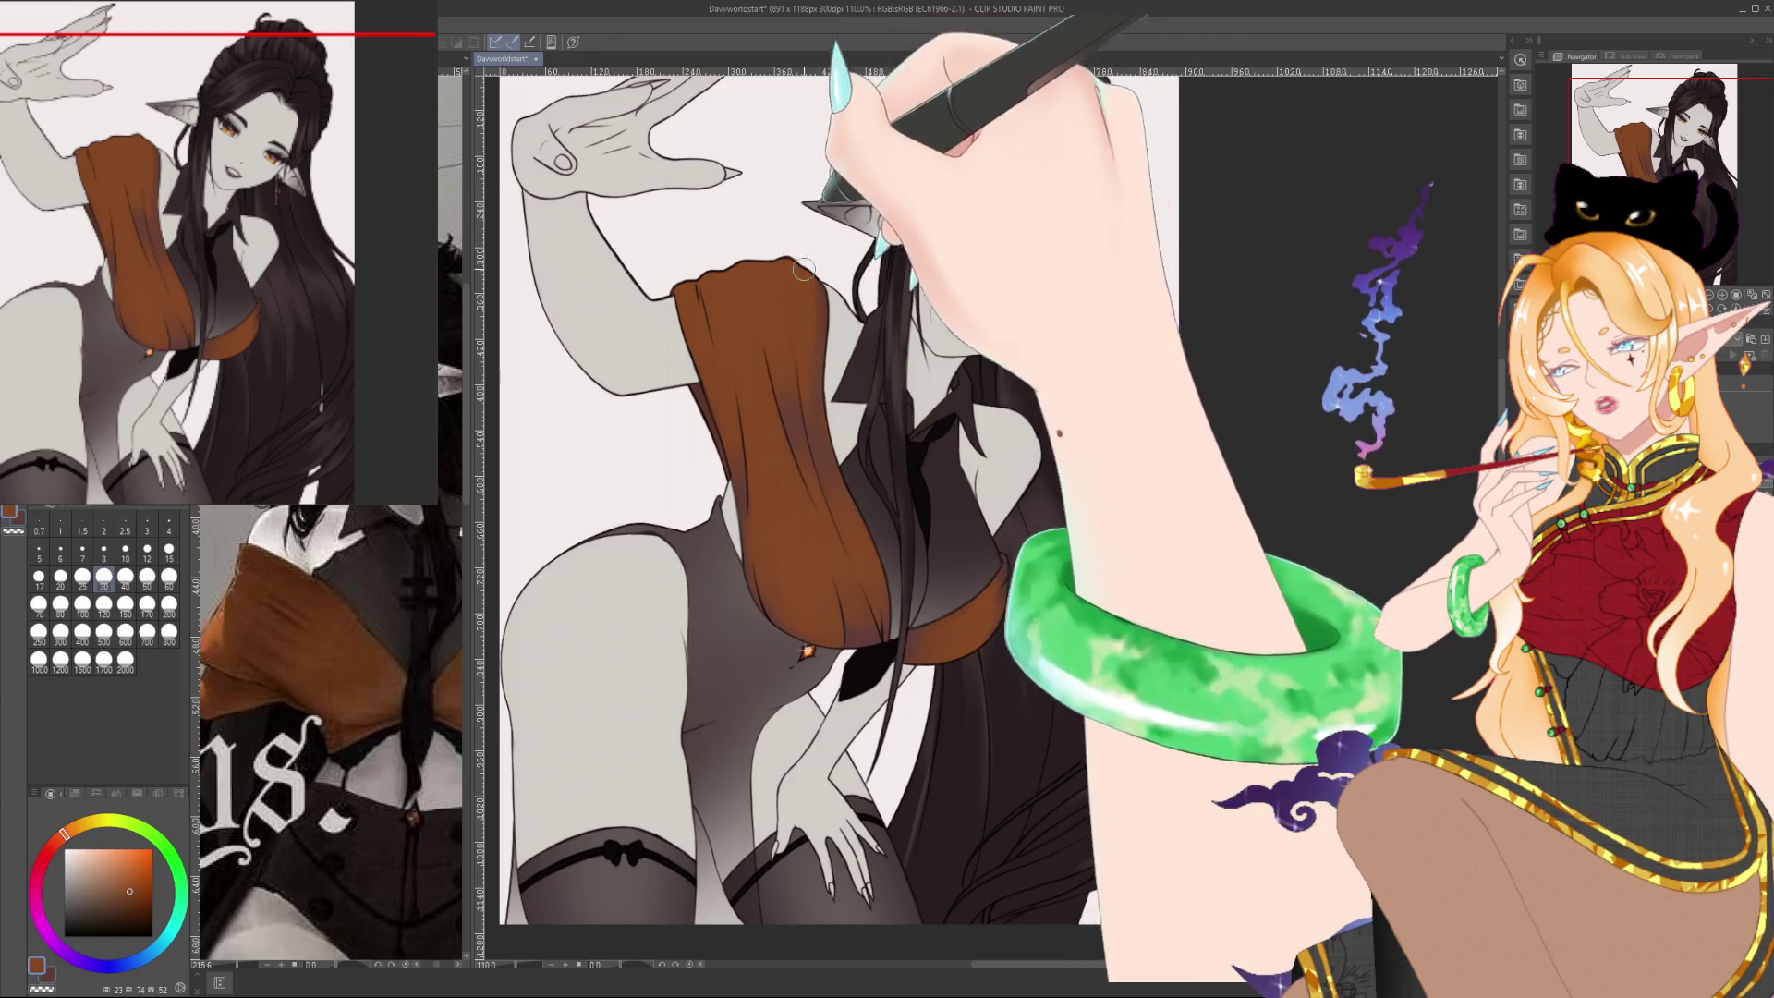
alt+click(742, 251)
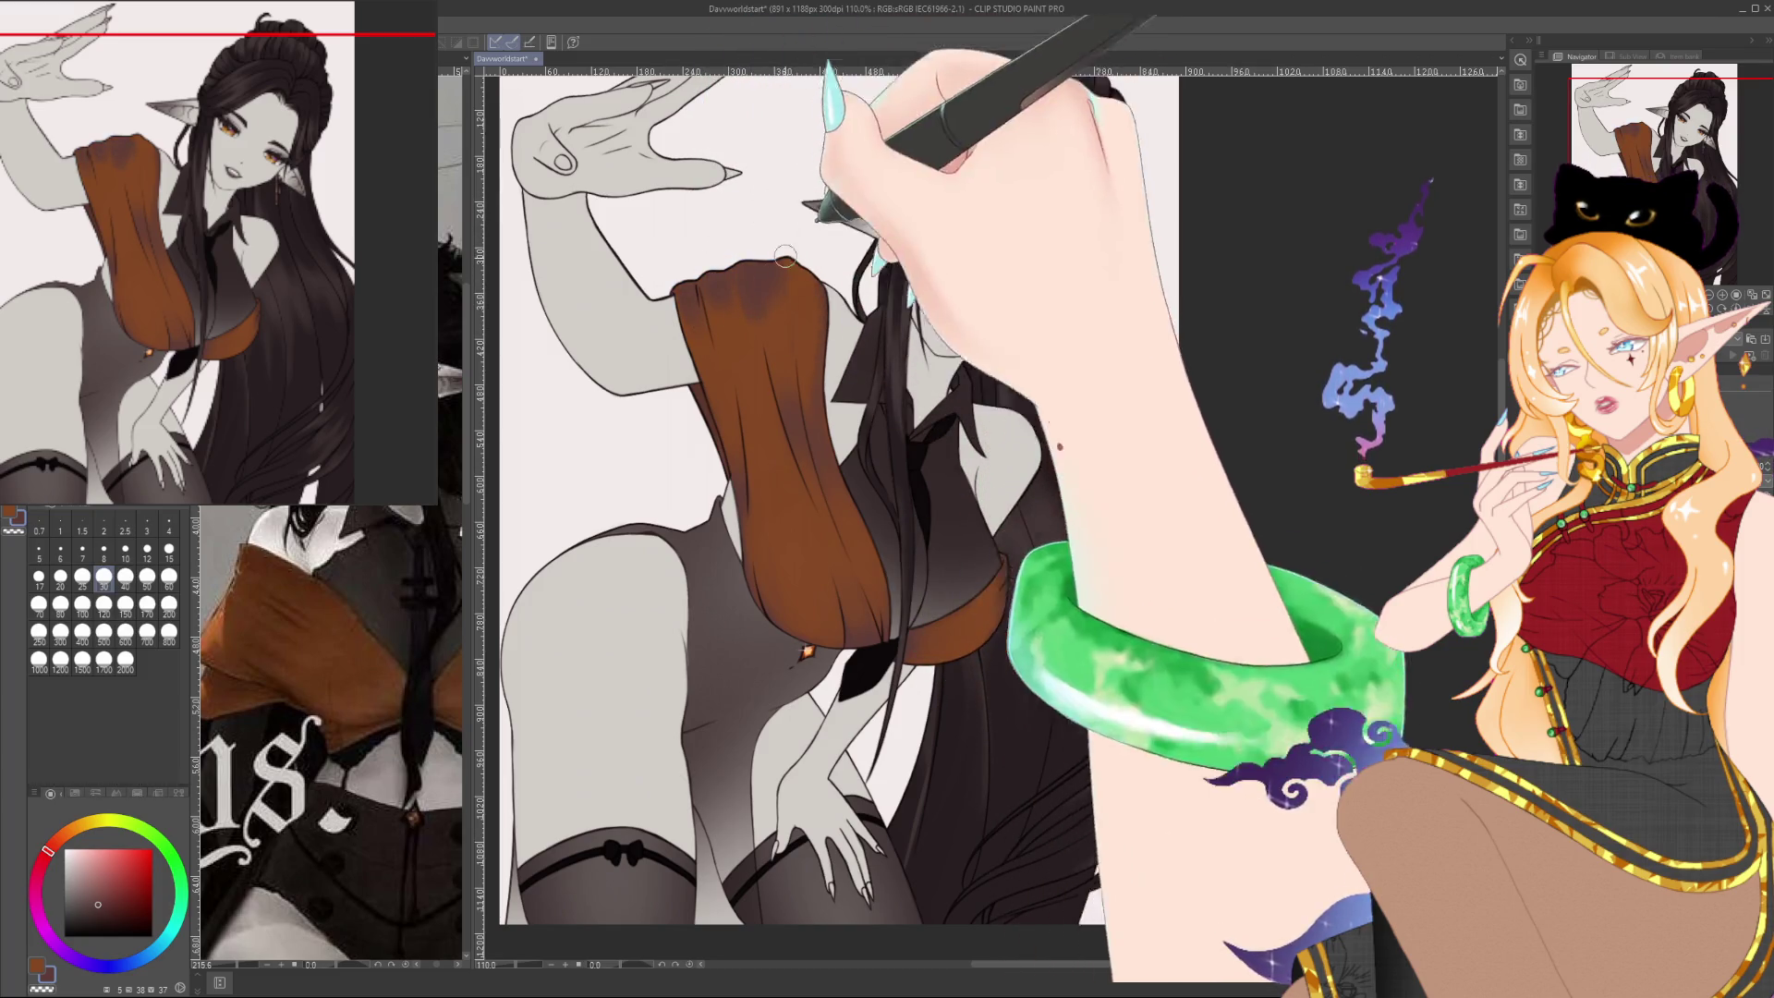
alt+click(812, 359)
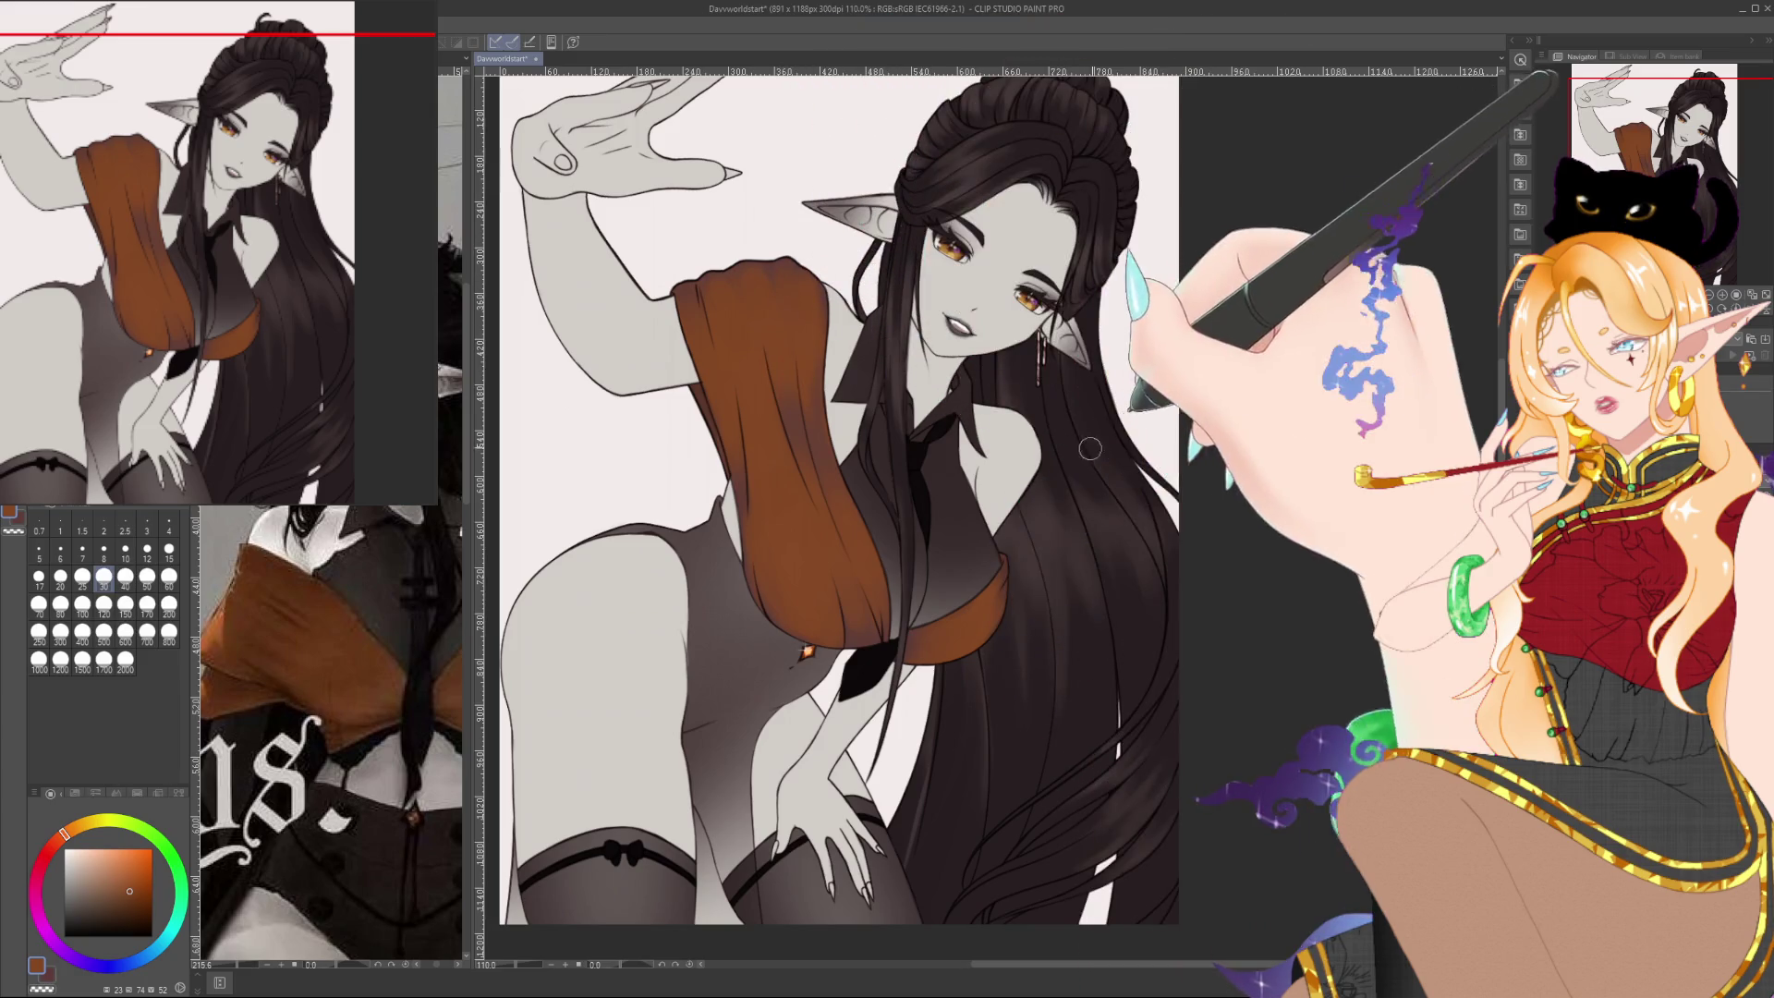
drag(884, 348, 927, 352)
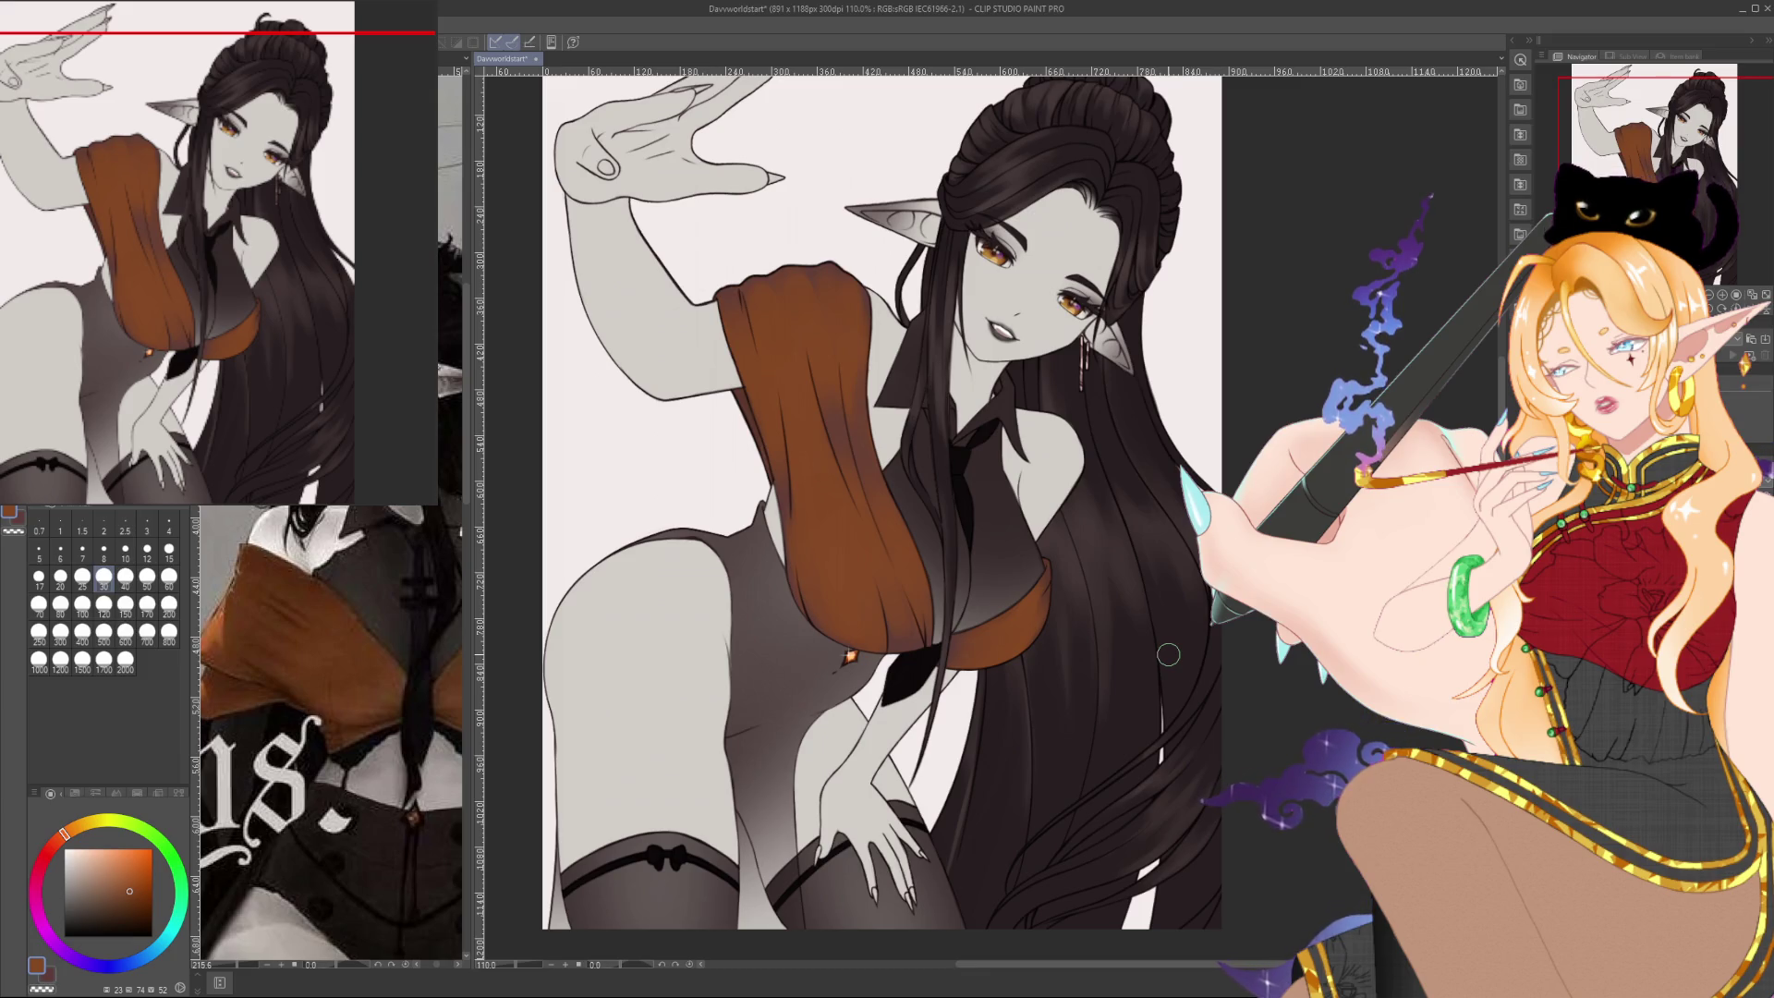
scroll(1168, 654, down, 2)
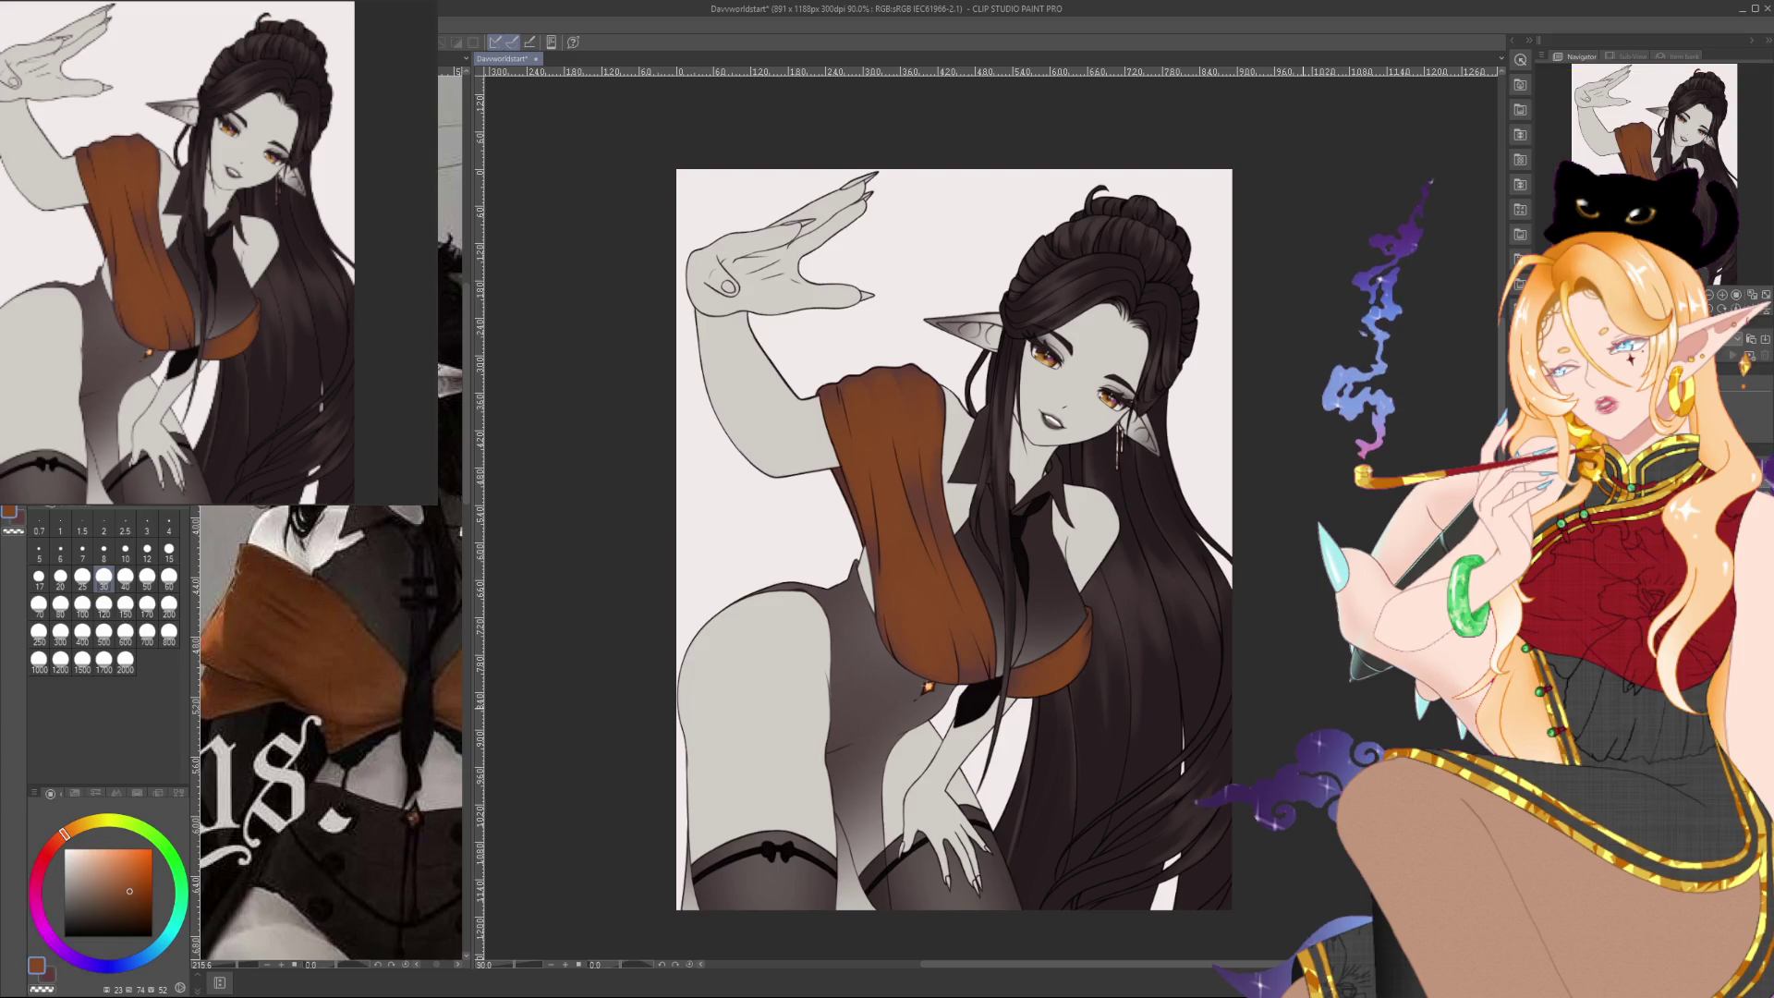
Fill the background with dark grey-brown, then with a darker brown
scroll(942, 541, right, 1)
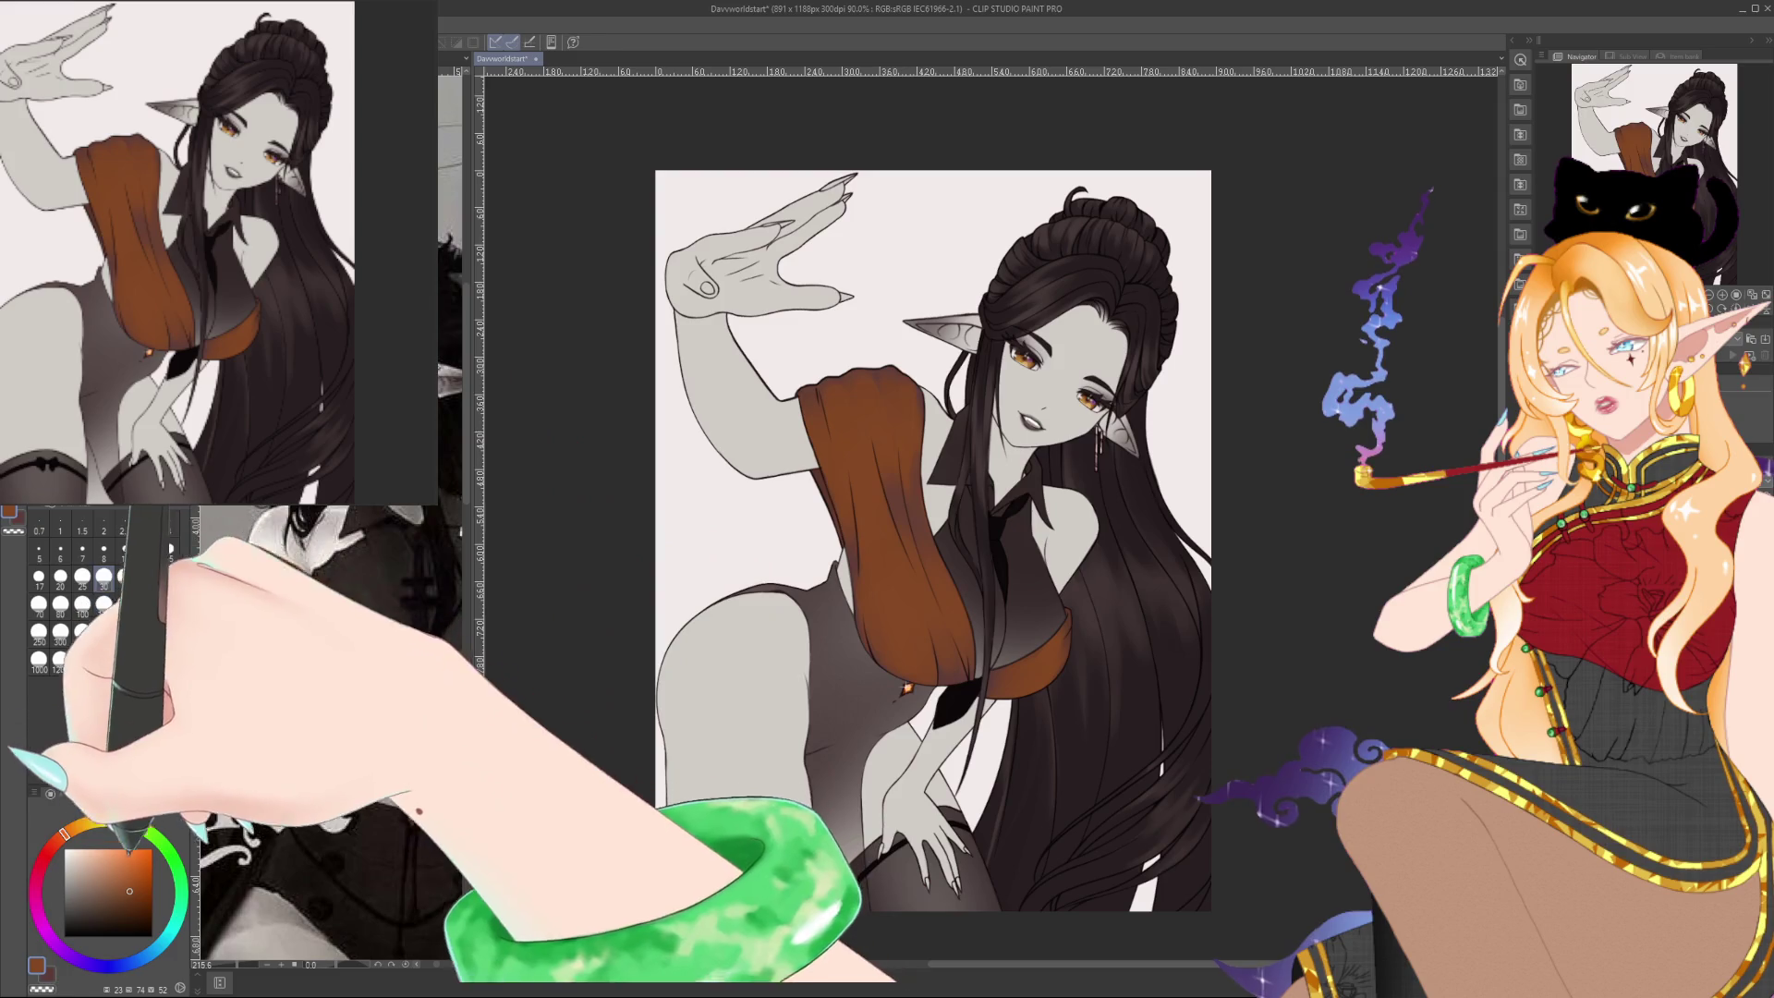
click(78, 913)
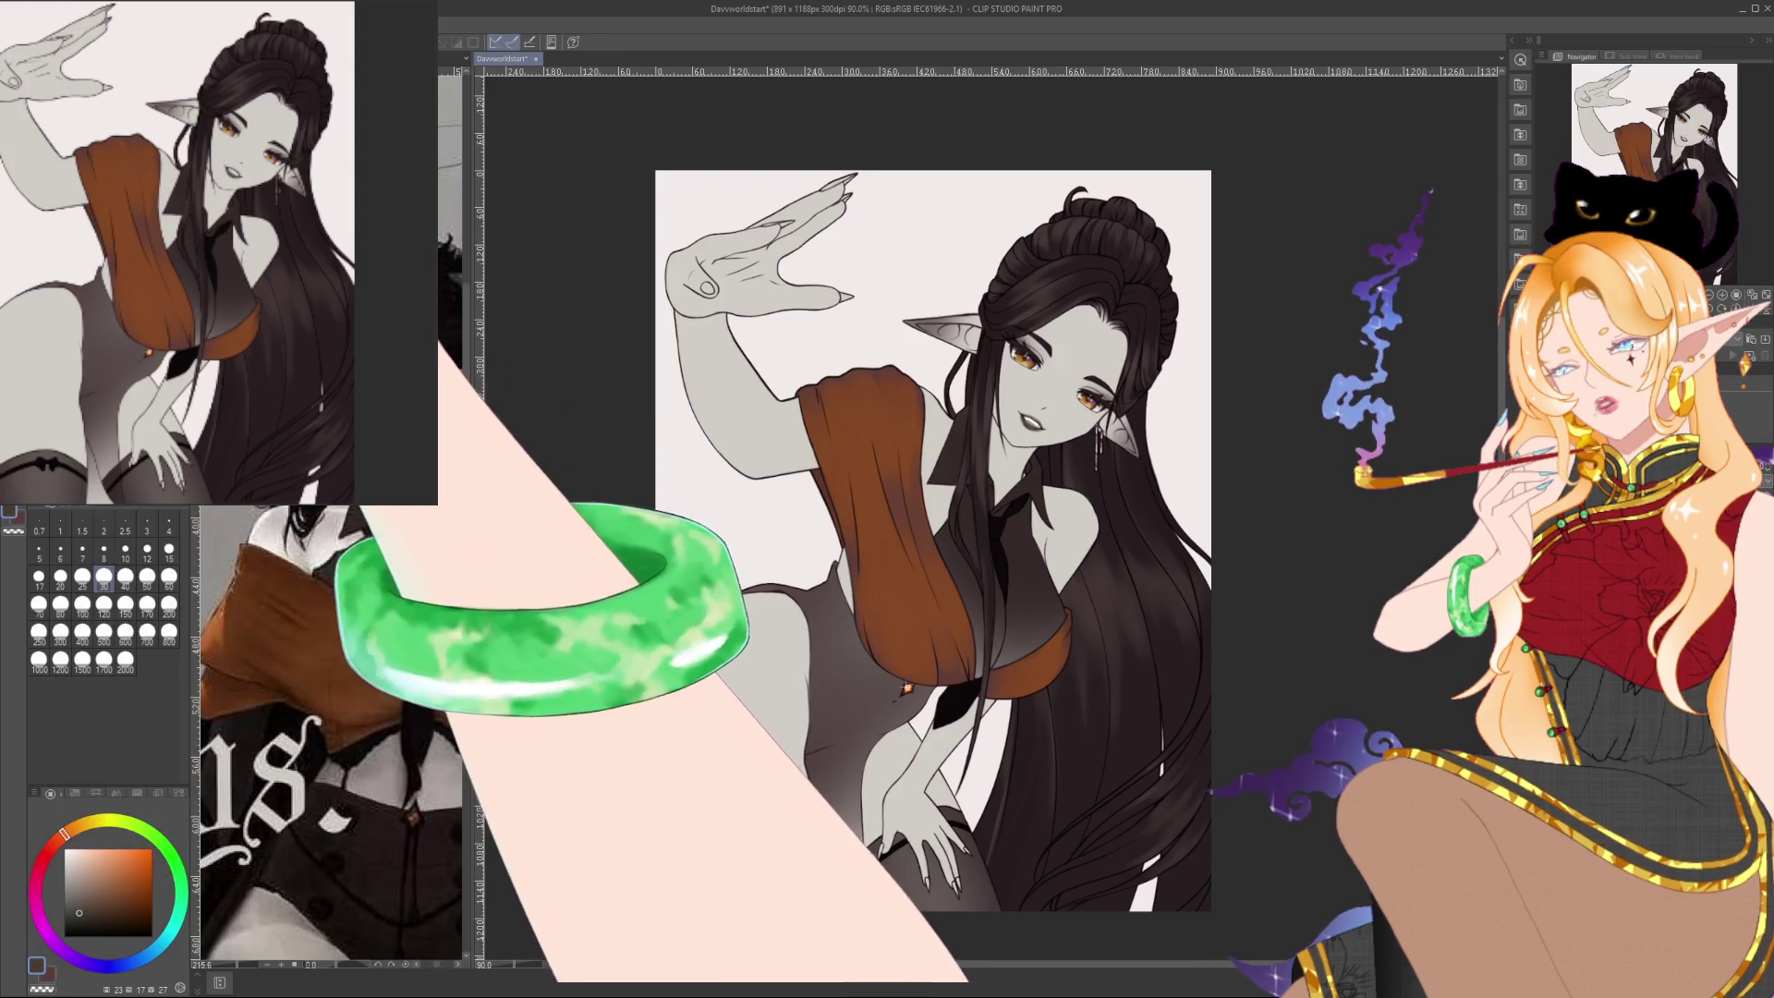
key(alt+BackSpace)
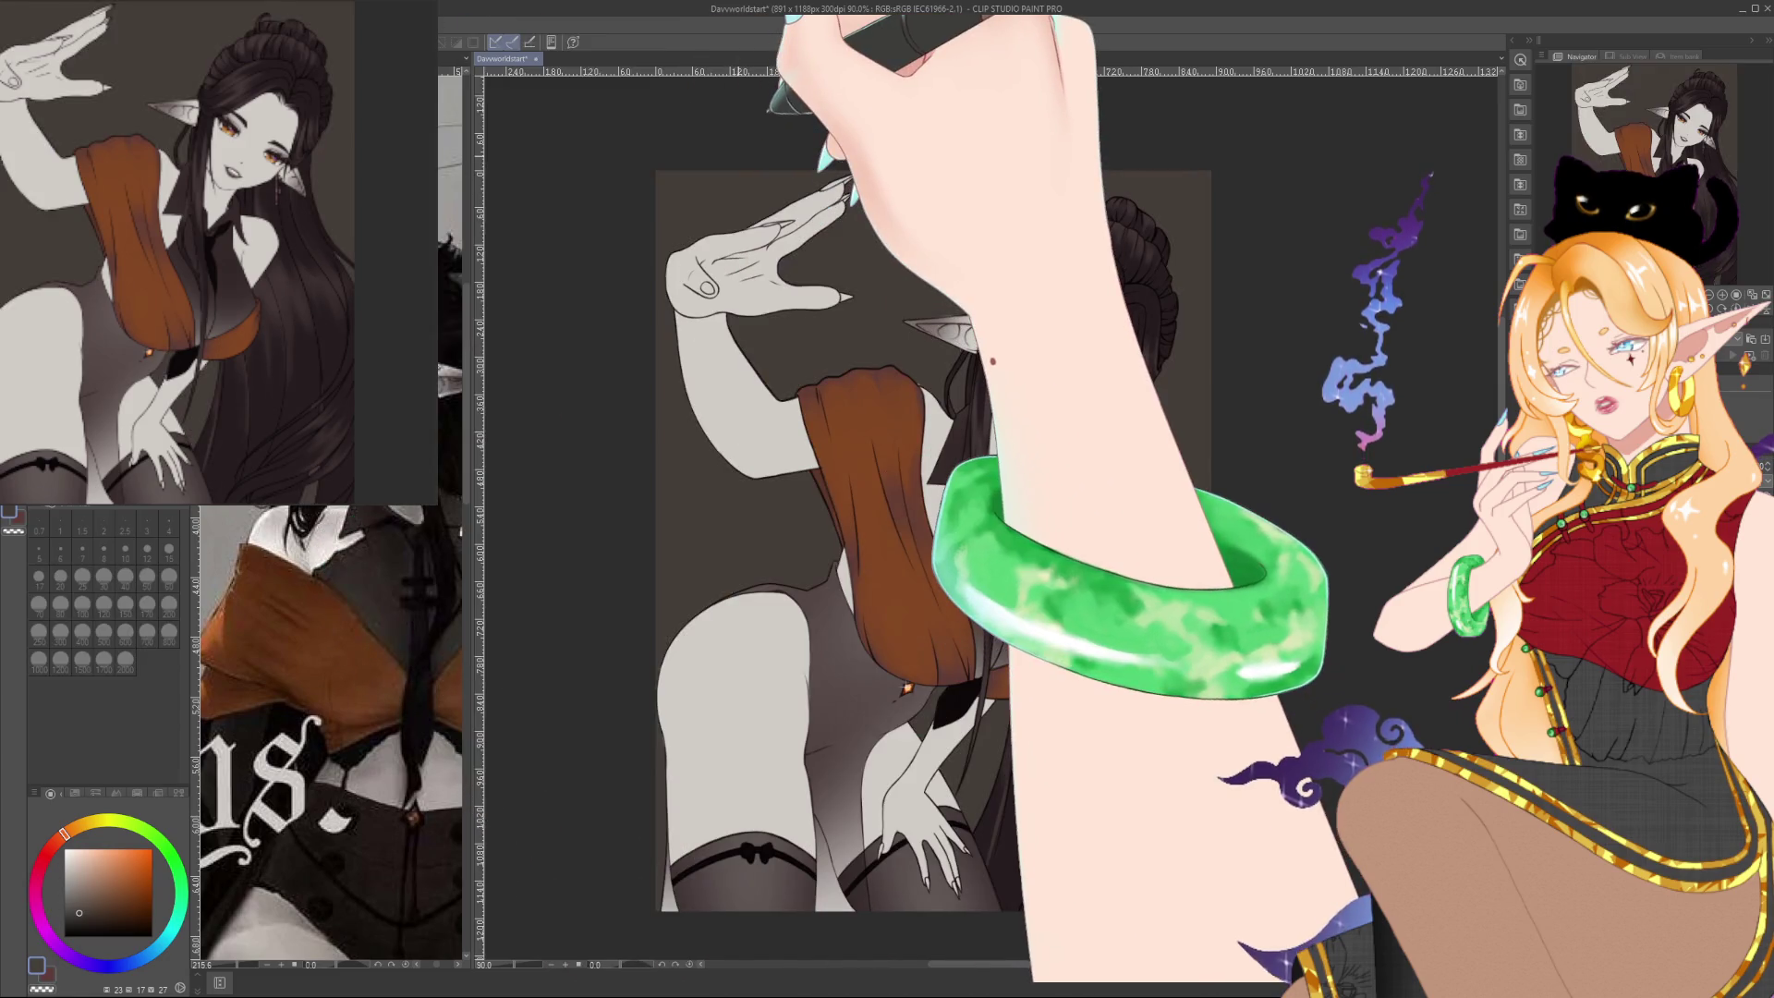
scroll(989, 517, right, 1)
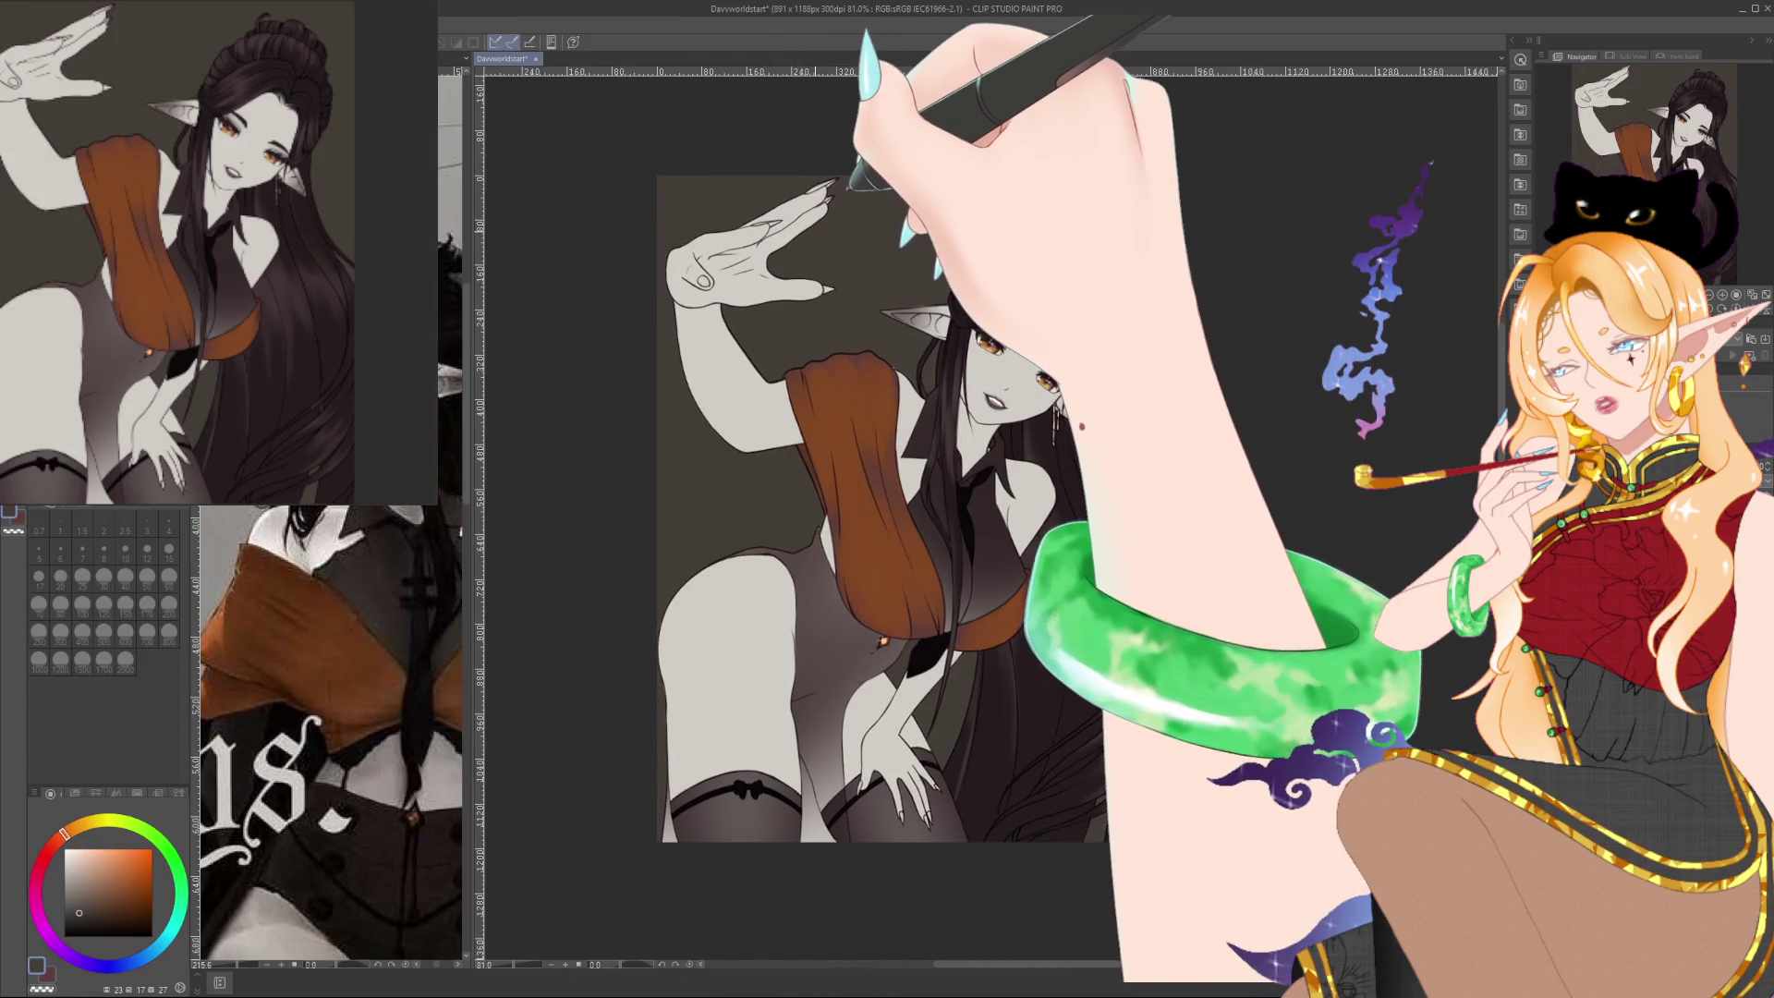
click(117, 911)
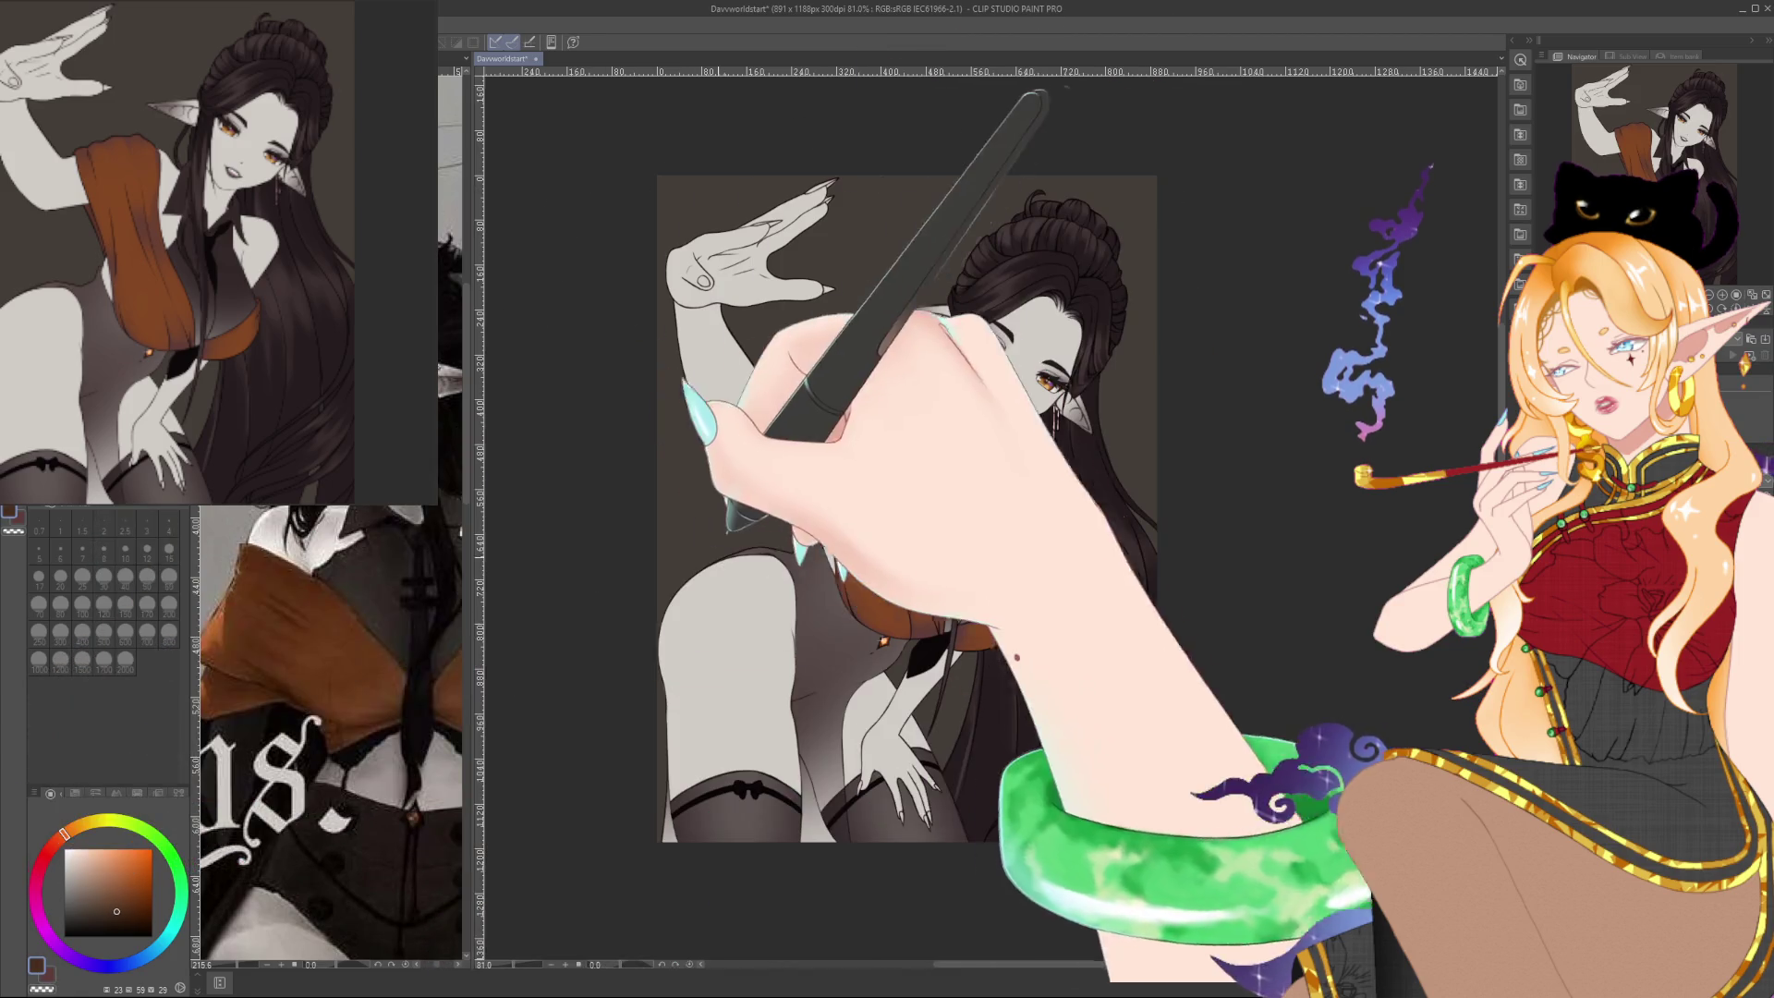
click(823, 453)
scroll(1015, 454, right, 1)
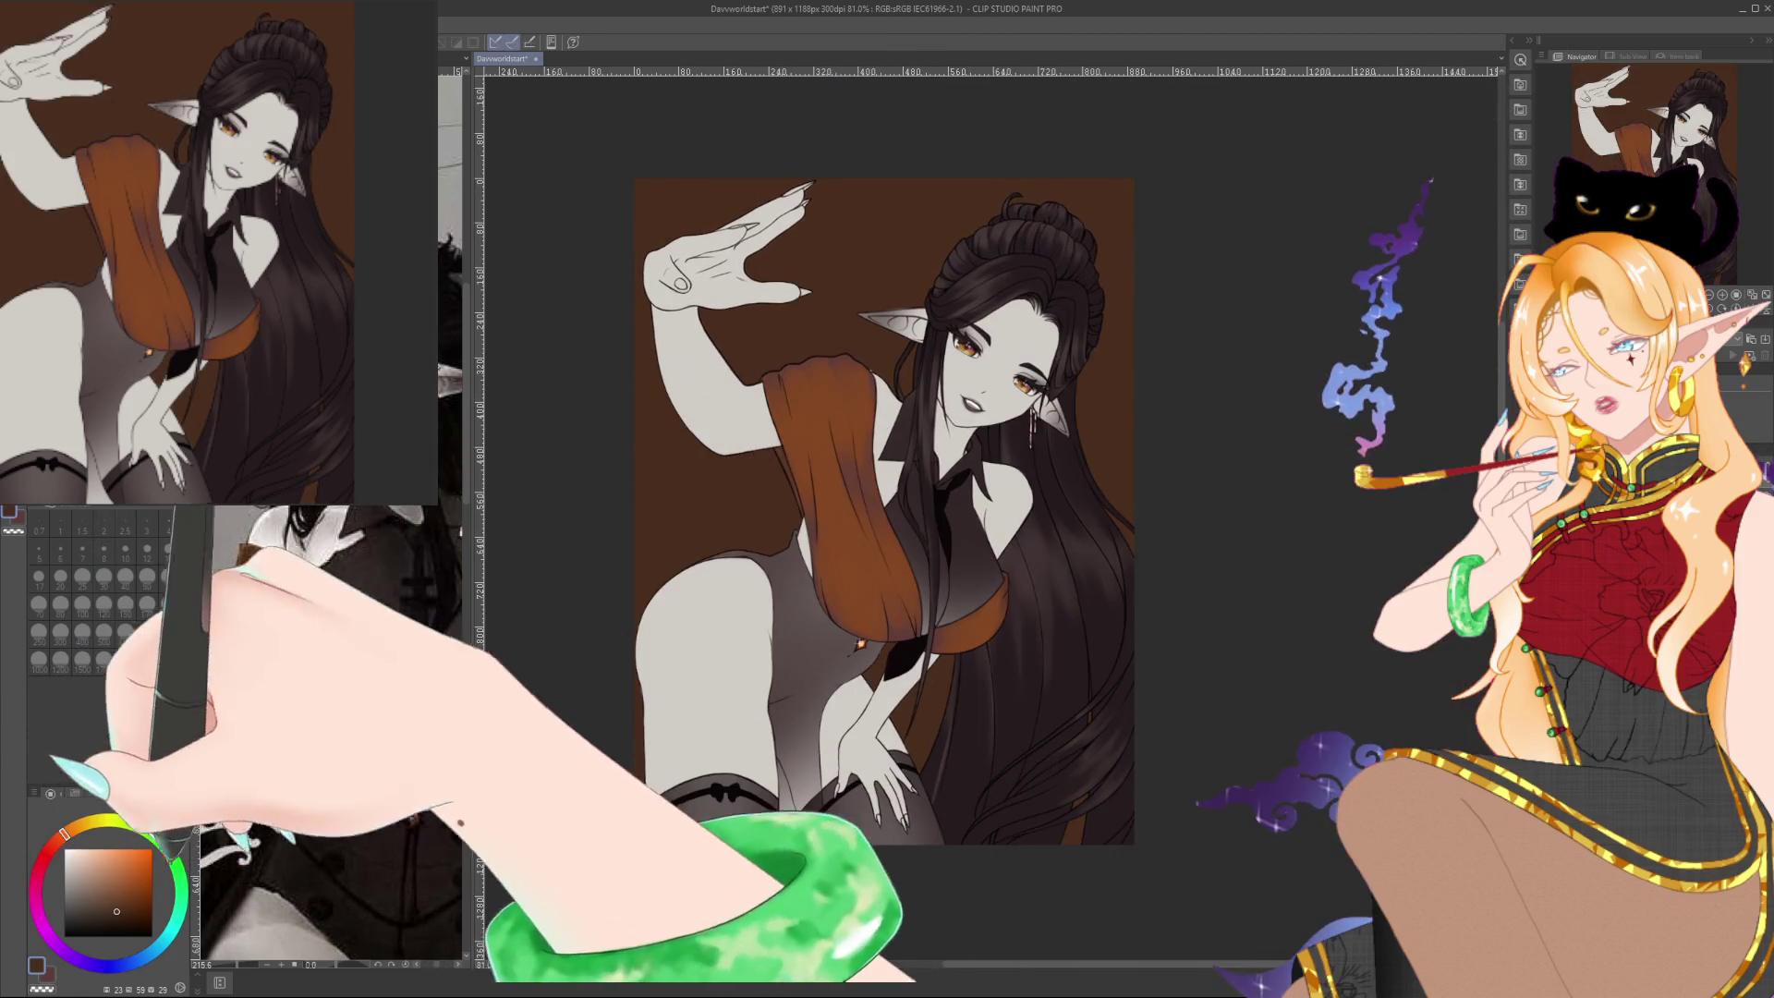
Try an olive background fill, then settle on a fine-tuned deep dark red
click(405, 964)
click(85, 823)
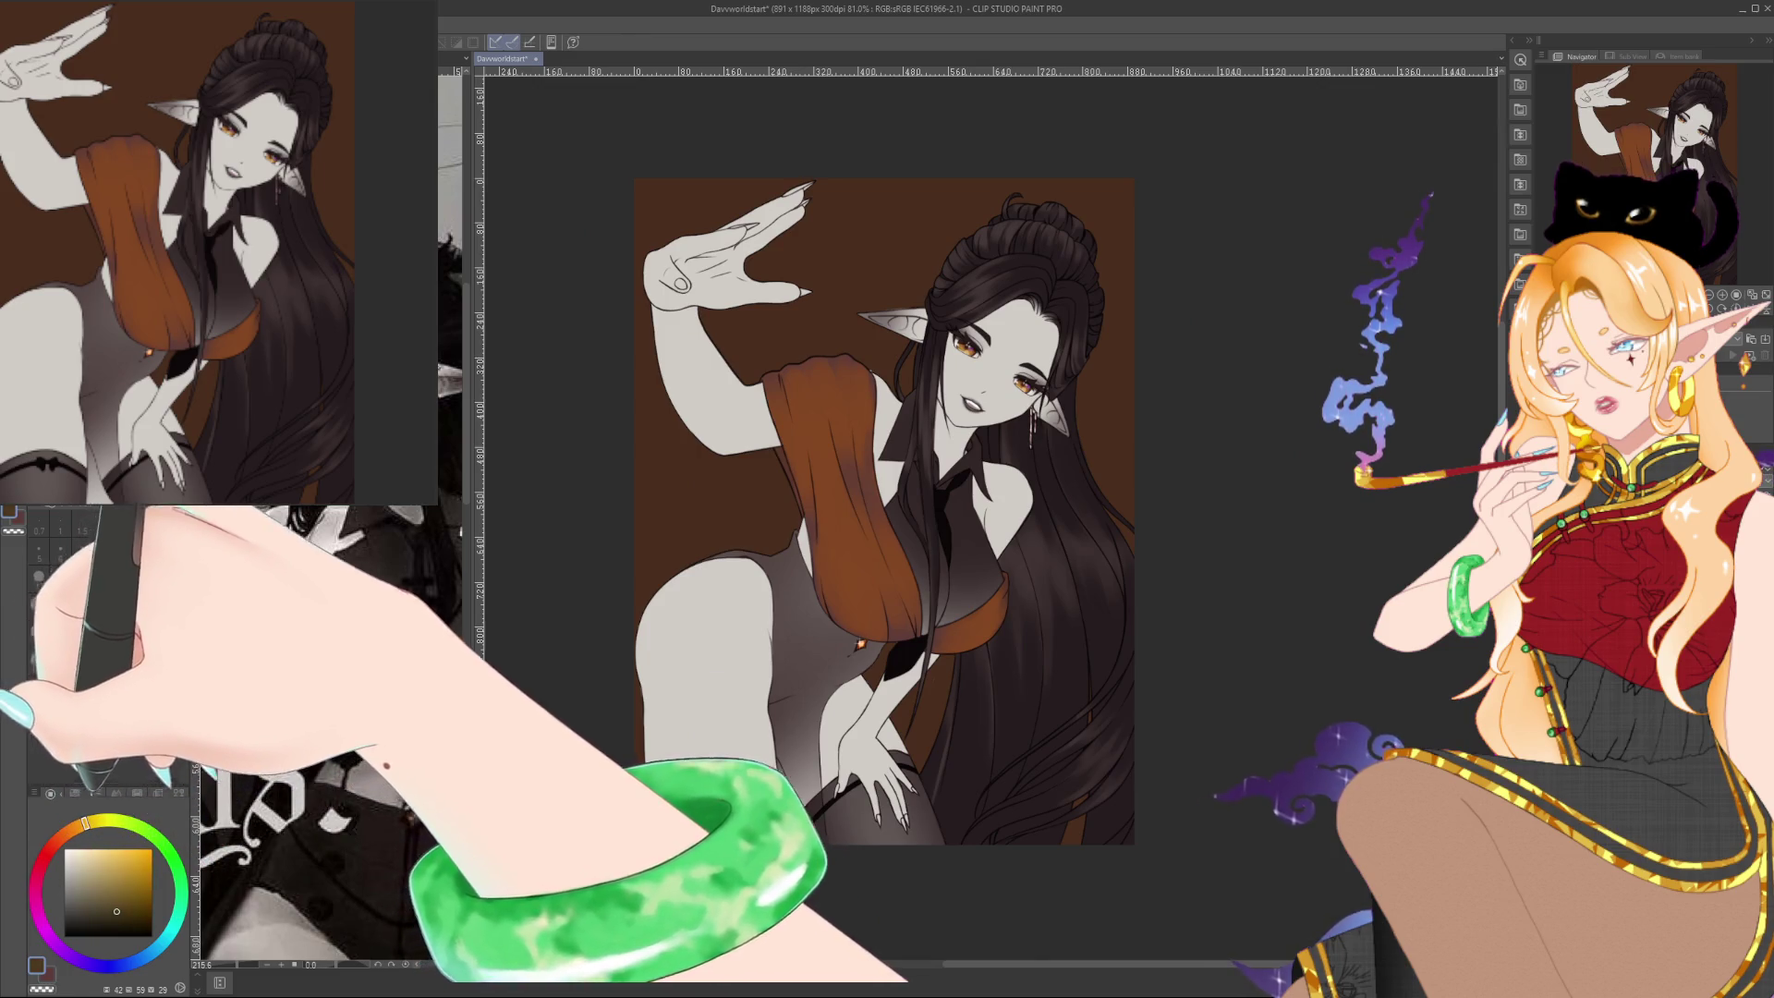
click(725, 483)
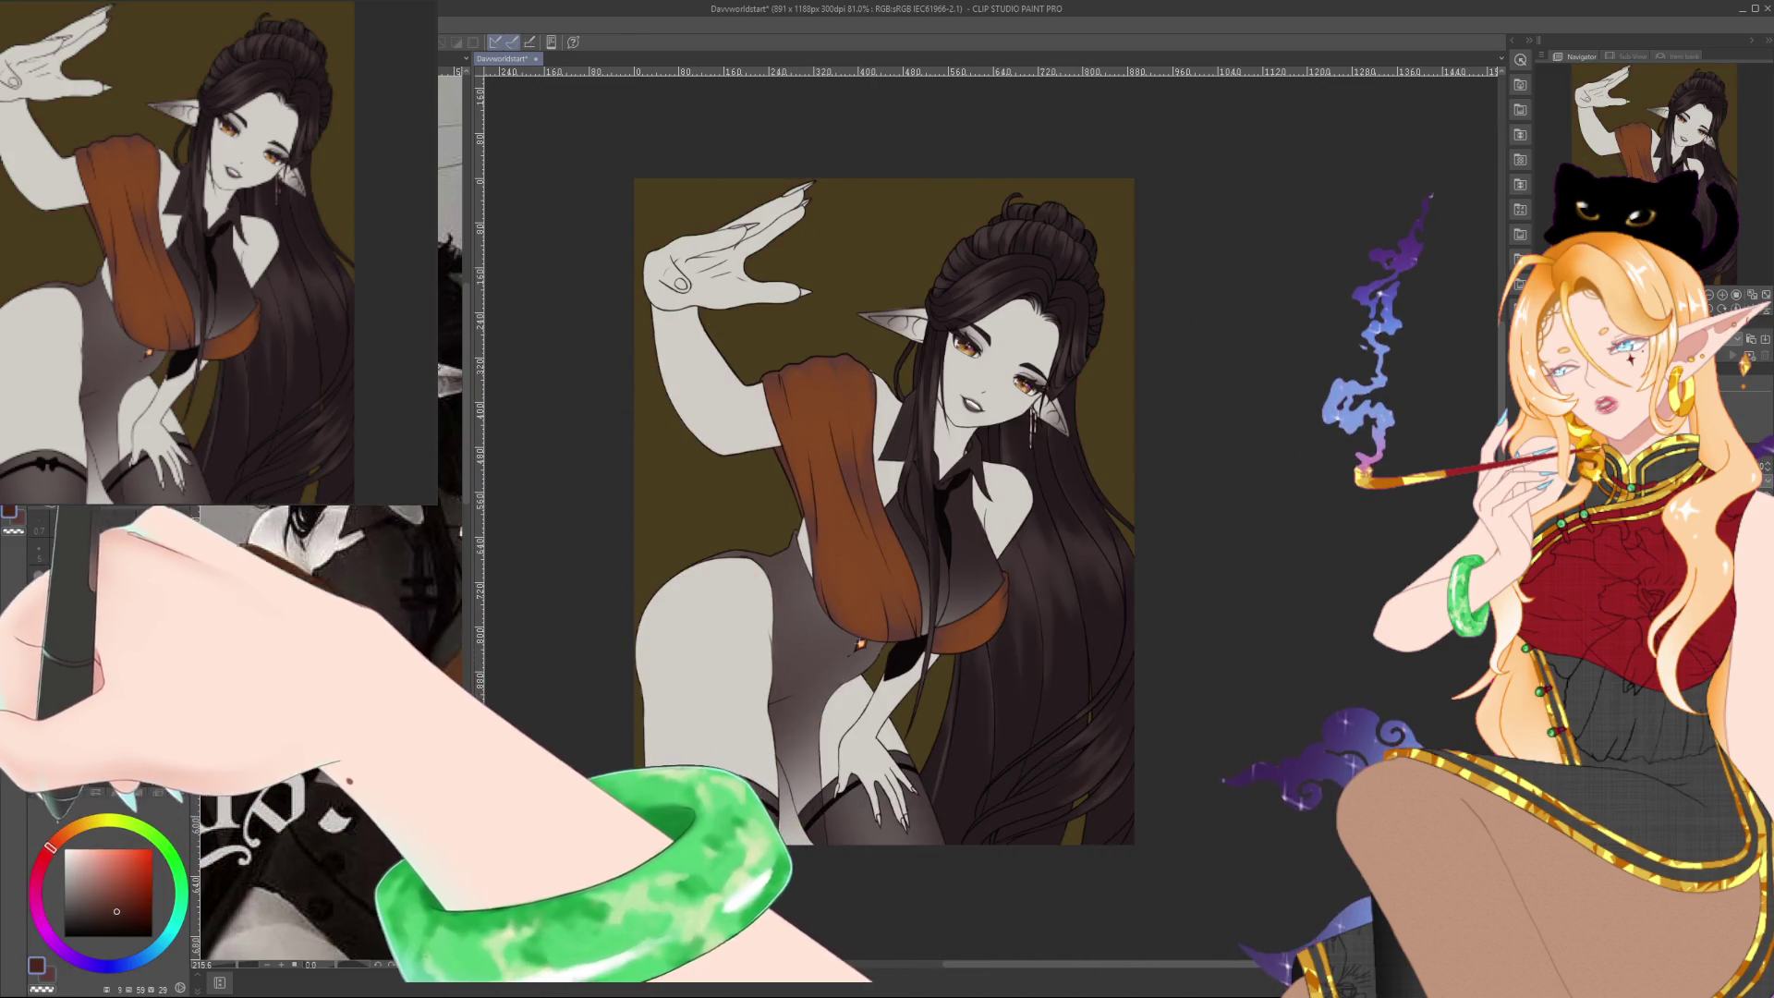
click(48, 848)
click(730, 434)
scroll(1312, 389, up, 1)
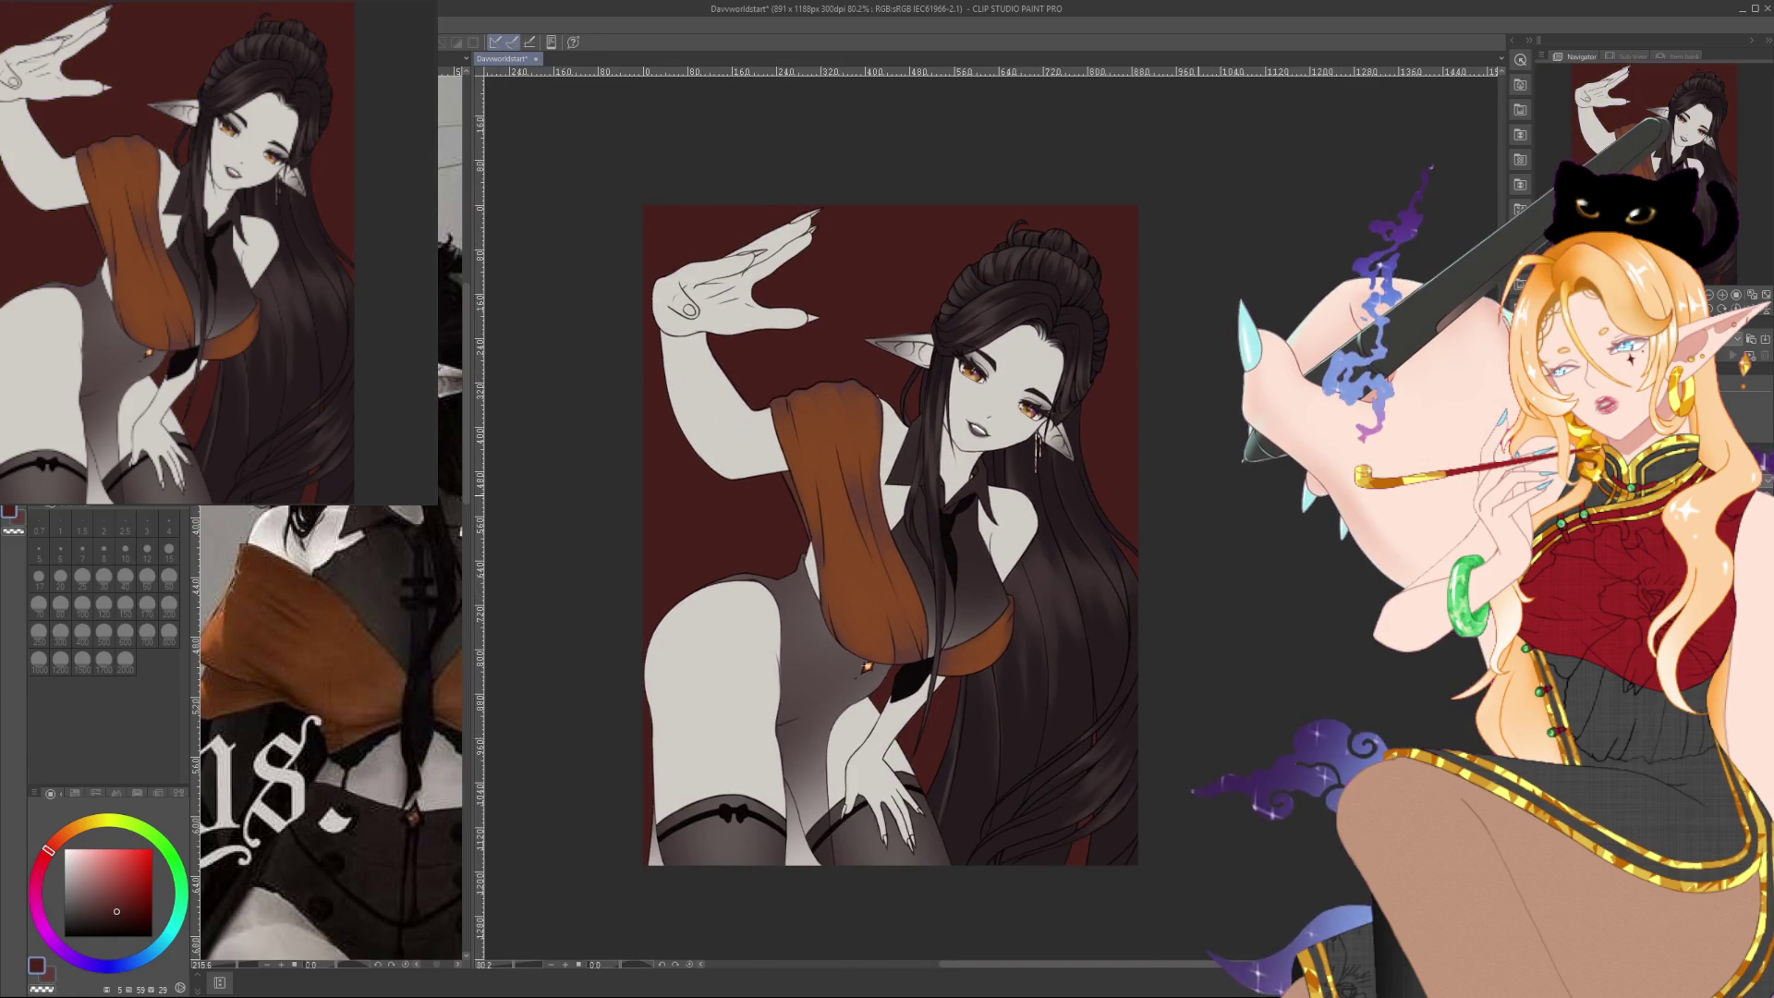
scroll(906, 534, down, 1)
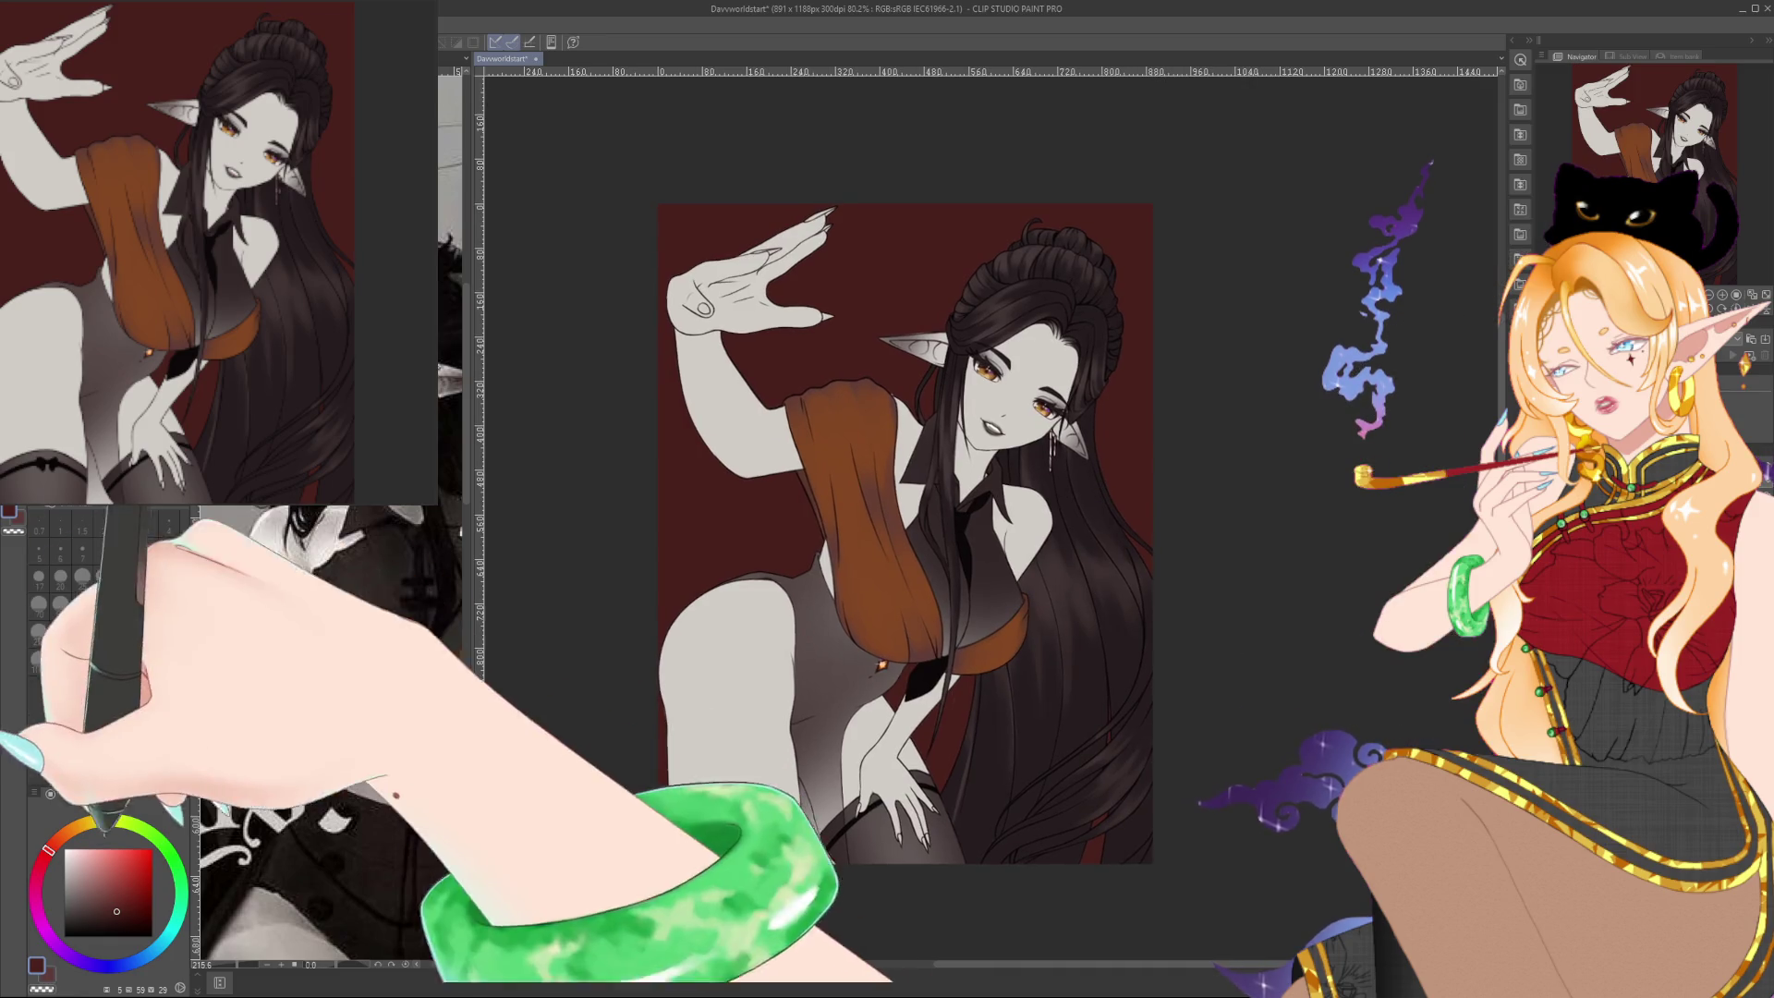
click(94, 920)
click(89, 922)
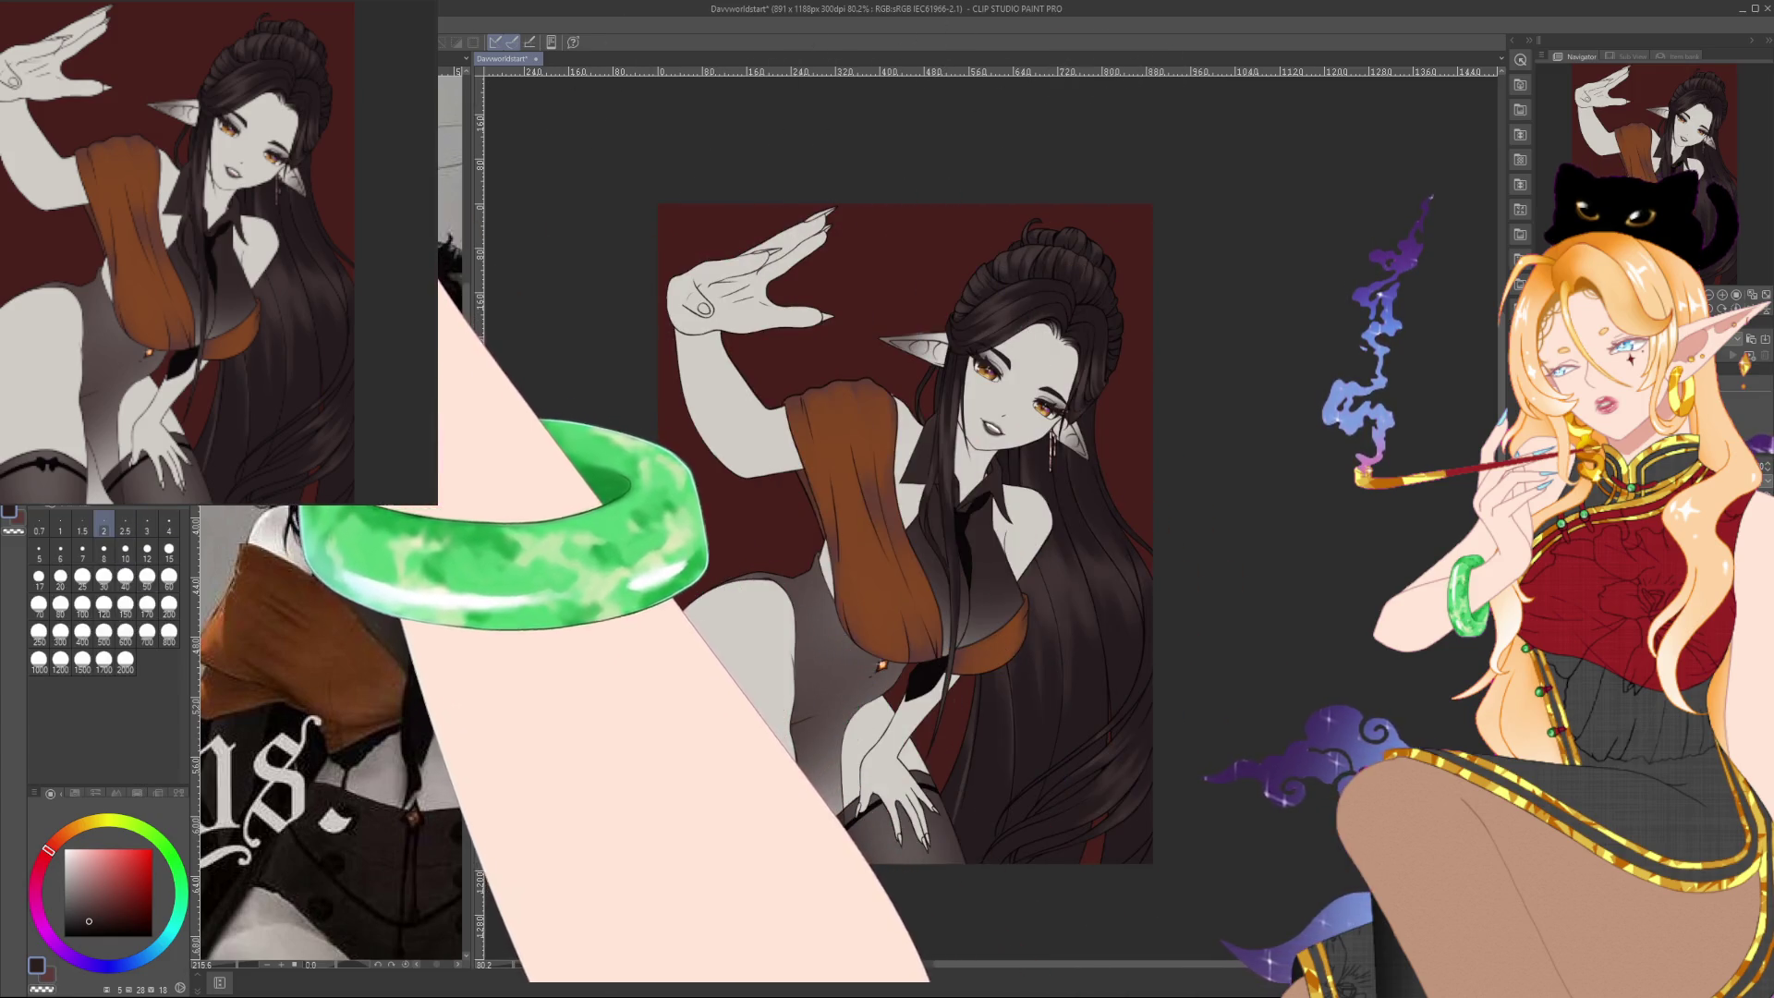
click(169, 607)
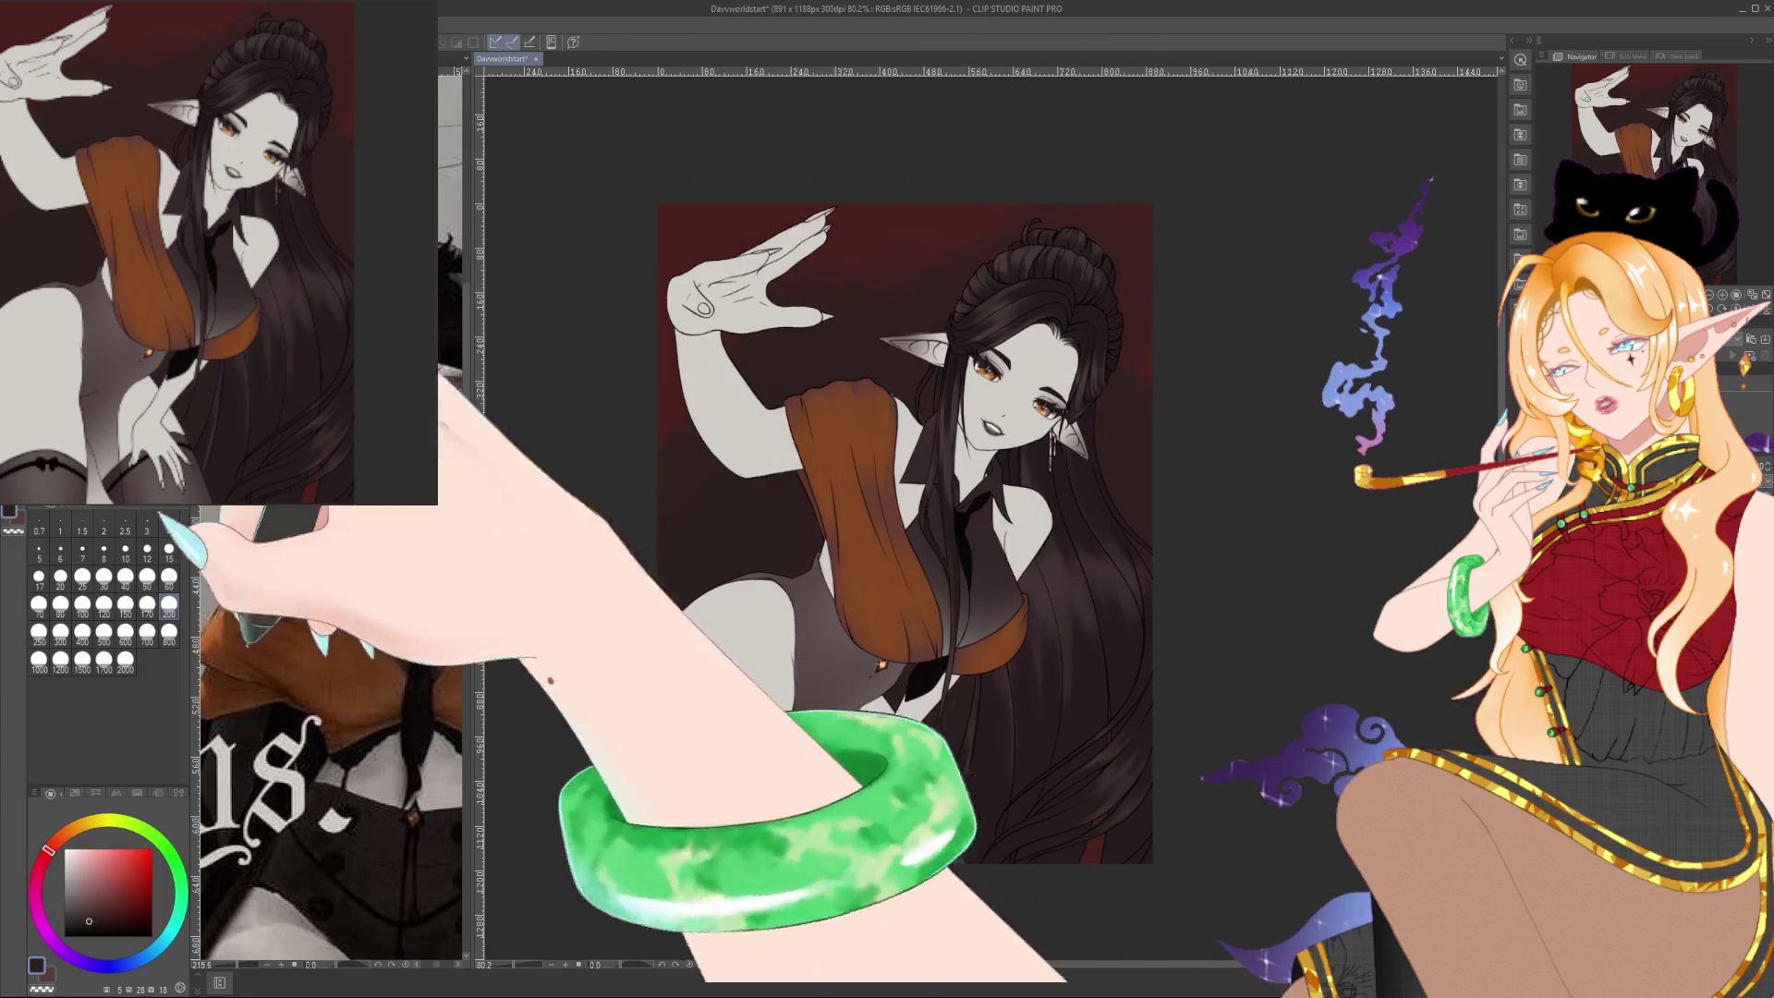
Airbrush a green glow on the left edge and teal glows across the upper background and beside the hair
click(177, 870)
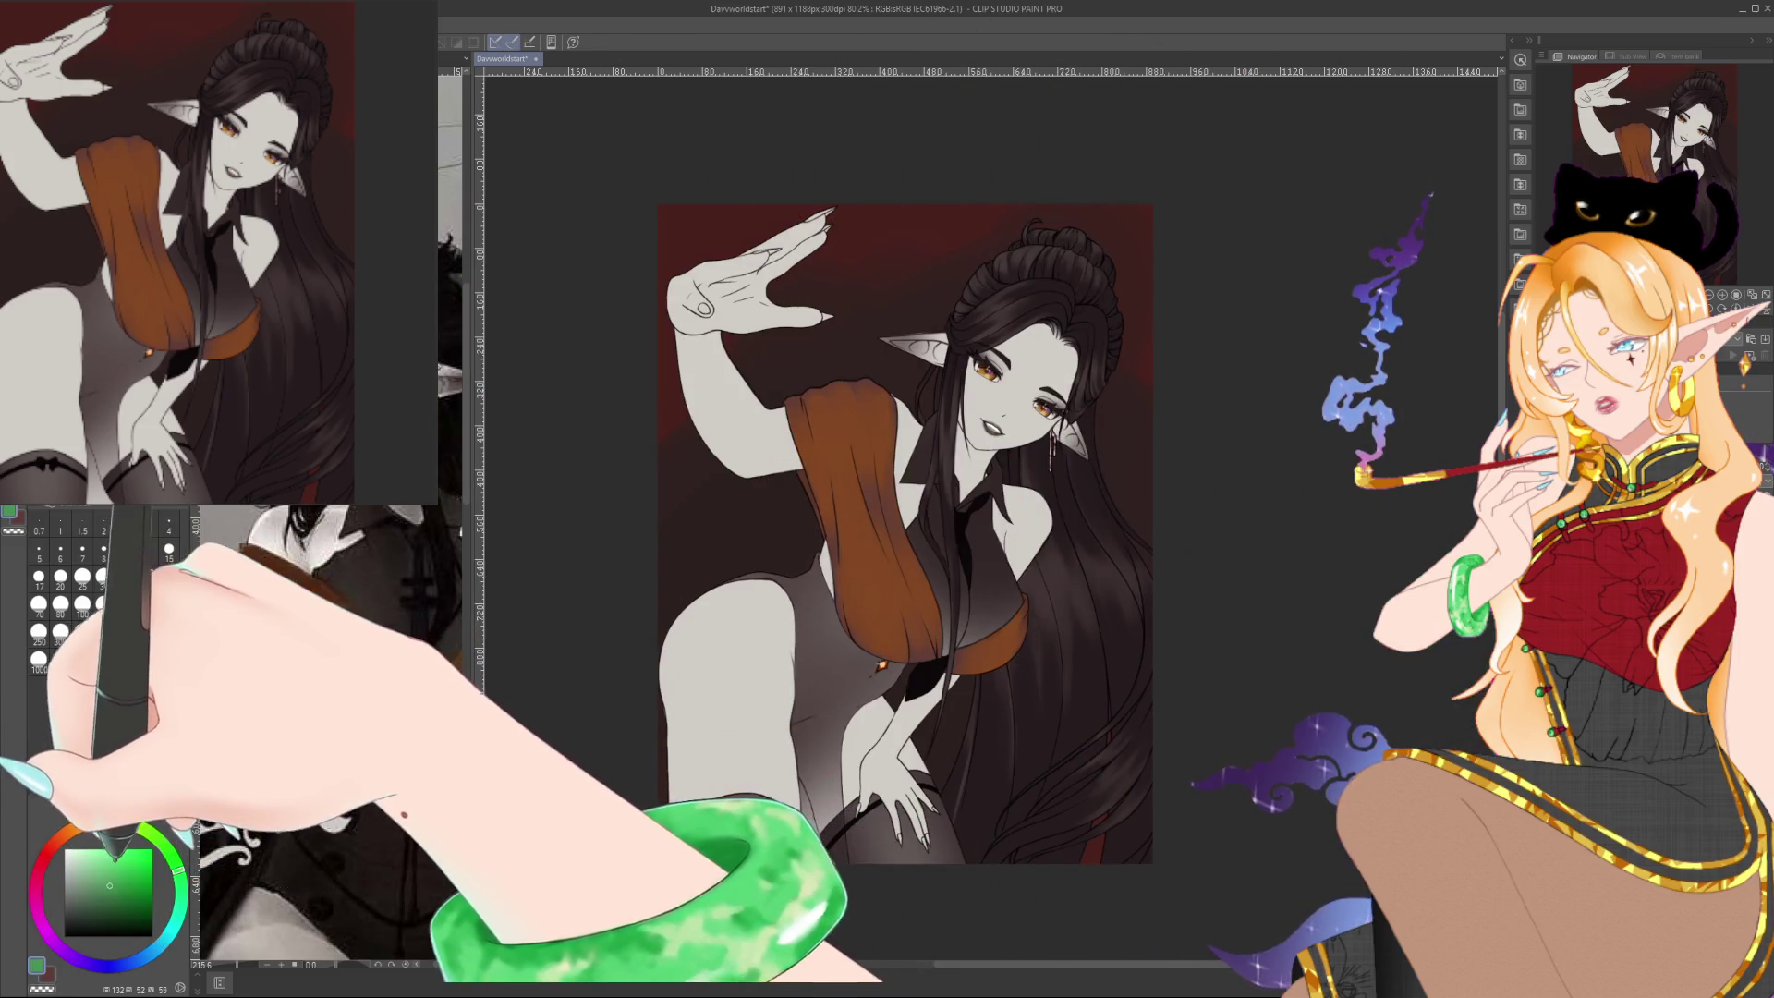
click(108, 900)
drag(664, 462, 634, 408)
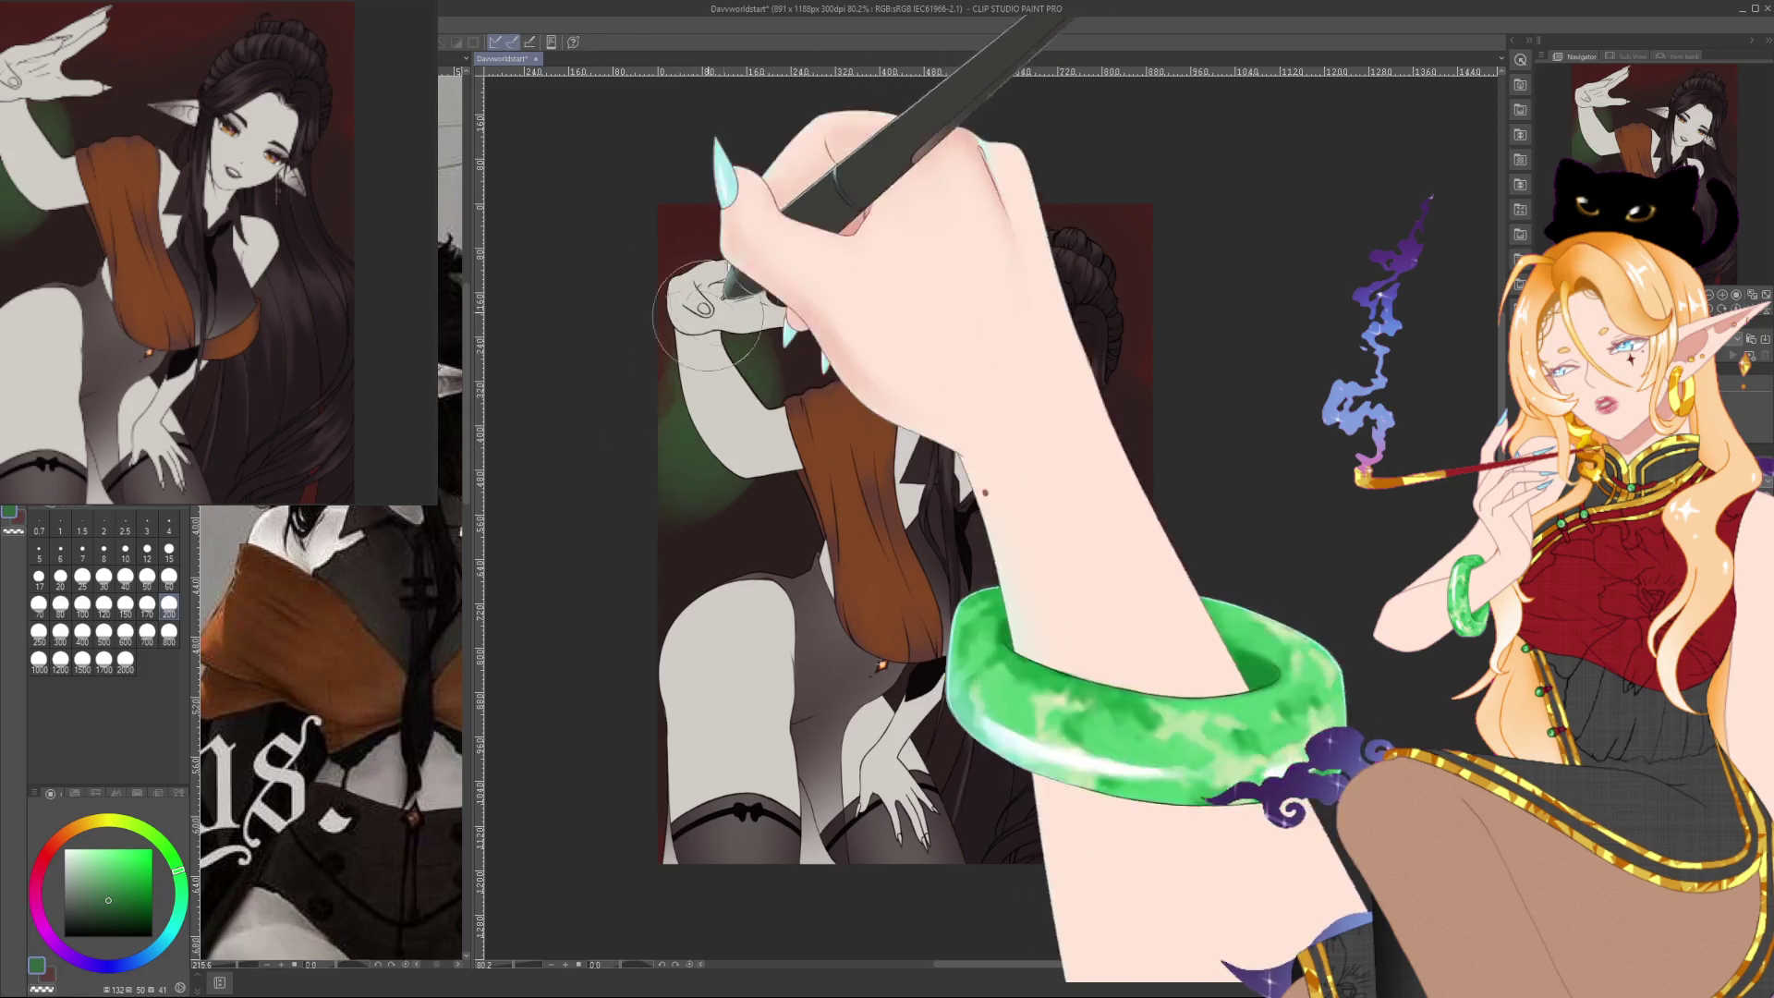
click(162, 941)
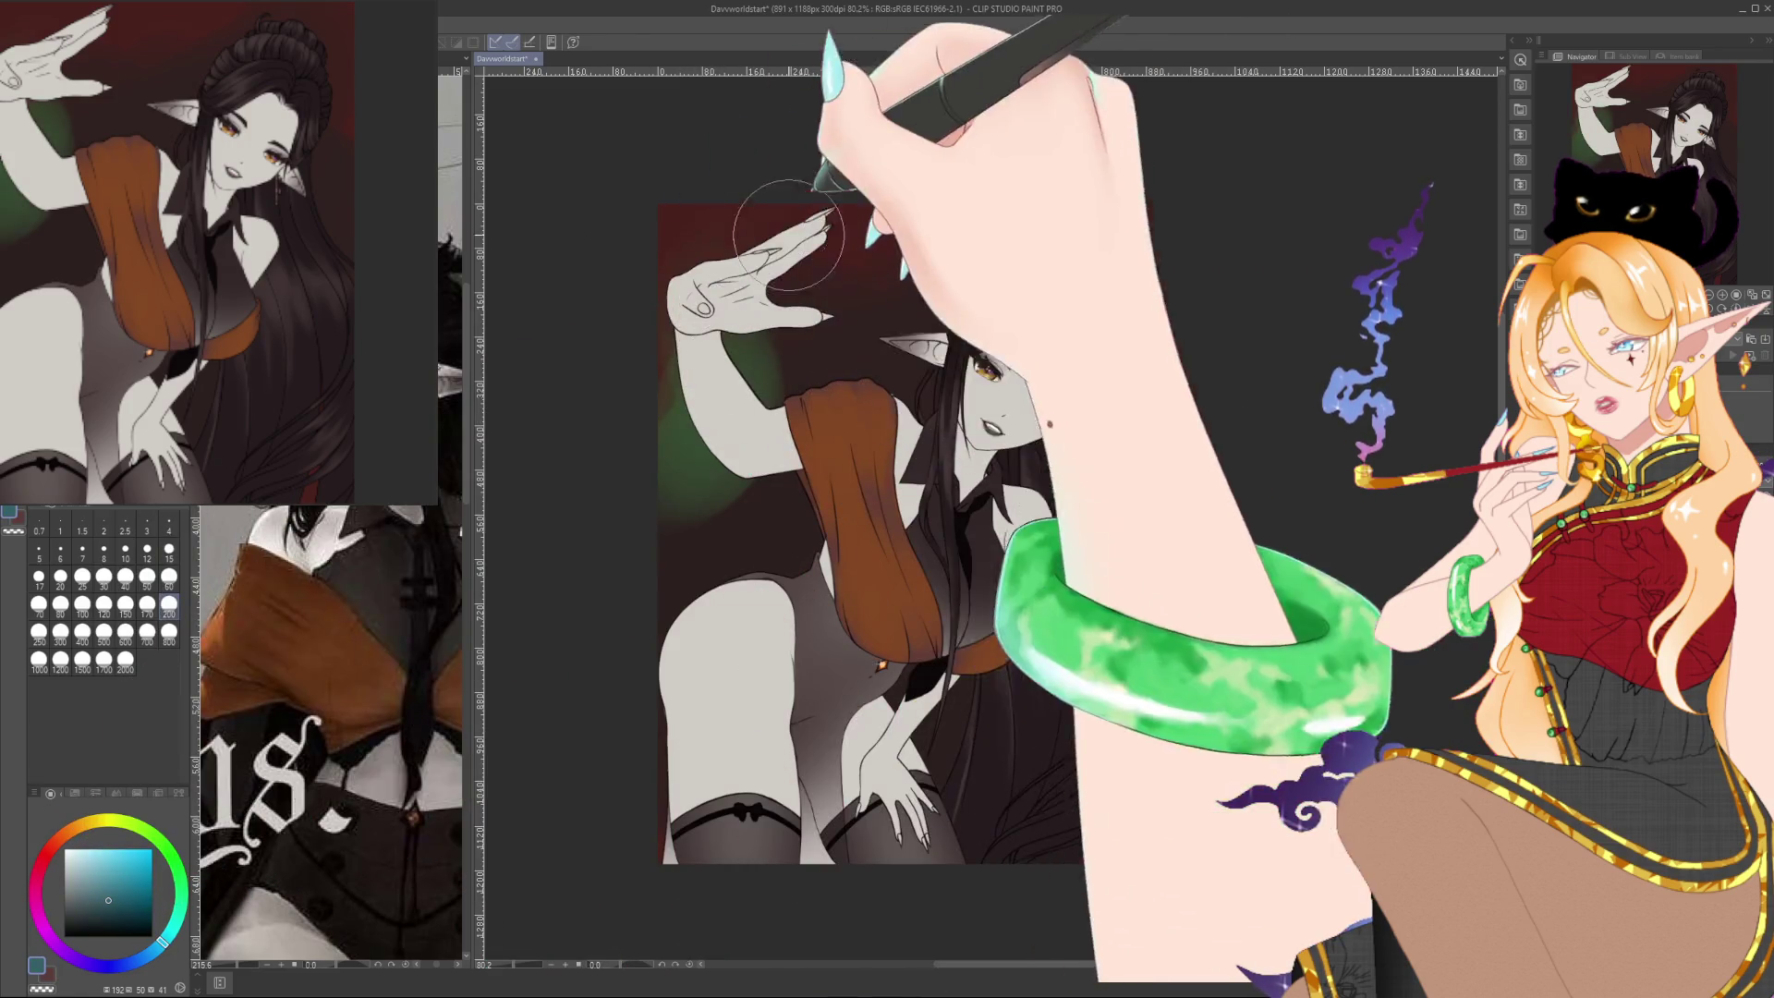
drag(689, 305, 716, 227)
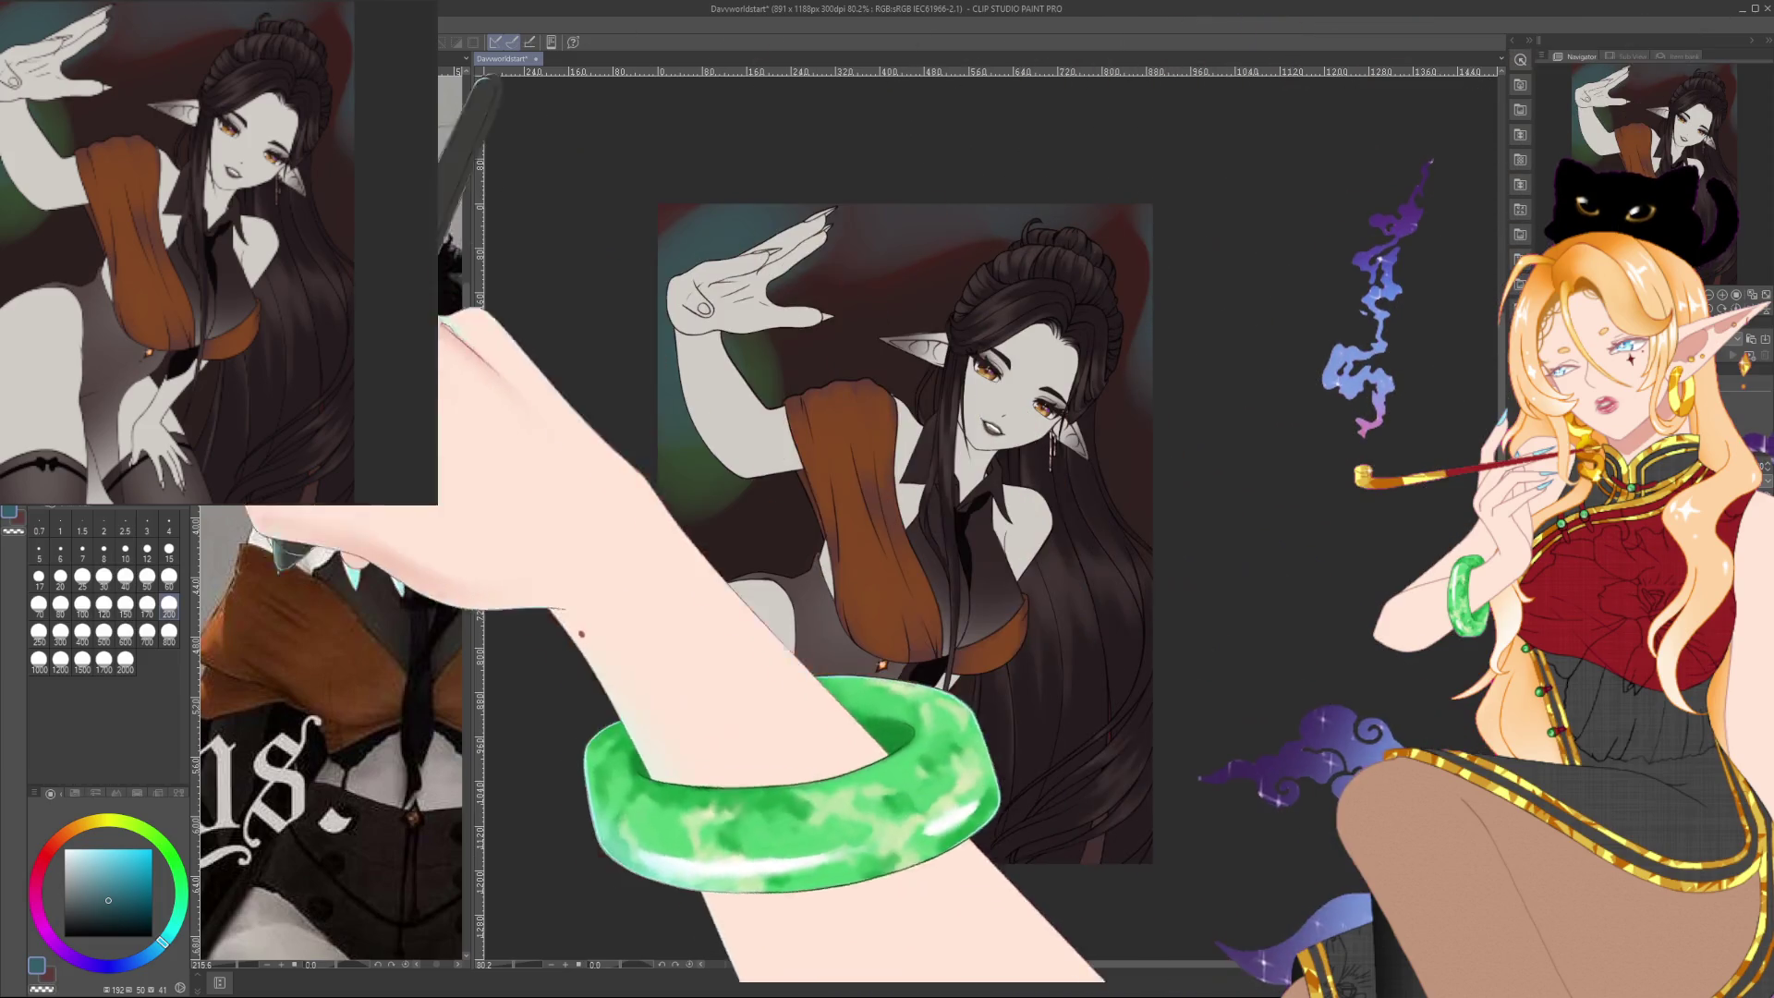
mouse_move(579, 615)
mouse_down()
mouse_move(792, 336)
mouse_move(943, 185)
mouse_move(951, 198)
mouse_up()
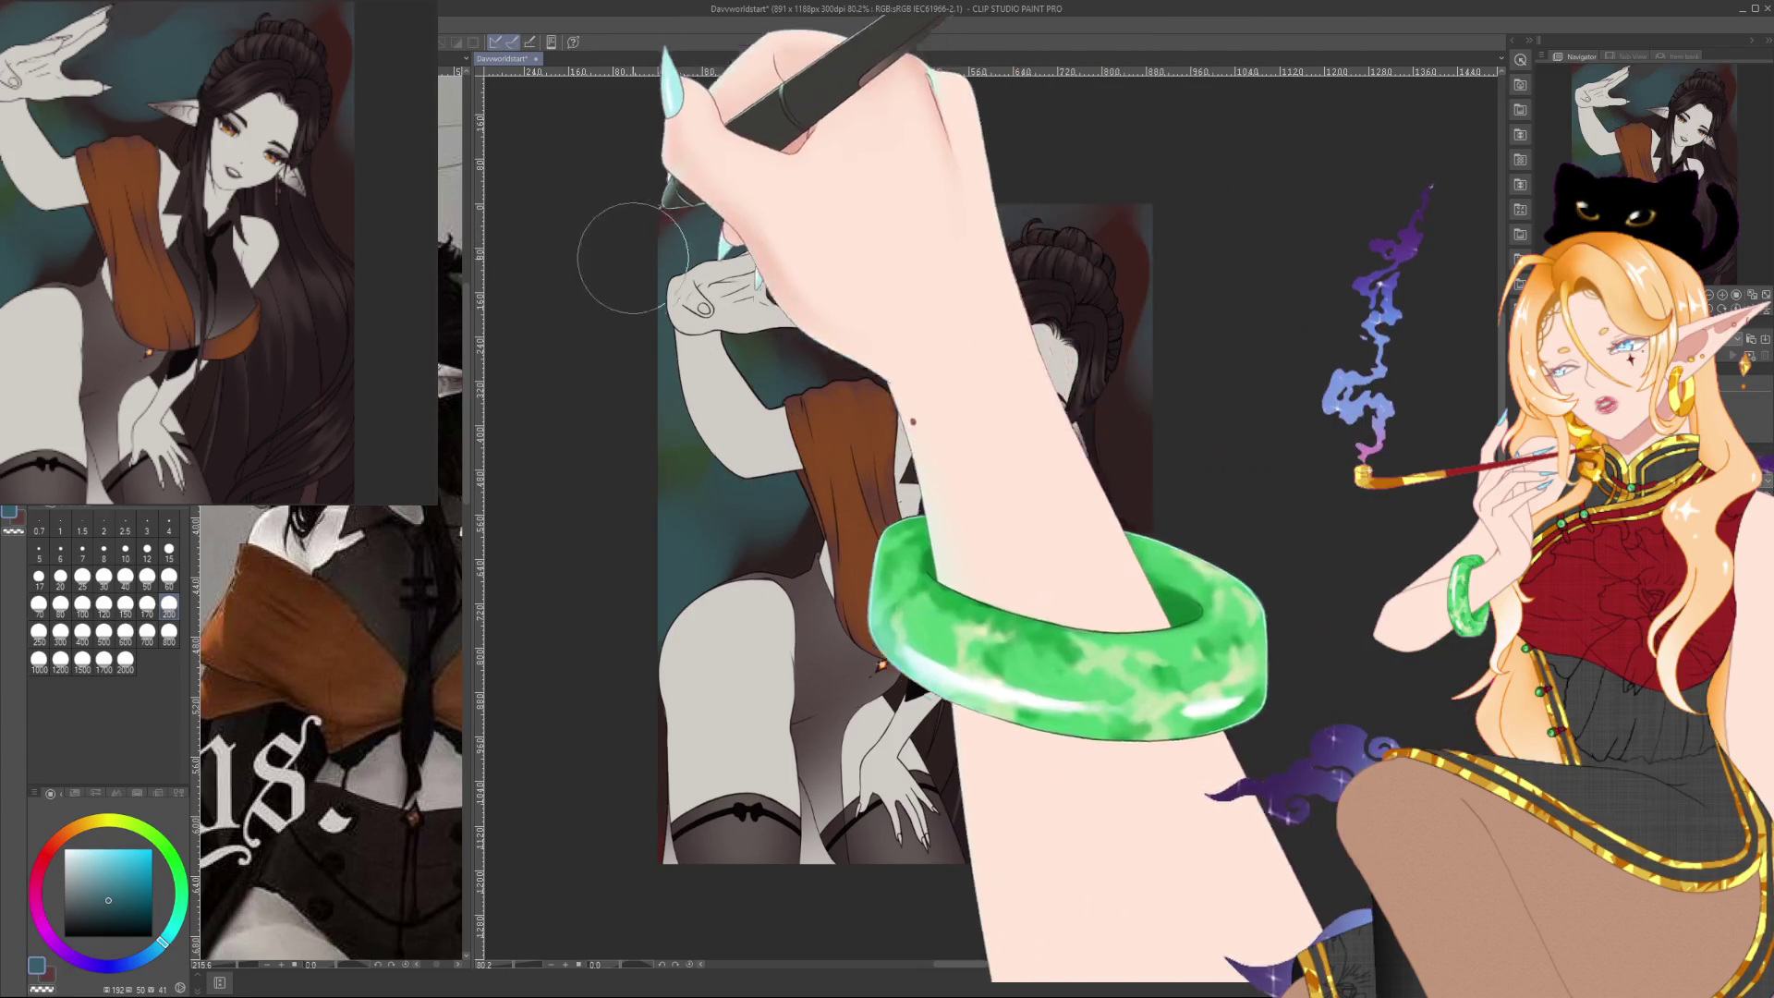
mouse_move(1181, 355)
mouse_down()
mouse_move(1042, 376)
mouse_move(1124, 412)
mouse_move(1168, 179)
mouse_move(990, 203)
mouse_up()
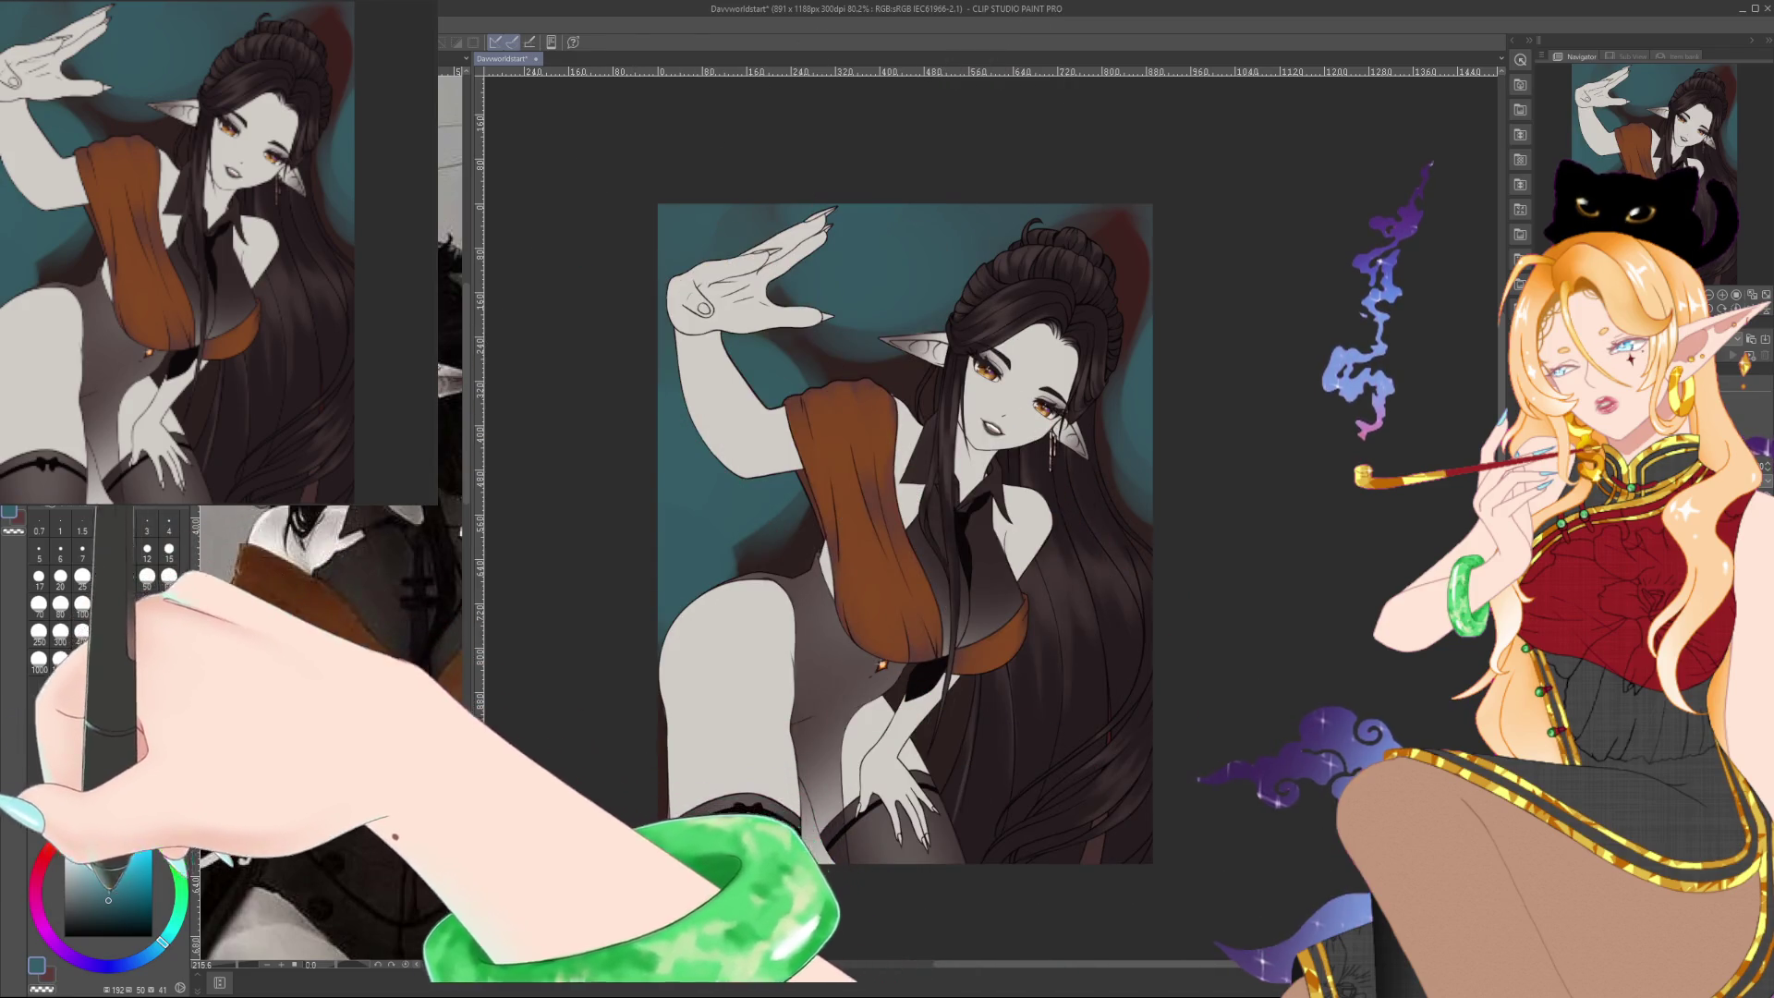
click(48, 850)
click(98, 903)
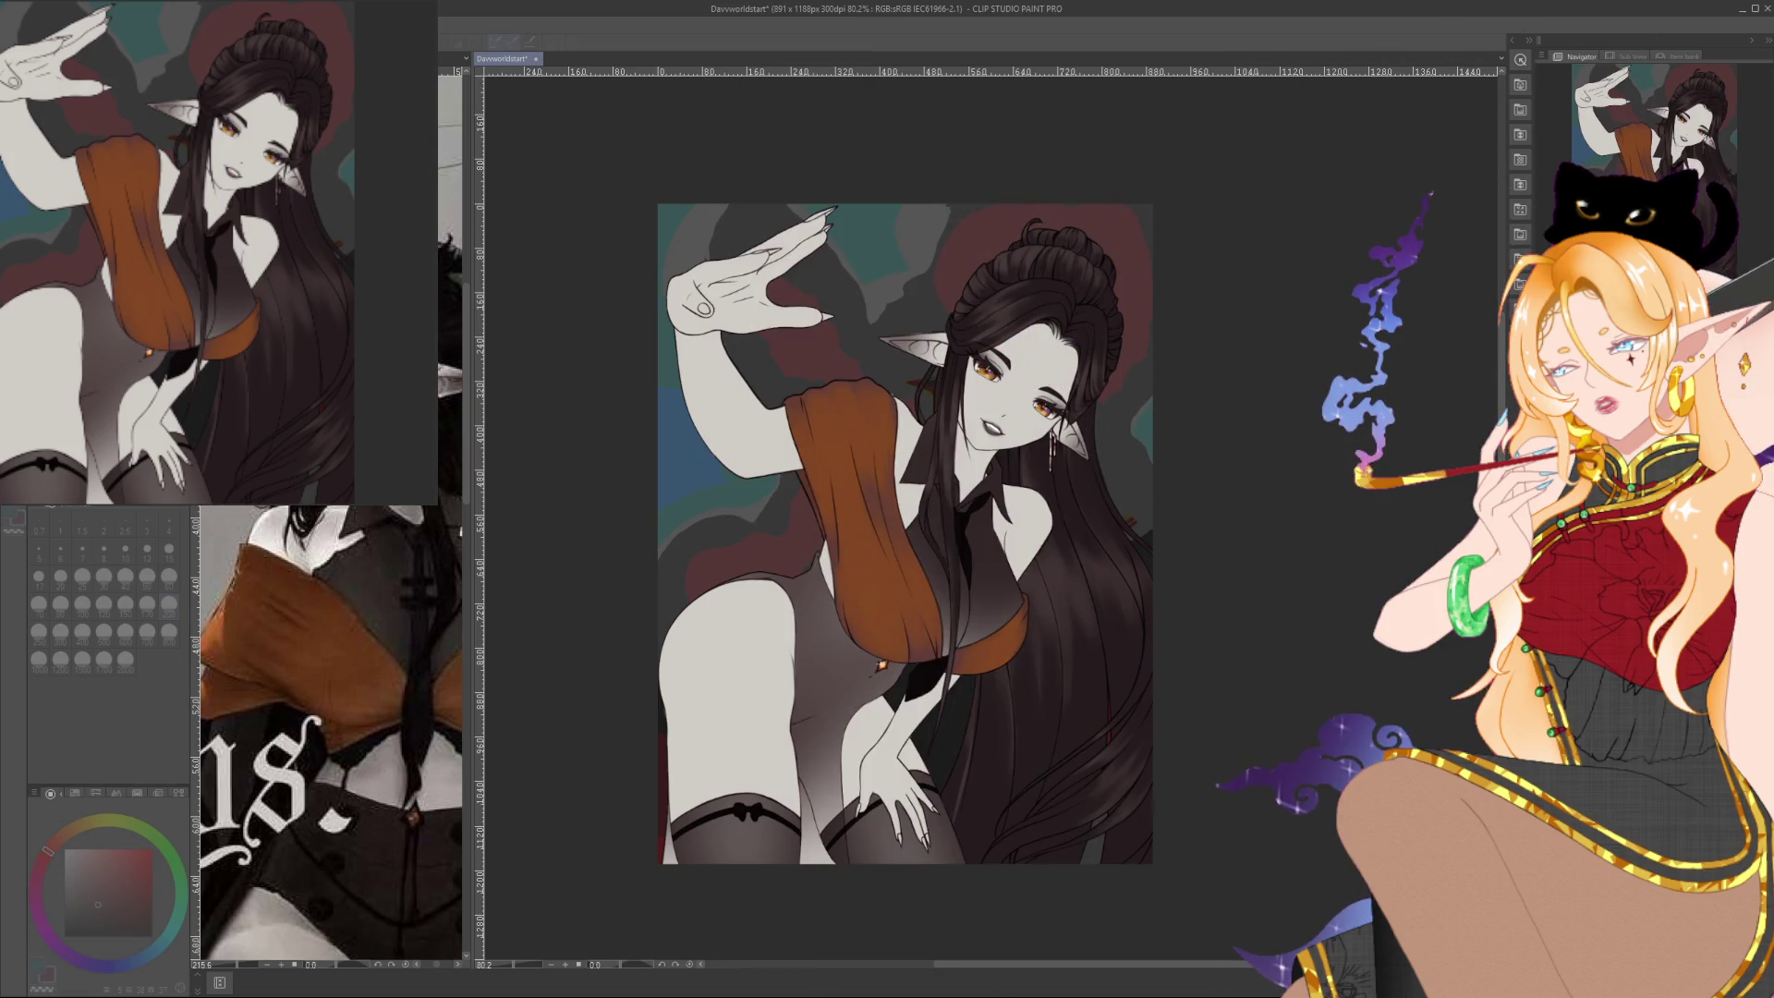
Compare red, blue-purple, teal-green, grey and olive background versions via undo/redo, ending on brown and teal
key(Escape)
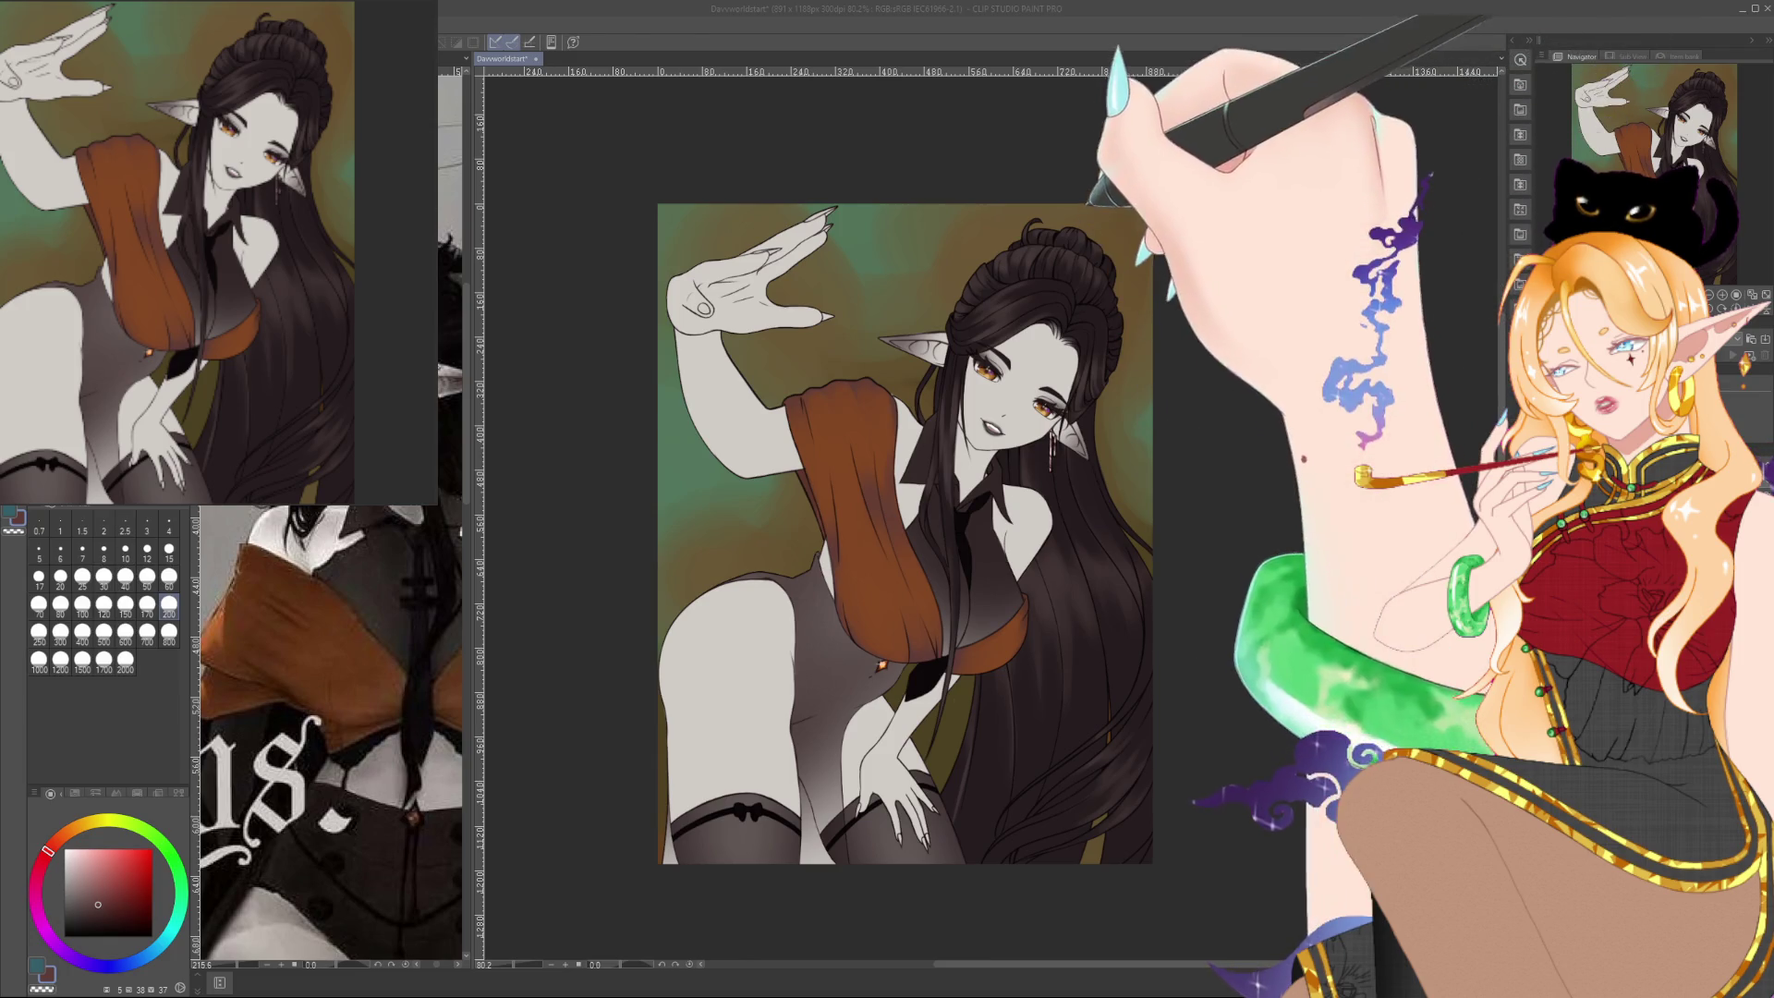
key(ctrl+z)
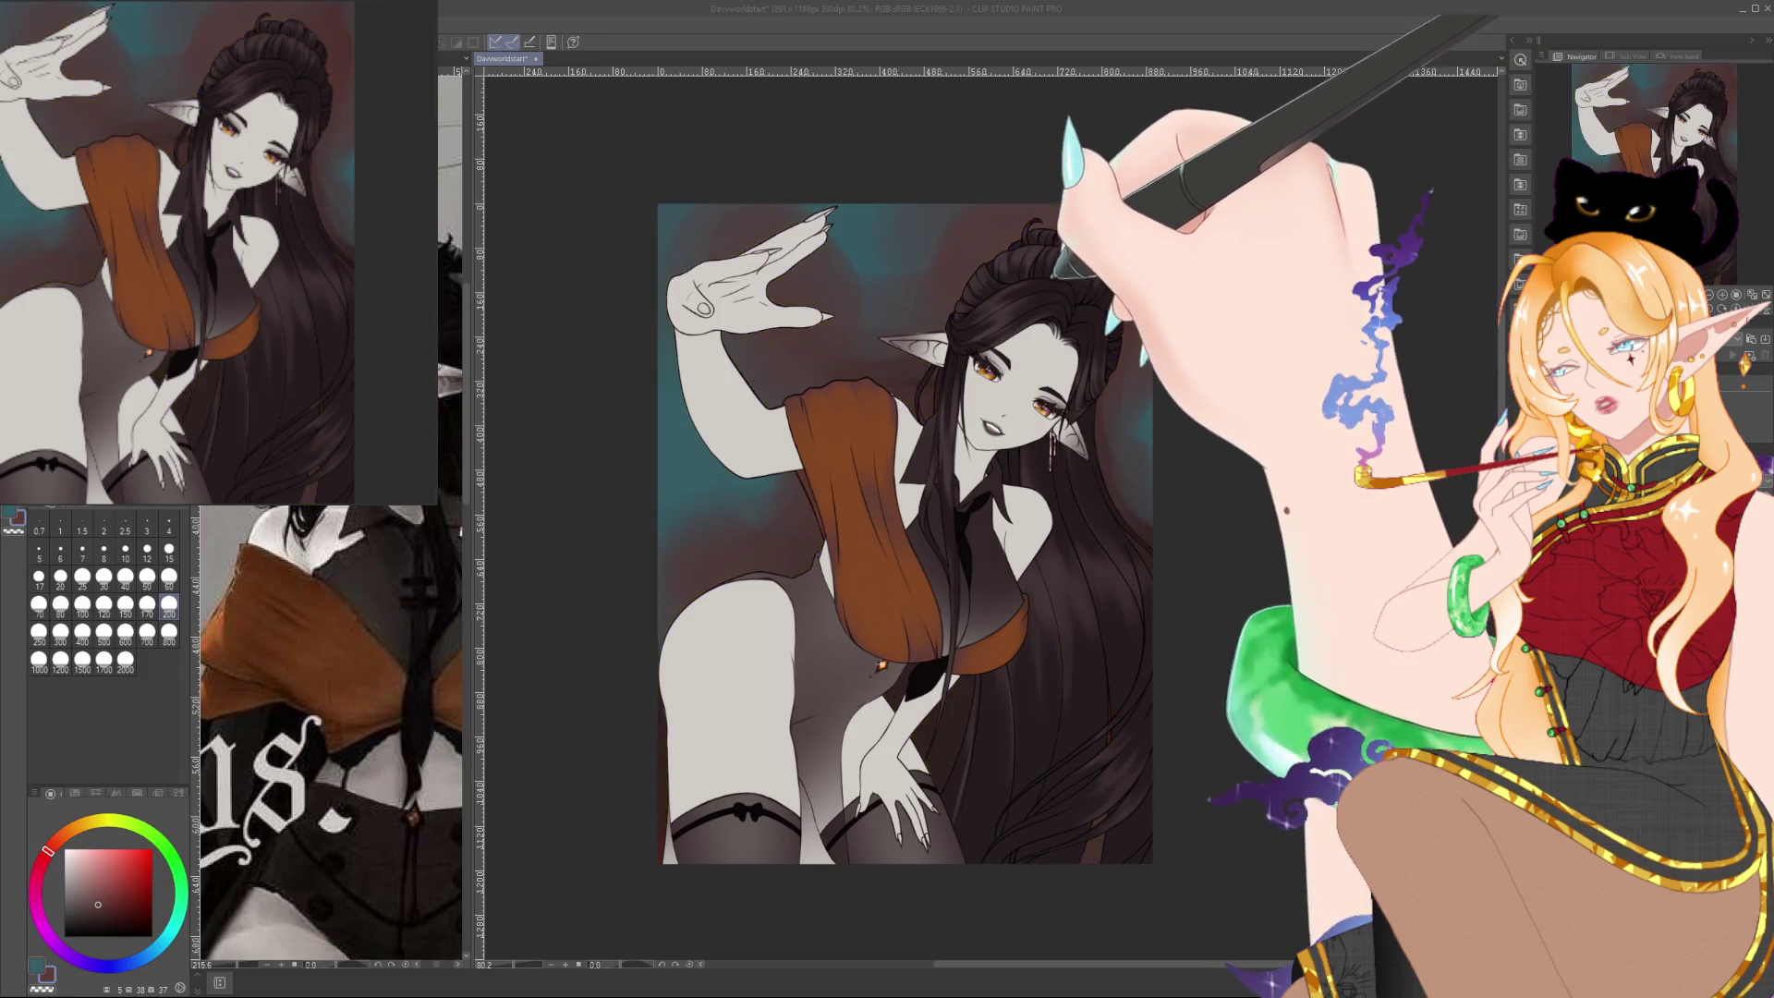
key(ctrl+y)
key(ctrl+z)
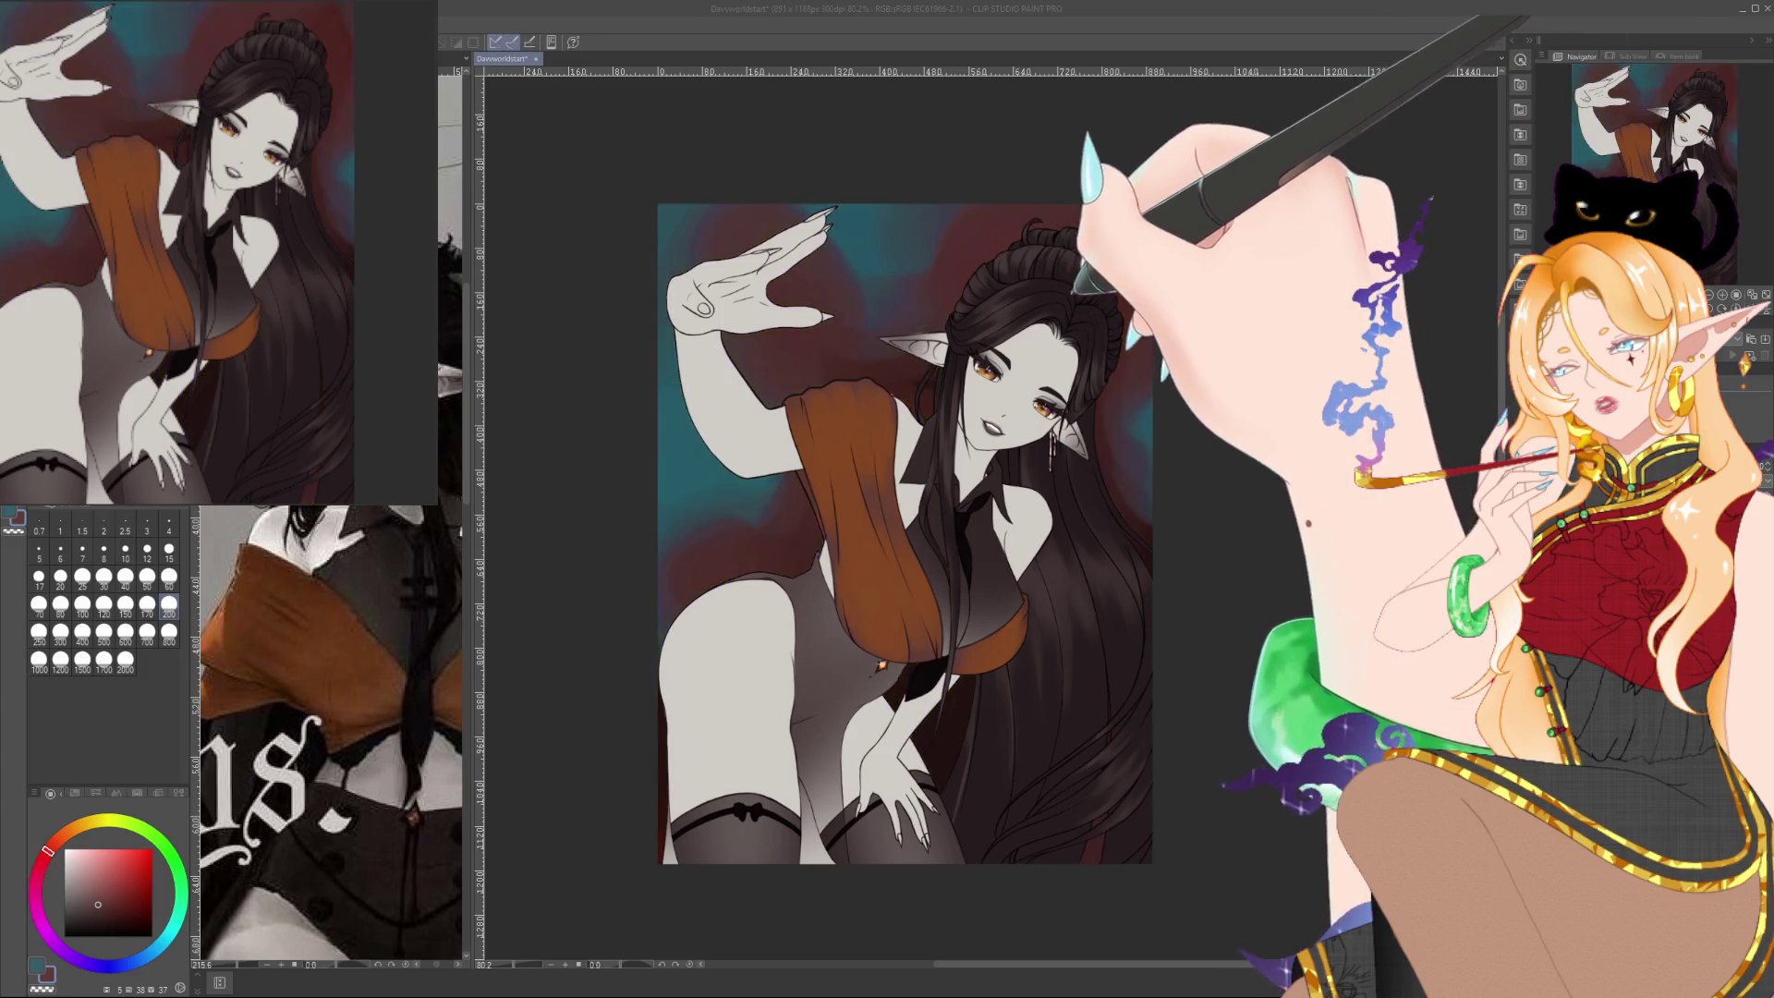
key(ctrl+z)
key(ctrl+z)
key(ctrl+z)
key(ctrl+z)
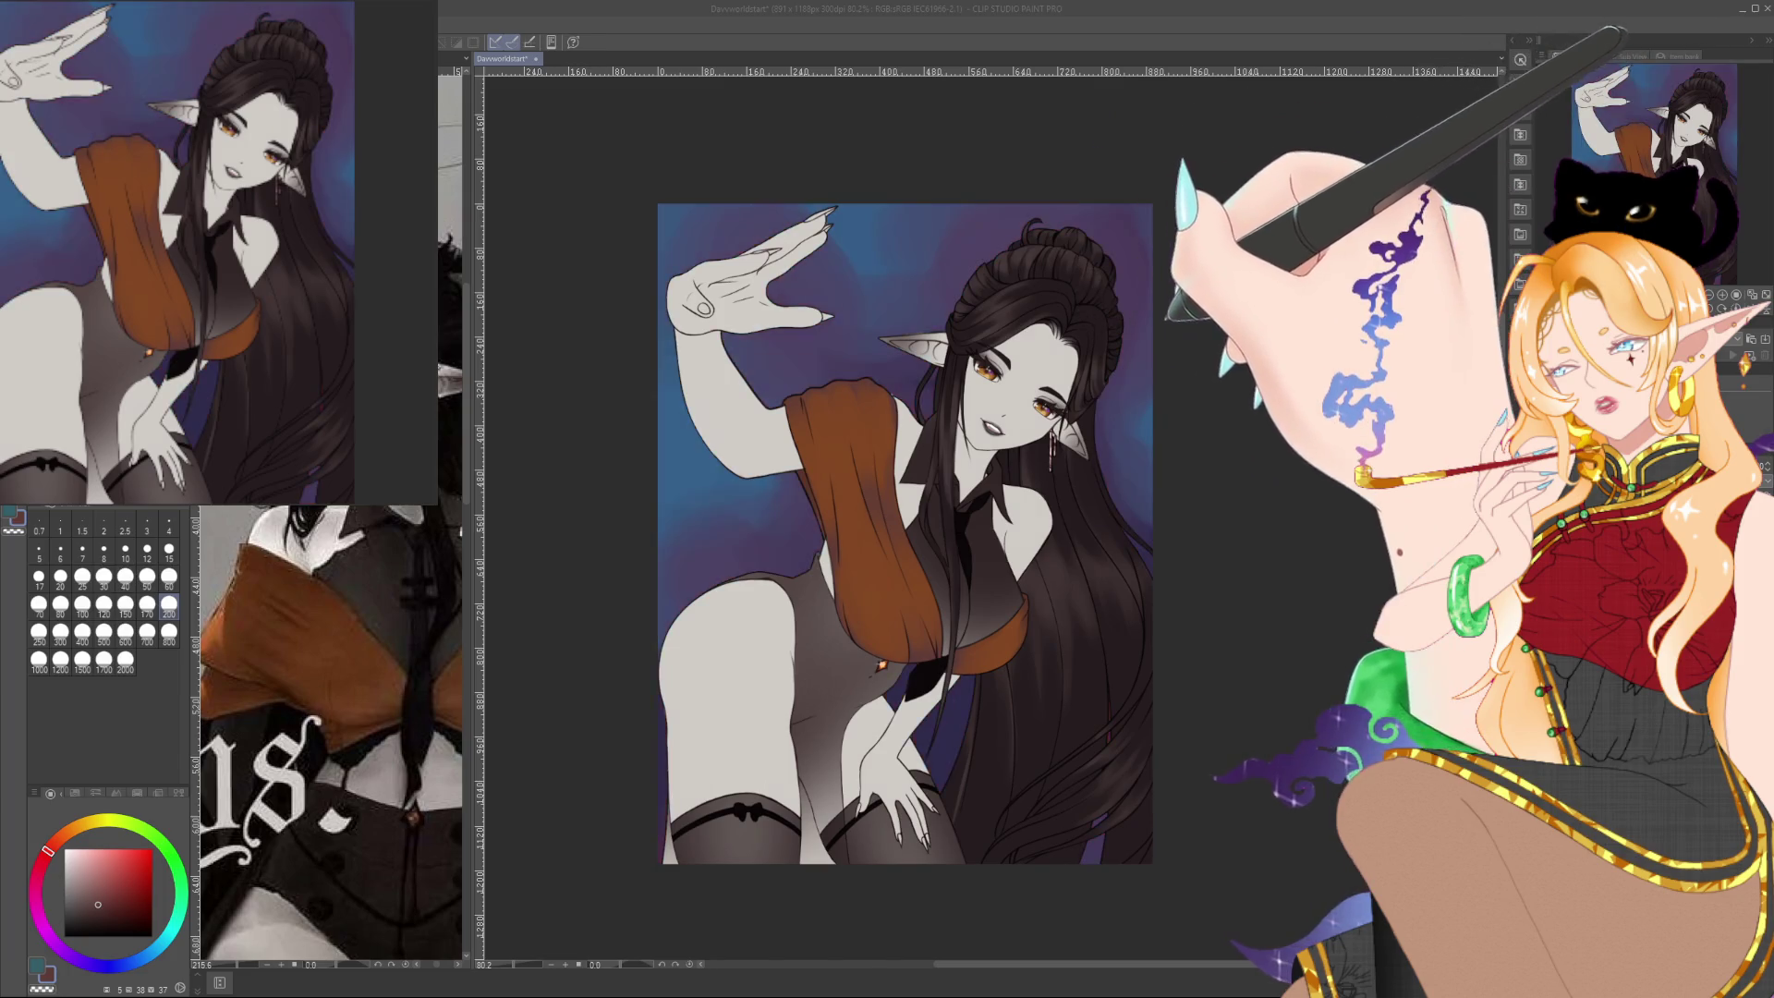
key(ctrl+y)
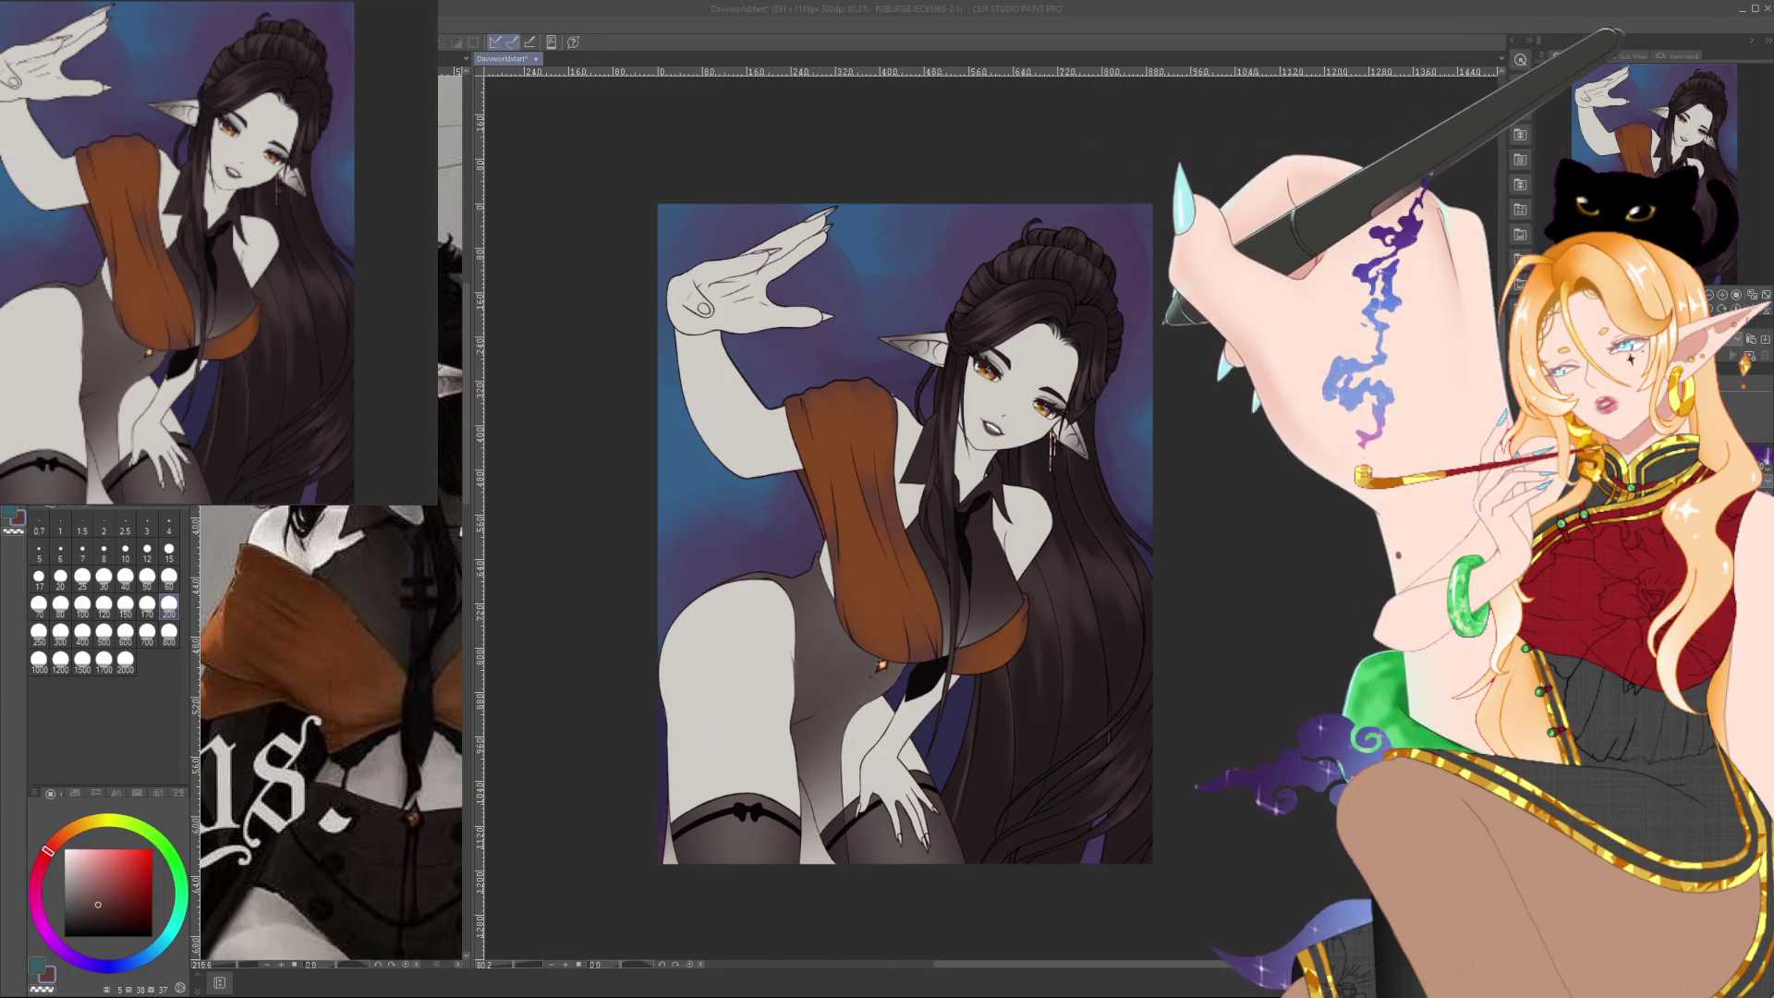
key(ctrl+z)
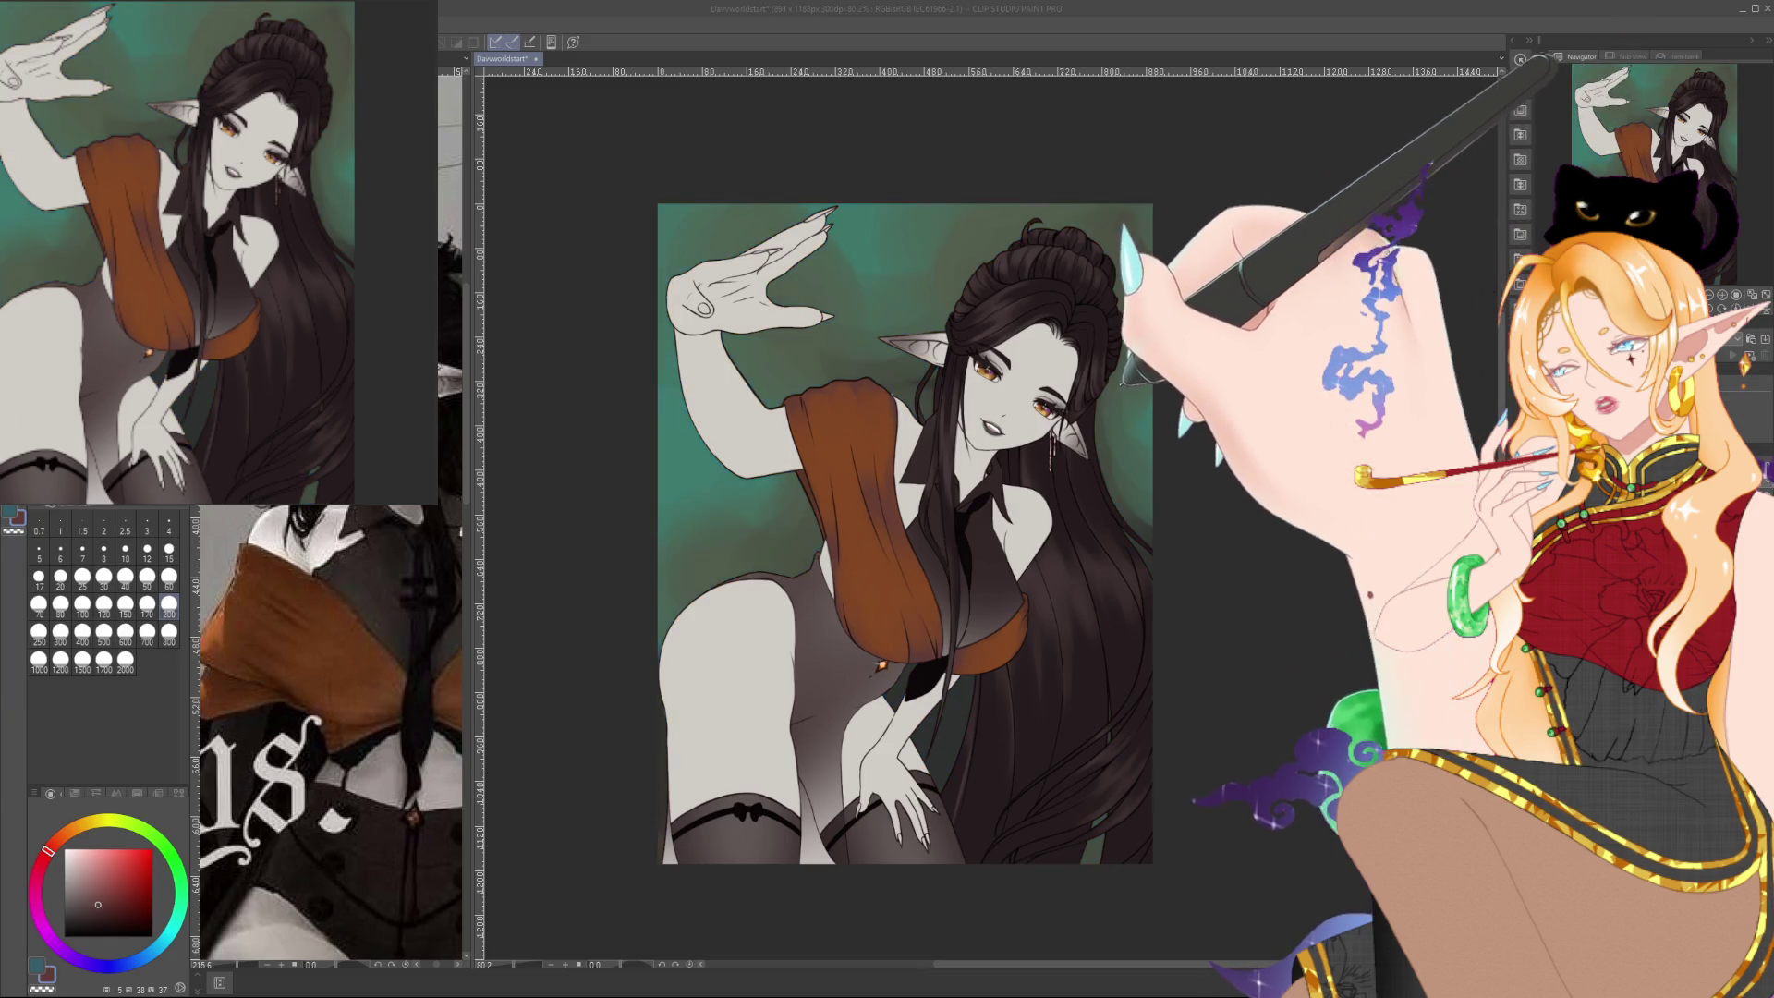
key(ctrl+z)
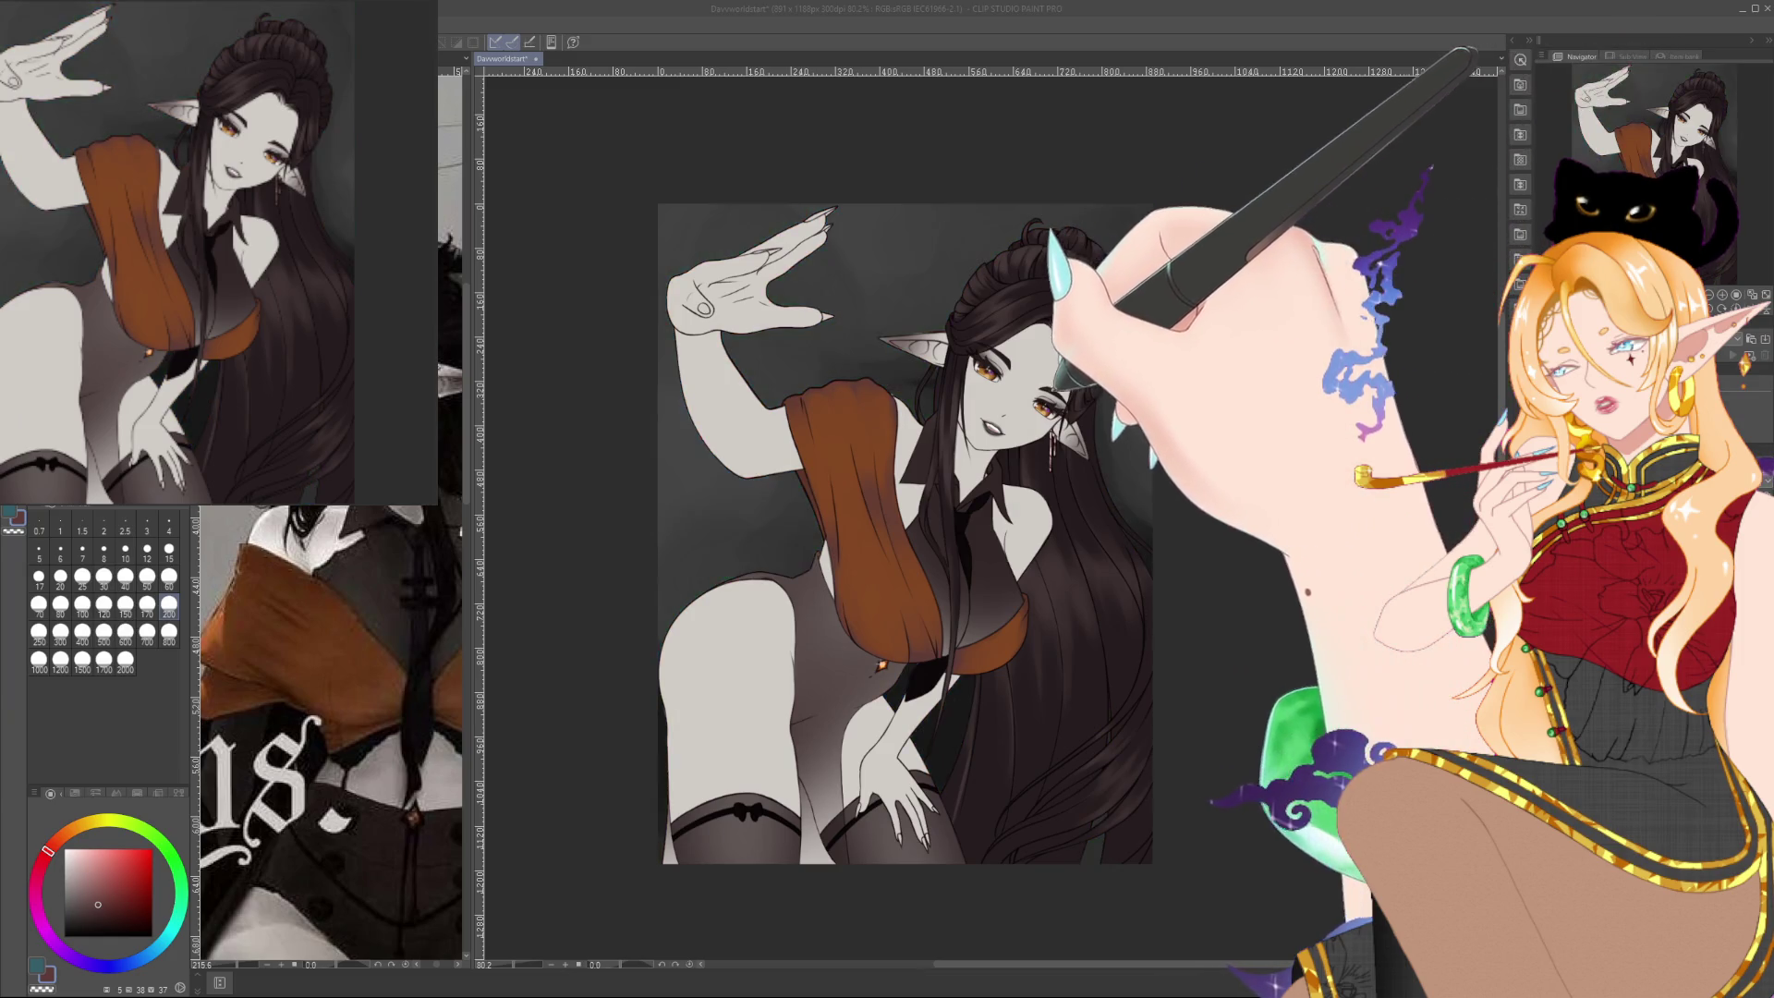
key(ctrl+y)
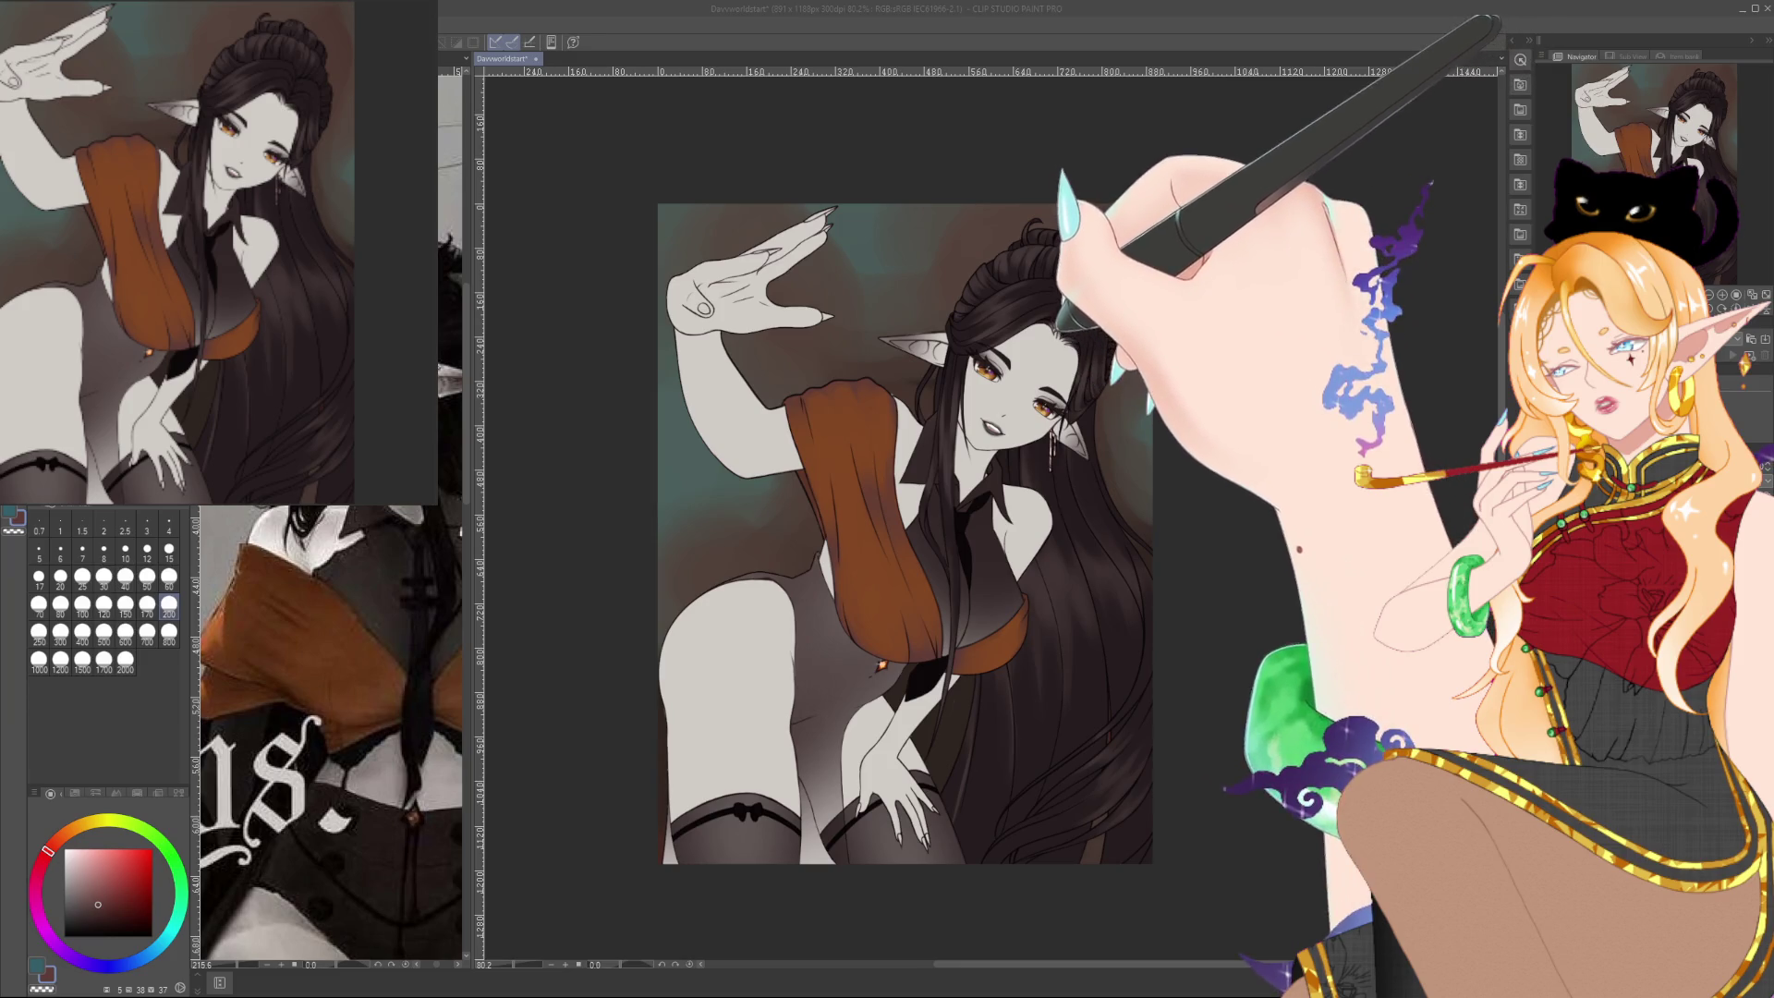
key(ctrl+z)
key(ctrl+y)
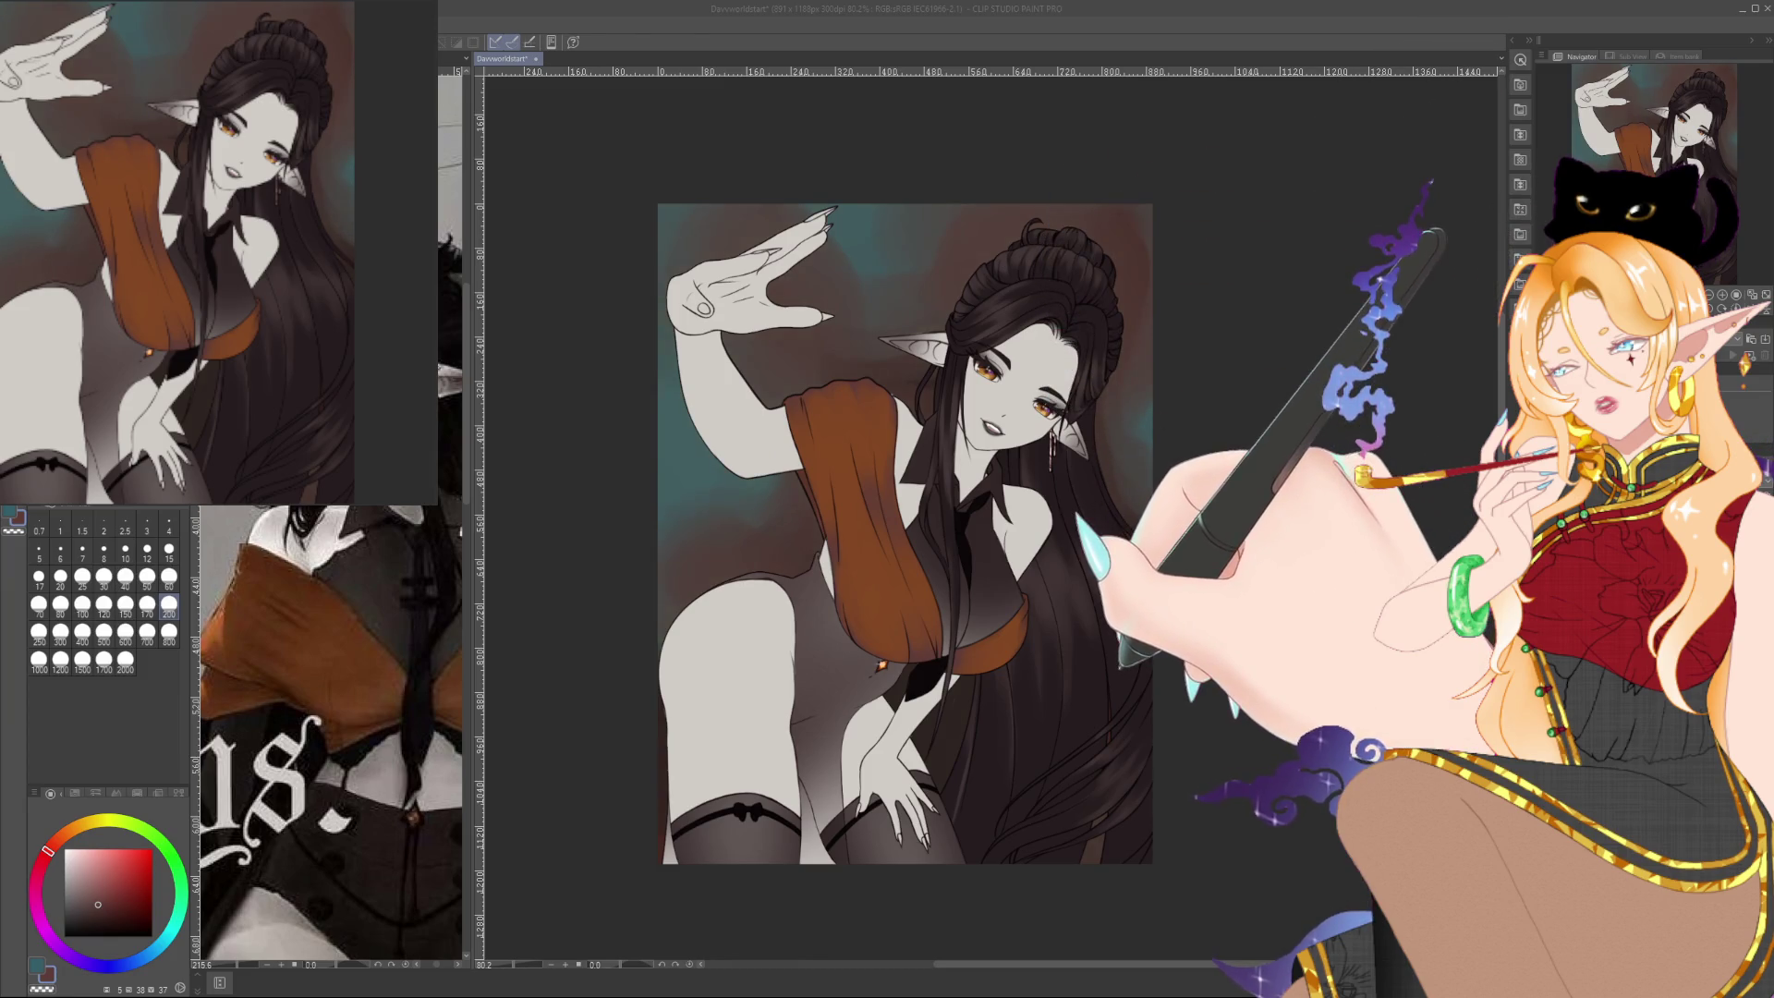
key(ctrl+z)
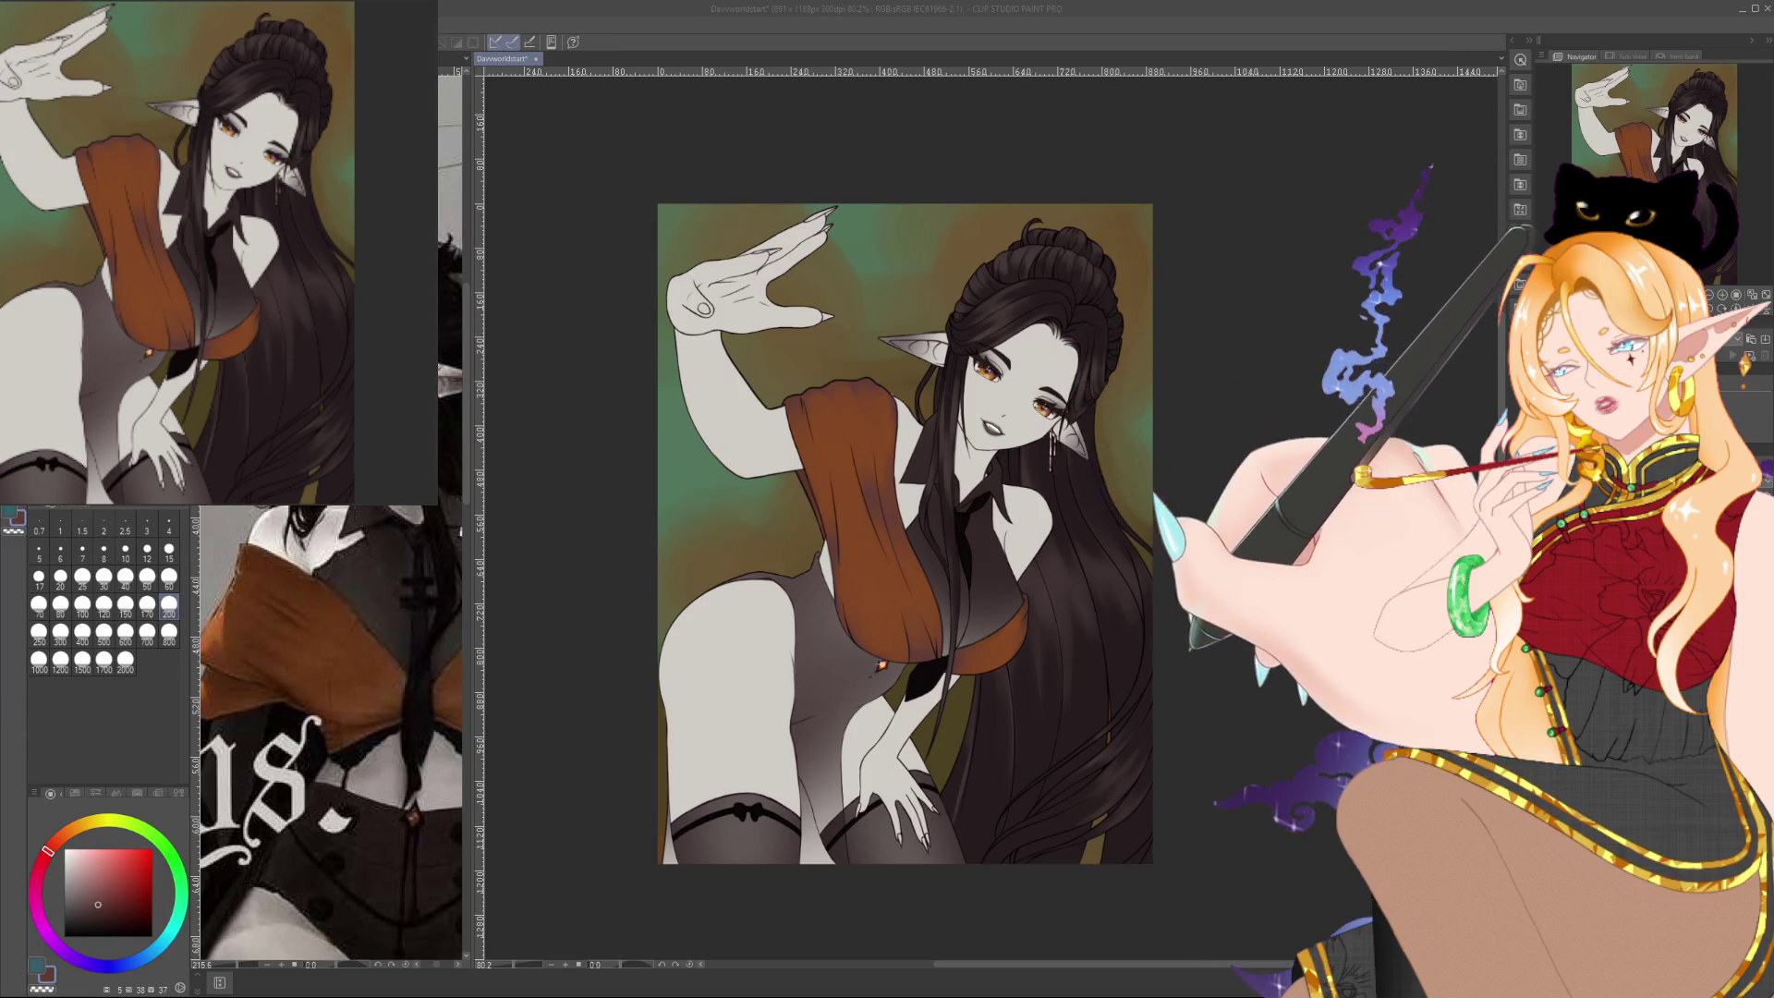
key(ctrl+y)
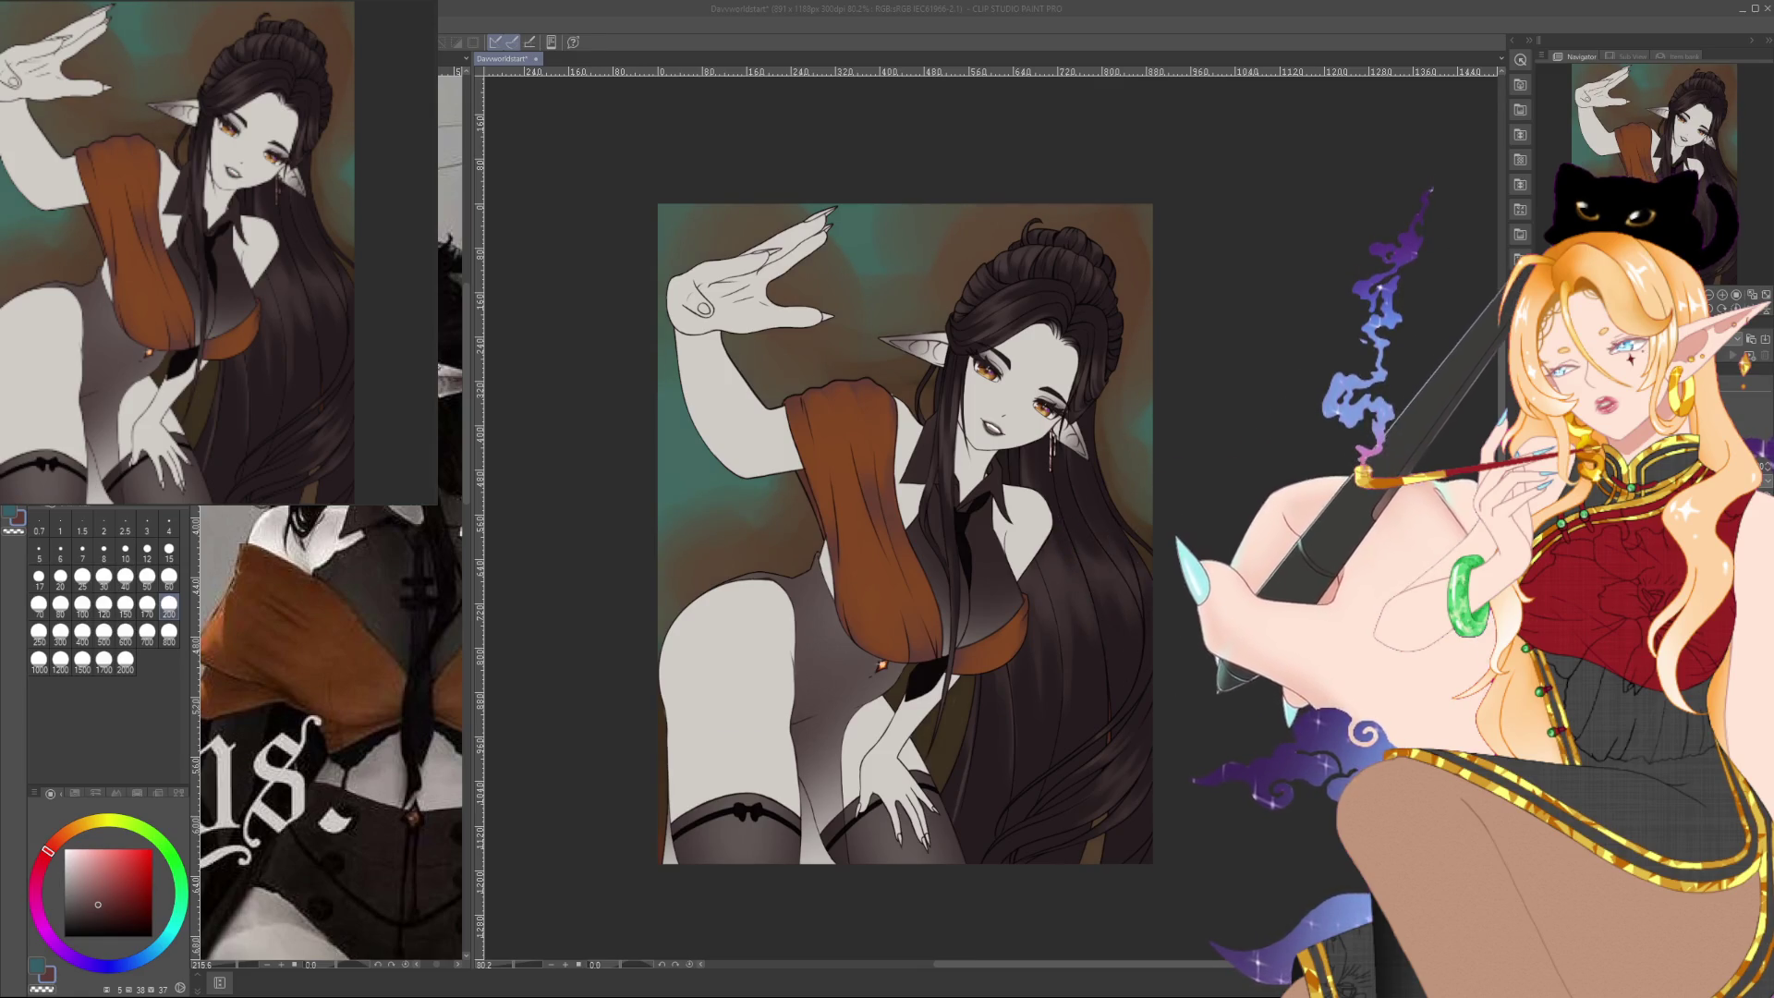
click(1137, 654)
Step back through the history comparing teal and brown swirl and blob background versions
key(ctrl+z)
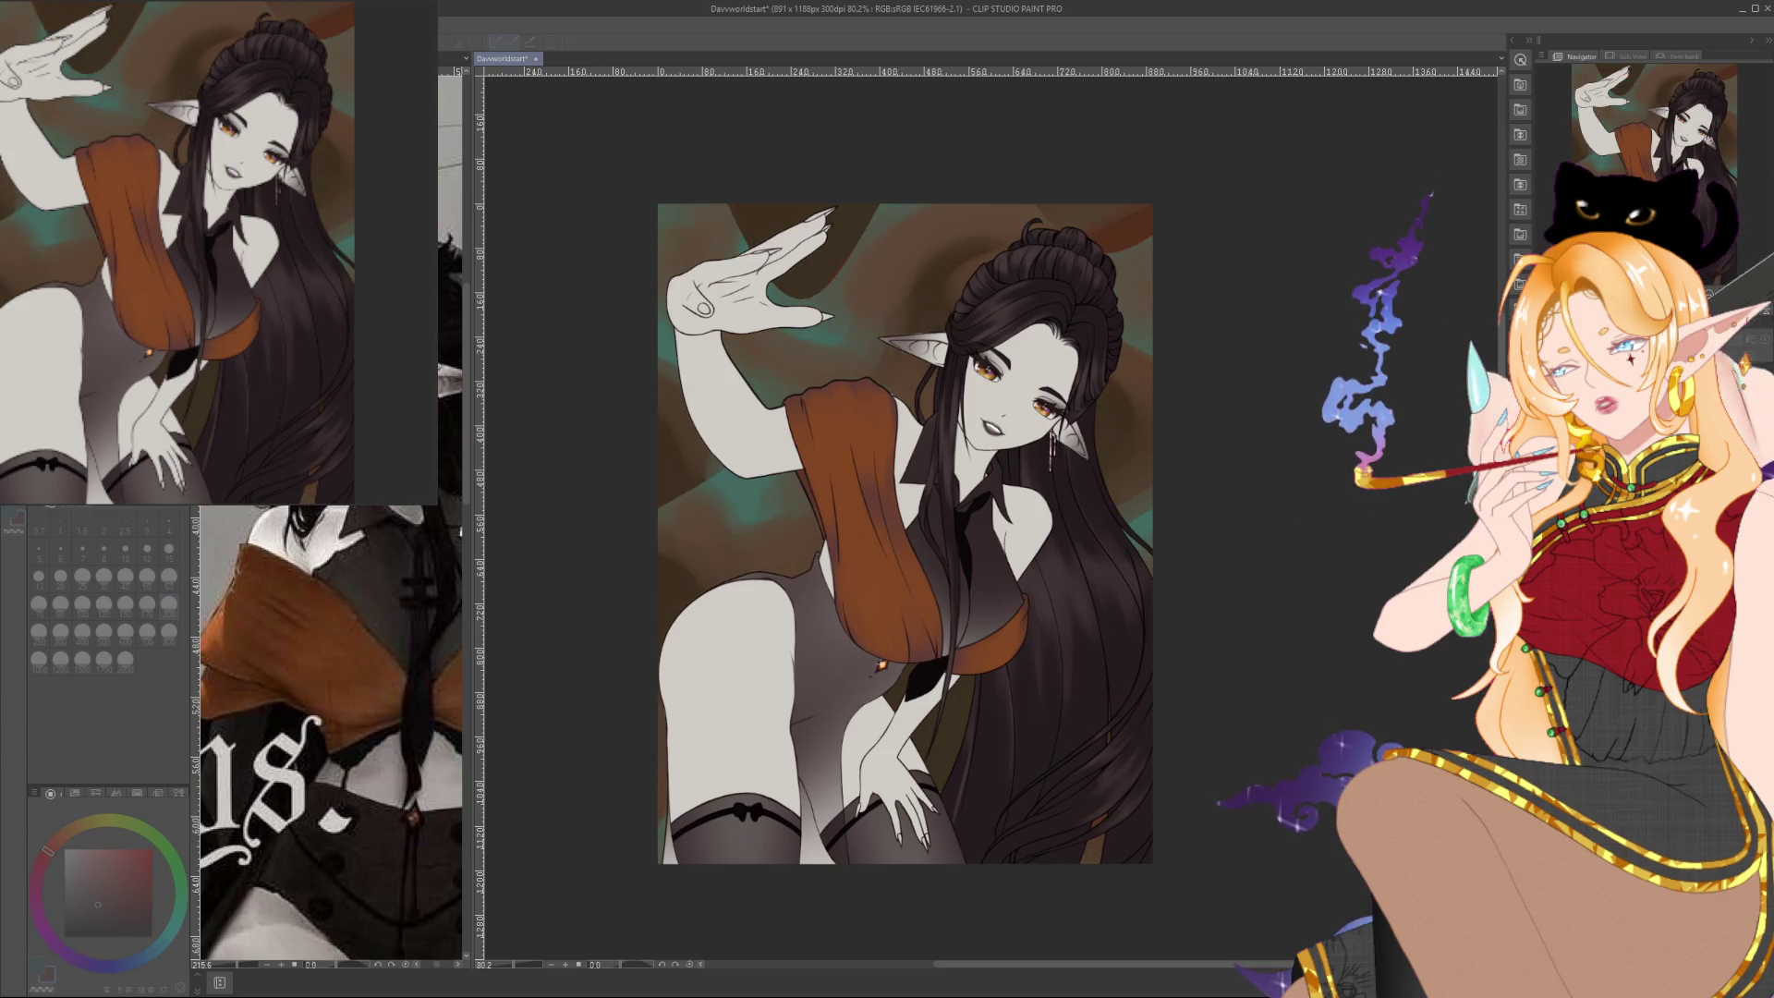
key(ctrl+z)
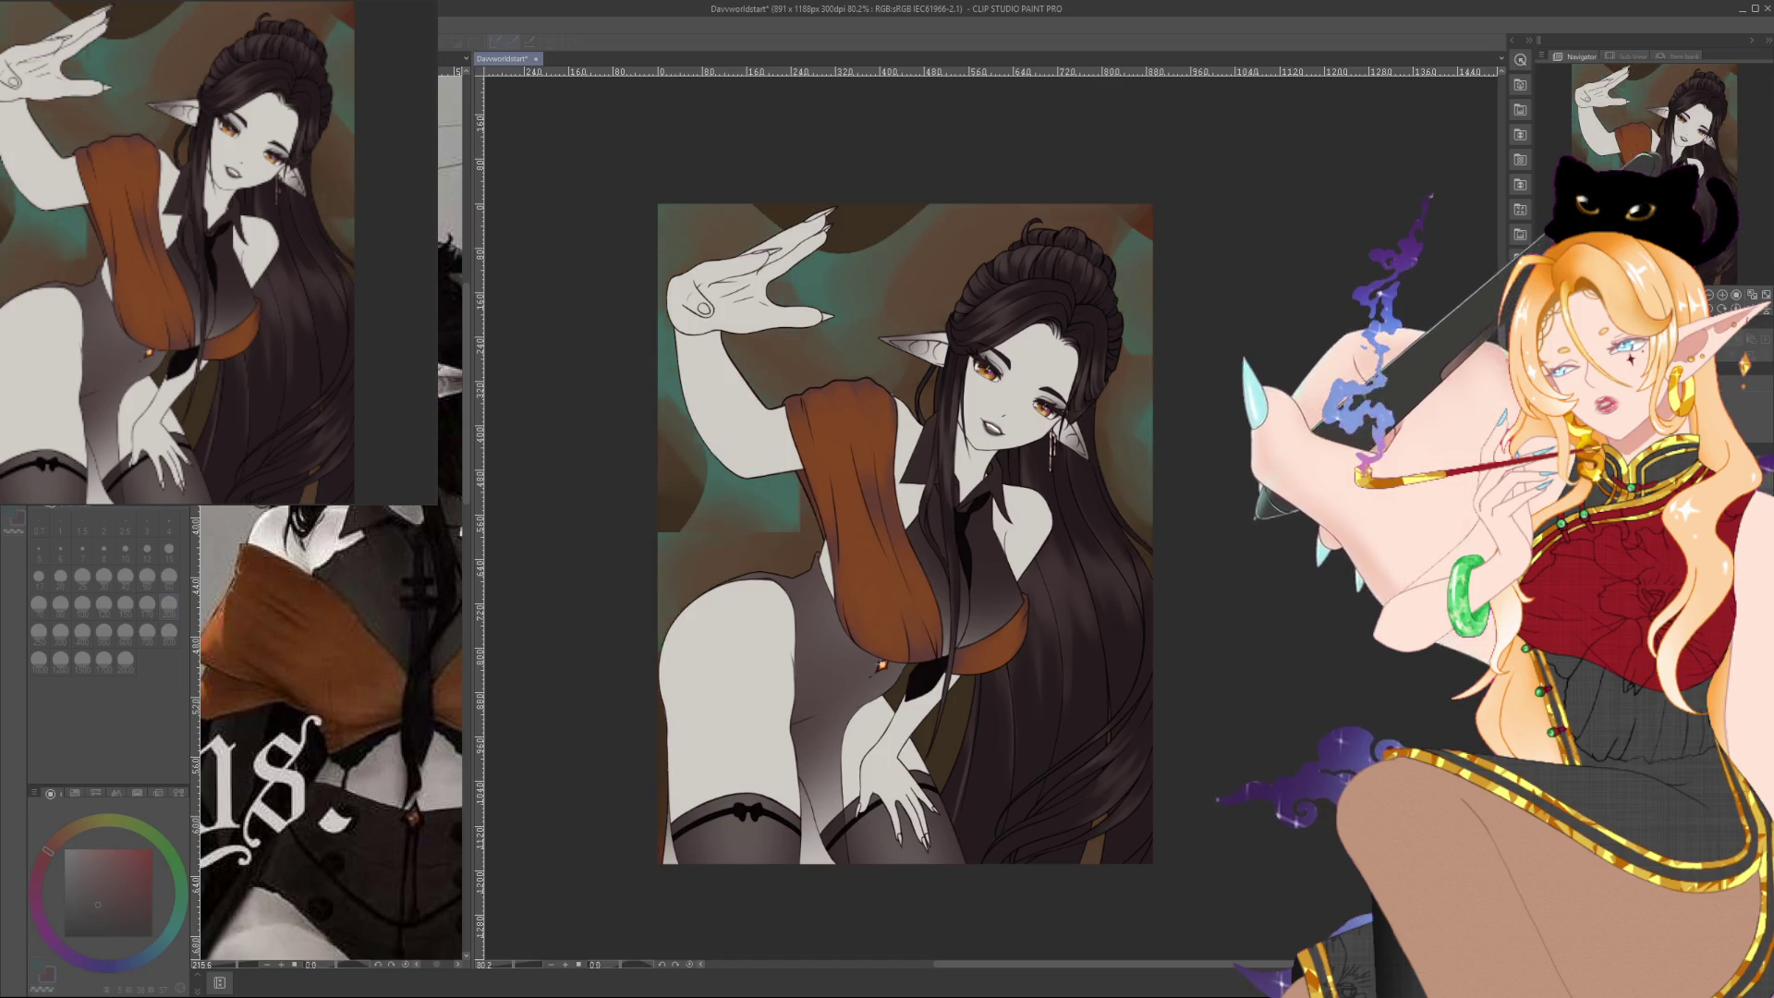
key(ctrl+z)
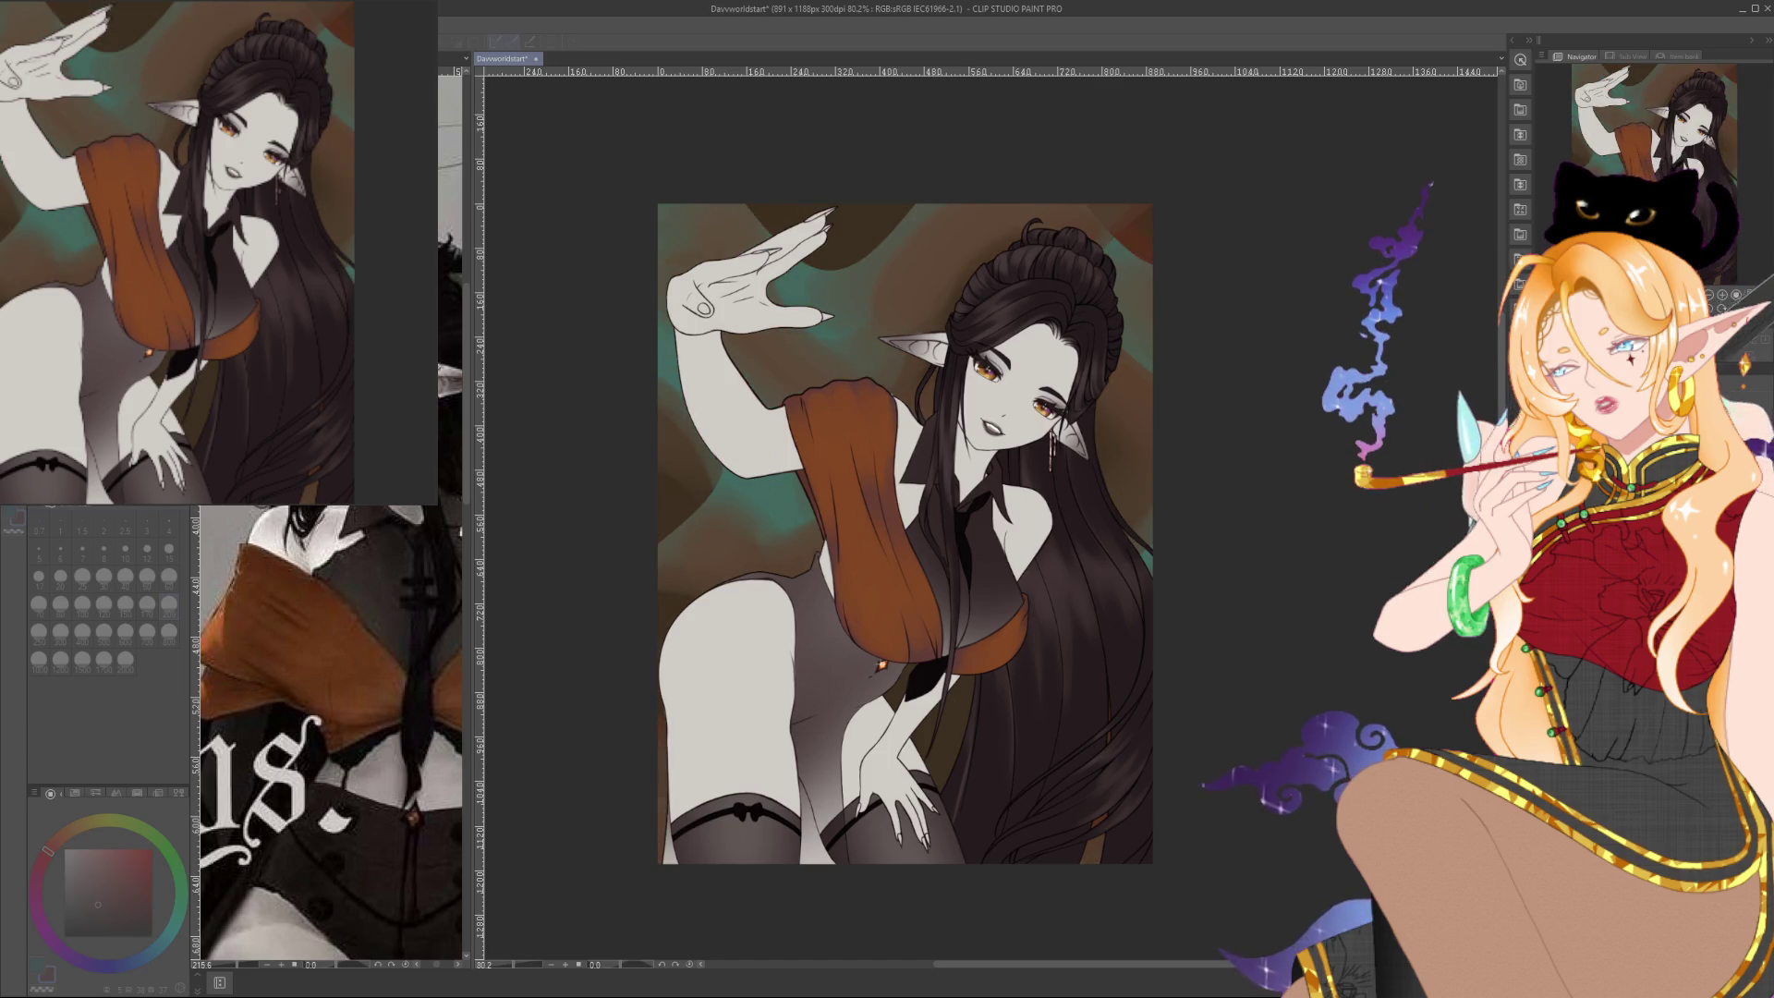
key(ctrl+z)
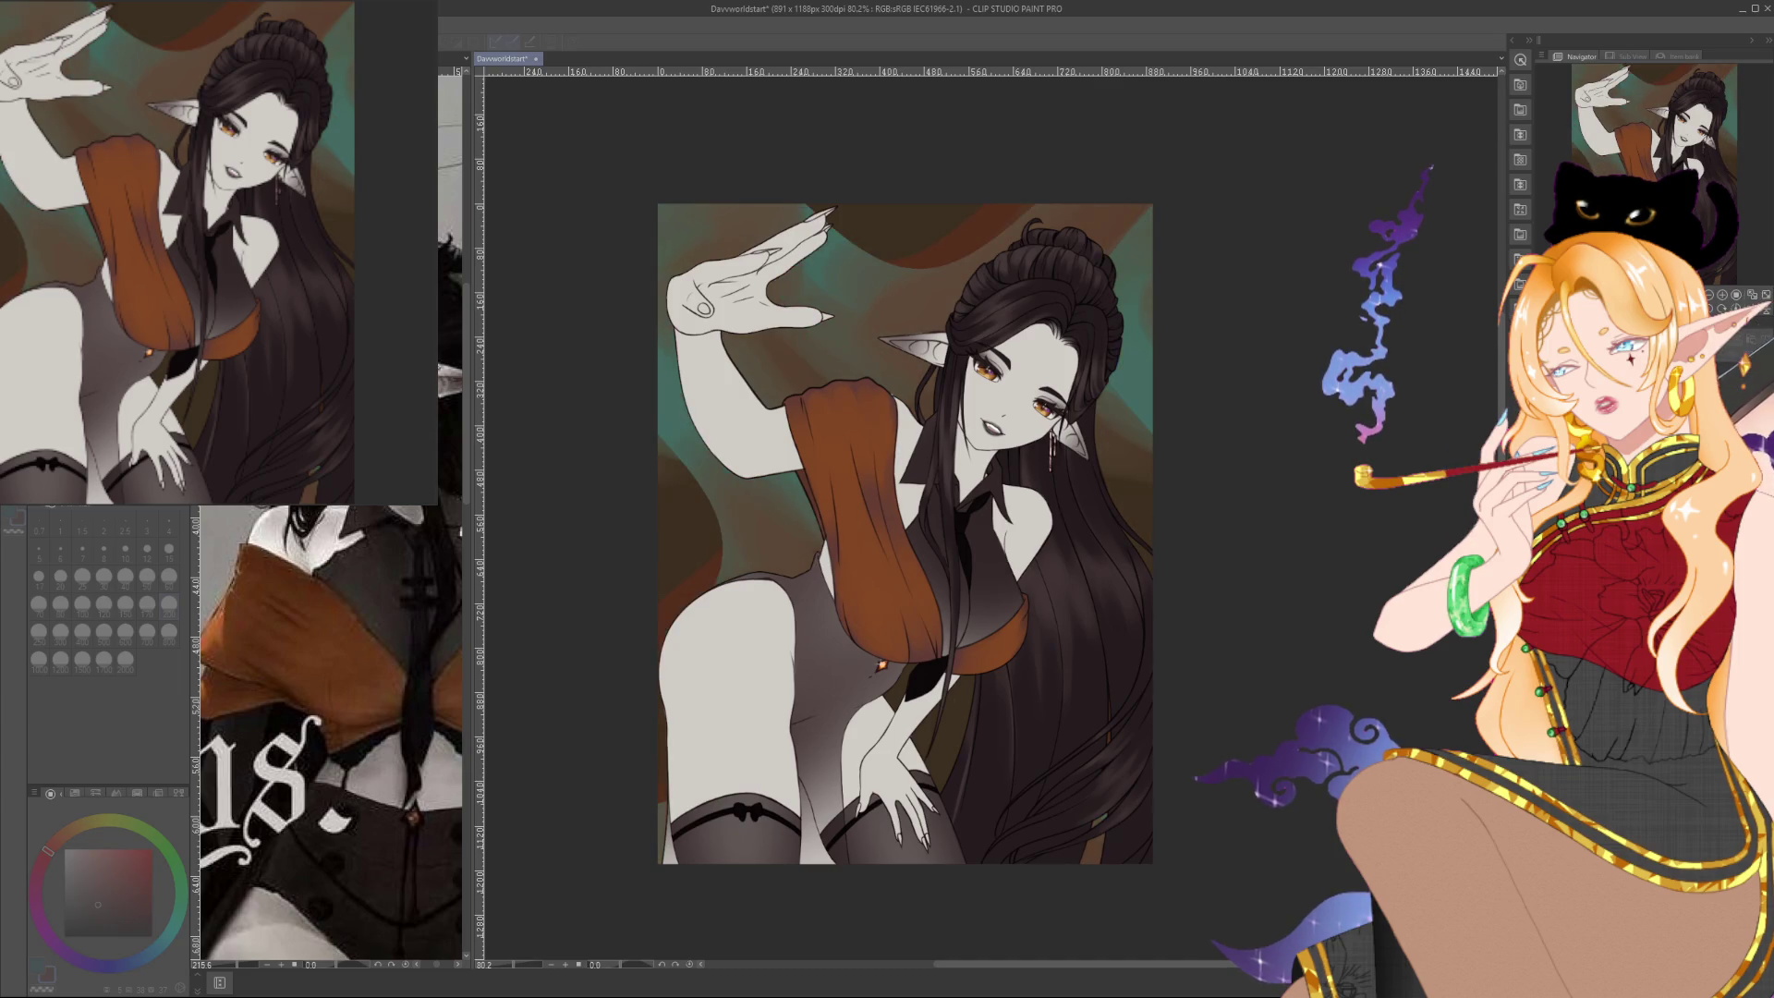
key(ctrl+z)
key(ctrl+z)
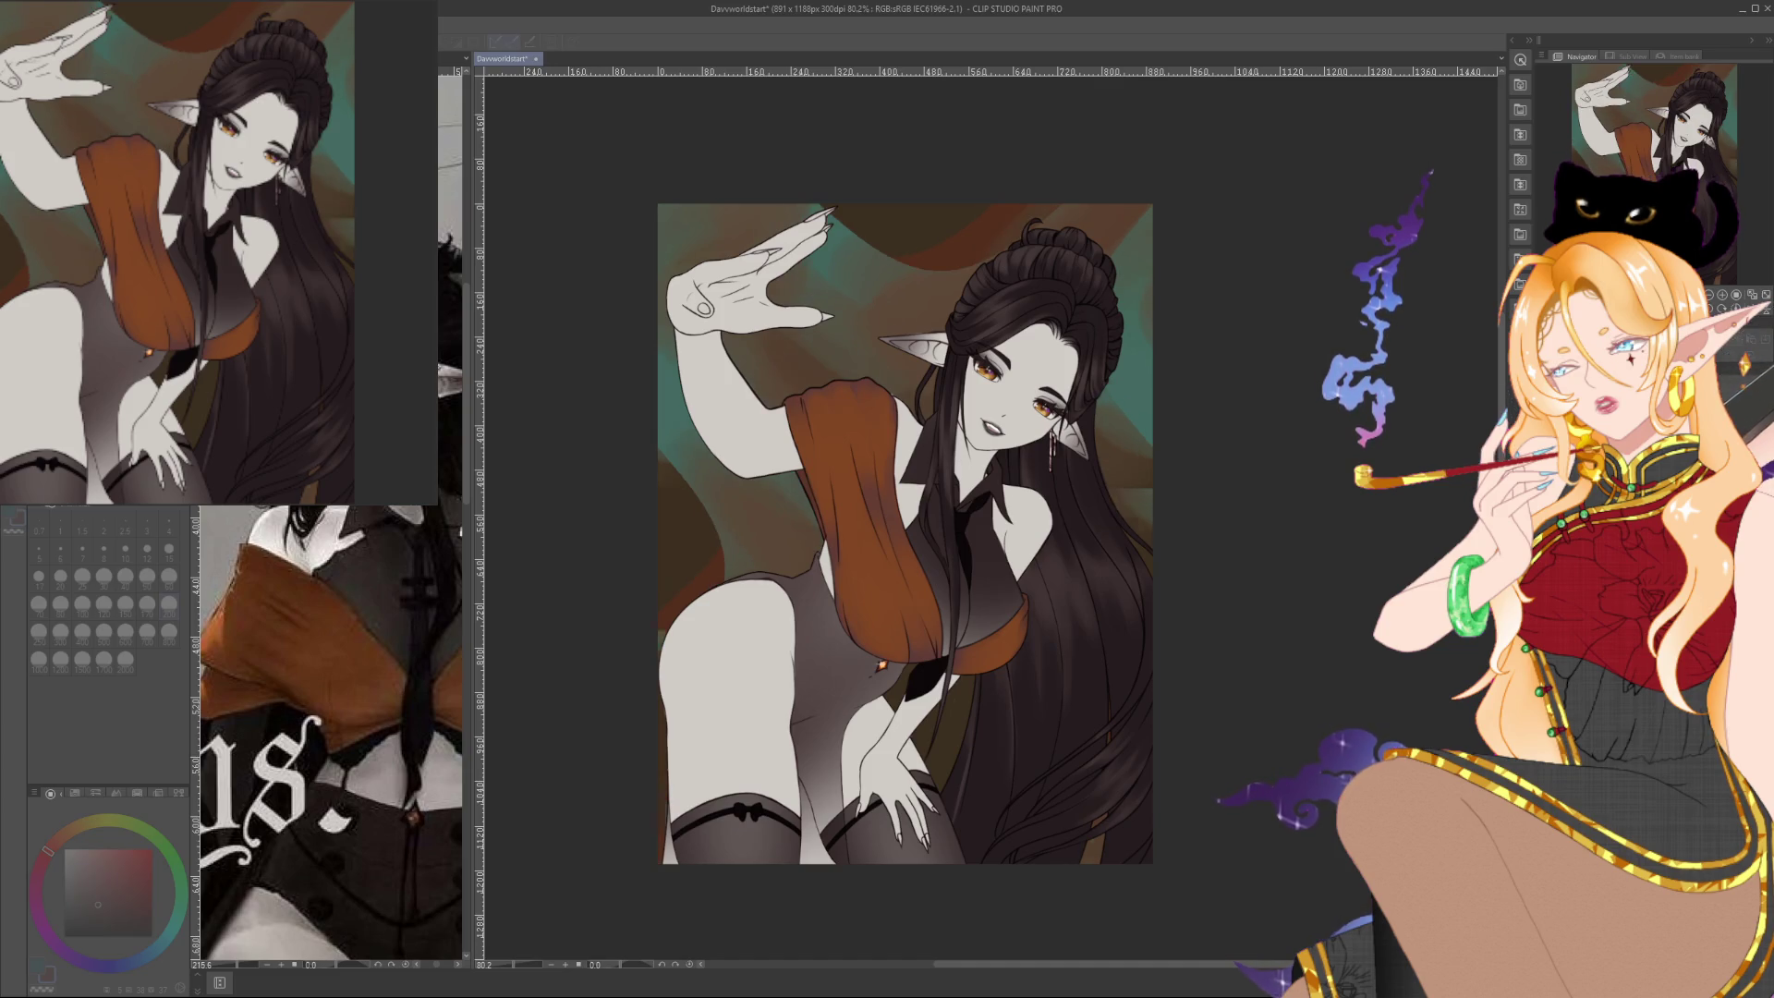
key(ctrl+z)
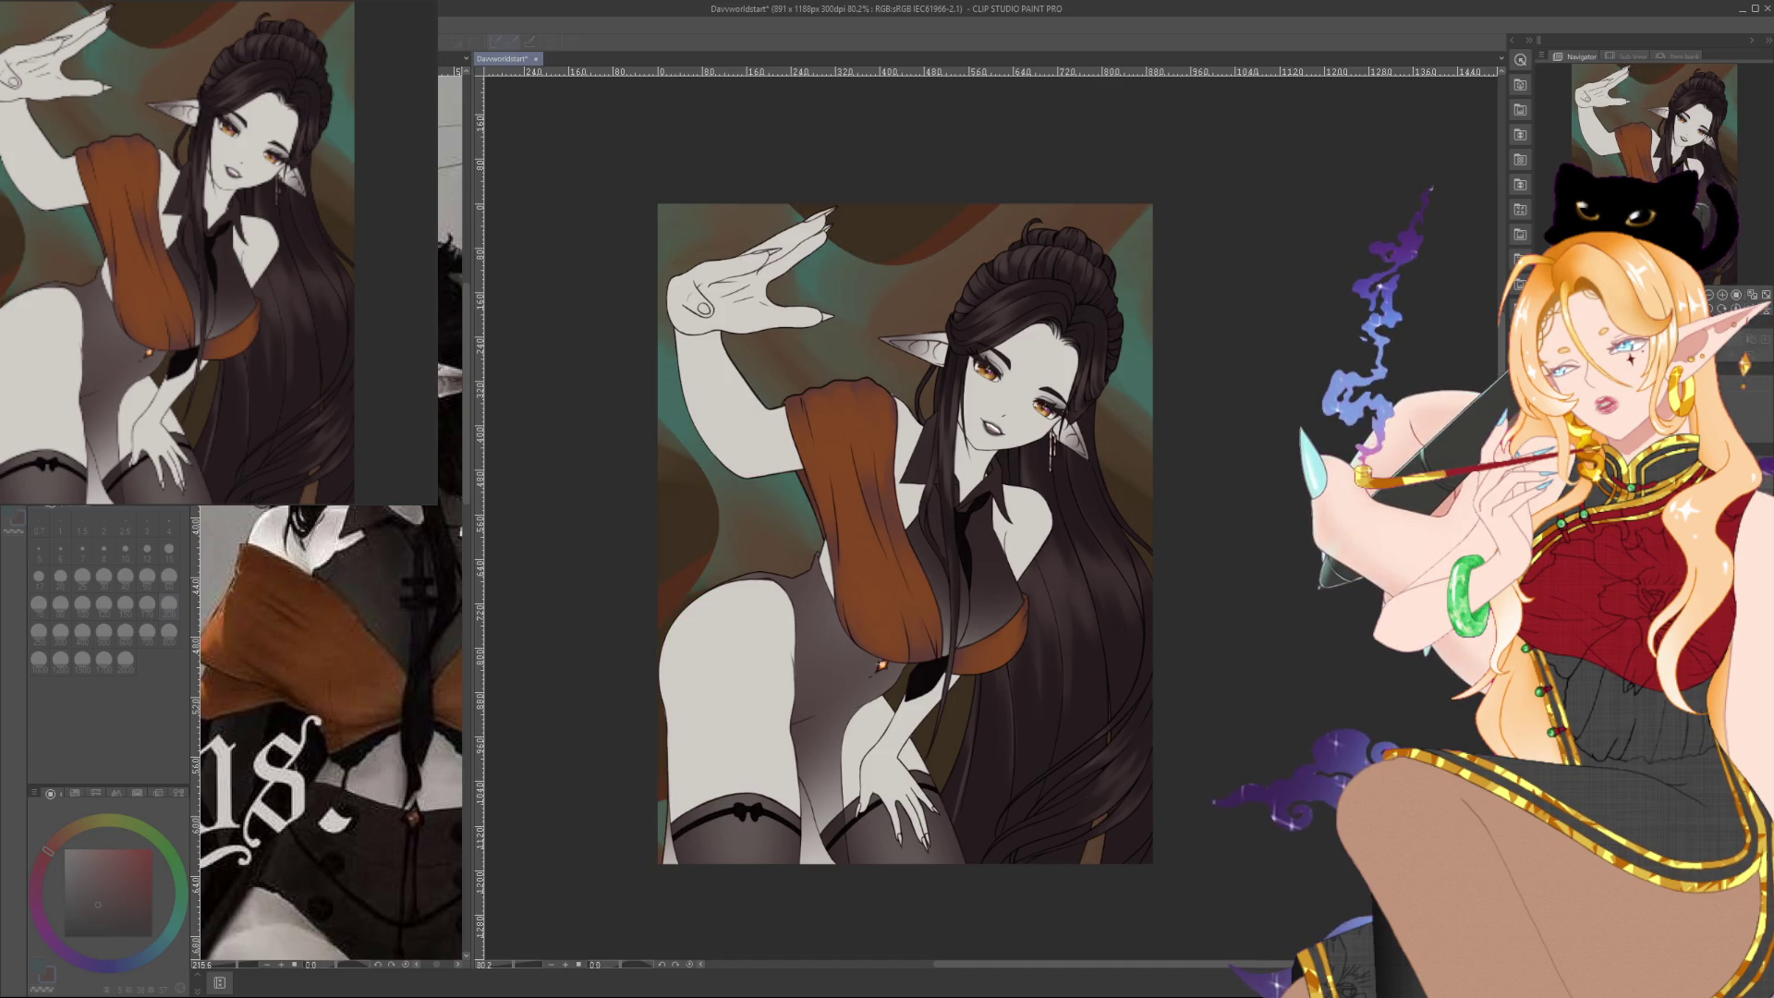
key(ctrl+z)
key(ctrl+z)
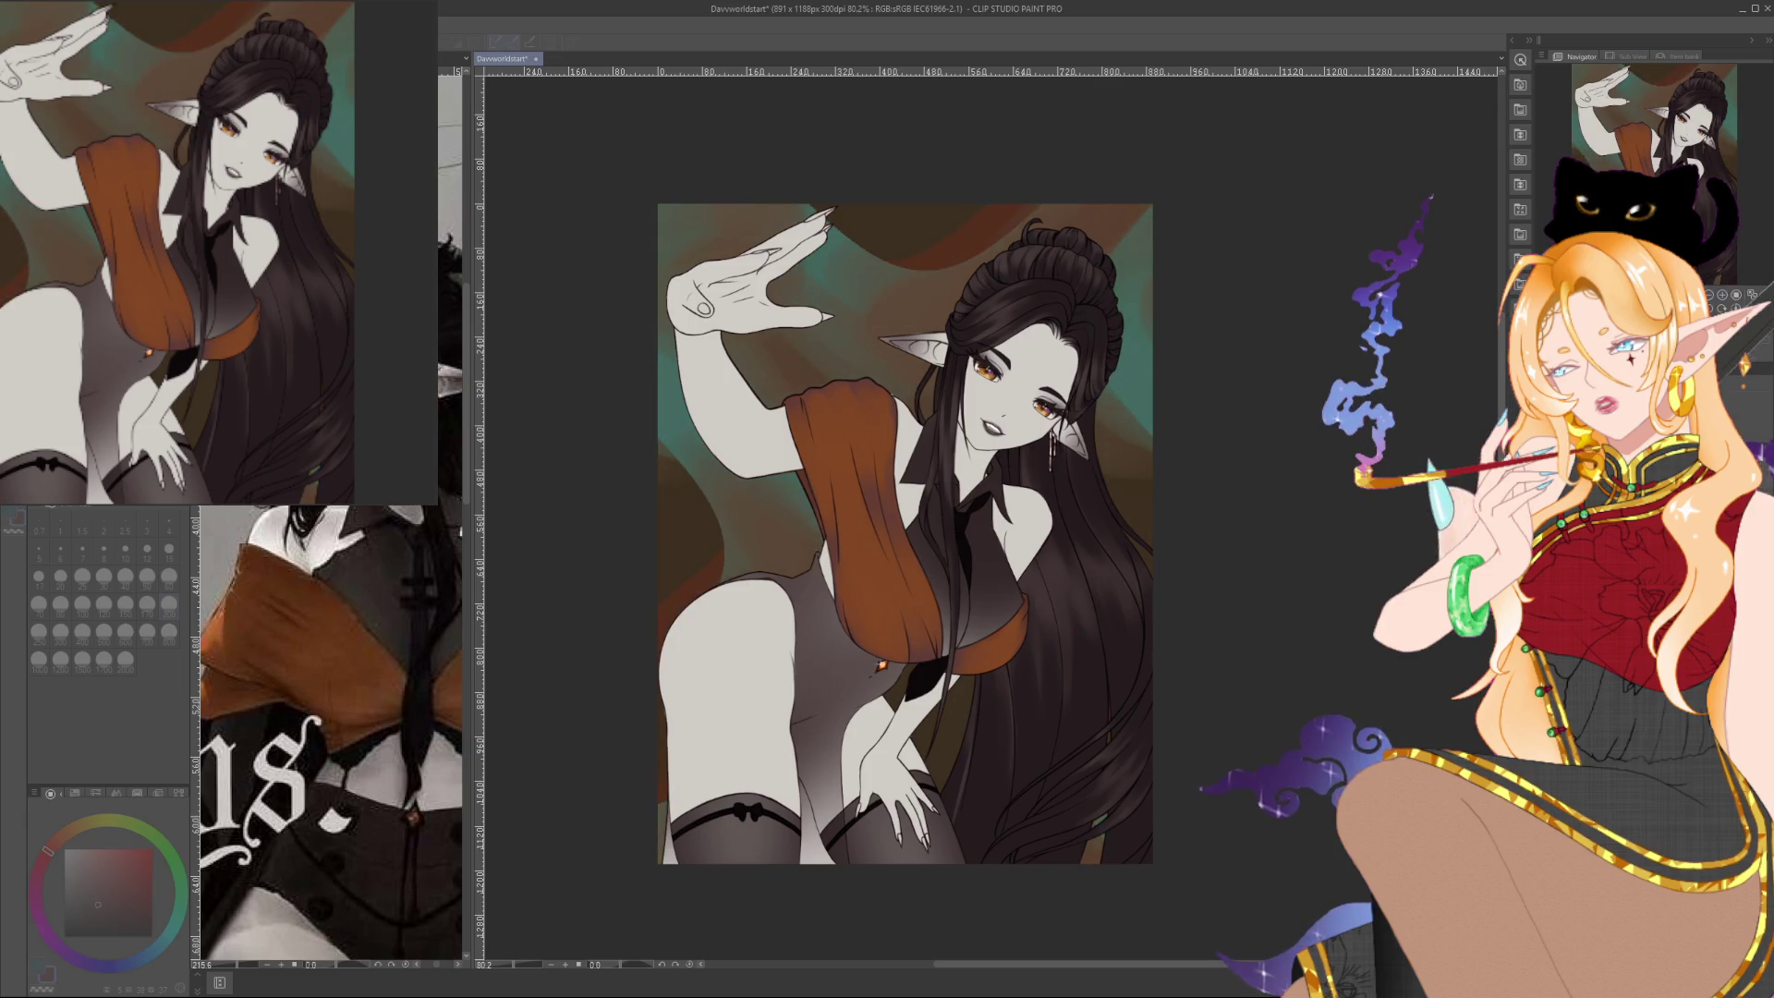
key(ctrl+z)
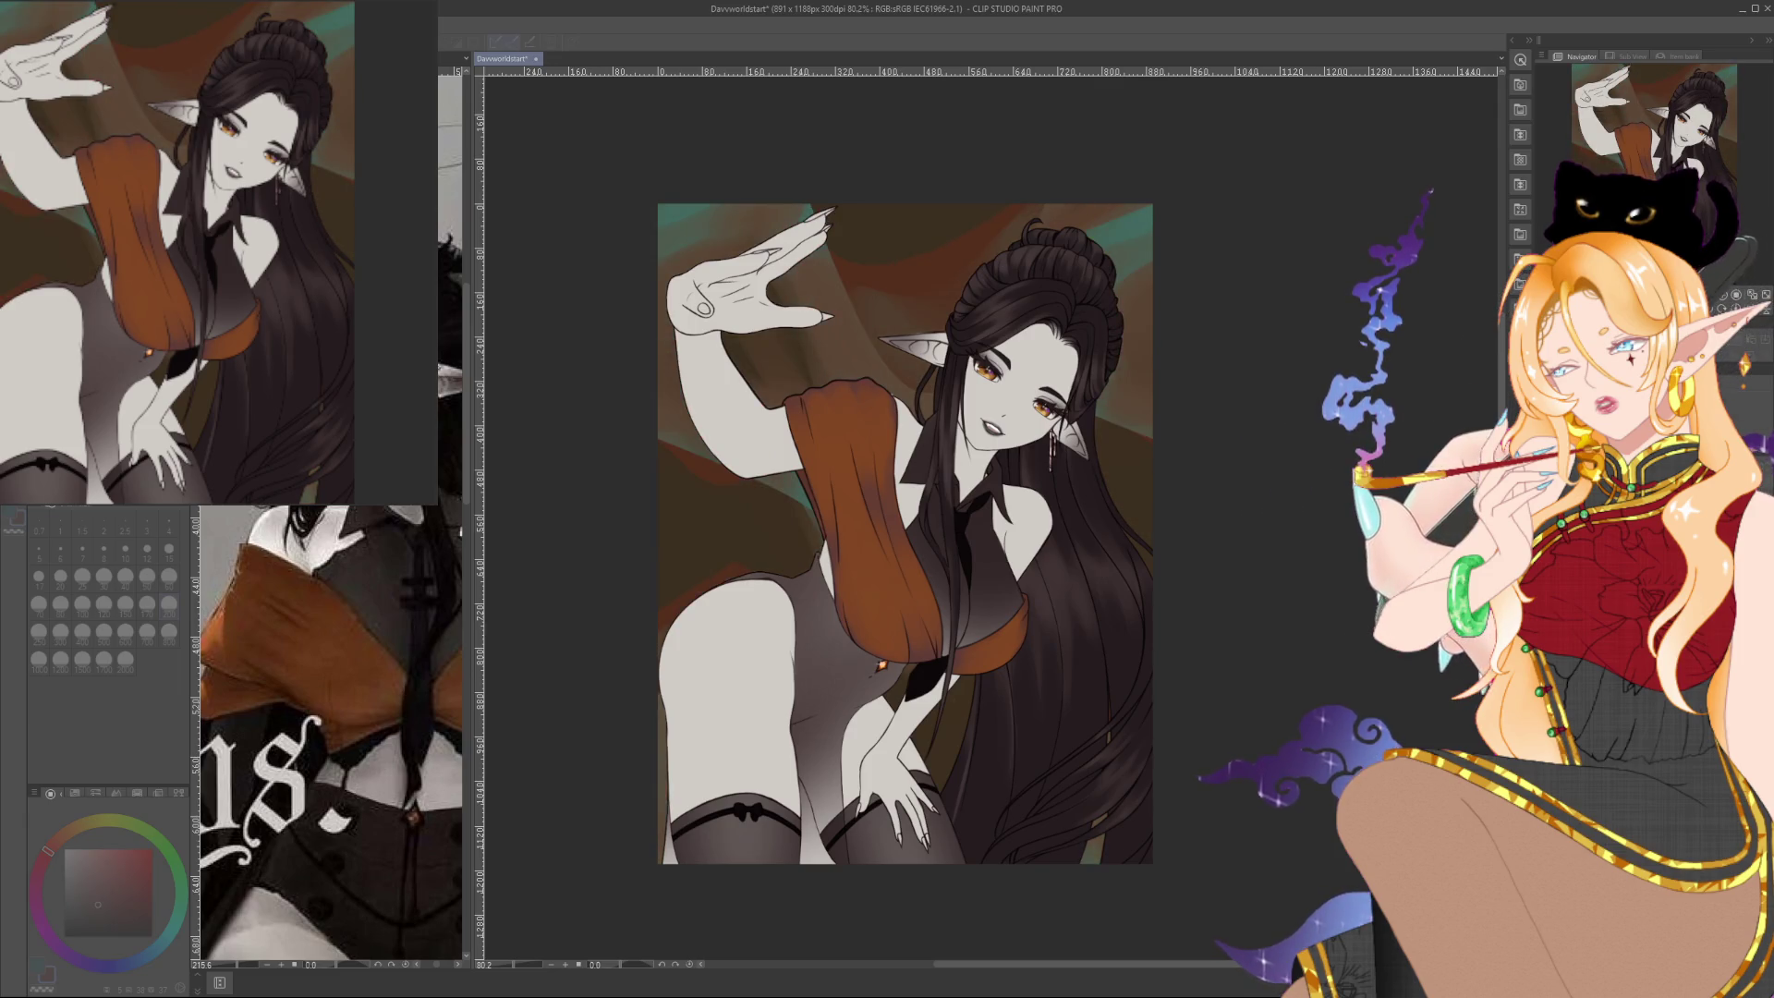
key(ctrl+z)
key(ctrl+z)
key(ctrl+z)
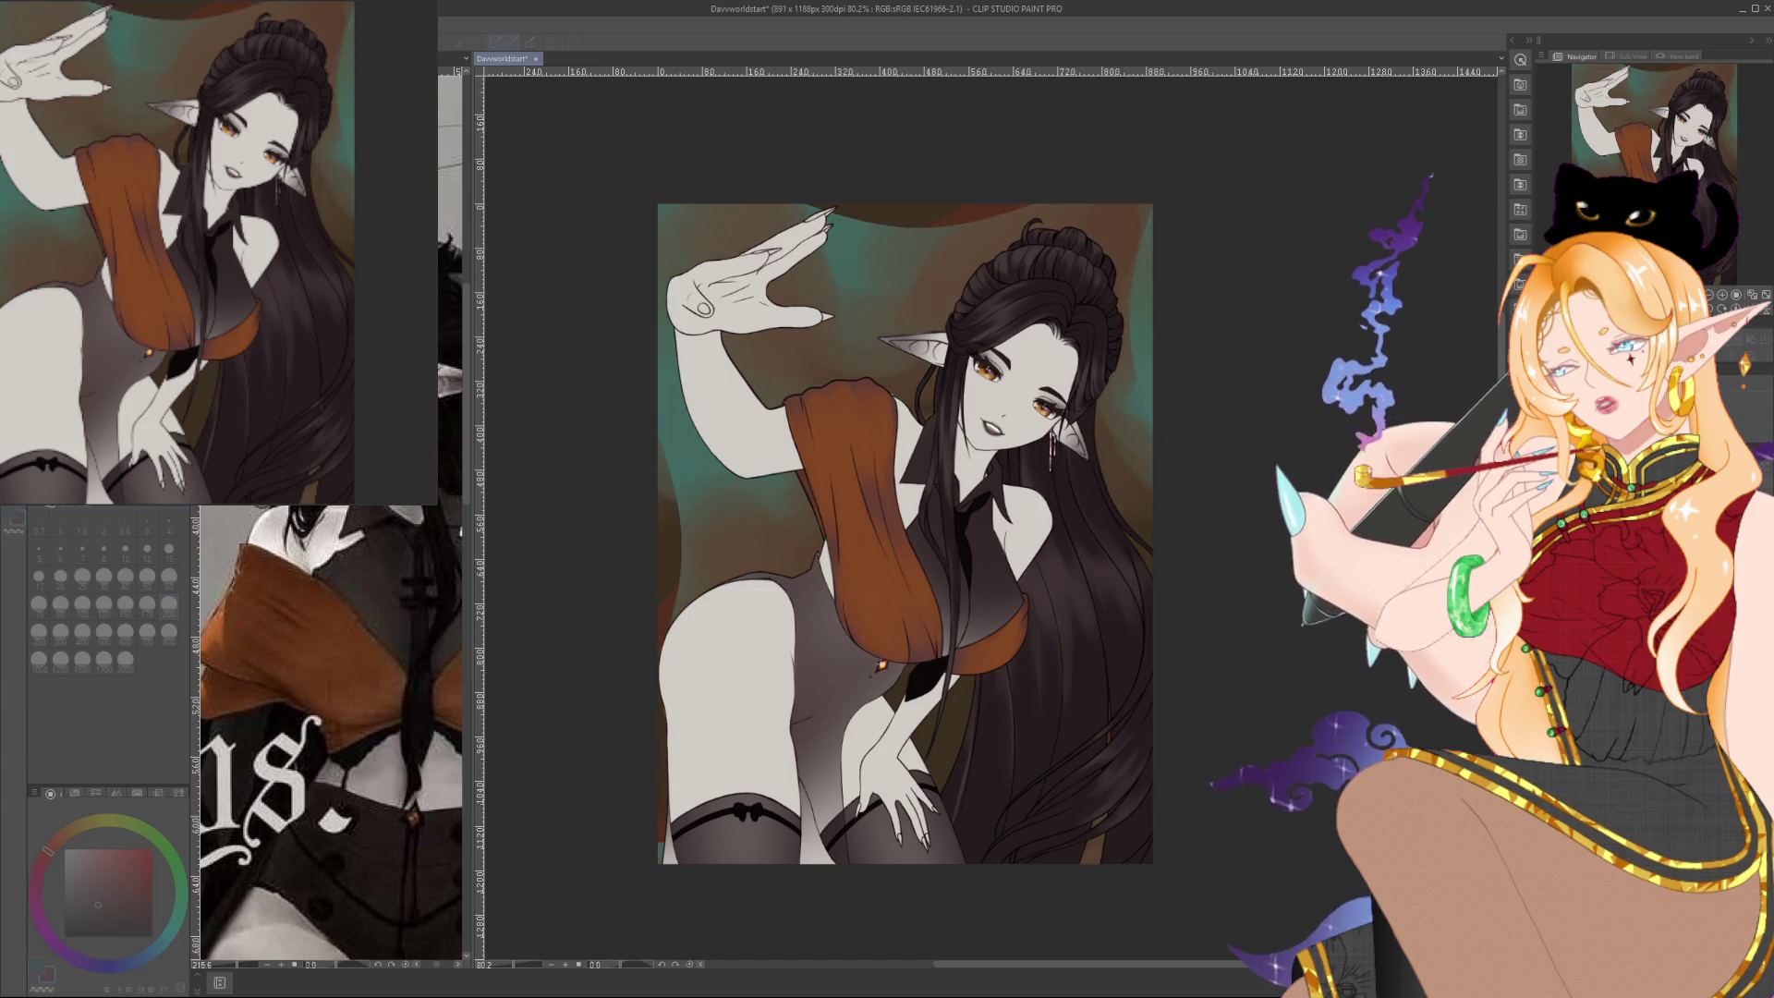
key(ctrl+z)
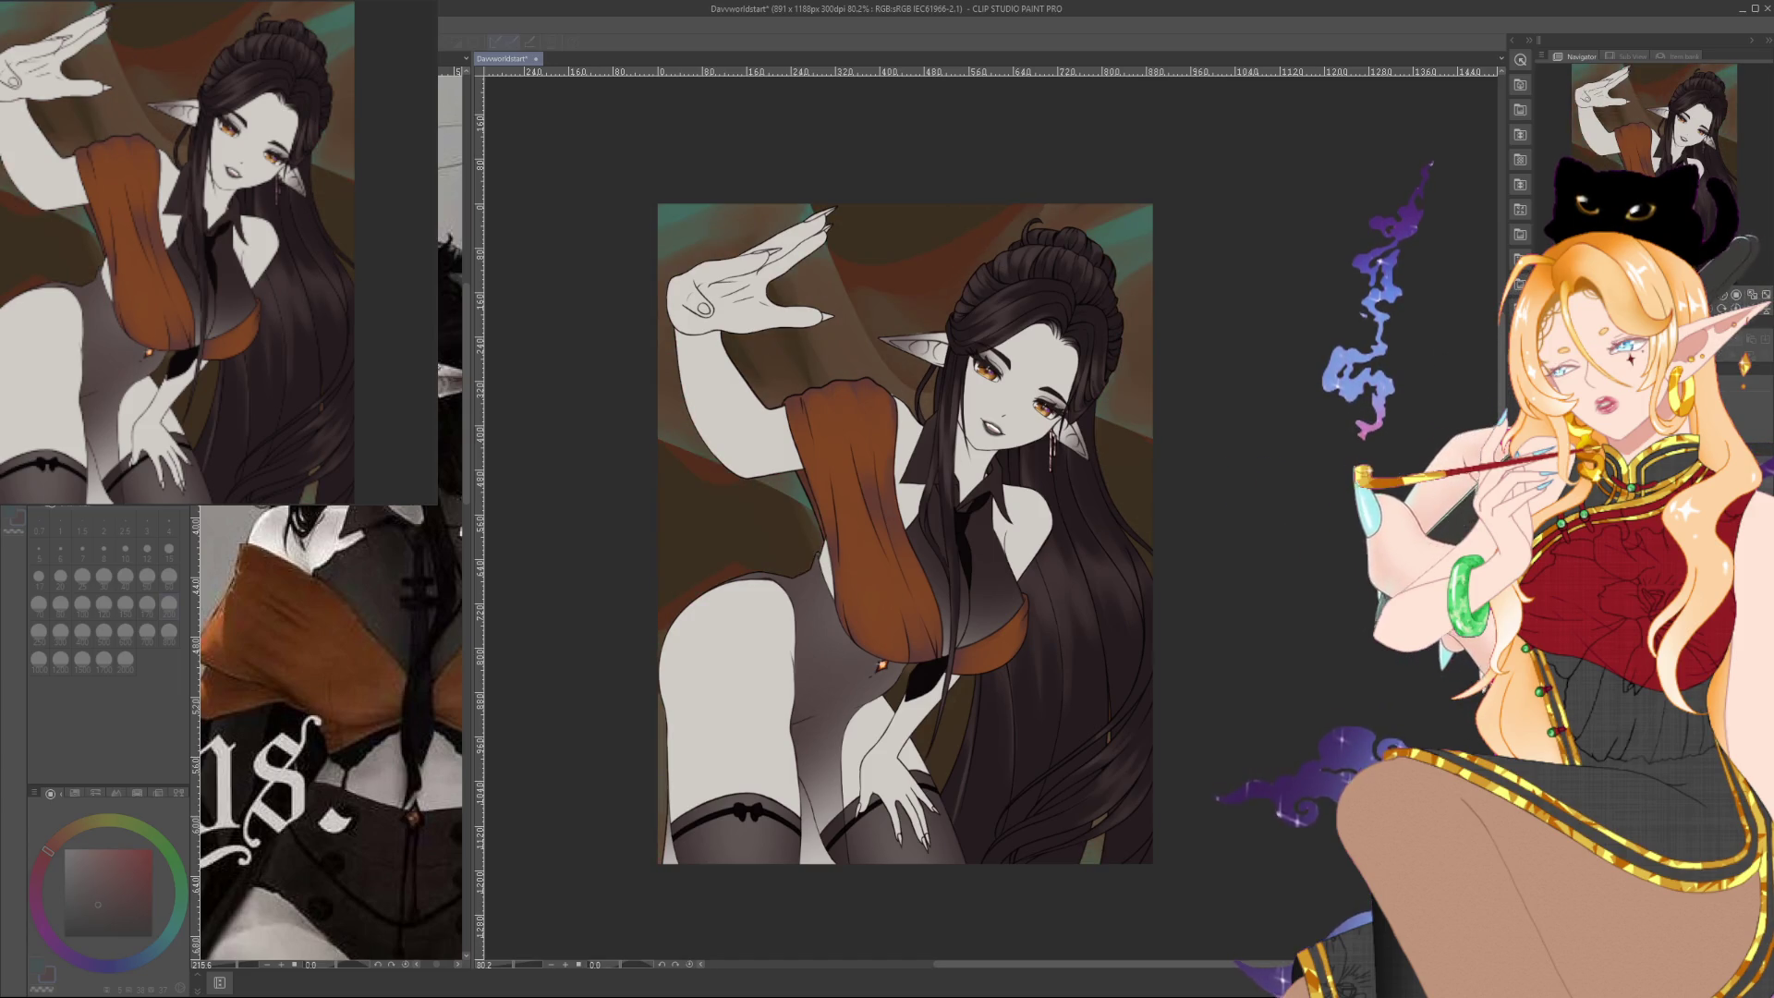
key(ctrl+z)
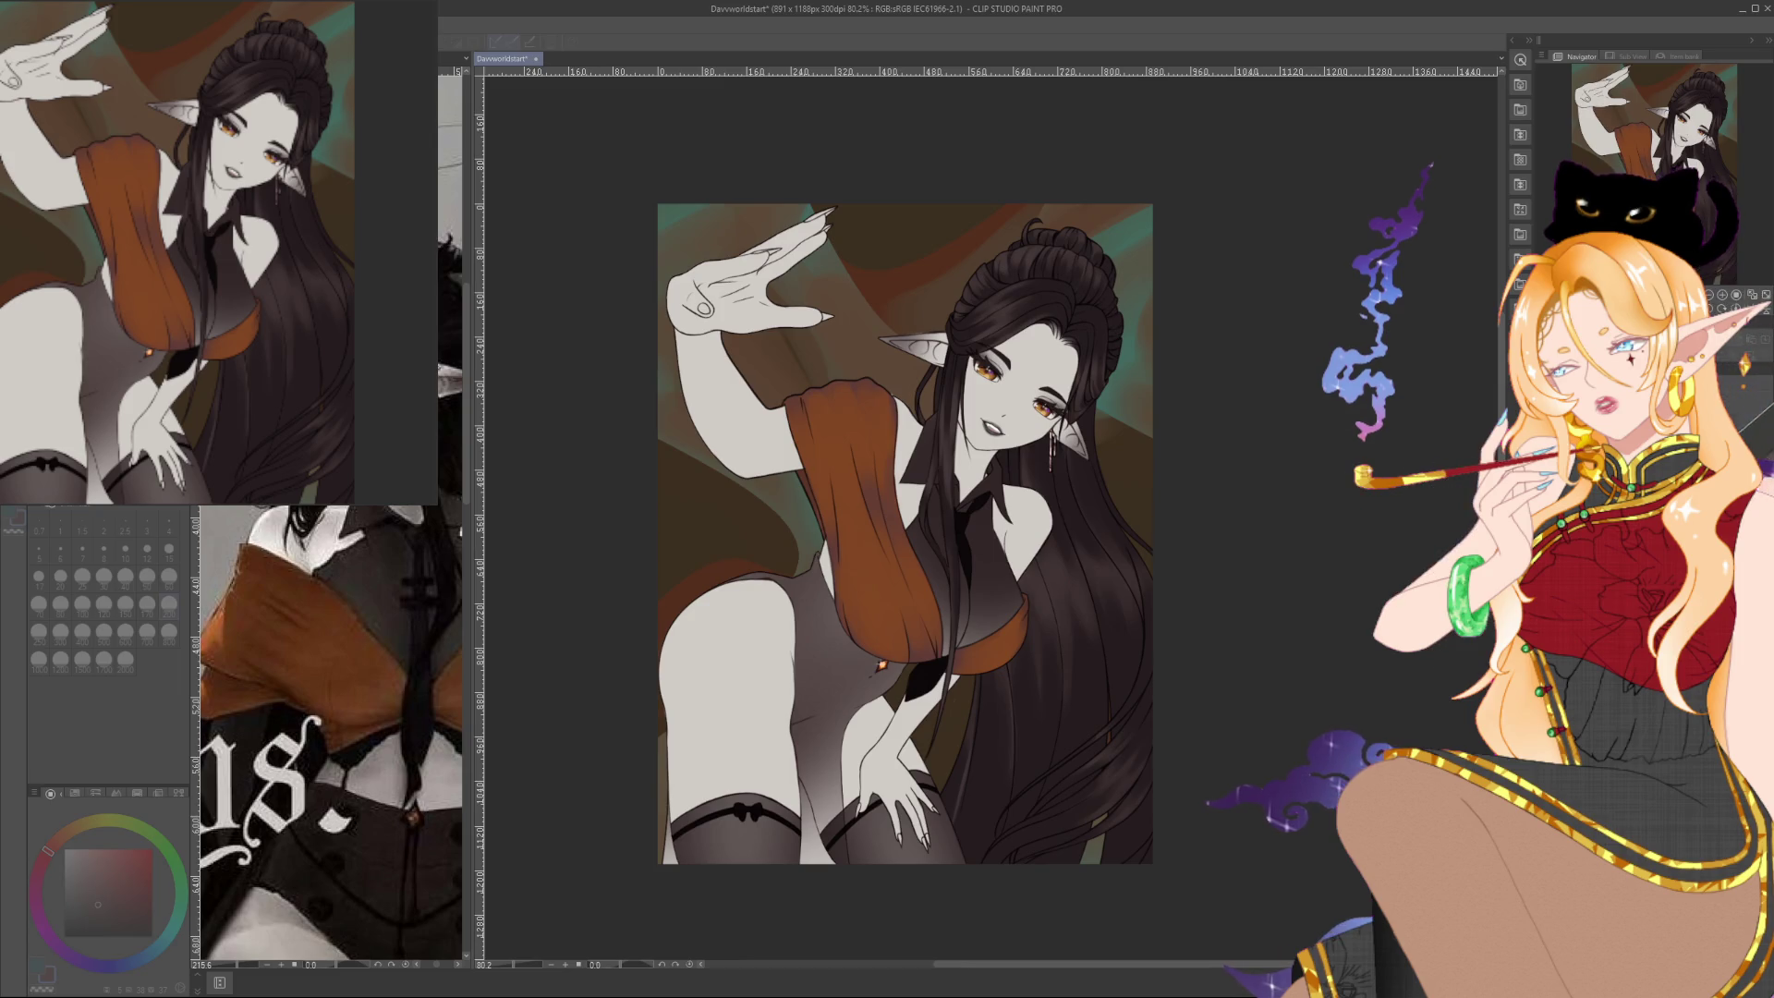
key(ctrl+z)
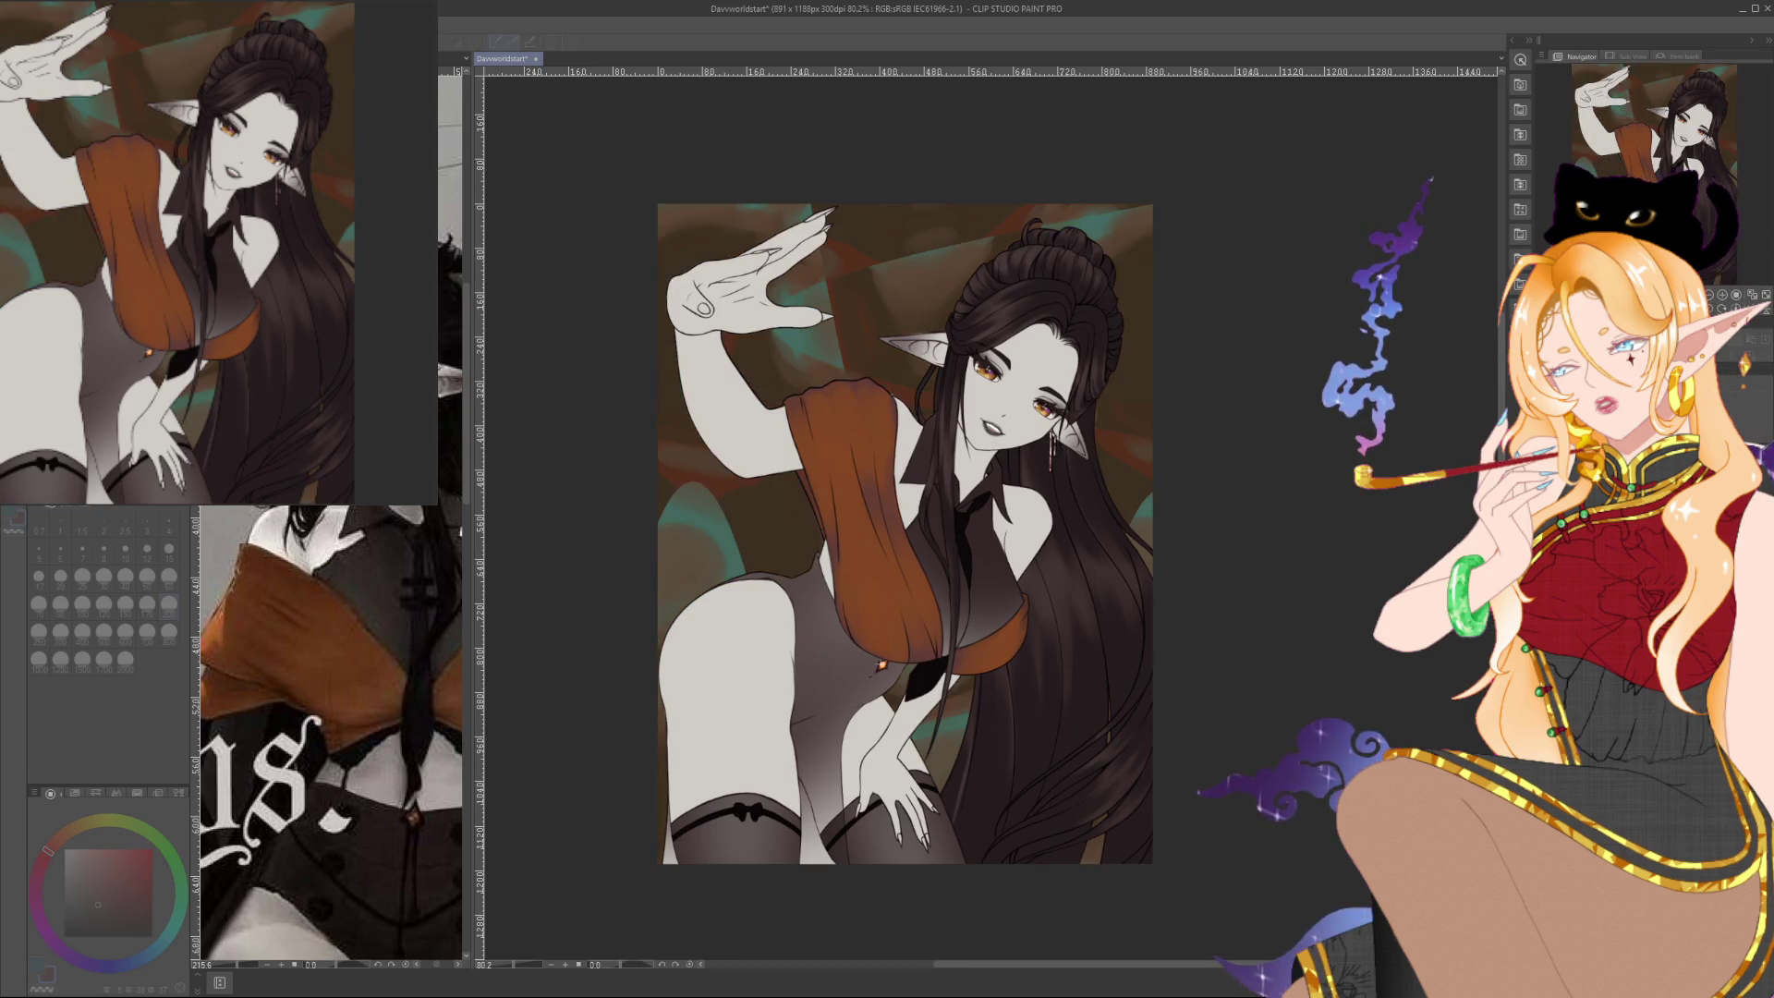
key(ctrl+z)
key(ctrl+z)
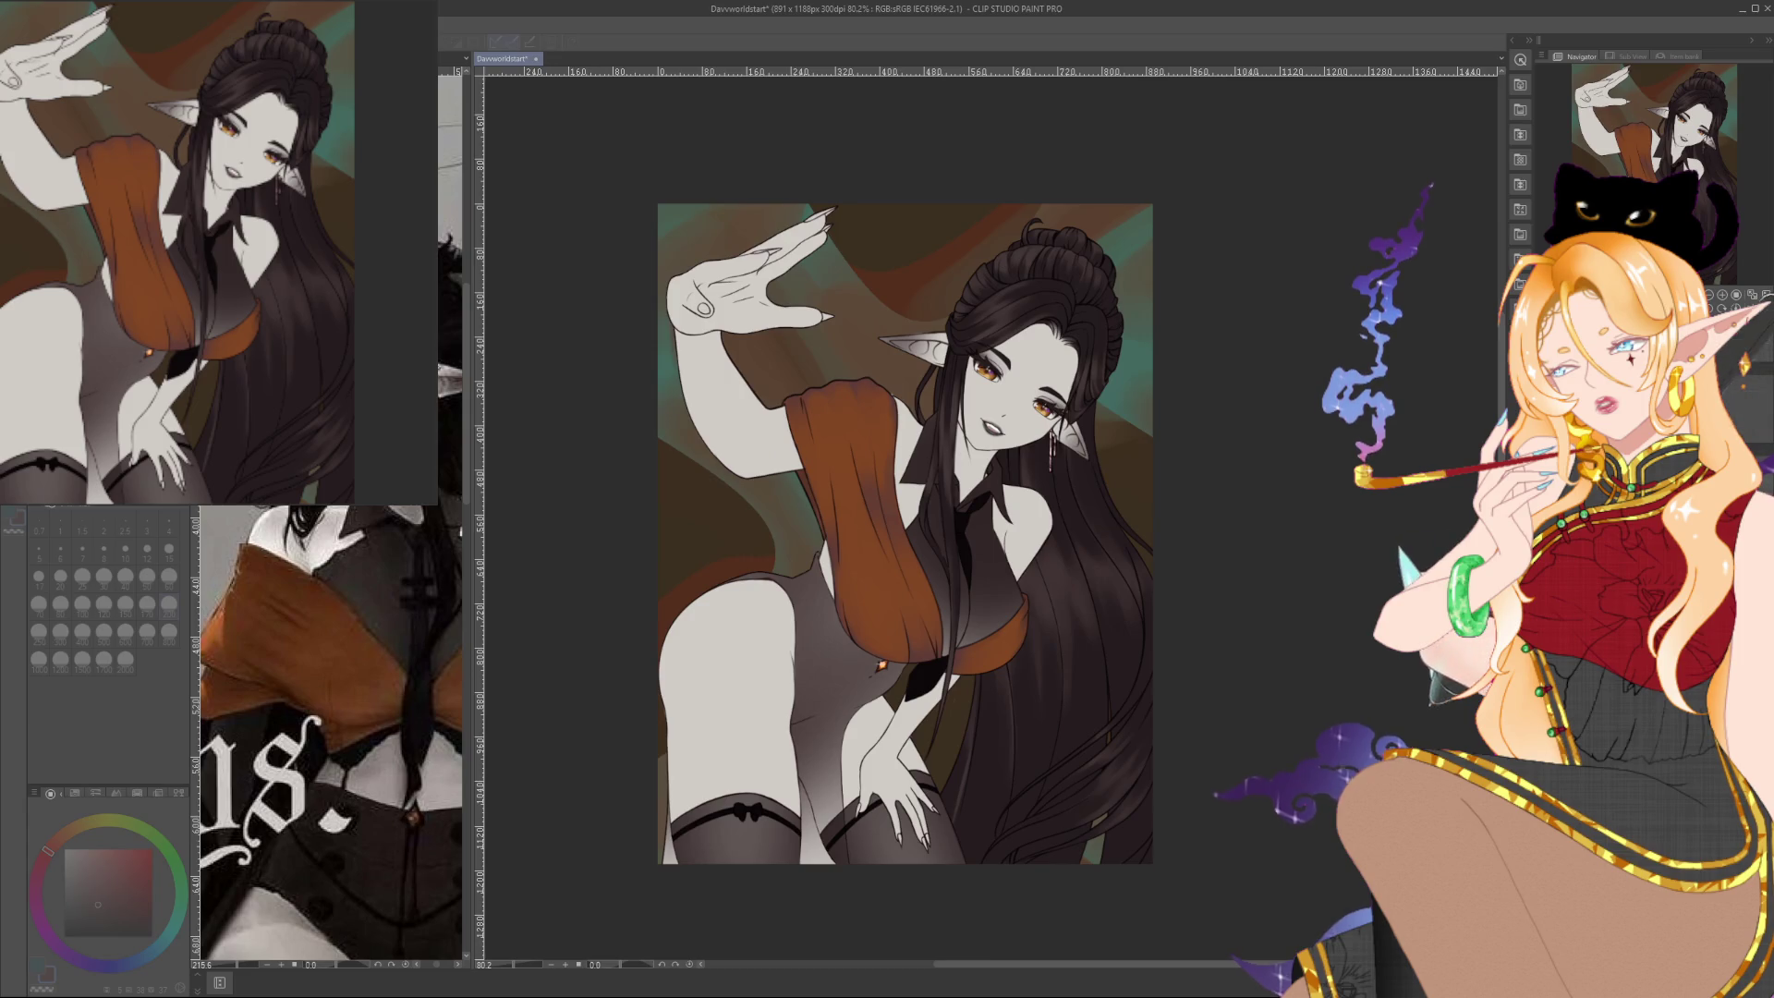
key(ctrl+z)
key(ctrl+z)
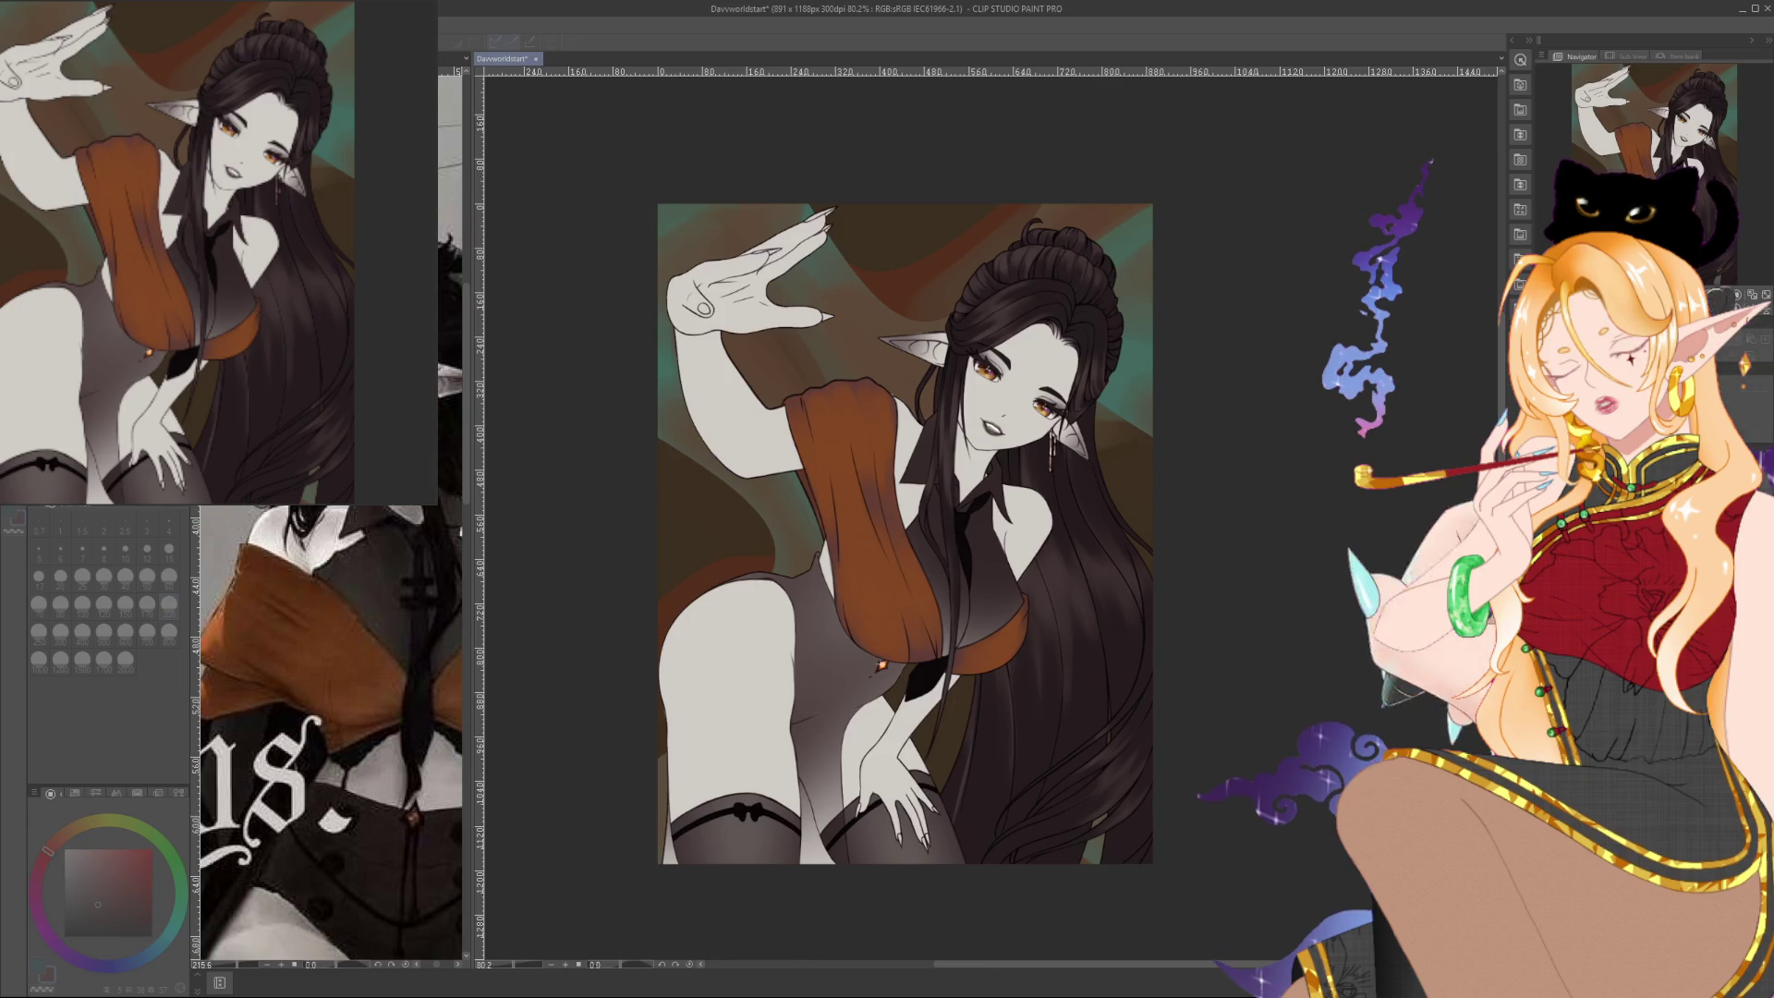
Flip between the final candidates and keep the version with teal behind the head and arm
key(ctrl+y)
key(ctrl+z)
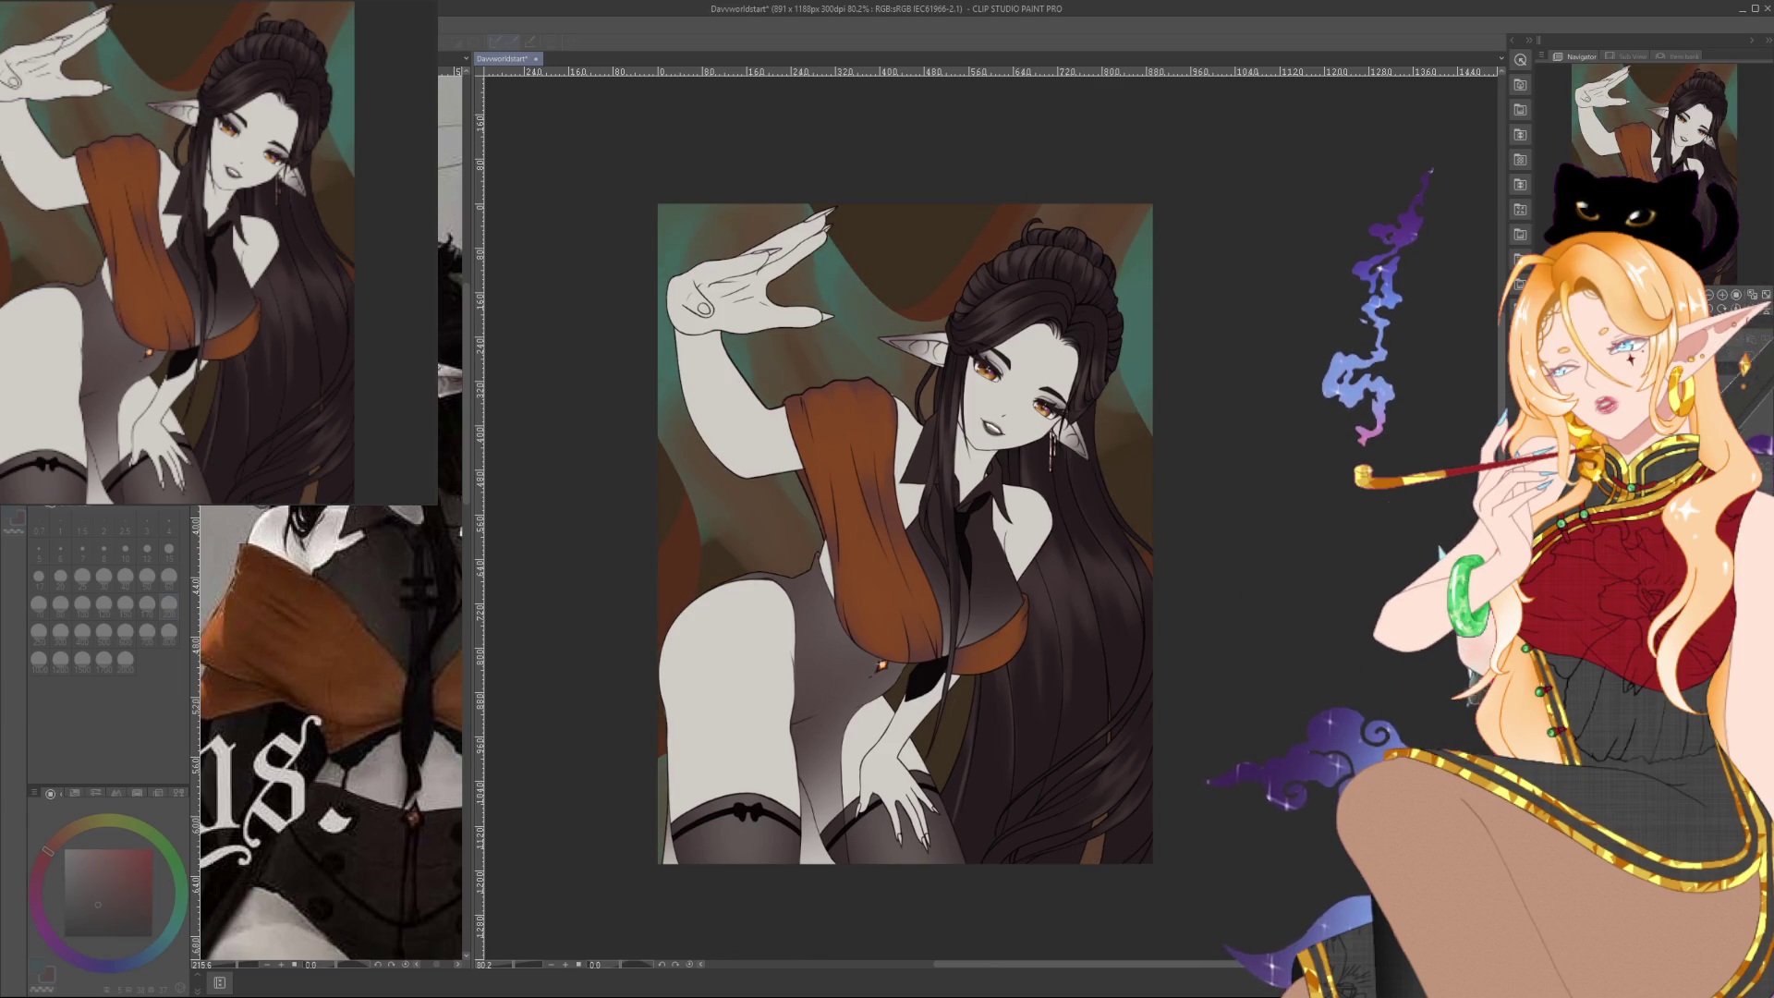
key(ctrl+z)
key(ctrl+y)
key(ctrl+z)
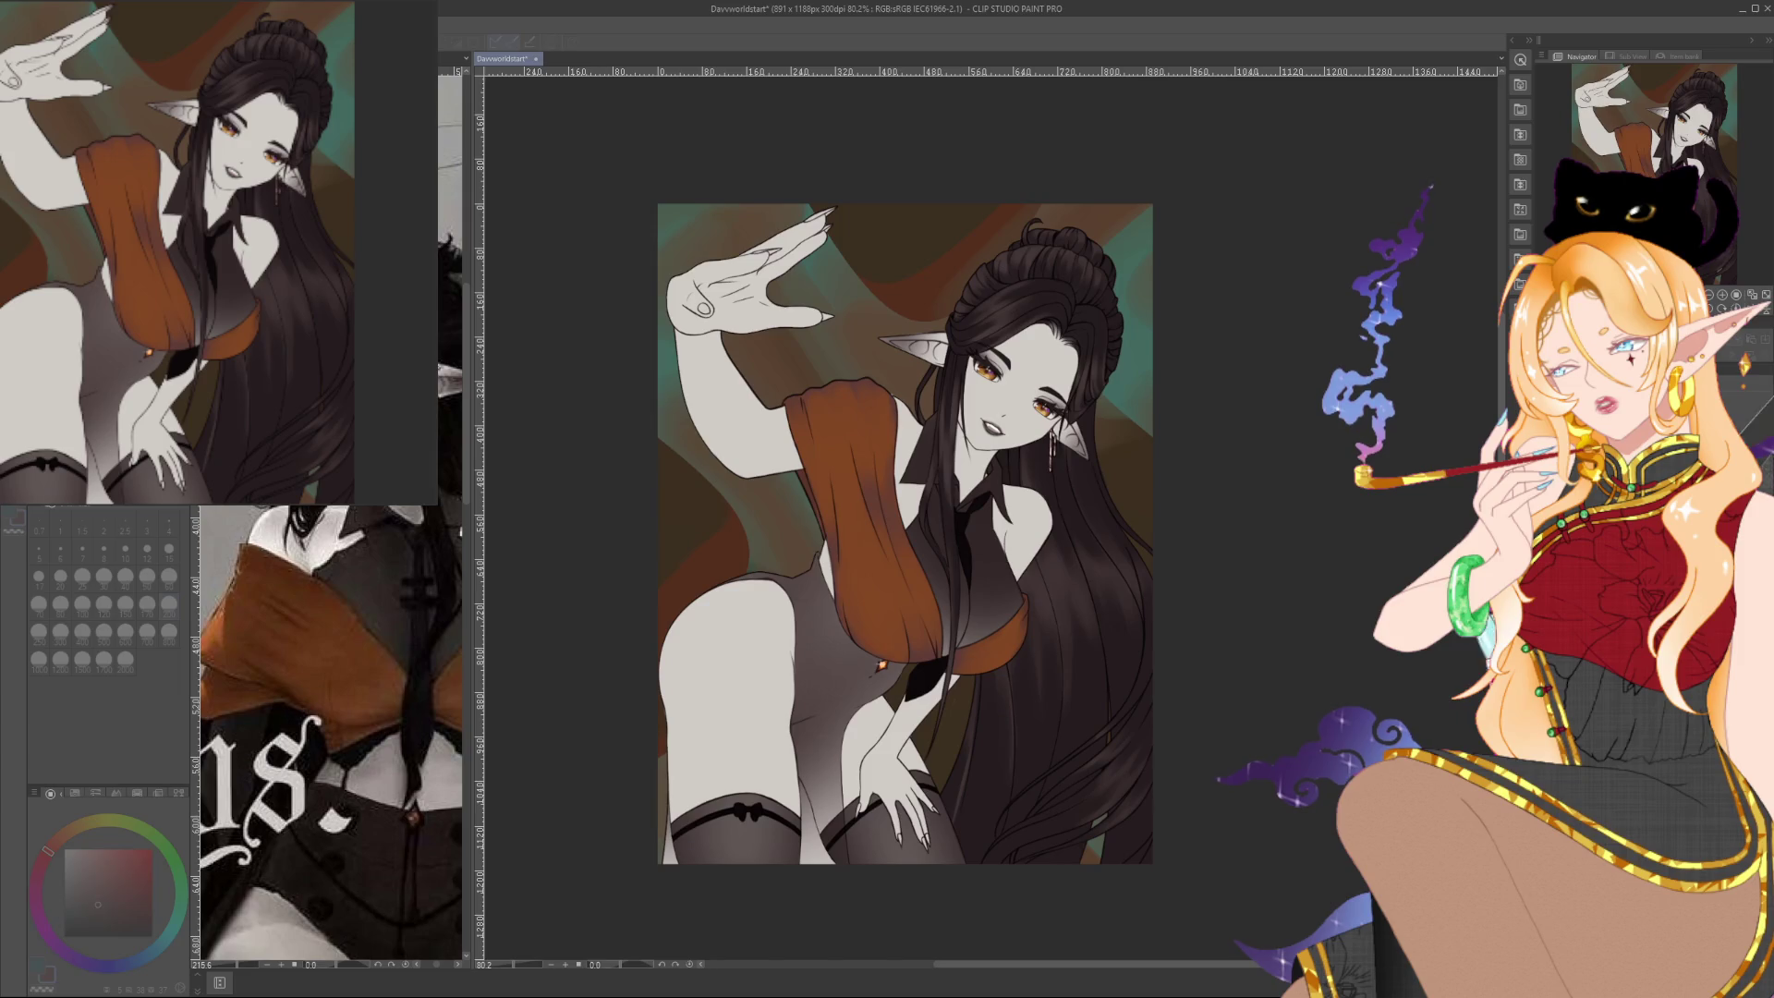
key(ctrl+z)
key(ctrl+z)
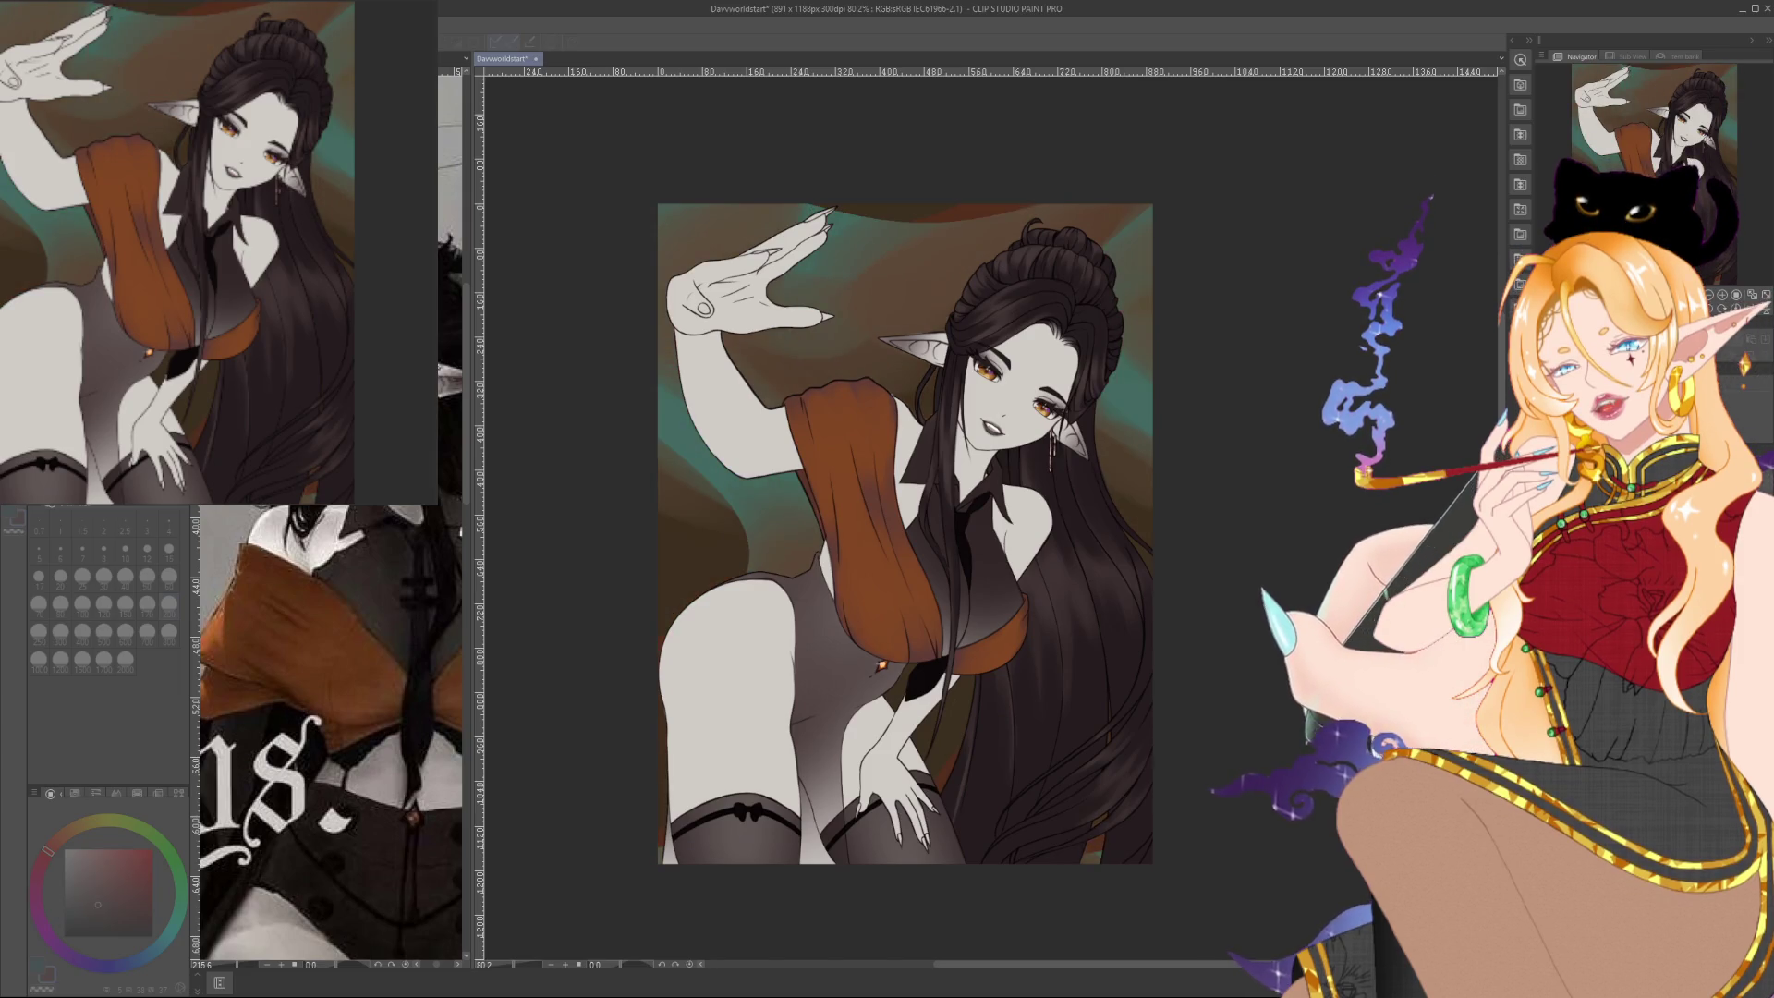
key(ctrl+z)
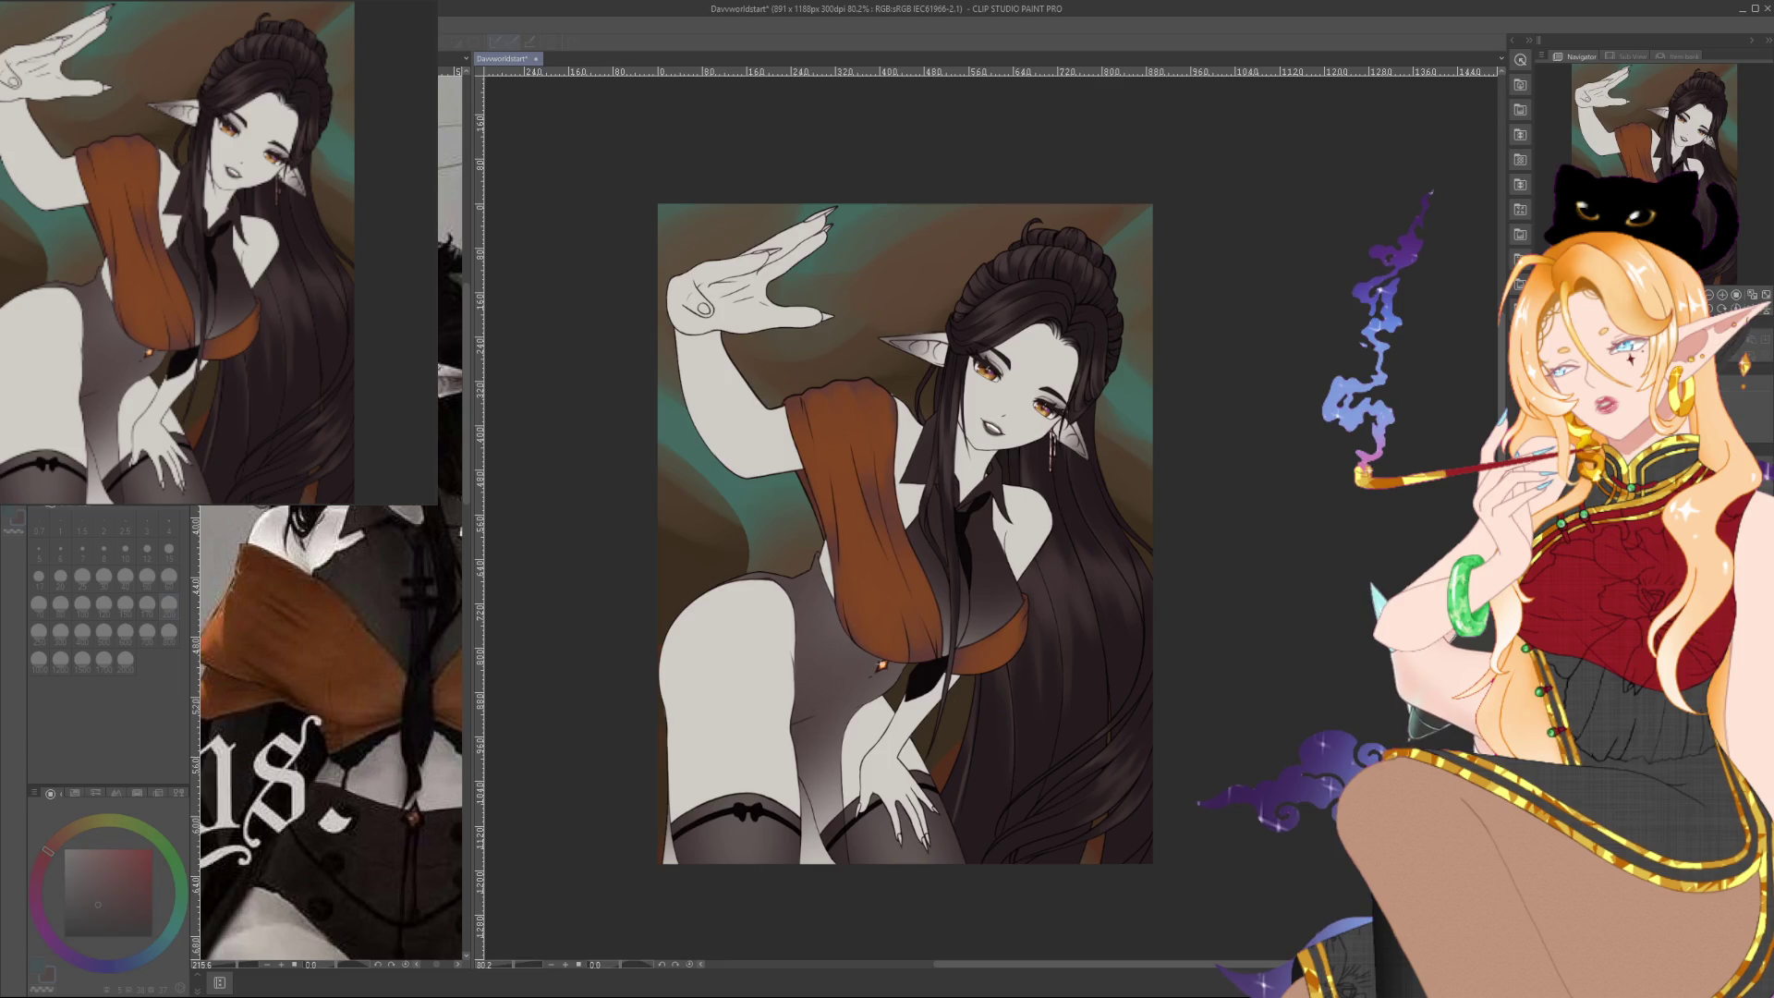
key(ctrl+y)
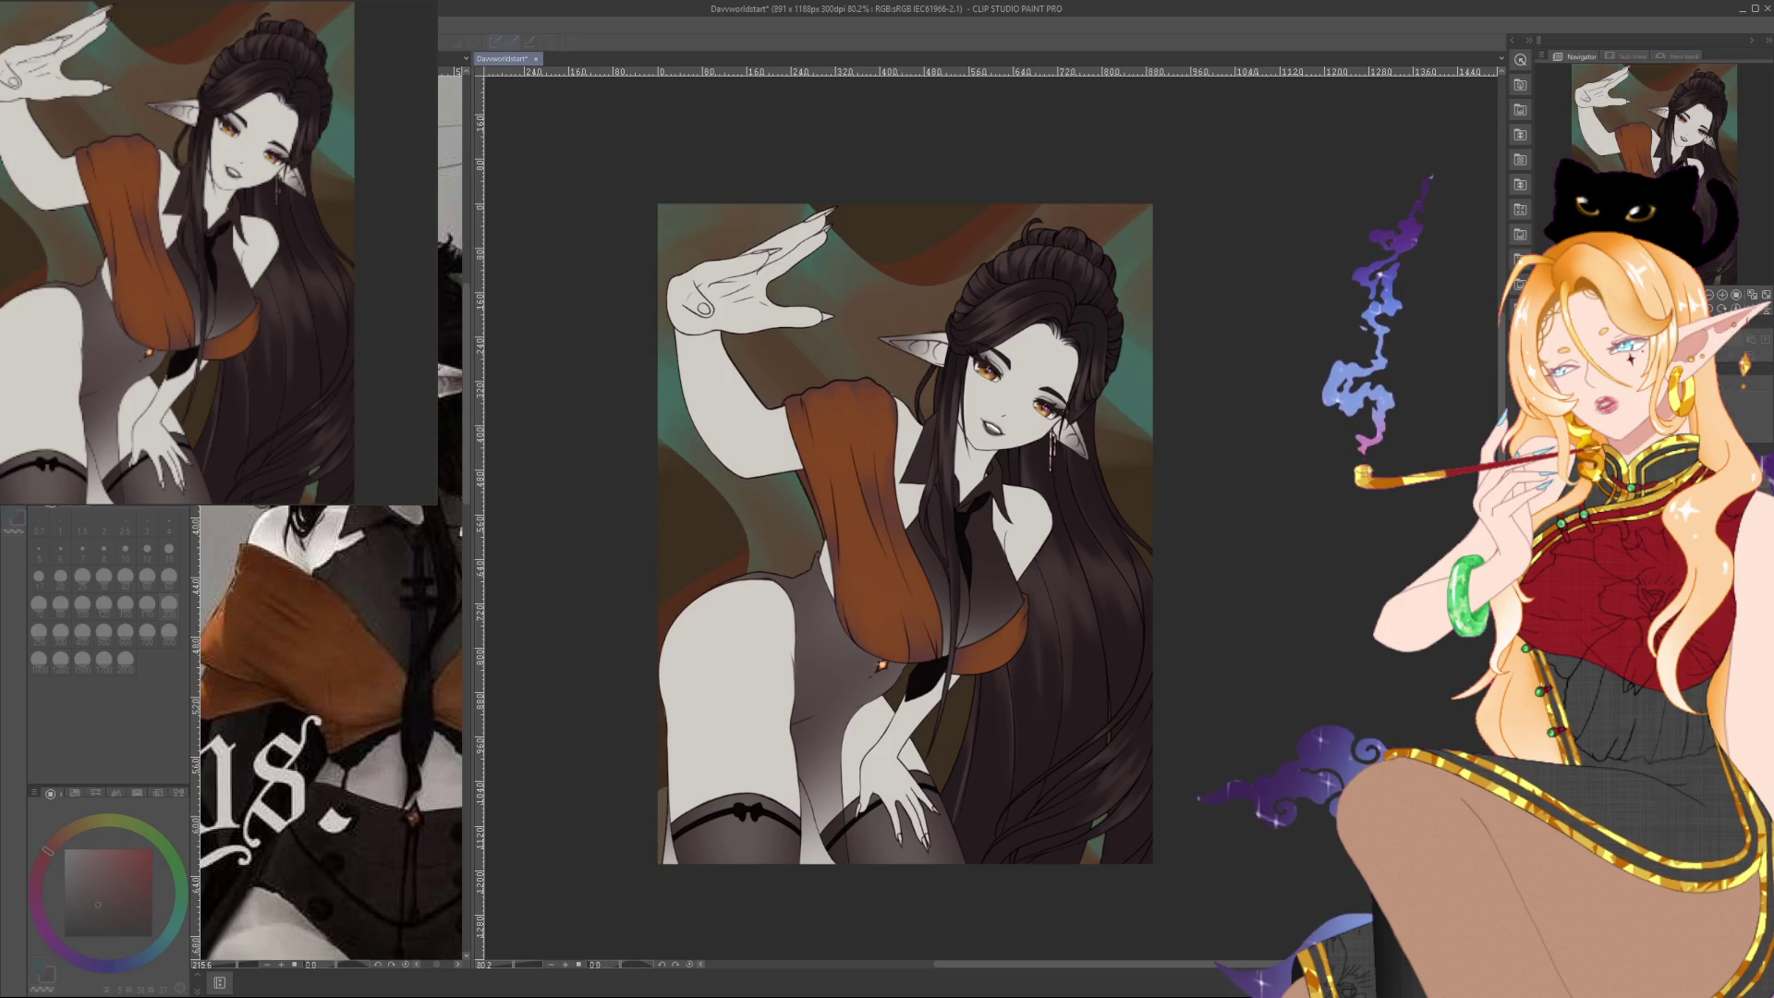
key(ctrl+z)
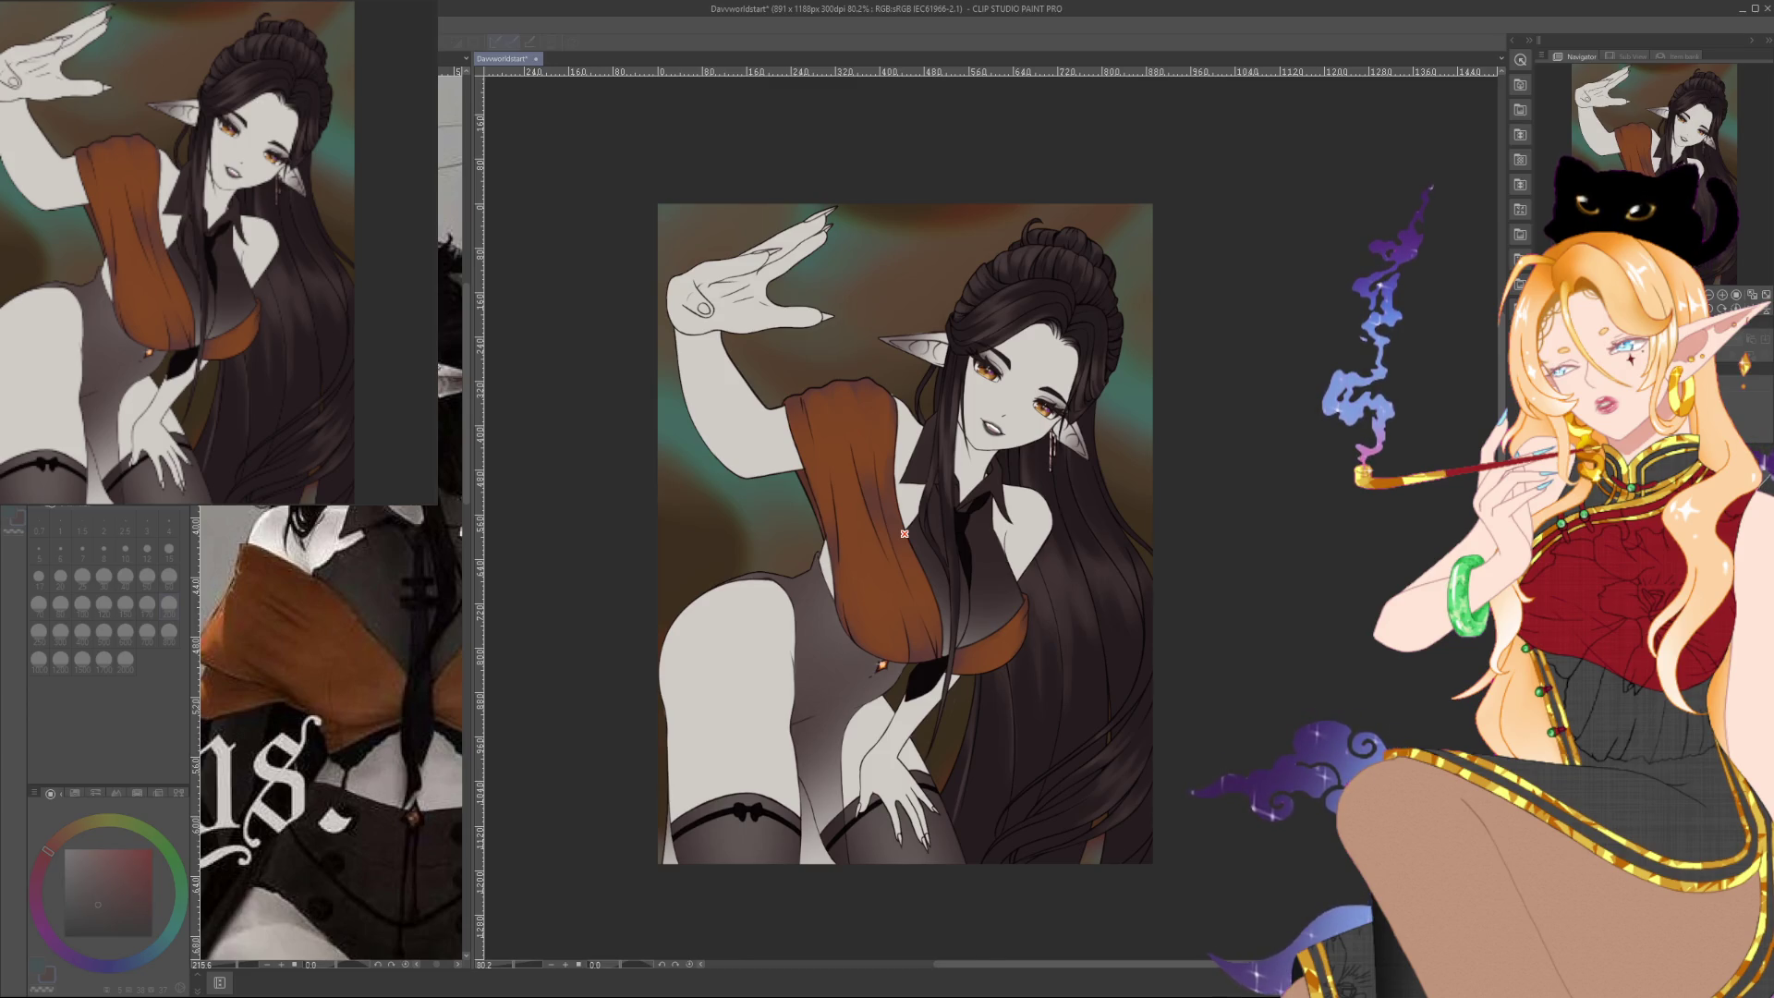
key(p)
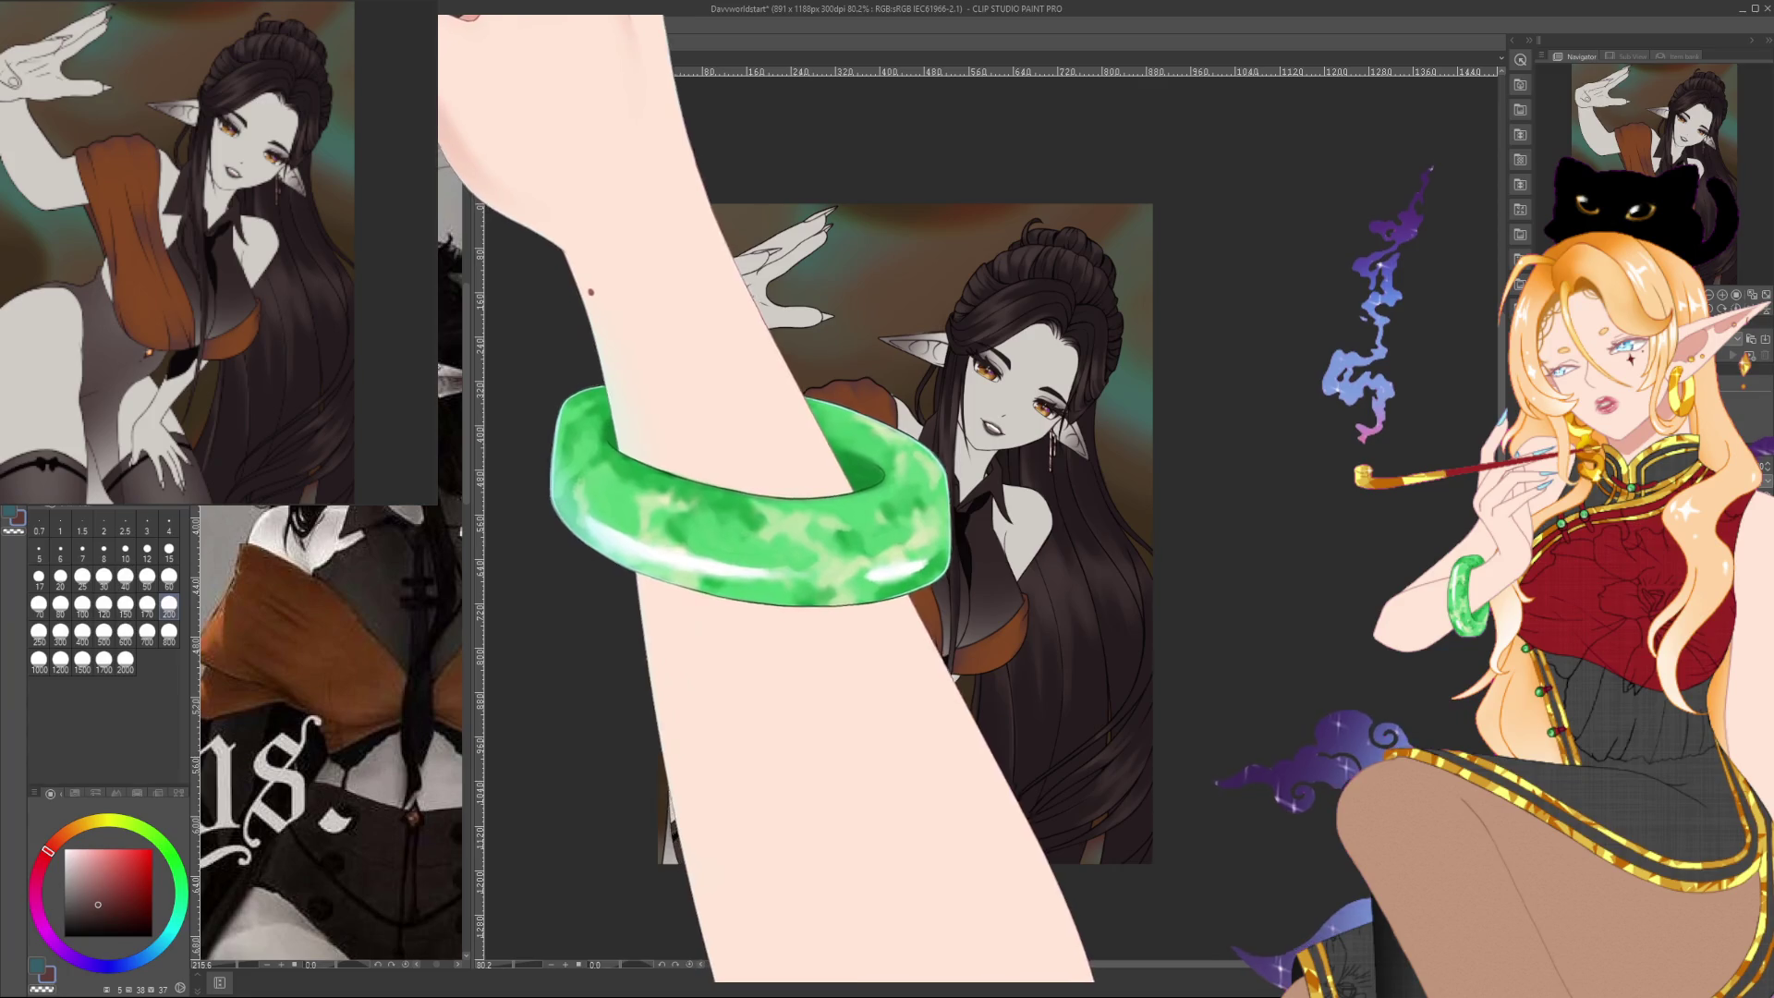
key(m)
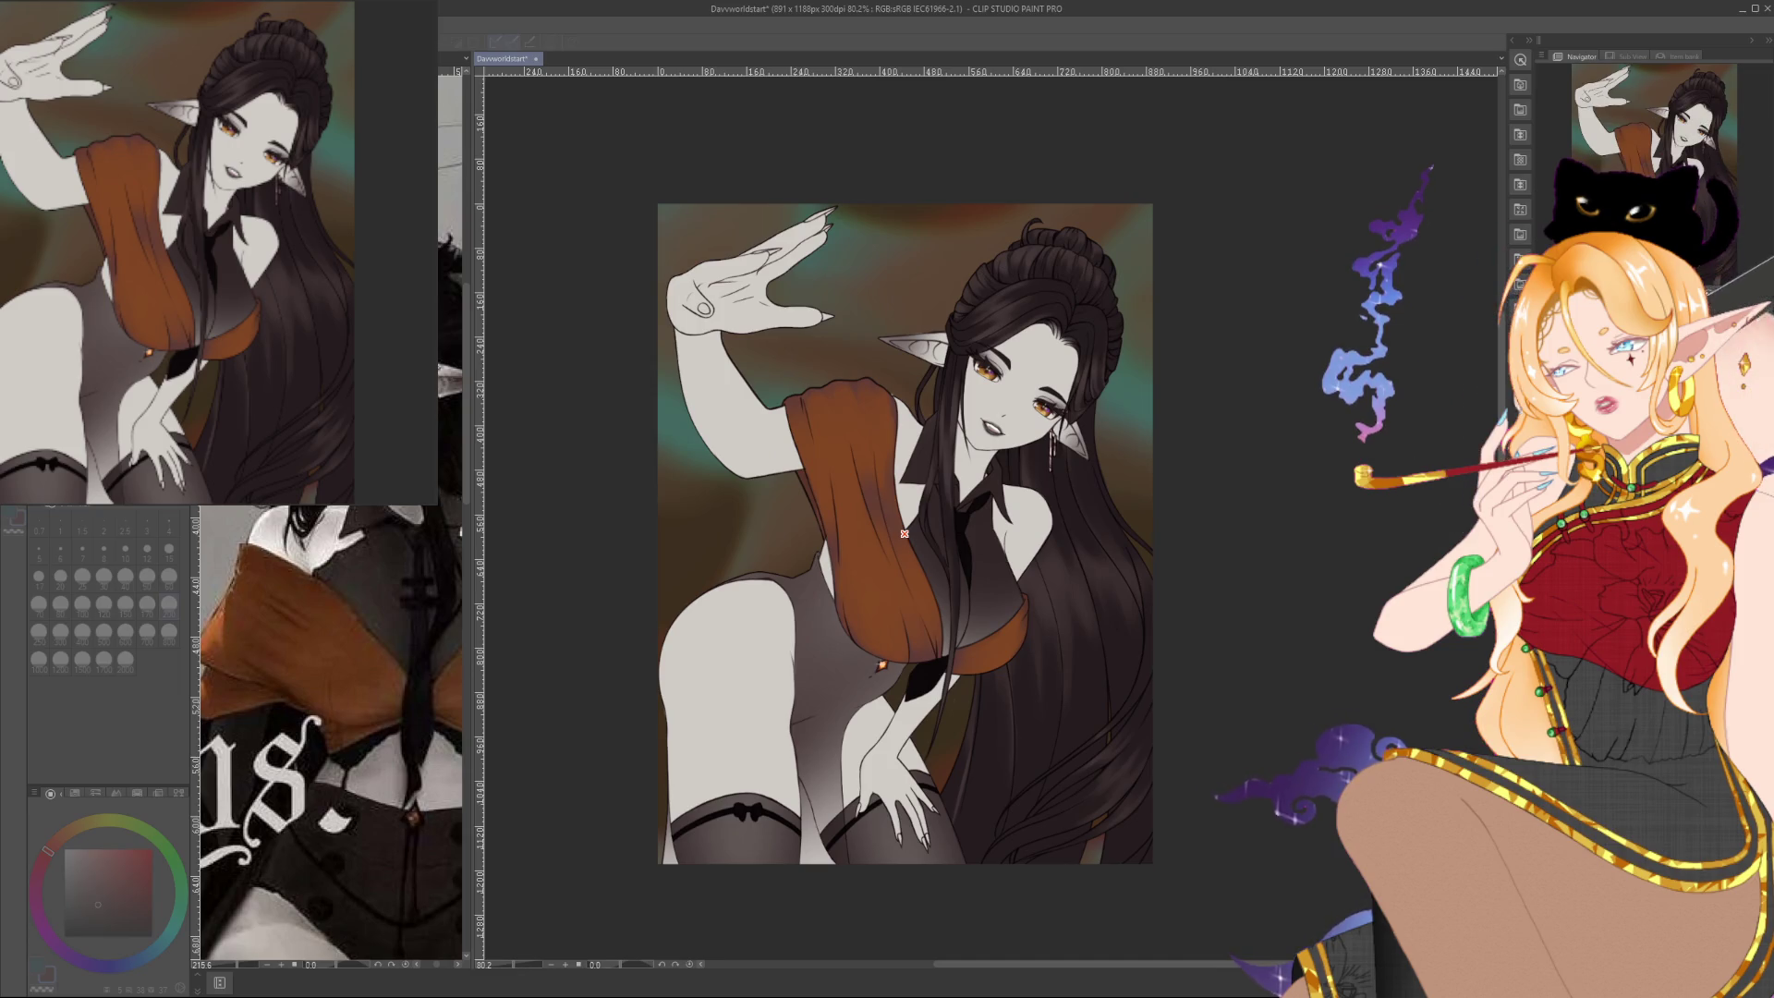
Compare streaked blur directions on the background against the concentric-ring version
key(ctrl+z)
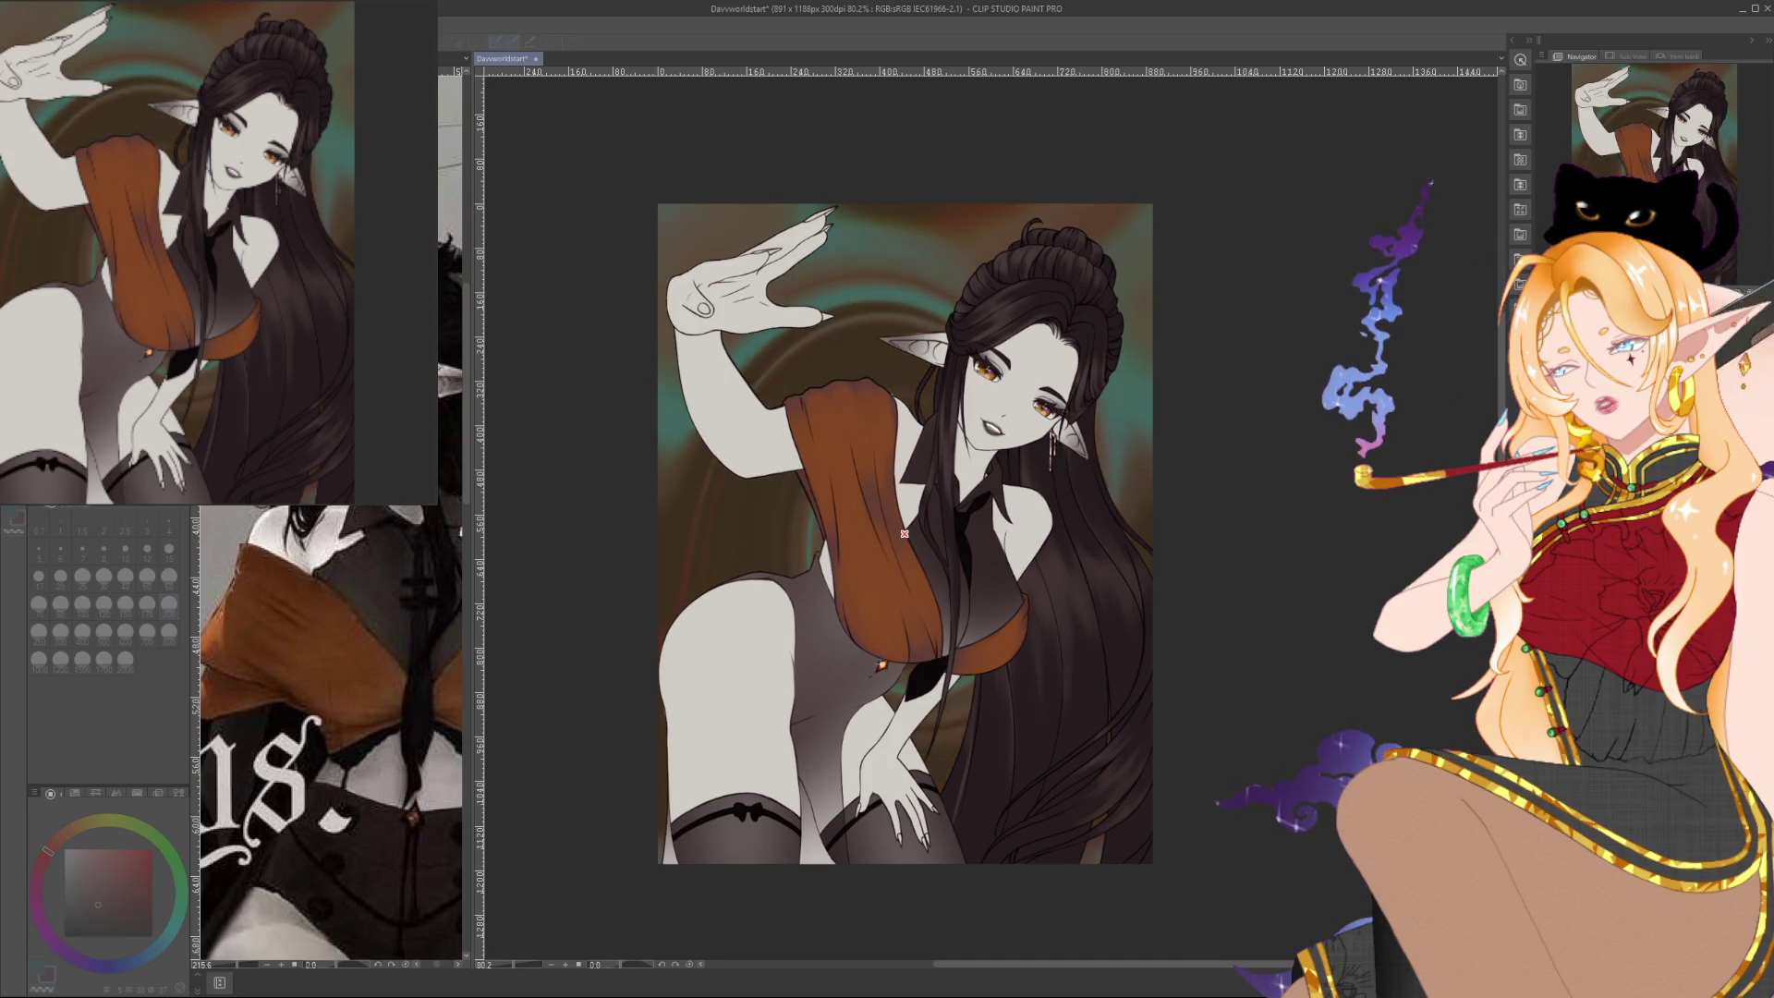
key(ctrl+z)
key(ctrl+z)
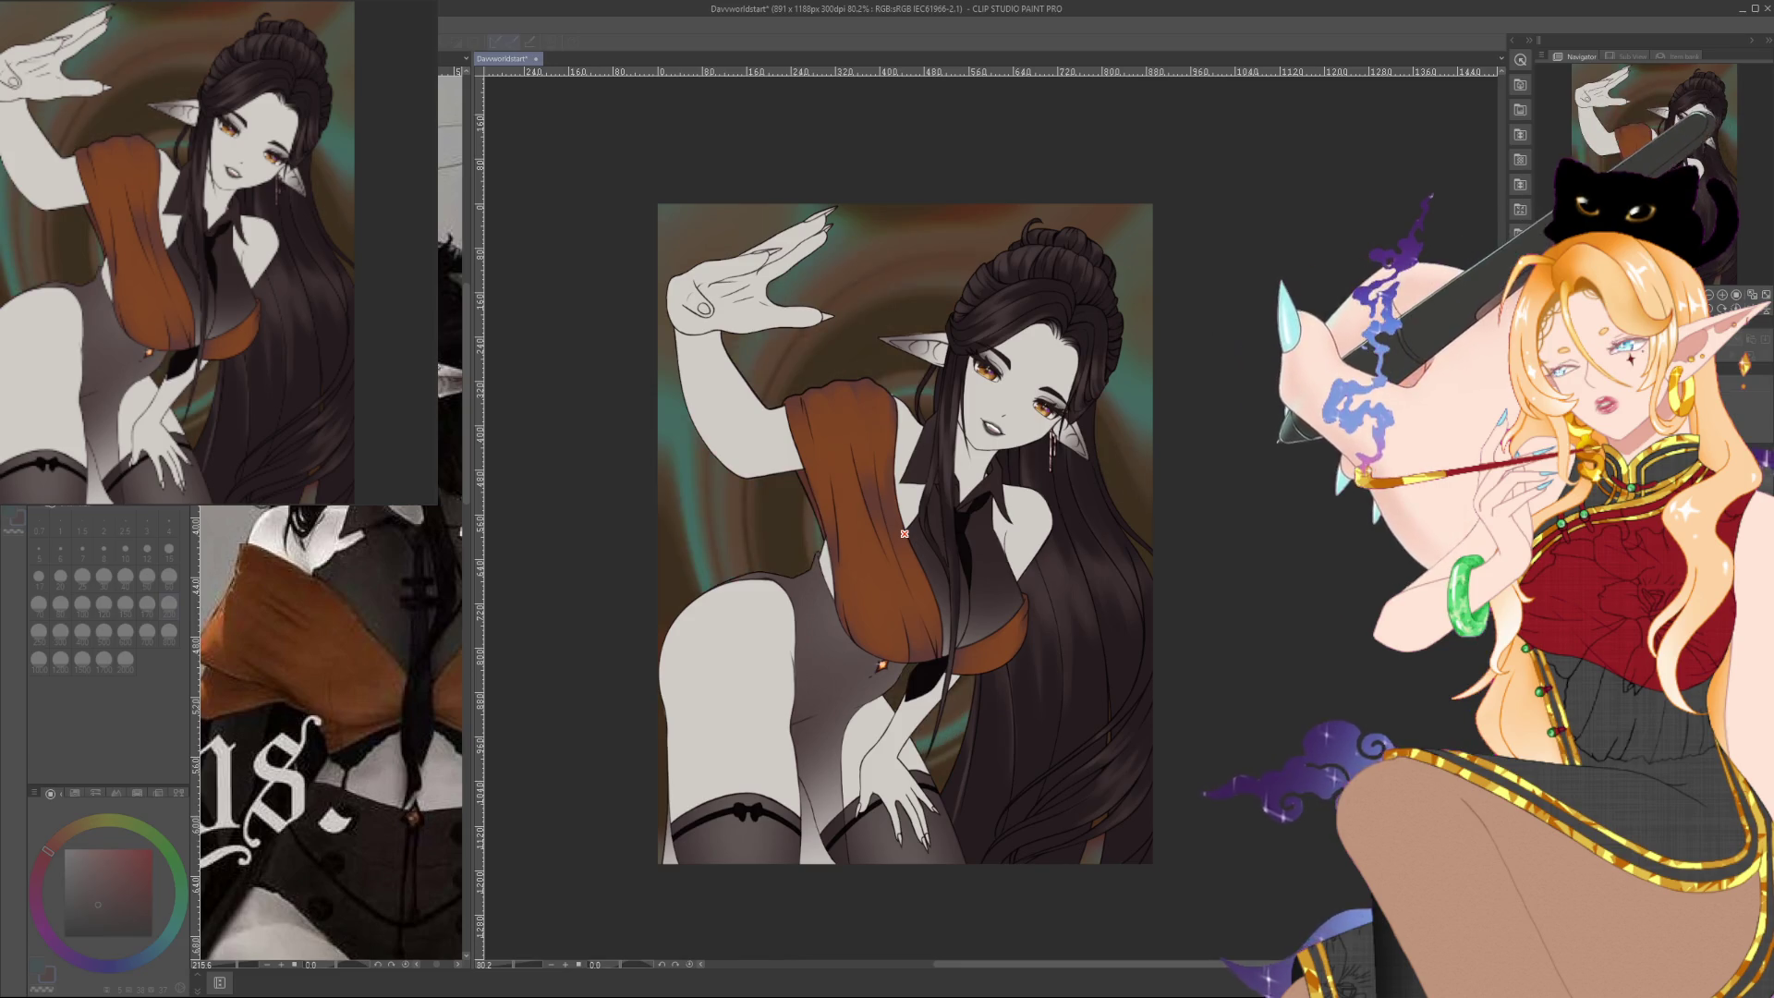
key(ctrl+z)
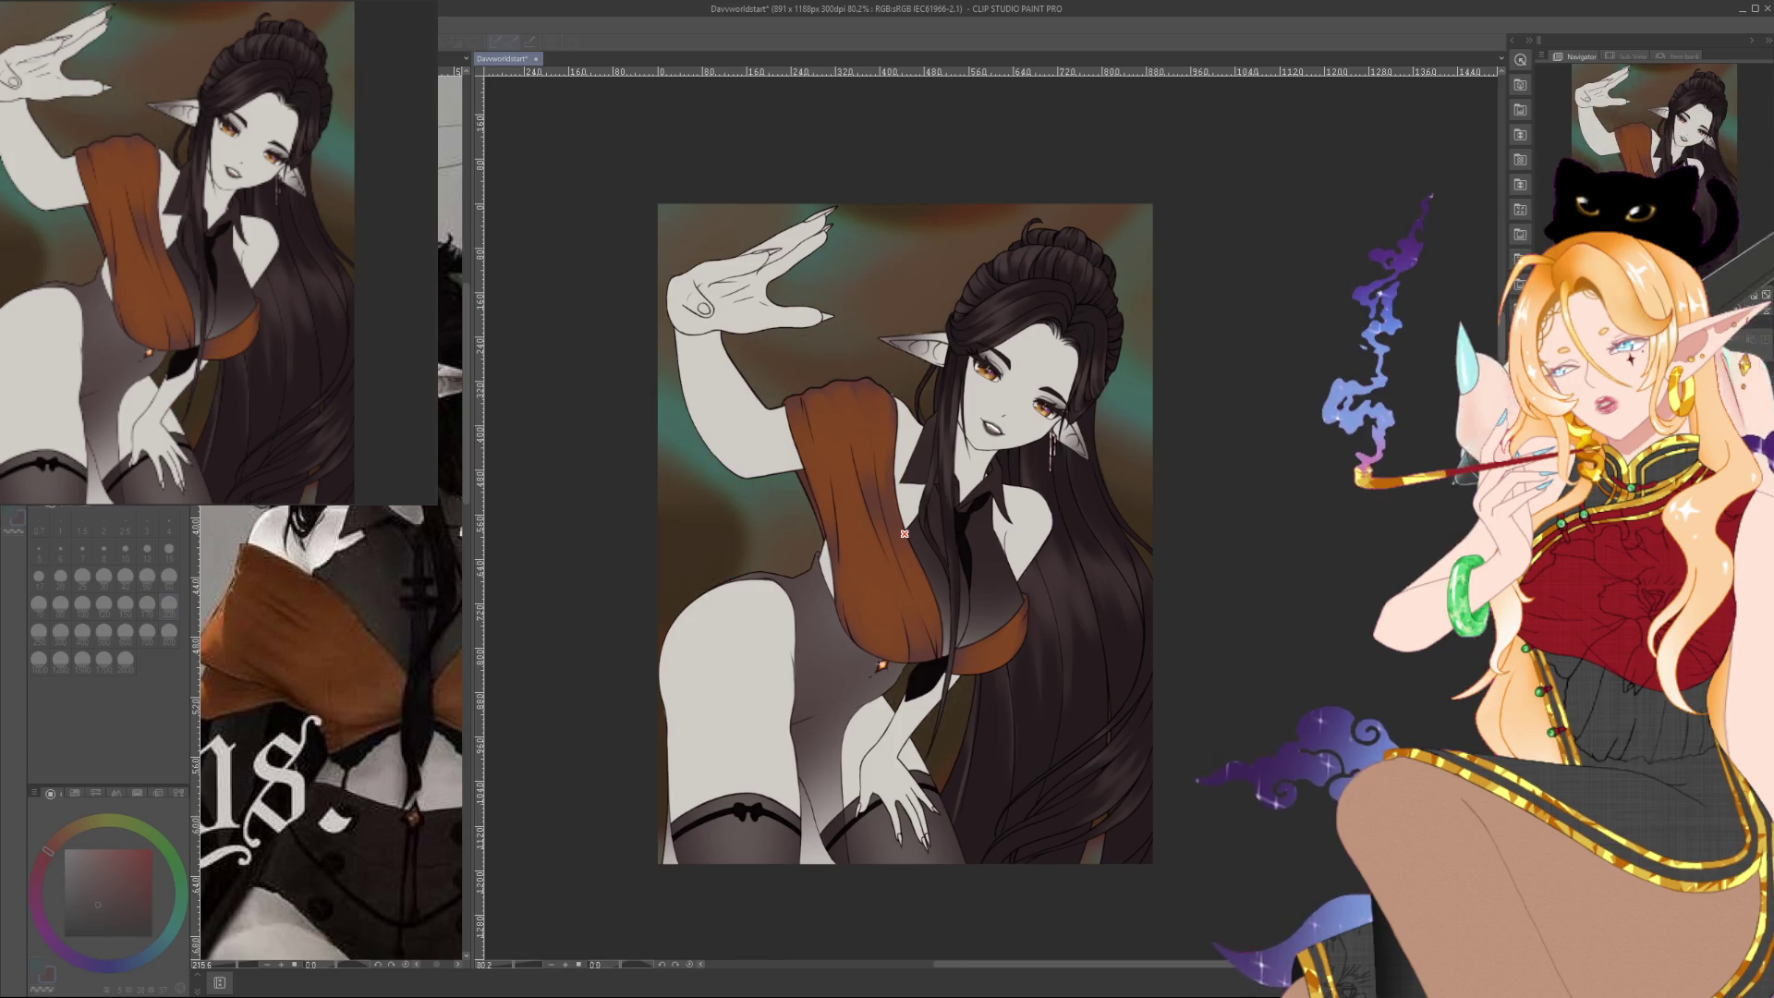
key(ctrl+z)
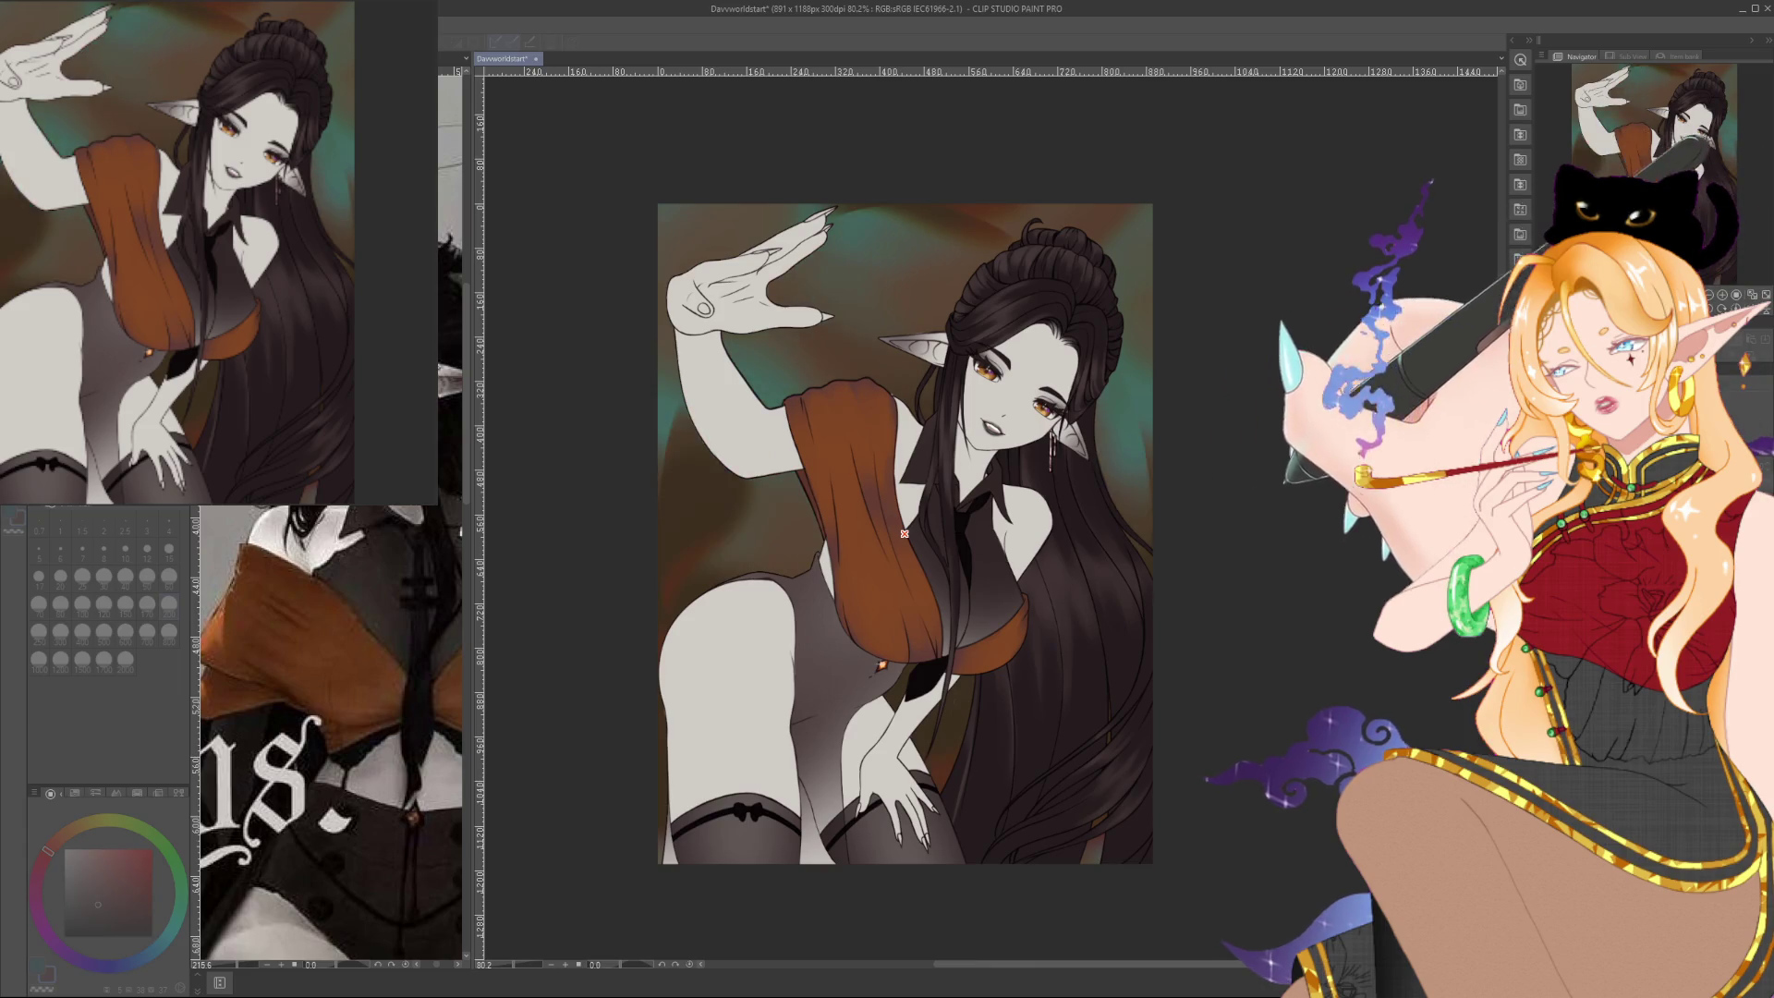
key(ctrl+z)
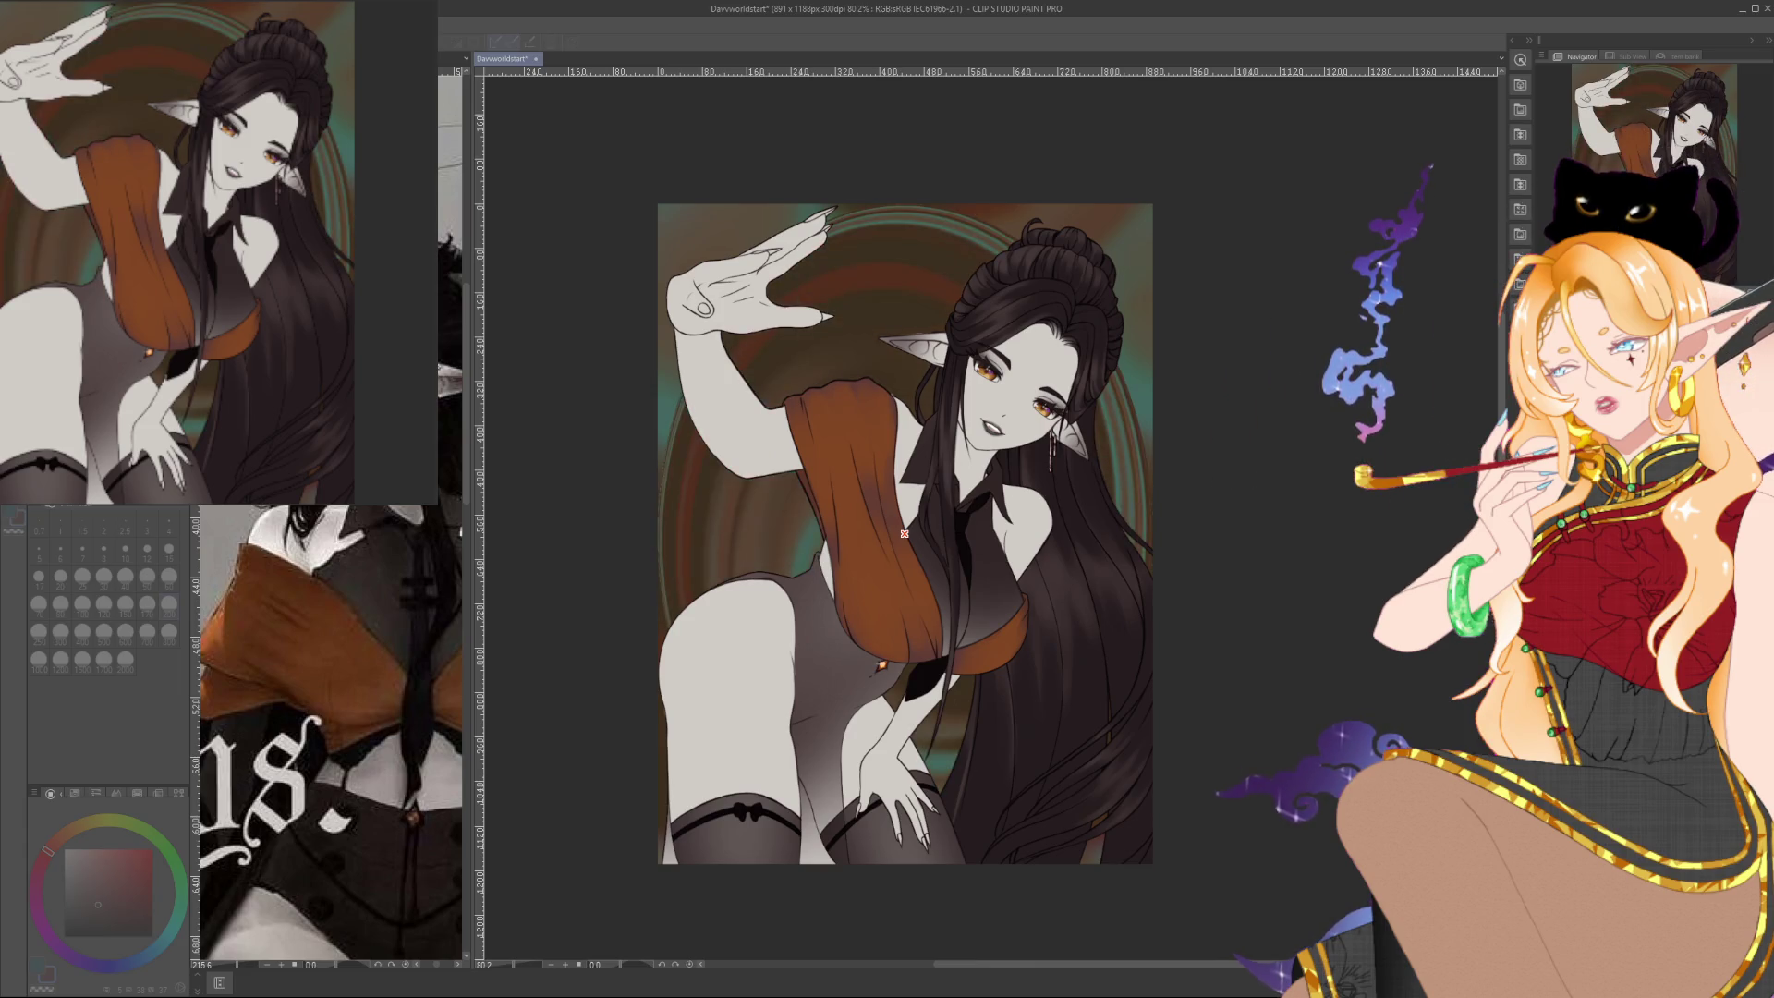
key(ctrl+z)
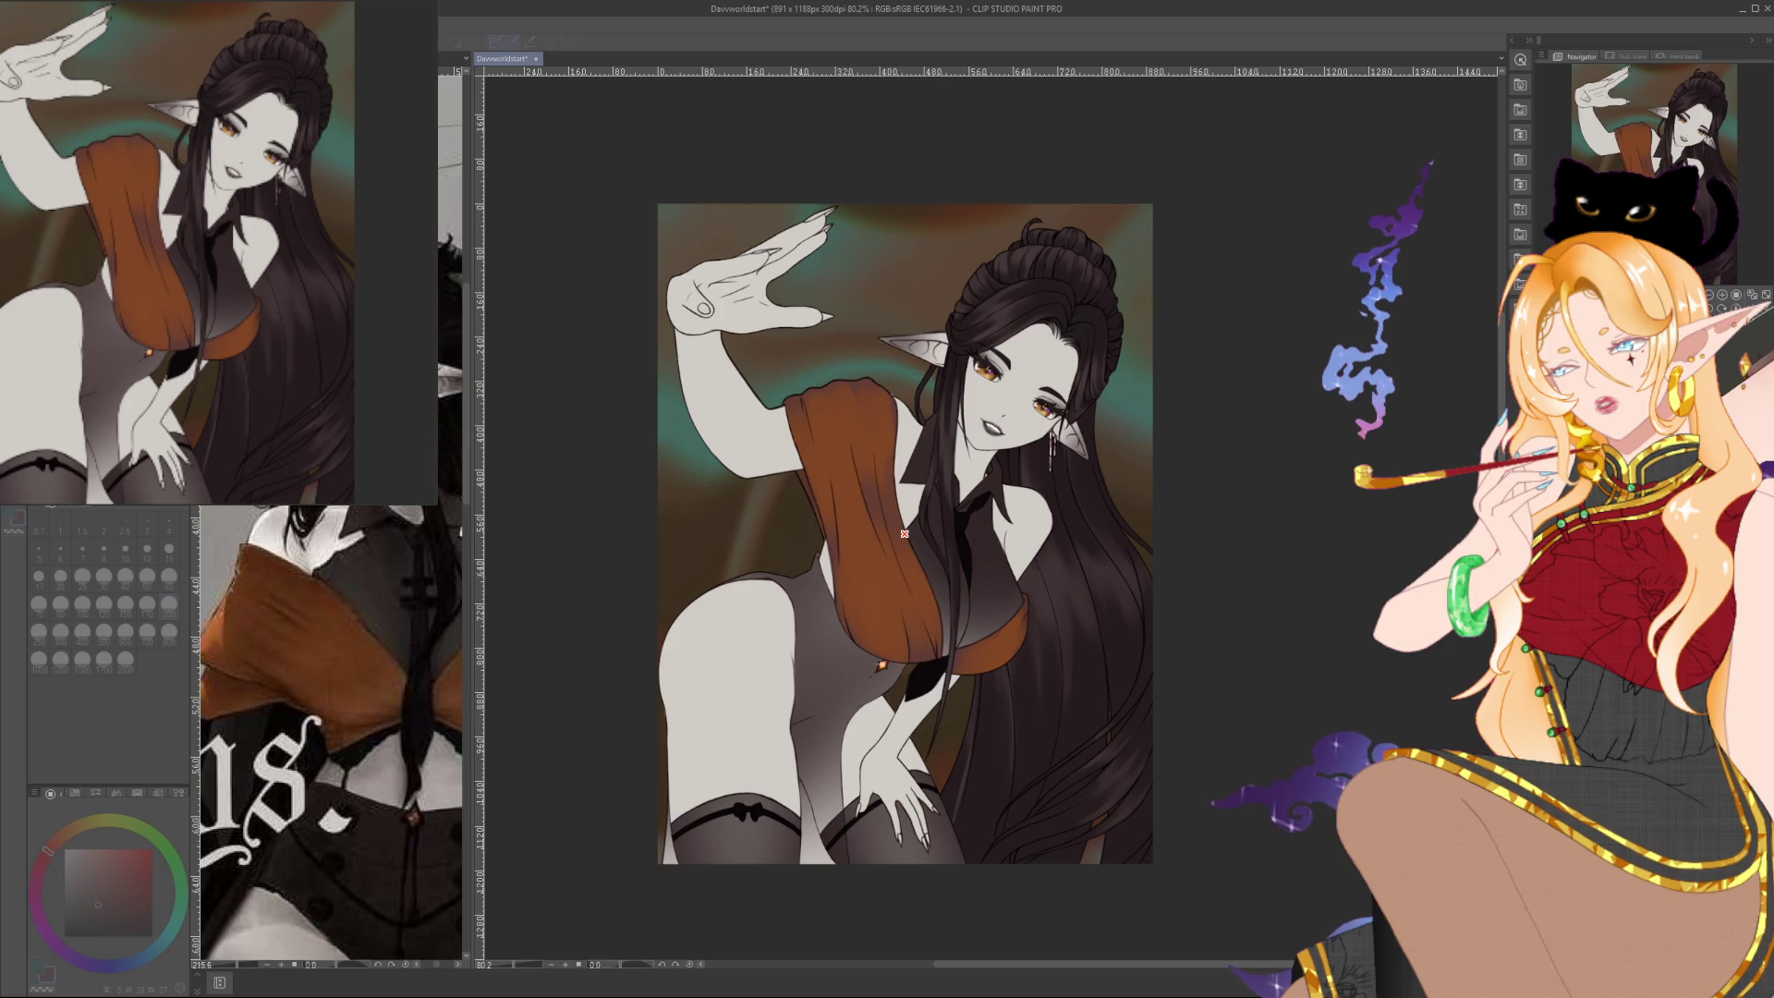
key(ctrl+y)
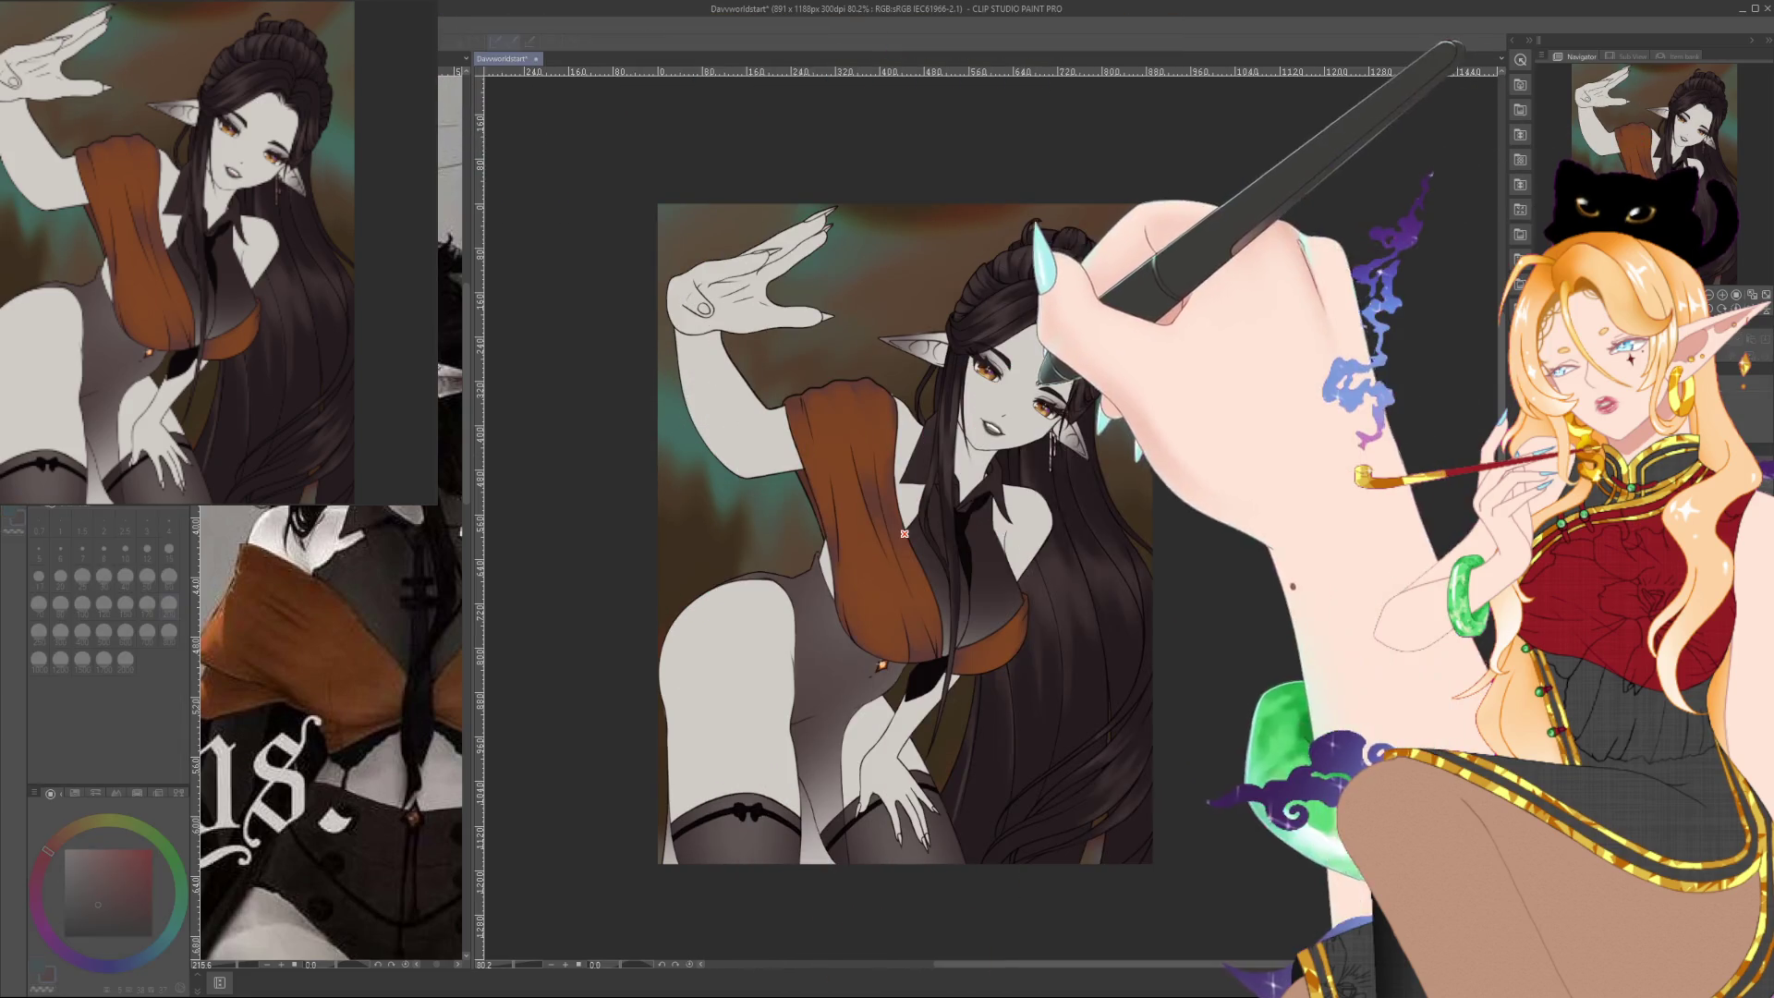
Flip between swirl, ring and smooth blurred backgrounds, keeping the smooth teal-orange blur
key(ctrl+z)
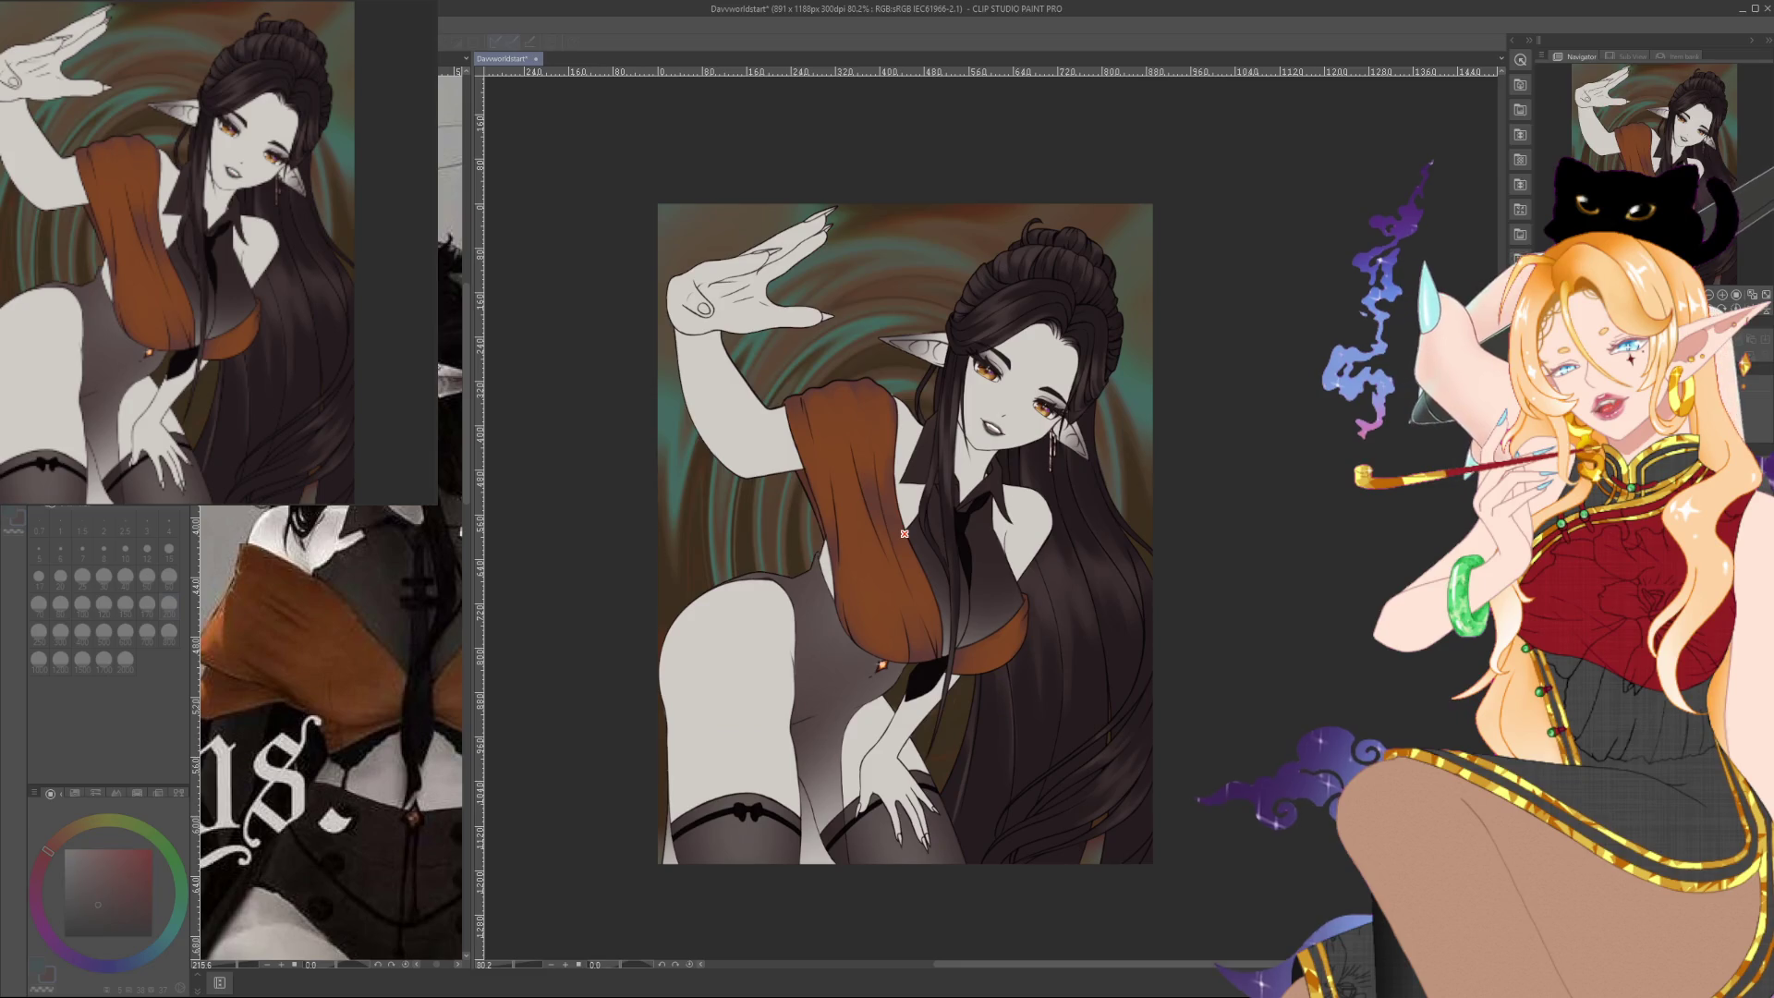
key(ctrl+z)
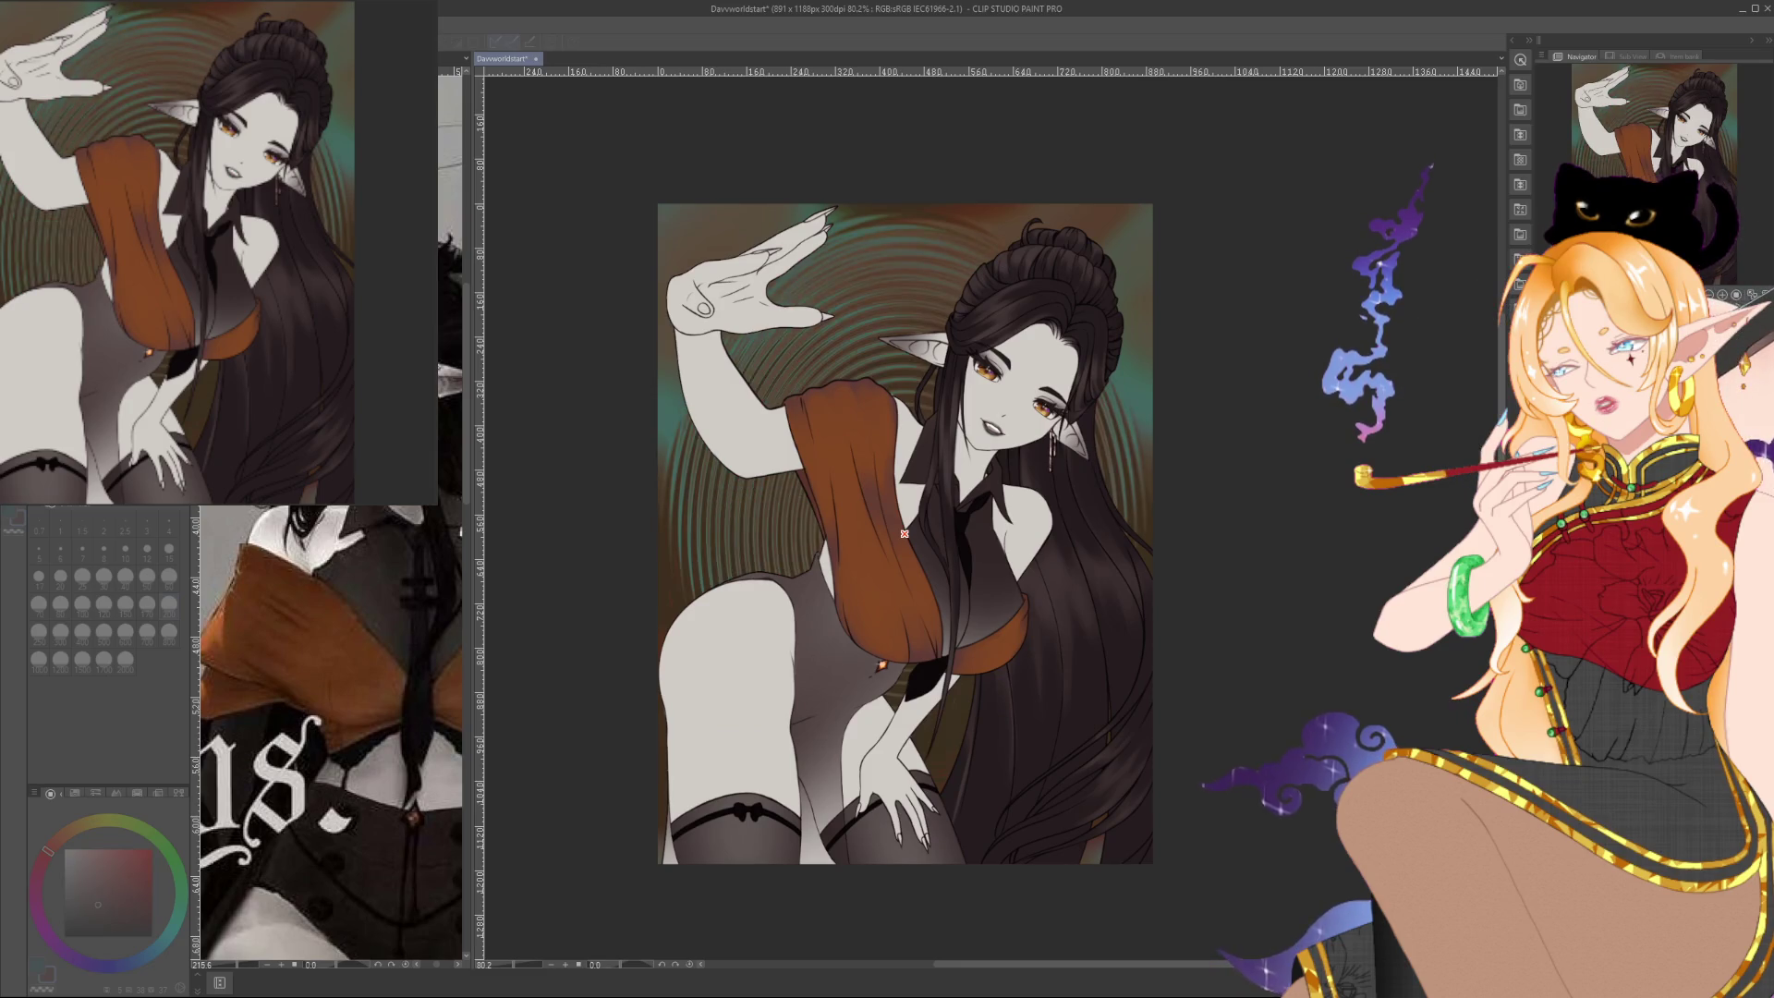
key(ctrl+z)
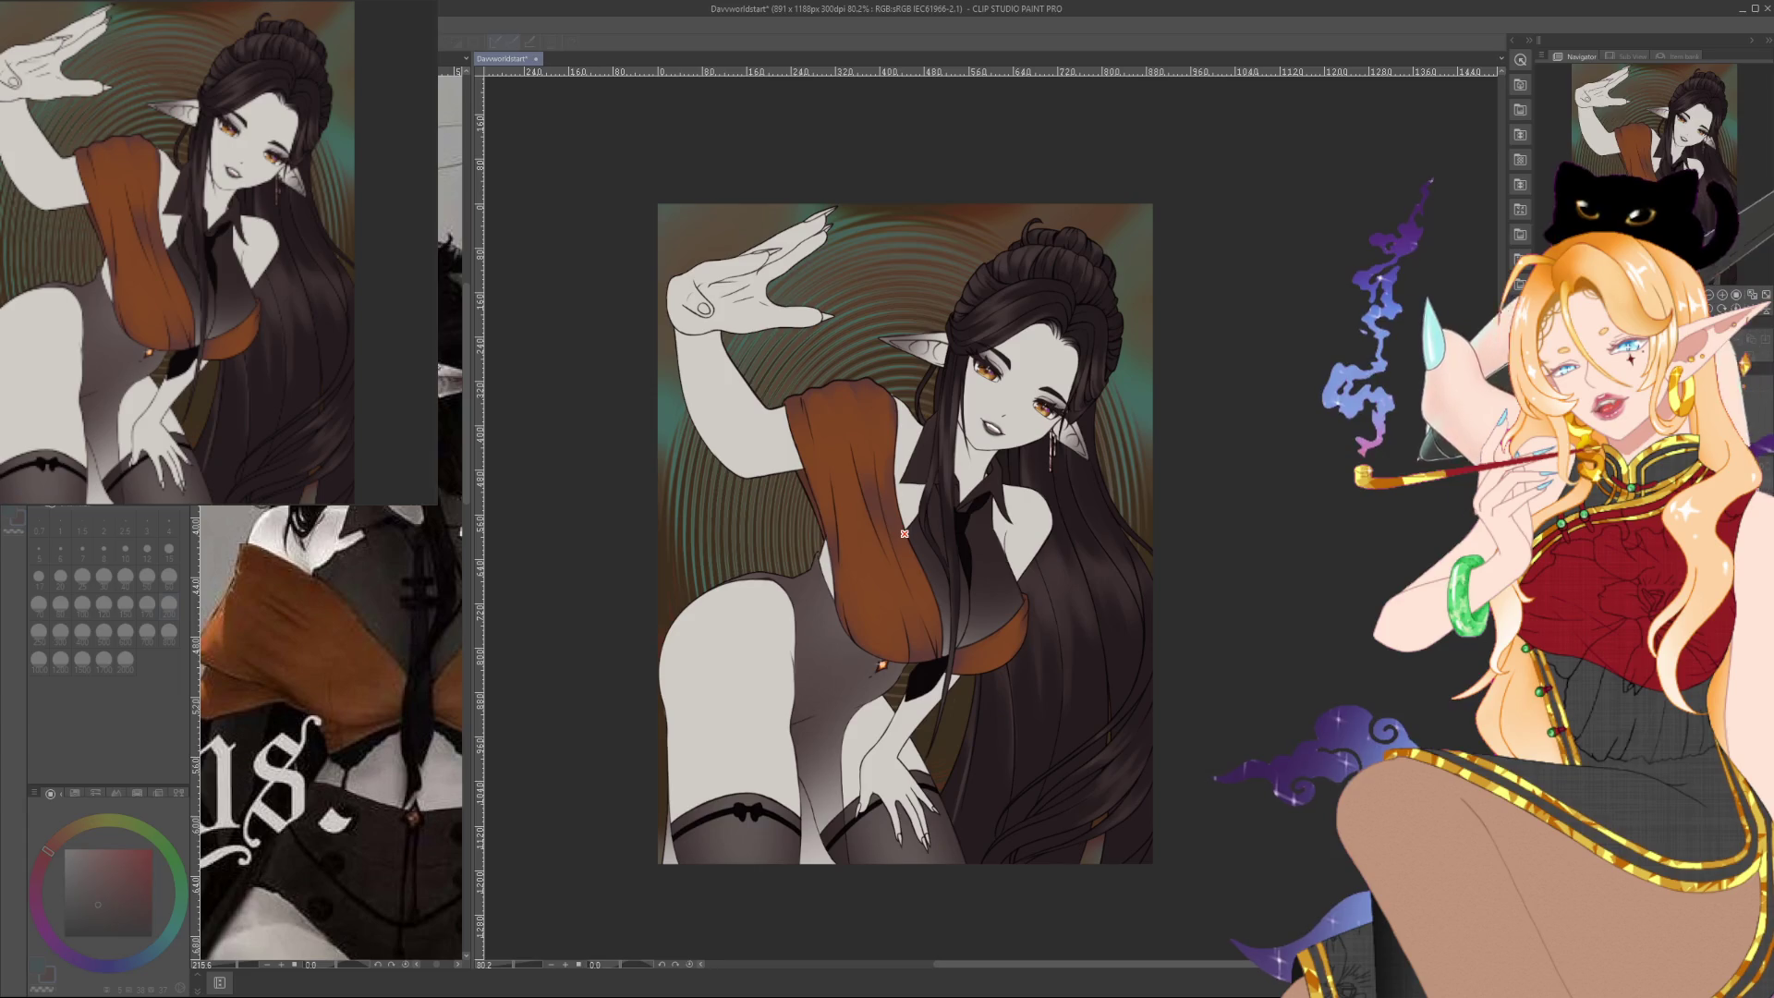
key(ctrl+z)
key(ctrl+y)
key(ctrl+y)
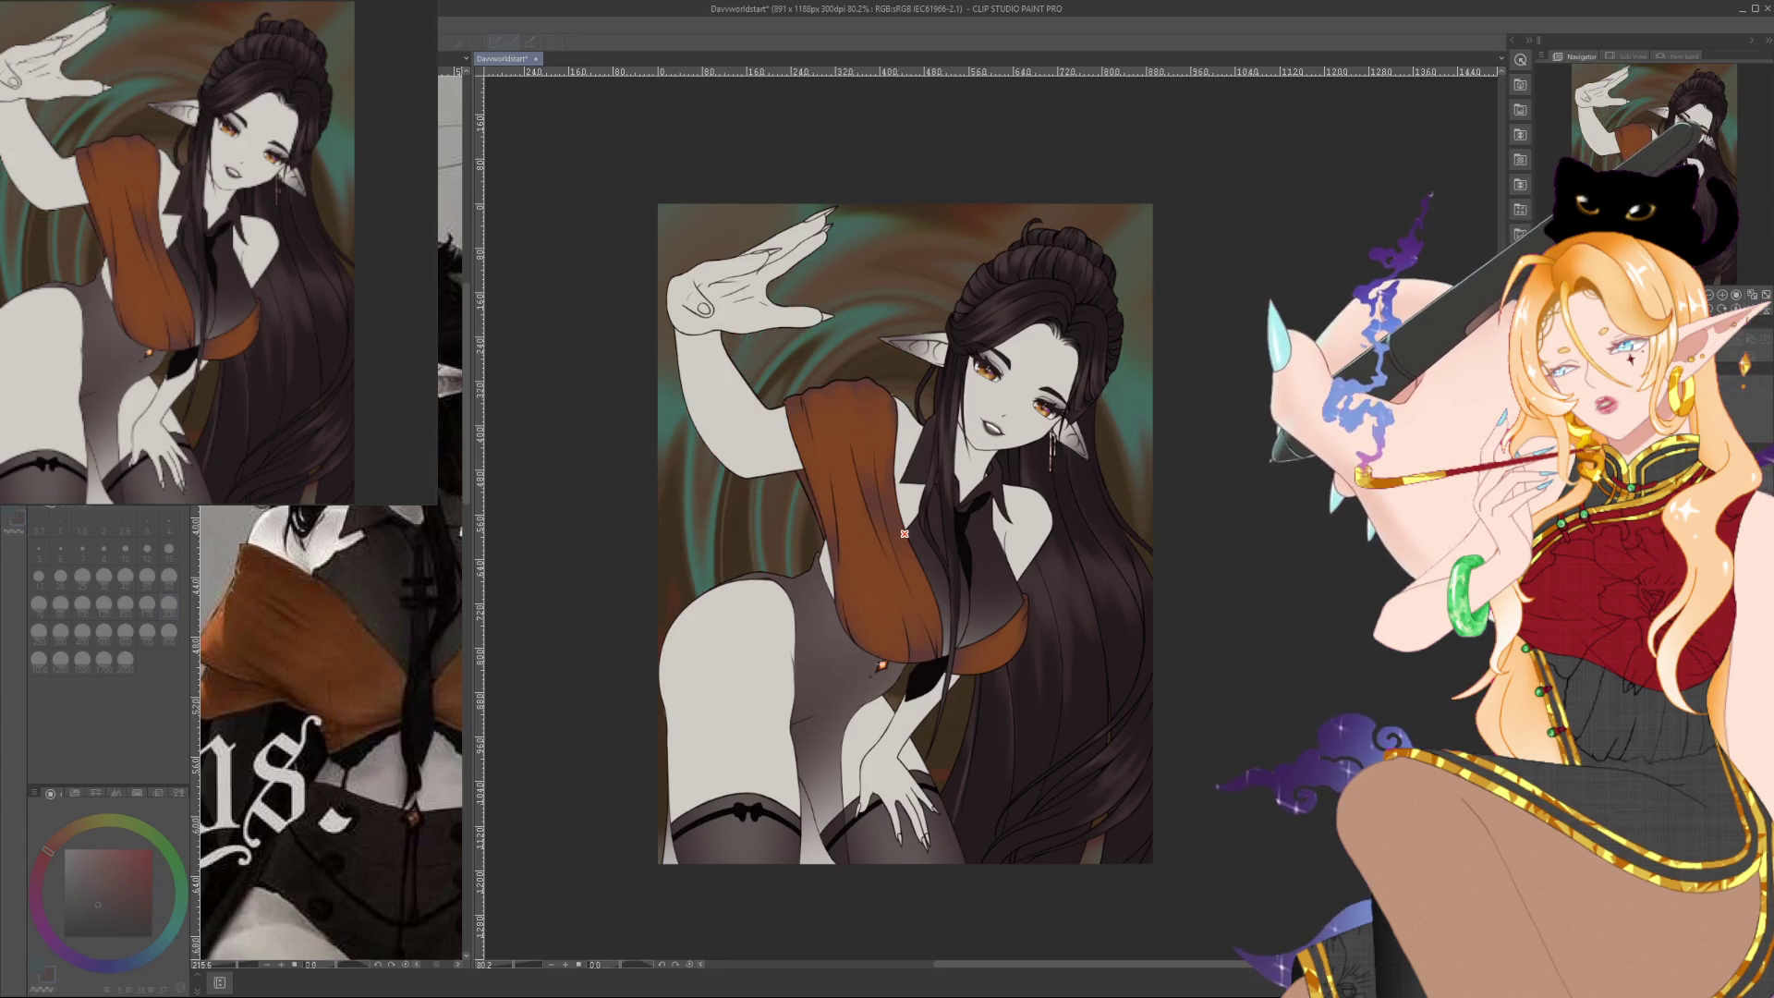
key(ctrl+z)
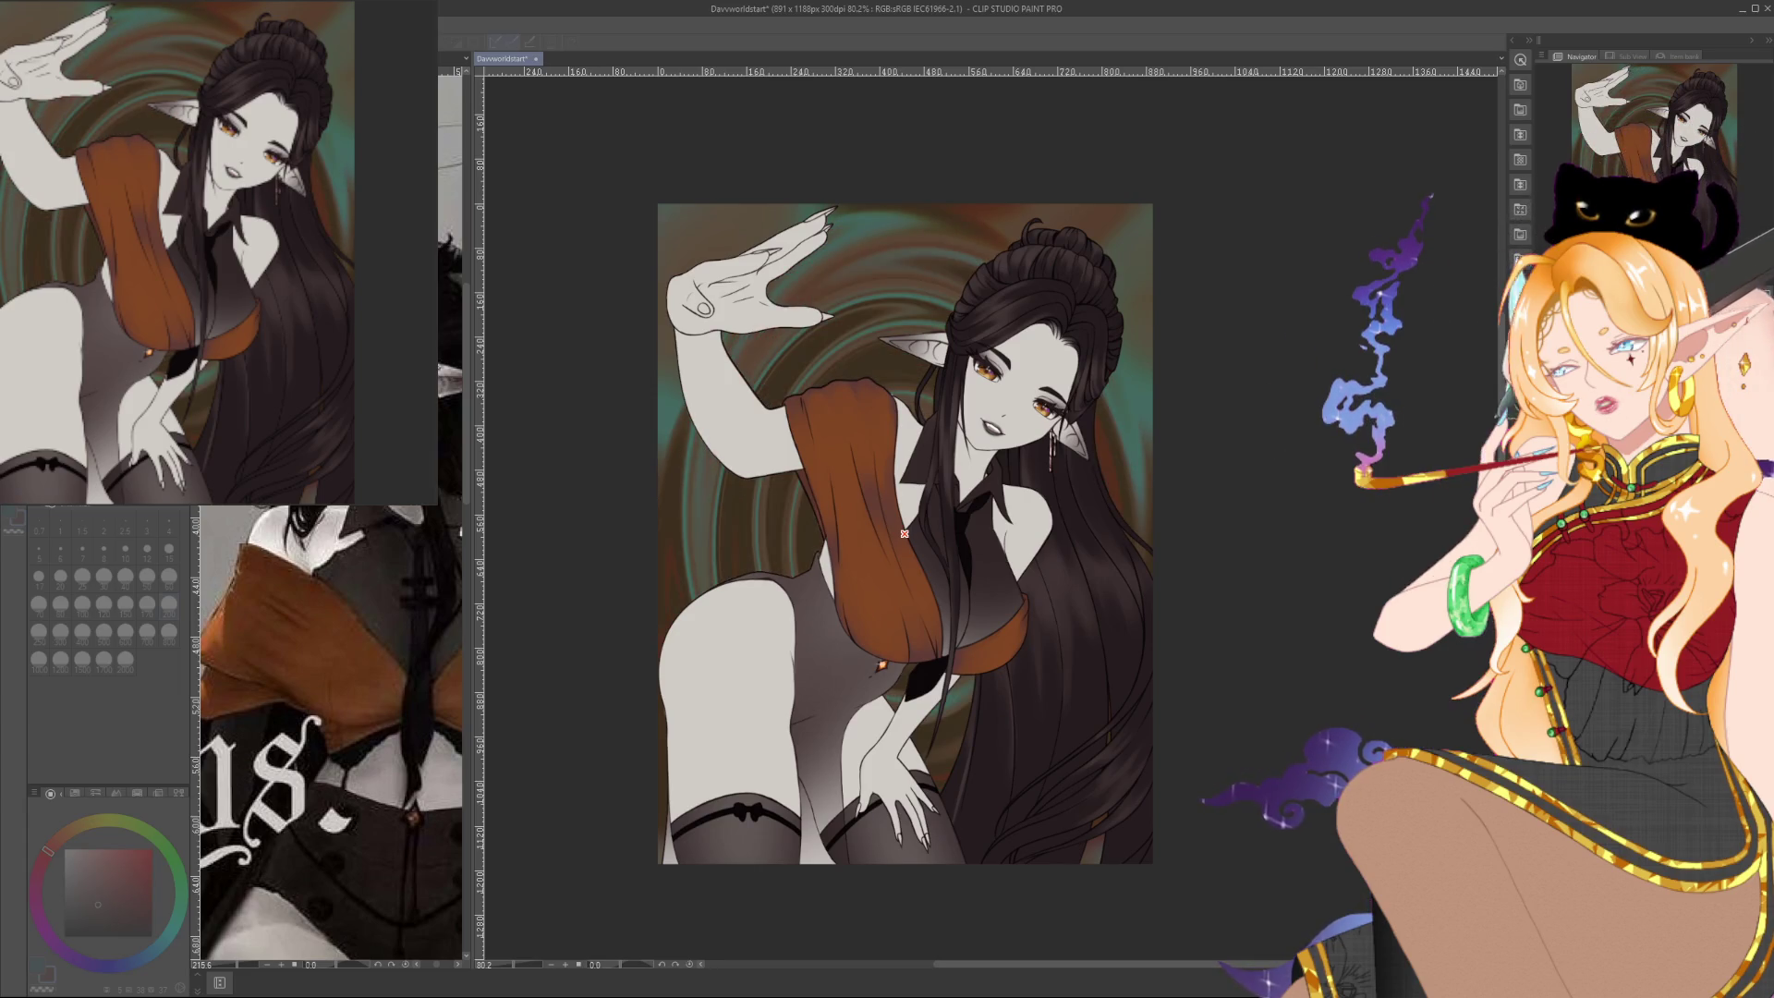
key(ctrl+z)
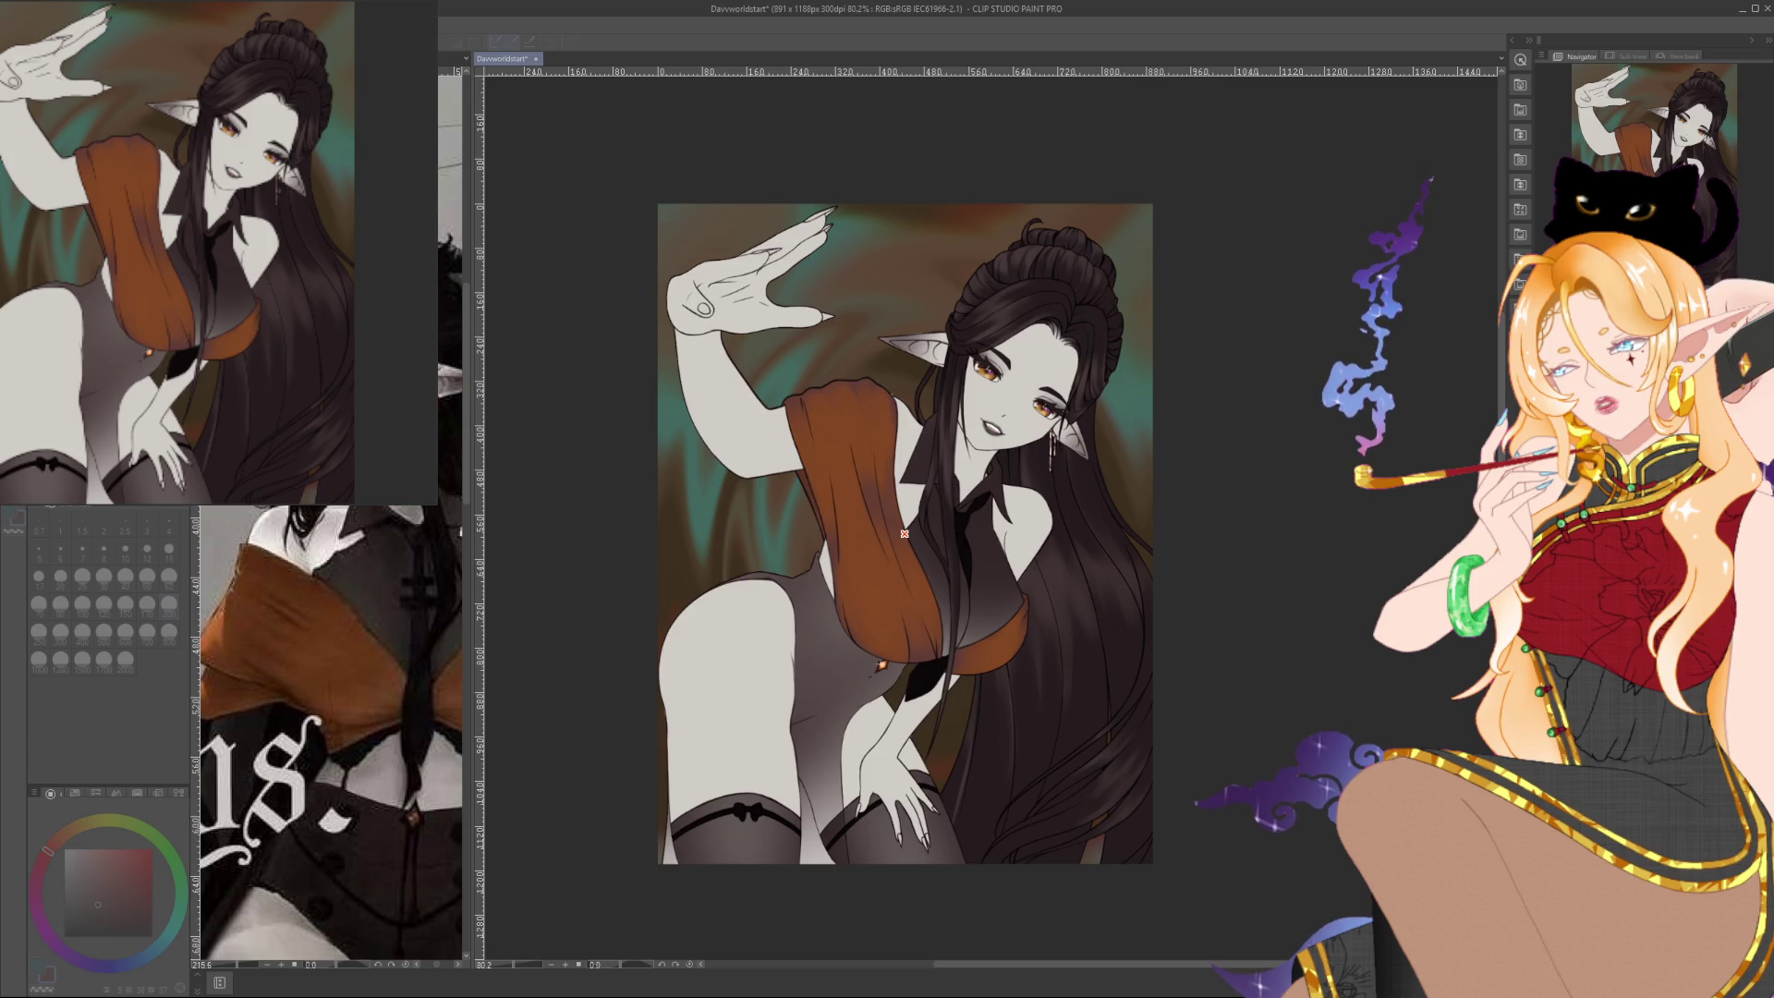
click(905, 533)
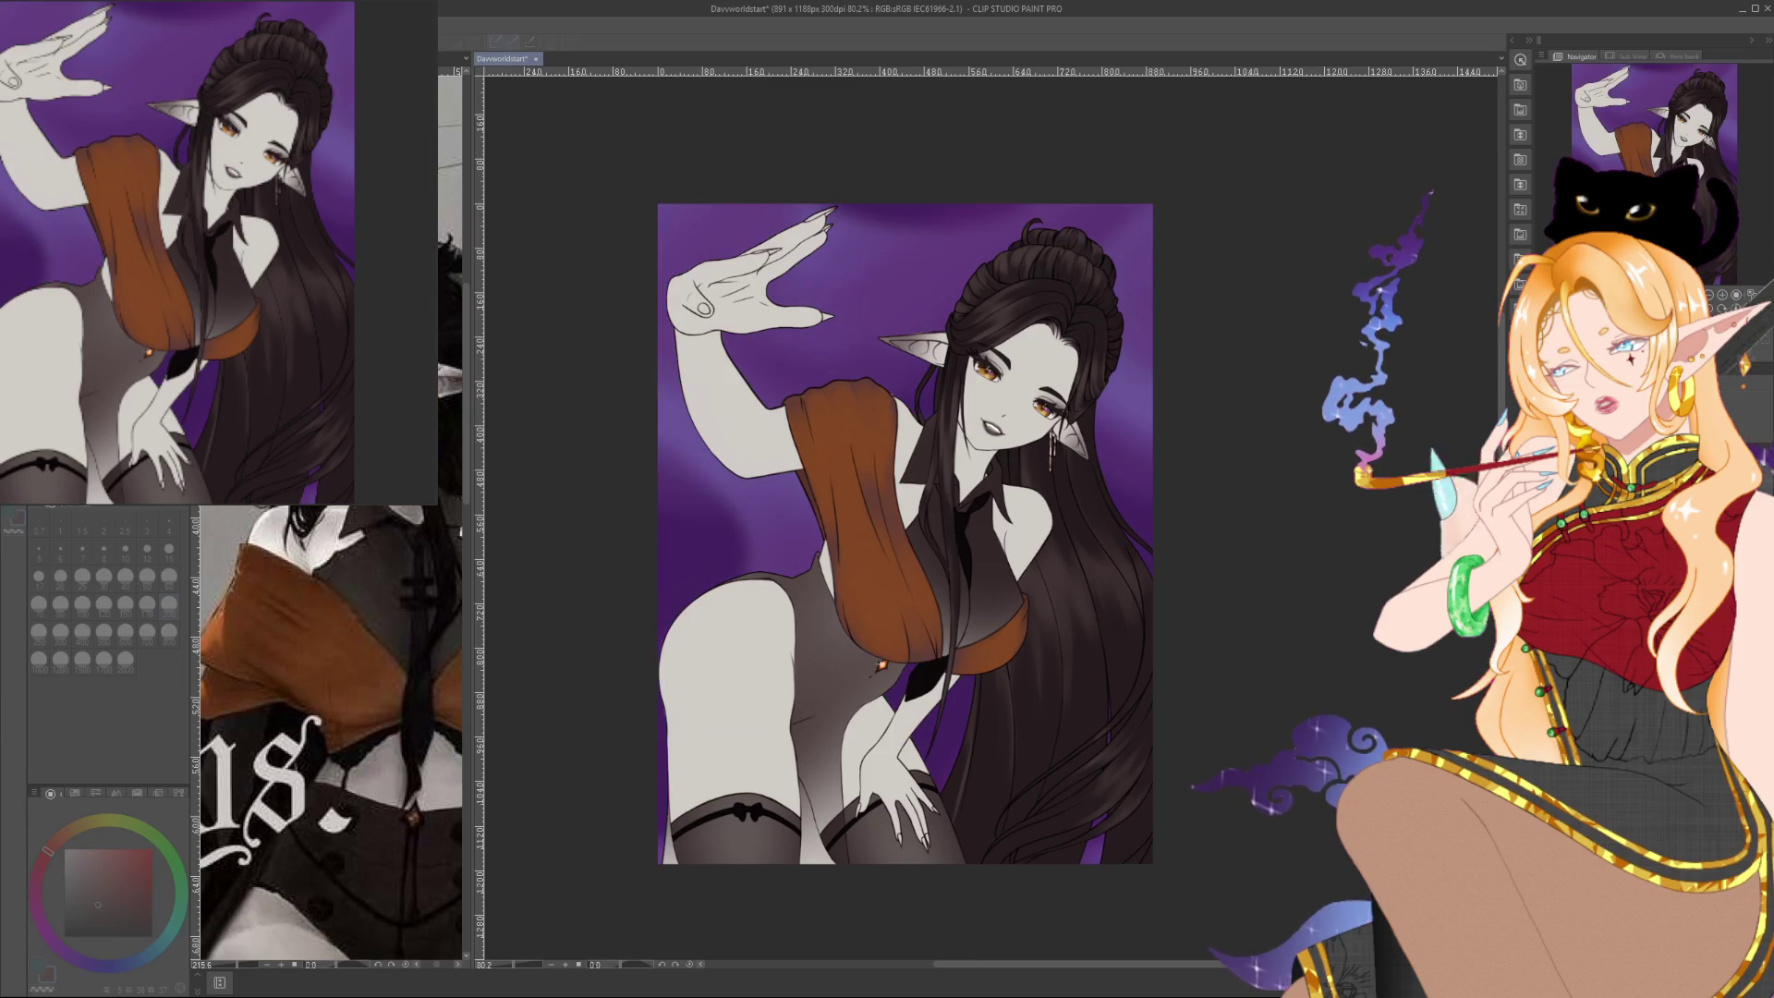
key(Return)
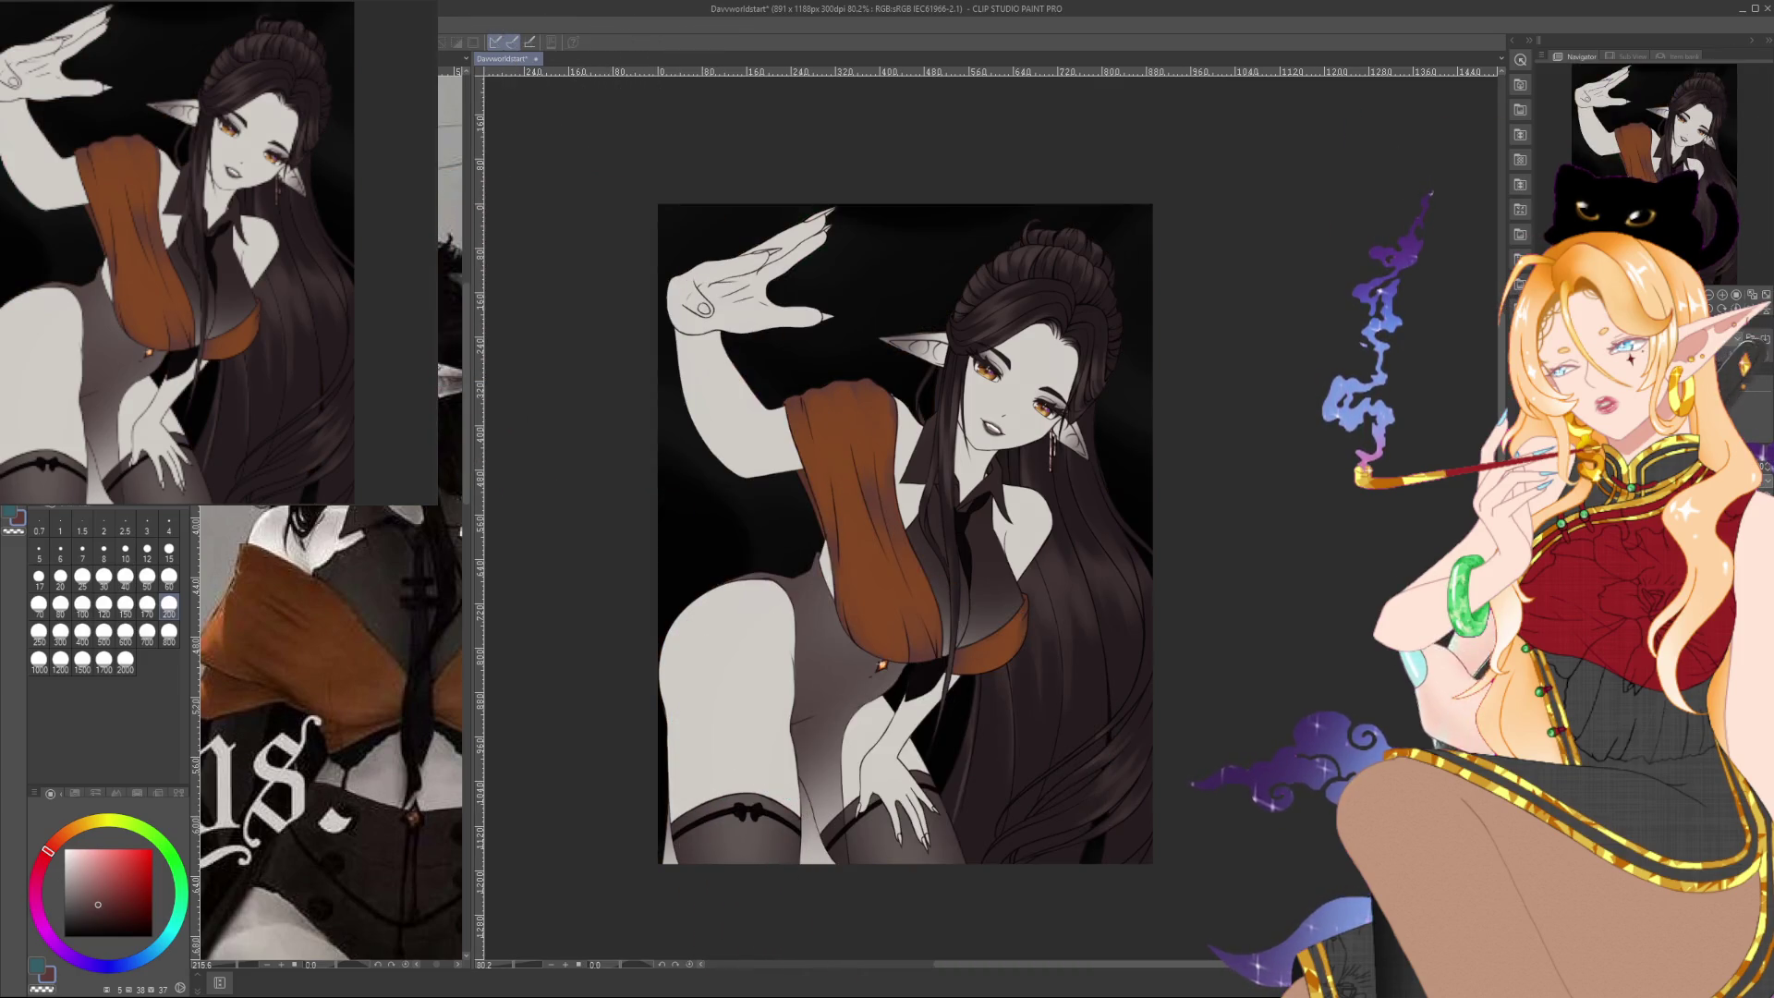
key(ctrl+z)
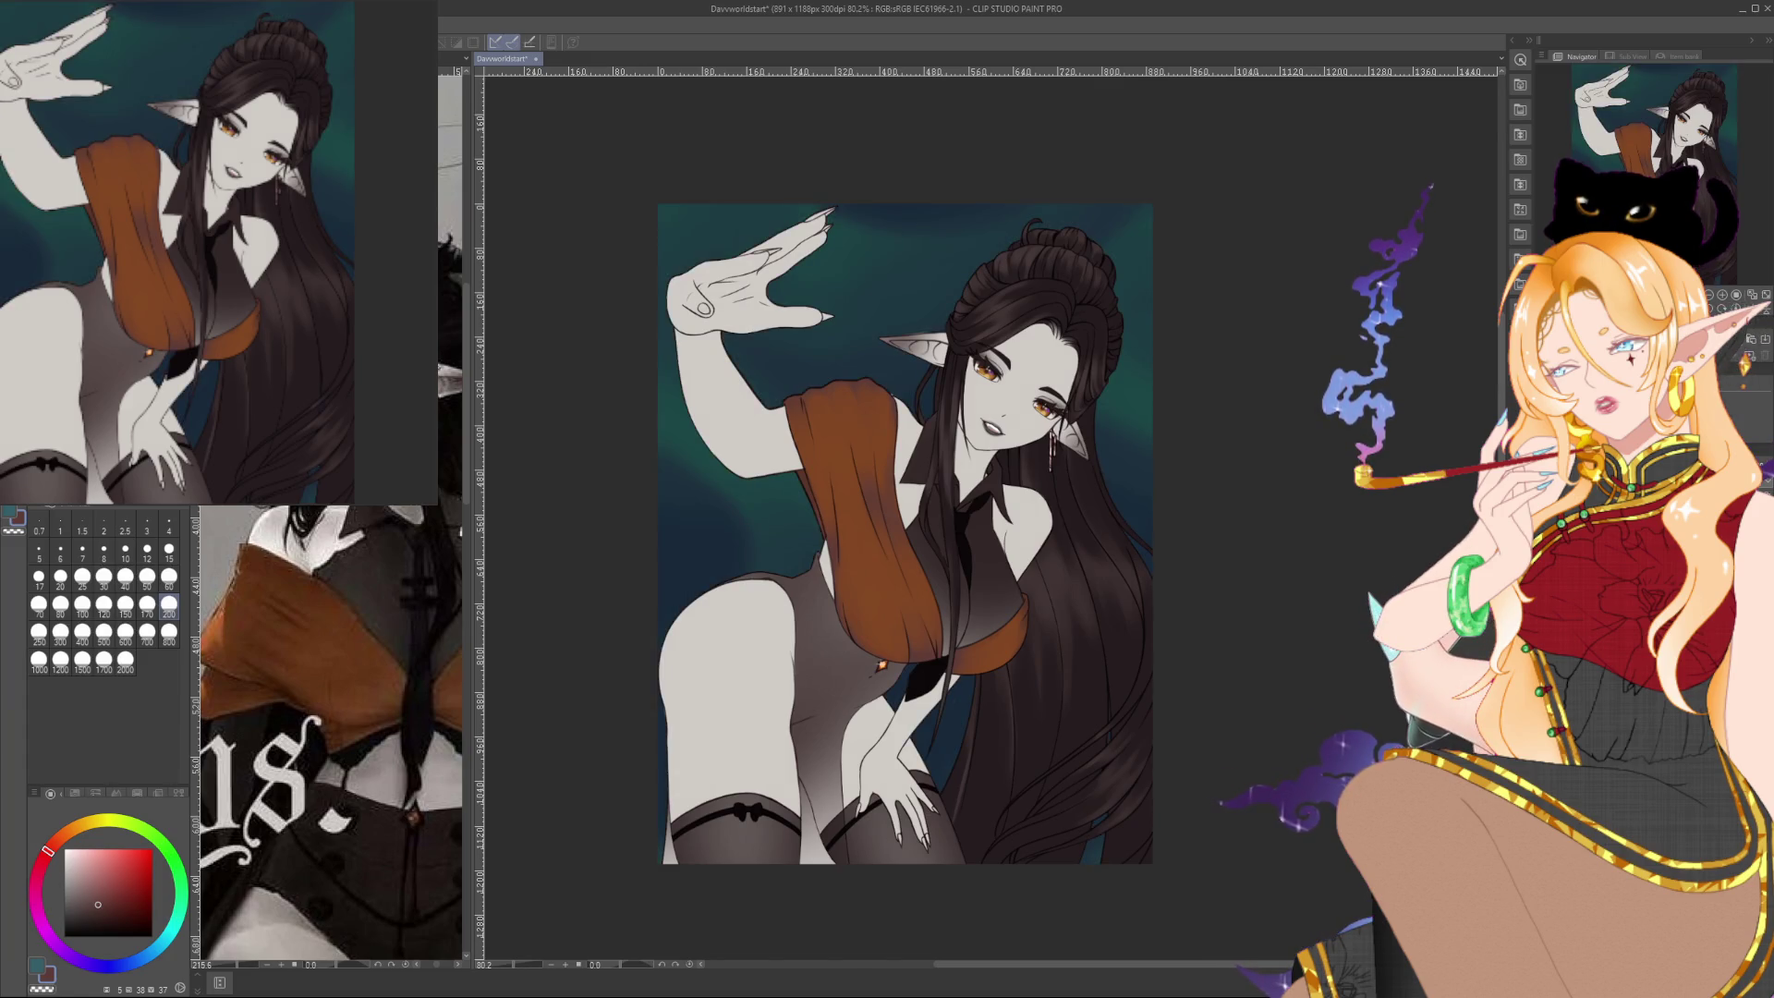
key(ctrl+z)
key(ctrl+z)
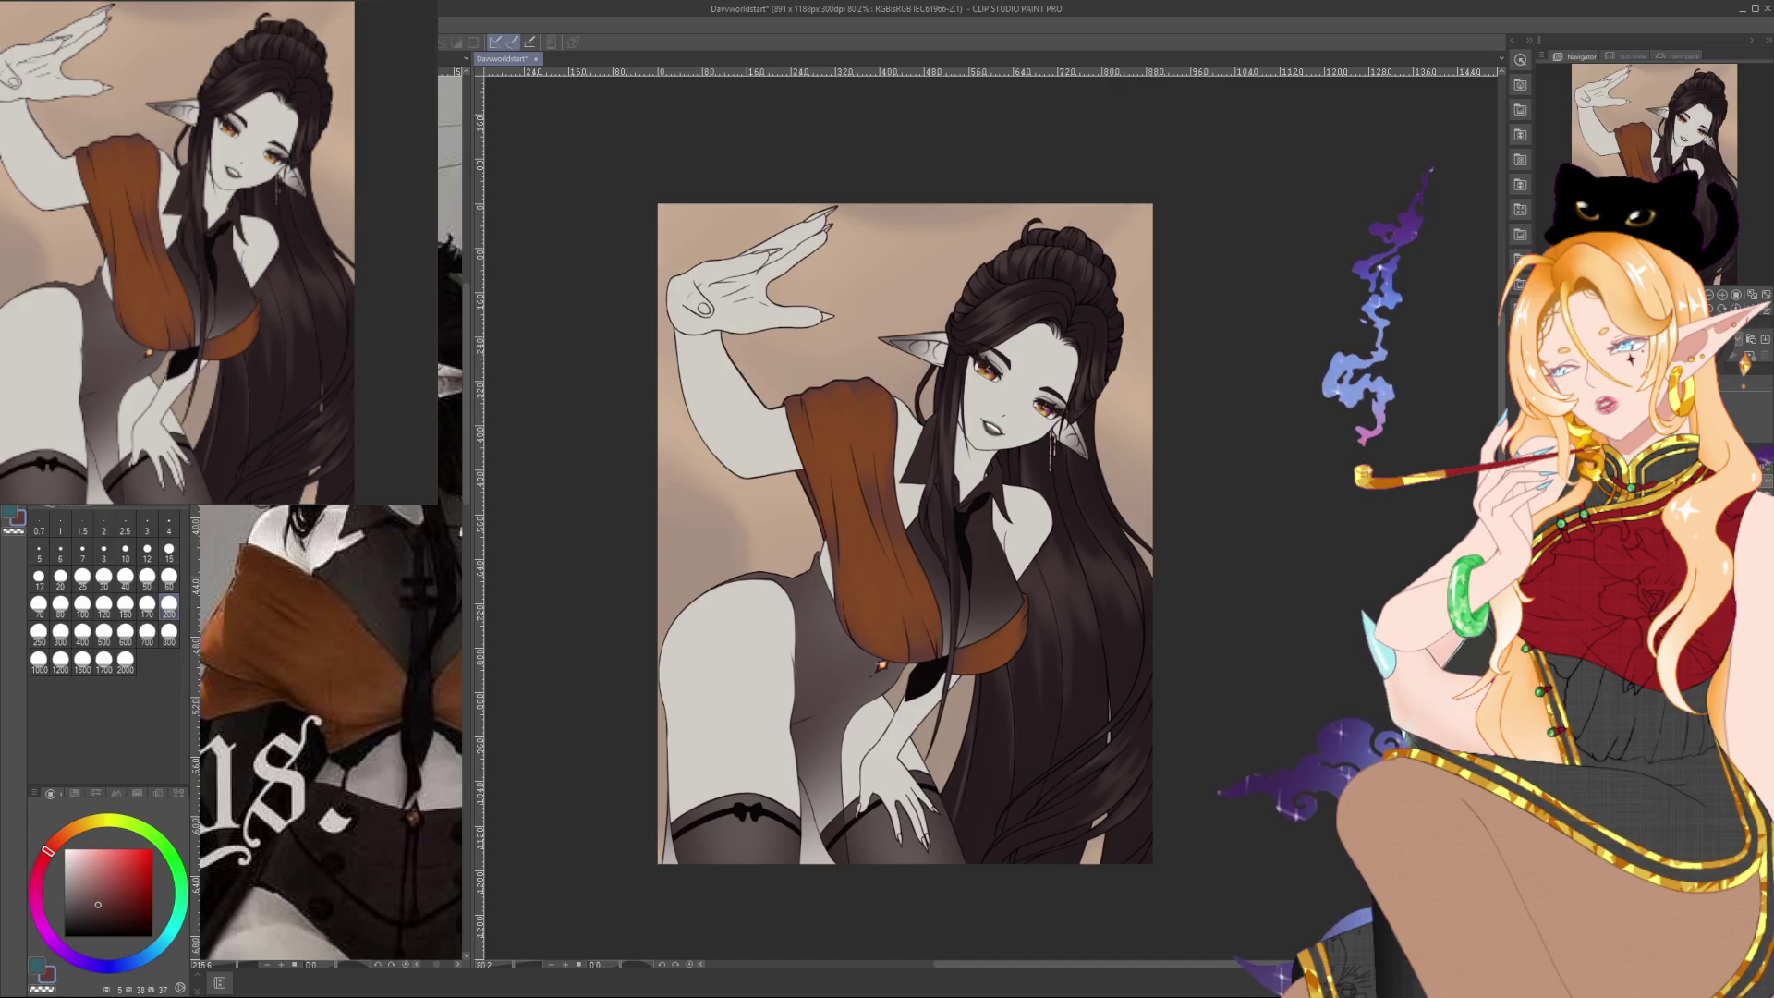
key(ctrl+z)
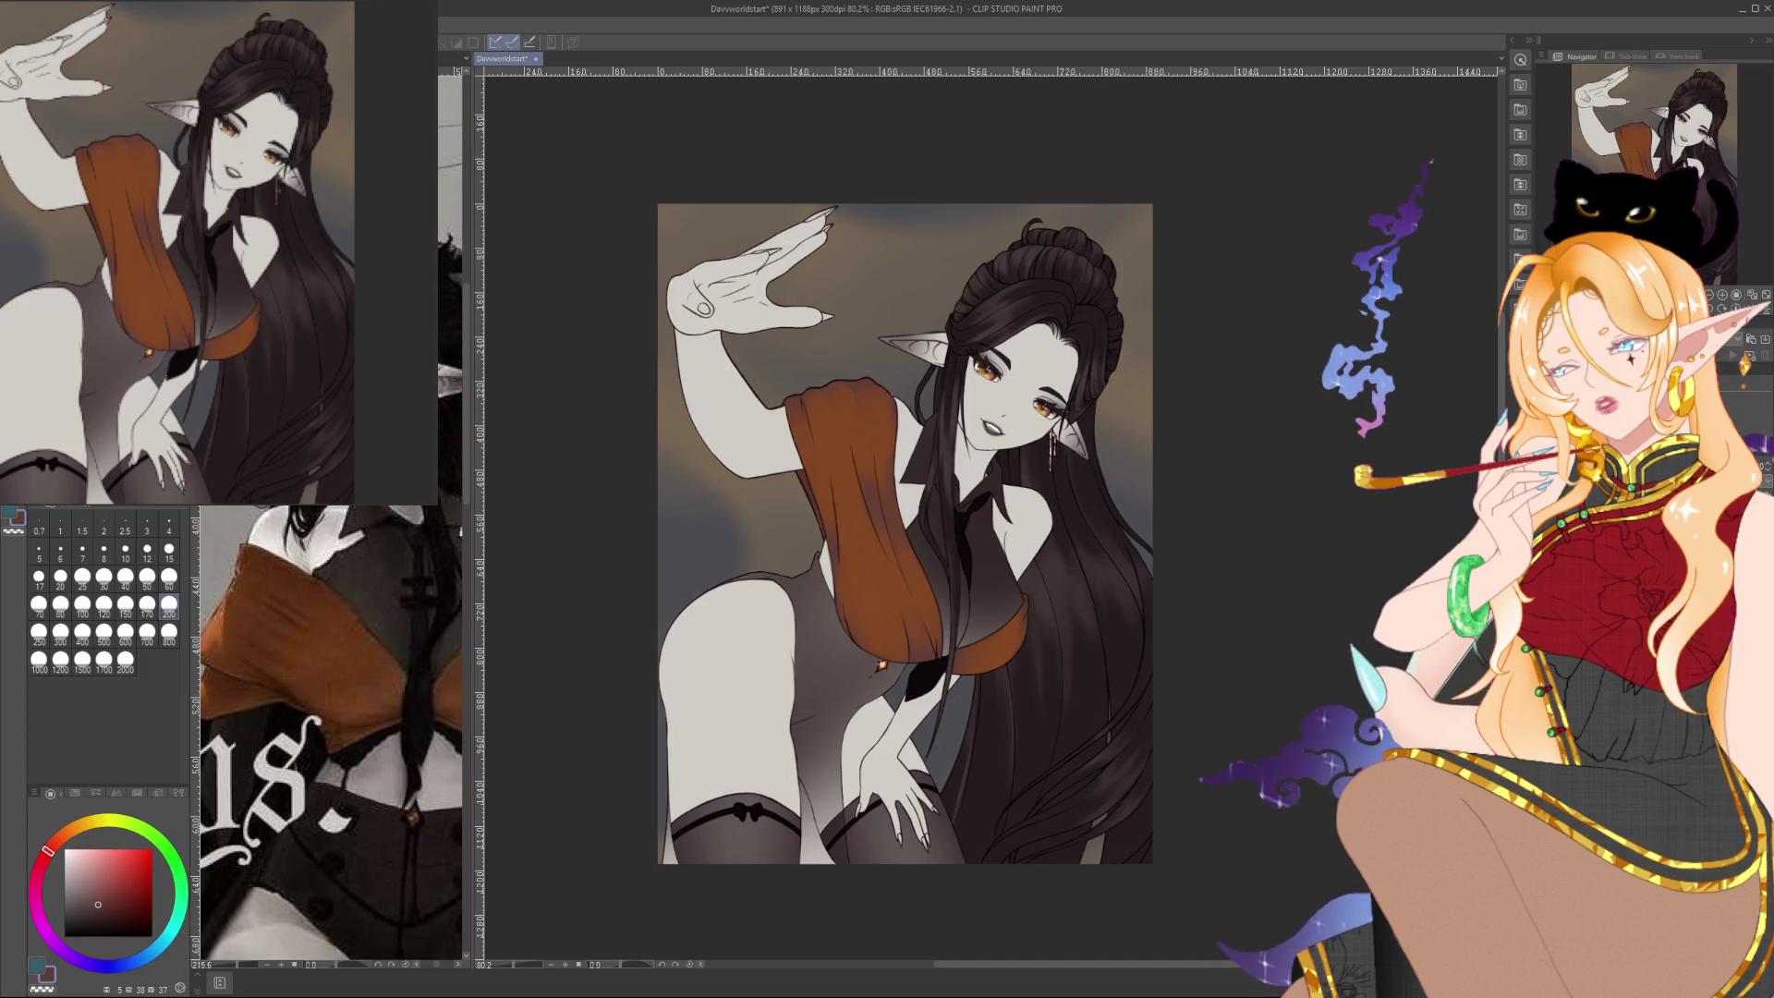
key(ctrl+z)
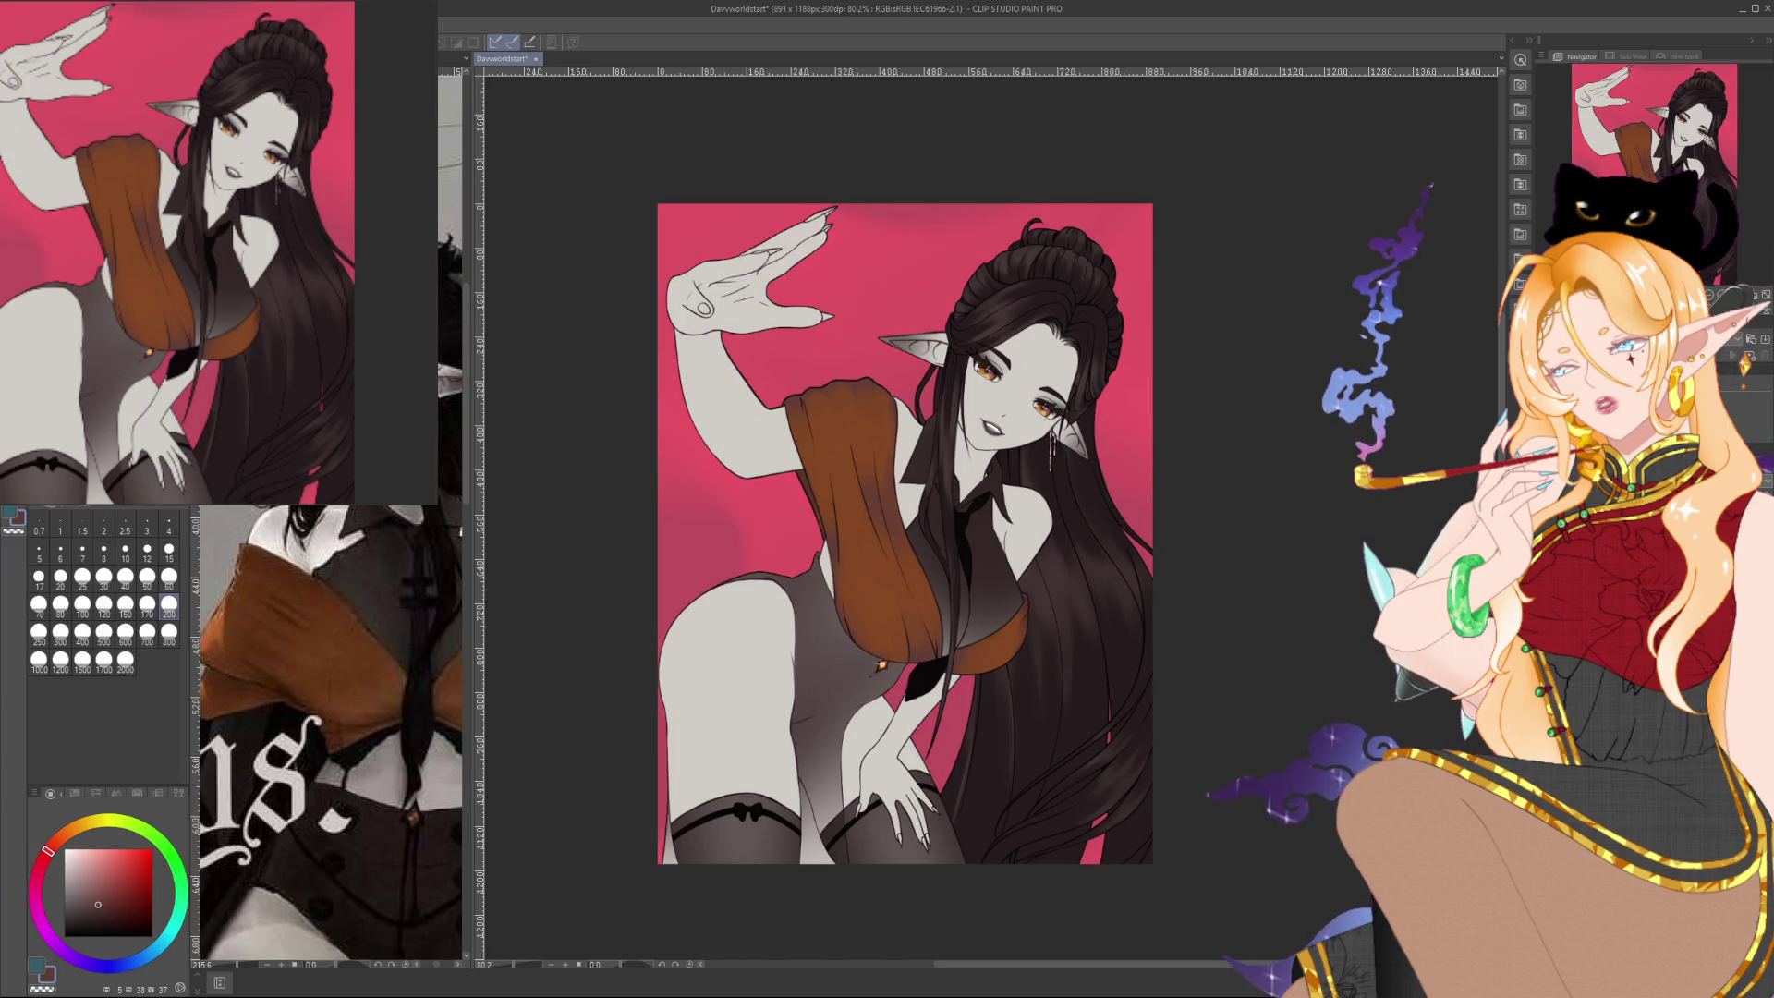
key(ctrl+z)
key(ctrl+z)
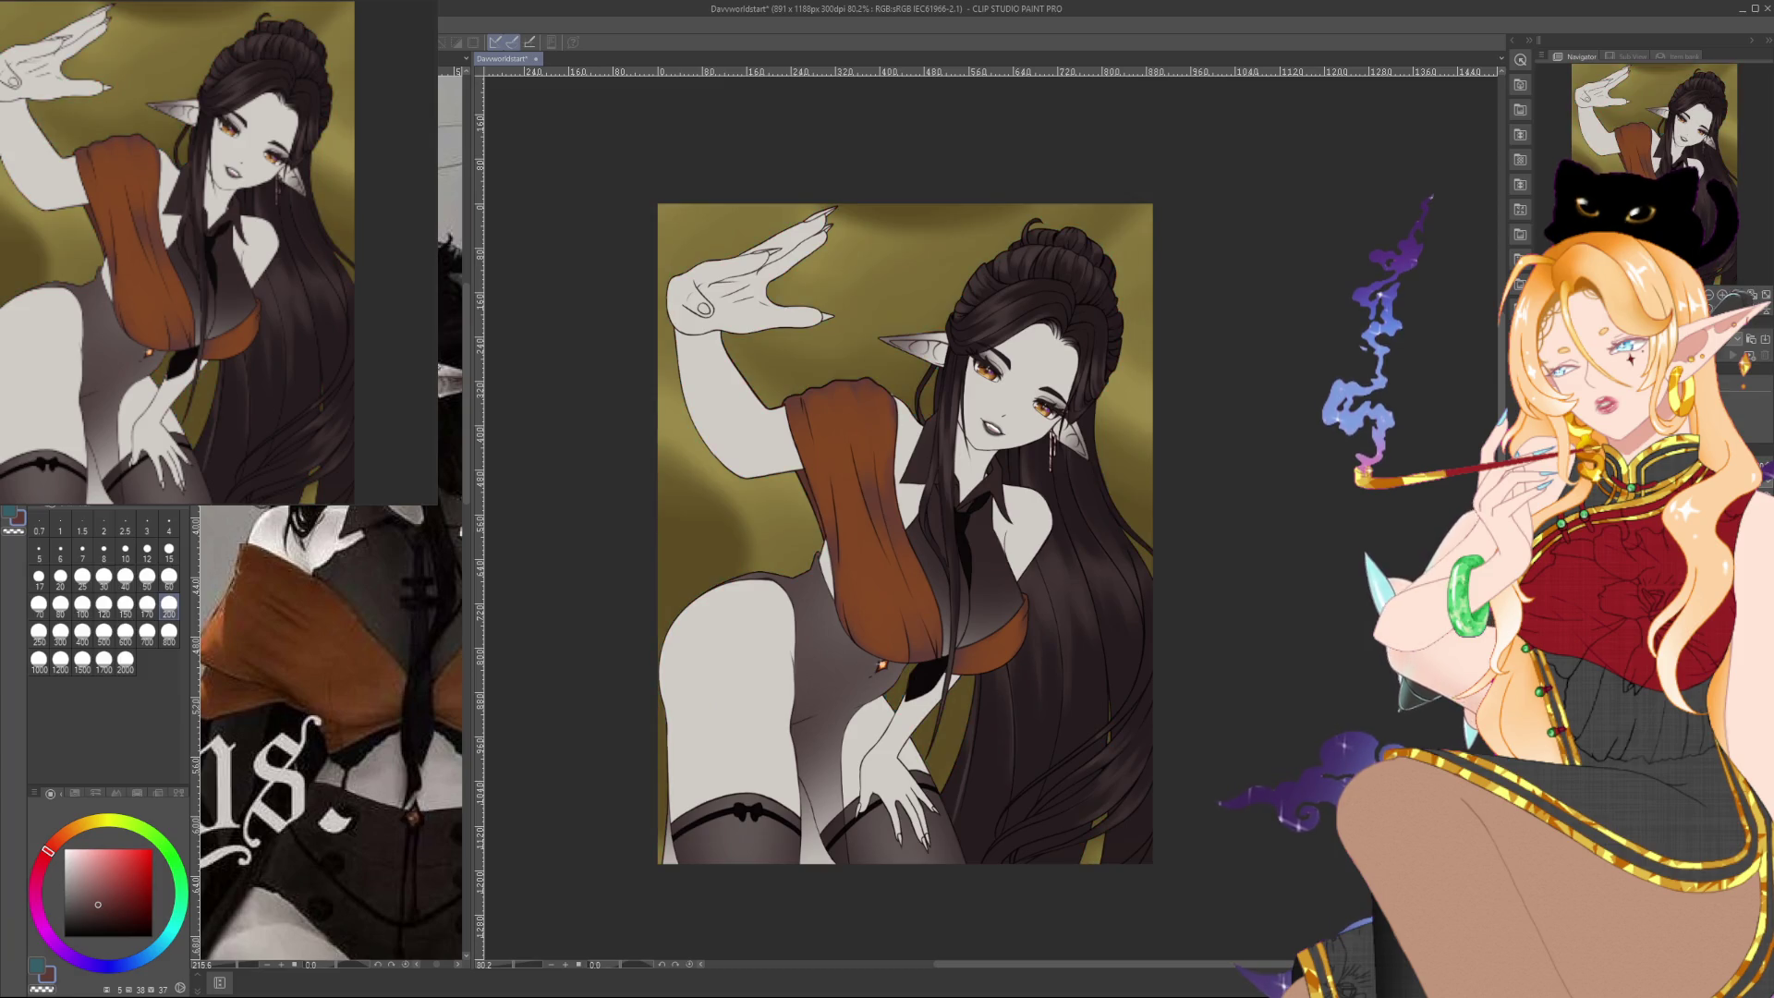
key(ctrl+z)
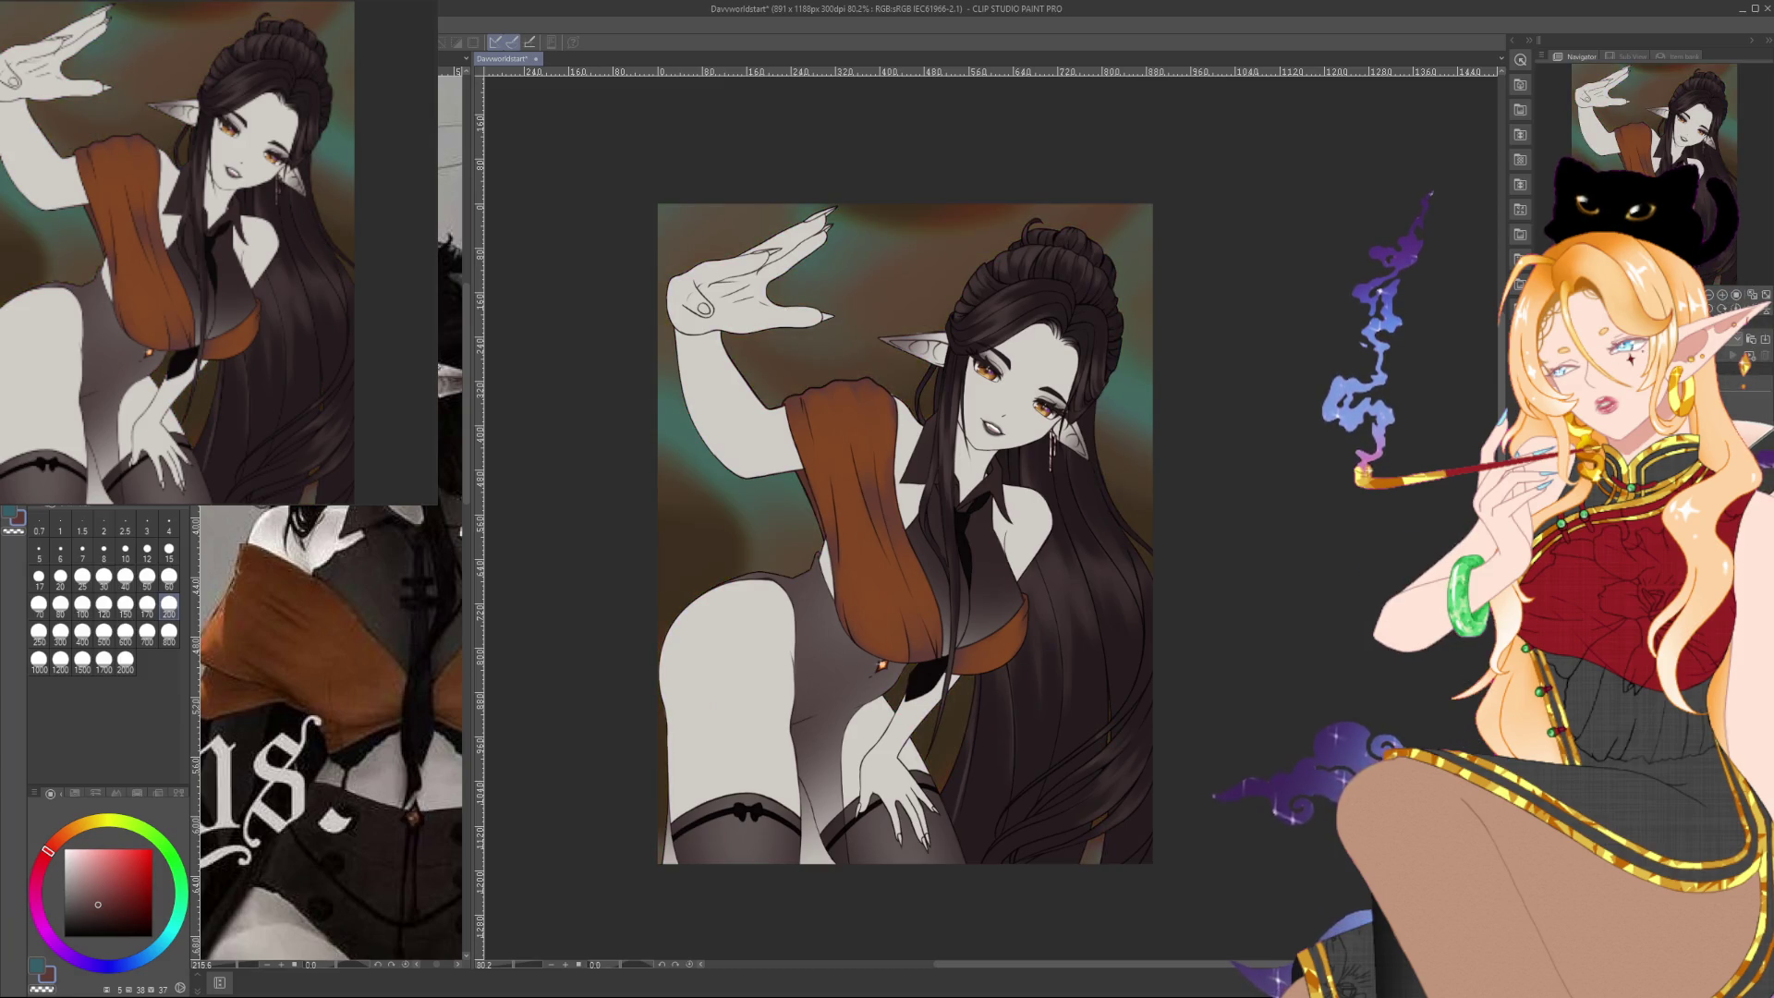
key(ctrl+y)
key(ctrl+z)
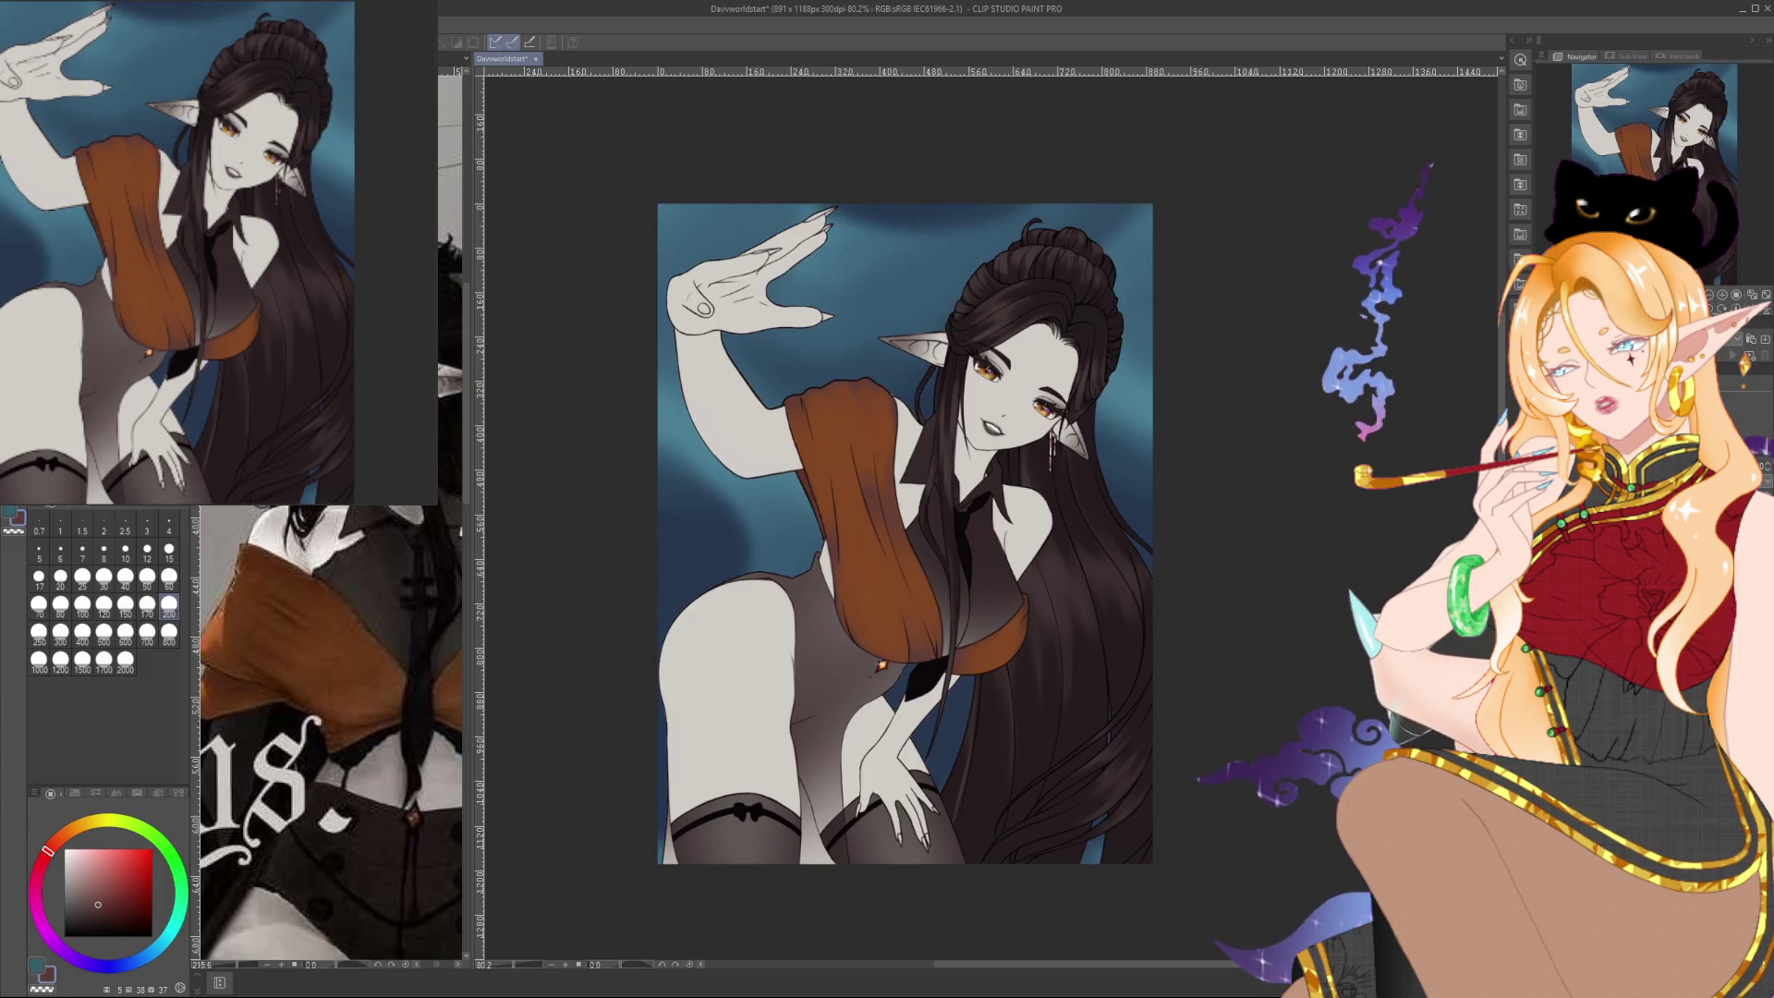
key(ctrl+z)
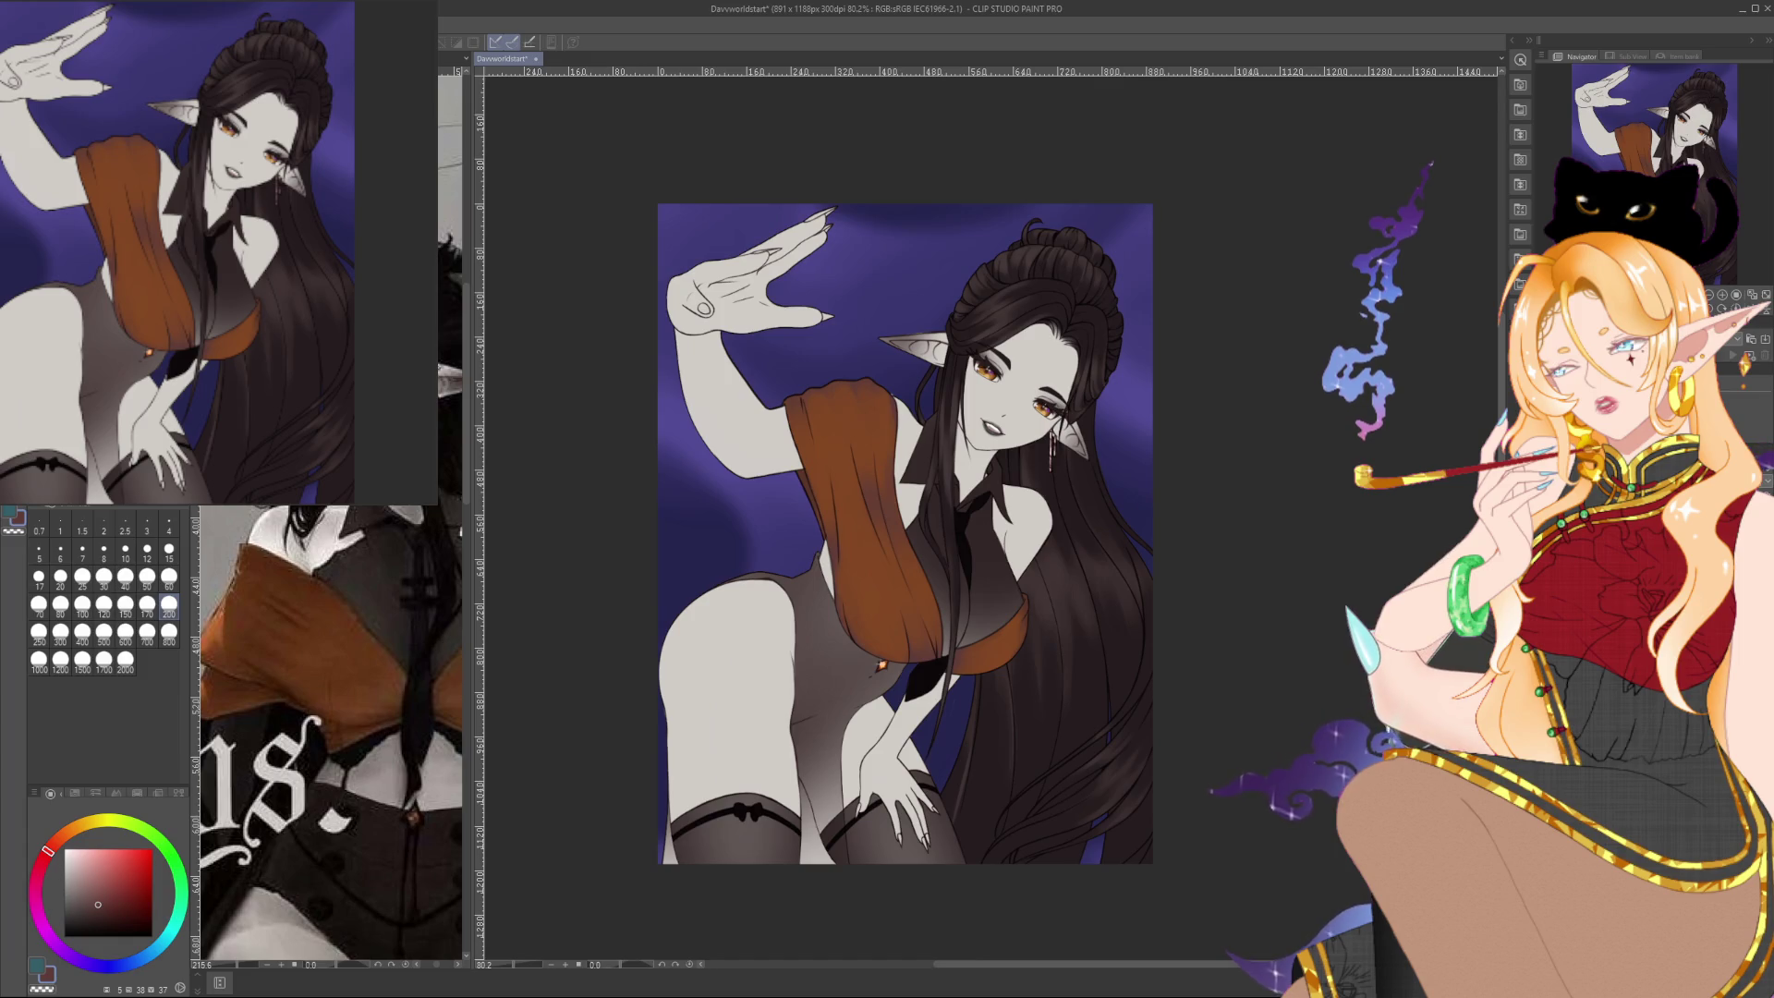
key(ctrl+z)
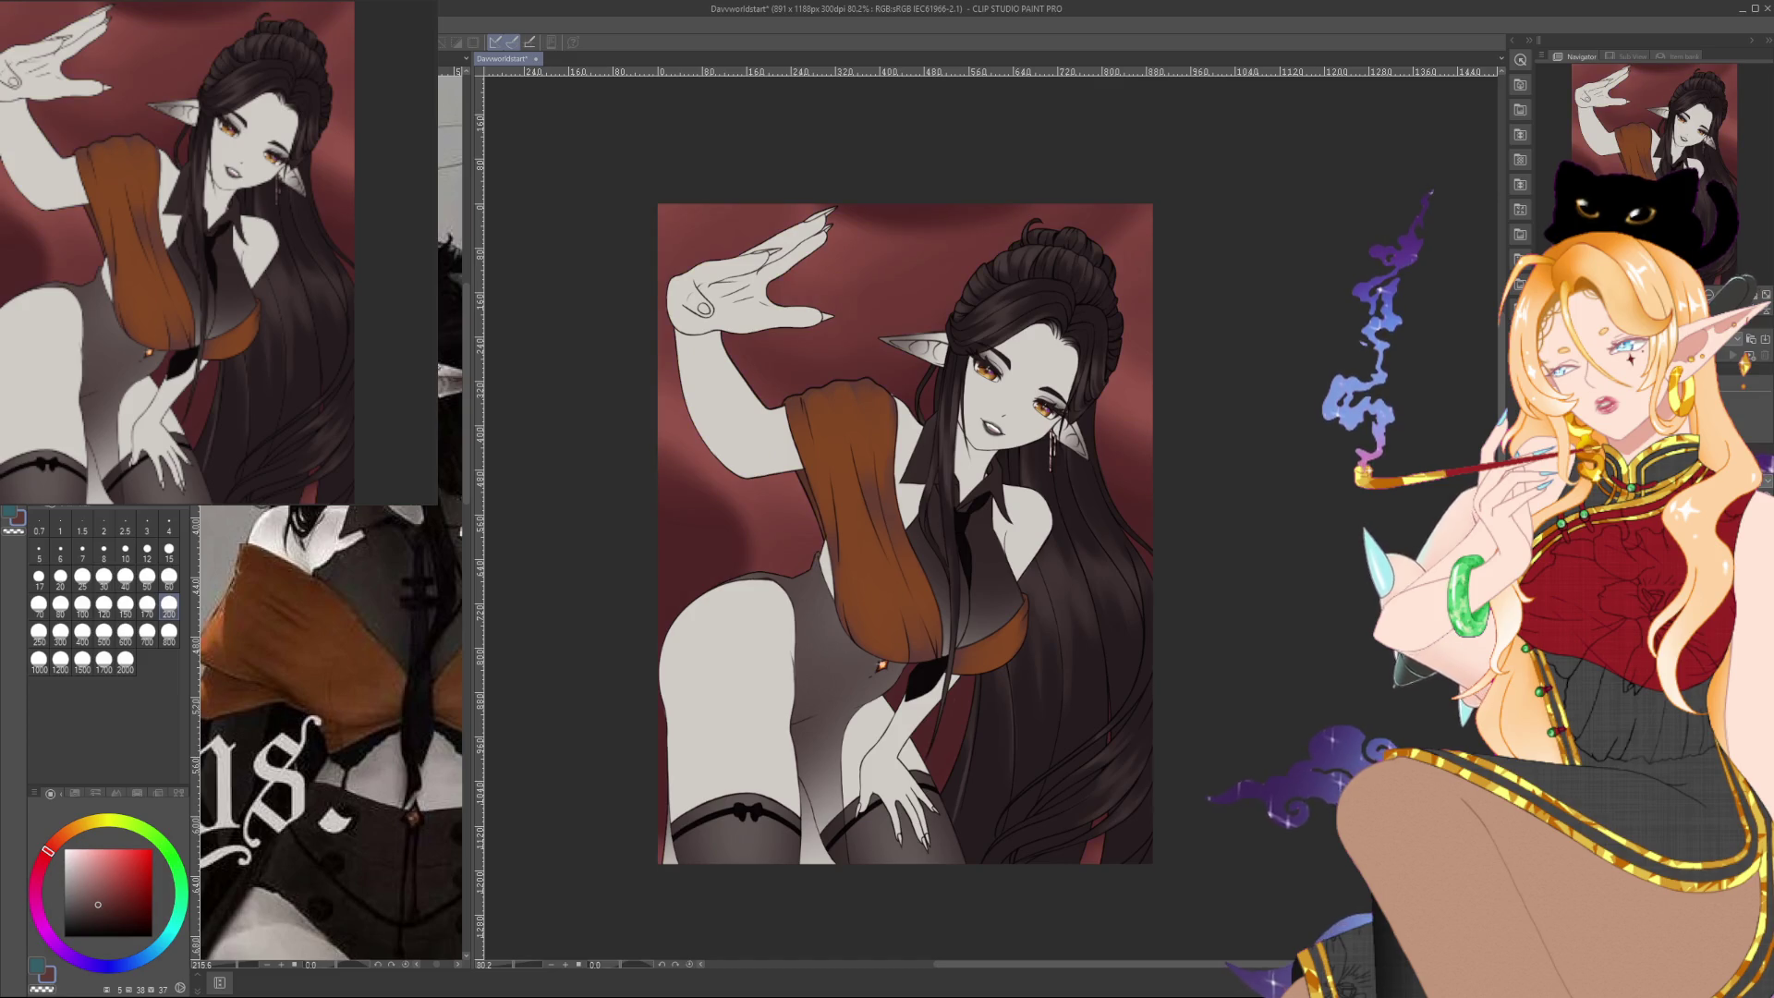
key(ctrl+z)
key(ctrl+z)
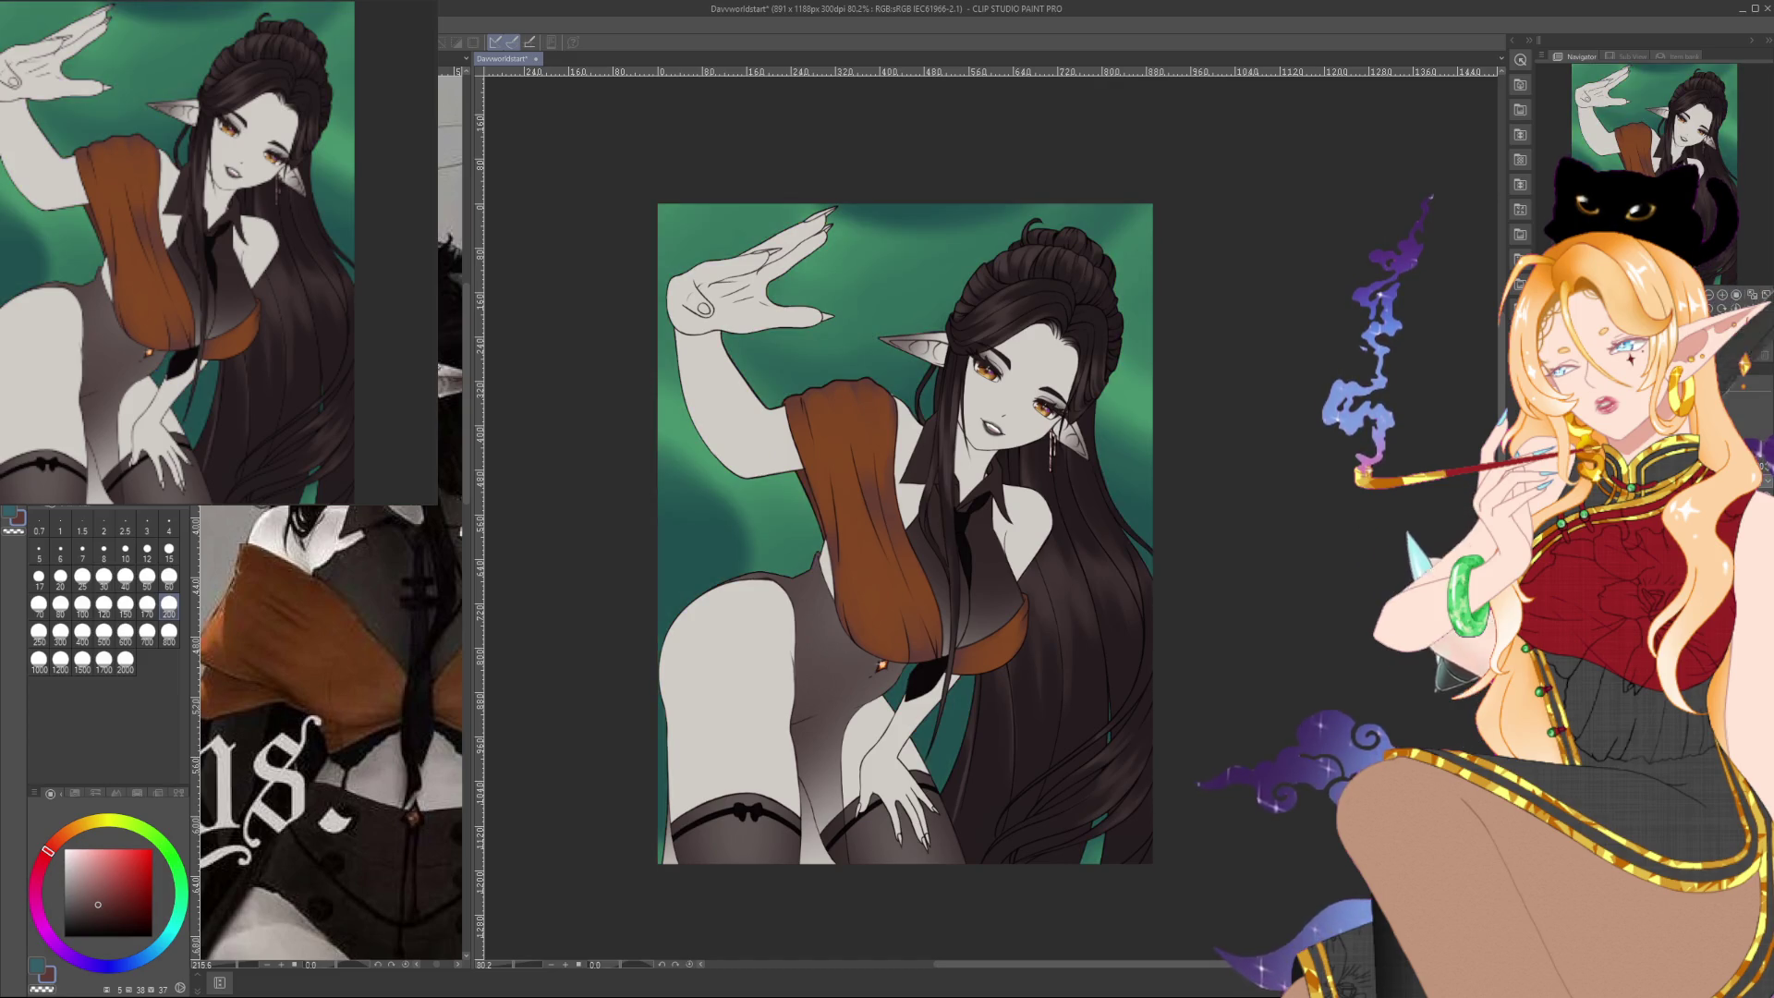
key(ctrl+z)
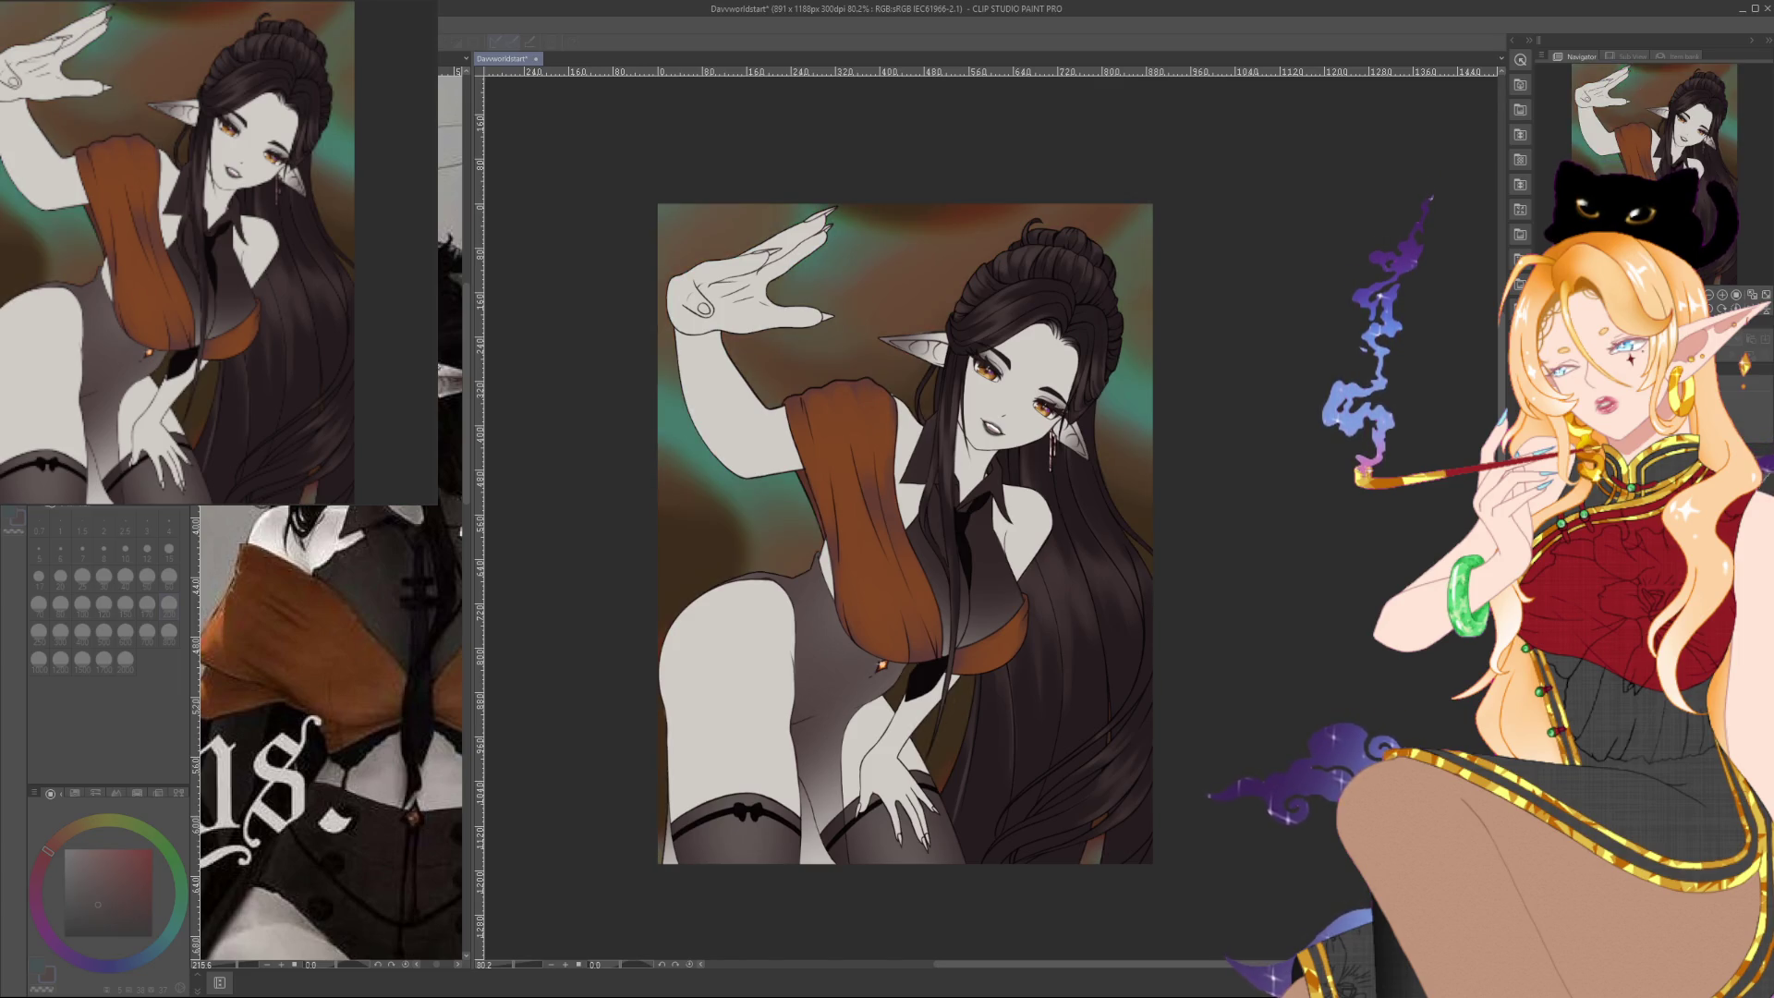
Compare the brighter and darker background glow versions, including the red glow at the top
key(ctrl+z)
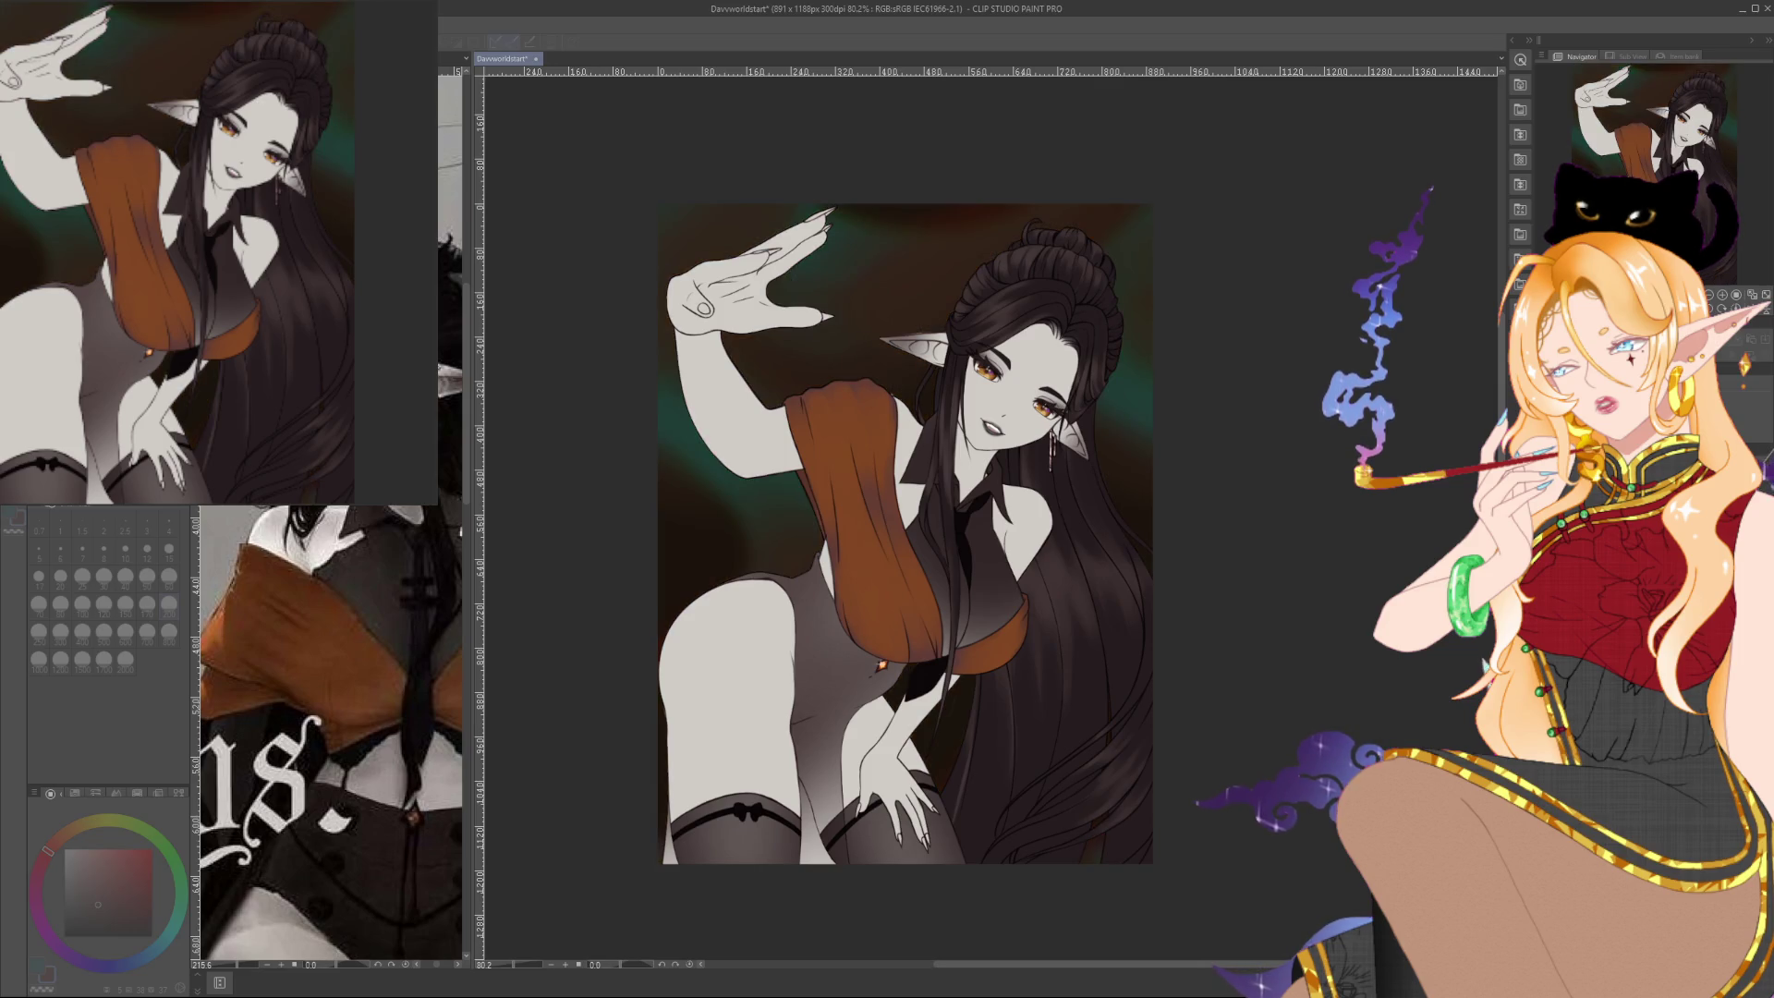
key(ctrl+y)
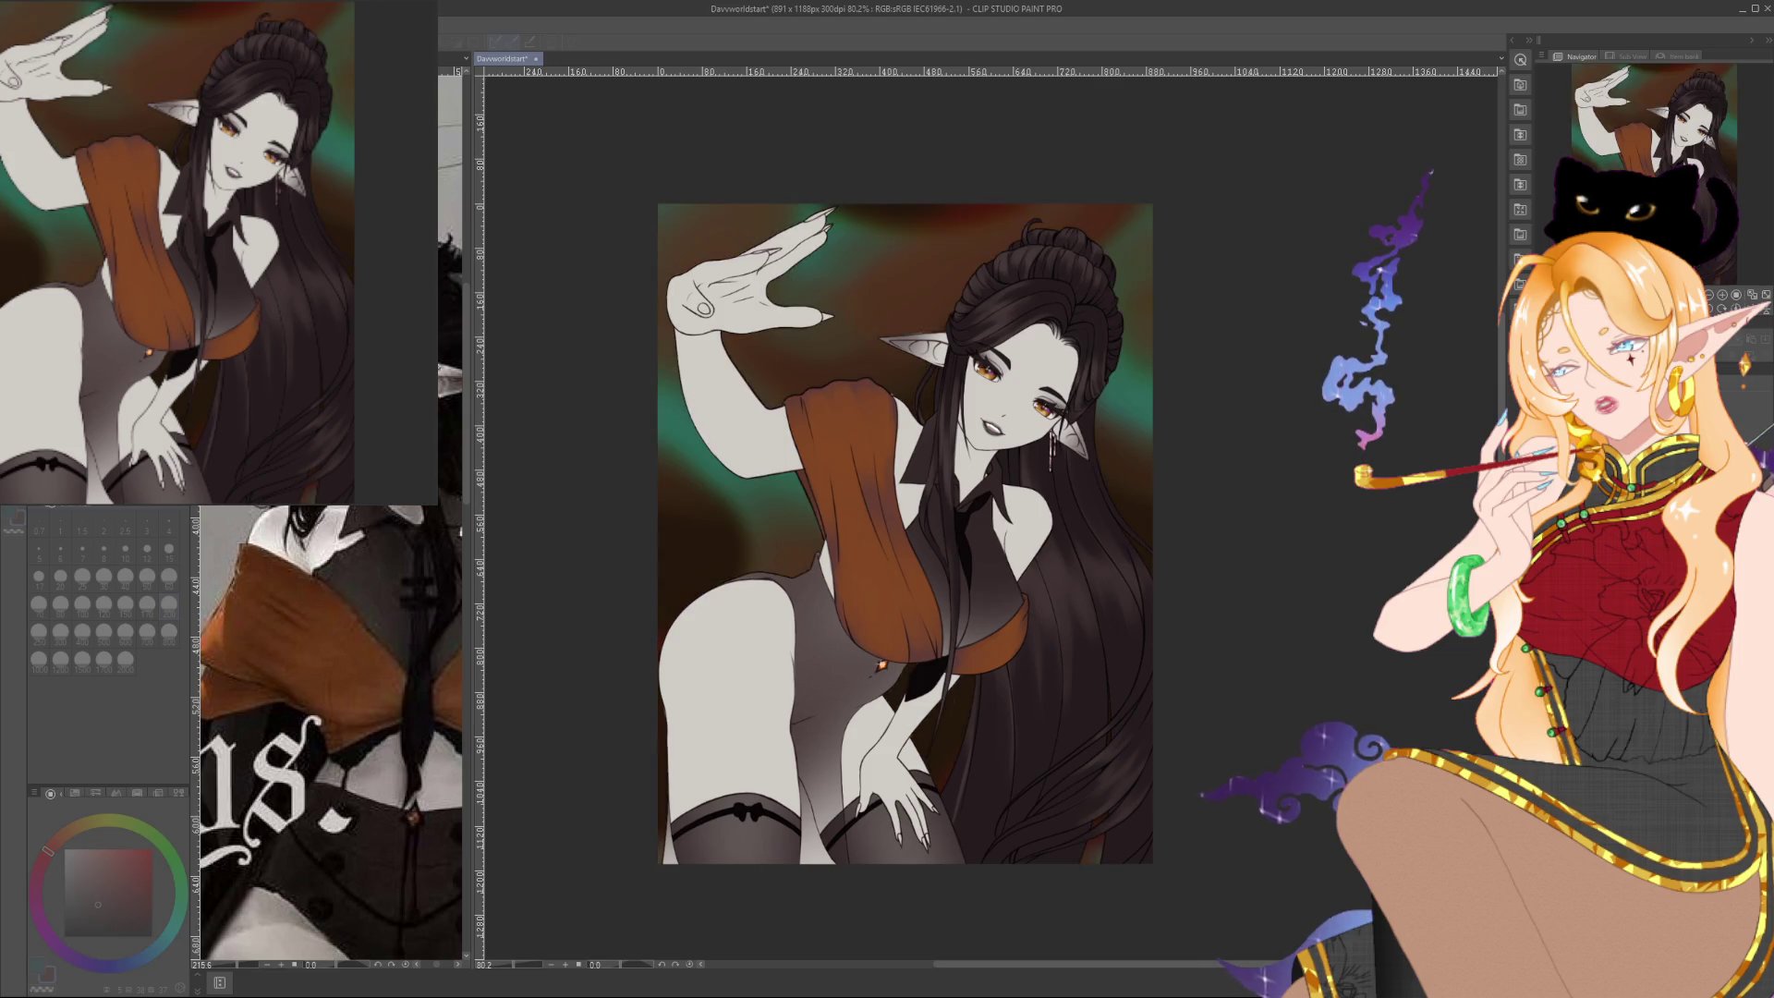
key(ctrl+y)
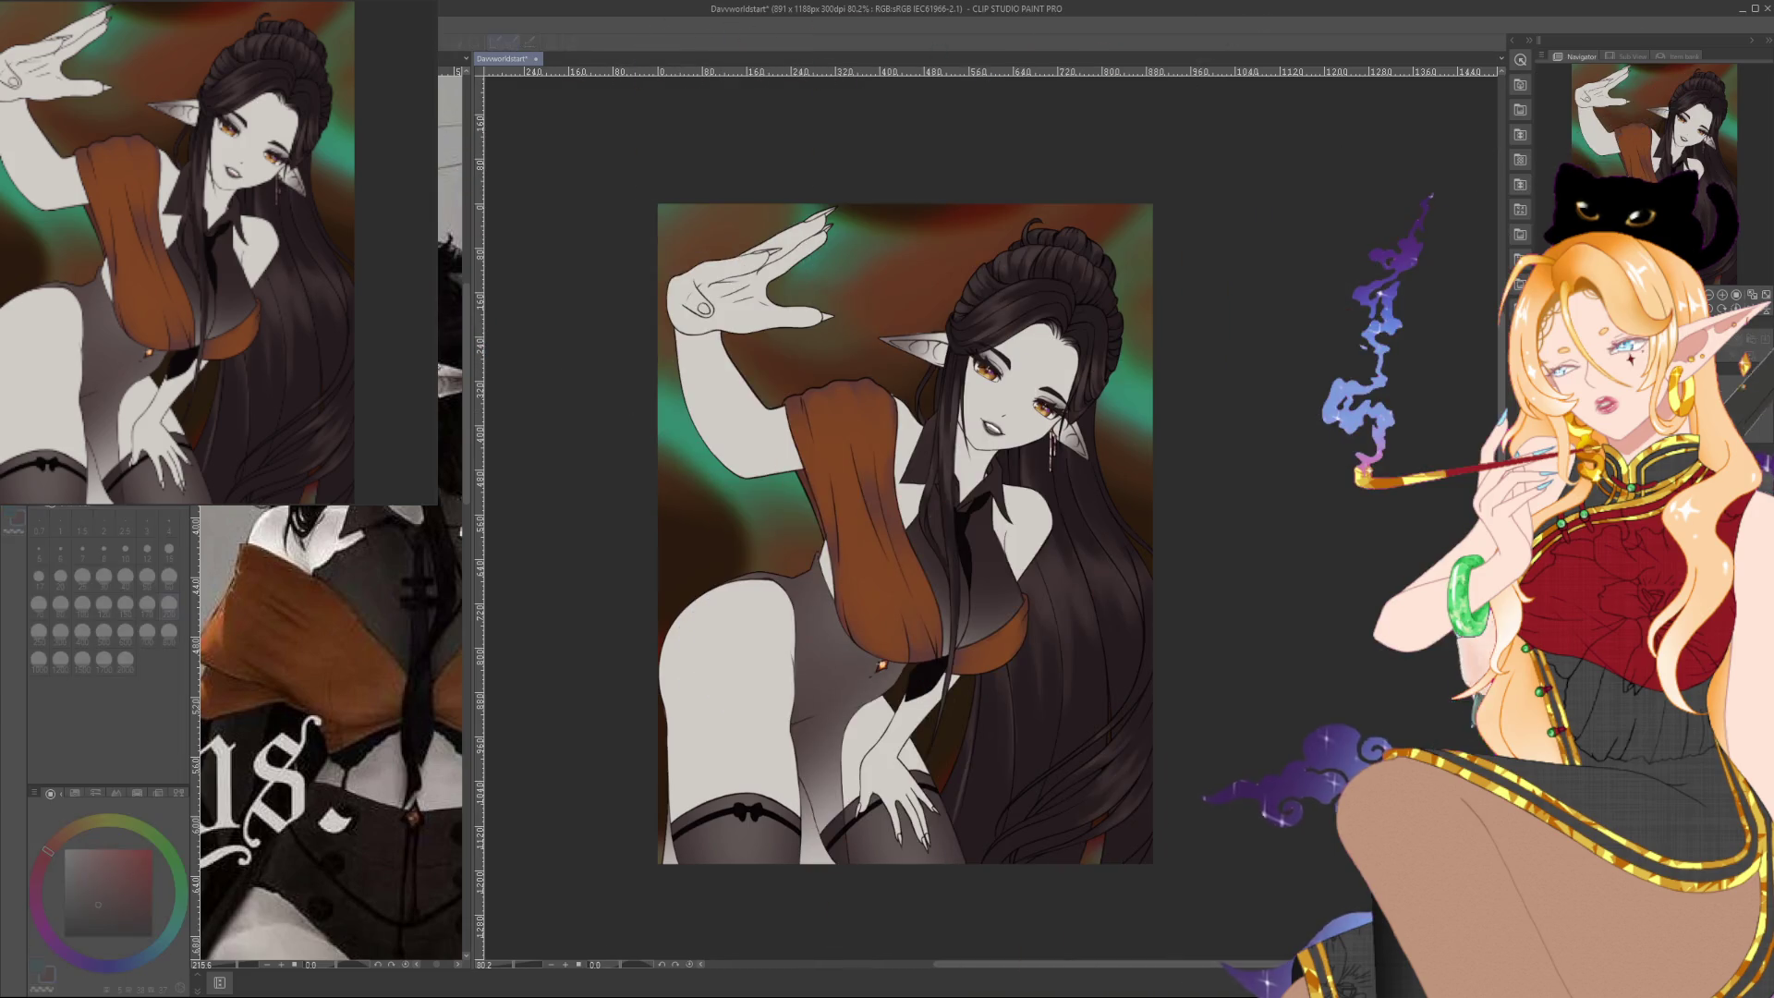
key(ctrl+z)
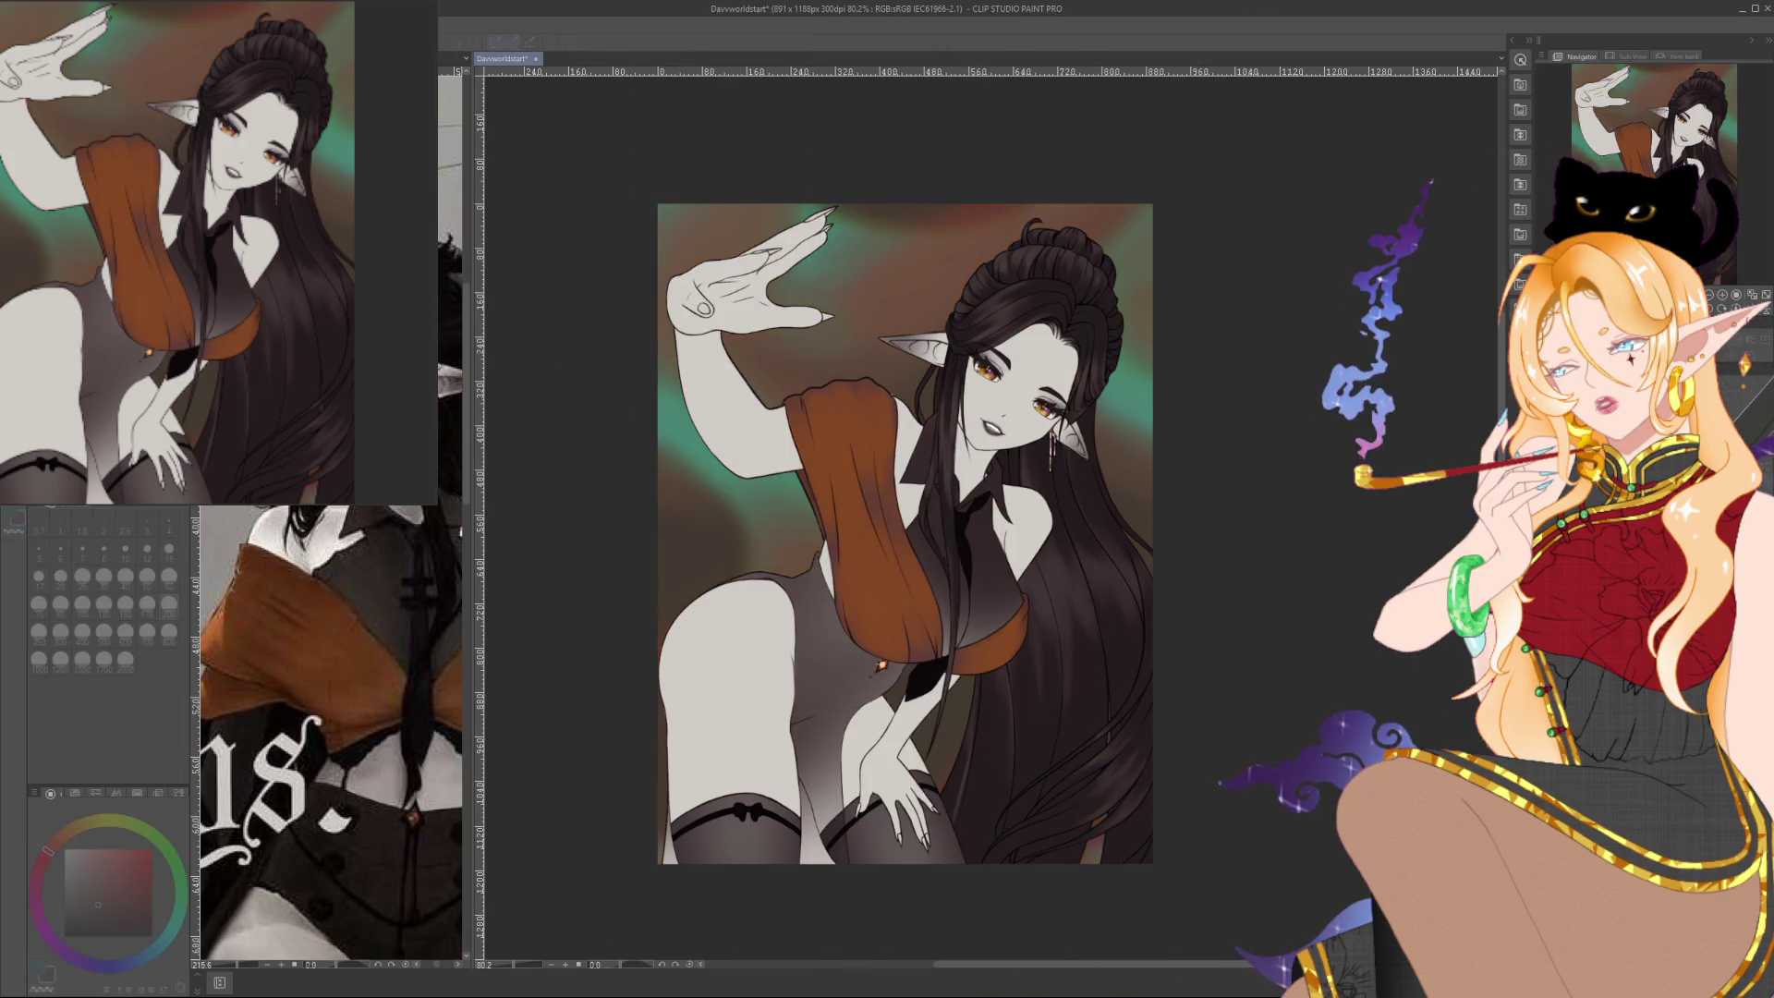
key(ctrl+y)
key(ctrl+y)
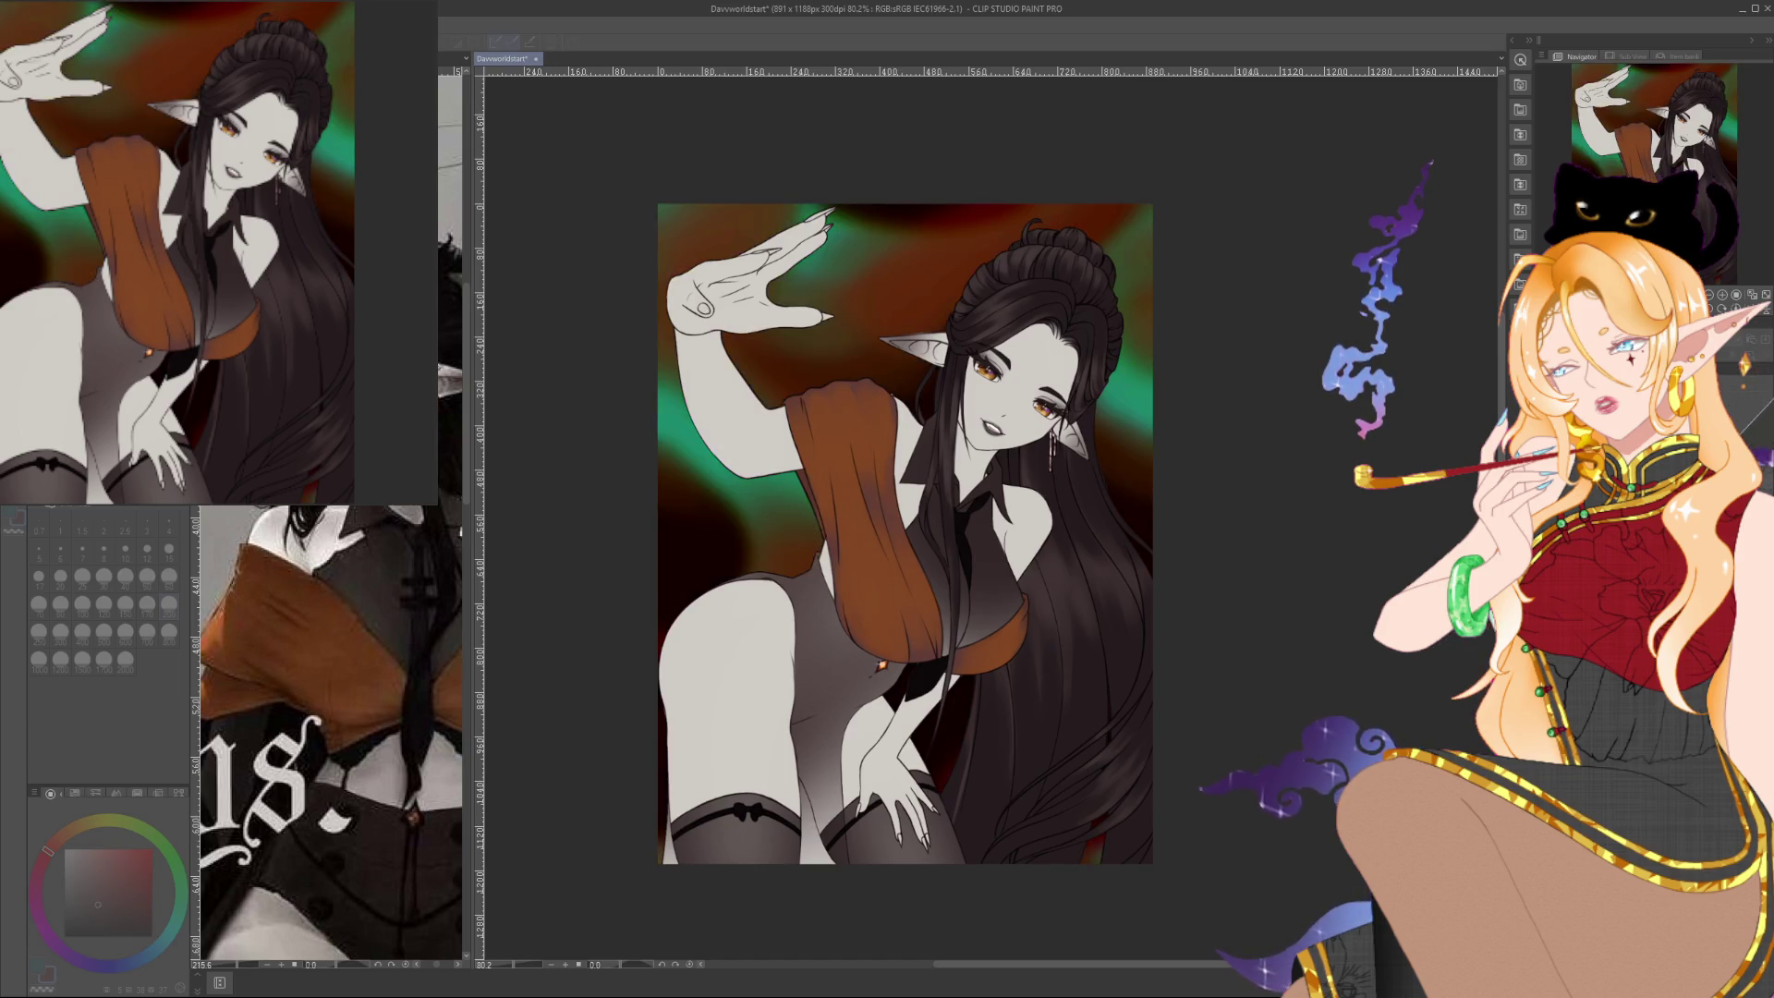
key(ctrl+z)
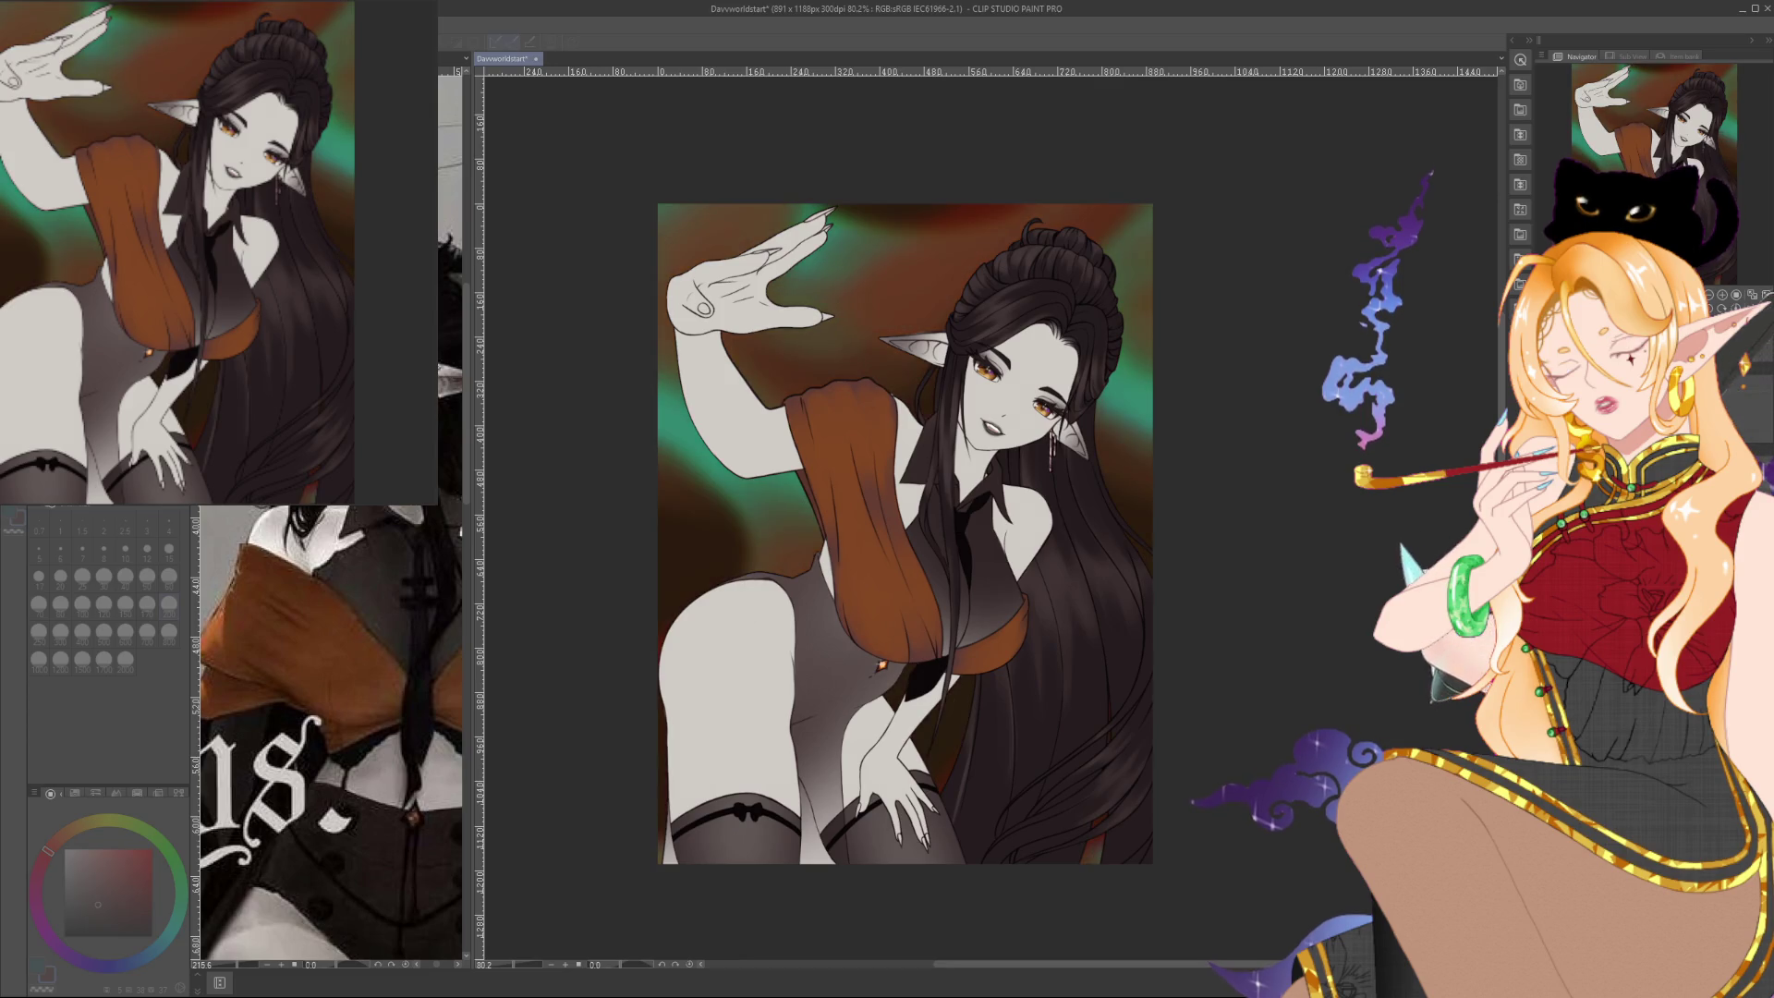
Keep the brown-and-teal wash with rust-red glows and set the brush size to 60
key(ctrl+z)
key(ctrl+z)
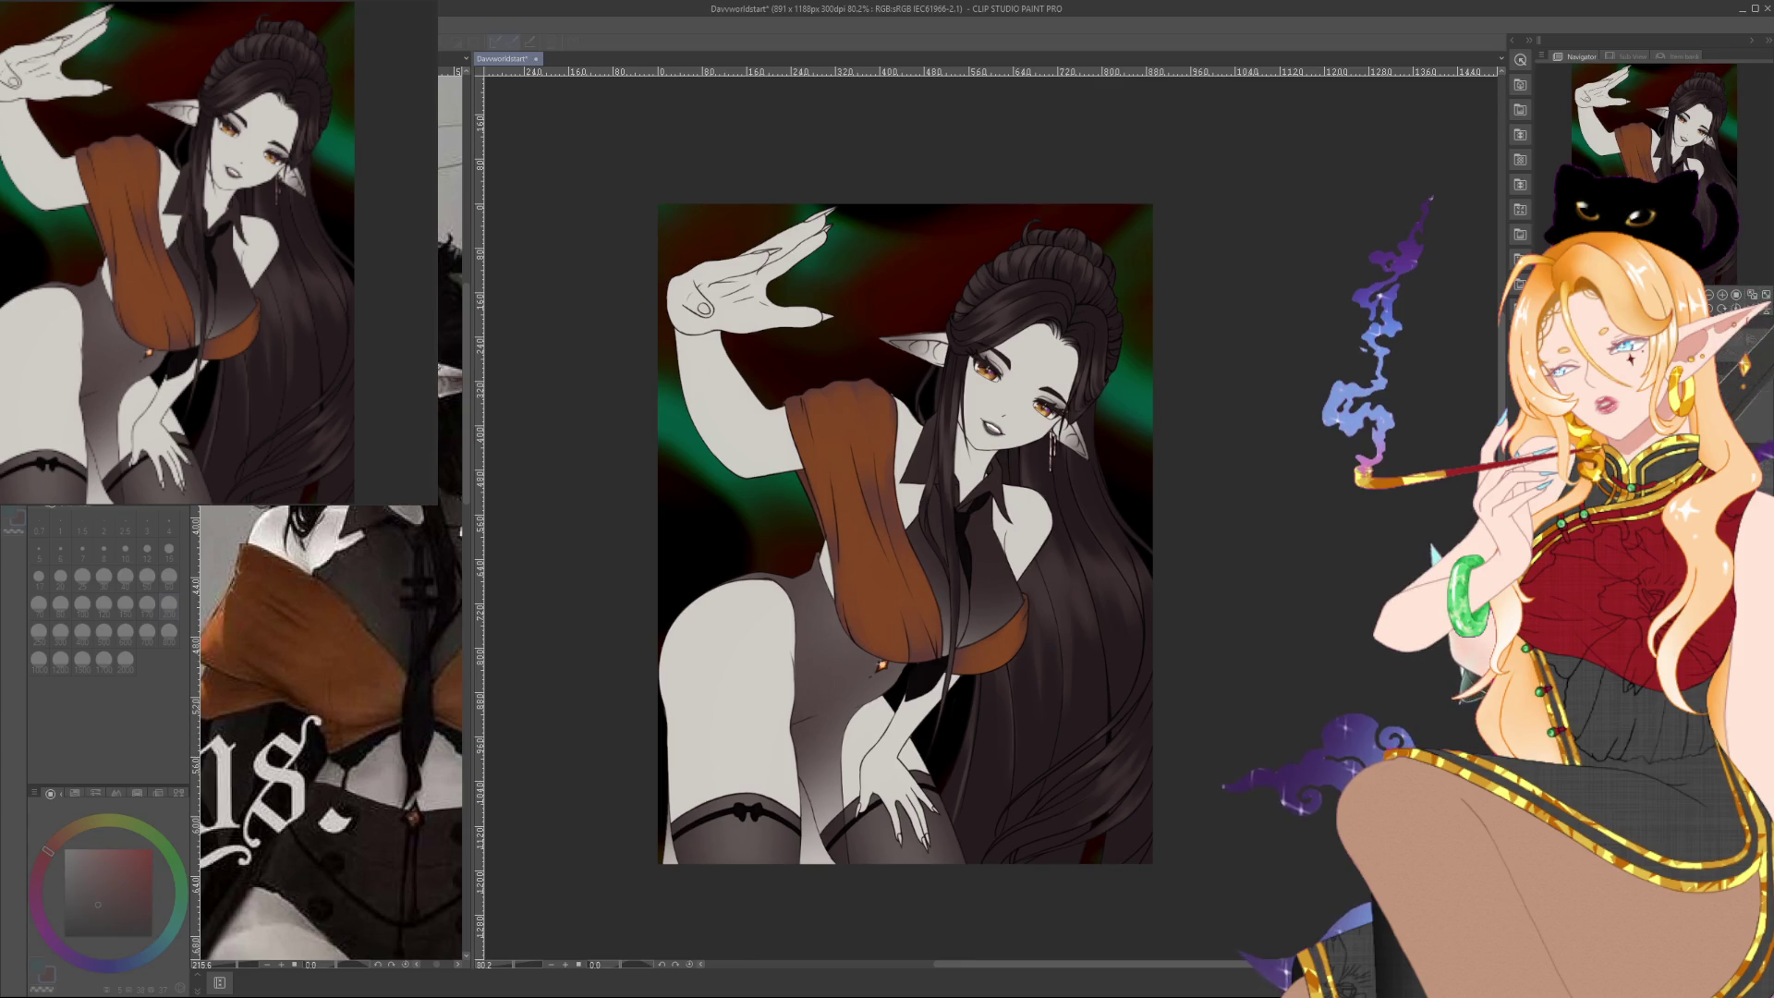
key(ctrl+z)
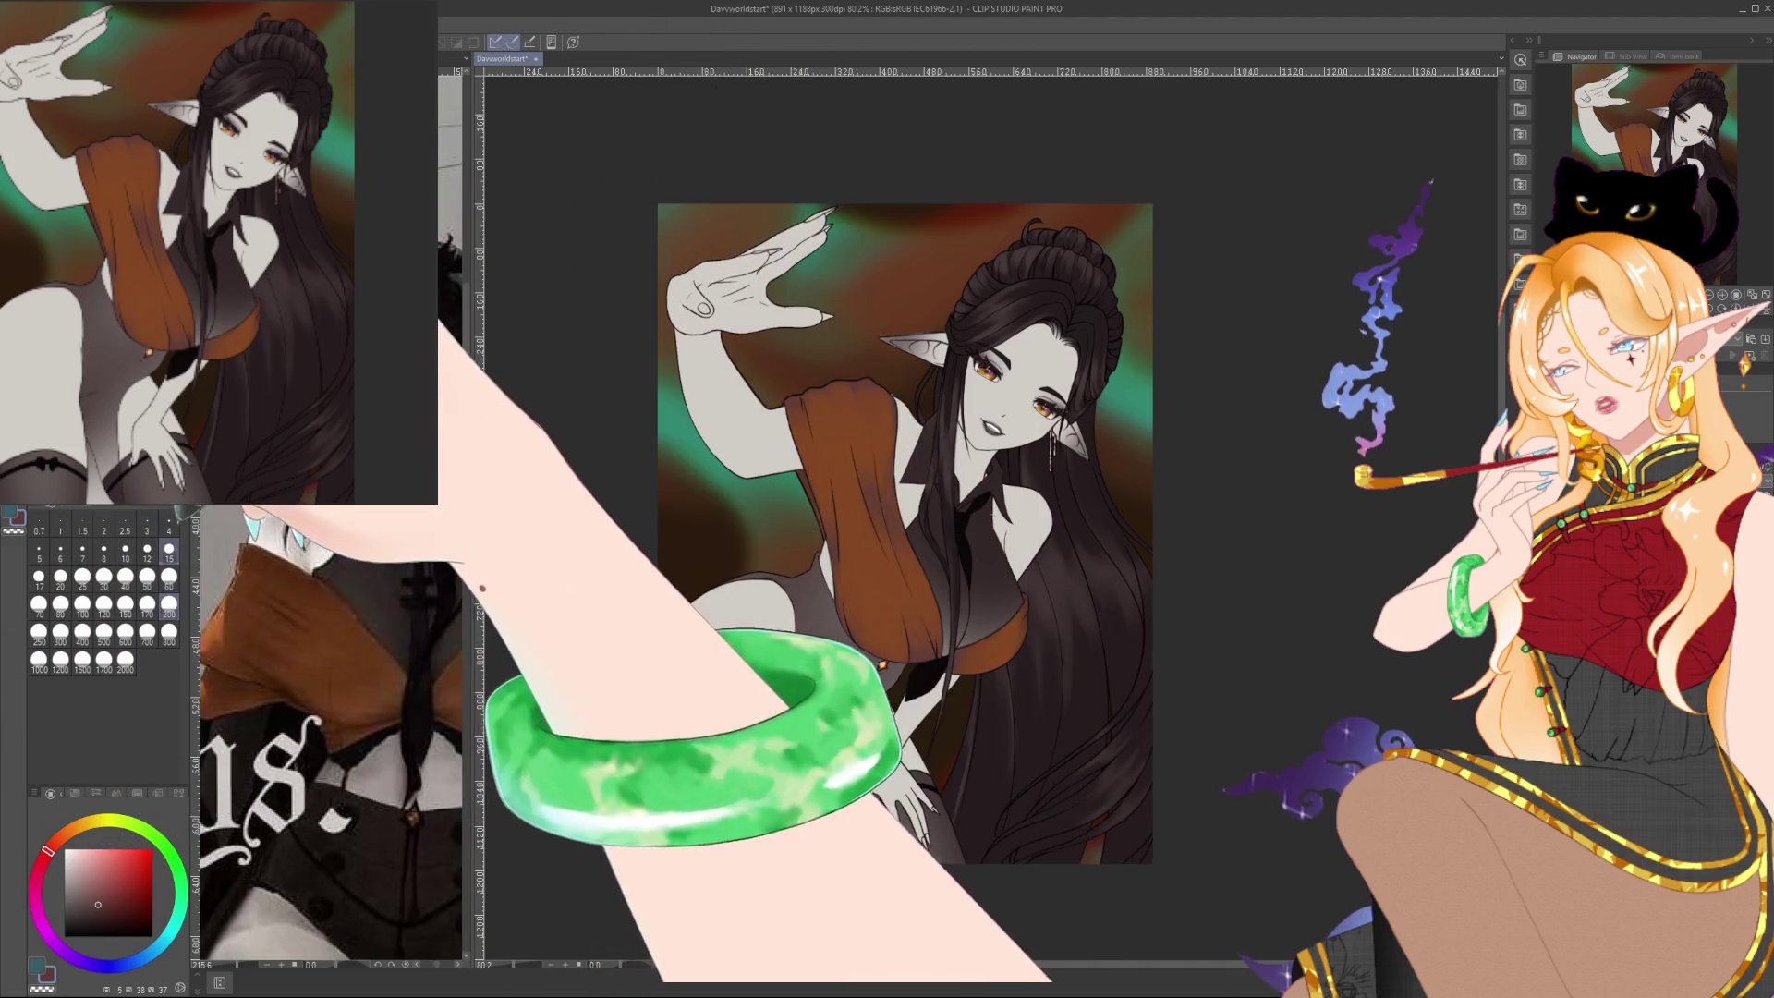
click(170, 580)
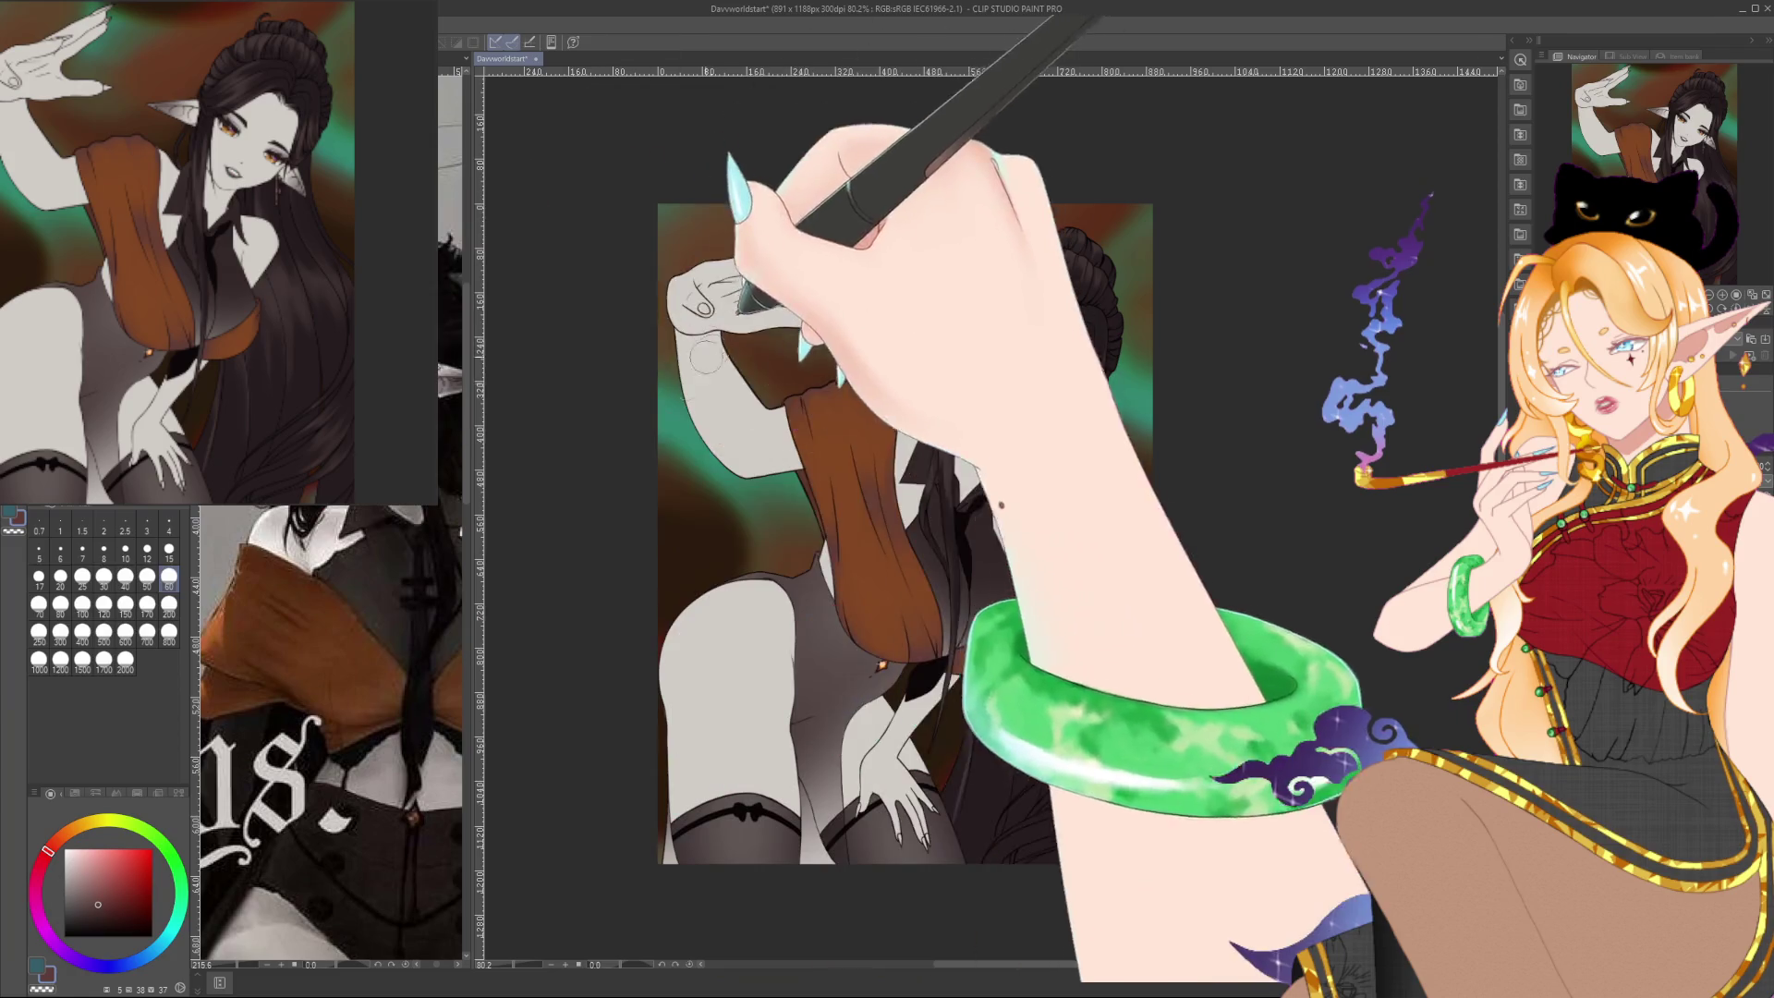